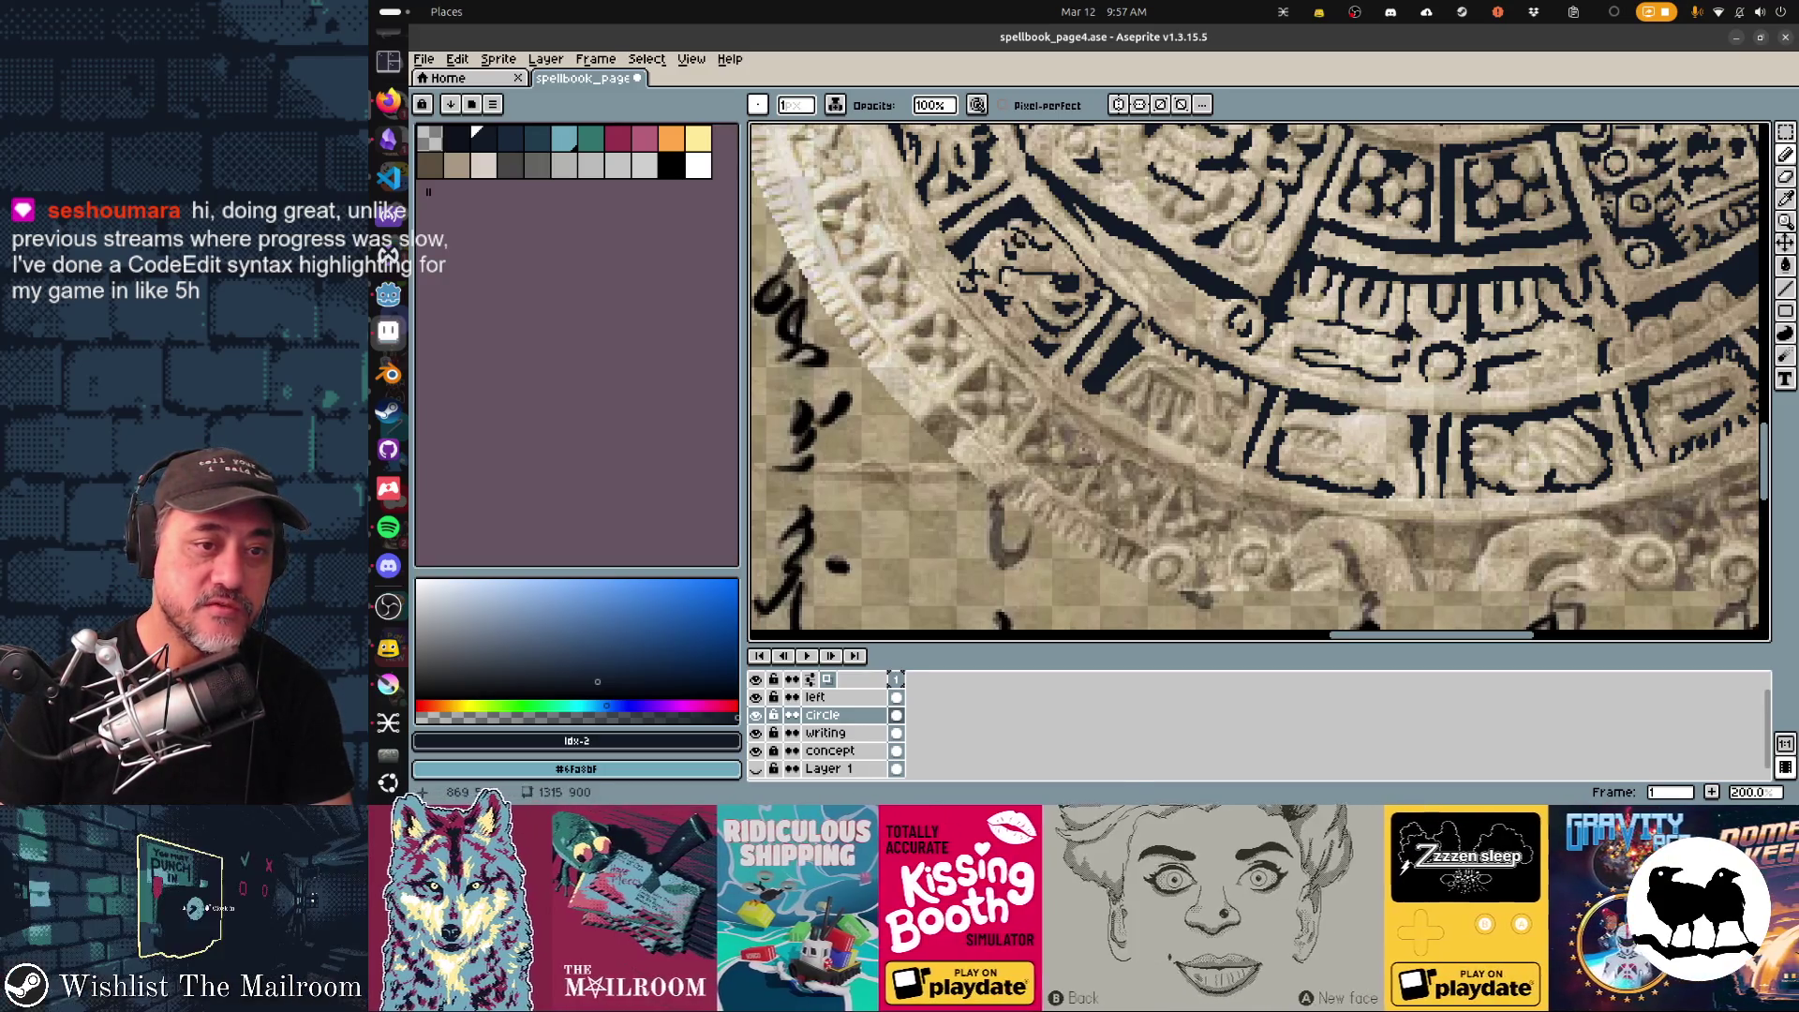
pyautogui.scroll(-2, 1259, 382)
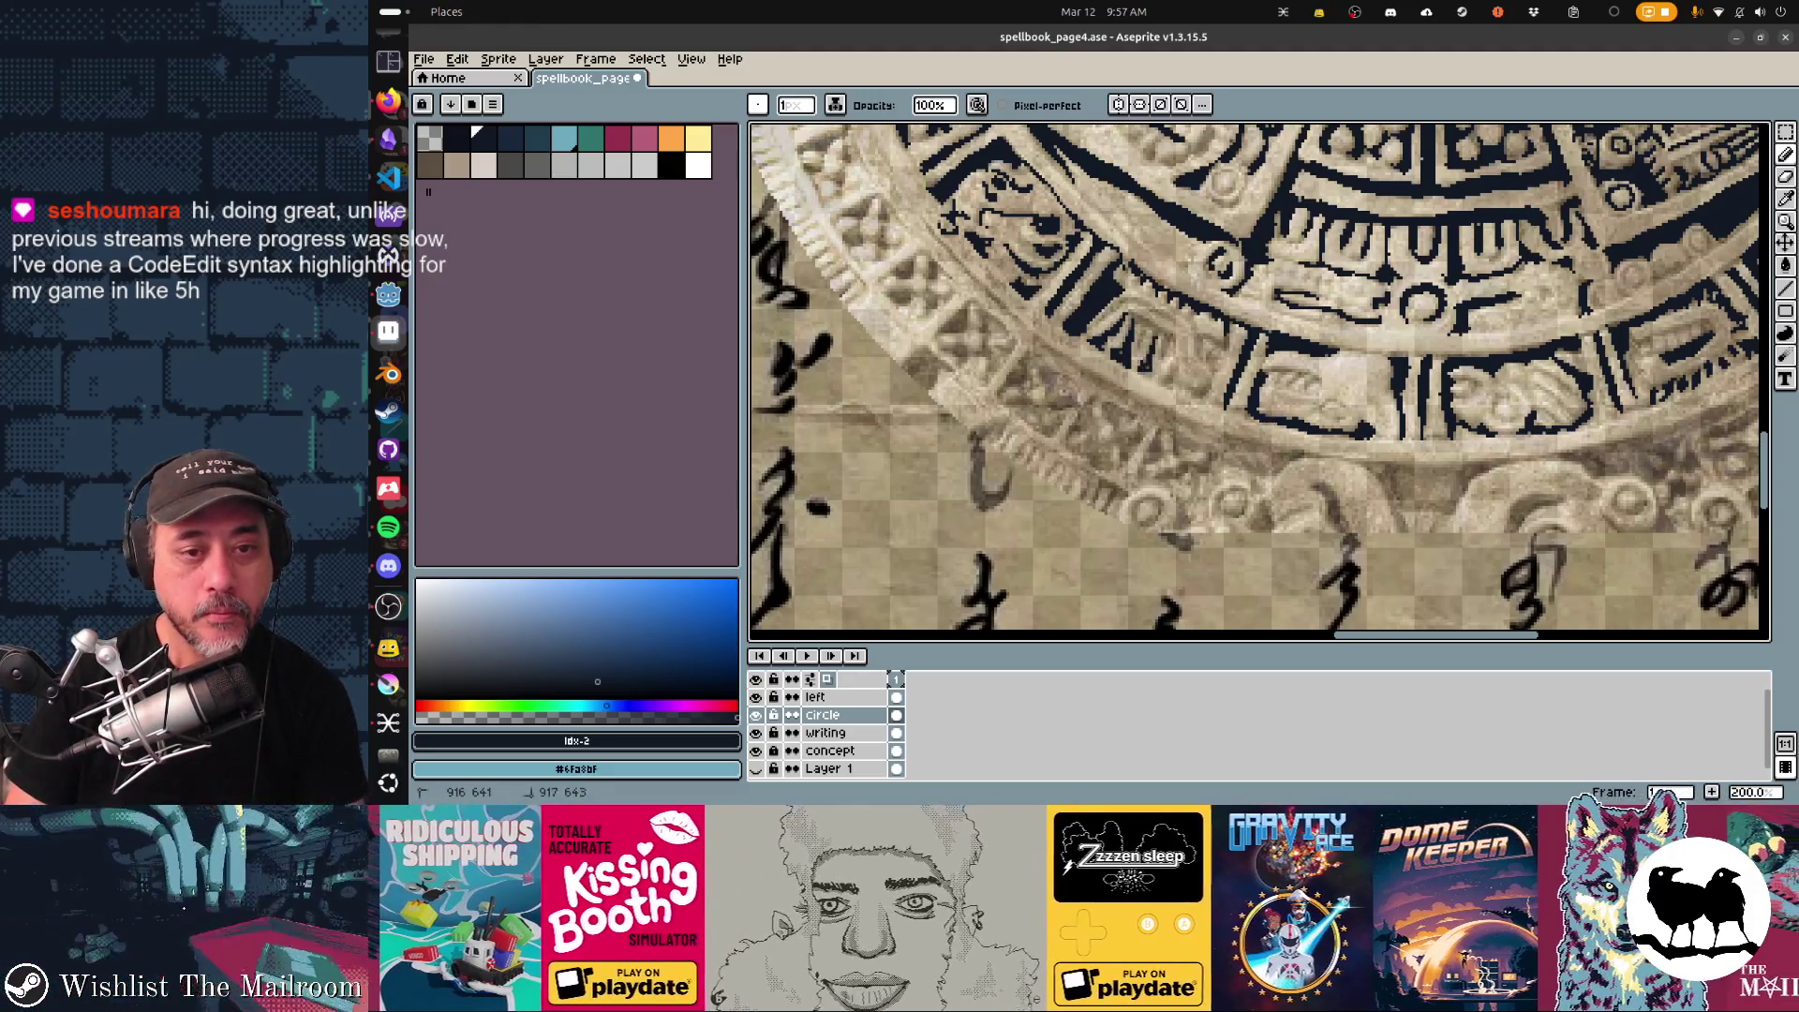
# Alternate between pixel-perfect freehand drawing and the previous tool, then adjust the brush ink mode.
pyautogui.press('e')
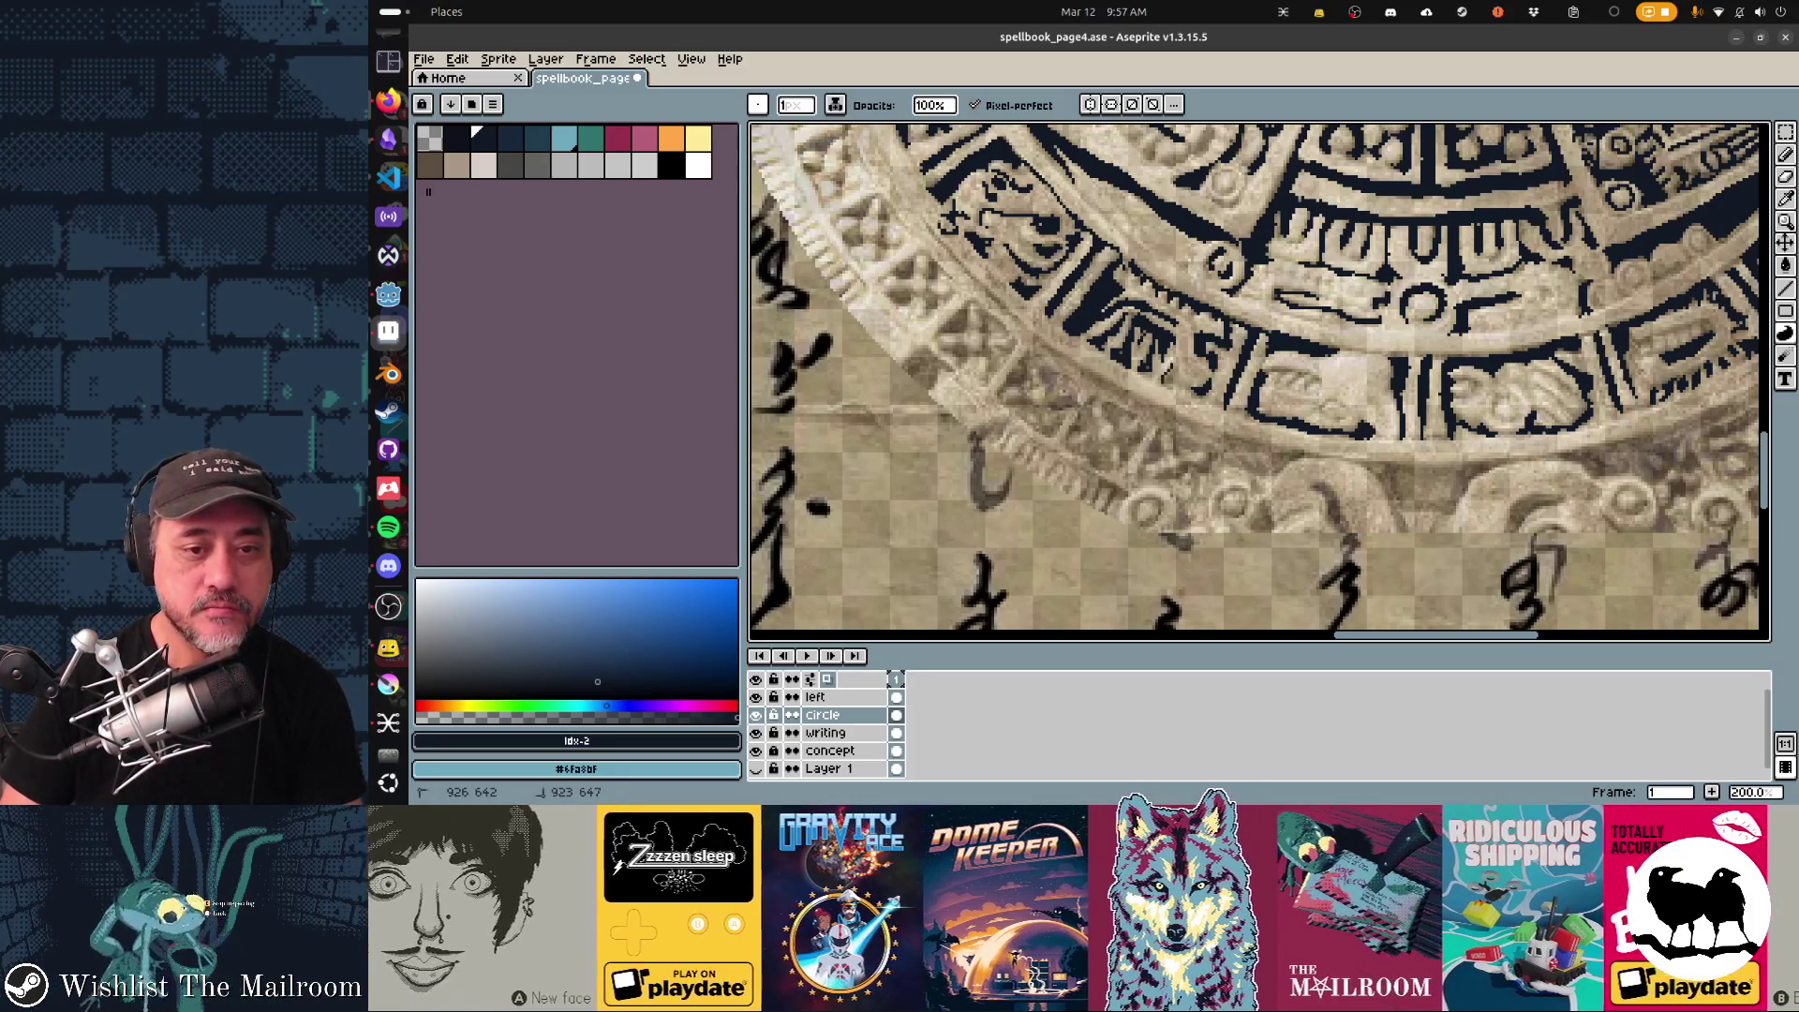
pyautogui.hscroll(2, 1259, 383)
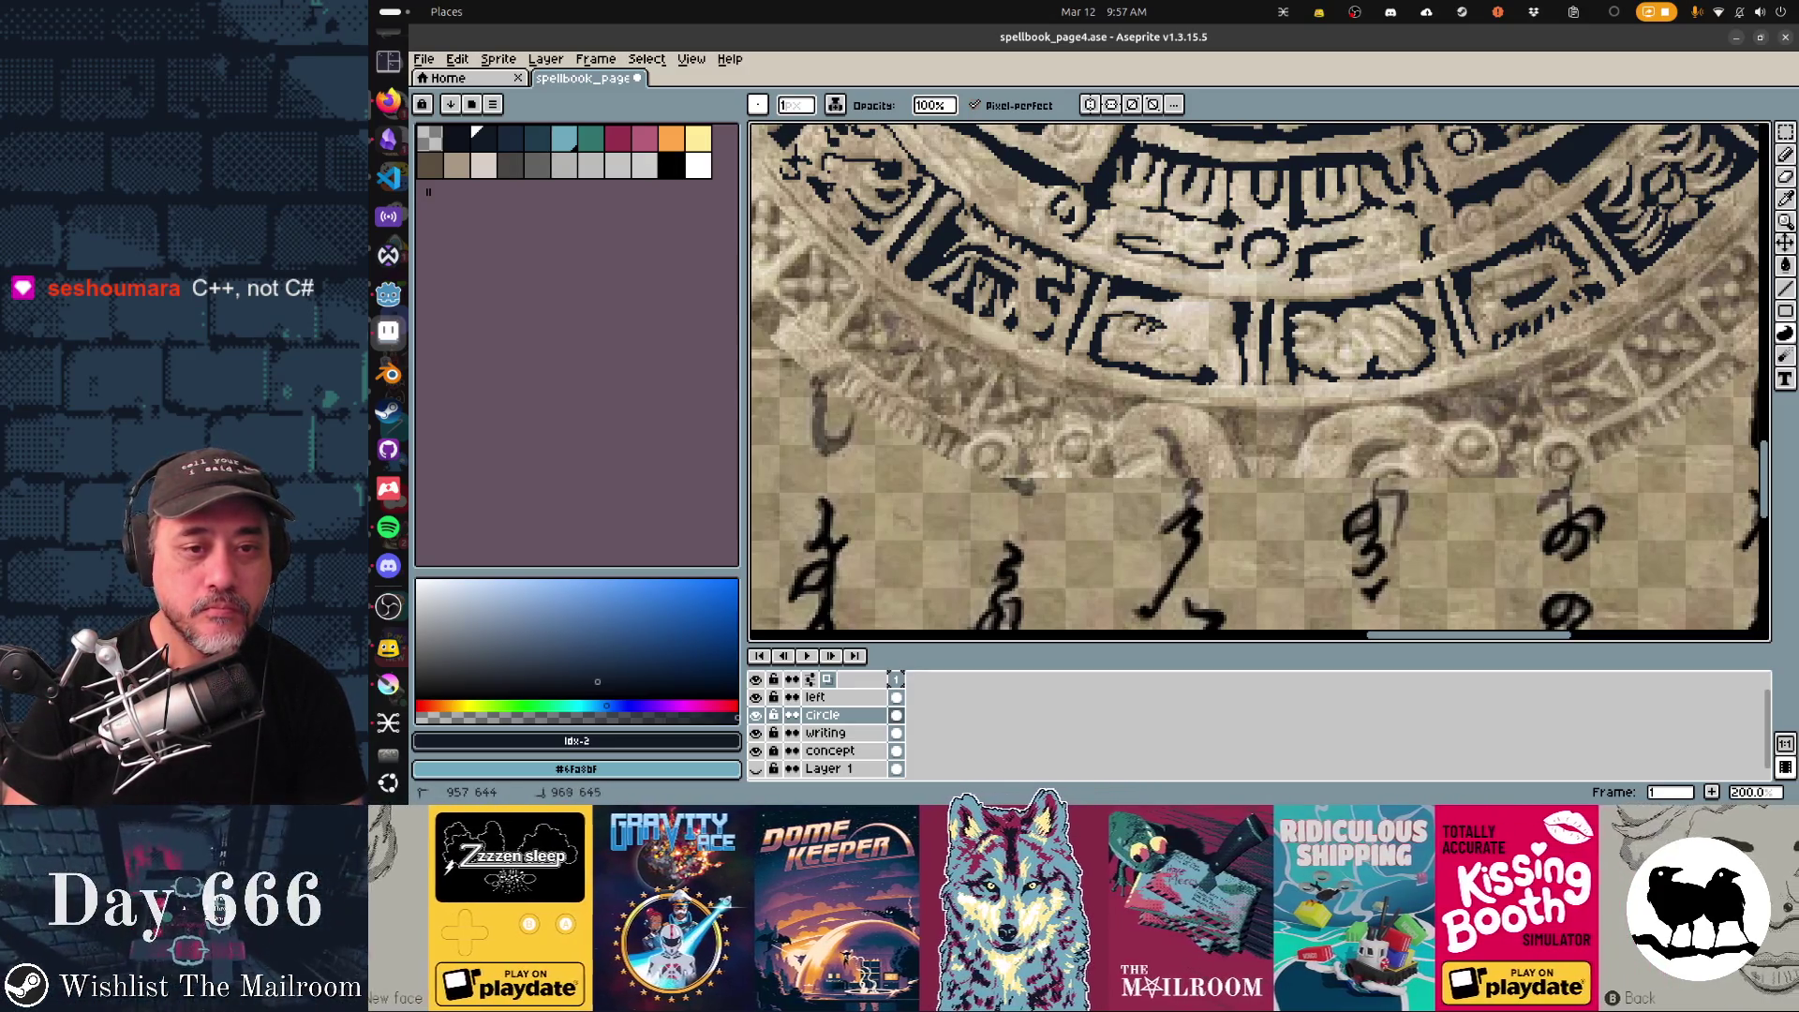
pyautogui.hscroll(2, 1259, 382)
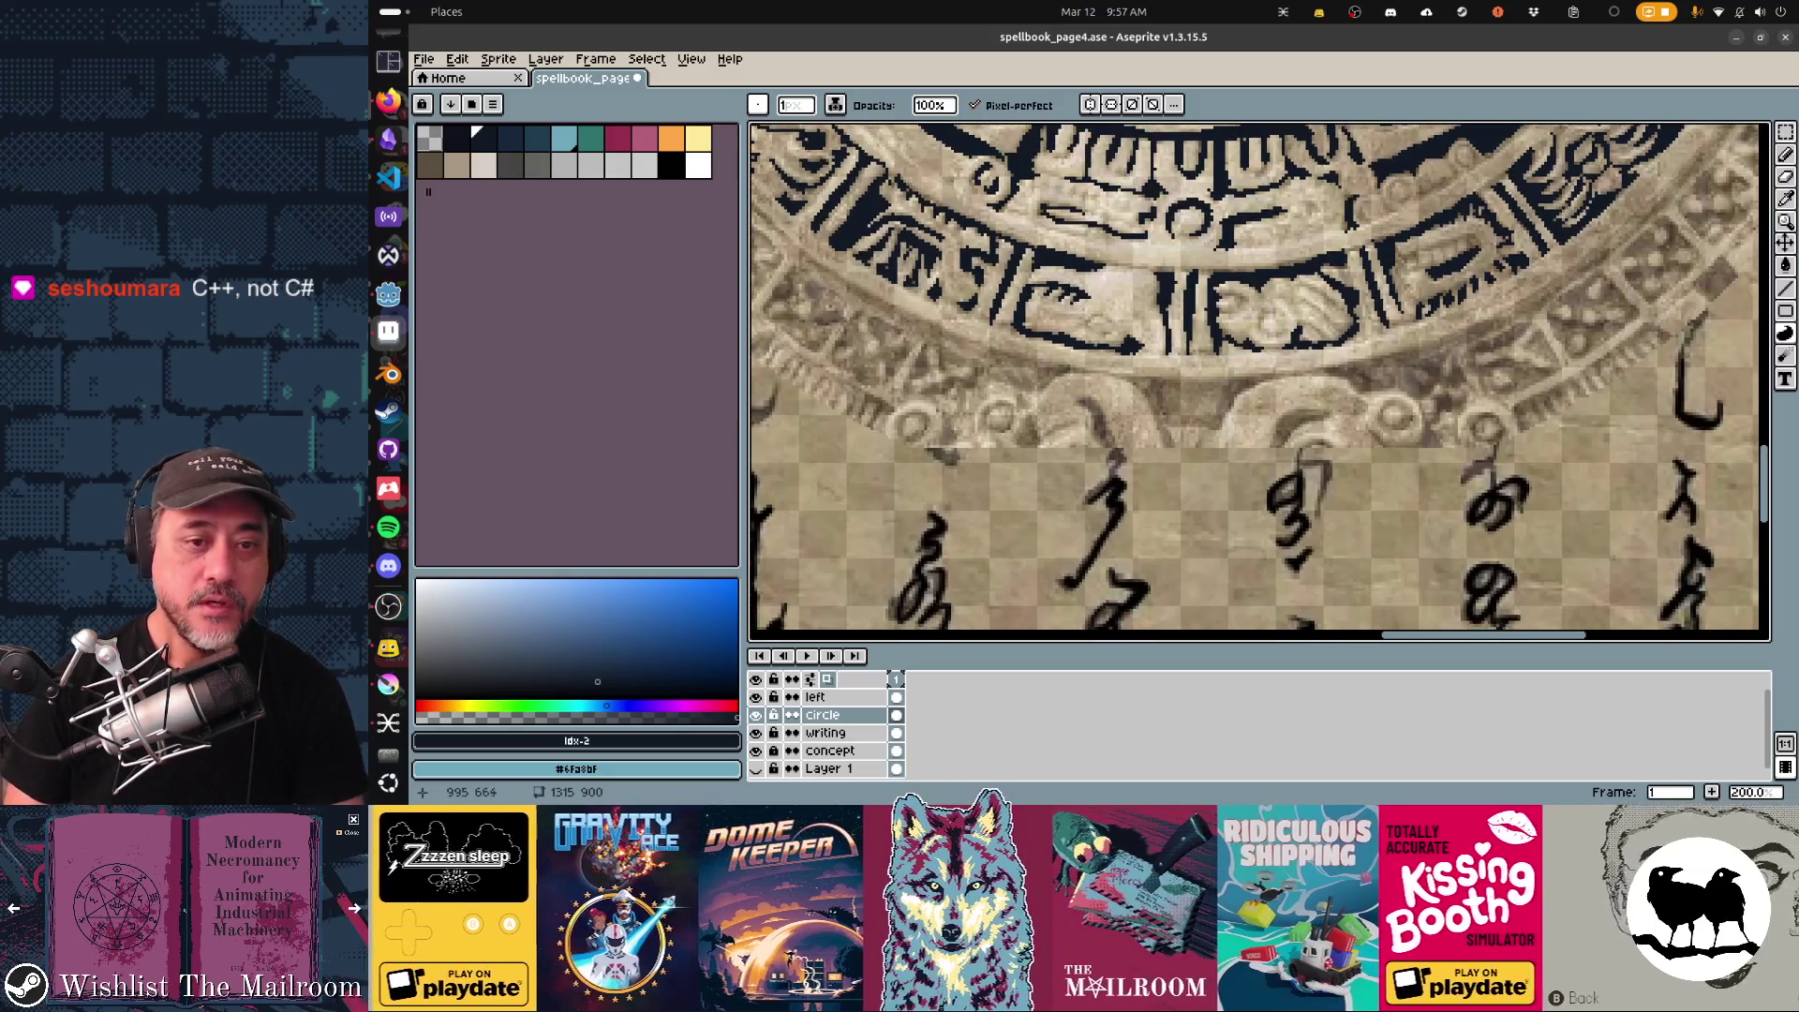
pyautogui.press('l')
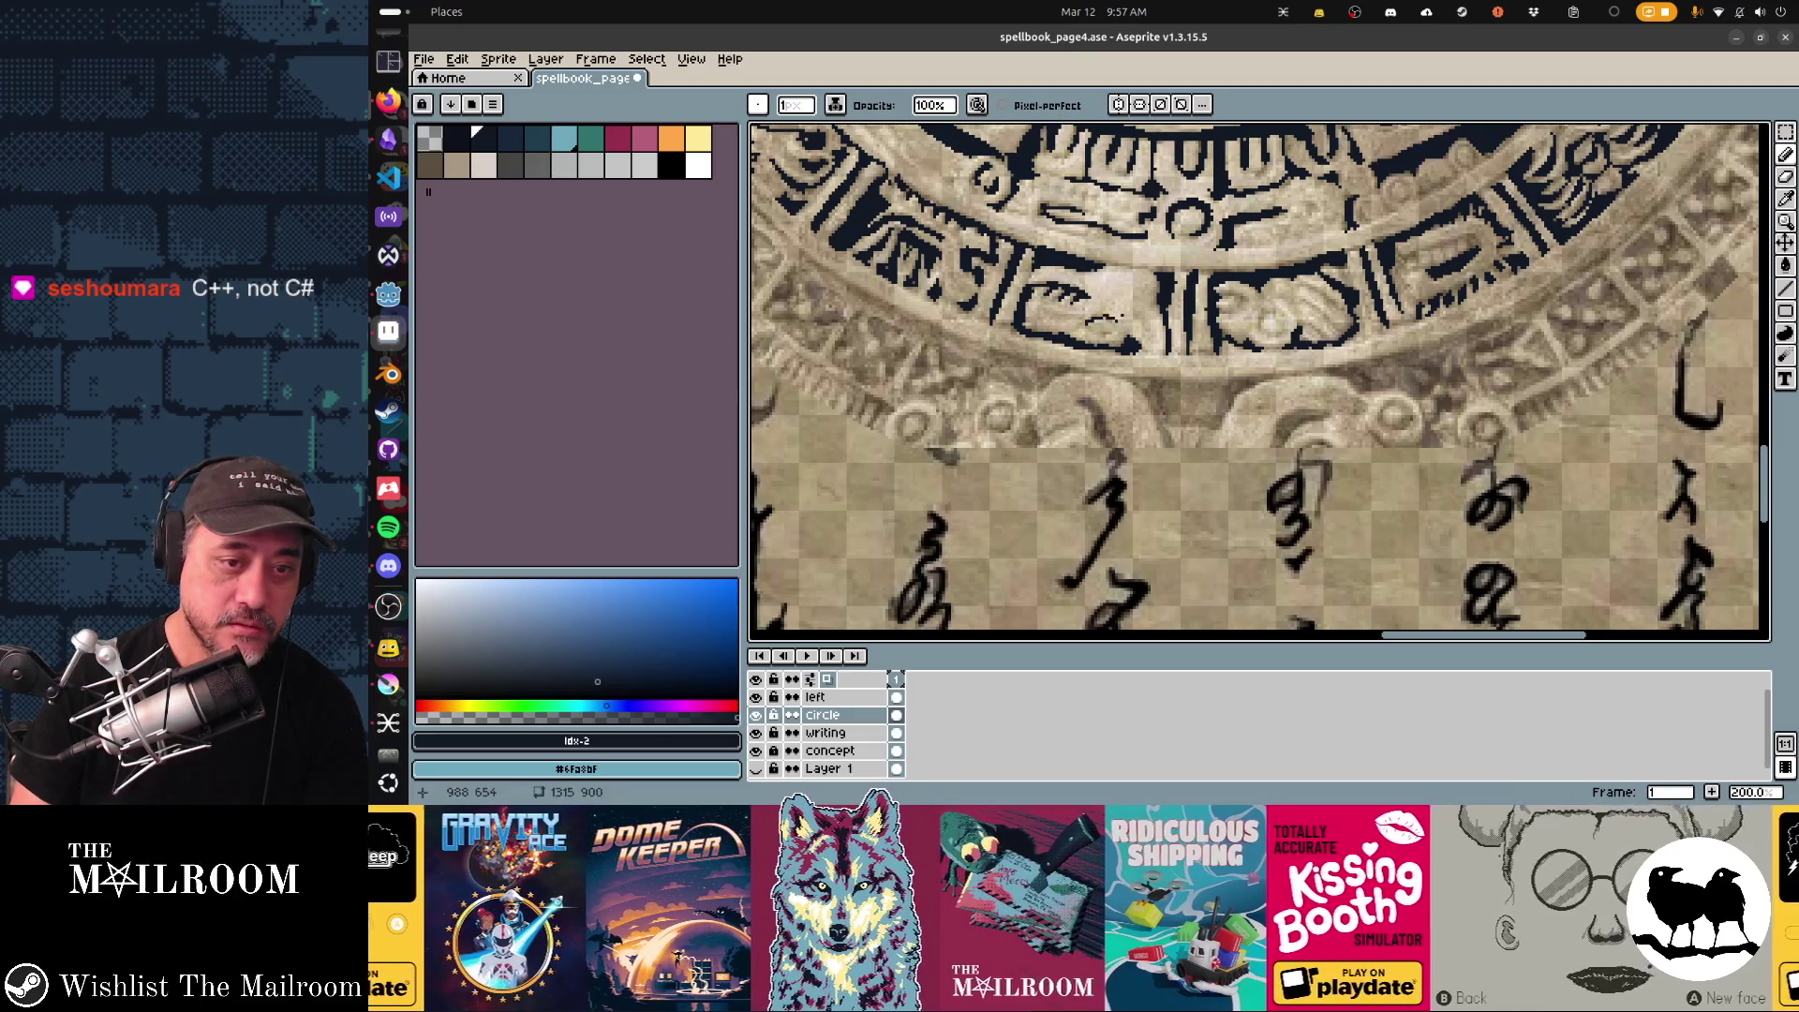
pyautogui.scroll(-3, 1403, 237)
pyautogui.scroll(-2, 1404, 237)
pyautogui.scroll(-2, 1403, 236)
pyautogui.scroll(3, 1404, 236)
pyautogui.hscroll(-5, 1420, 267)
pyautogui.hscroll(-5, 1435, 310)
pyautogui.hscroll(-5, 1456, 358)
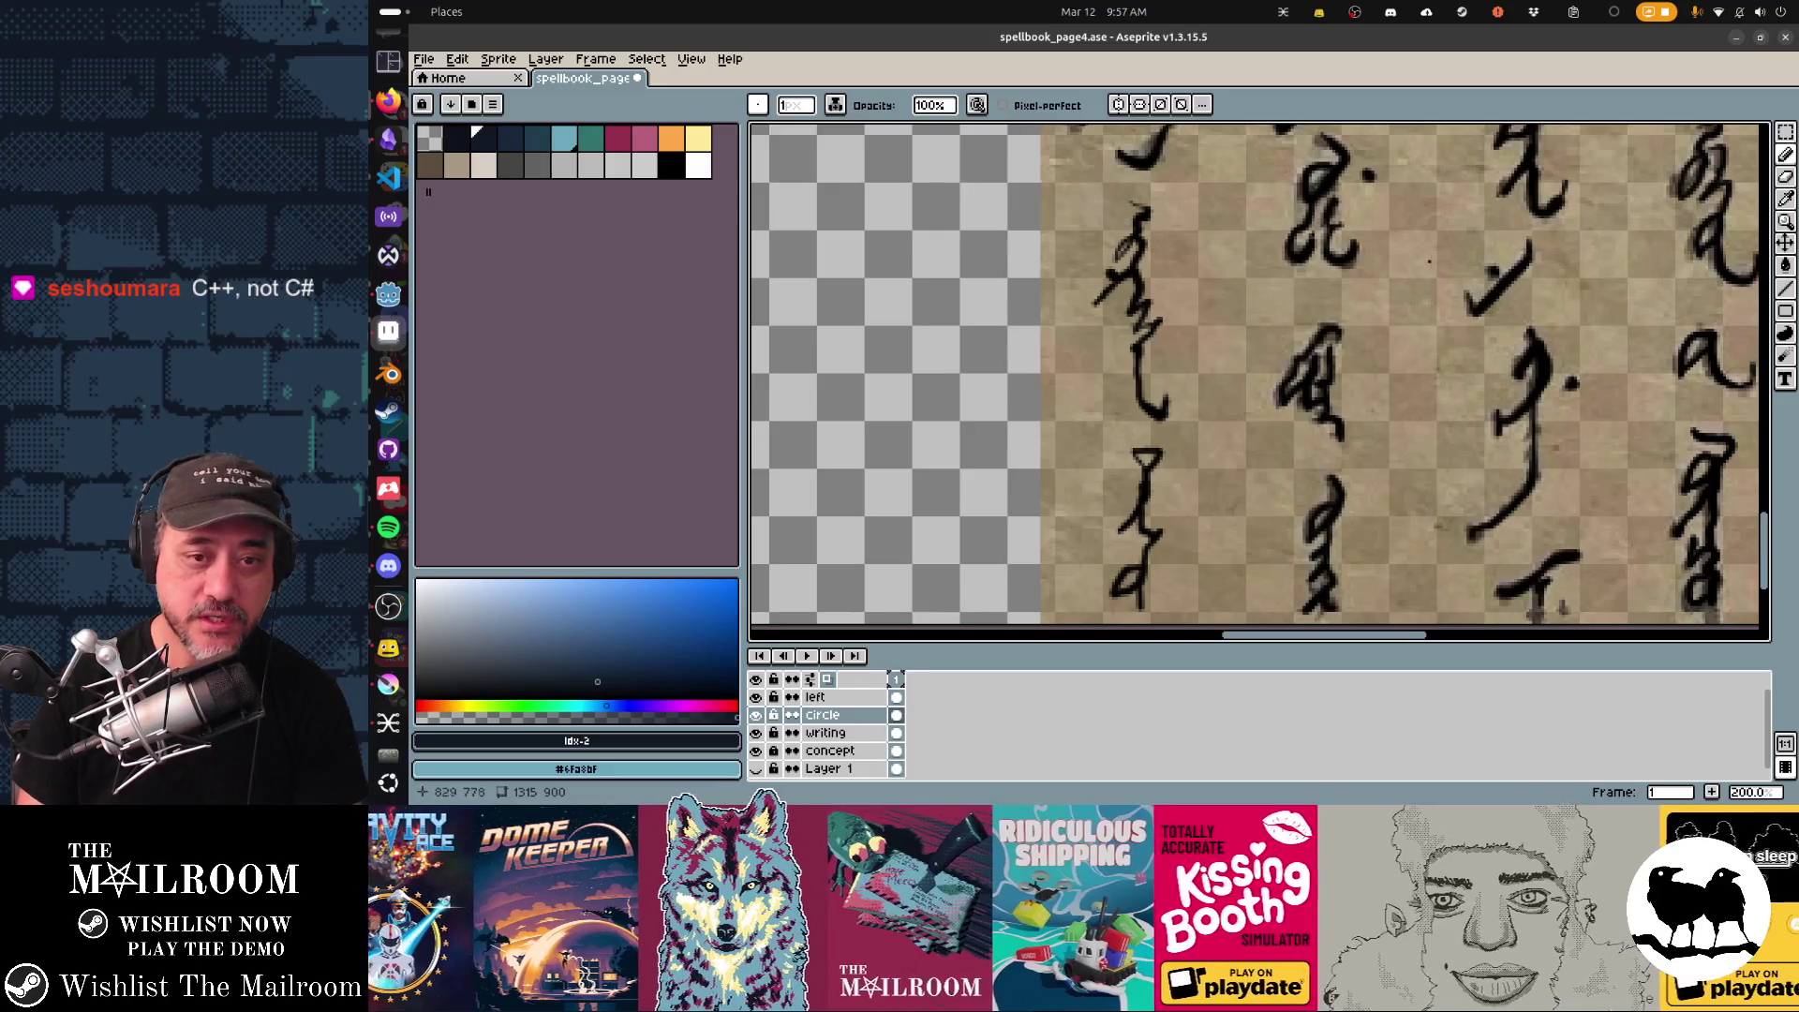
pyautogui.hscroll(-3, 1430, 261)
pyautogui.scroll(3, 1430, 309)
pyautogui.scroll(3, 1431, 422)
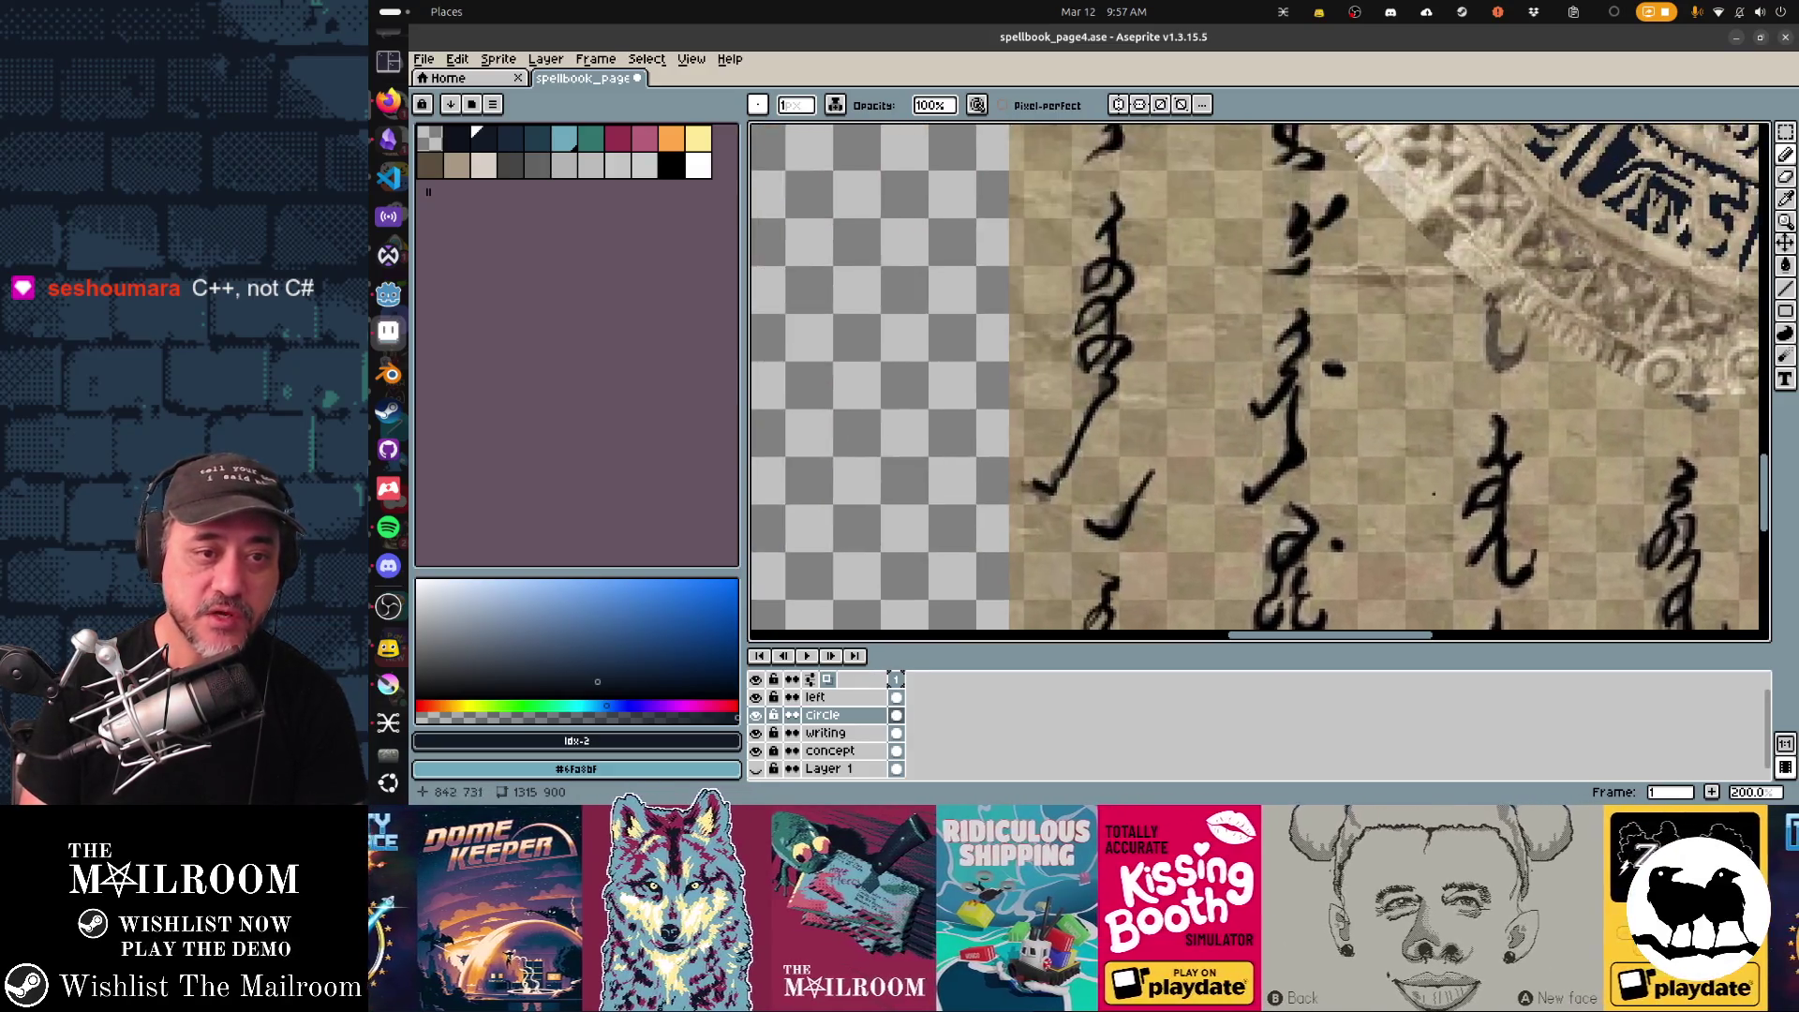
pyautogui.hscroll(3, 1260, 380)
pyautogui.scroll(3, 1259, 379)
pyautogui.scroll(3, 1260, 381)
pyautogui.scroll(2, 1259, 381)
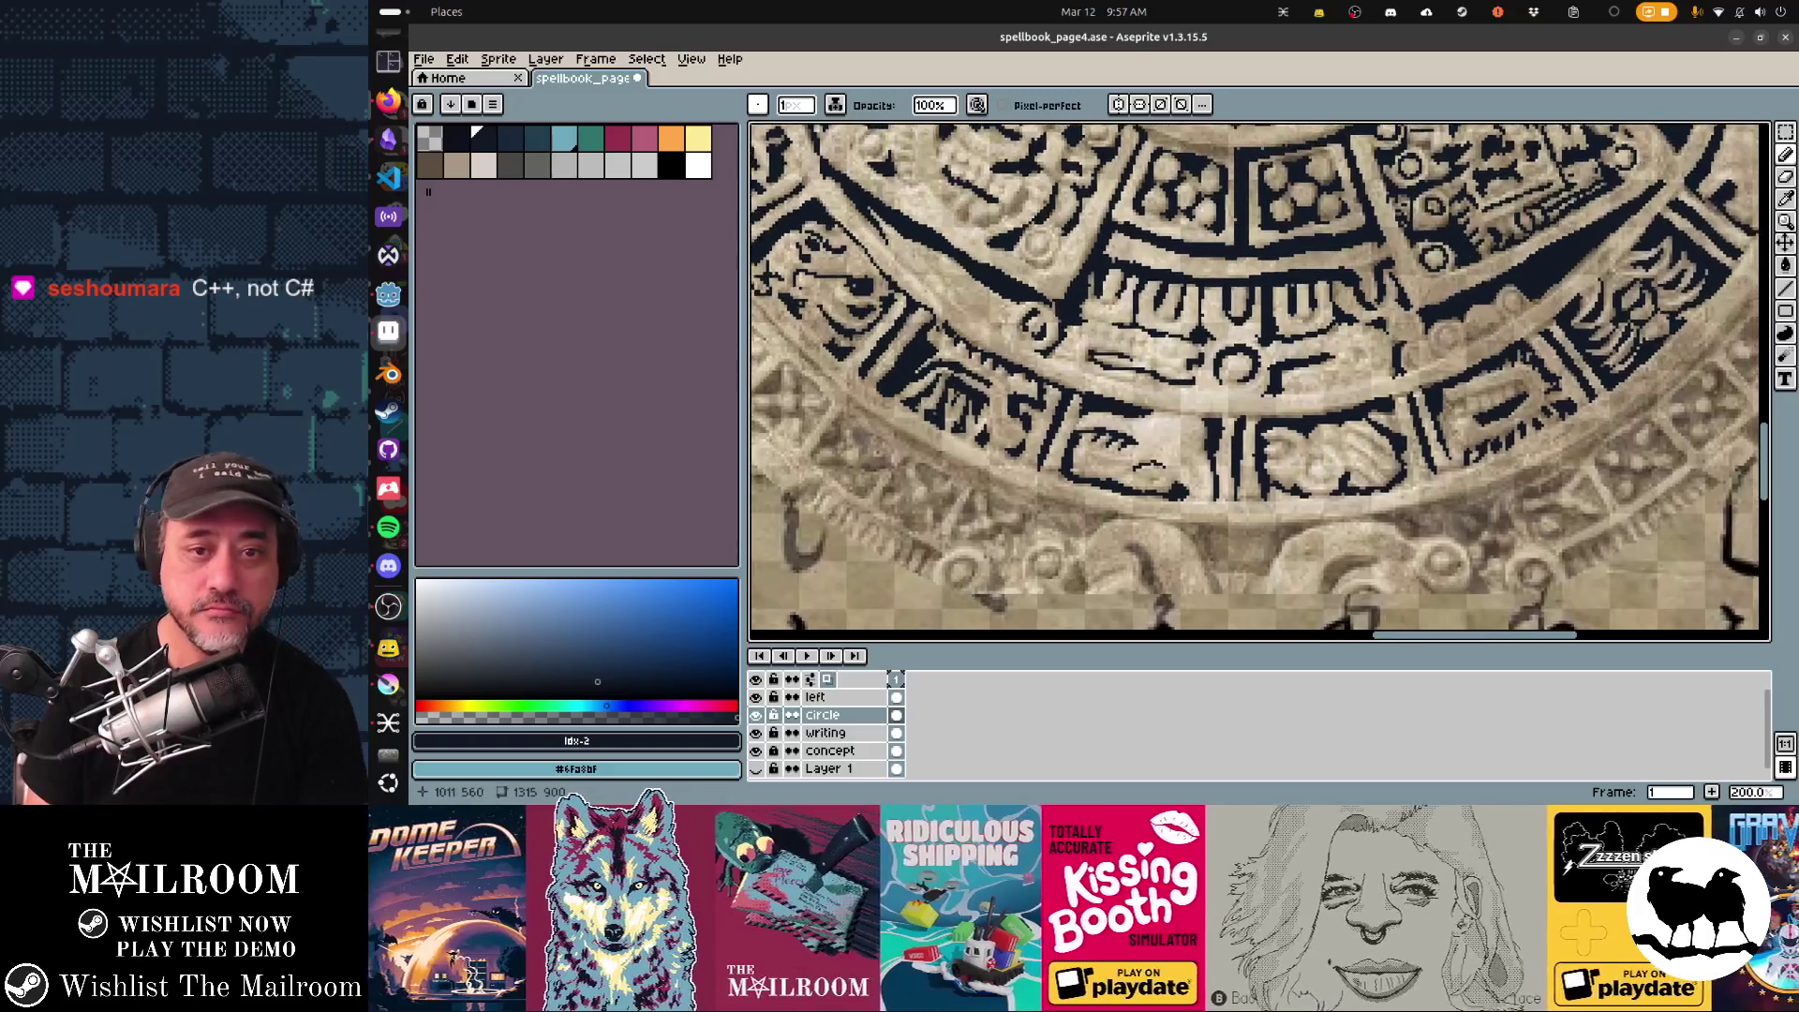
pyautogui.scroll(-2, 1260, 380)
pyautogui.hscroll(1, 1259, 380)
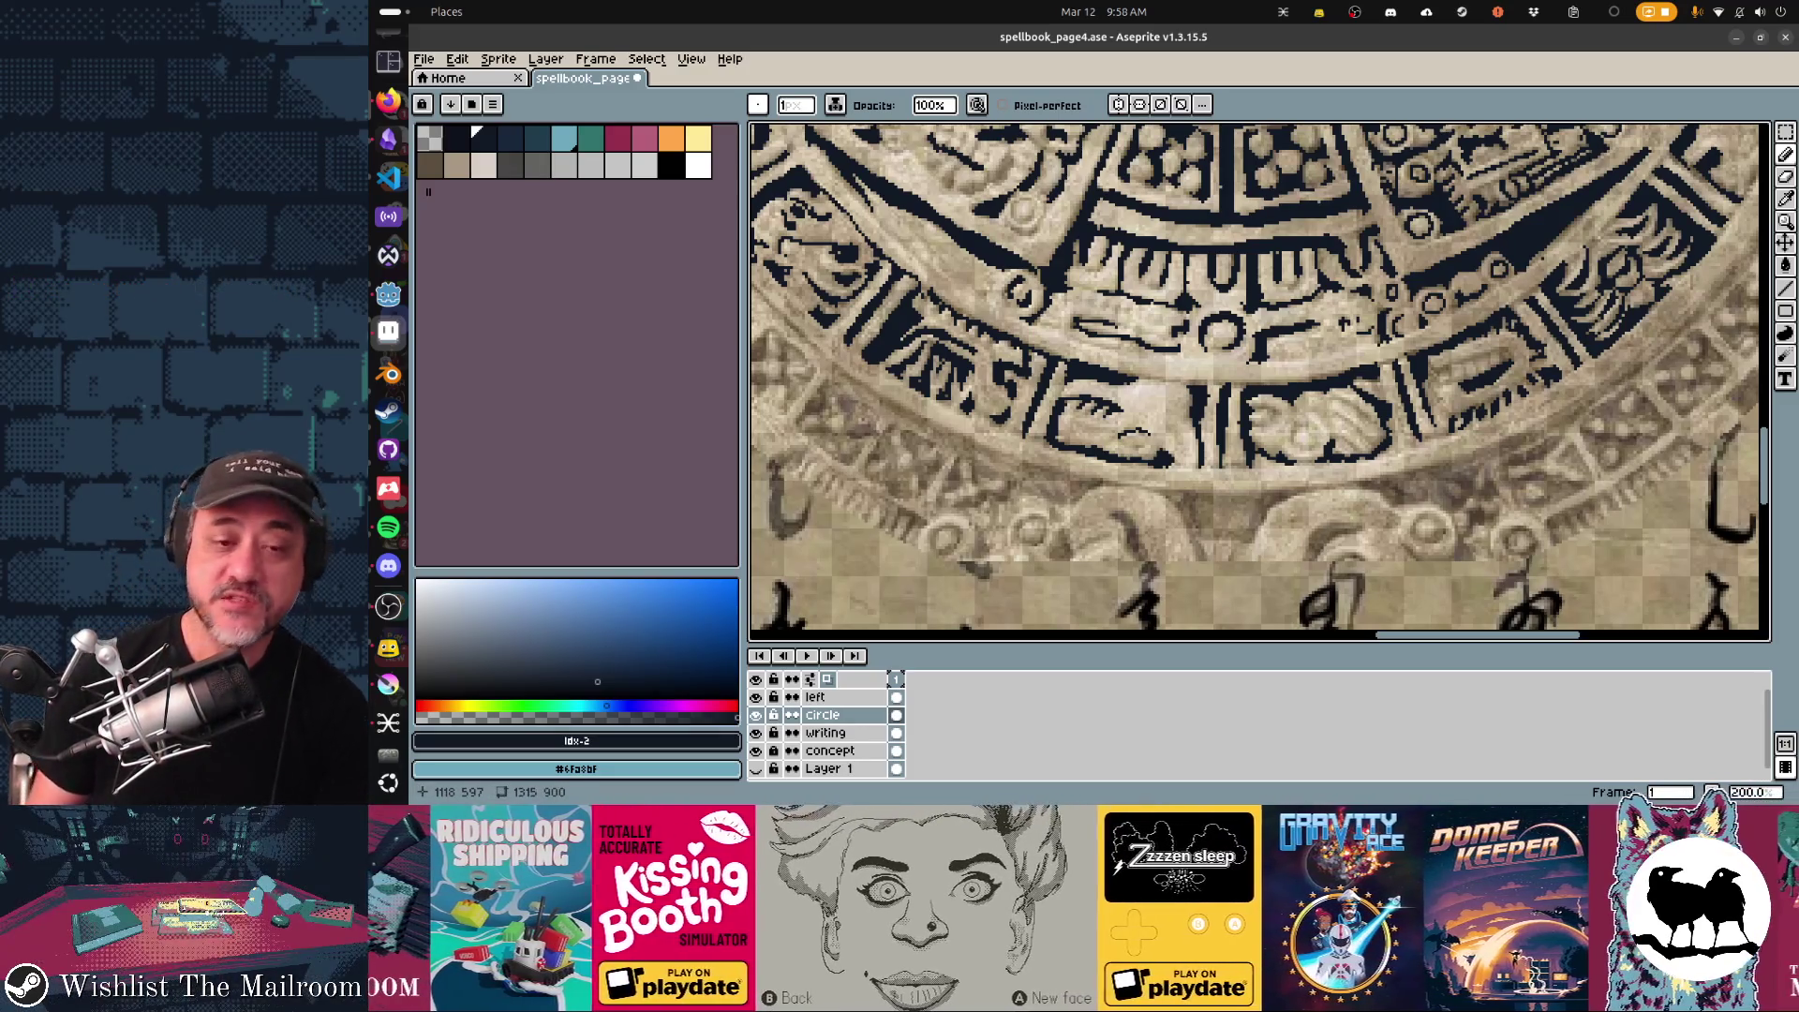
pyautogui.hscroll(1, 1254, 377)
pyautogui.hscroll(5, 1257, 381)
pyautogui.scroll(3, 1258, 380)
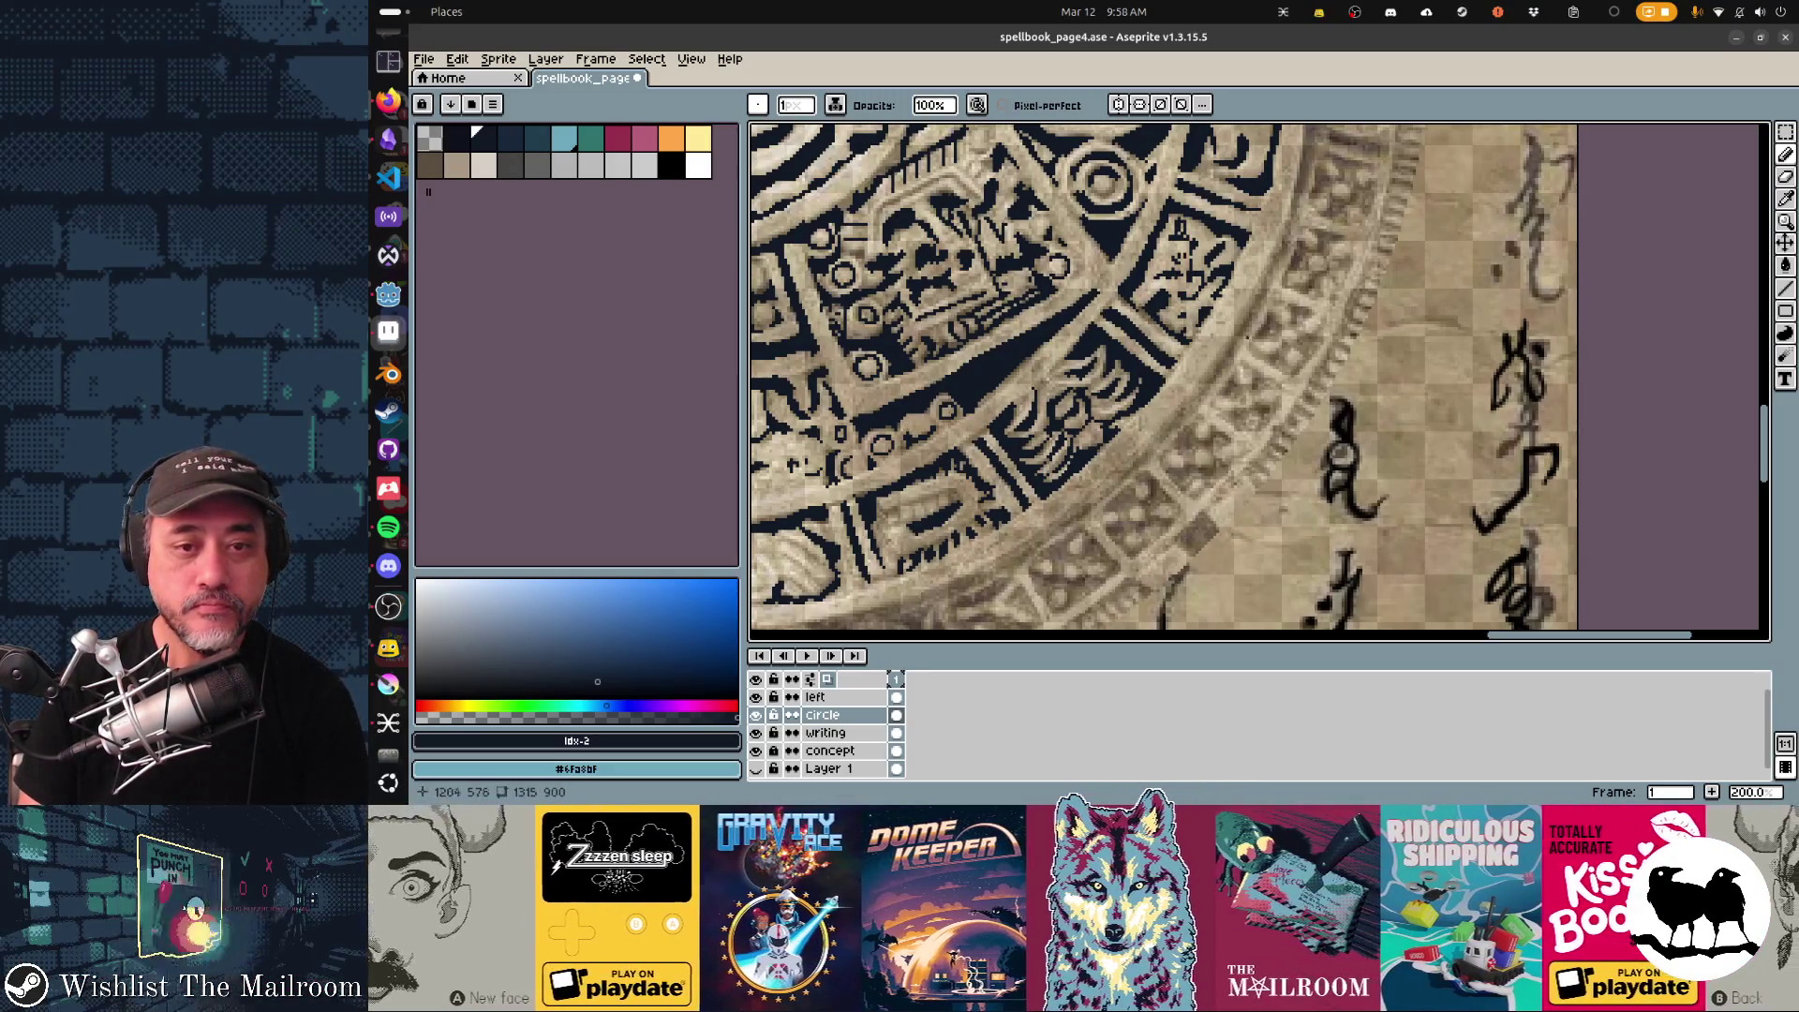
pyautogui.scroll(2, 1166, 379)
pyautogui.scroll(2, 1166, 379)
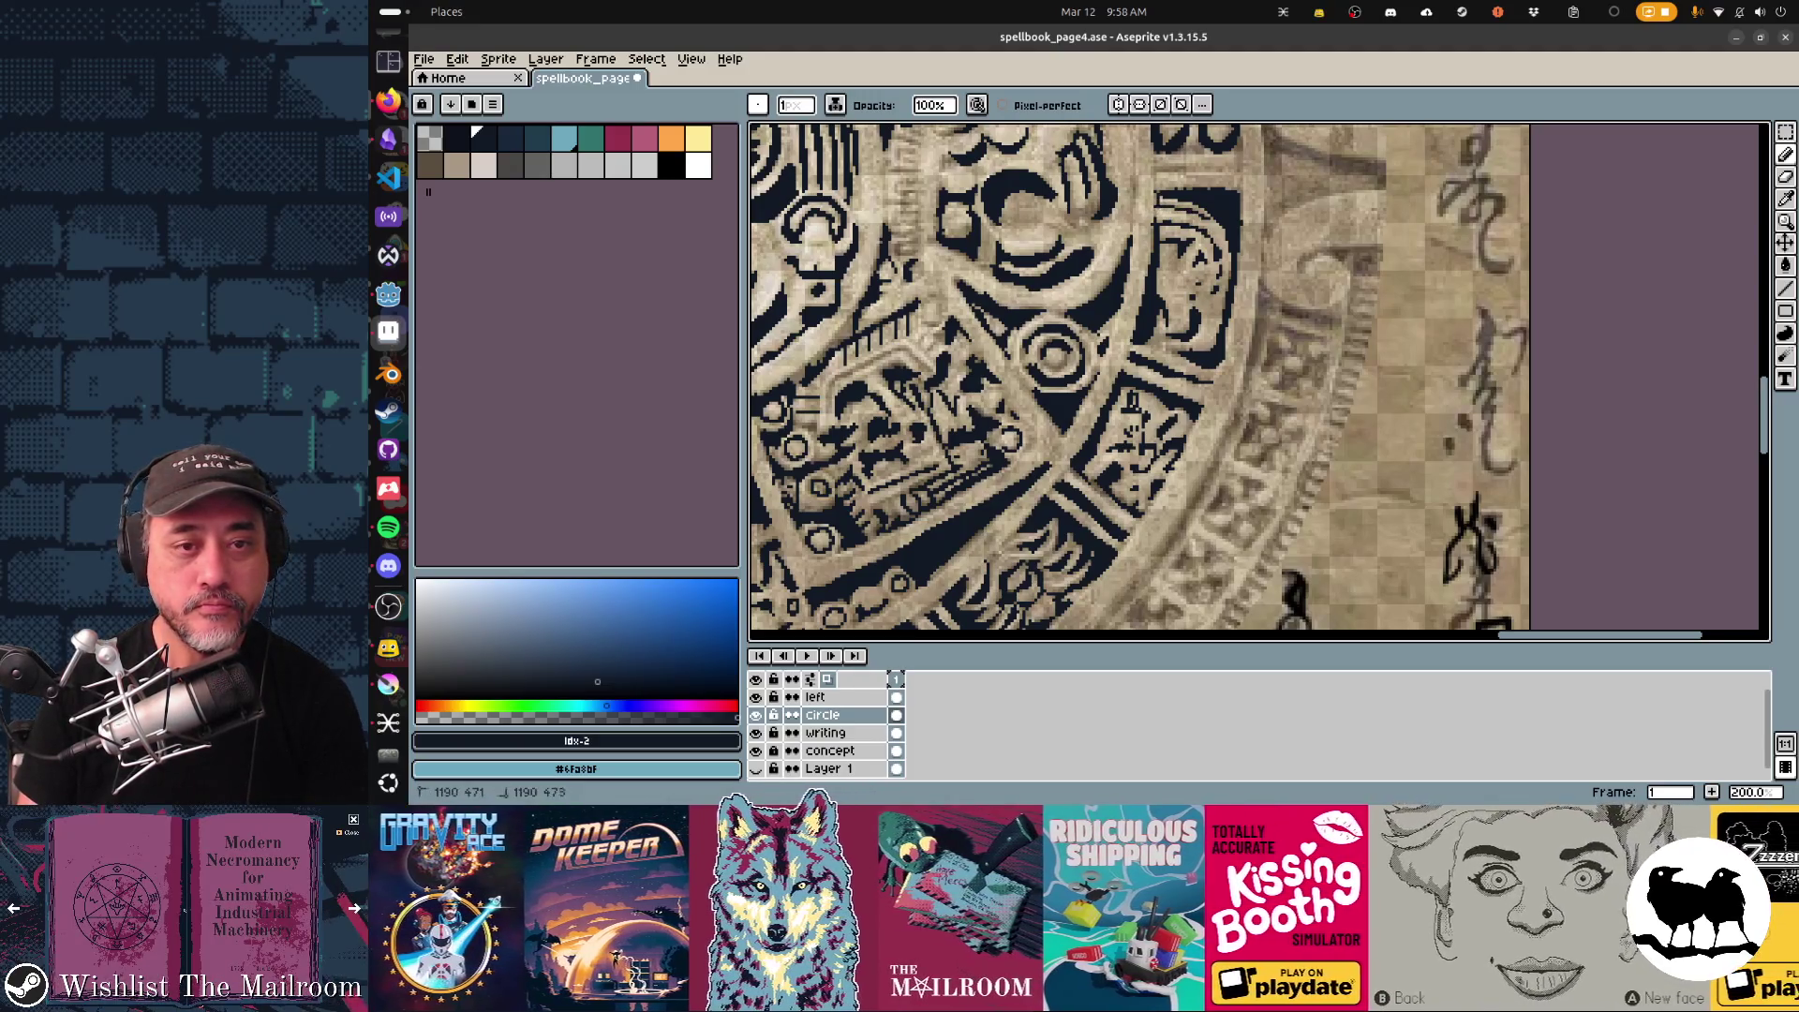
pyautogui.press('e')
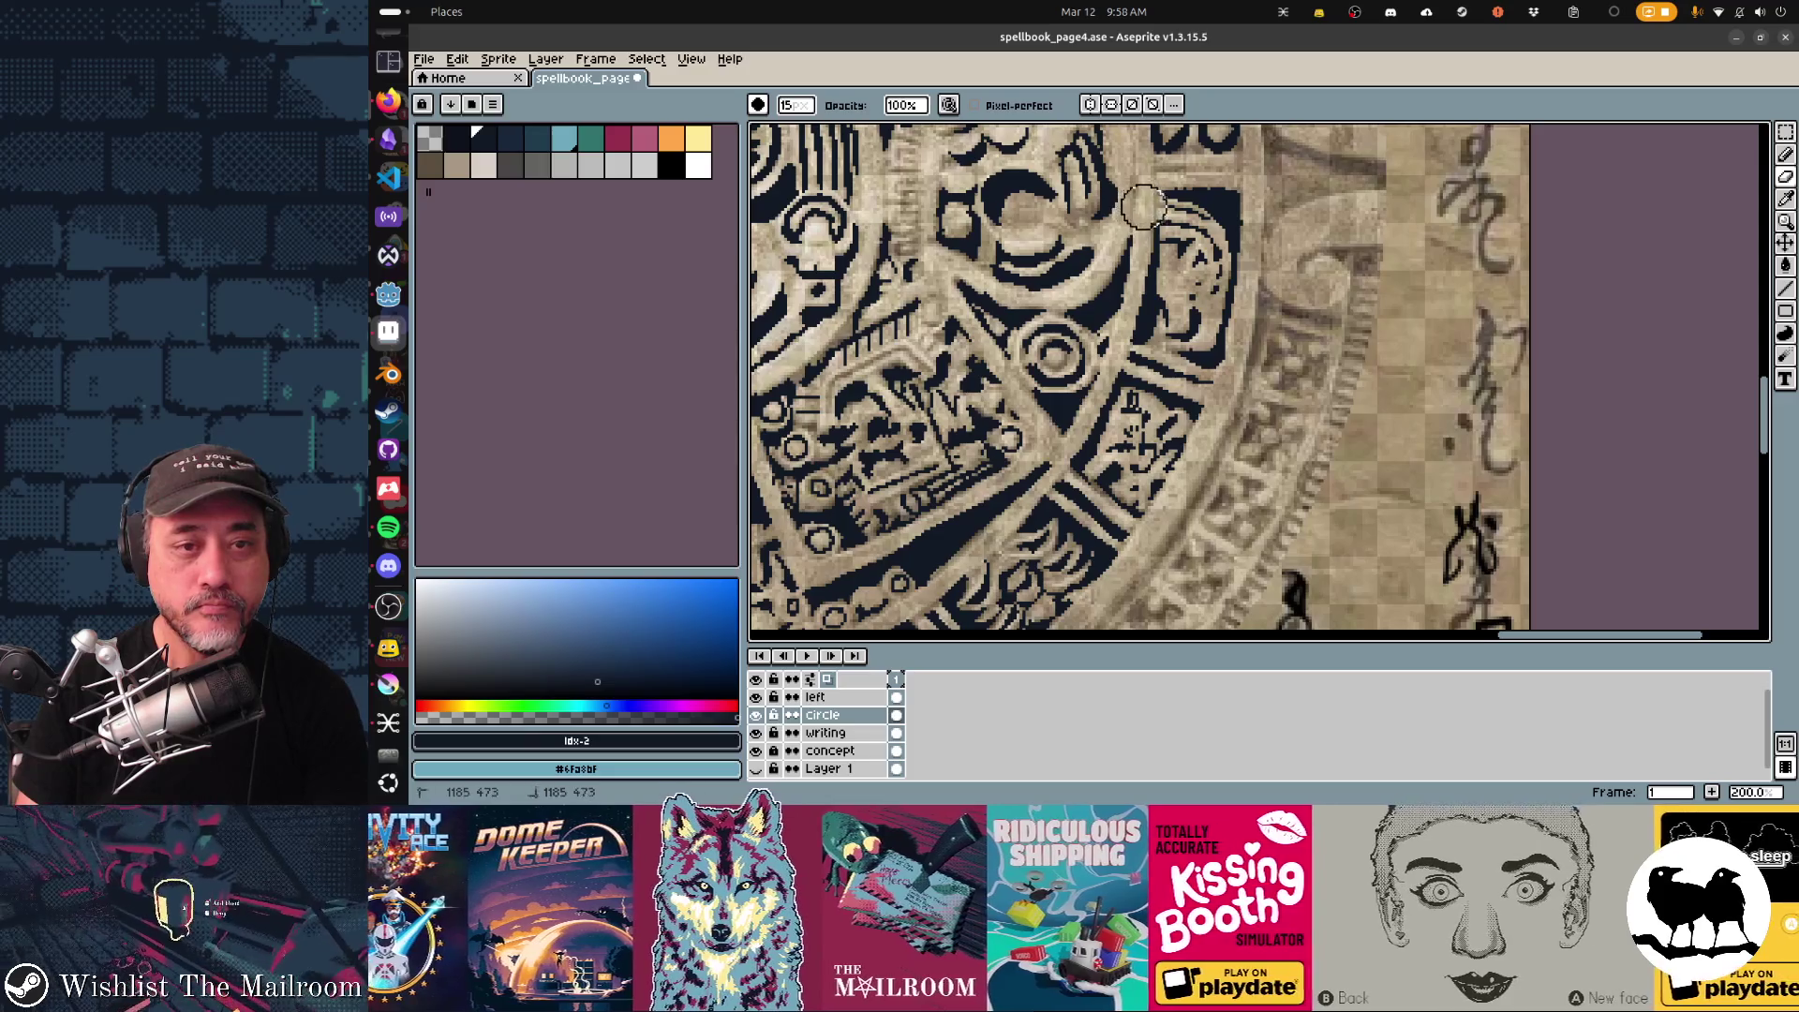
pyautogui.press('b')
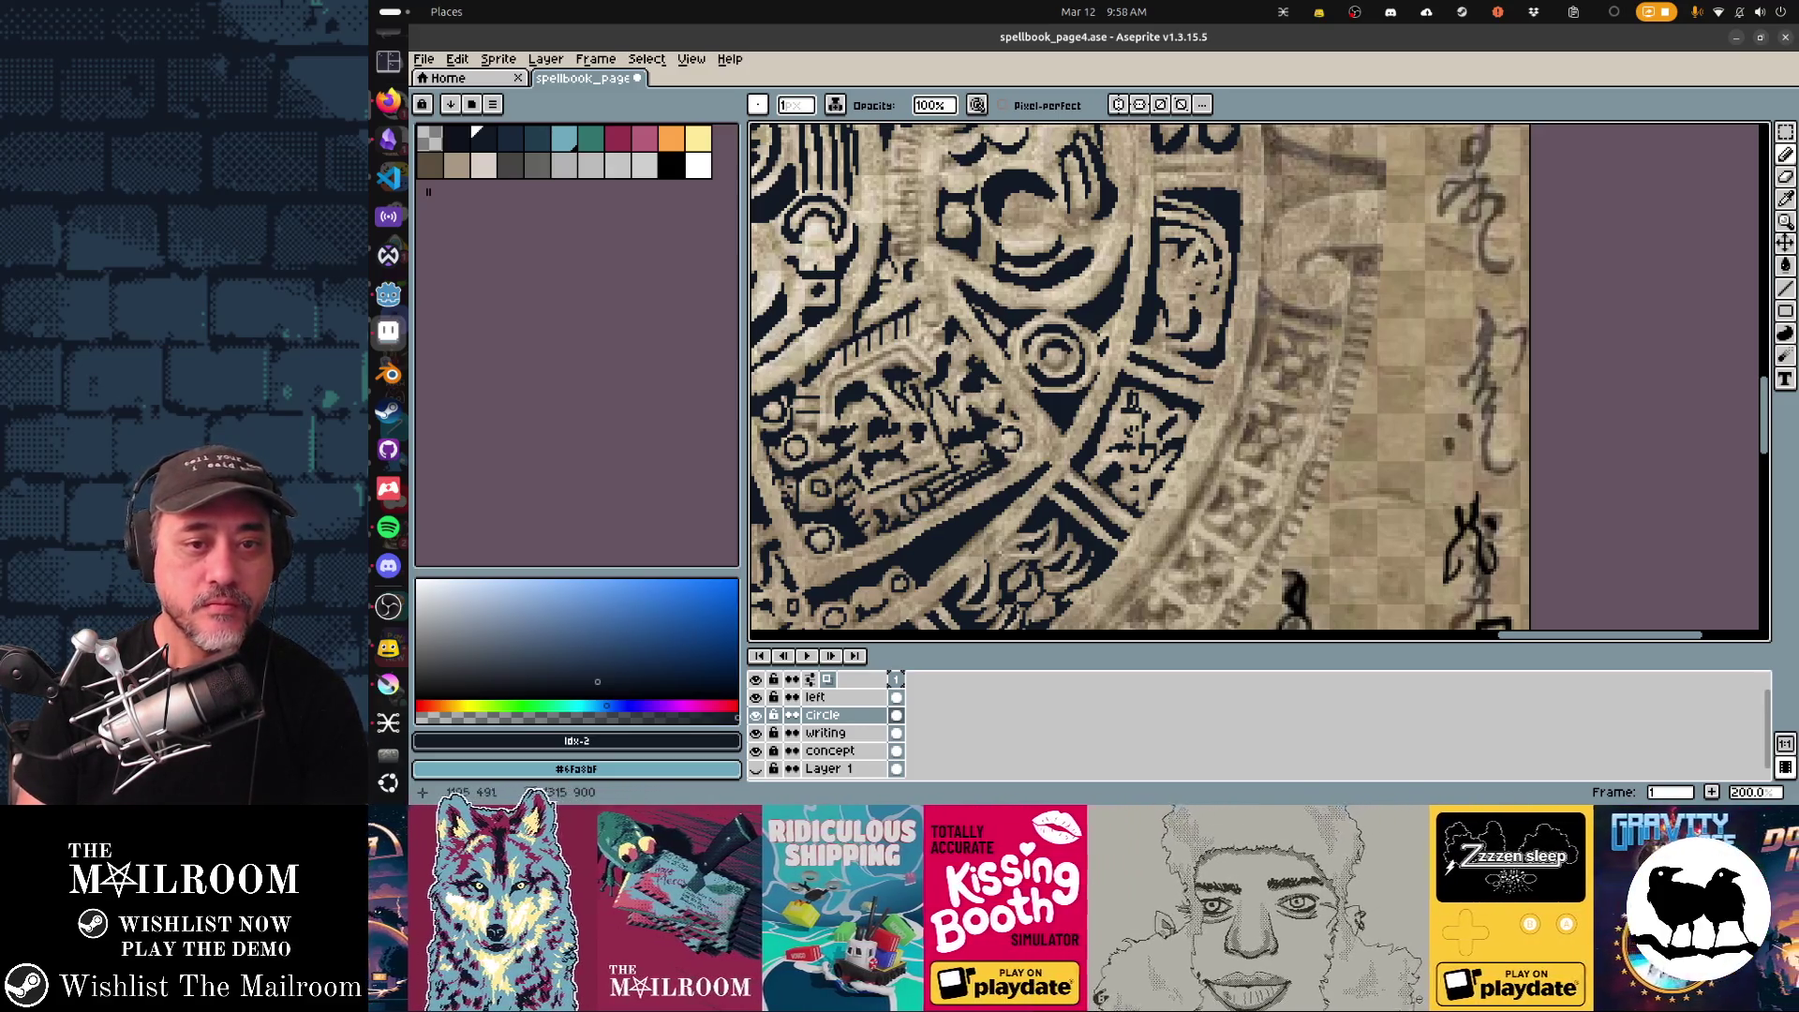
# Switch to the filled Contour tool and pan down to the calendar's carved inner-band panels.
pyautogui.press('d')
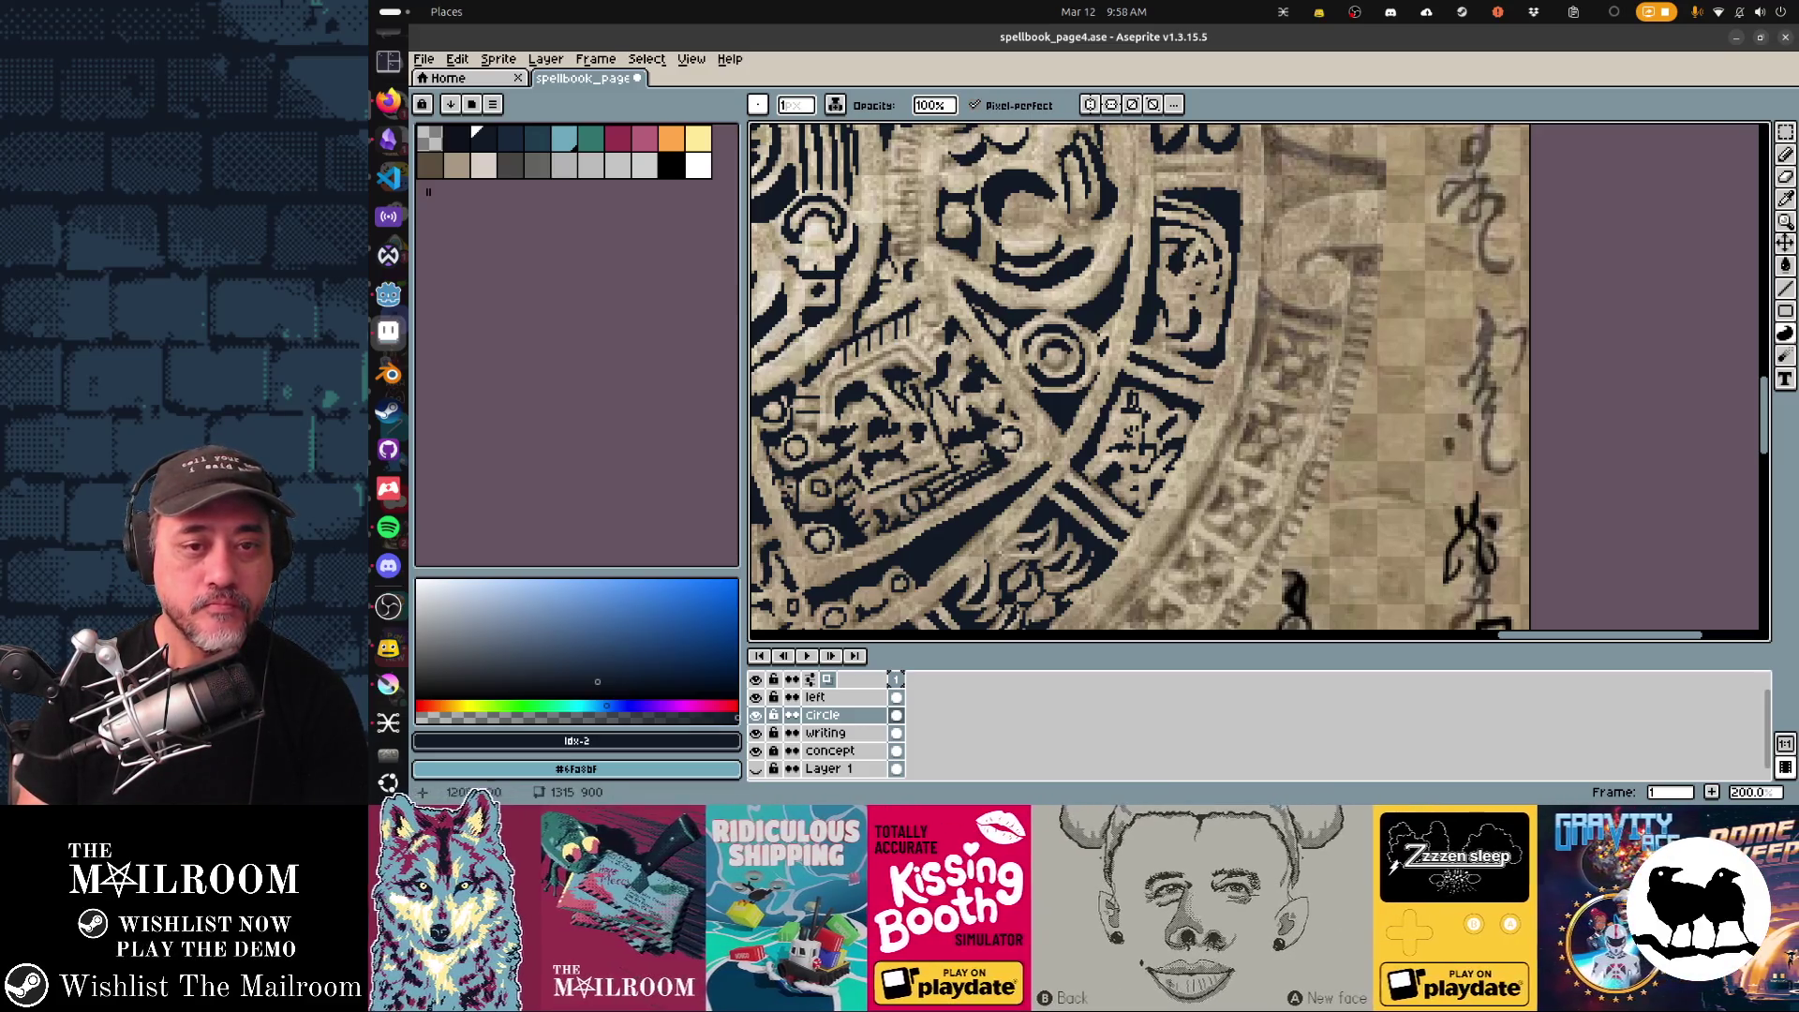
pyautogui.moveTo(1055, 351); pyautogui.dragTo(1009, 510)
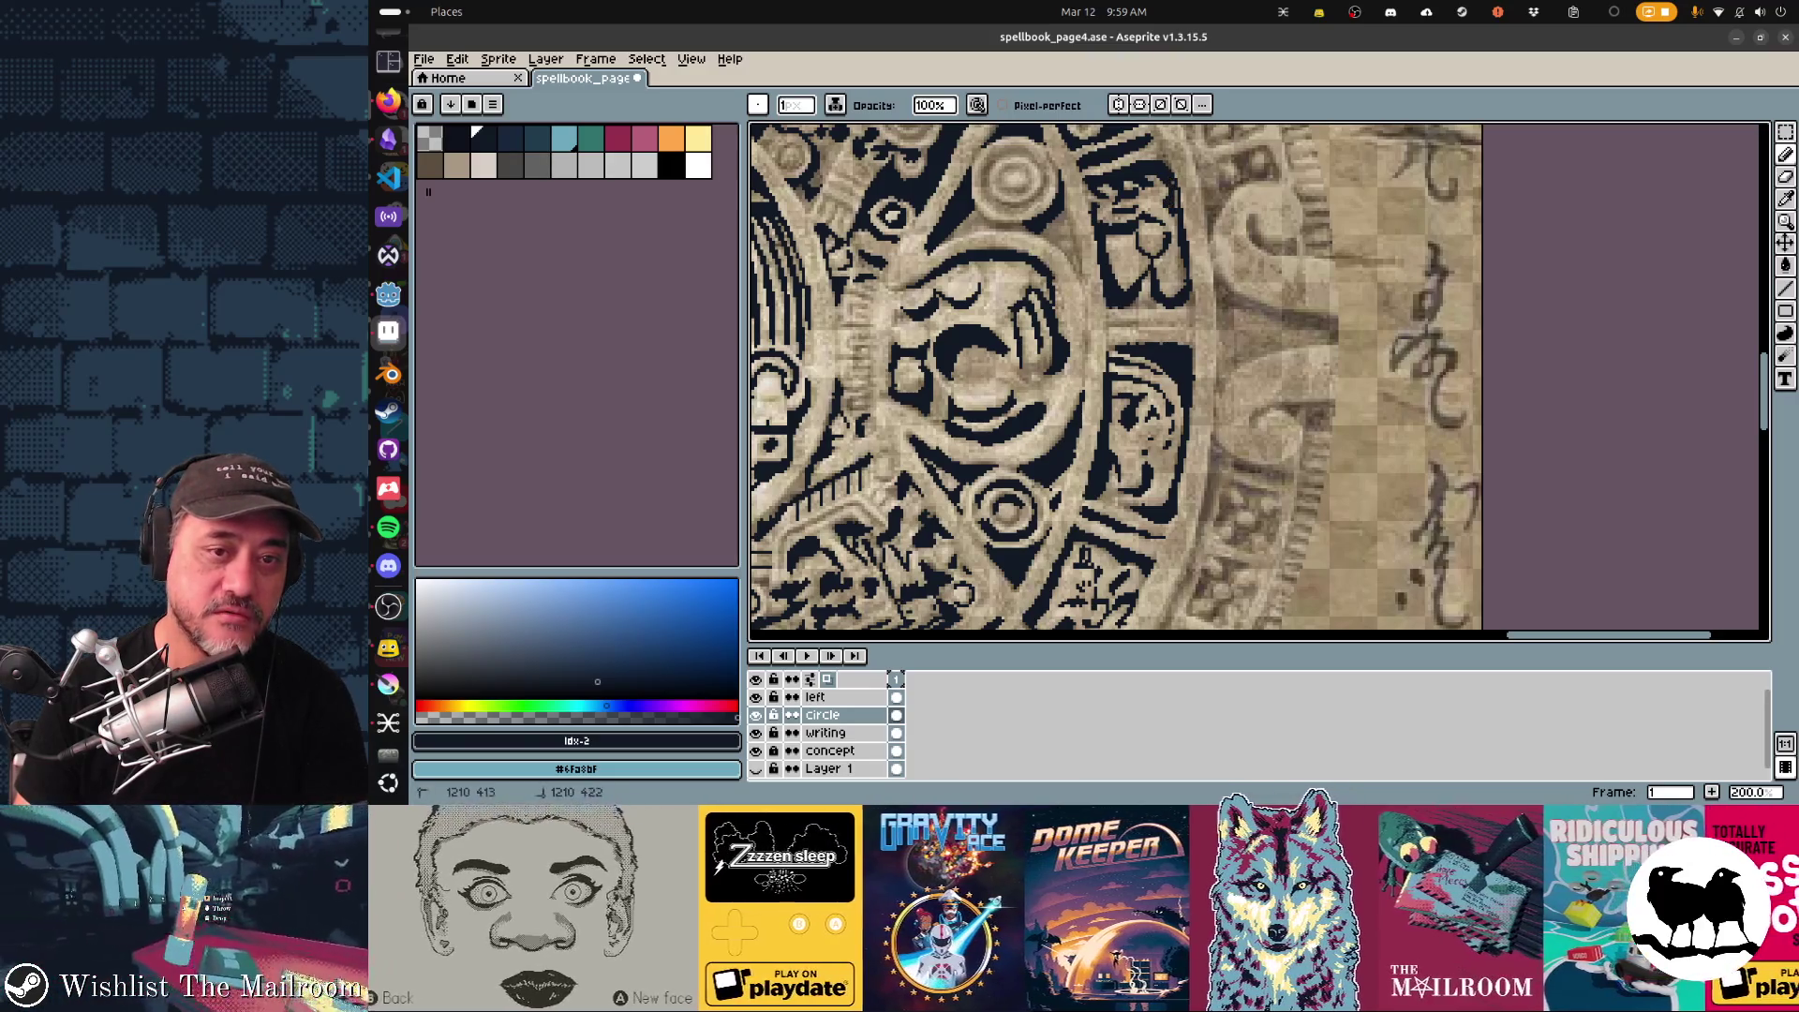
pyautogui.scroll(2, 1116, 380)
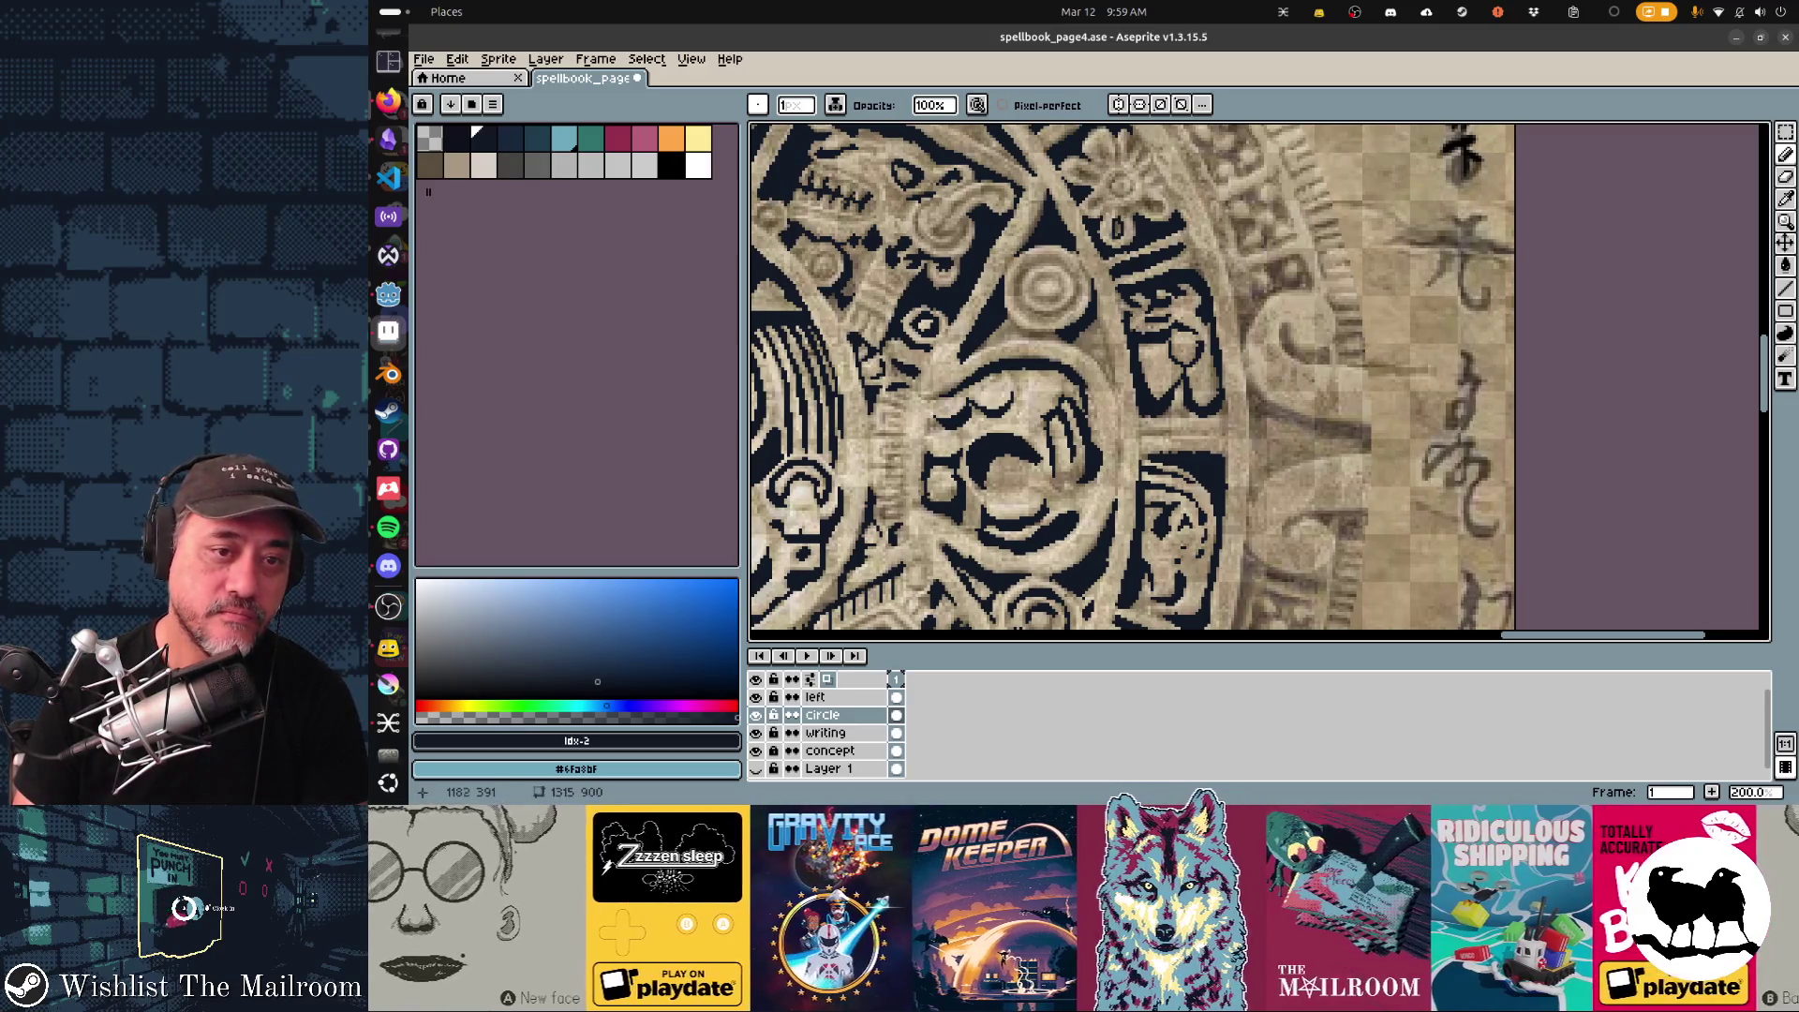
pyautogui.press('d')
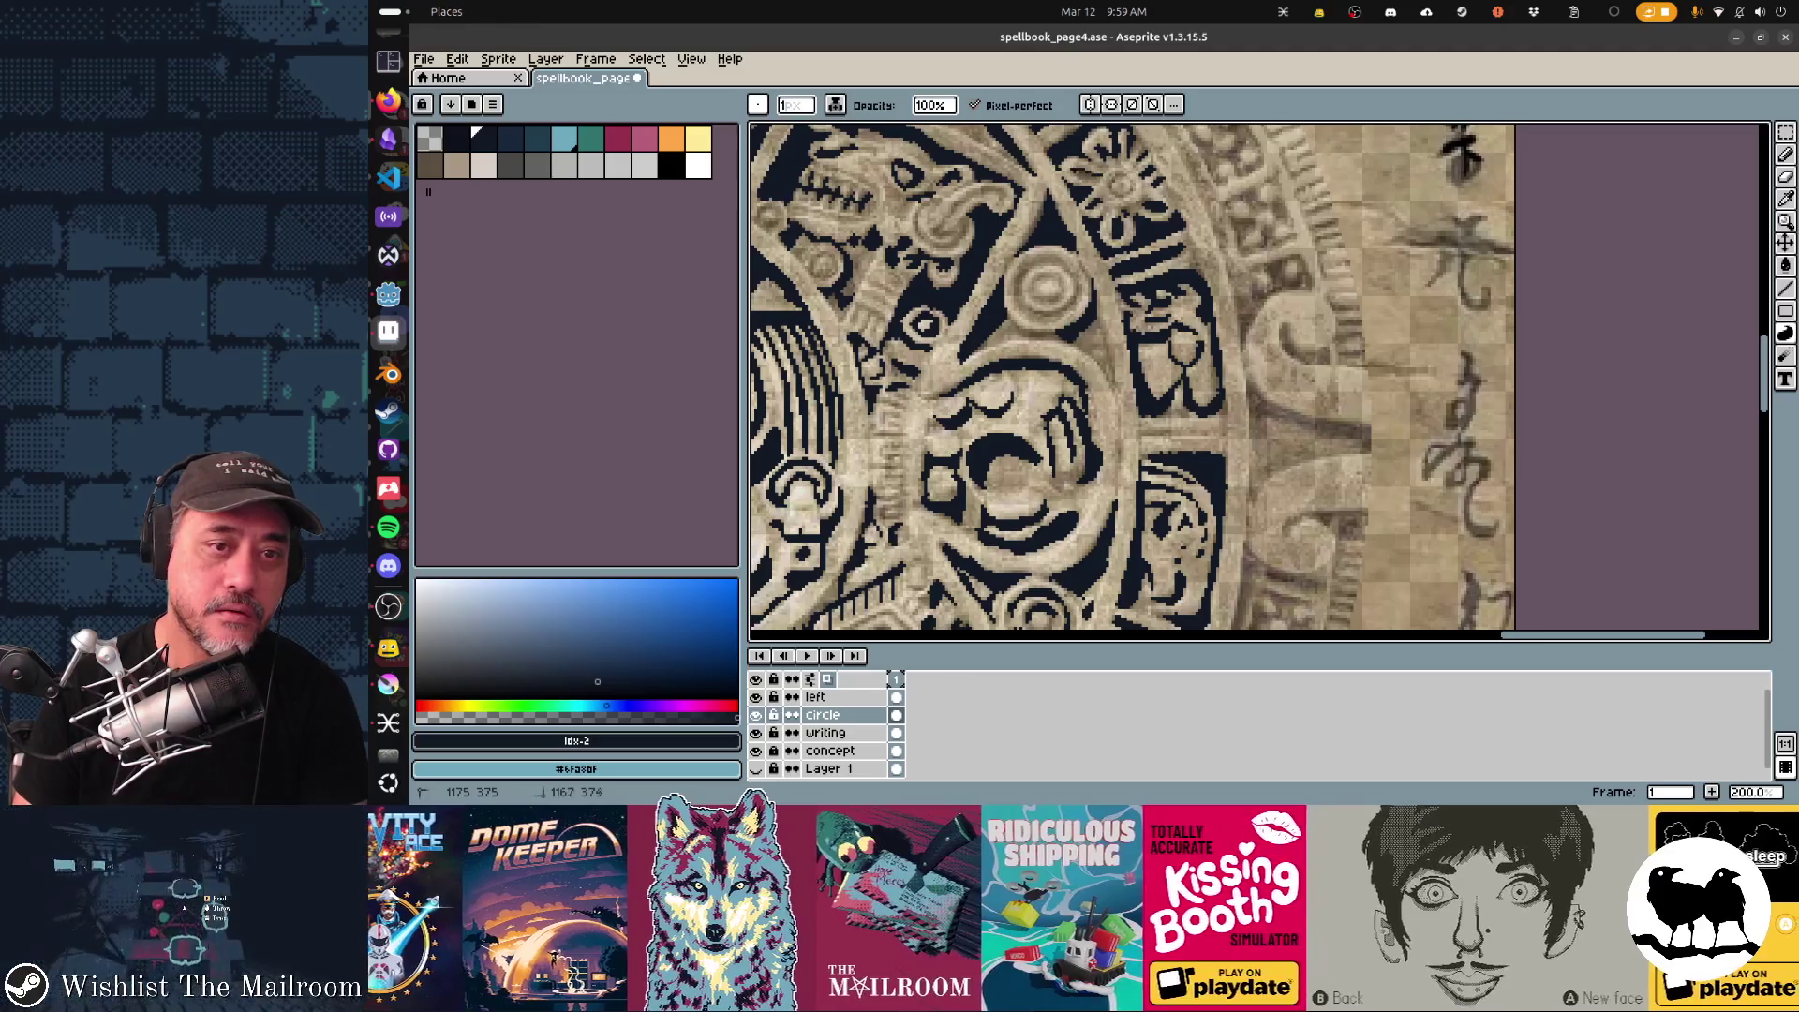
pyautogui.press('e')
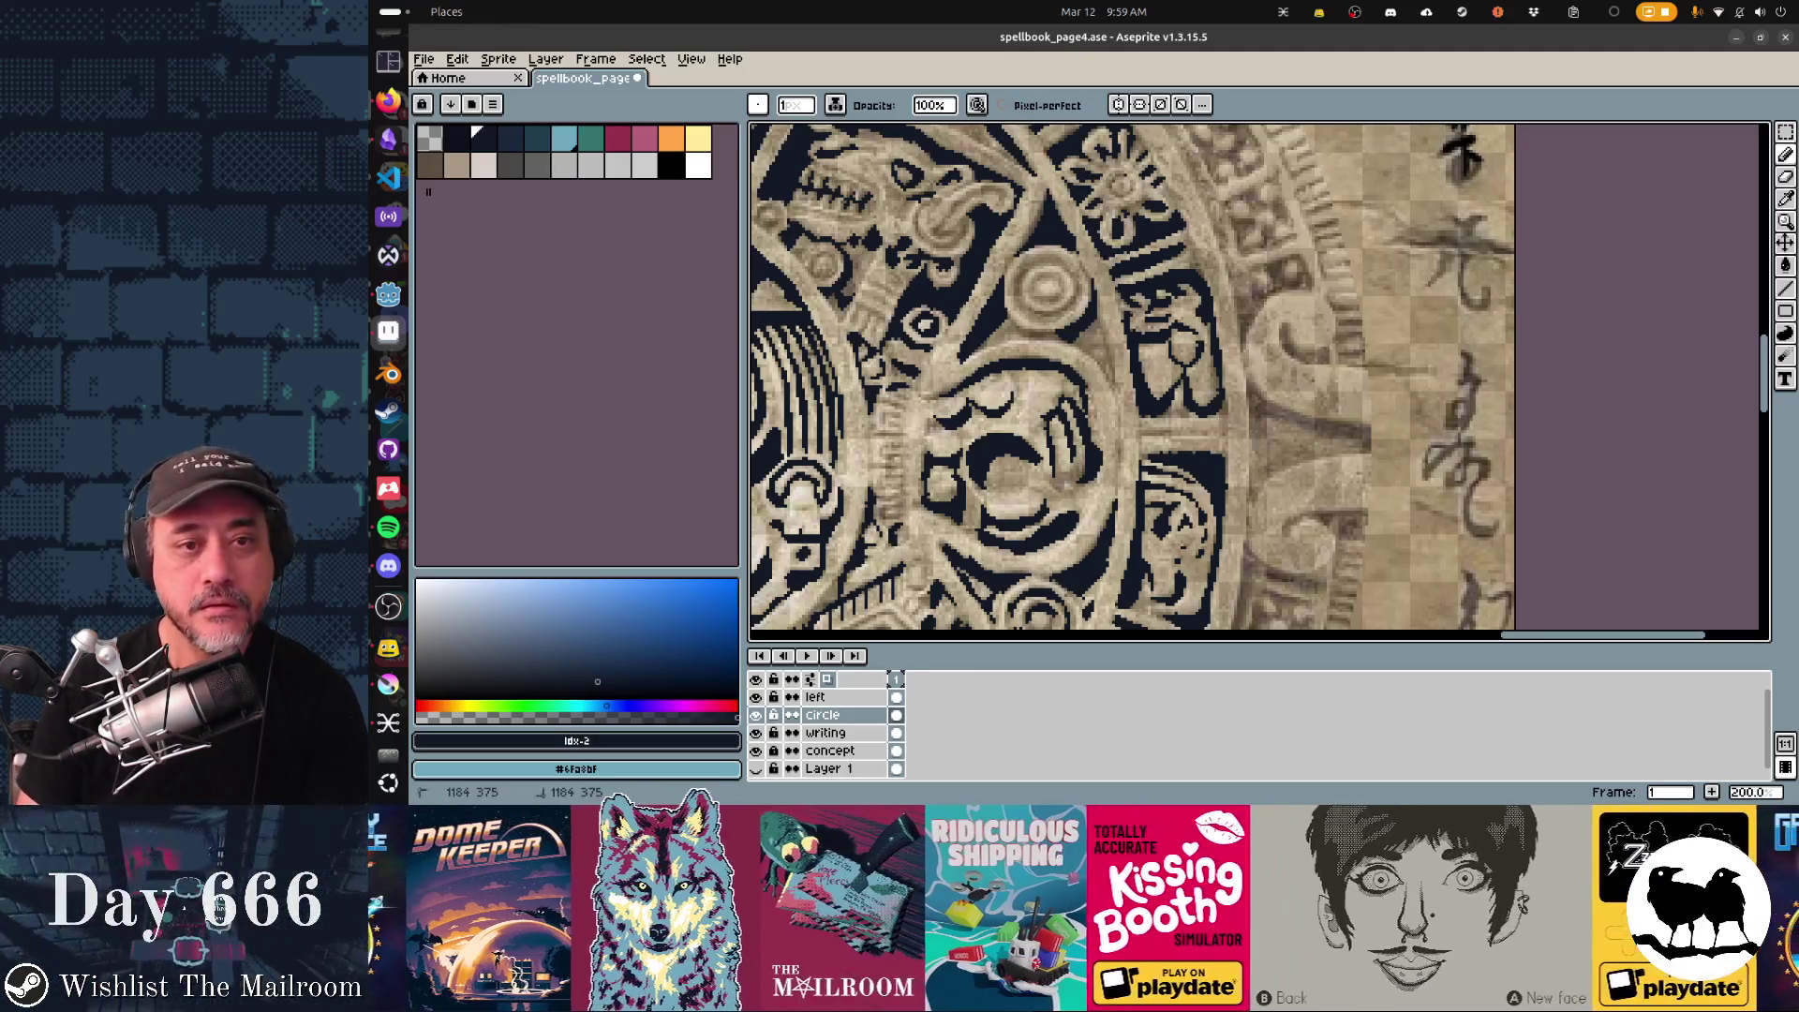
pyautogui.scroll(1, 1132, 381)
pyautogui.scroll(1, 1131, 381)
pyautogui.scroll(1, 1131, 380)
pyautogui.scroll(1, 1132, 380)
pyautogui.press('b')
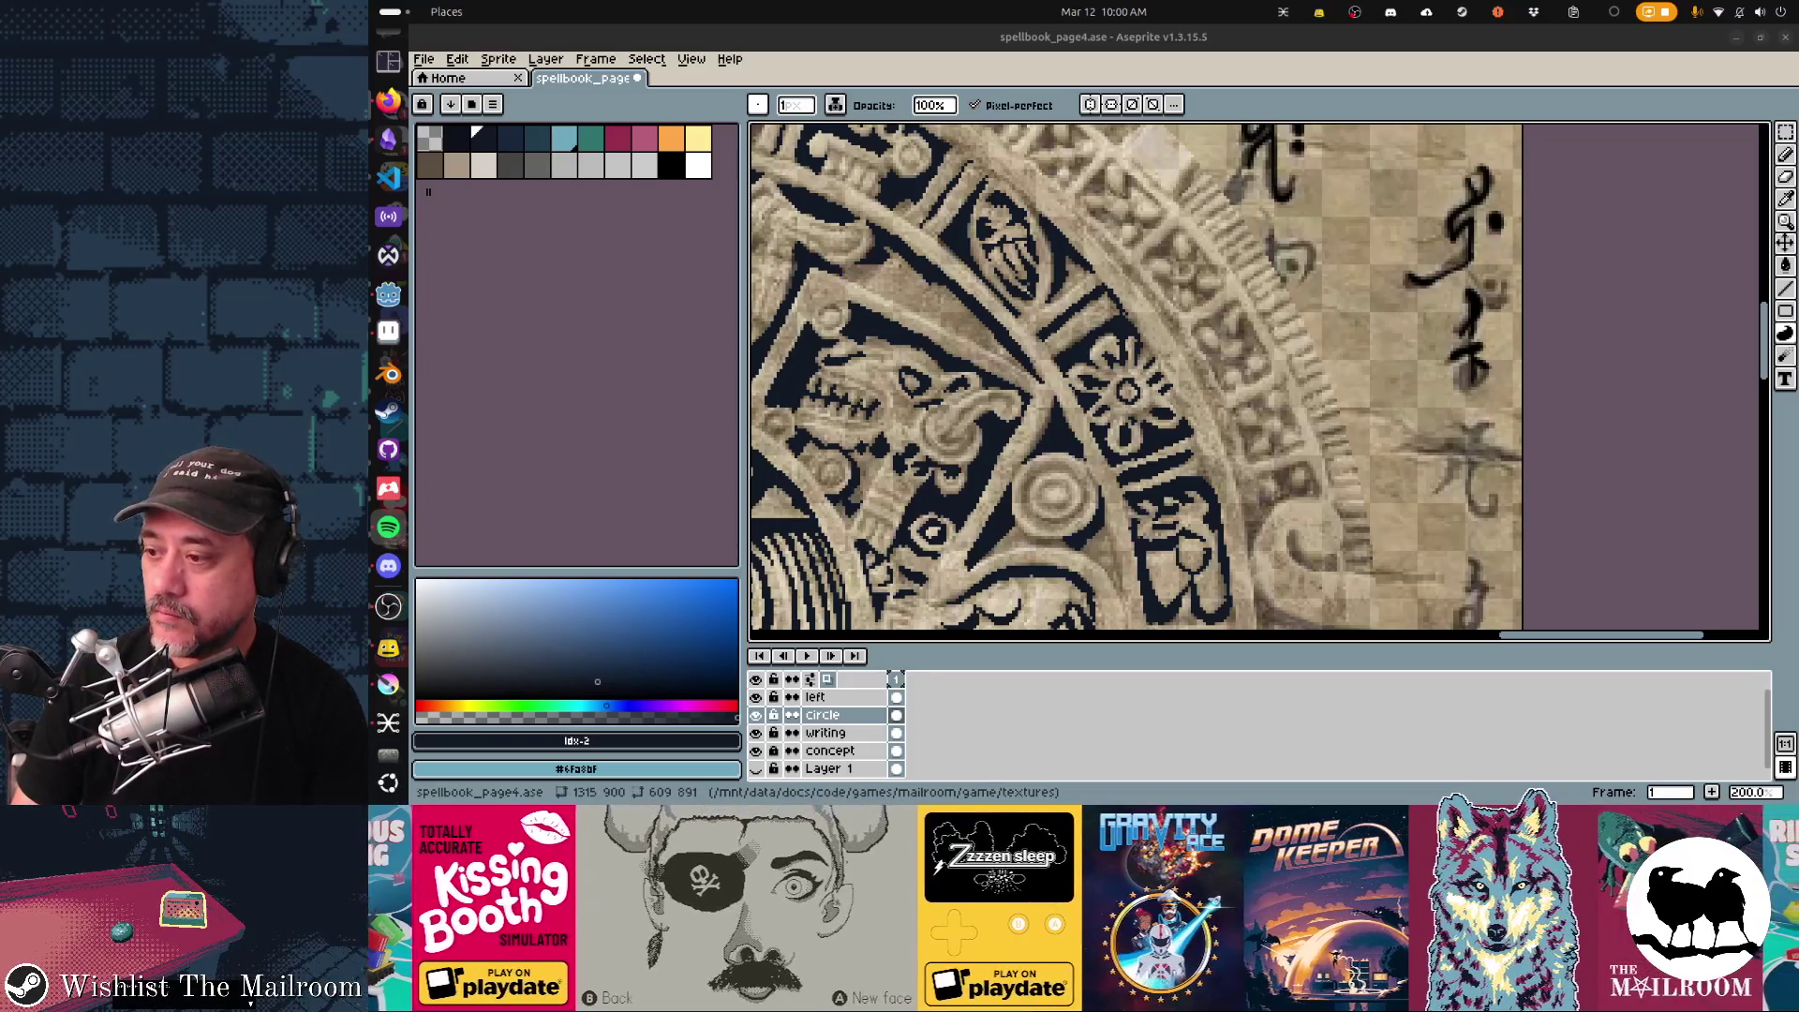
# Launch Shortwave, browse the station directory and search it for Mongolia.
pyautogui.press('super')
pyautogui.write('simulator')
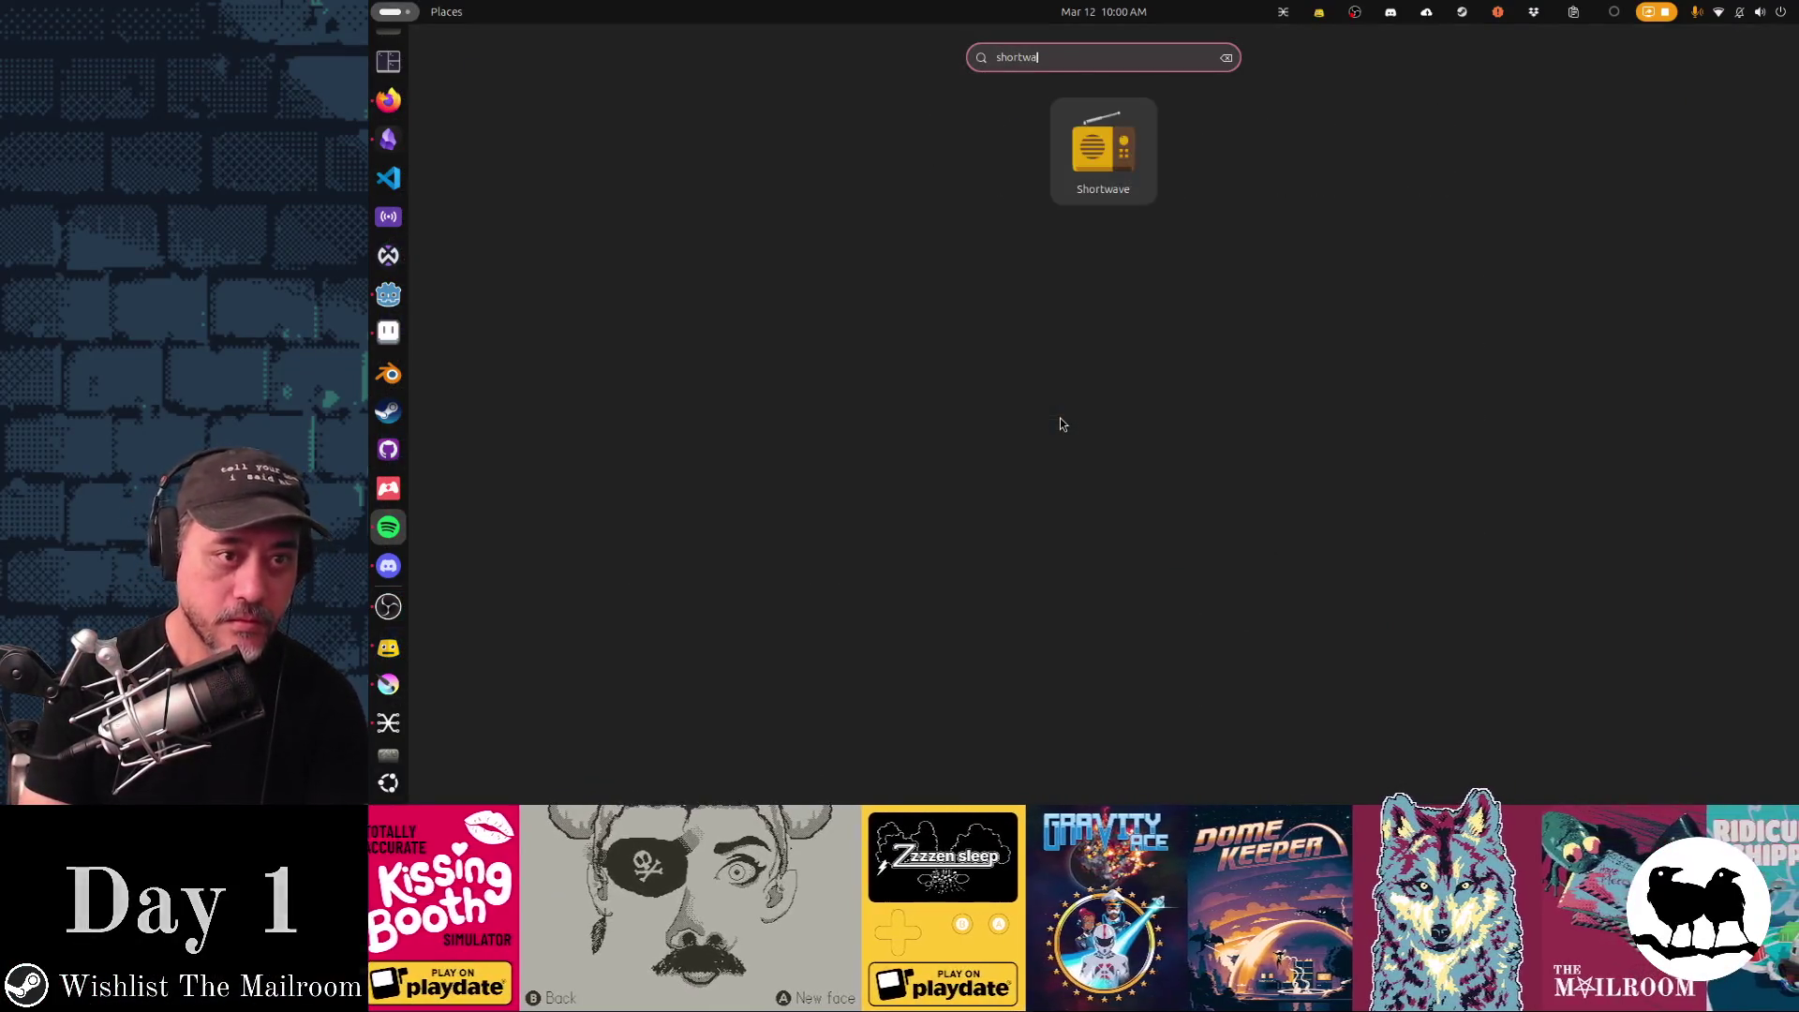
pyautogui.press('Return')
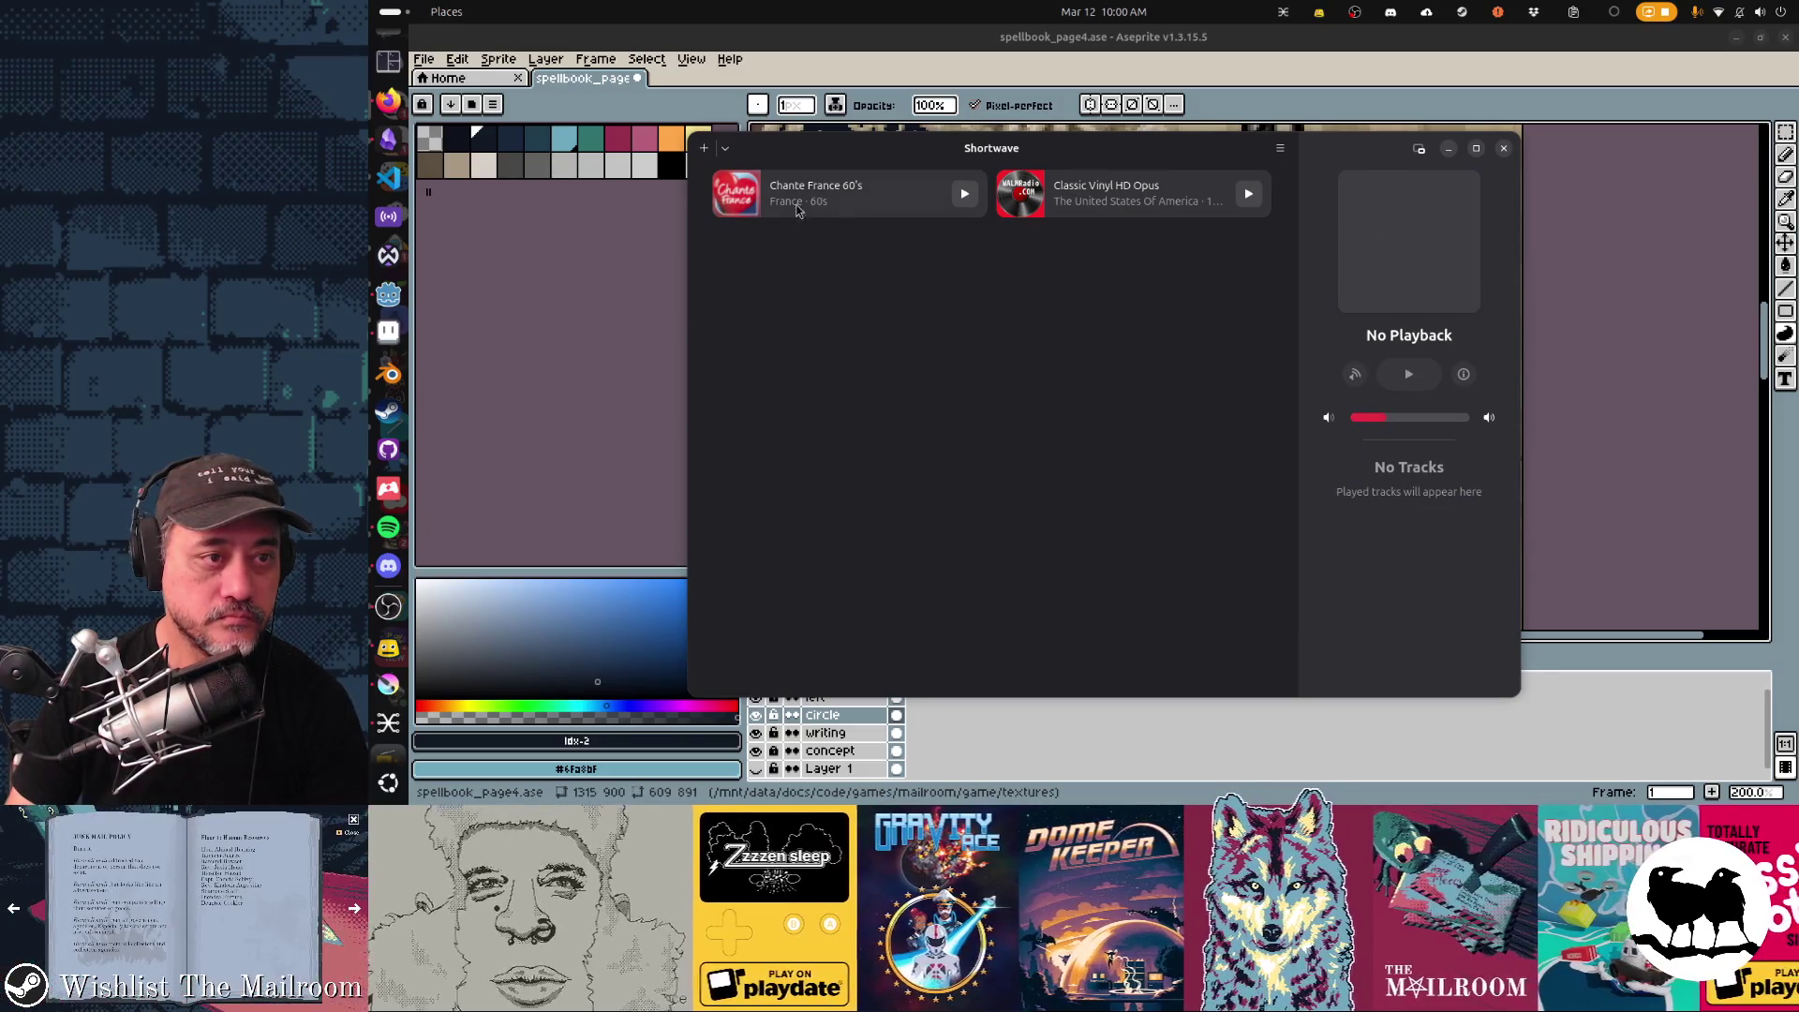
pyautogui.click(705, 150)
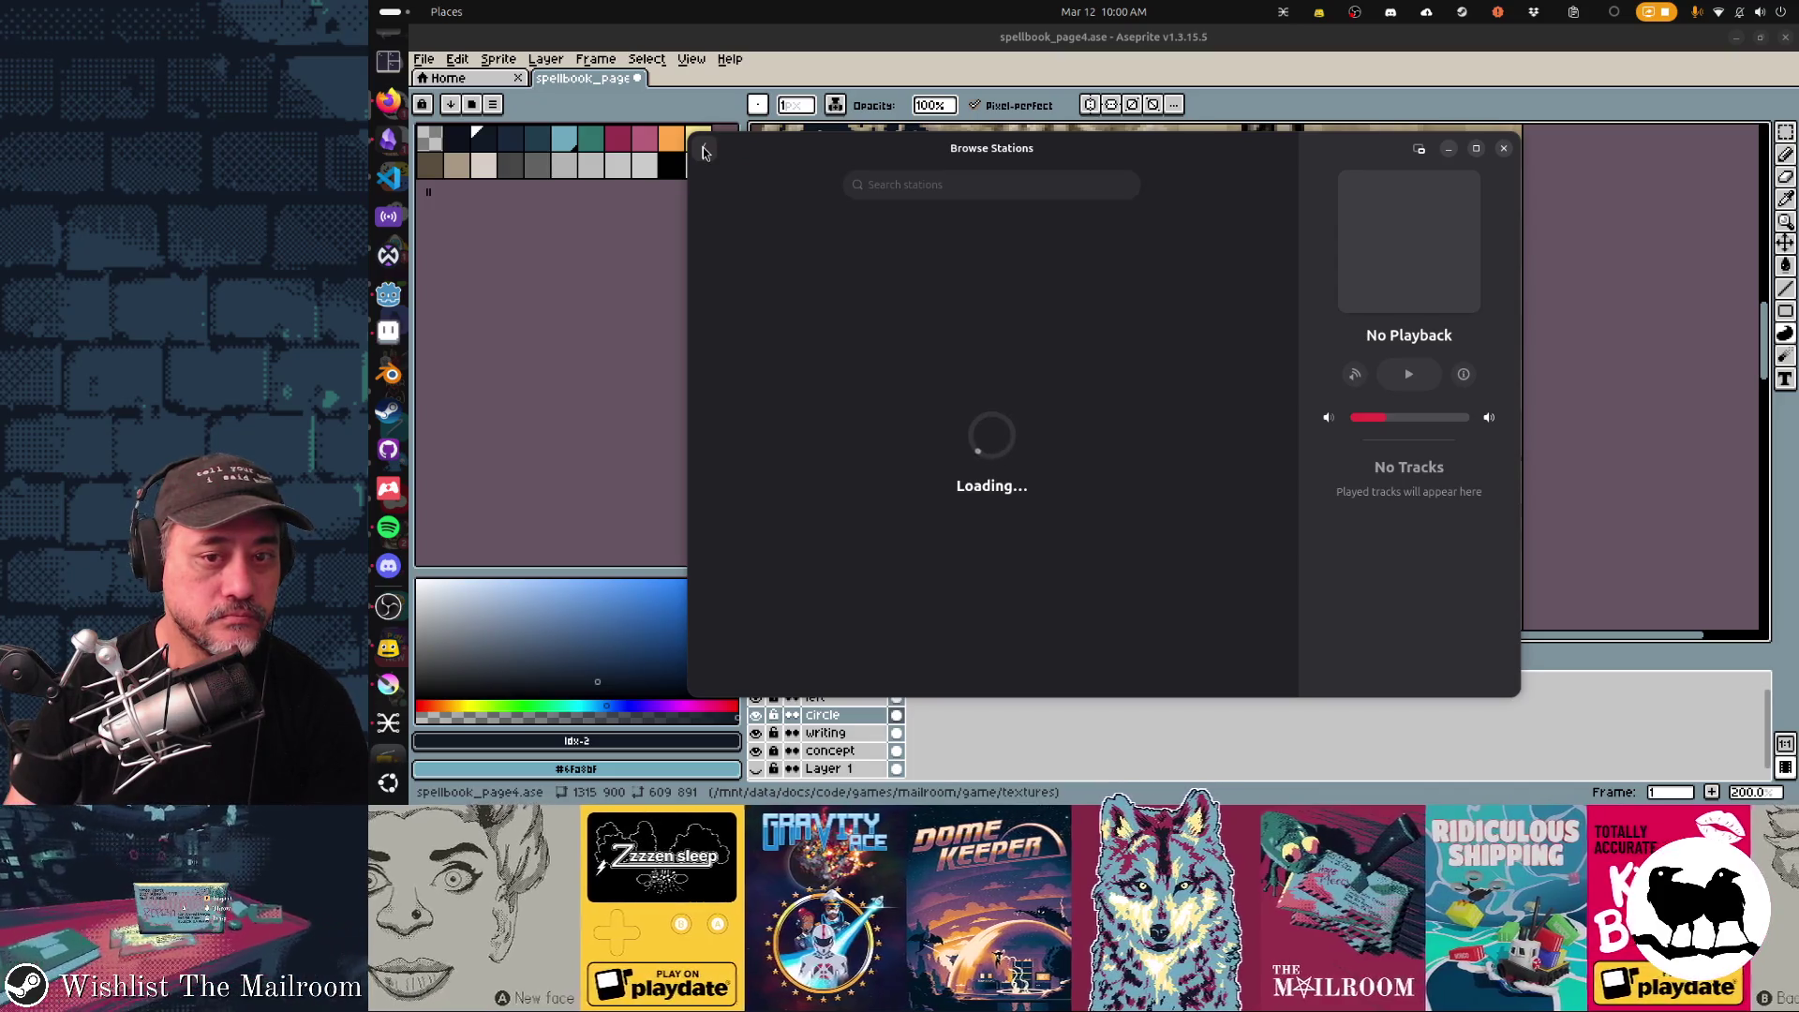
pyautogui.write('mog')
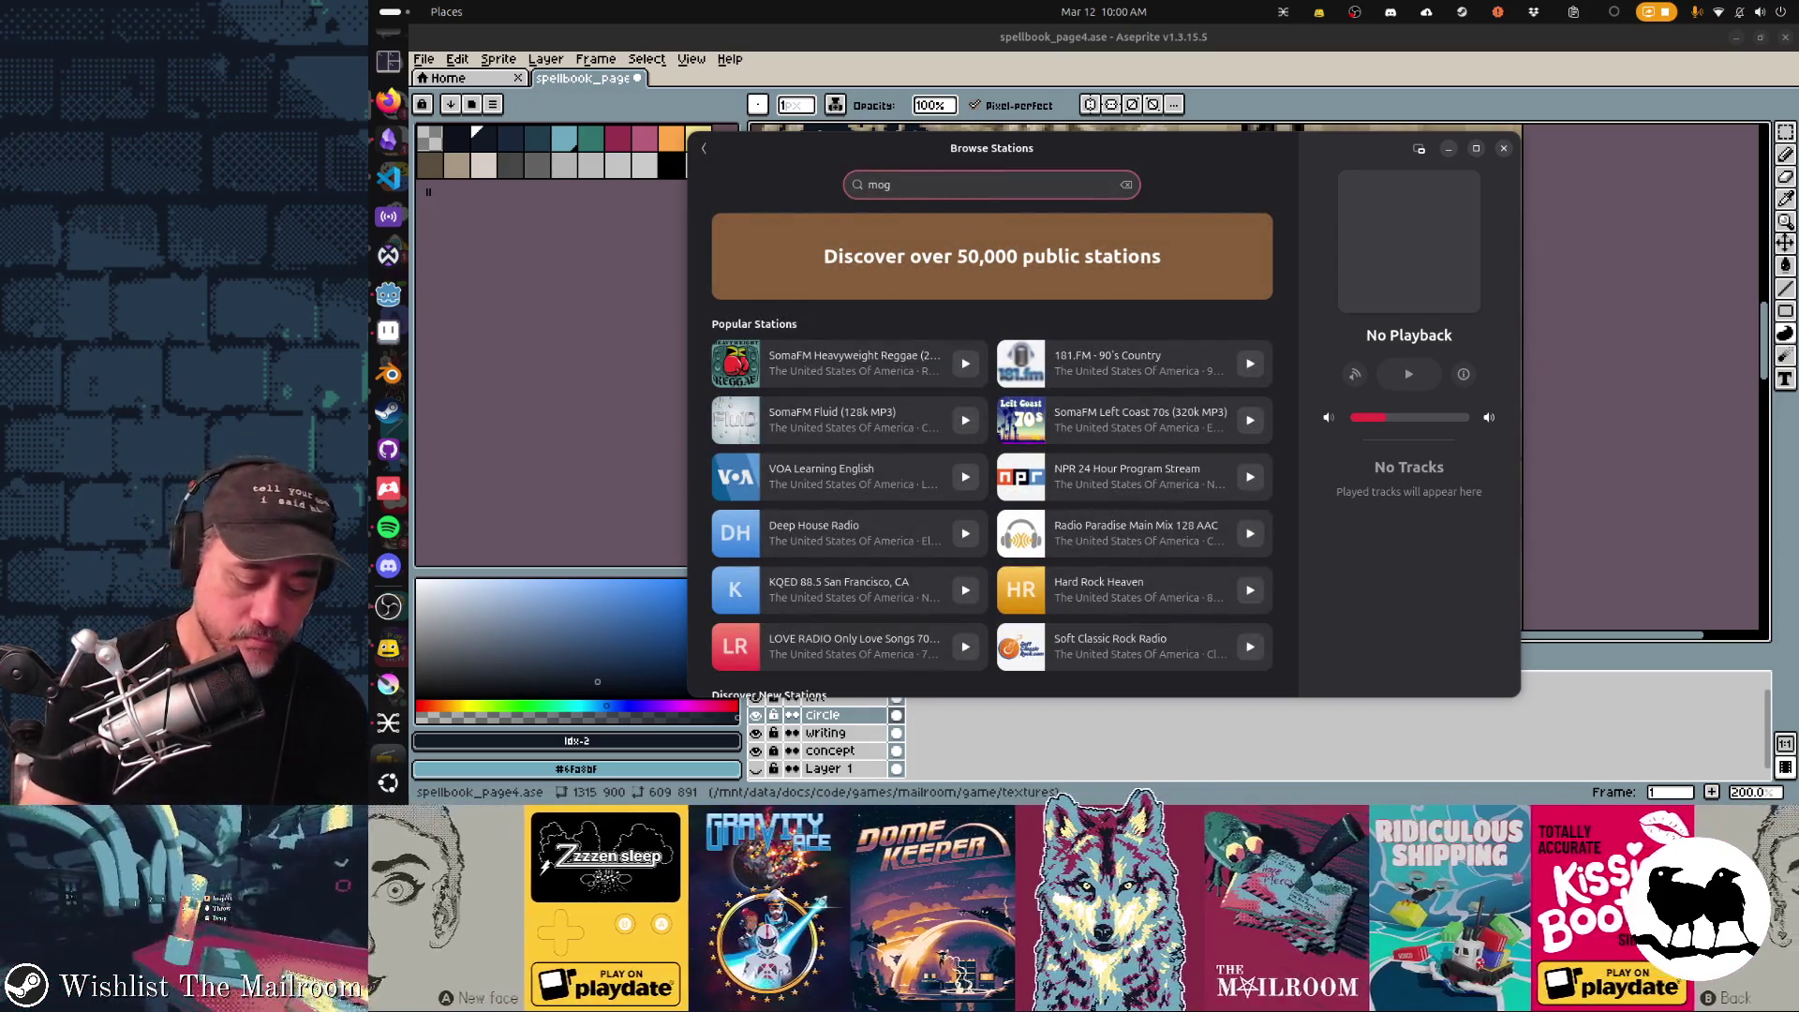
pyautogui.write('ollan')
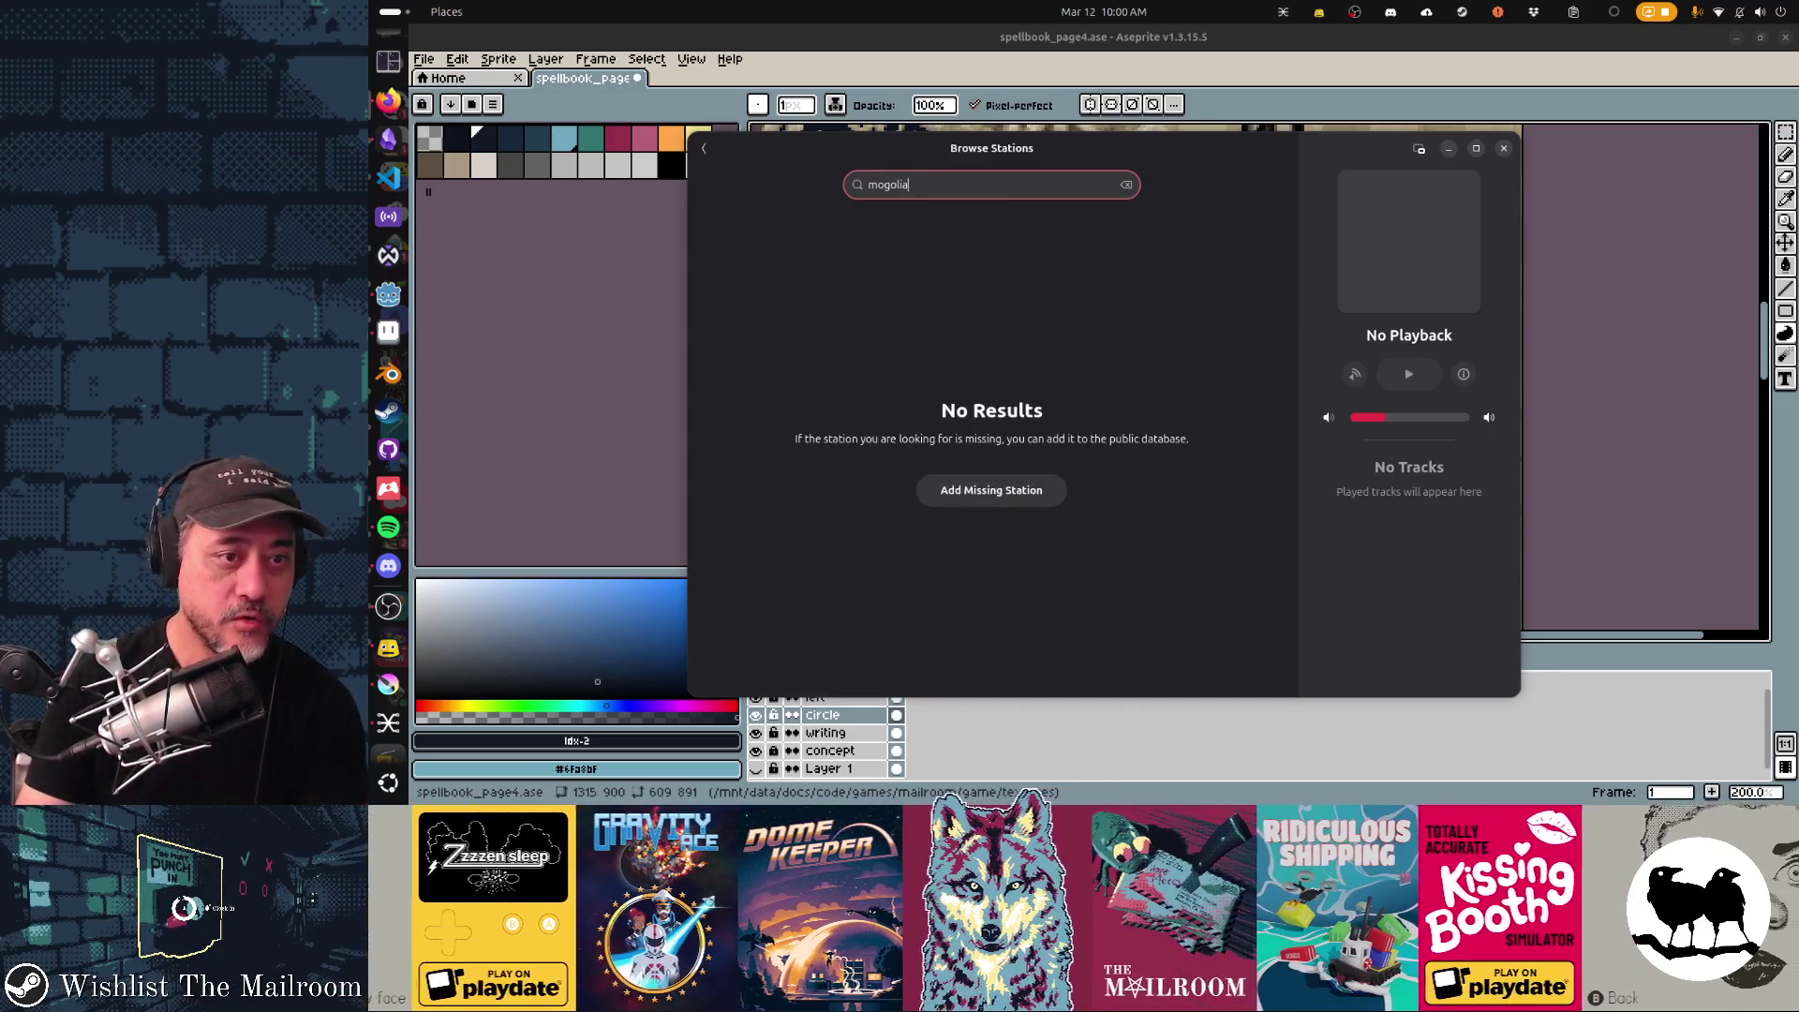
pyautogui.press('Left')
pyautogui.press('Left')
pyautogui.press('Left')
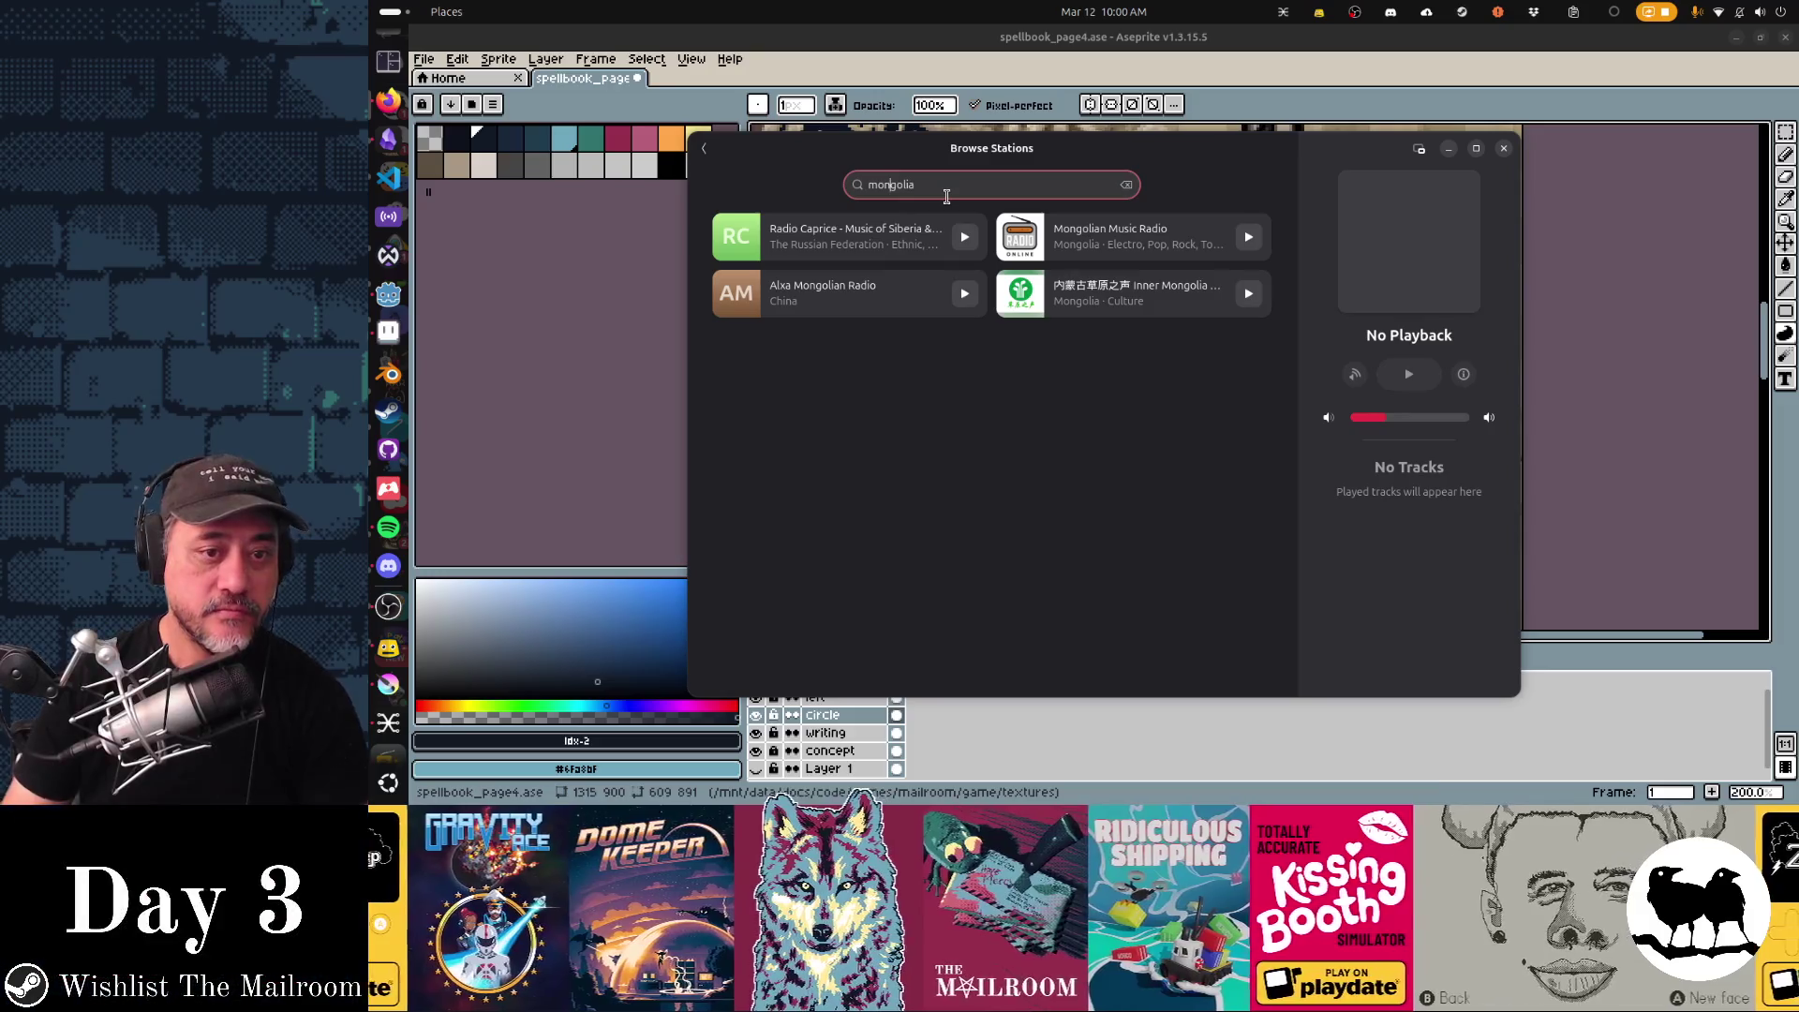
# Play Mongolian Music Radio and dismiss the cast-device list without casting.
pyautogui.click(1132, 248)
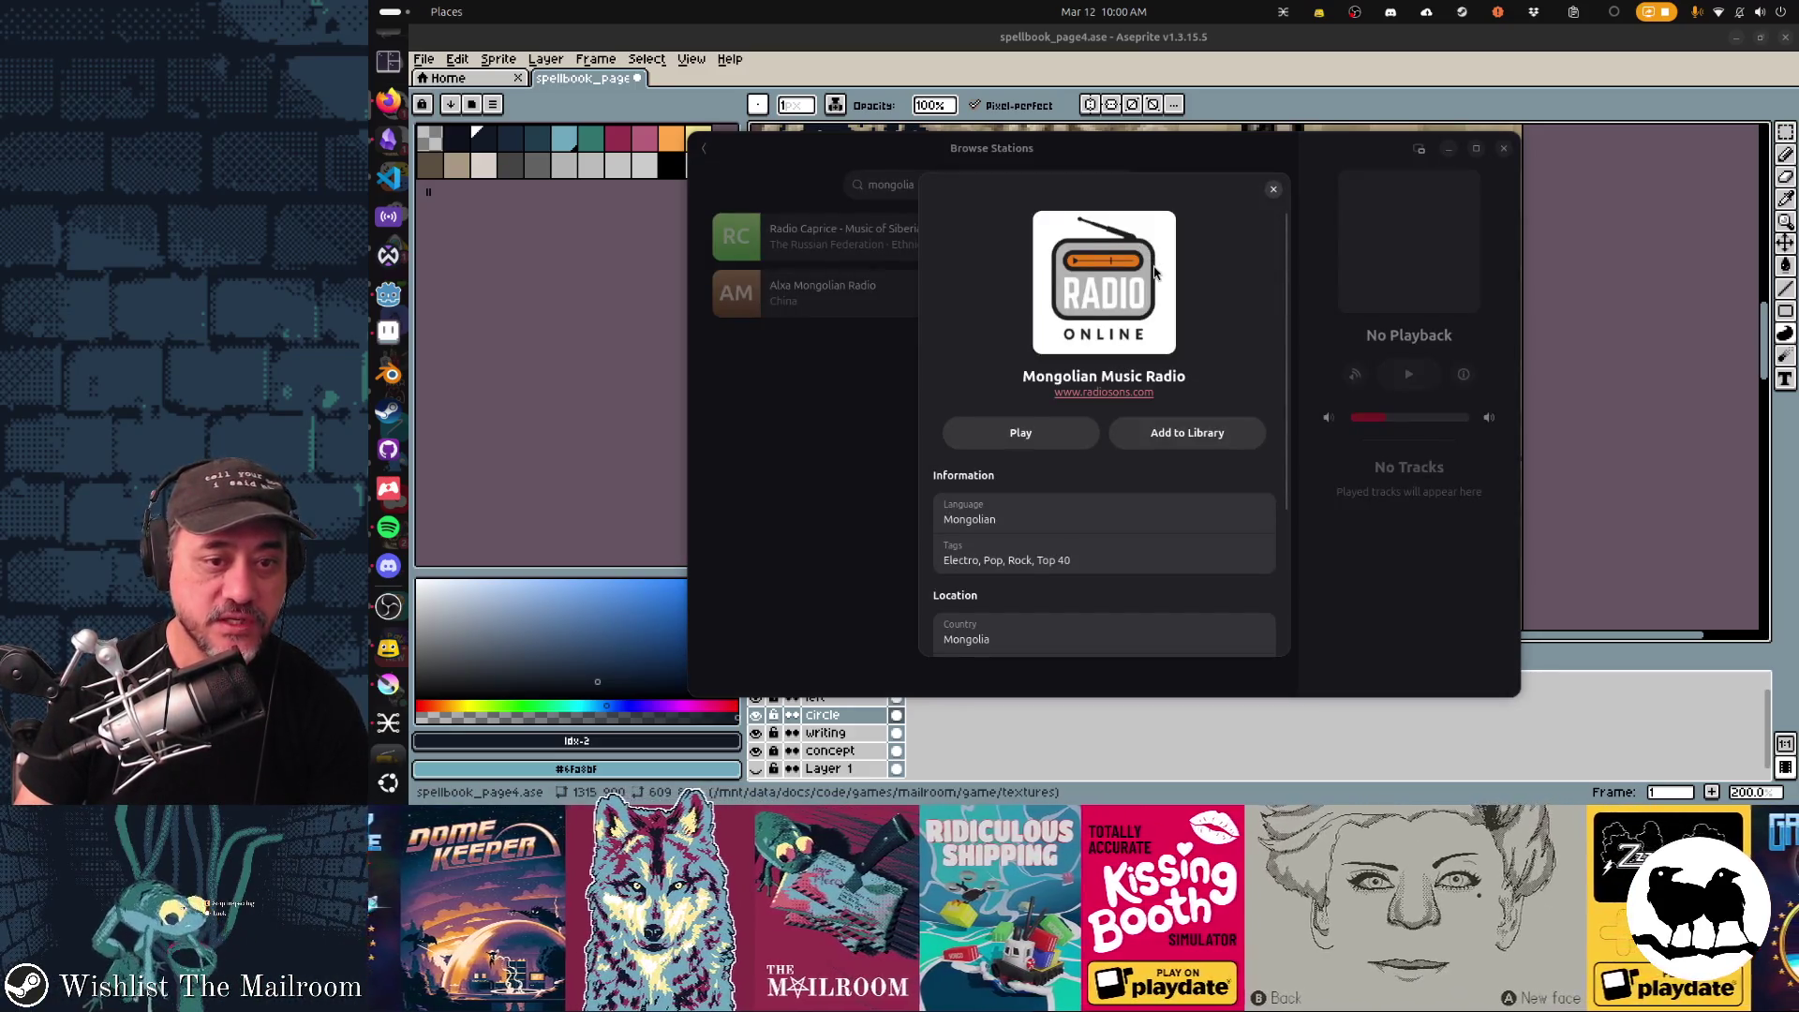
pyautogui.click(1060, 429)
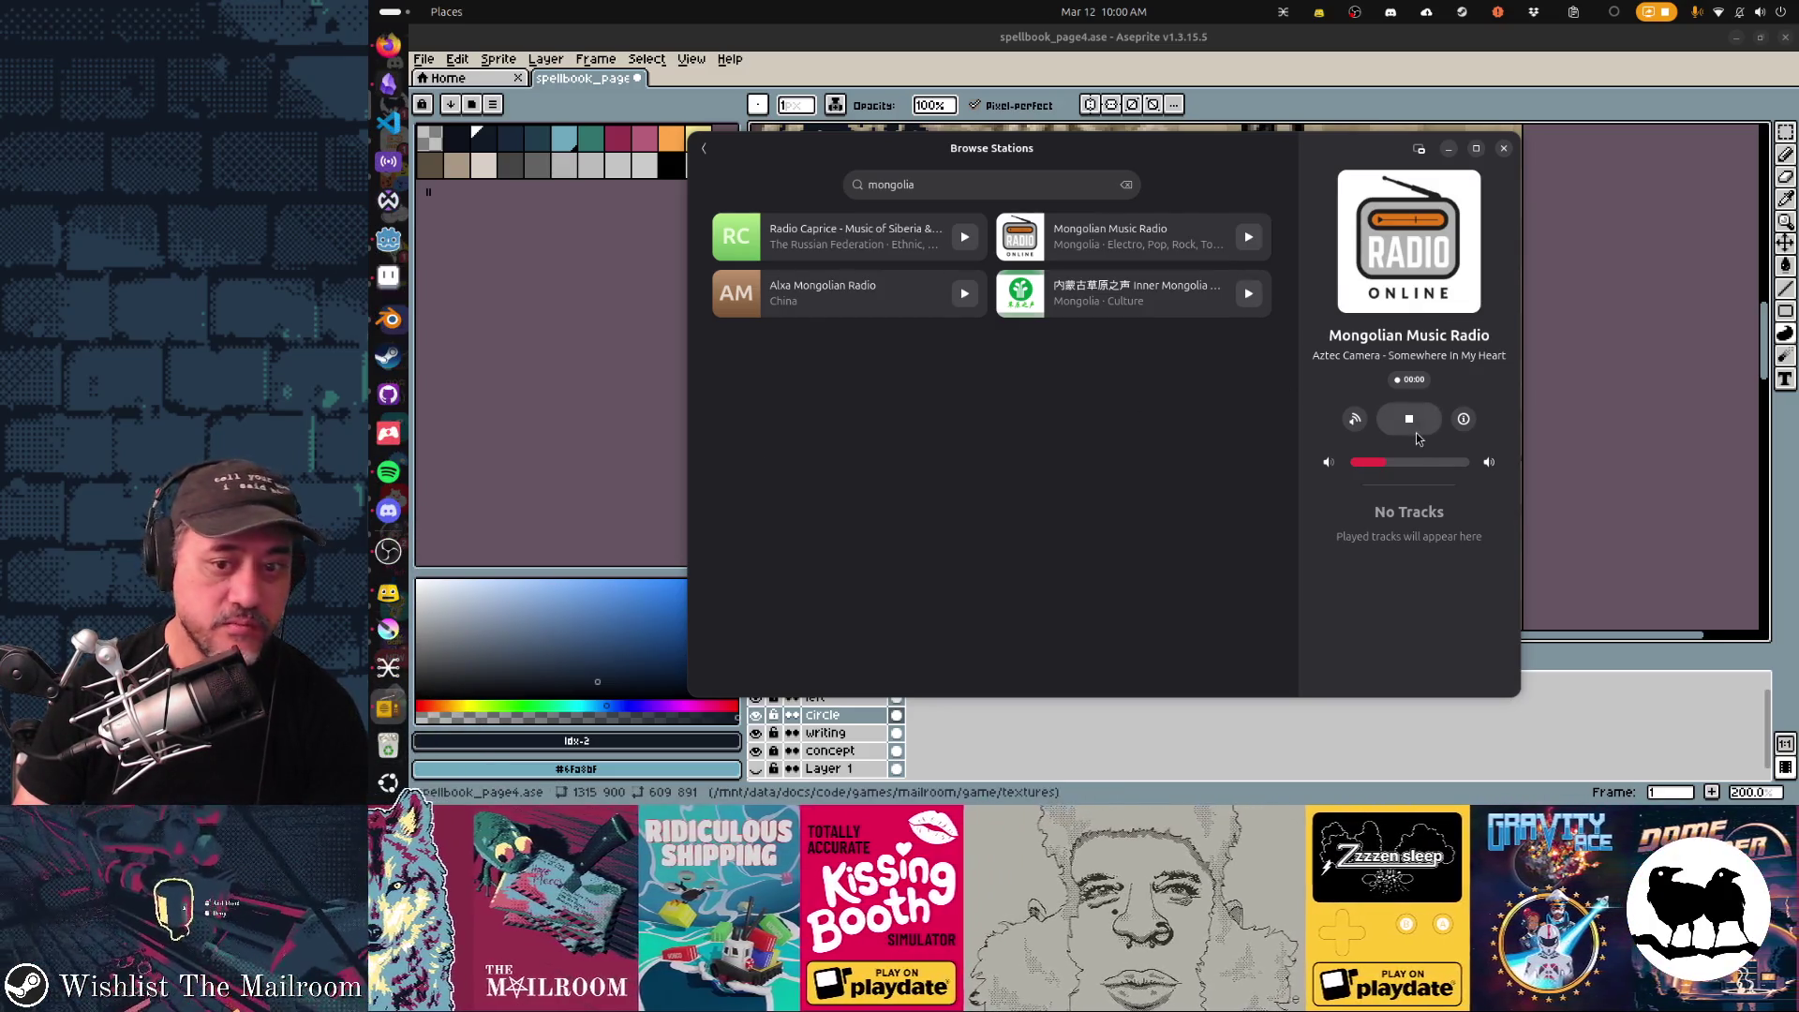
pyautogui.click(1356, 419)
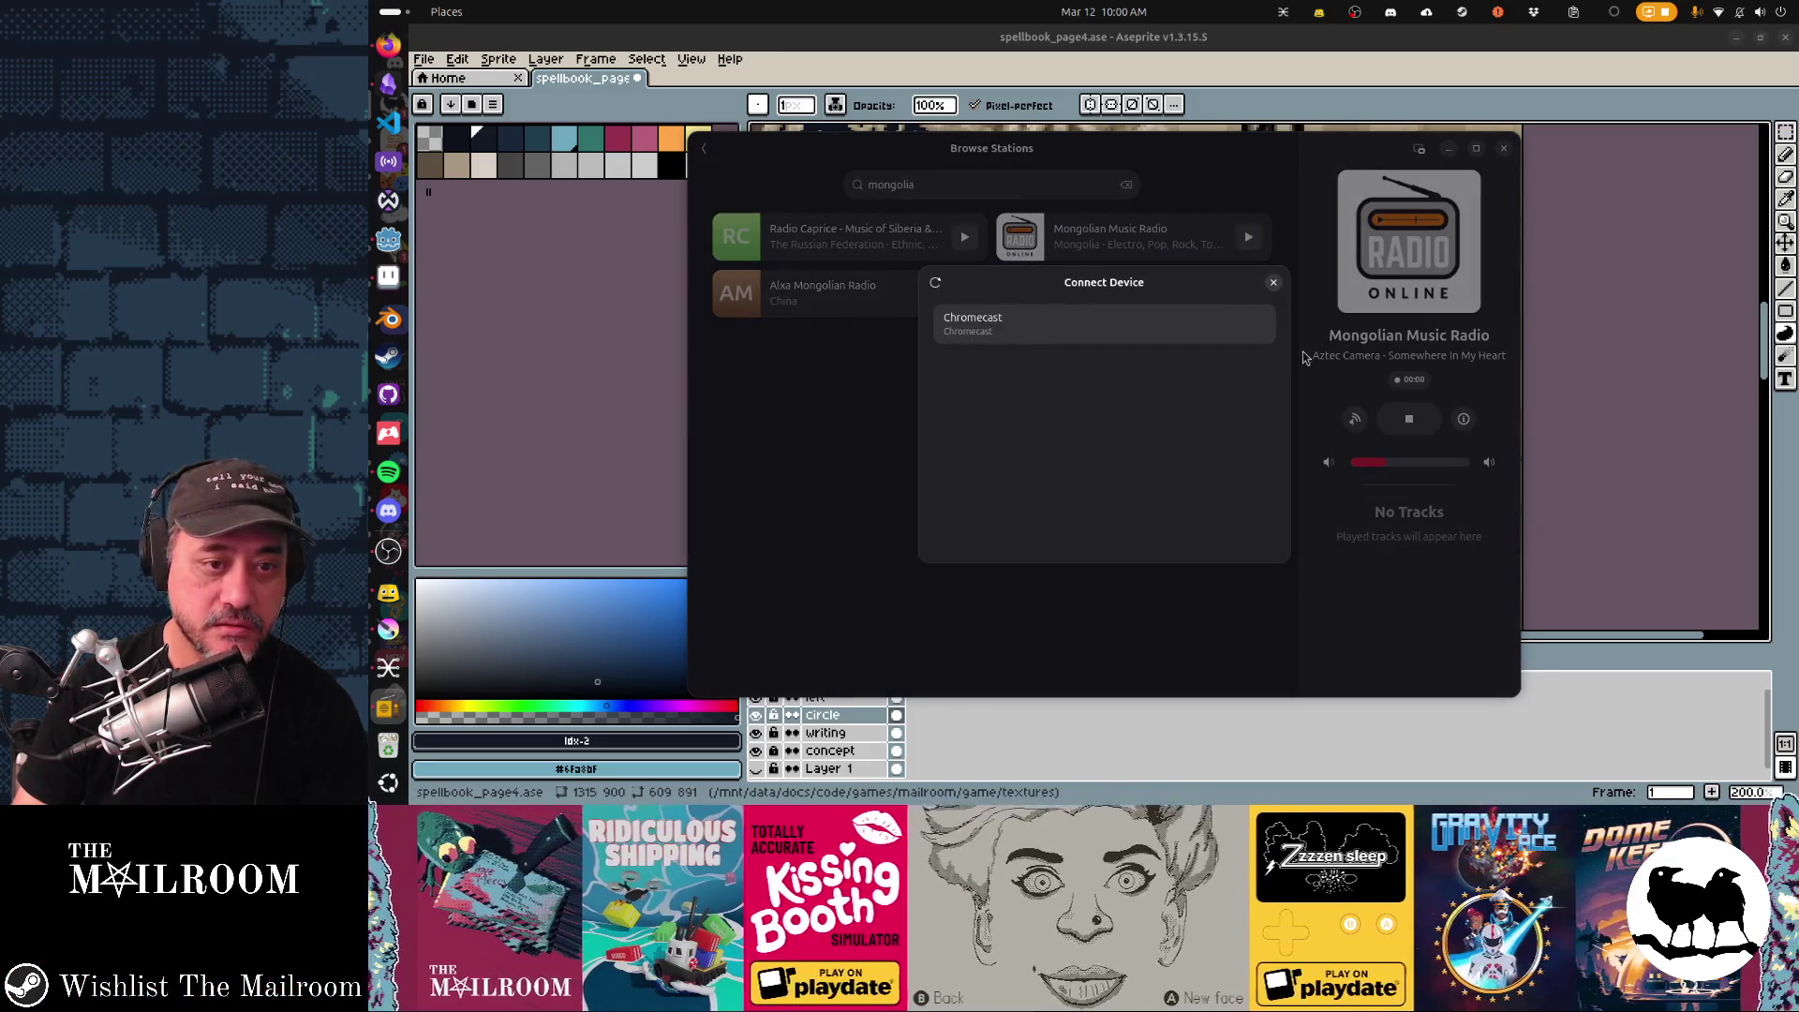
pyautogui.click(1274, 283)
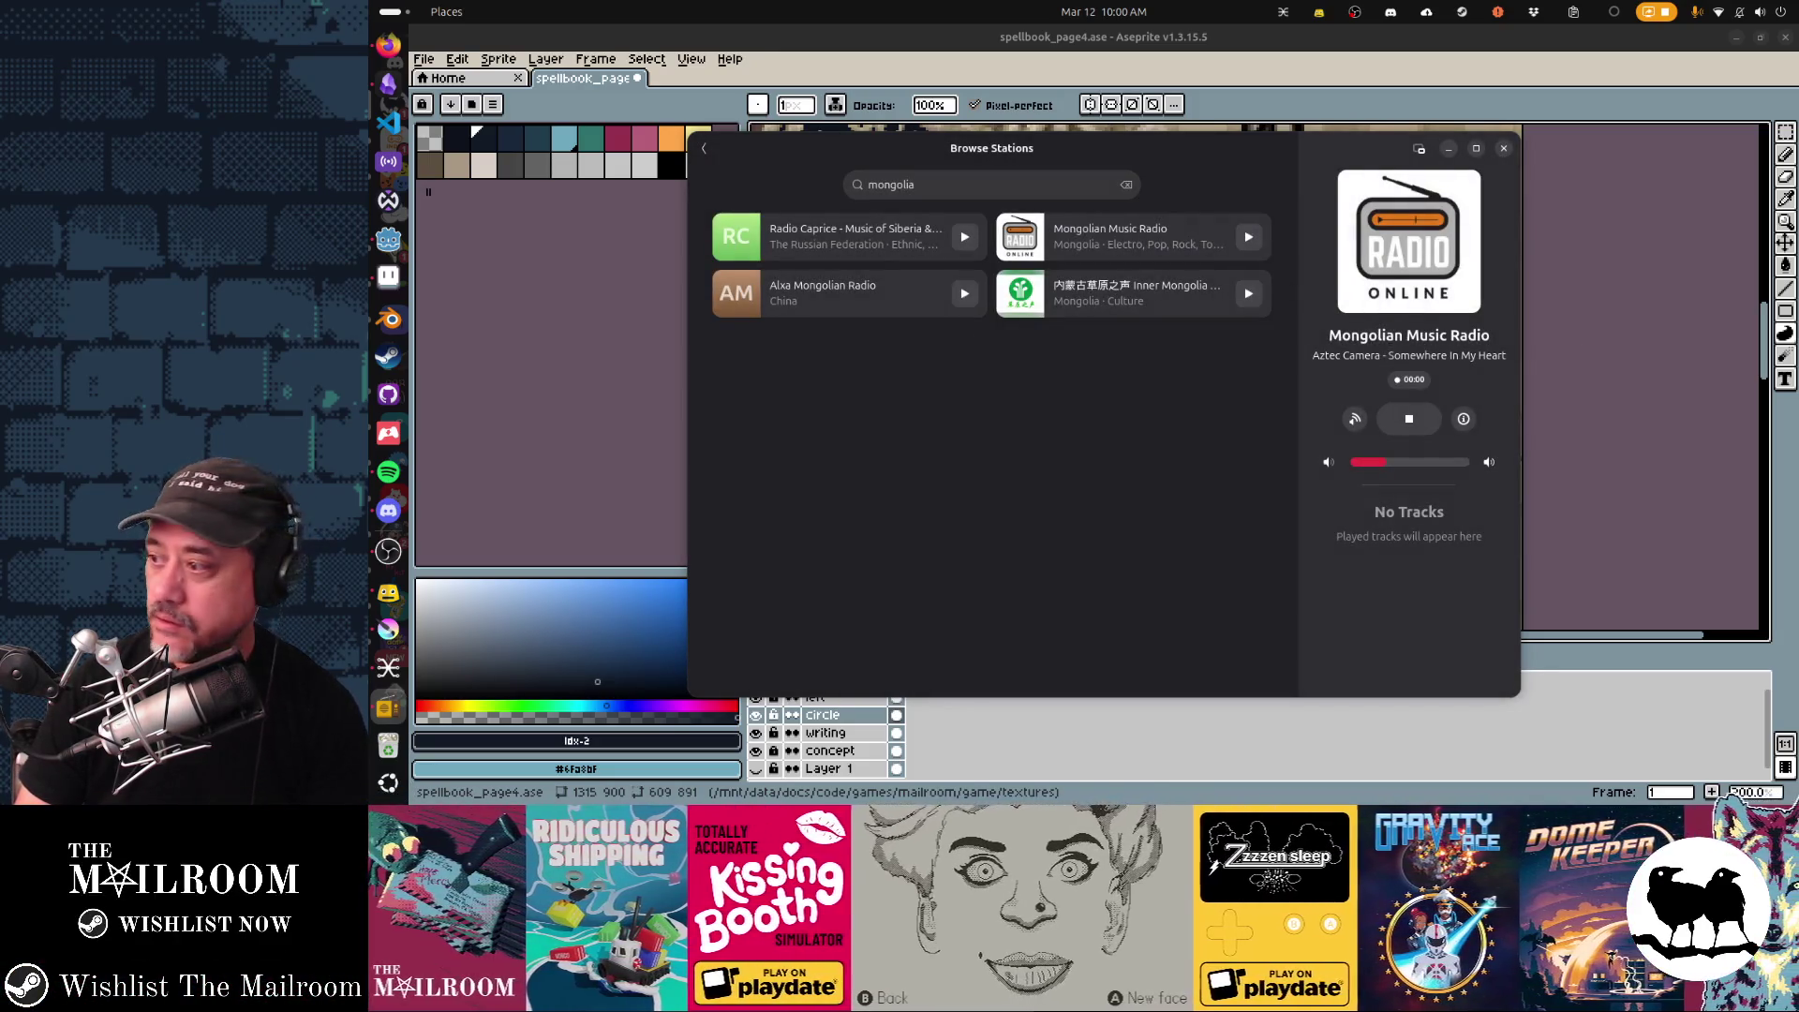
# Return to OBS and start searching the desktop for Volume Control.
pyautogui.hotkey('alt', 'Tab')
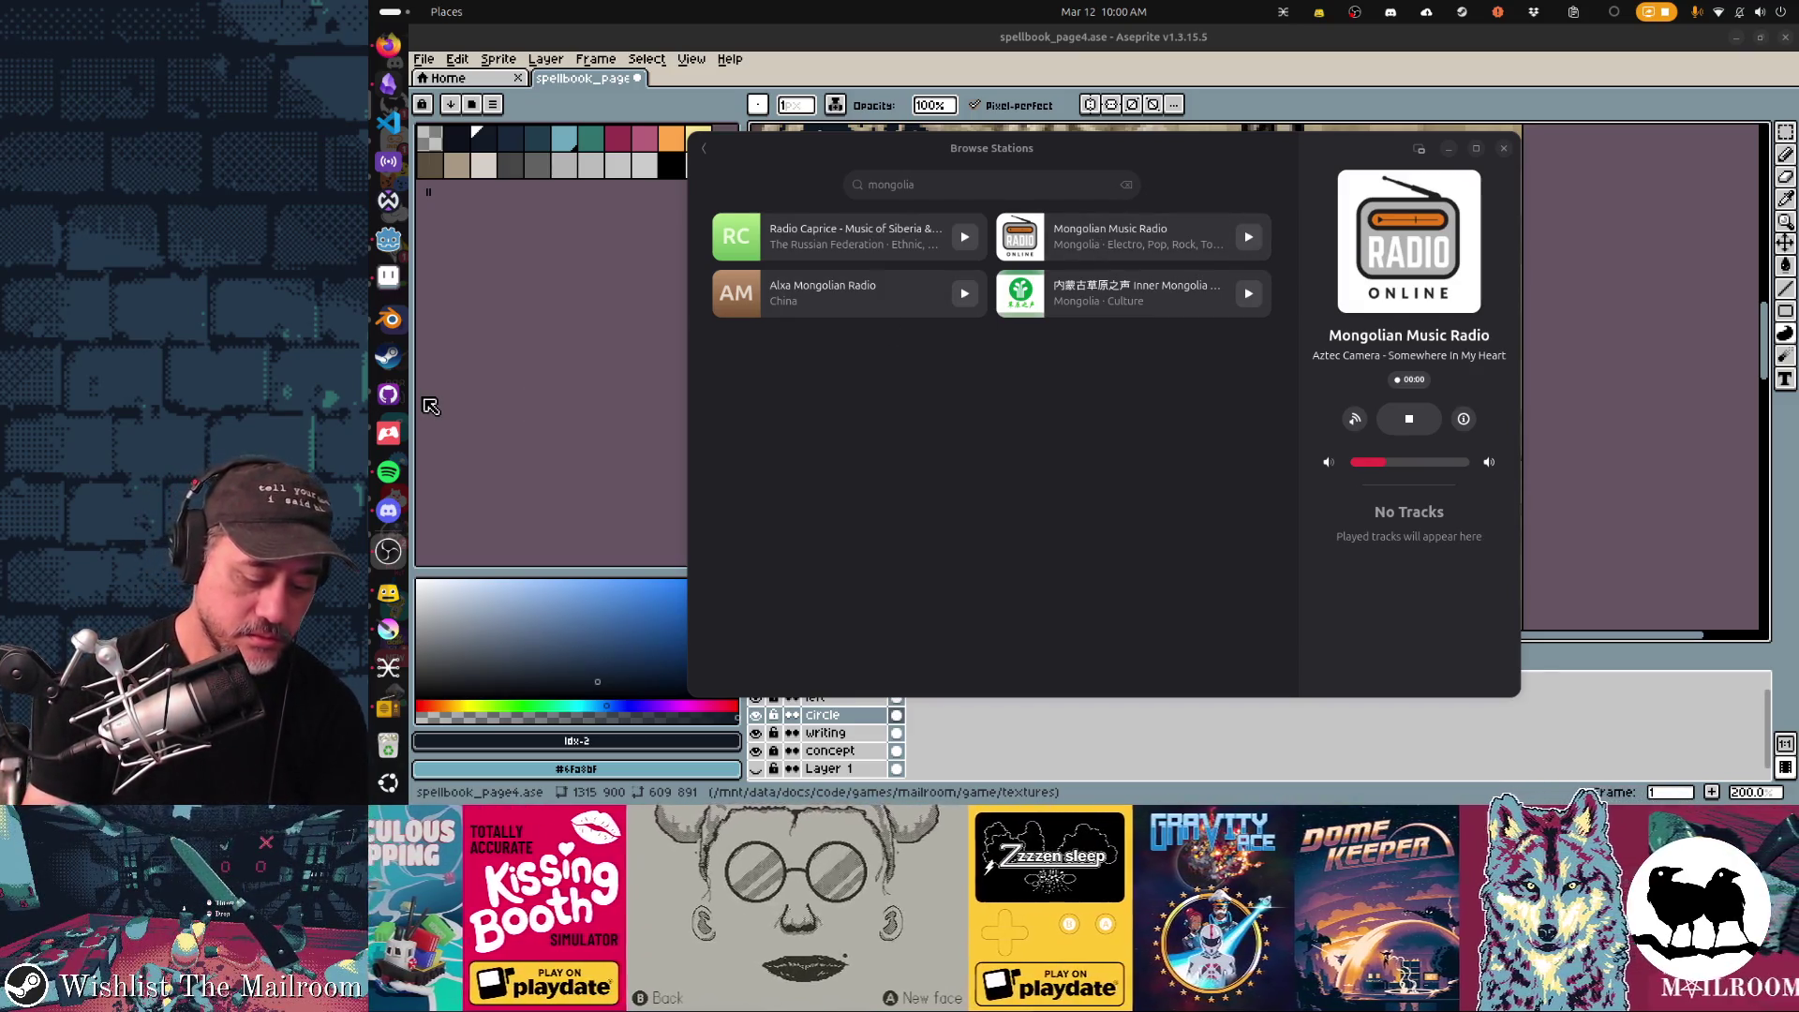
pyautogui.press('super')
pyautogui.write('scre')
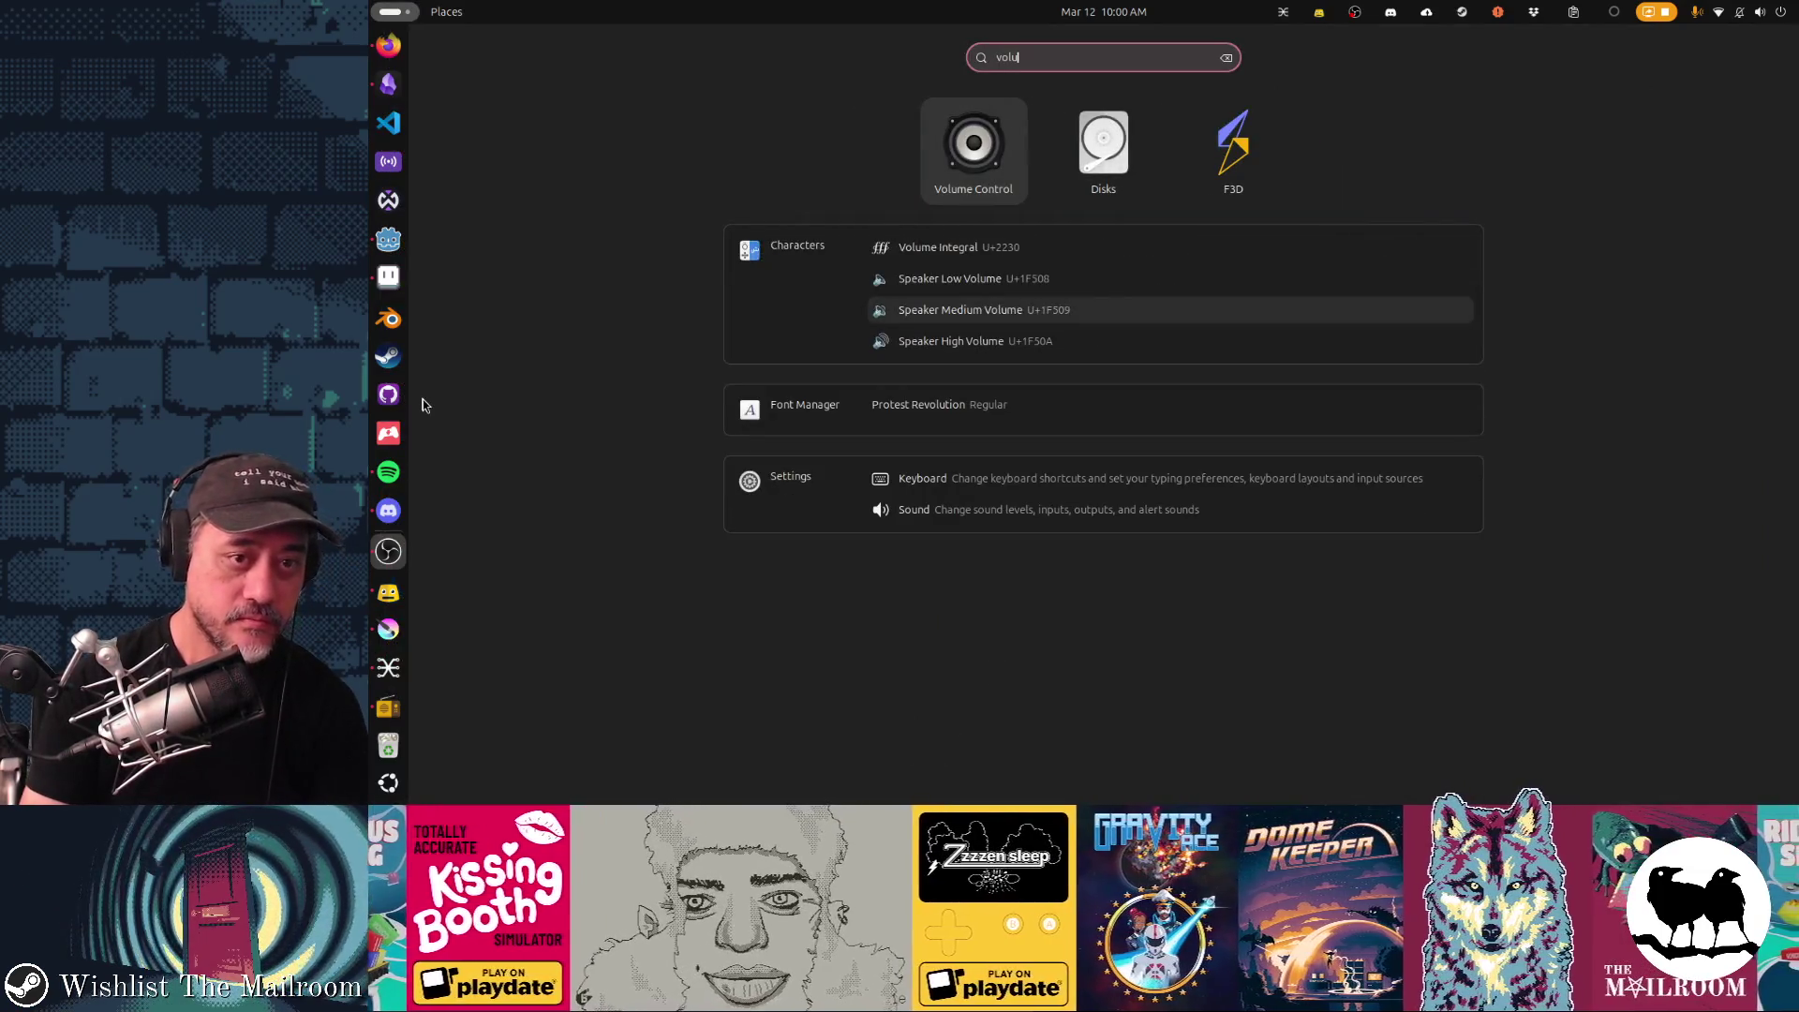
# Route the Shortwave stream to the streammusic sink in Volume Control and close the mixer.
pyautogui.press('Escape')
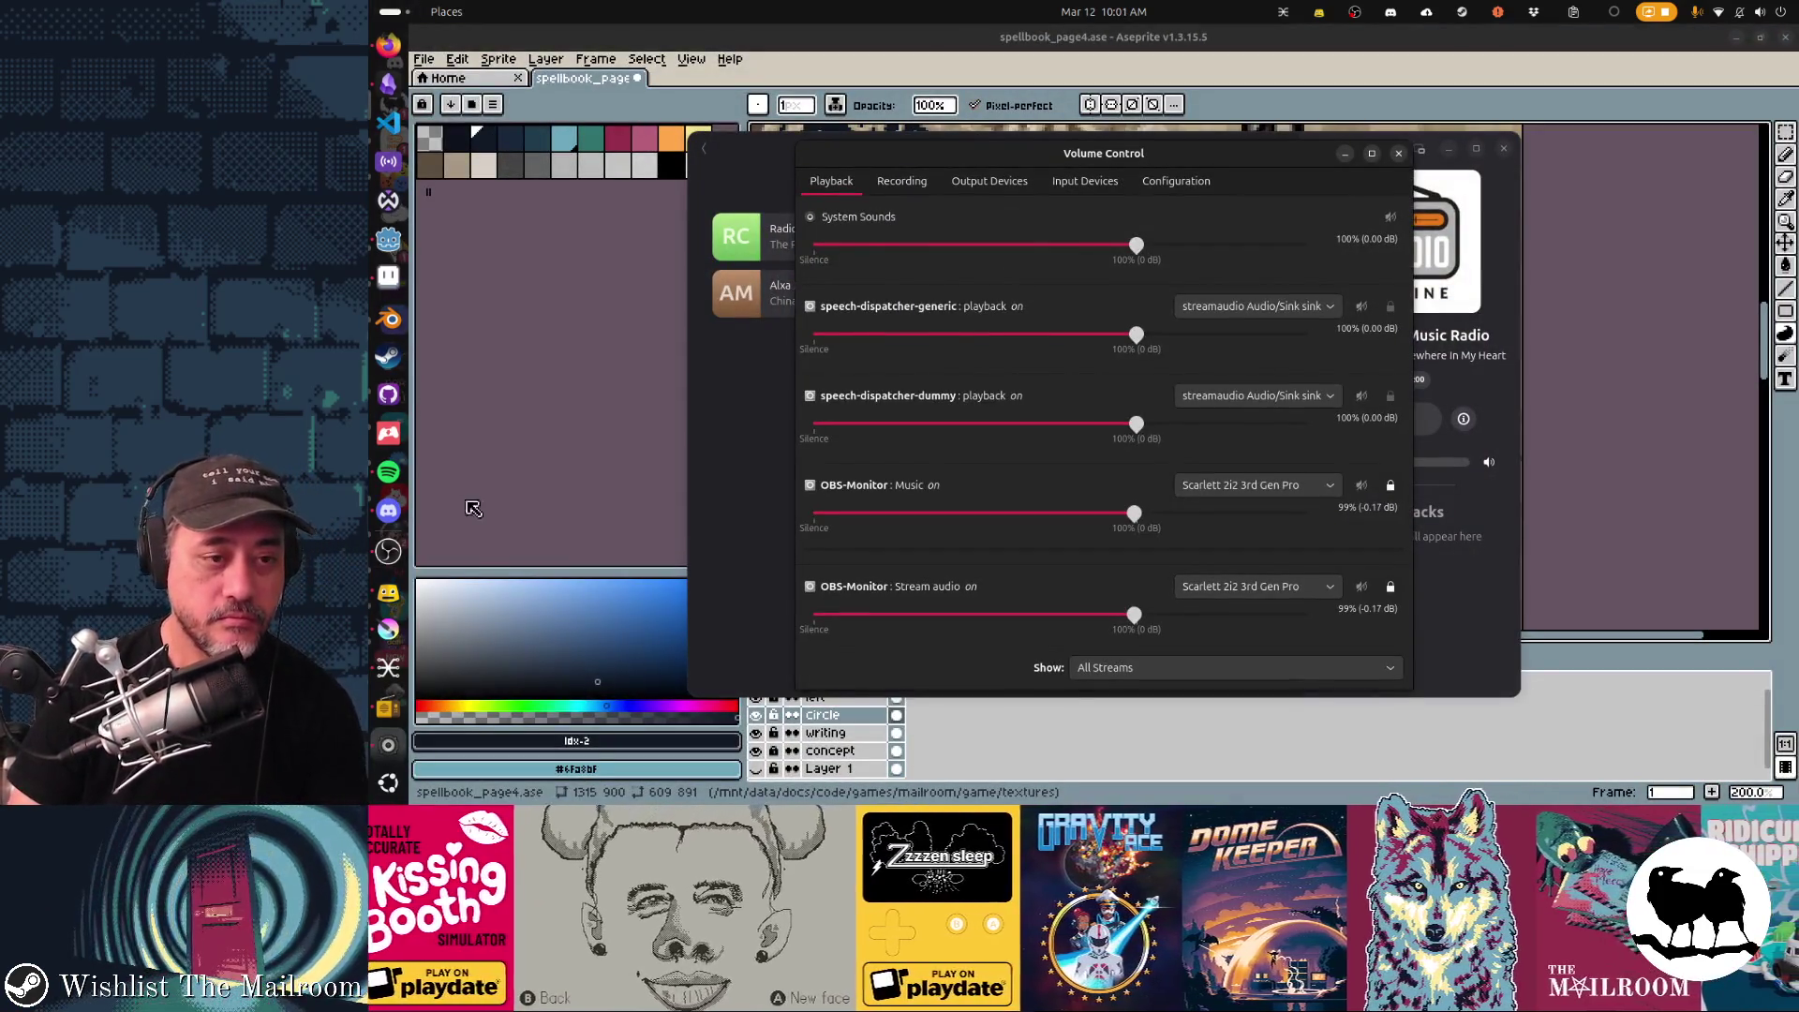
pyautogui.scroll(-1, 1408, 430)
pyautogui.scroll(-3, 1408, 430)
pyautogui.scroll(-1, 1408, 430)
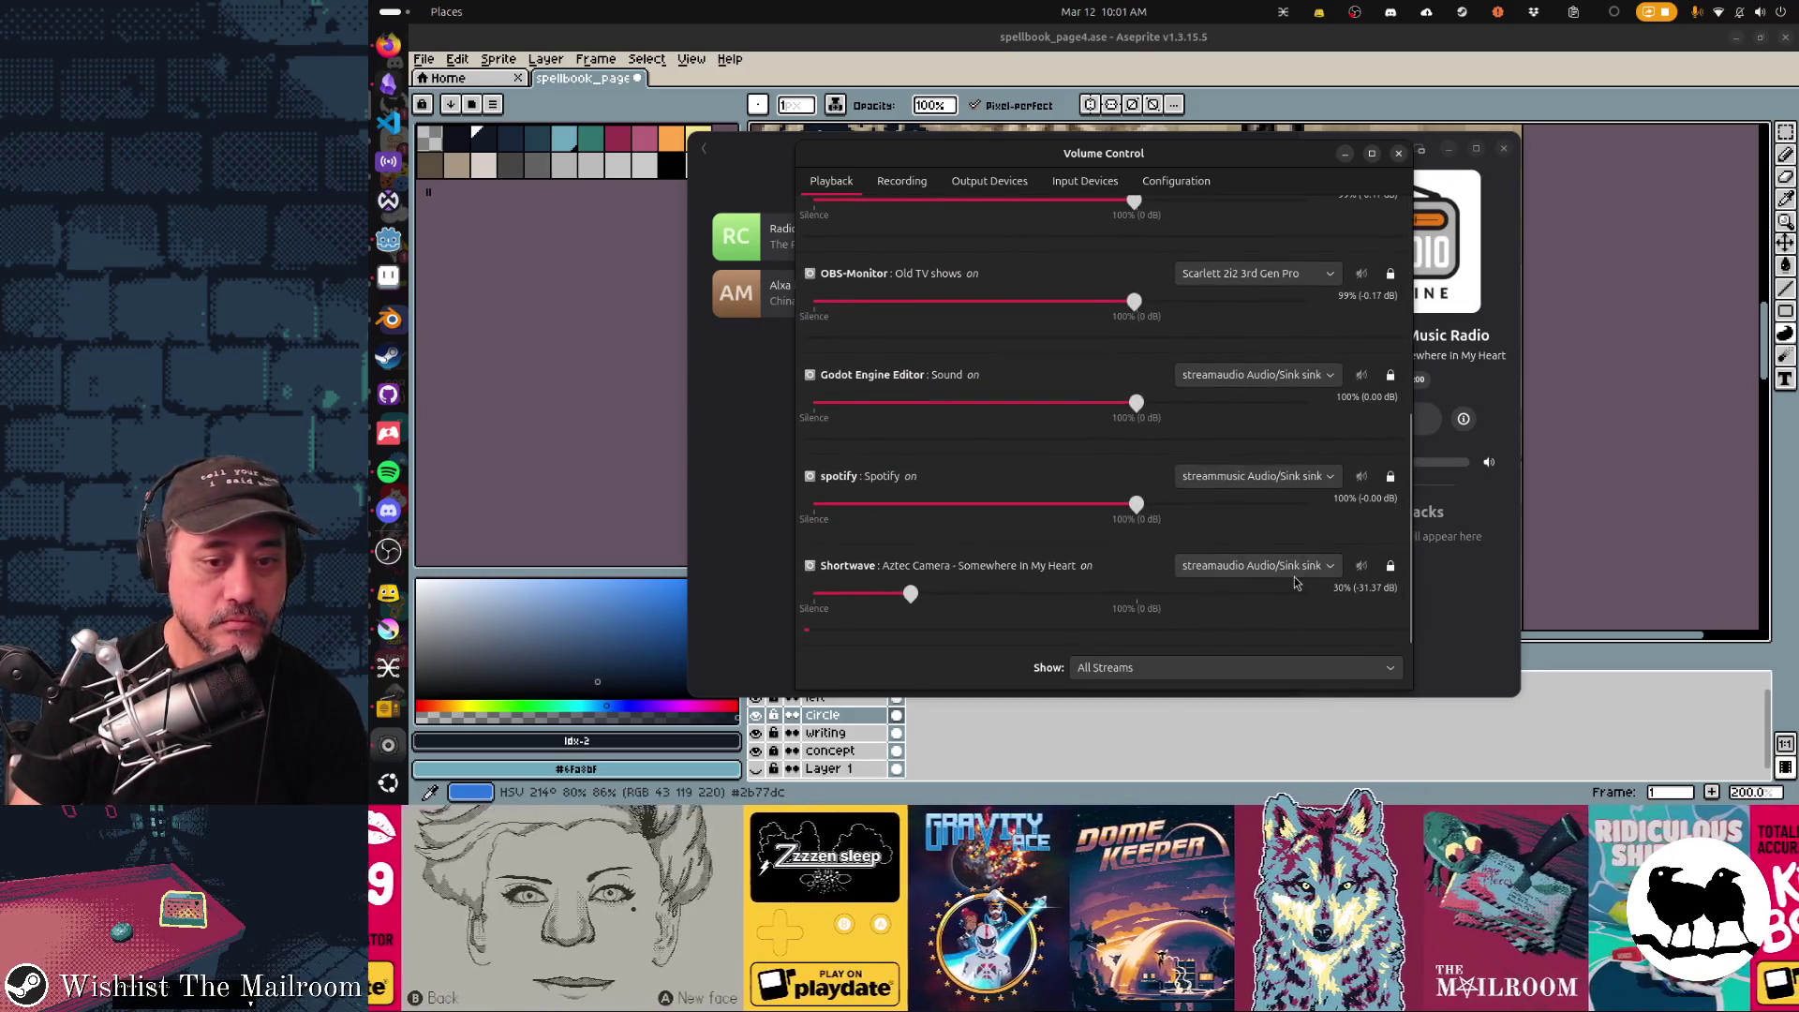
pyautogui.click(1295, 573)
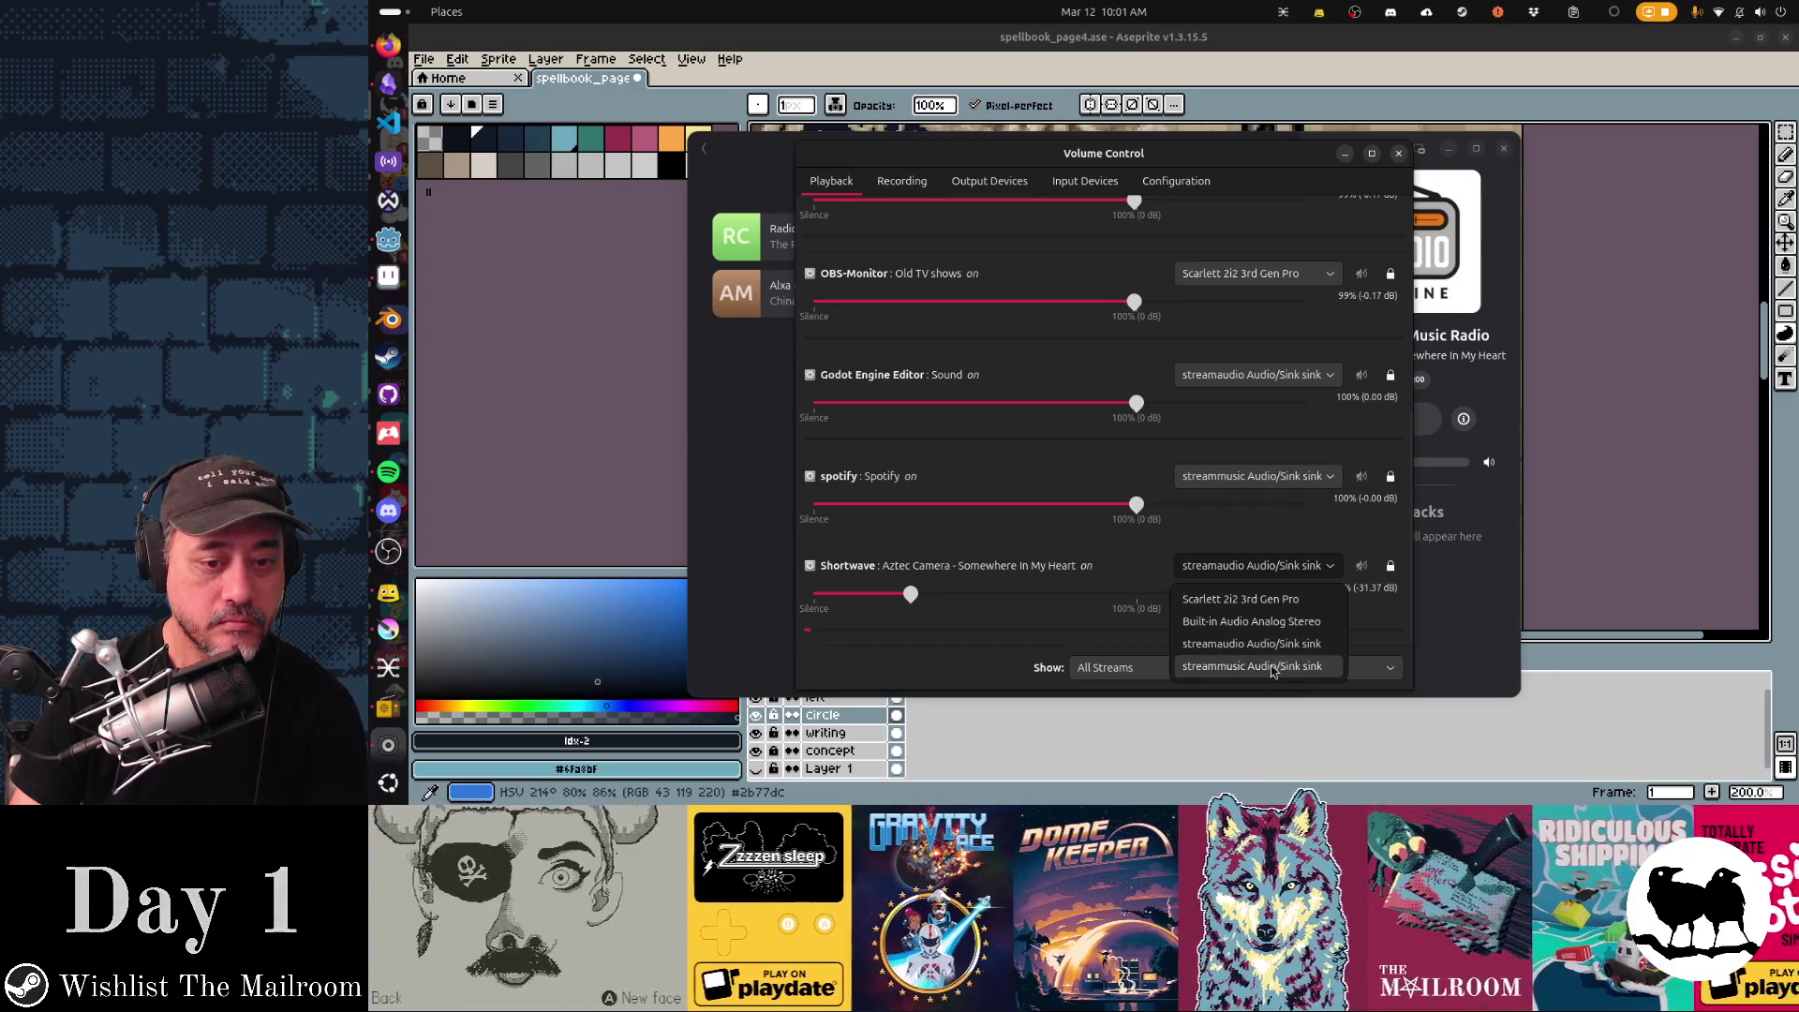
pyautogui.click(1272, 666)
pyautogui.click(1457, 663)
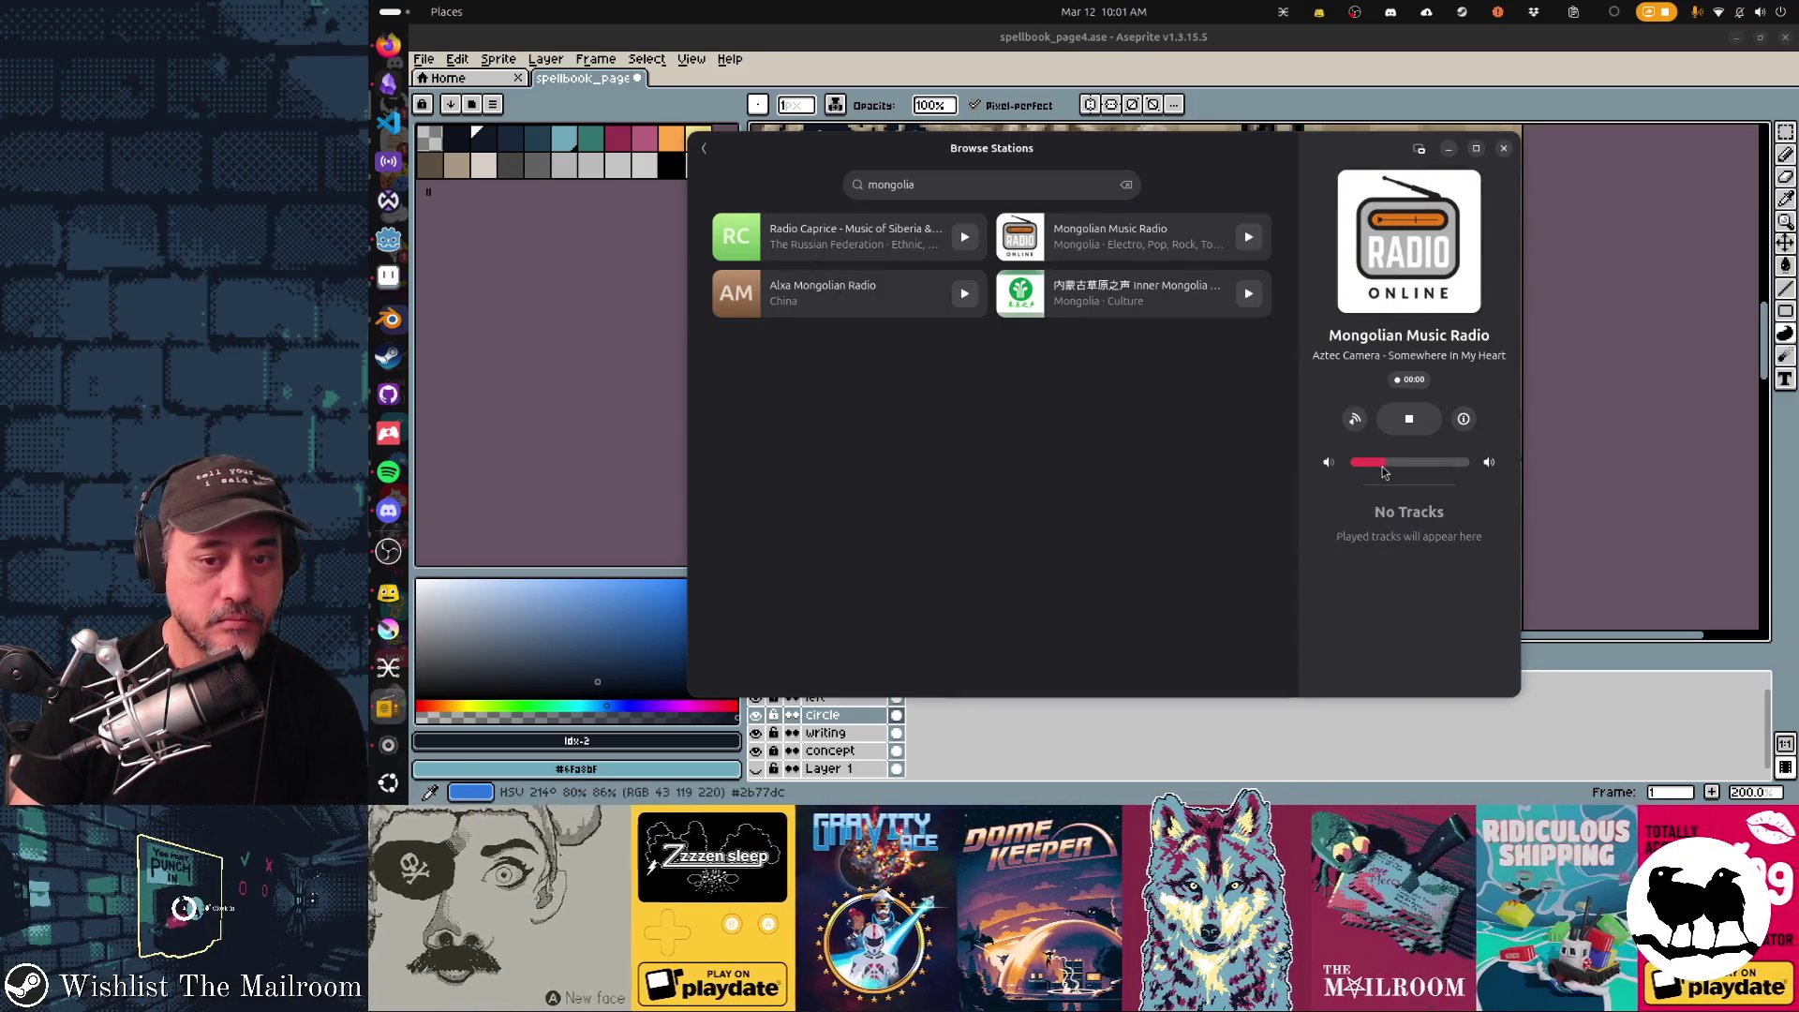
# Raise Shortwave's radio volume to nearly full and refocus the streaming software.
pyautogui.moveTo(1384, 473); pyautogui.dragTo(1424, 473)
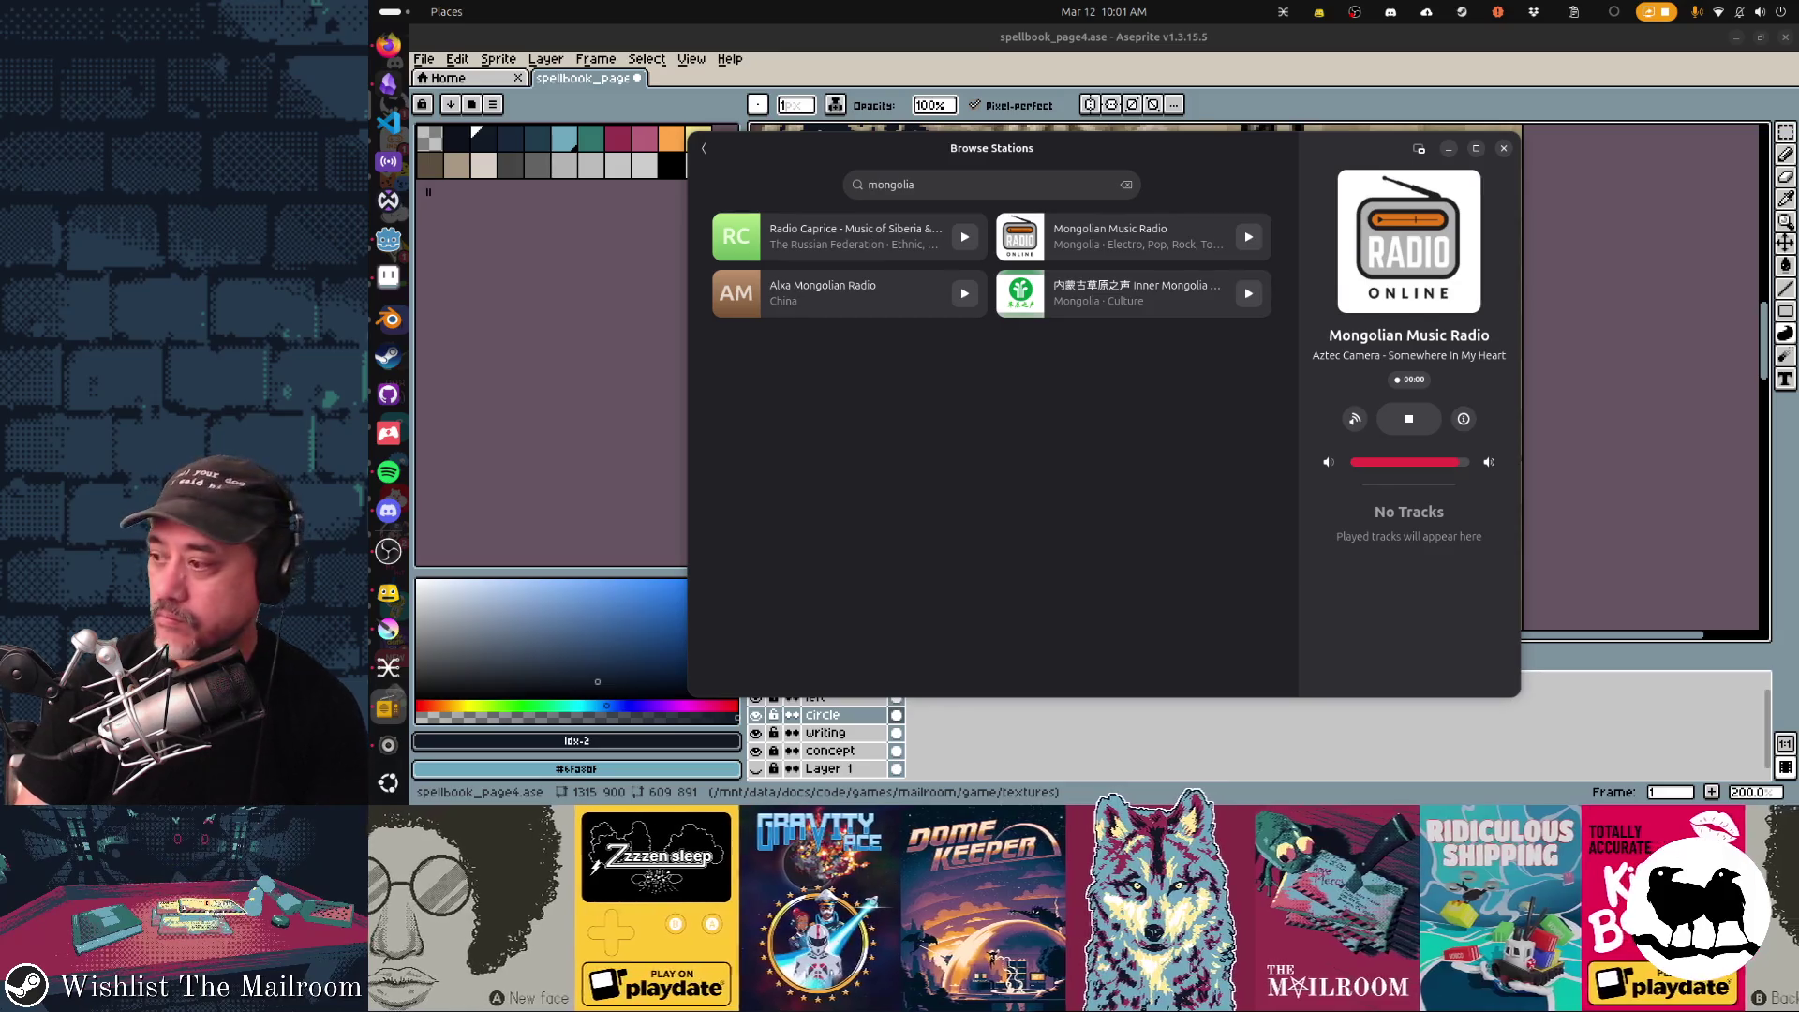
pyautogui.click(388, 551)
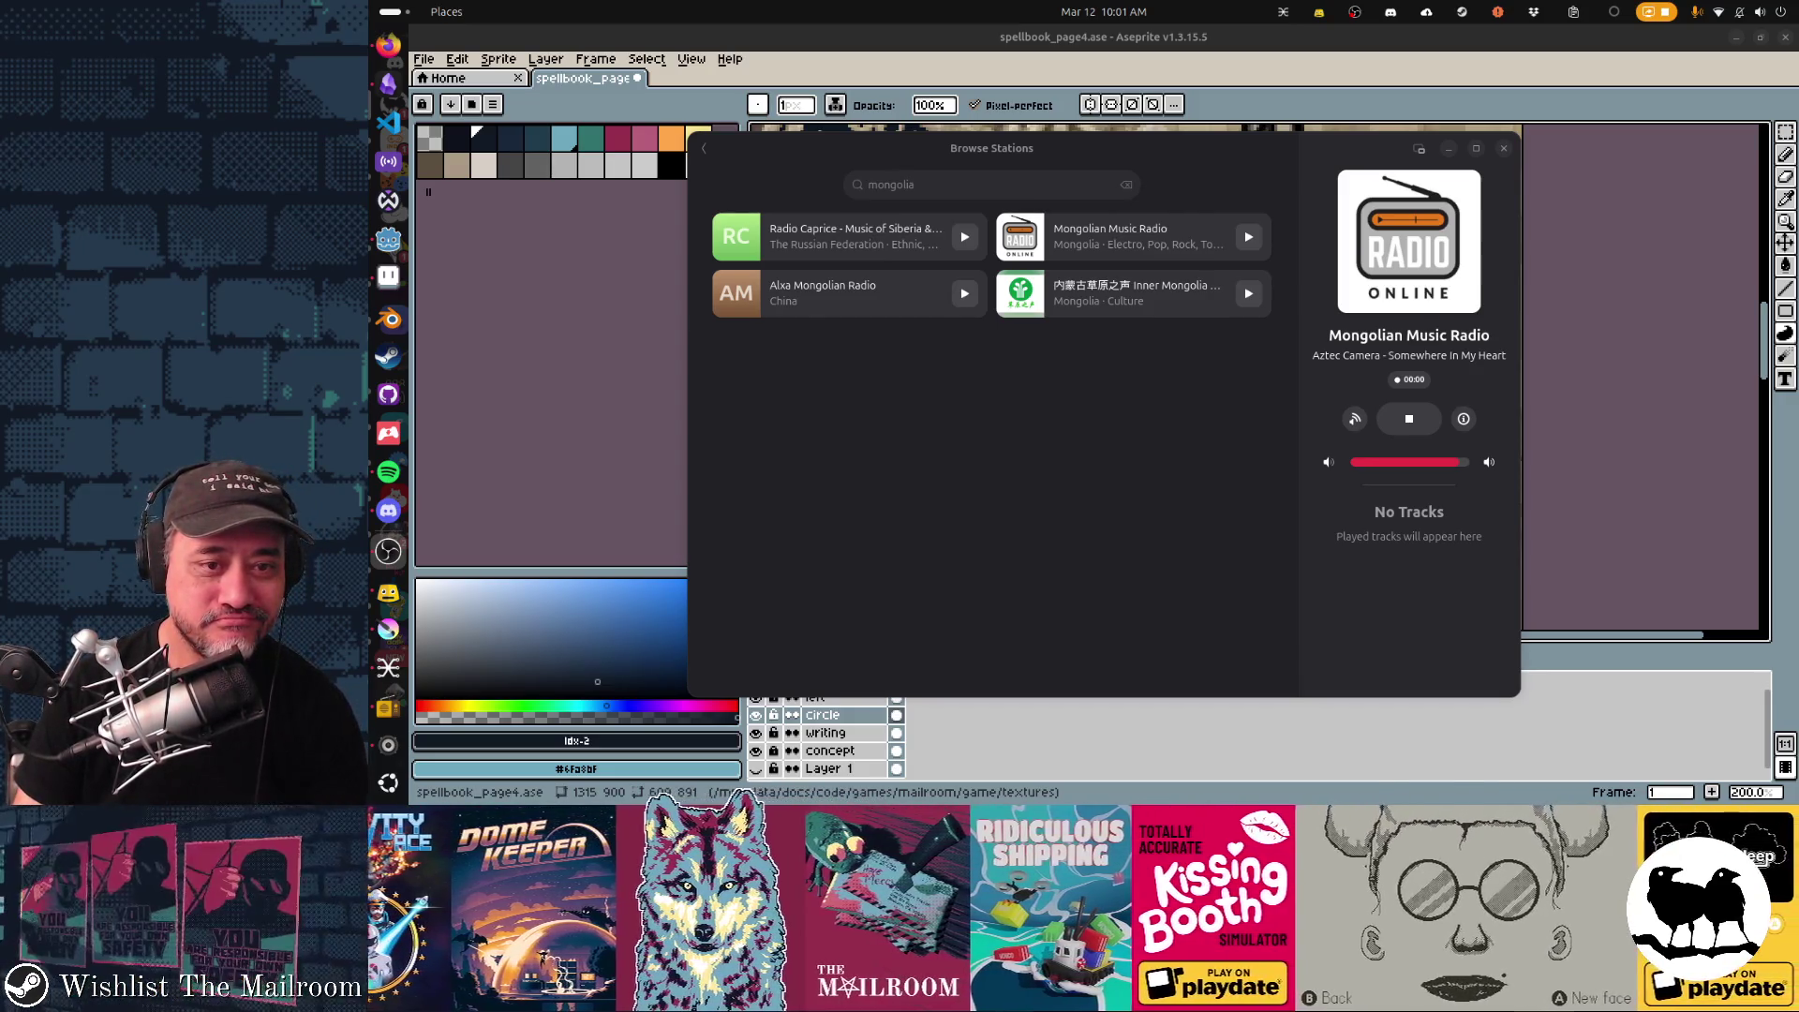
# Play Inner Mongolia Voice of Grassland, move the radio window aside and dismiss it.
pyautogui.click(1152, 302)
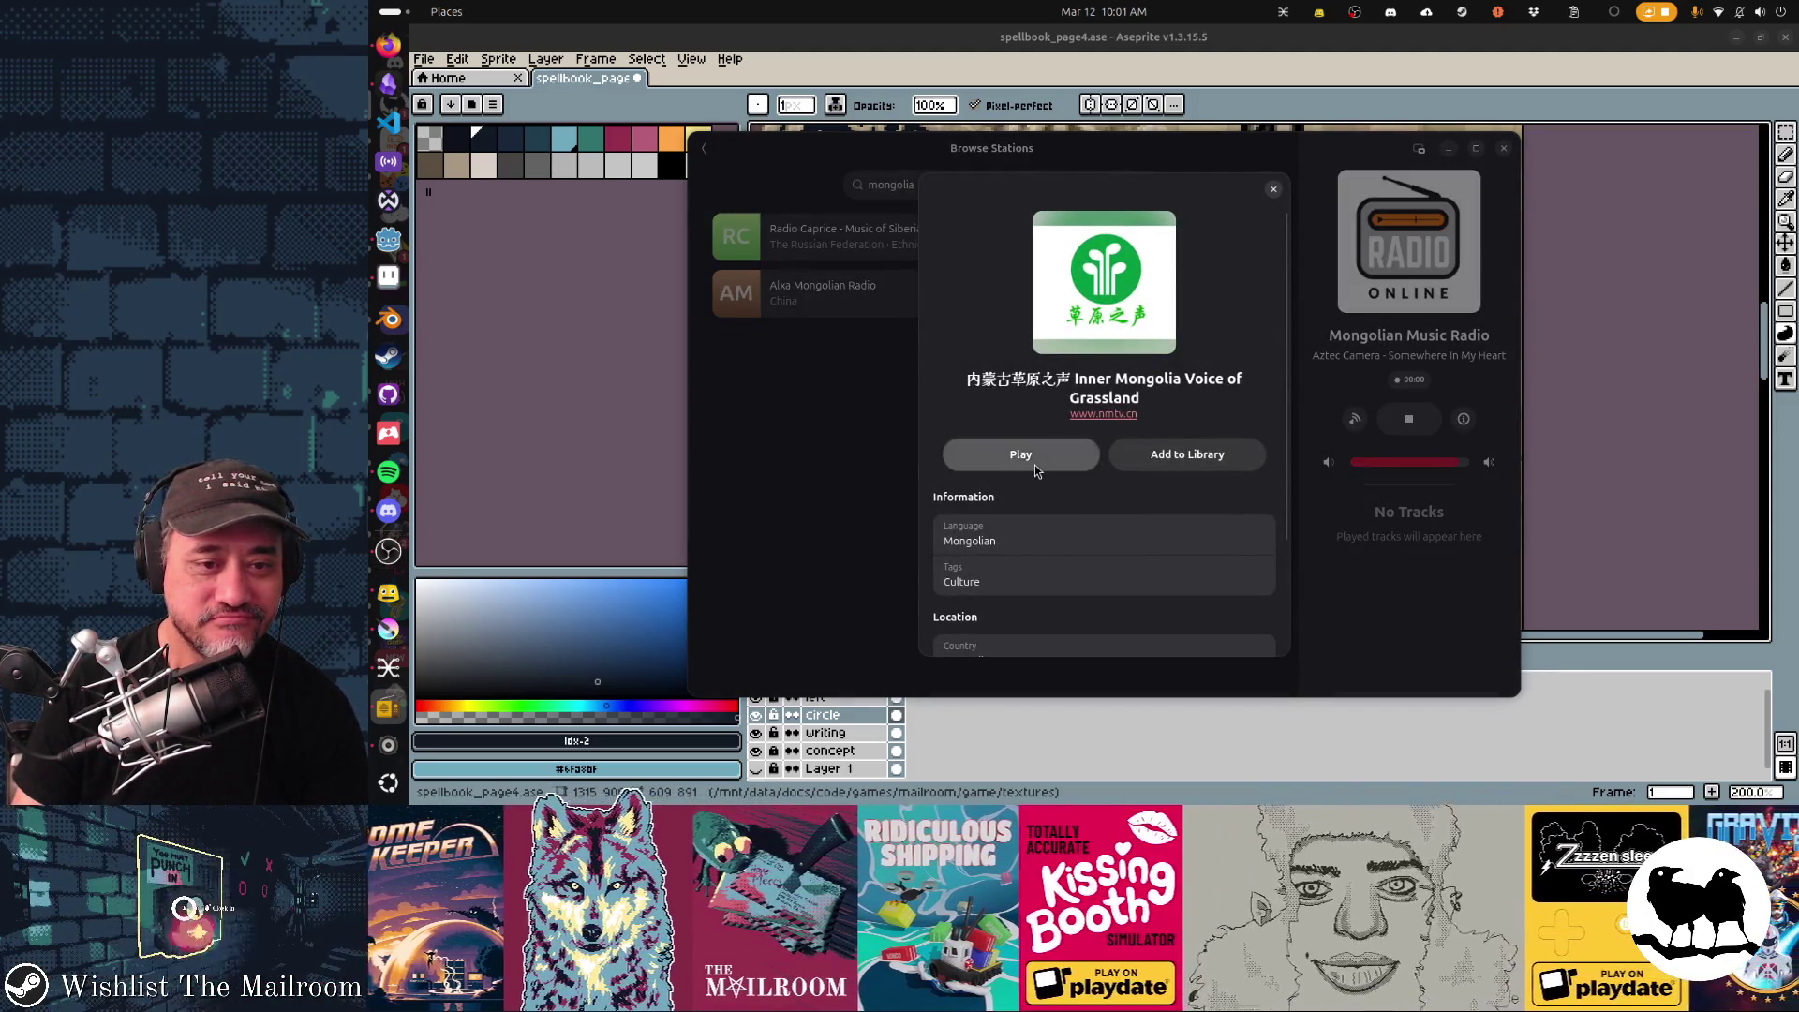
pyautogui.click(1035, 466)
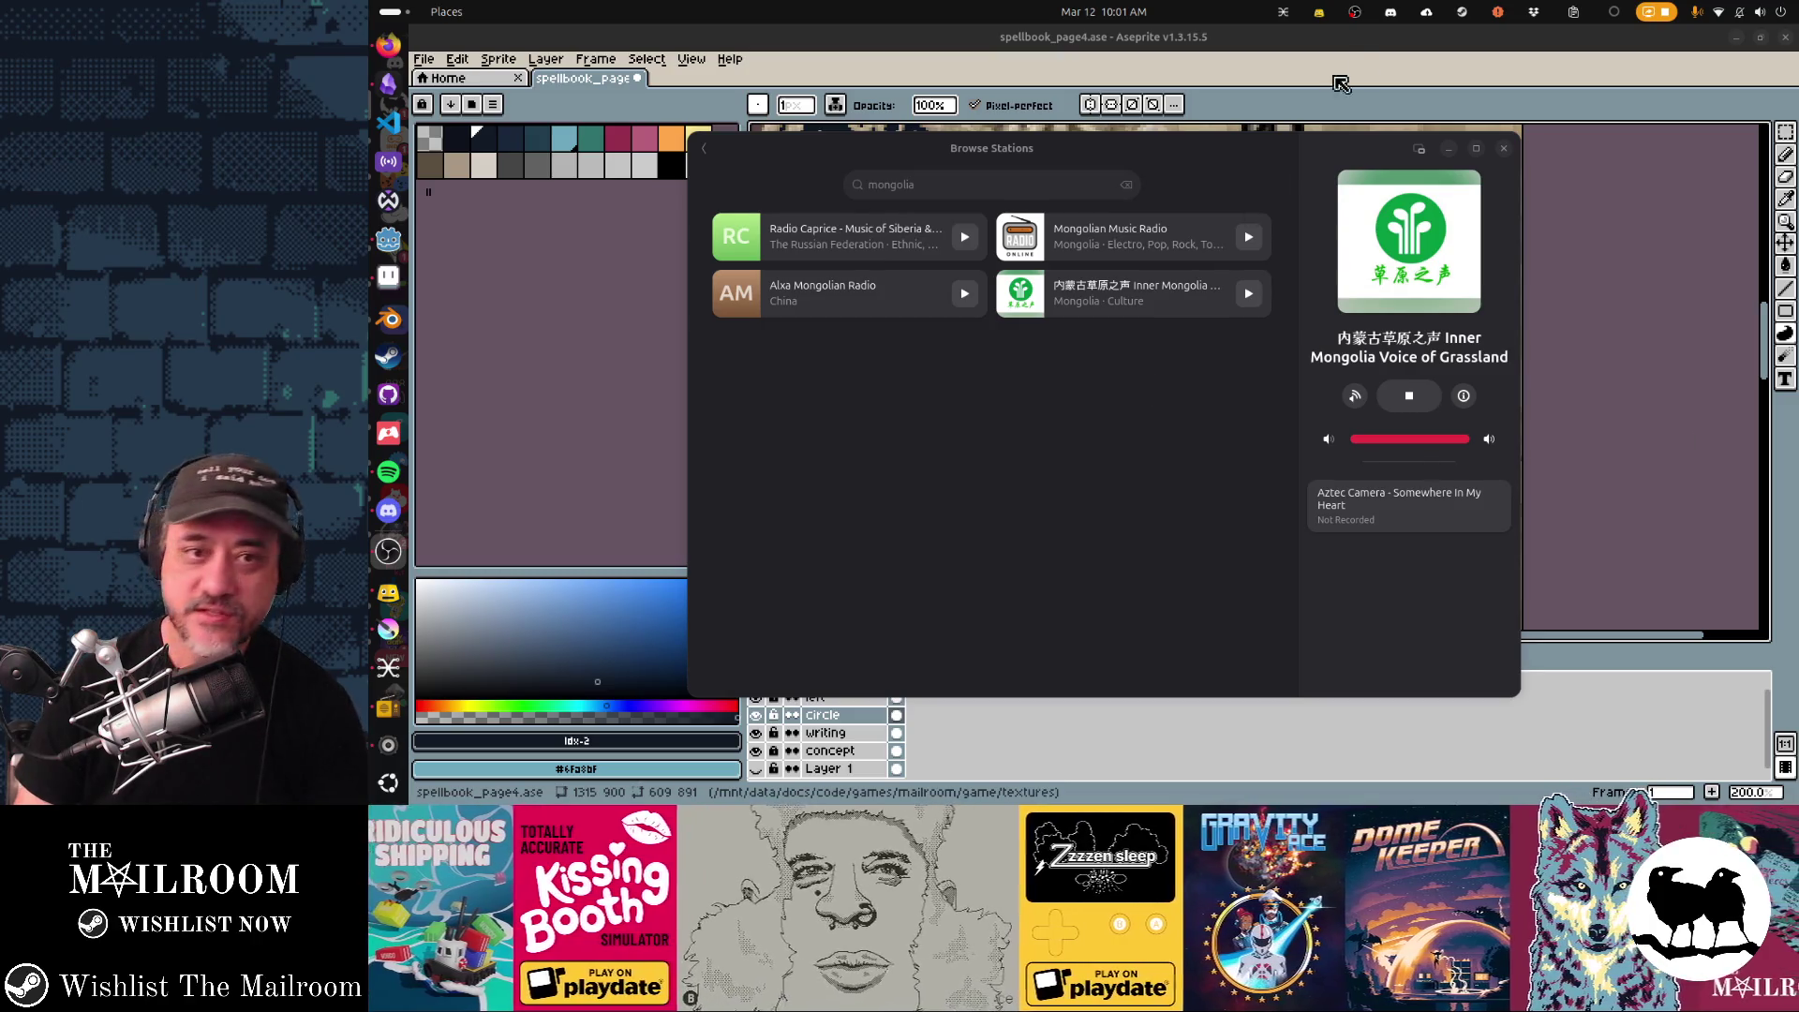
pyautogui.moveTo(1277, 164); pyautogui.dragTo(1365, 194)
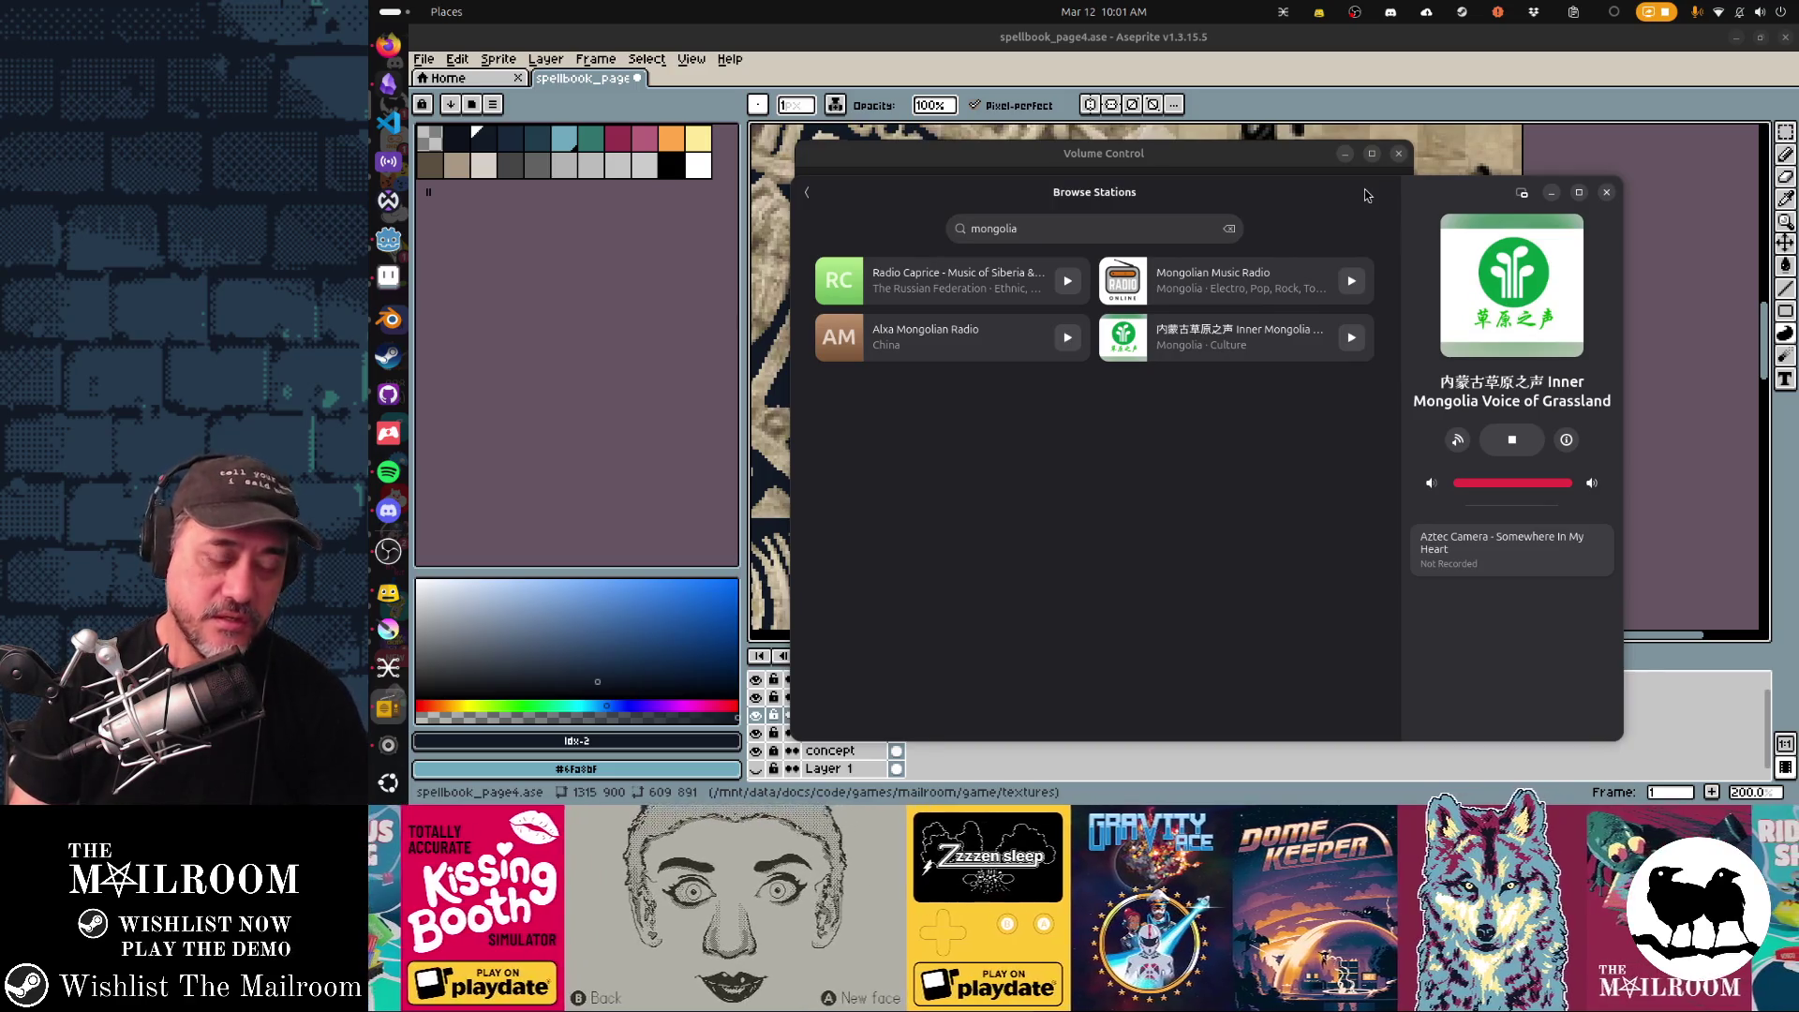
pyautogui.click(1366, 82)
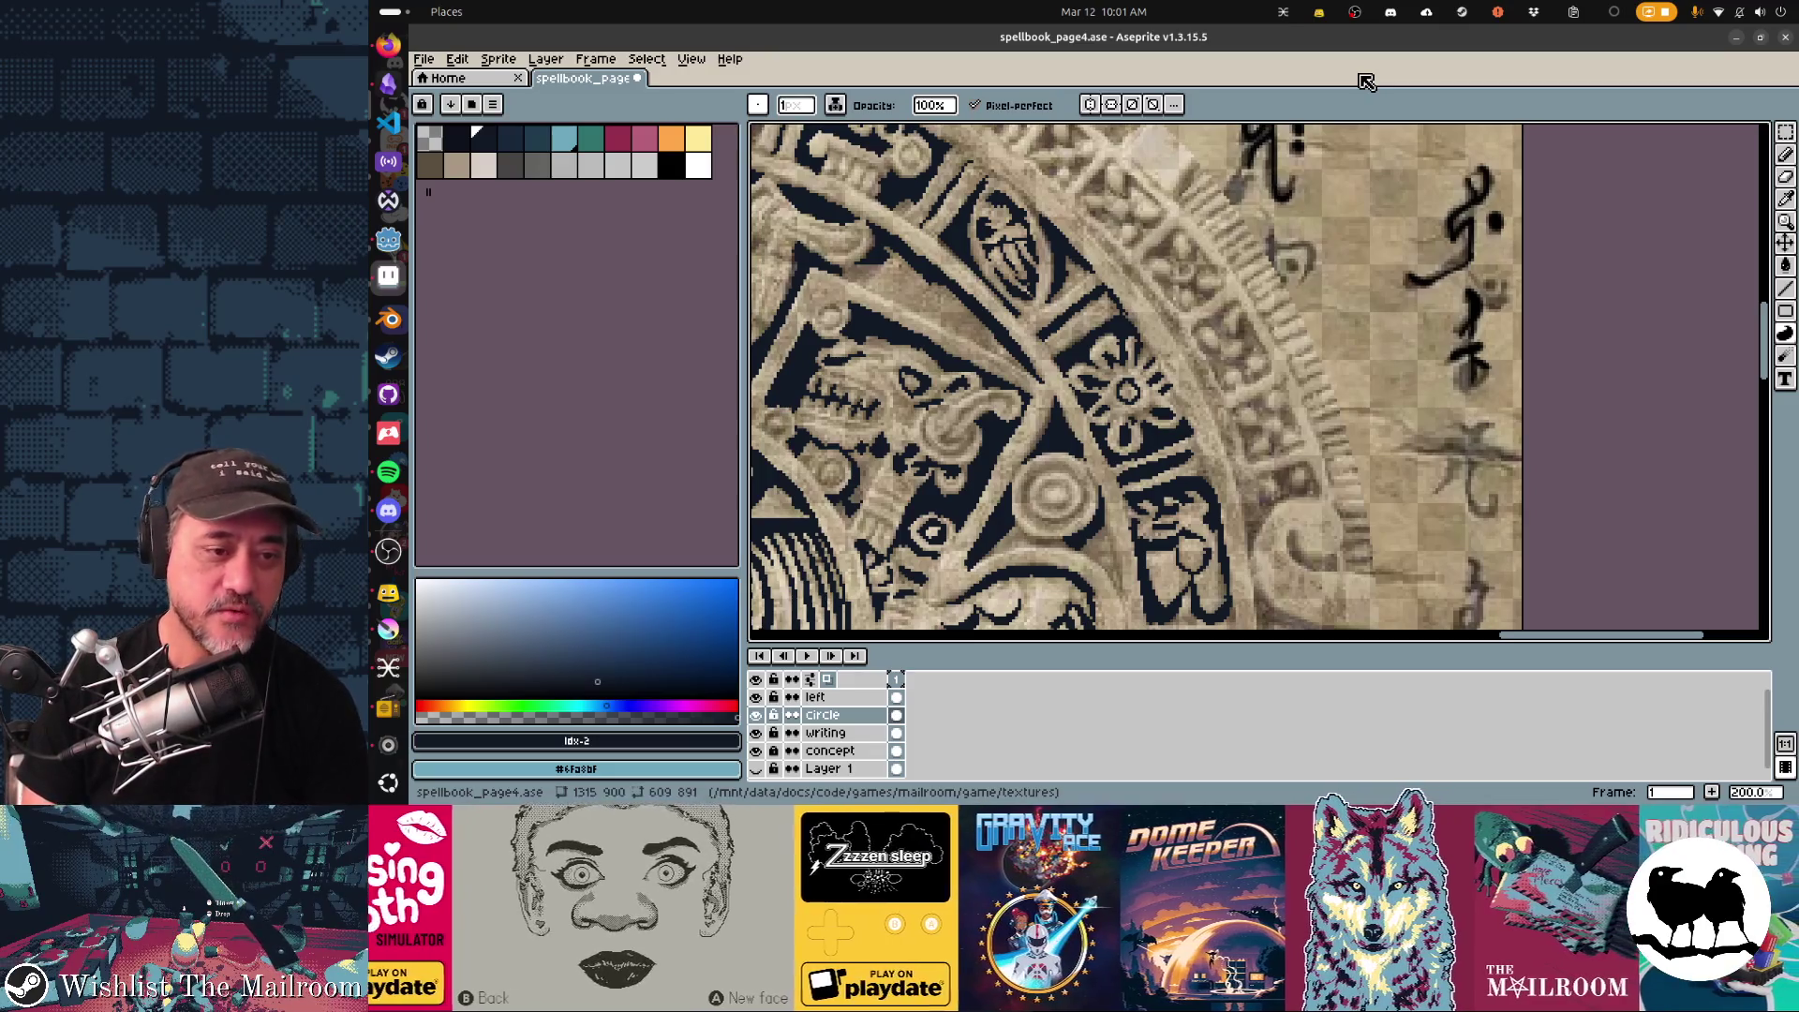
pyautogui.moveTo(1124, 422)
pyautogui.mouseDown()
pyautogui.moveTo(1455, 359)
pyautogui.moveTo(1378, 347)
pyautogui.mouseUp()
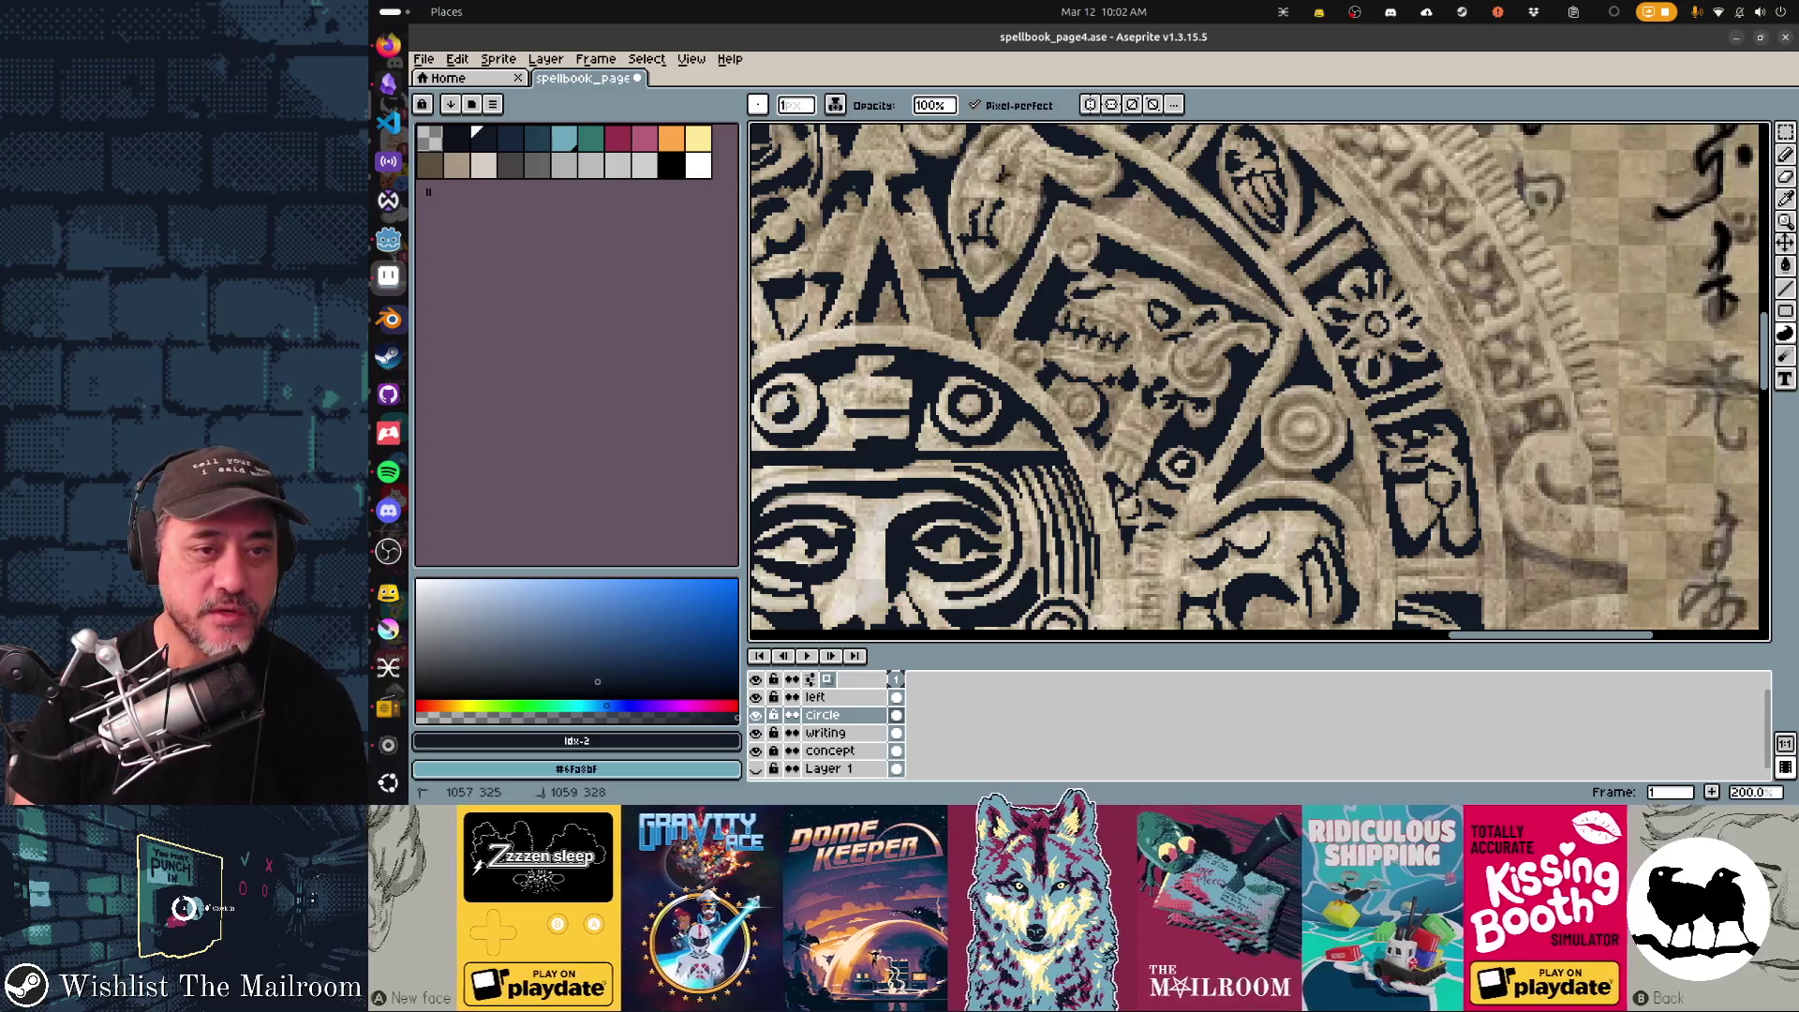
pyautogui.moveTo(1266, 380); pyautogui.dragTo(1268, 456)
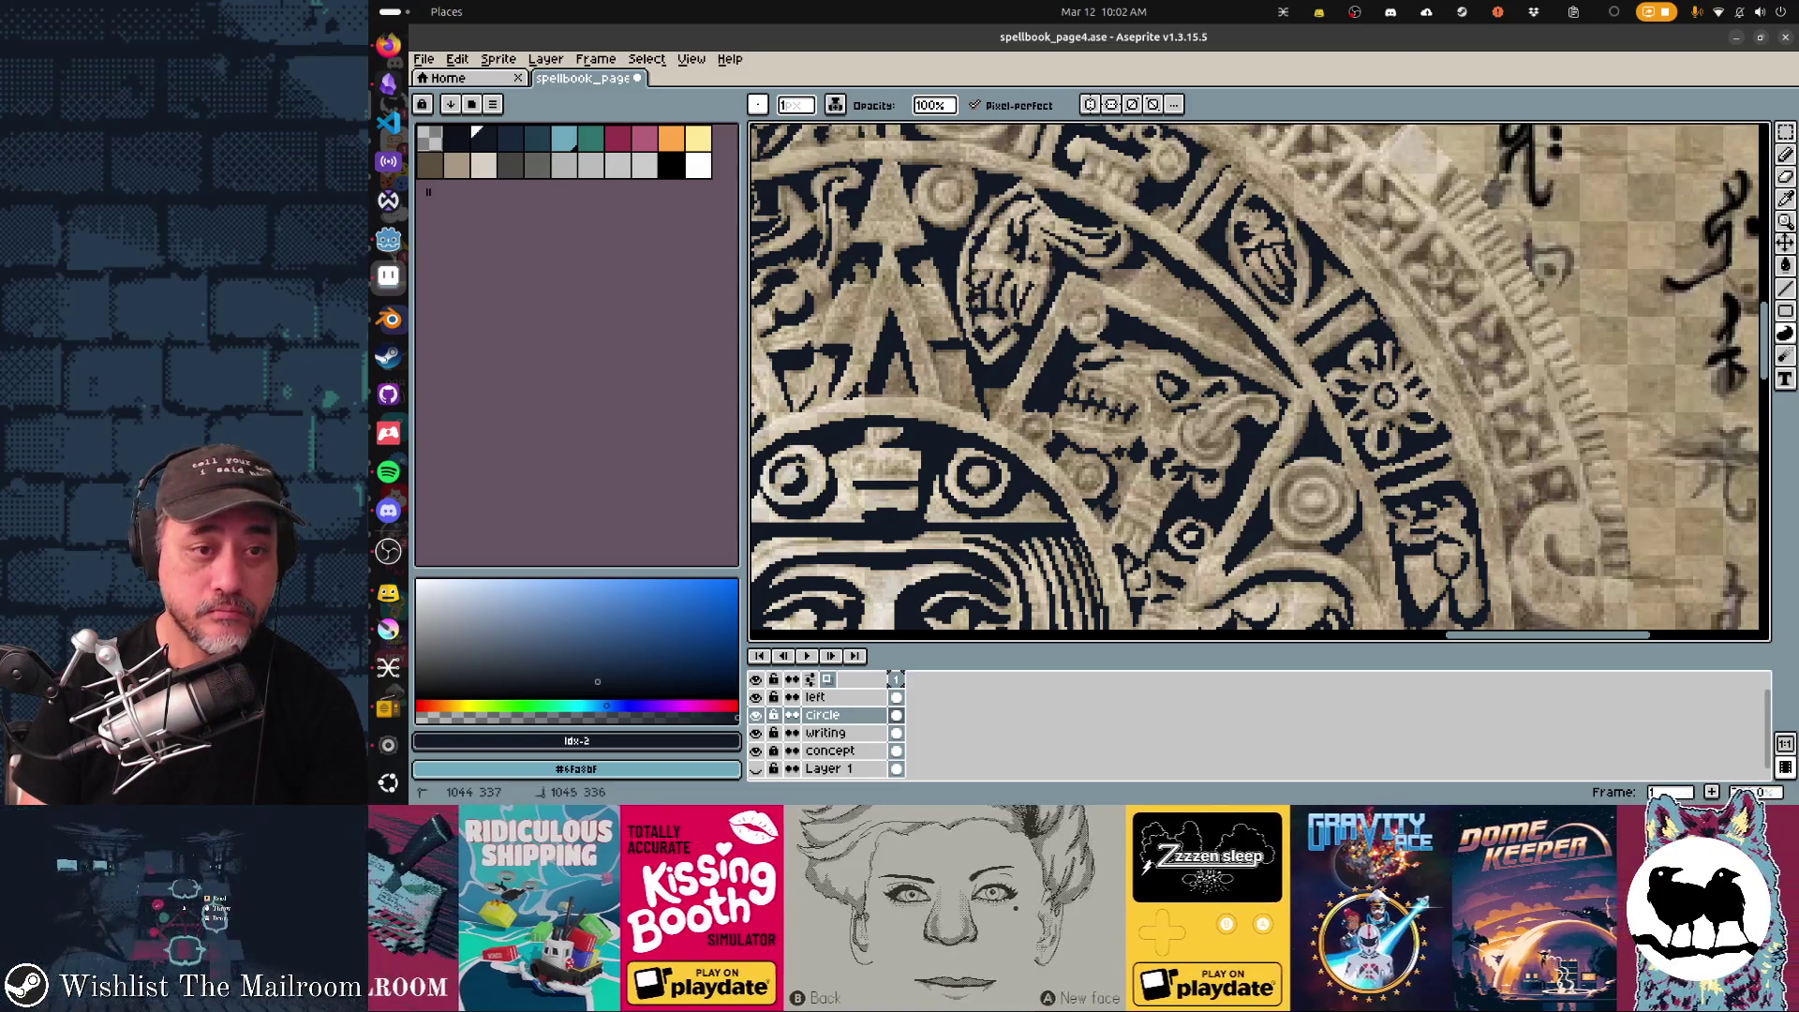
pyautogui.moveTo(1266, 380); pyautogui.dragTo(1174, 359)
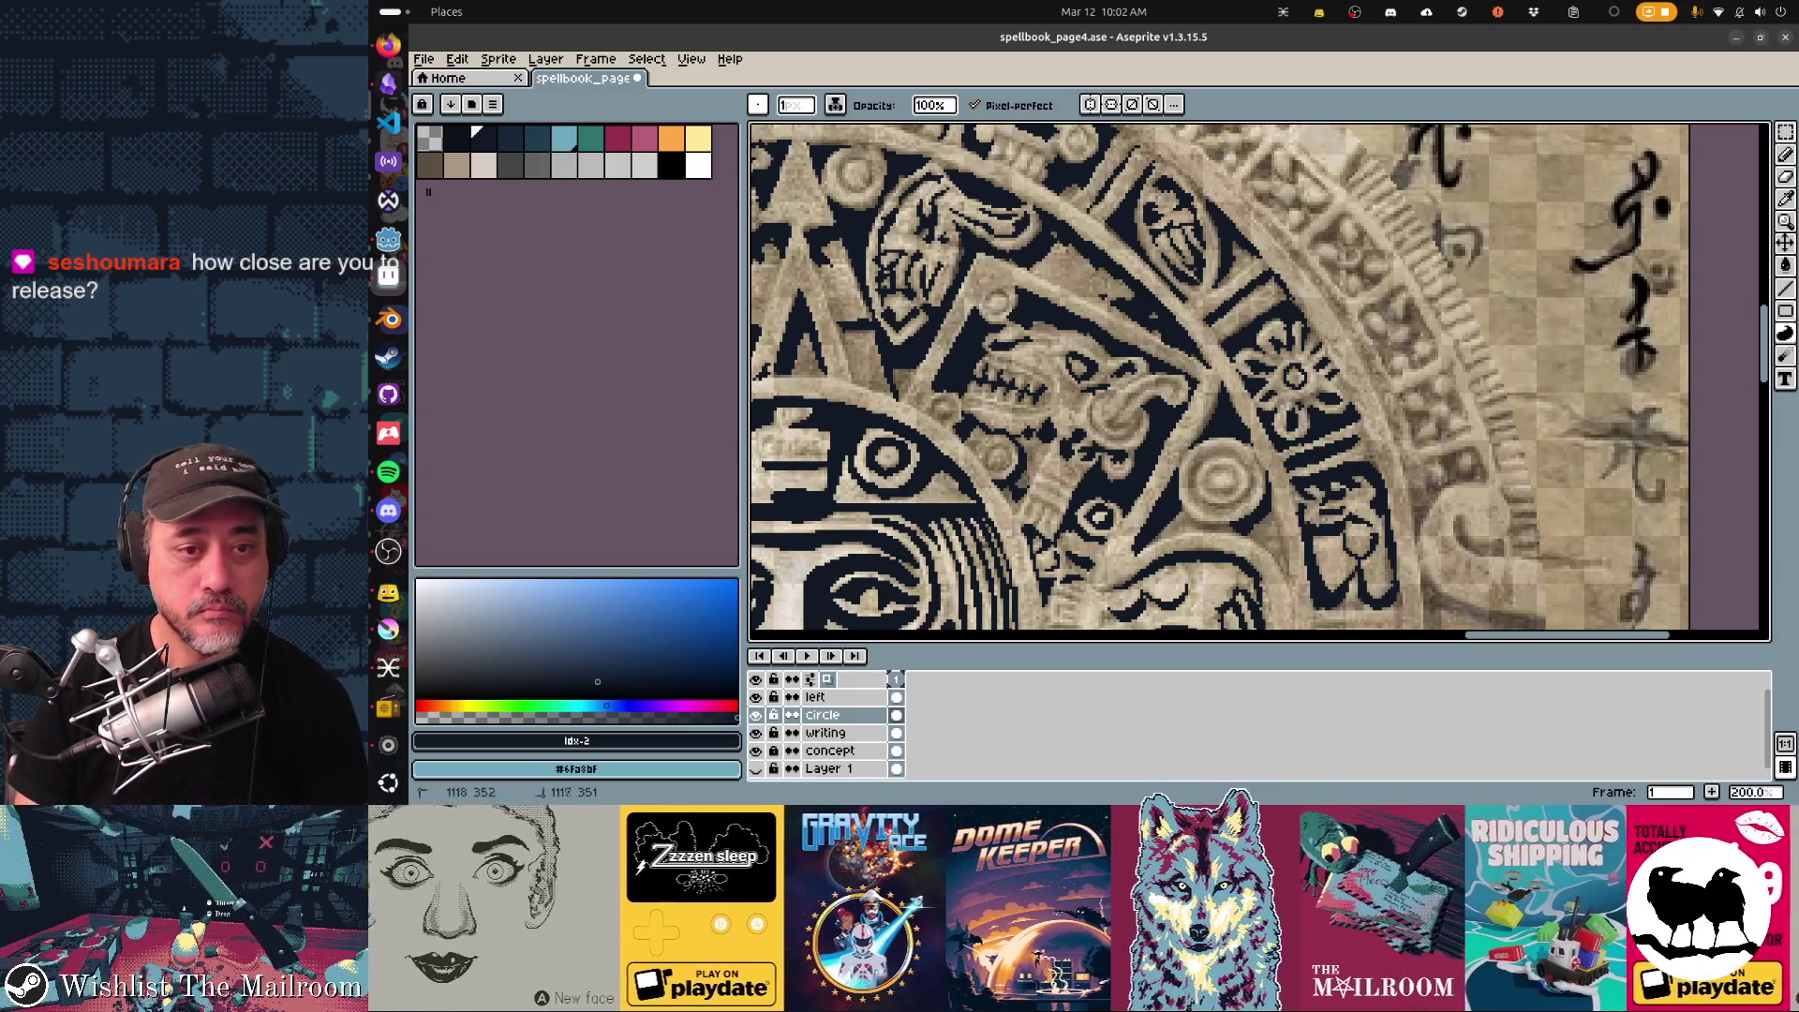
pyautogui.scroll(-2, 1261, 381)
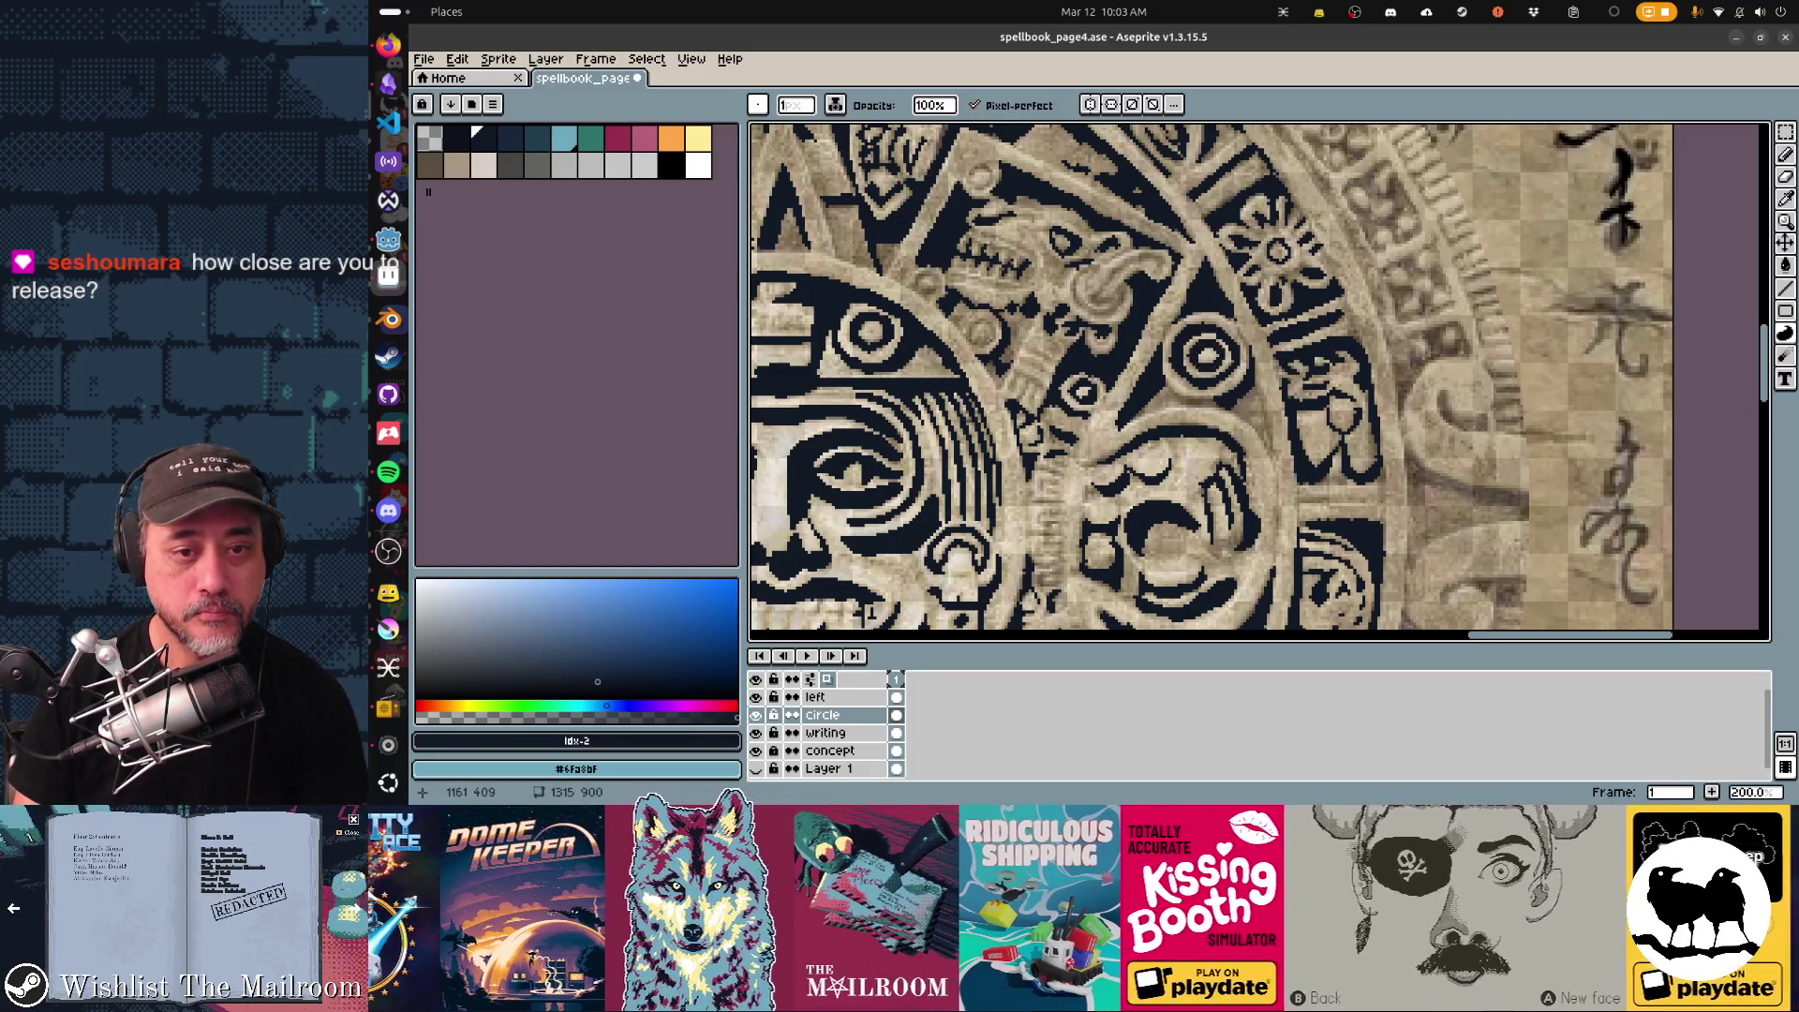
pyautogui.moveTo(1644, 253); pyautogui.dragTo(1634, 179)
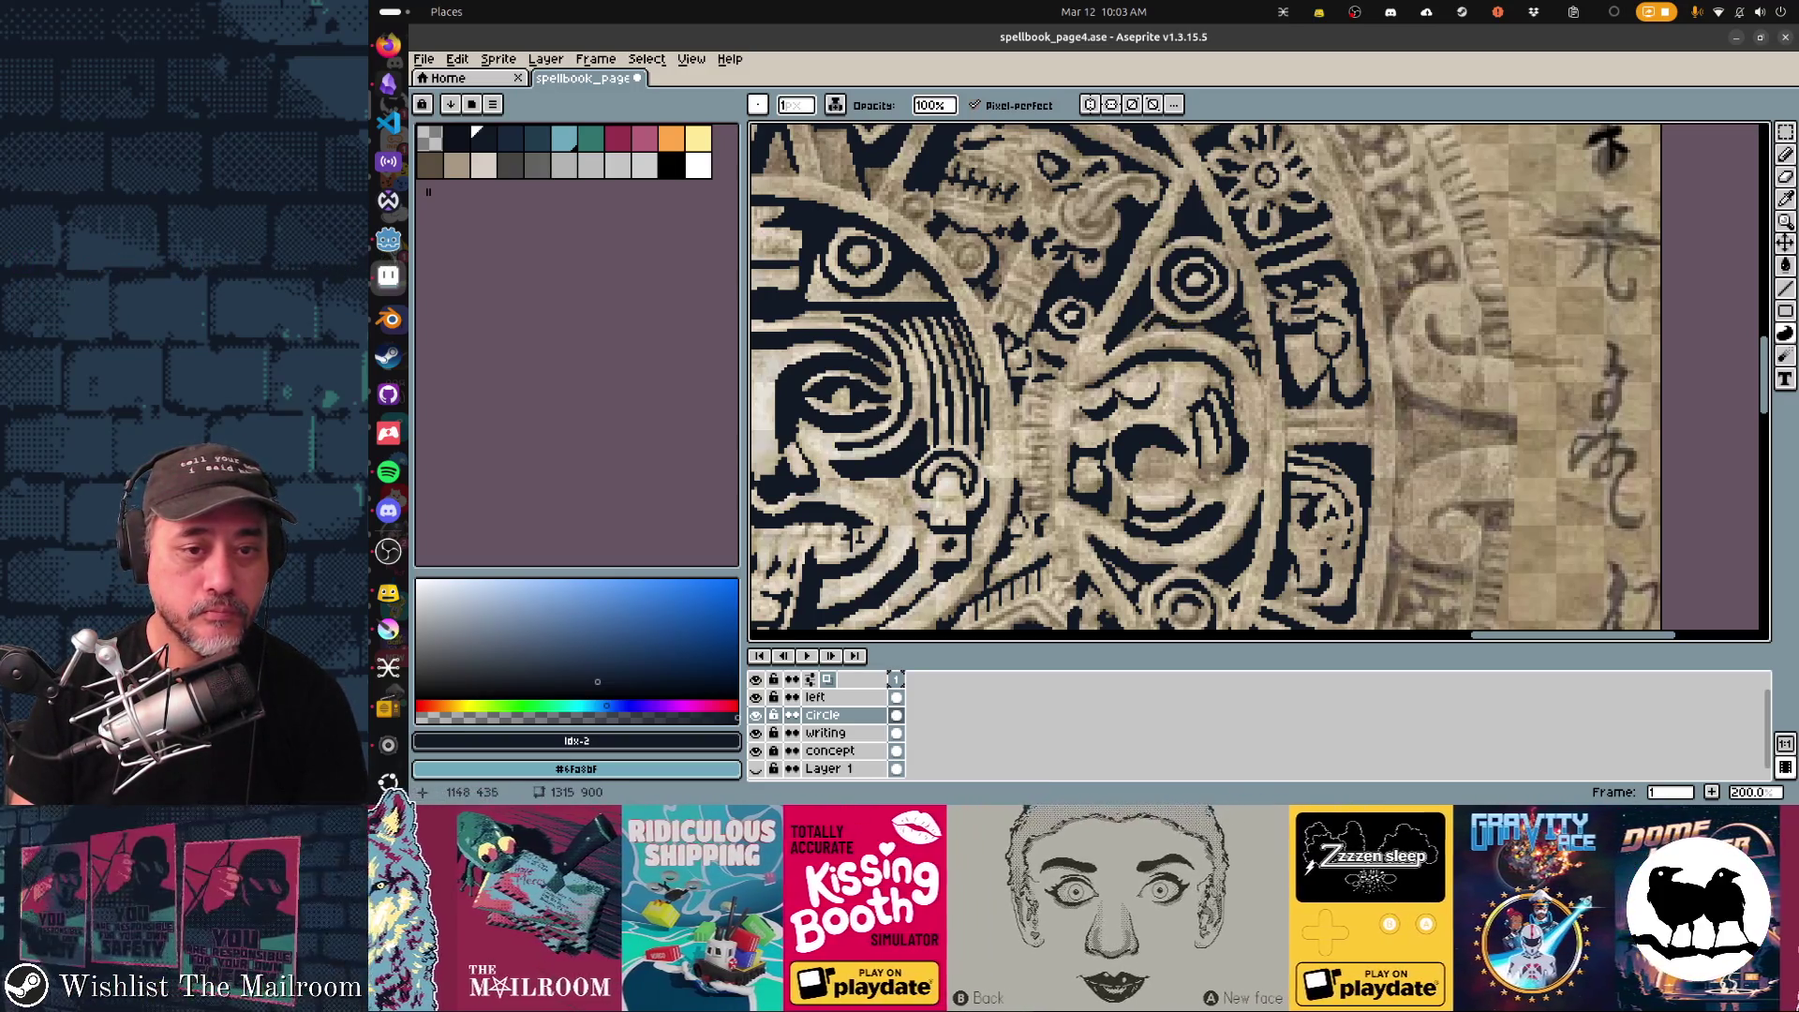
pyautogui.scroll(-1, 1215, 379)
pyautogui.scroll(-1, 1217, 380)
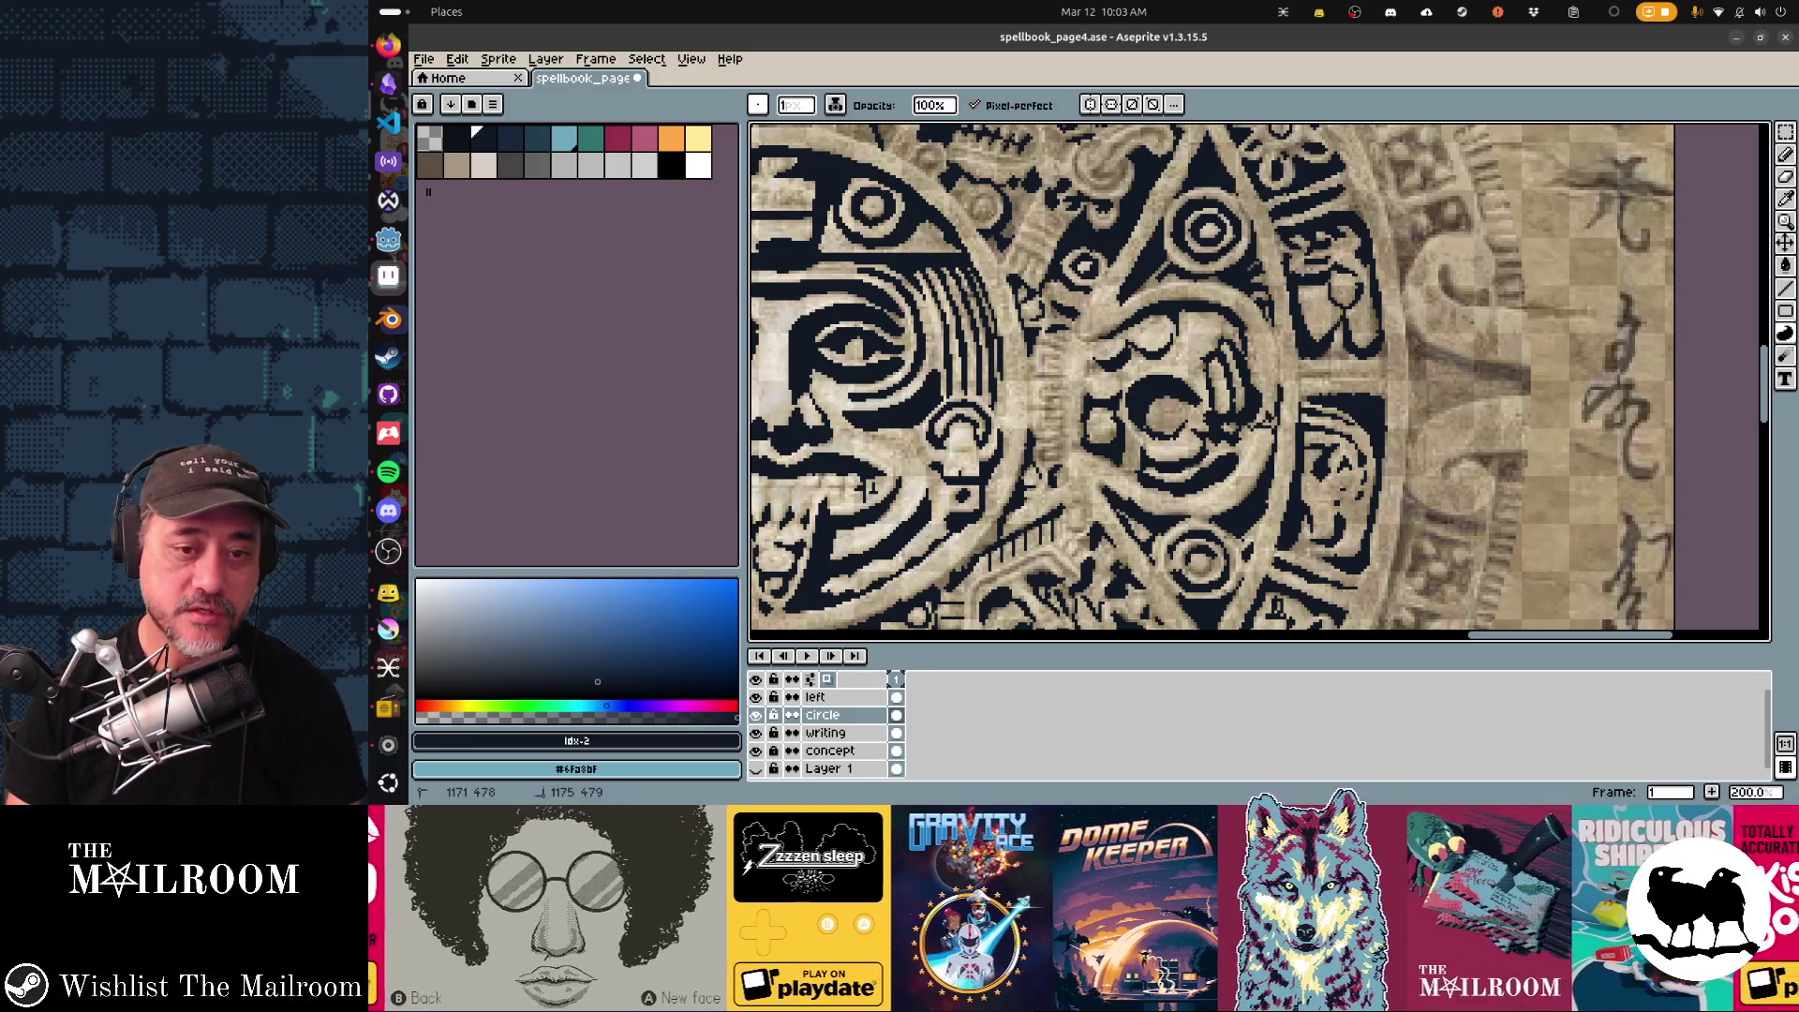
pyautogui.scroll(-3, 1259, 378)
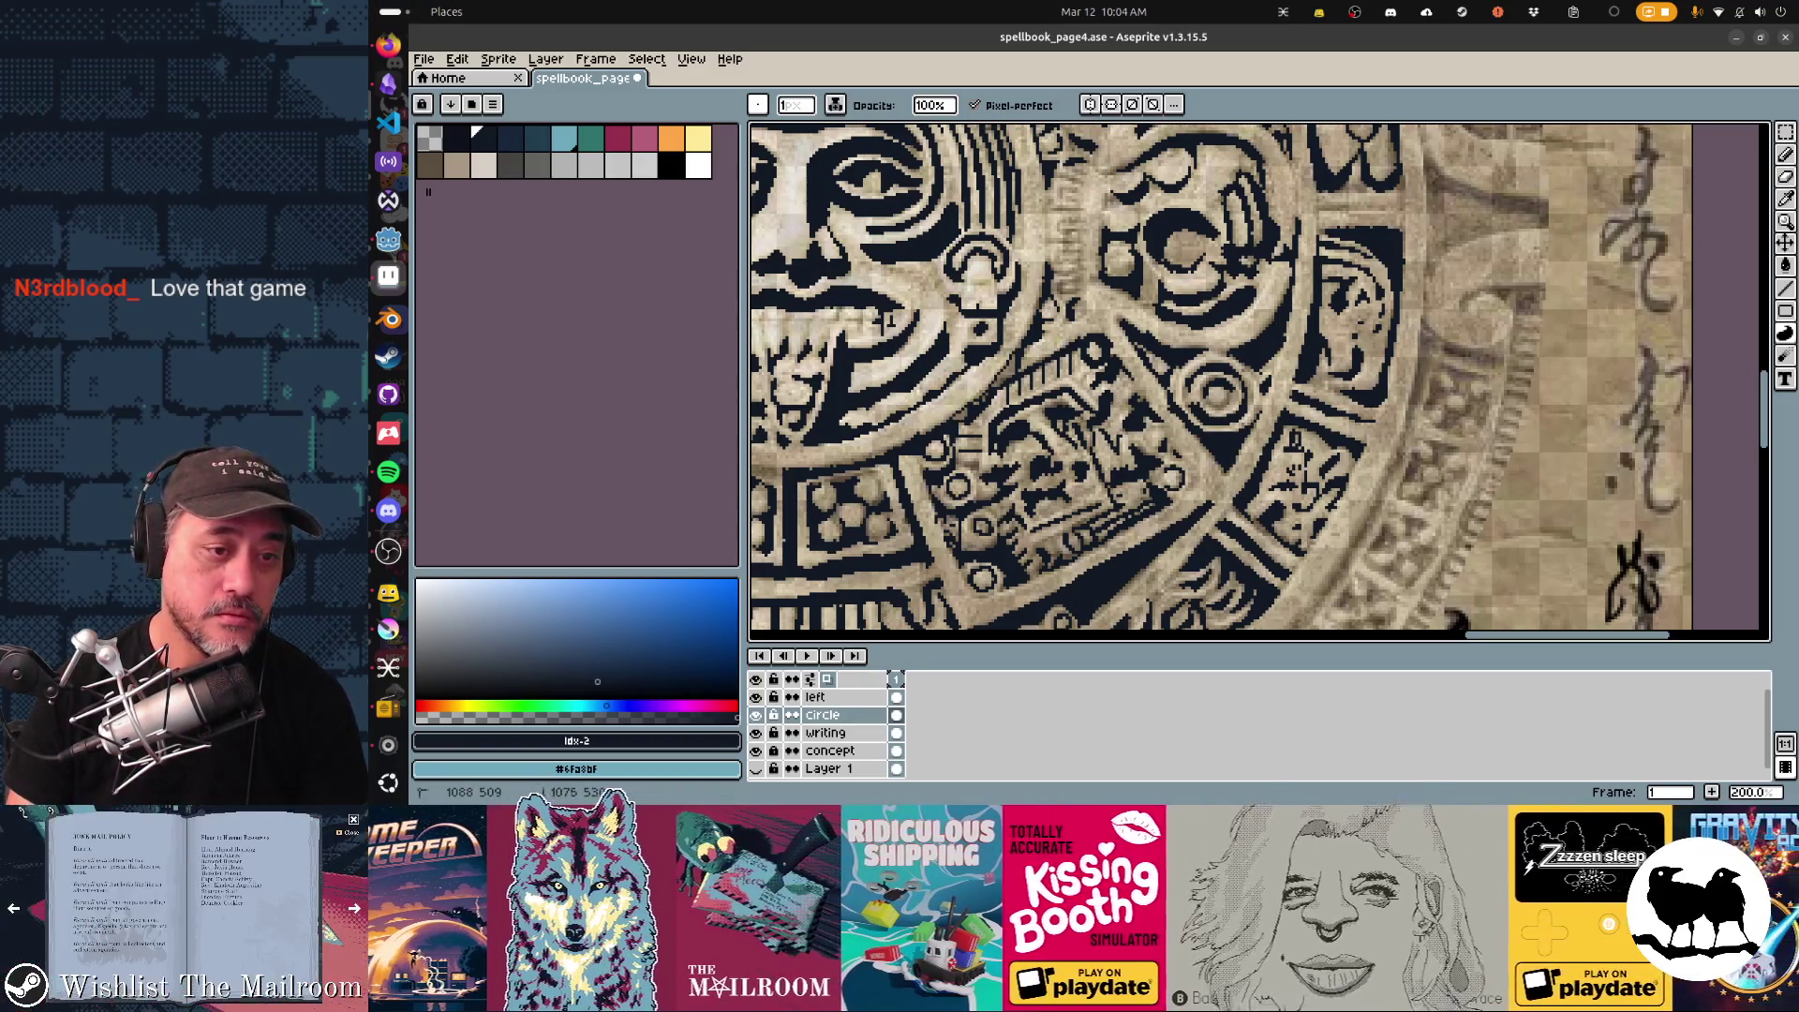
pyautogui.hscroll(-2, 1331, 237)
pyautogui.hscroll(-2, 1331, 236)
pyautogui.hscroll(-2, 1332, 236)
pyautogui.hscroll(-2, 1332, 236)
pyautogui.hscroll(-2, 878, 478)
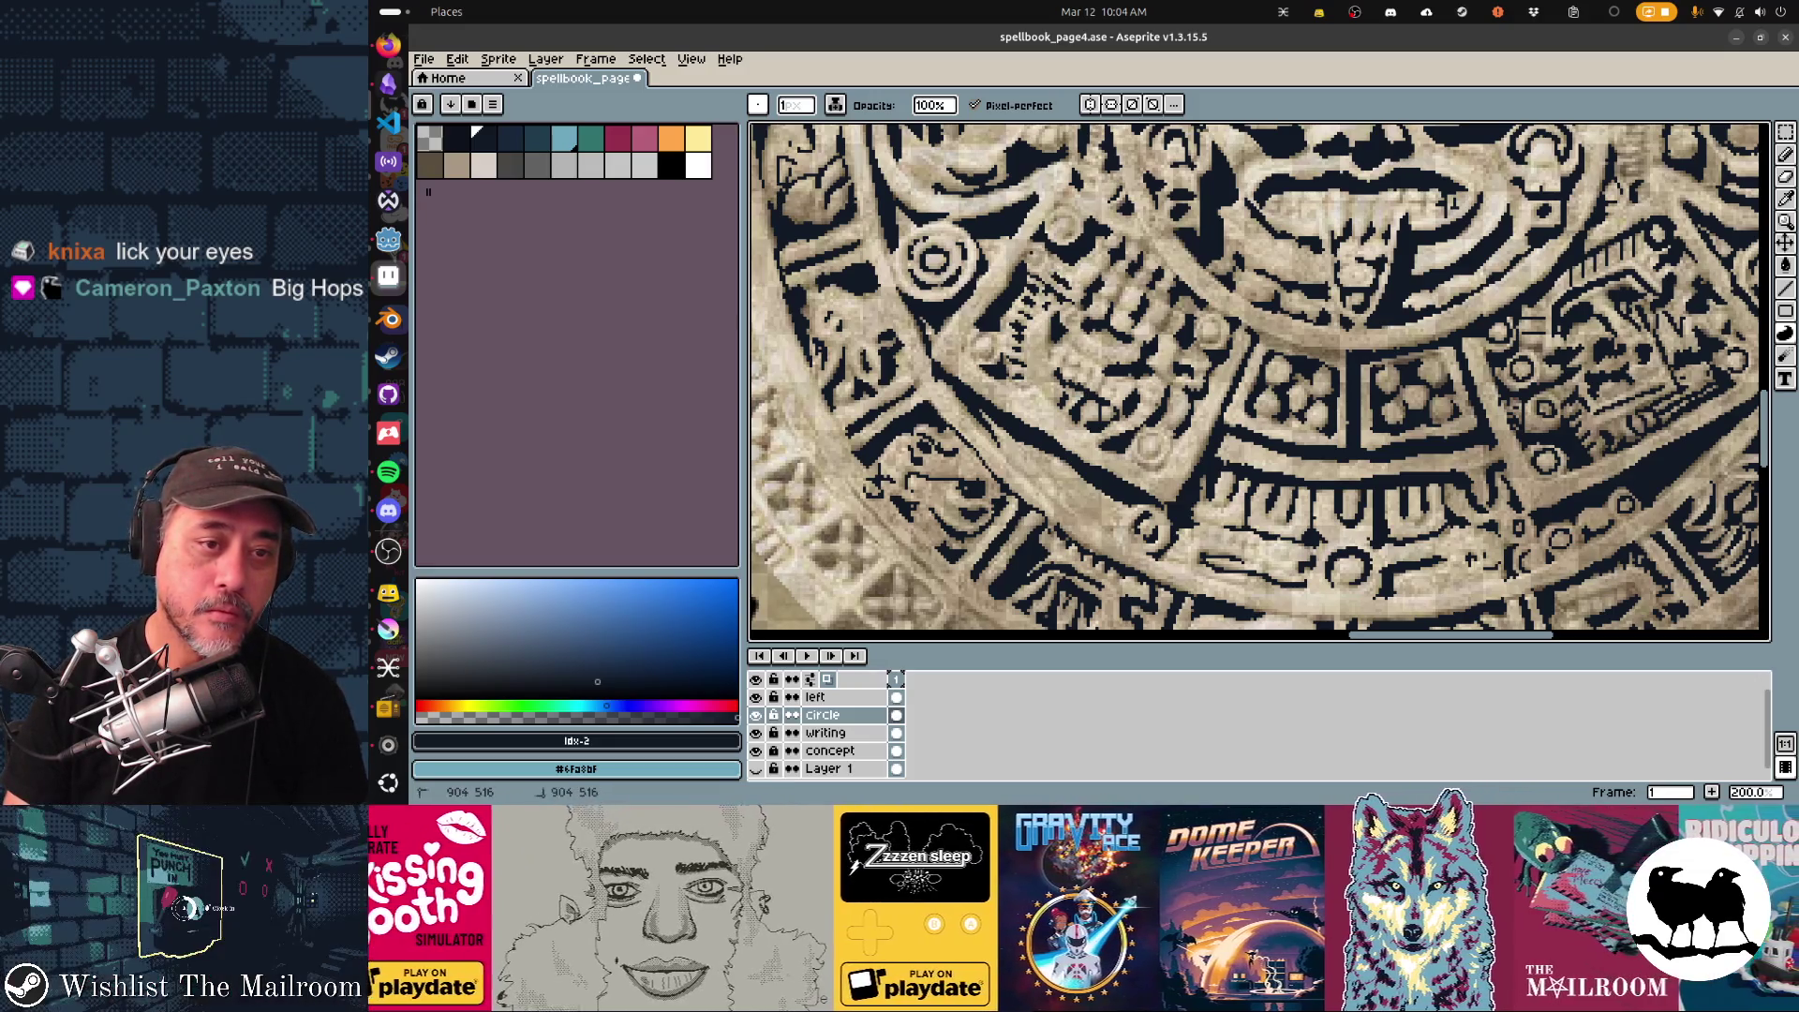
# Pick the Eraser for cleanup, then the Contour tool for the lower-ring glyph shapes.
pyautogui.press('e')
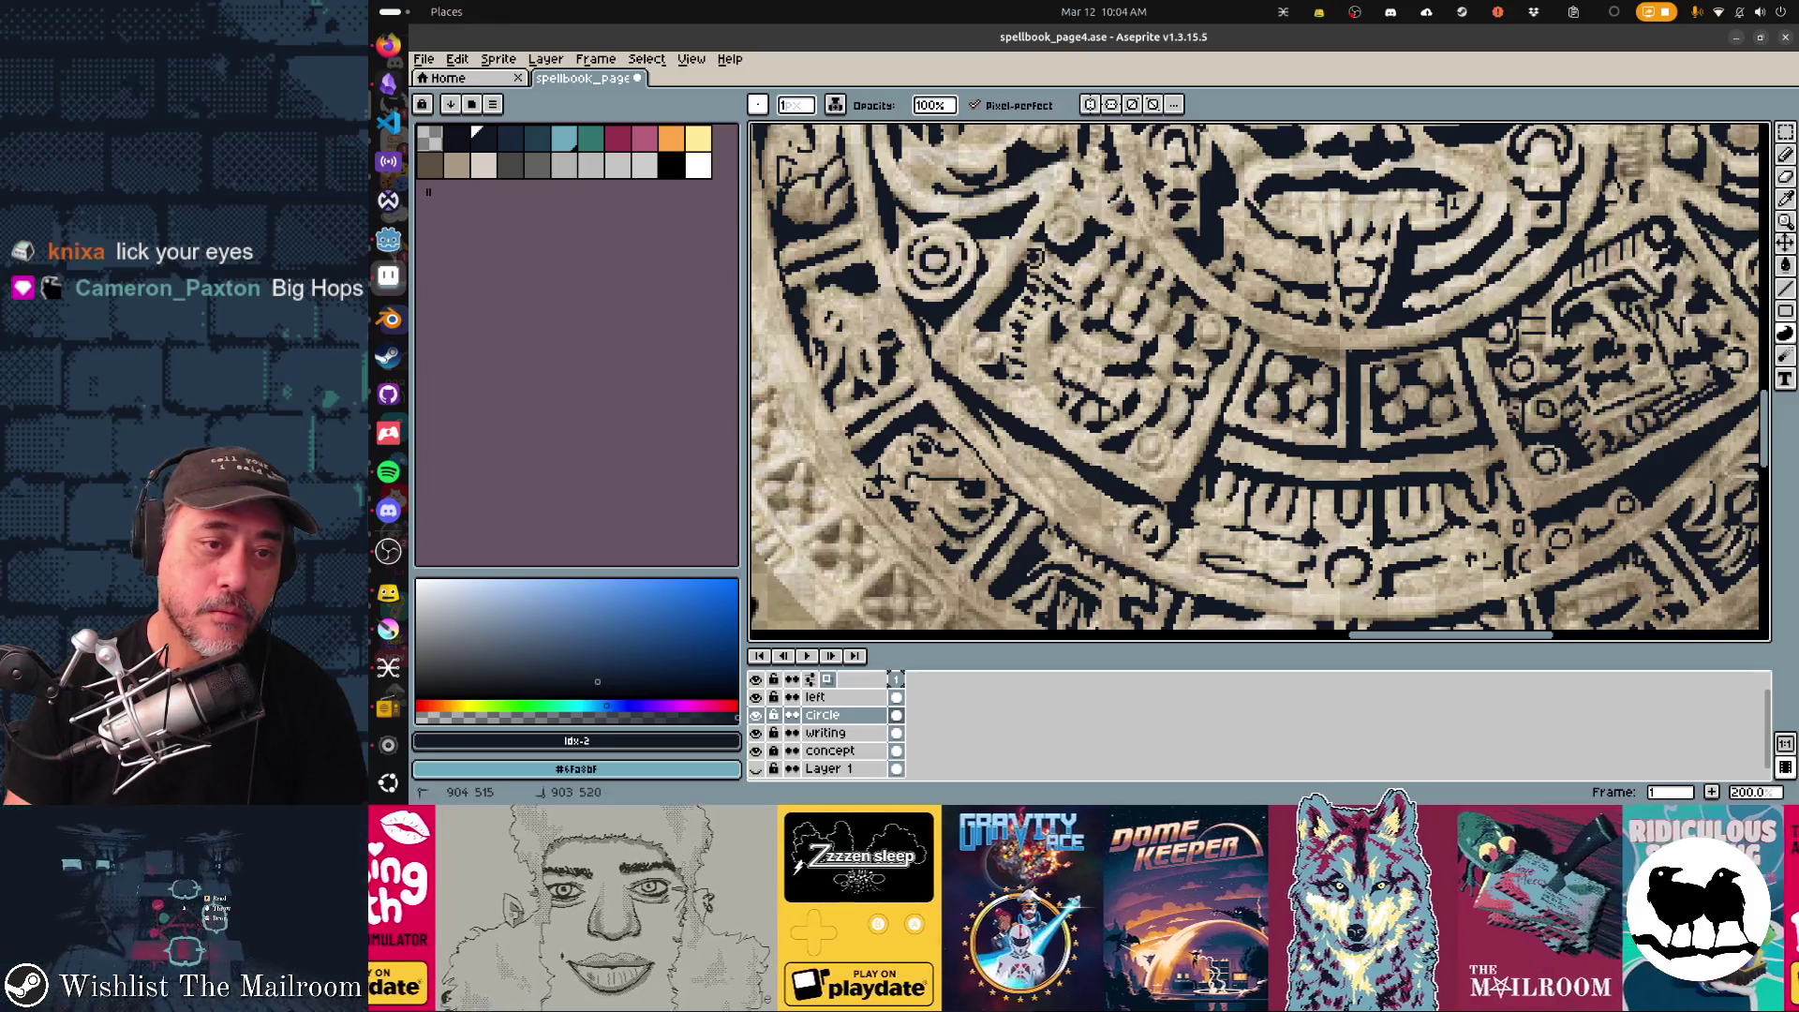
pyautogui.press('d')
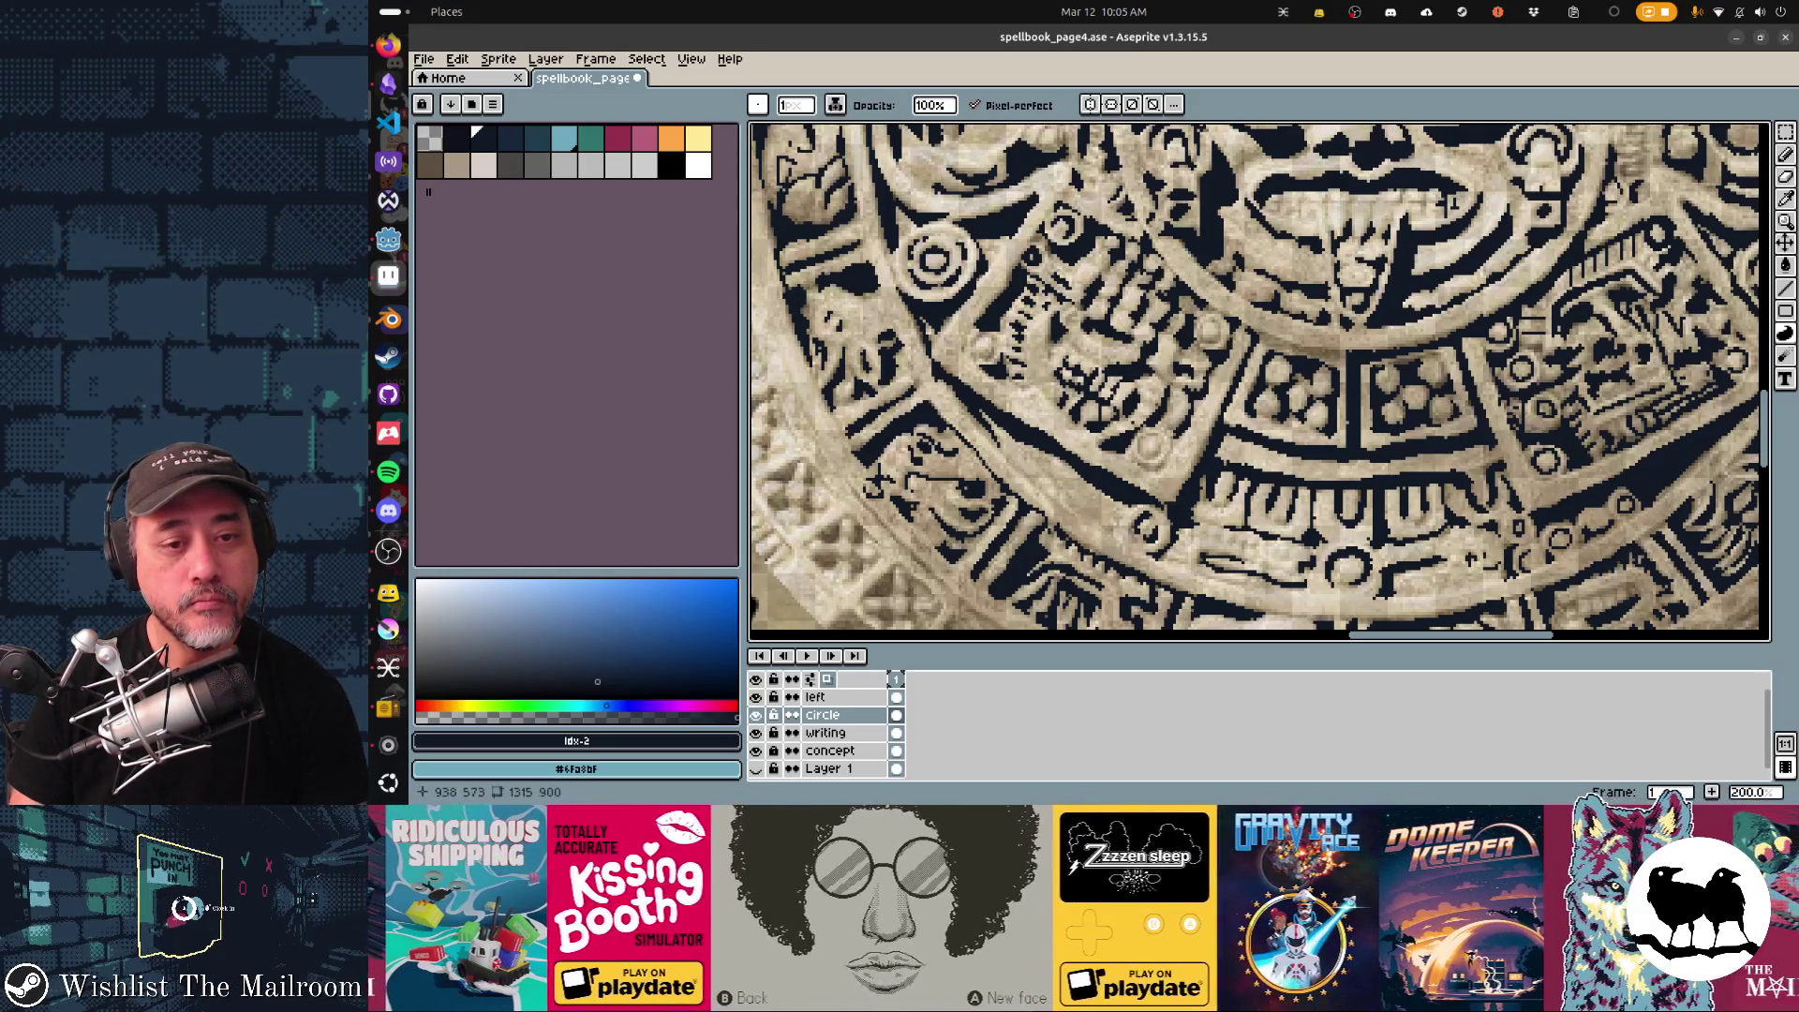
pyautogui.scroll(-2, 879, 480)
pyautogui.scroll(2, 980, 498)
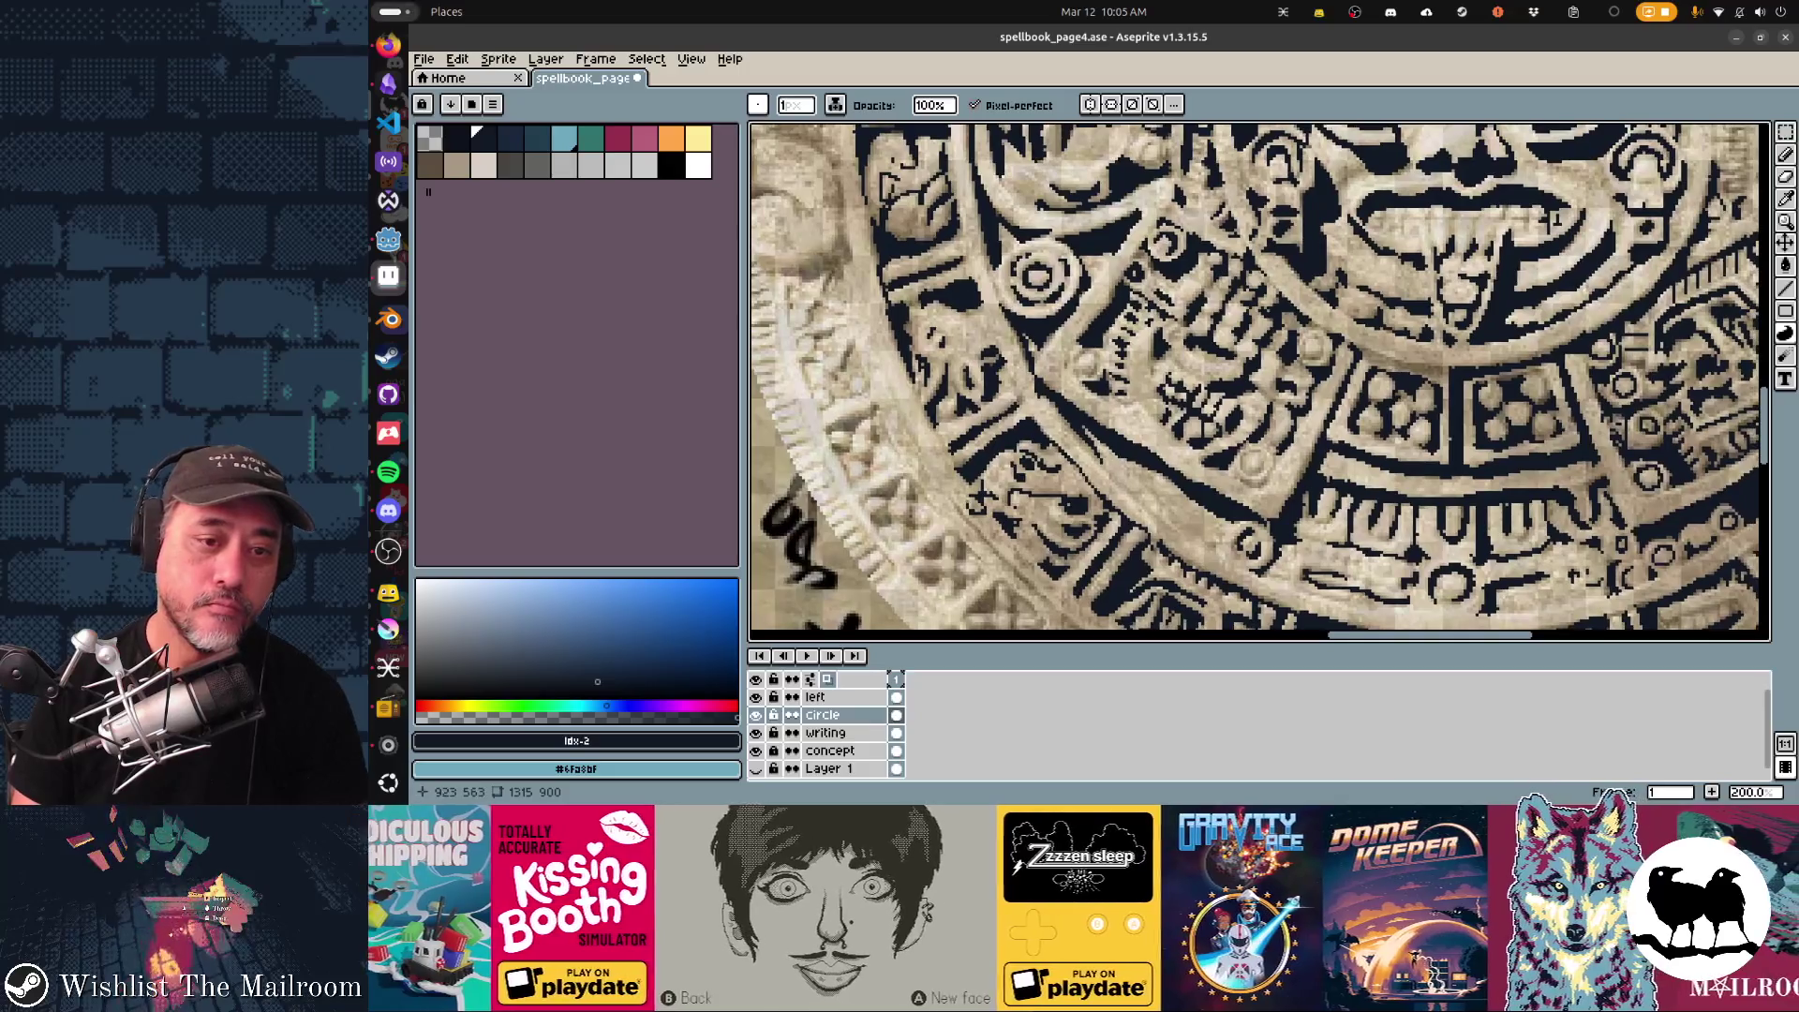
pyautogui.scroll(-2, 1260, 380)
pyautogui.scroll(2, 1259, 381)
pyautogui.scroll(-2, 1260, 380)
pyautogui.scroll(2, 1259, 379)
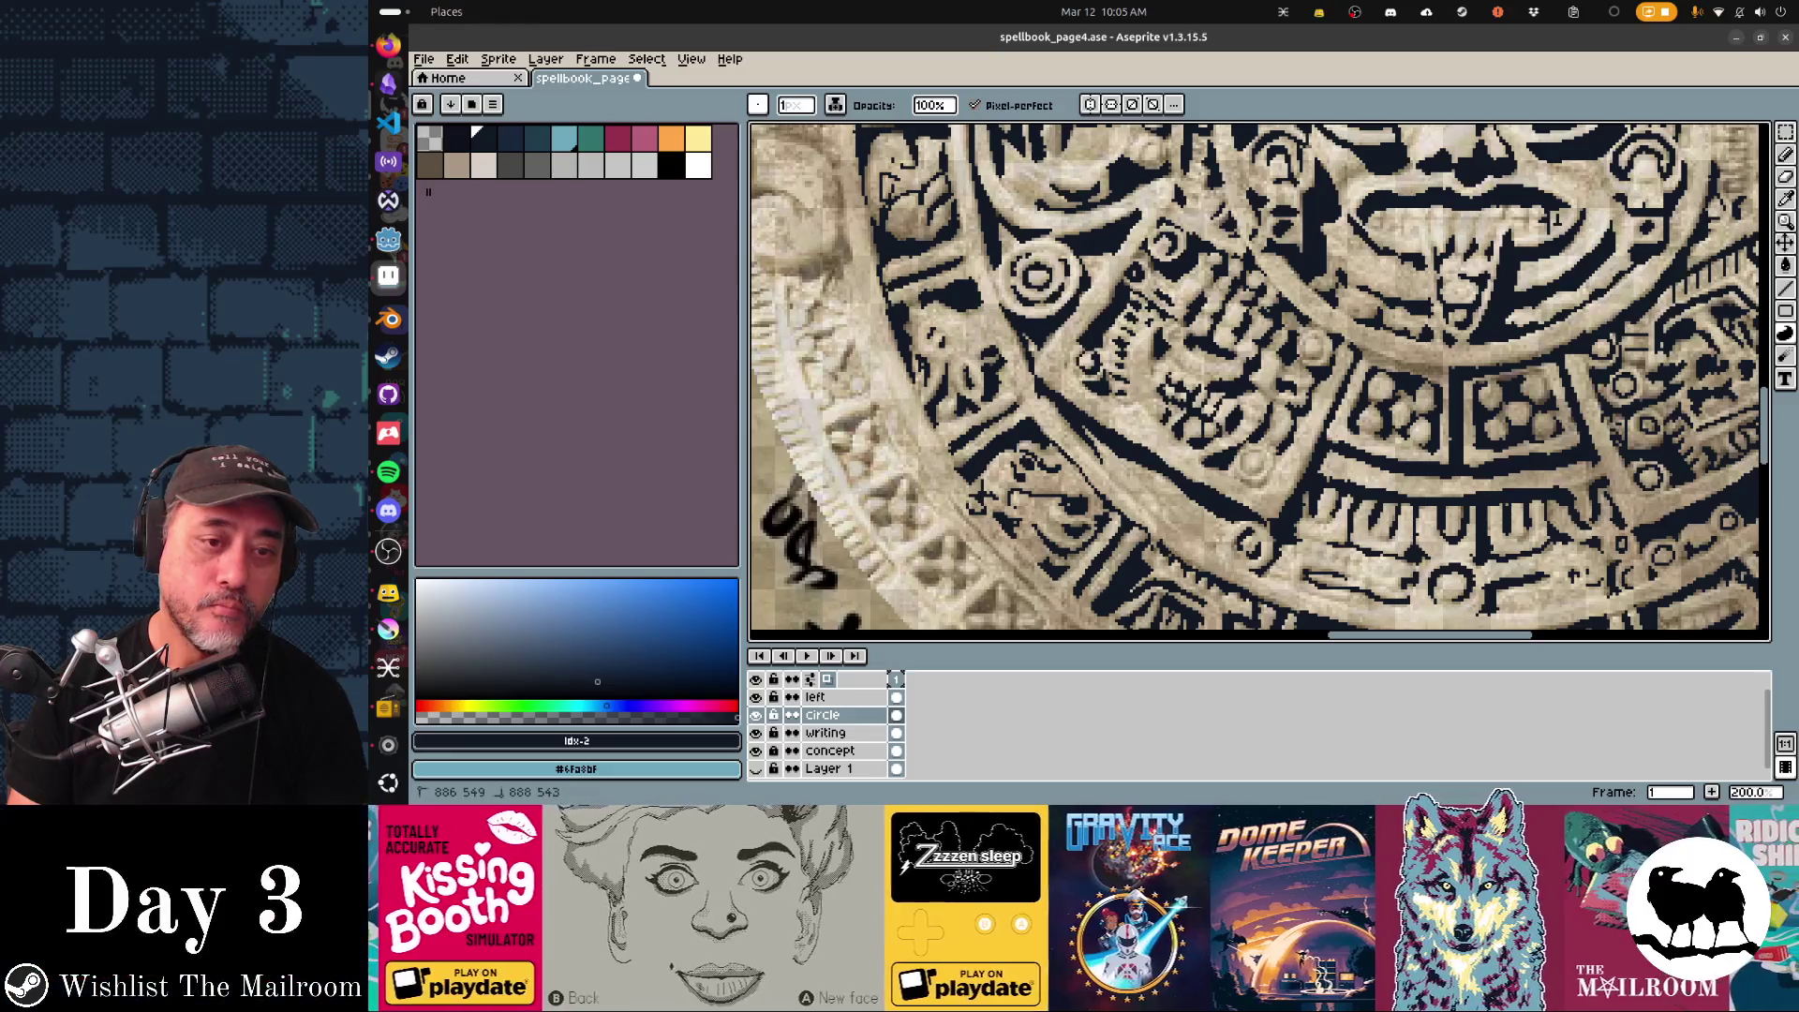
pyautogui.scroll(-2, 1260, 380)
pyautogui.scroll(2, 1260, 380)
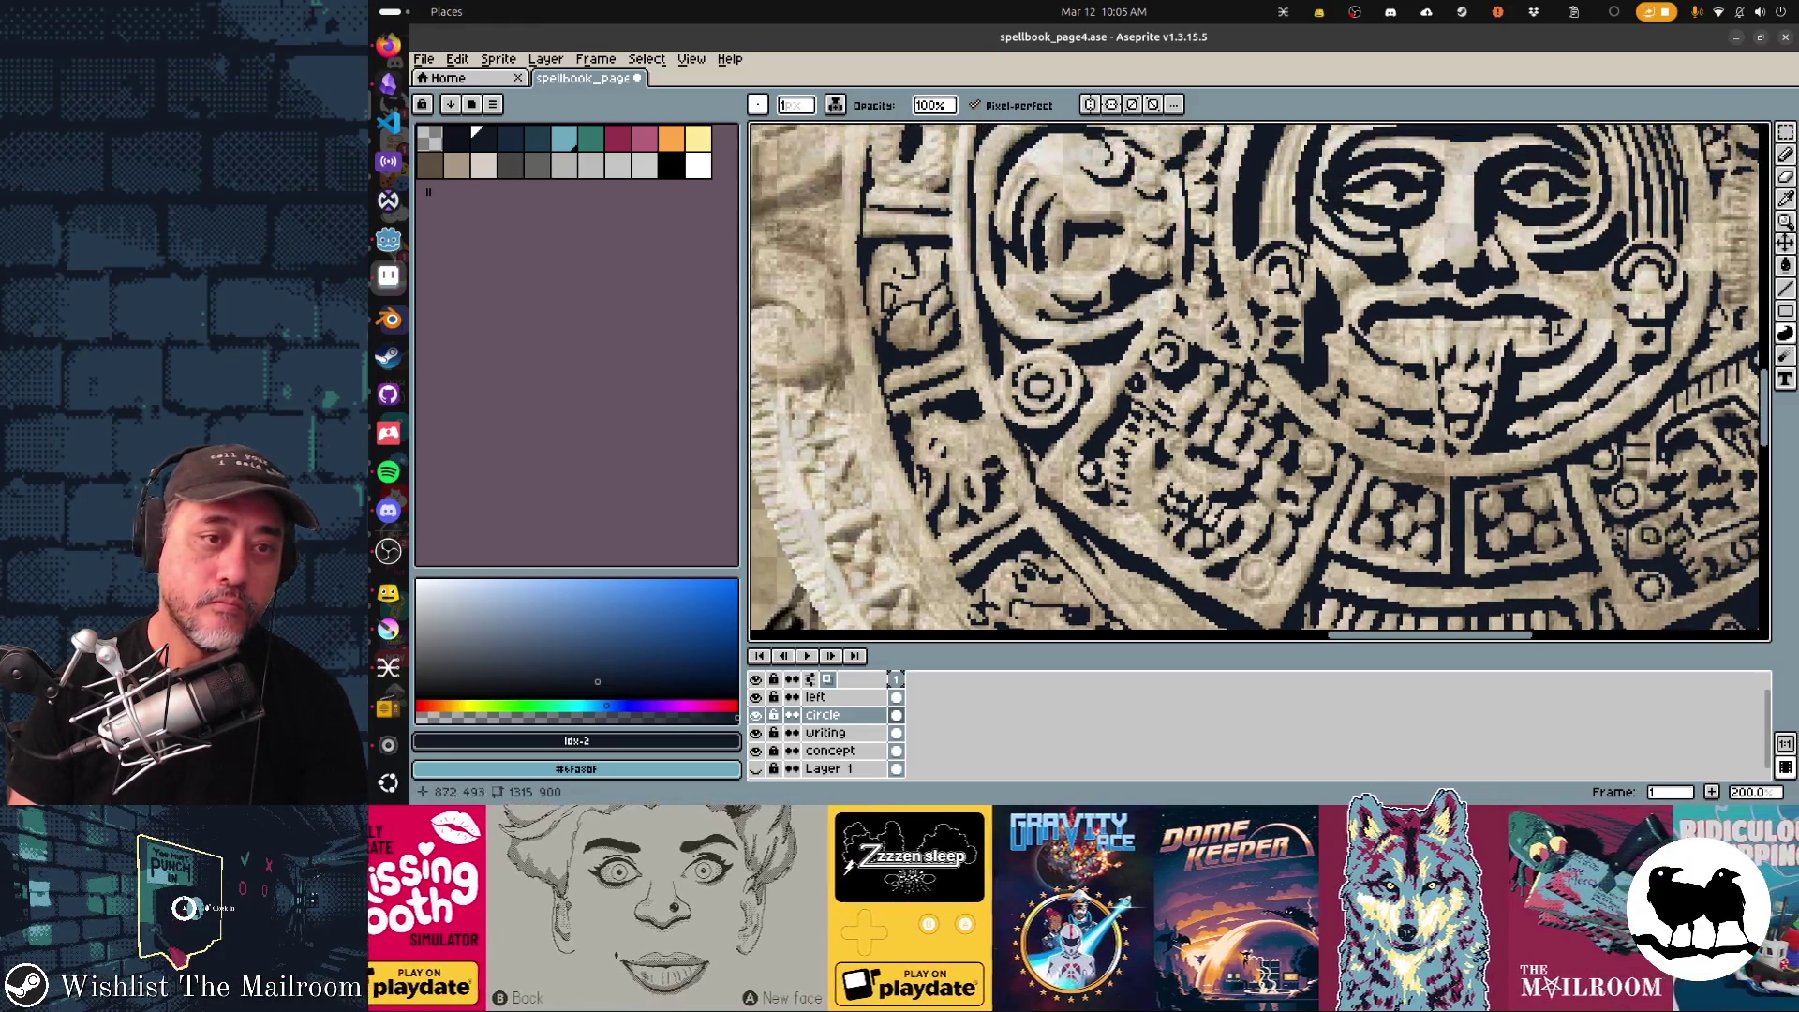
pyautogui.scroll(-2, 1260, 380)
pyautogui.scroll(2, 1261, 380)
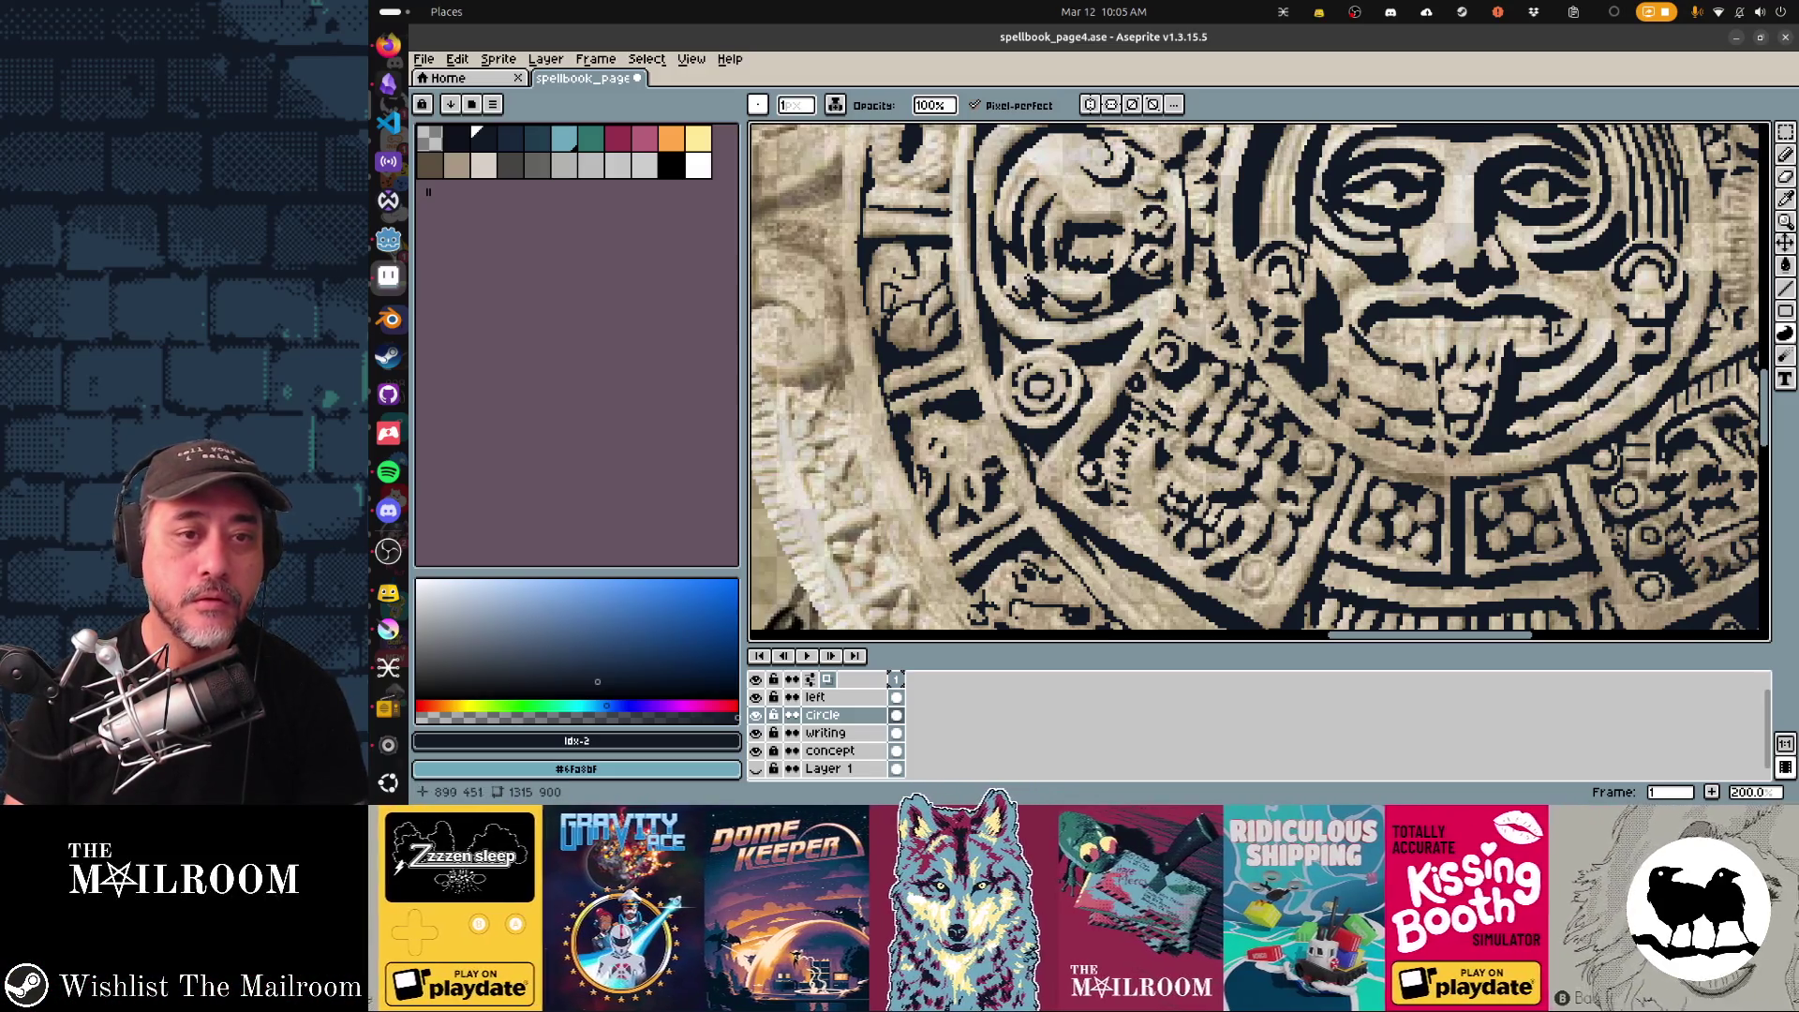
pyautogui.scroll(2, 1260, 377)
pyautogui.scroll(2, 1259, 378)
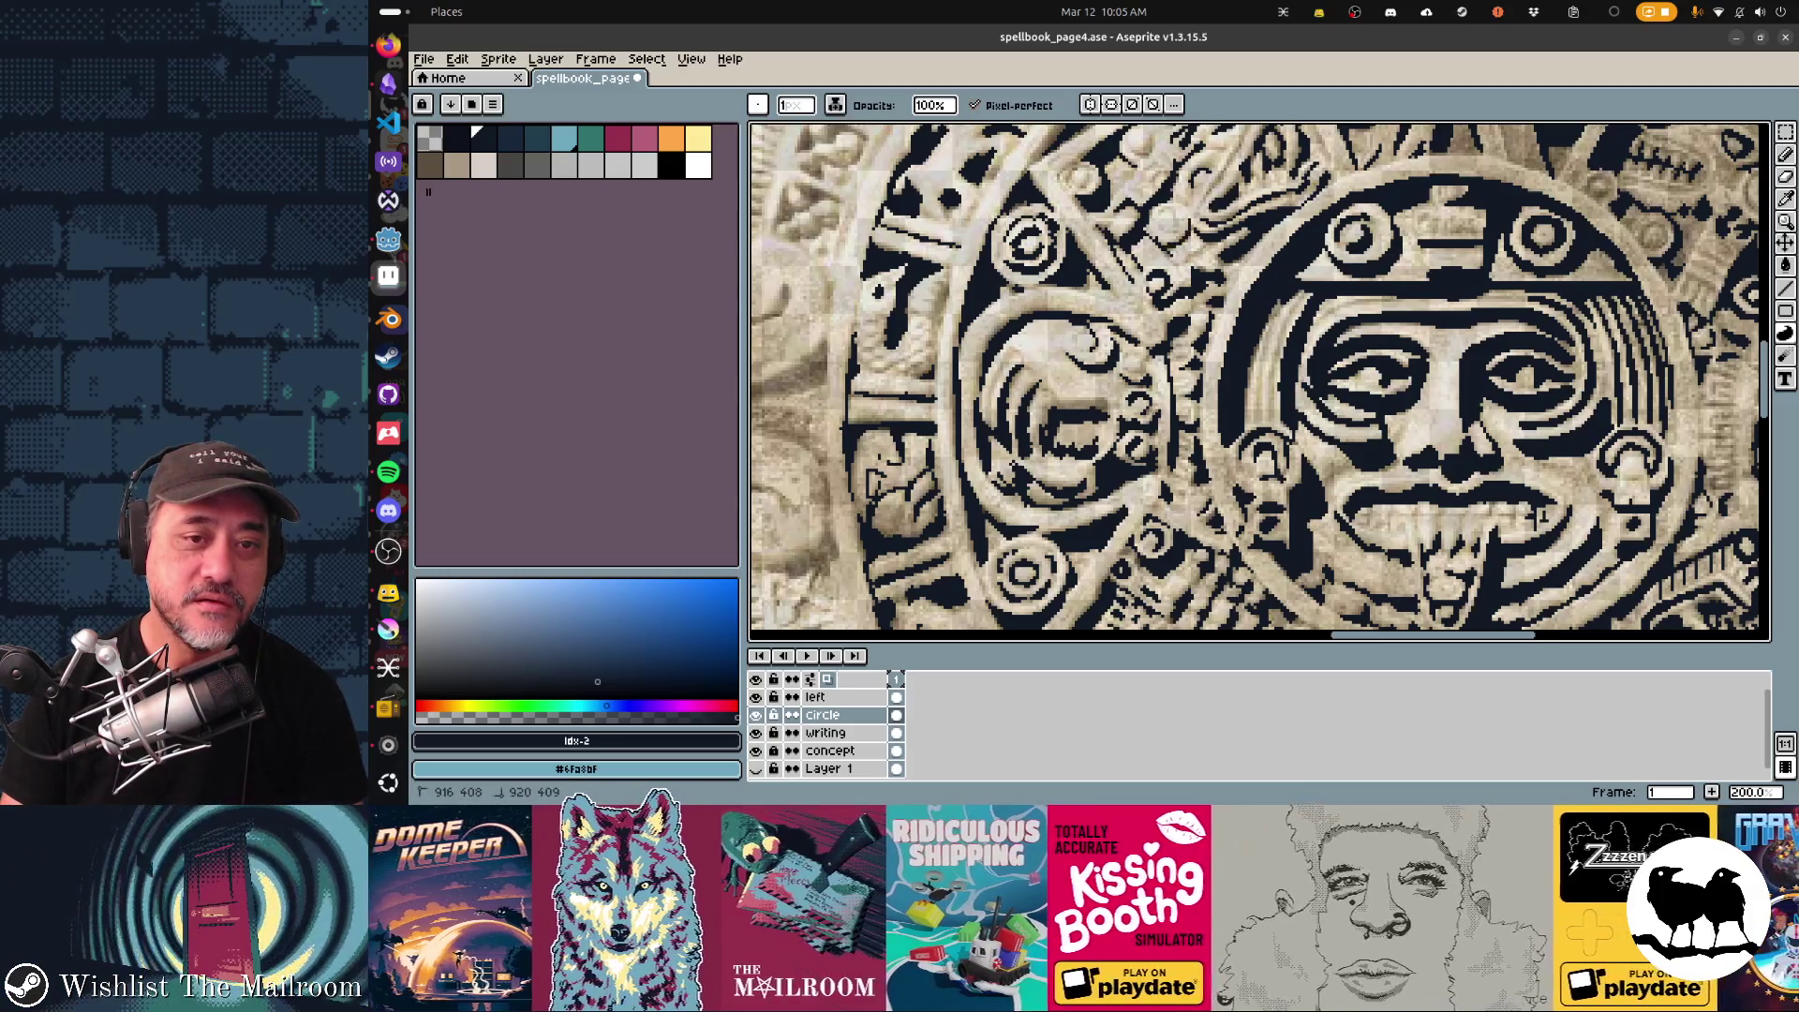
pyautogui.scroll(1, 1261, 382)
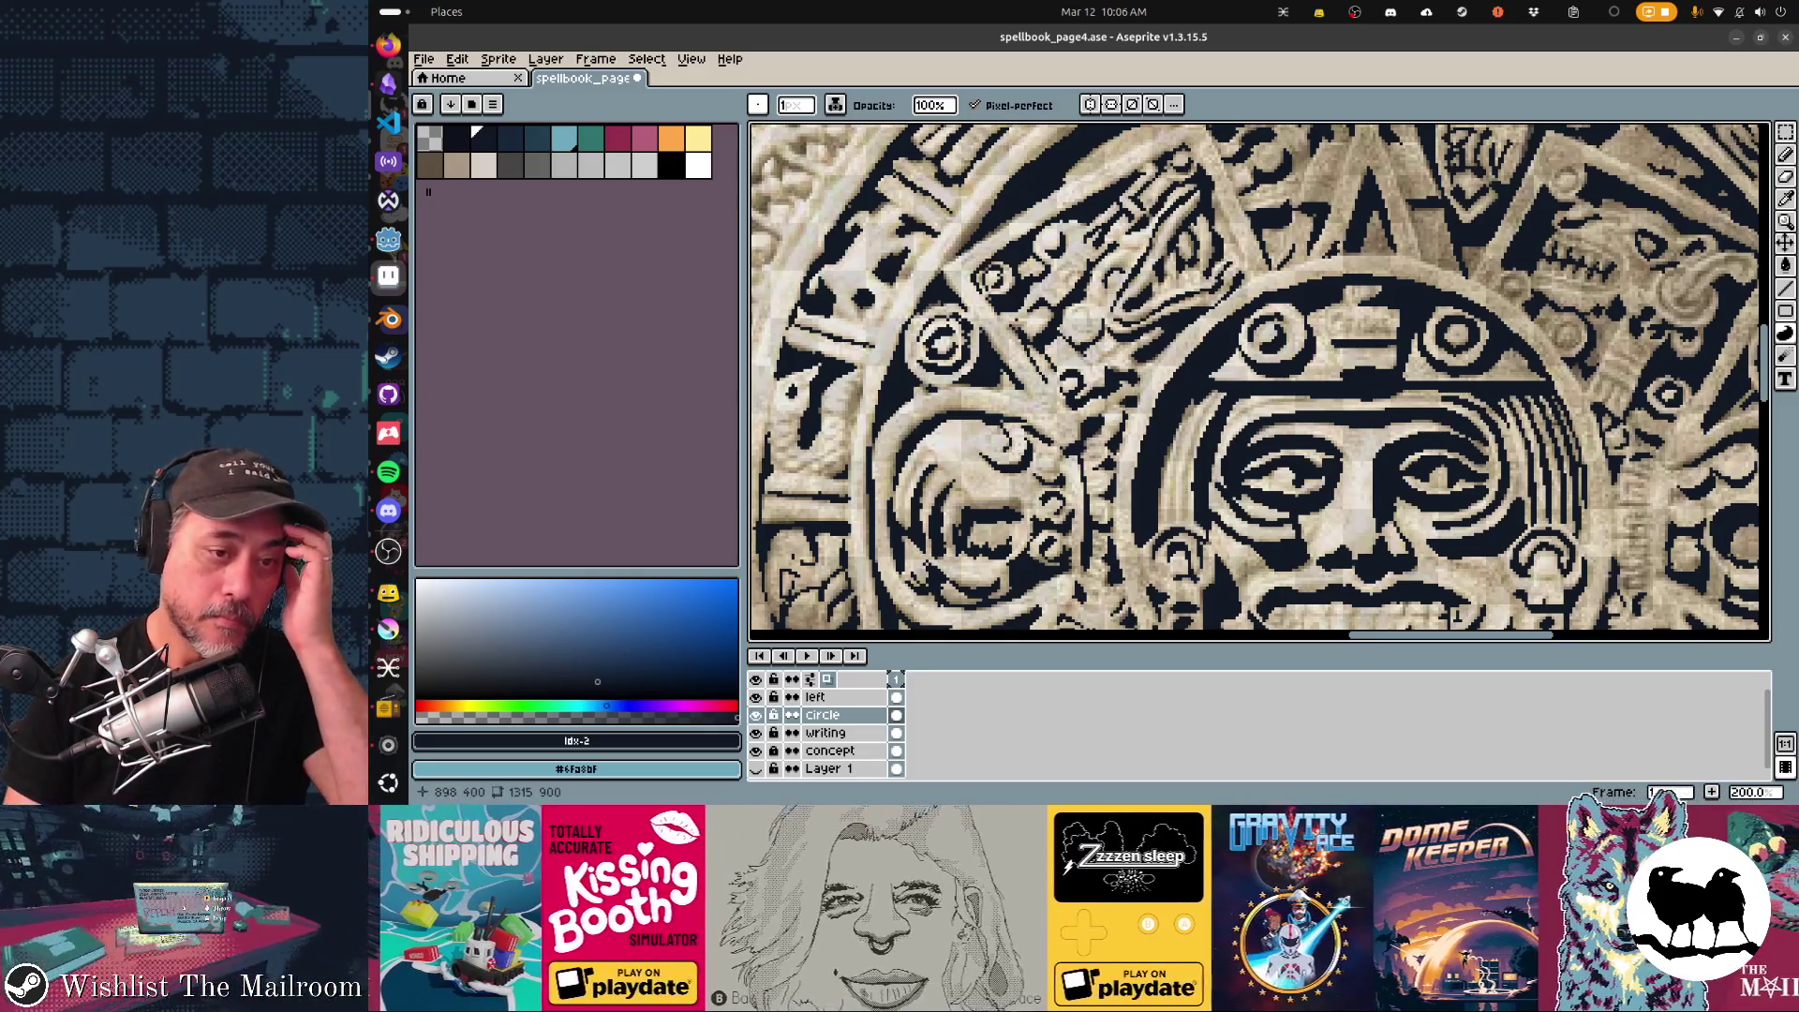
pyautogui.scroll(-2, 1259, 383)
pyautogui.hscroll(-3, 1260, 382)
pyautogui.scroll(-1, 1261, 383)
pyautogui.hscroll(-1, 1259, 383)
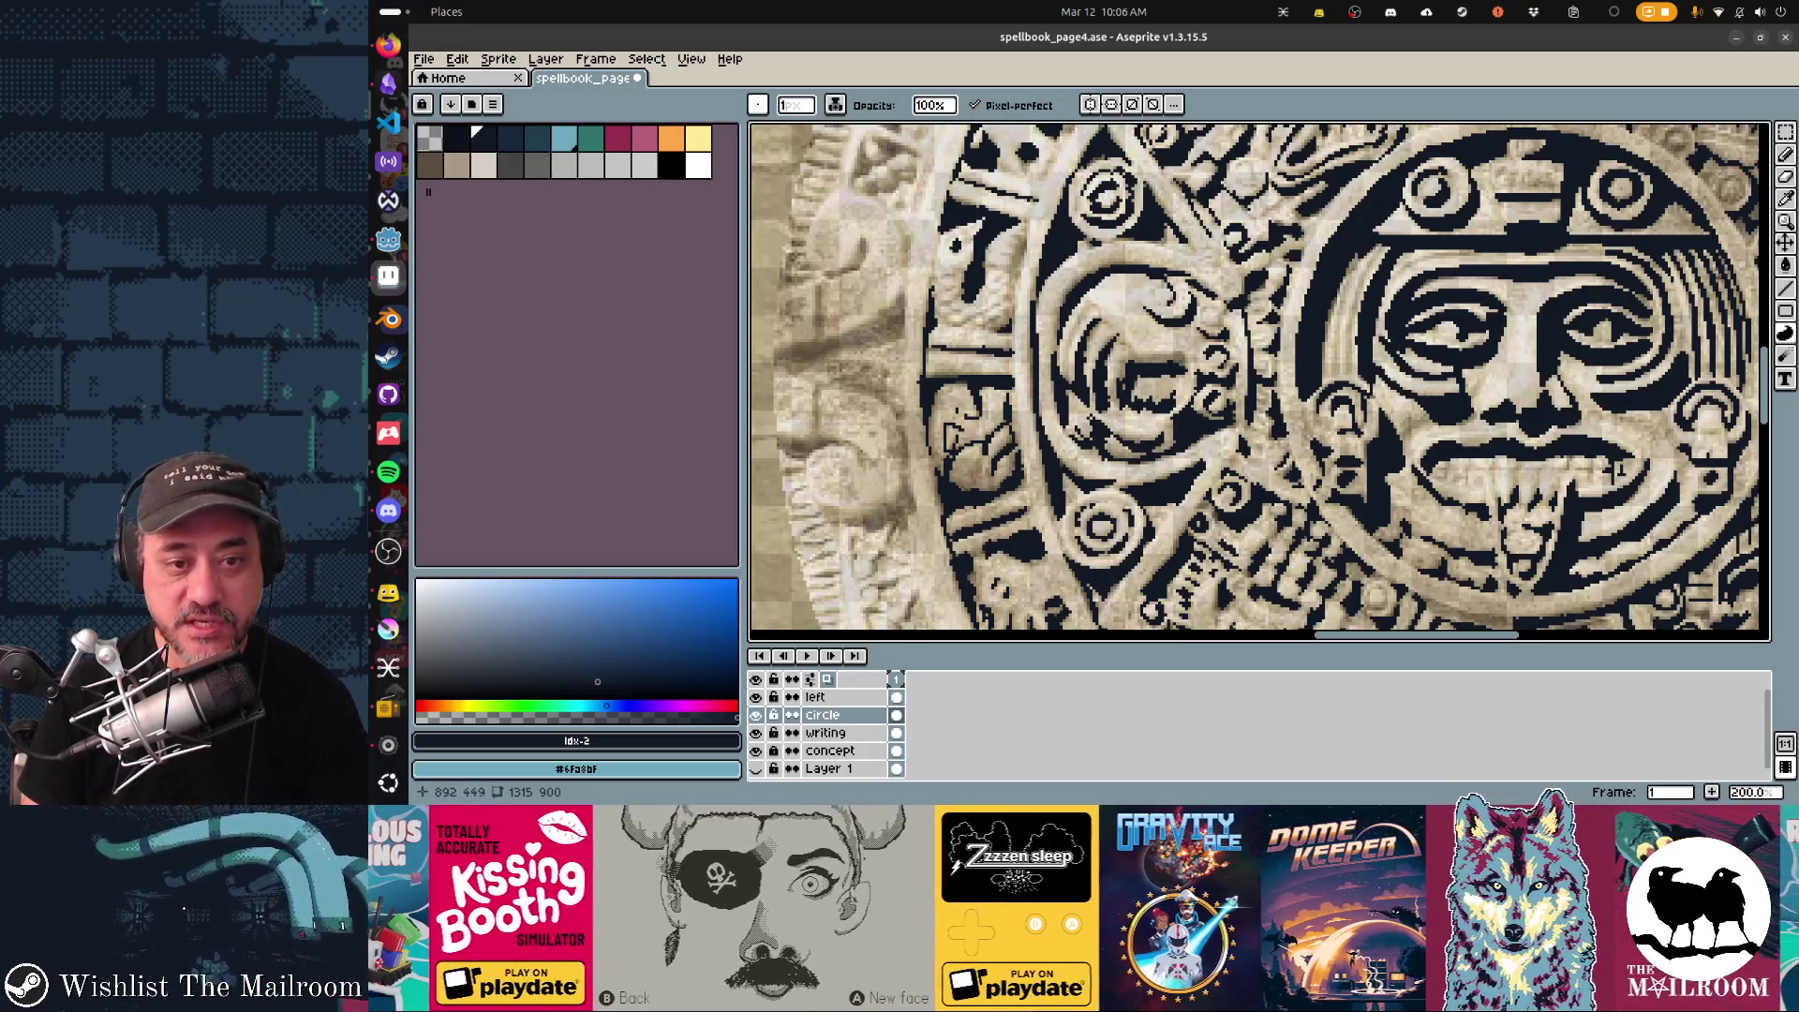
pyautogui.scroll(2, 1261, 383)
pyautogui.hscroll(-1, 1259, 383)
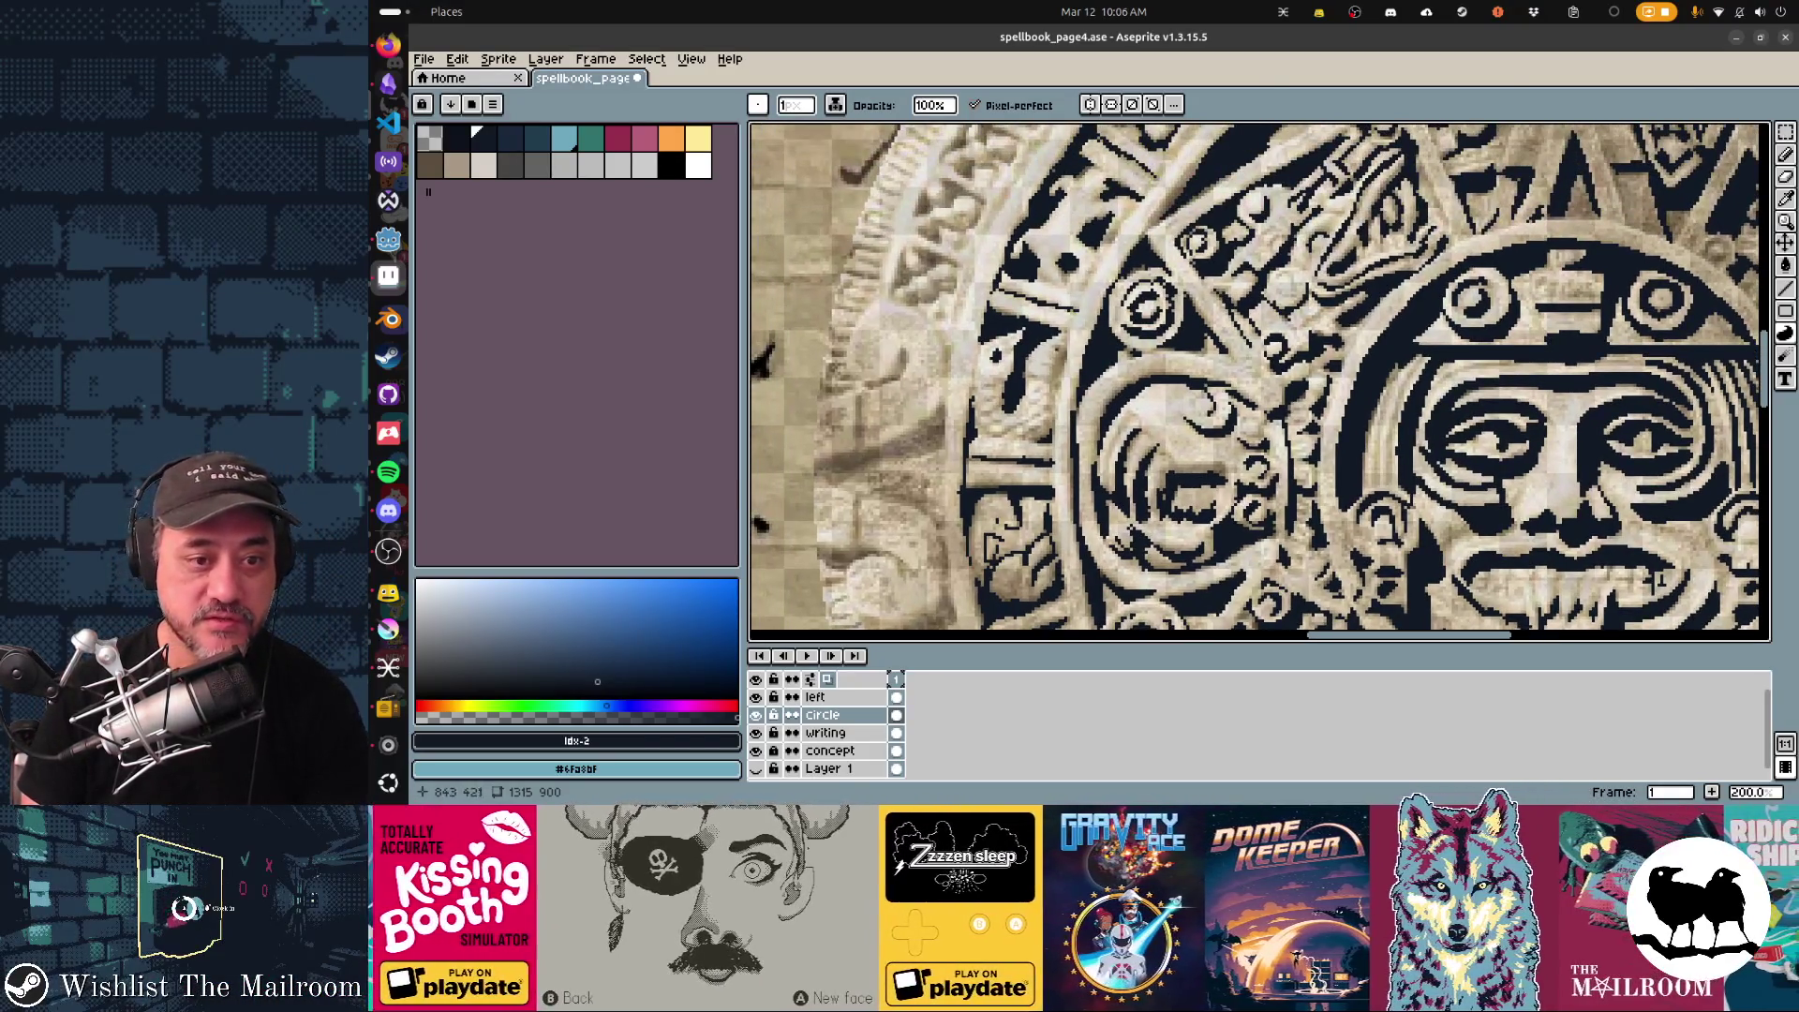
pyautogui.scroll(5, 1259, 382)
pyautogui.hscroll(3, 1260, 383)
pyautogui.hscroll(8, 1260, 383)
pyautogui.scroll(-2, 1259, 383)
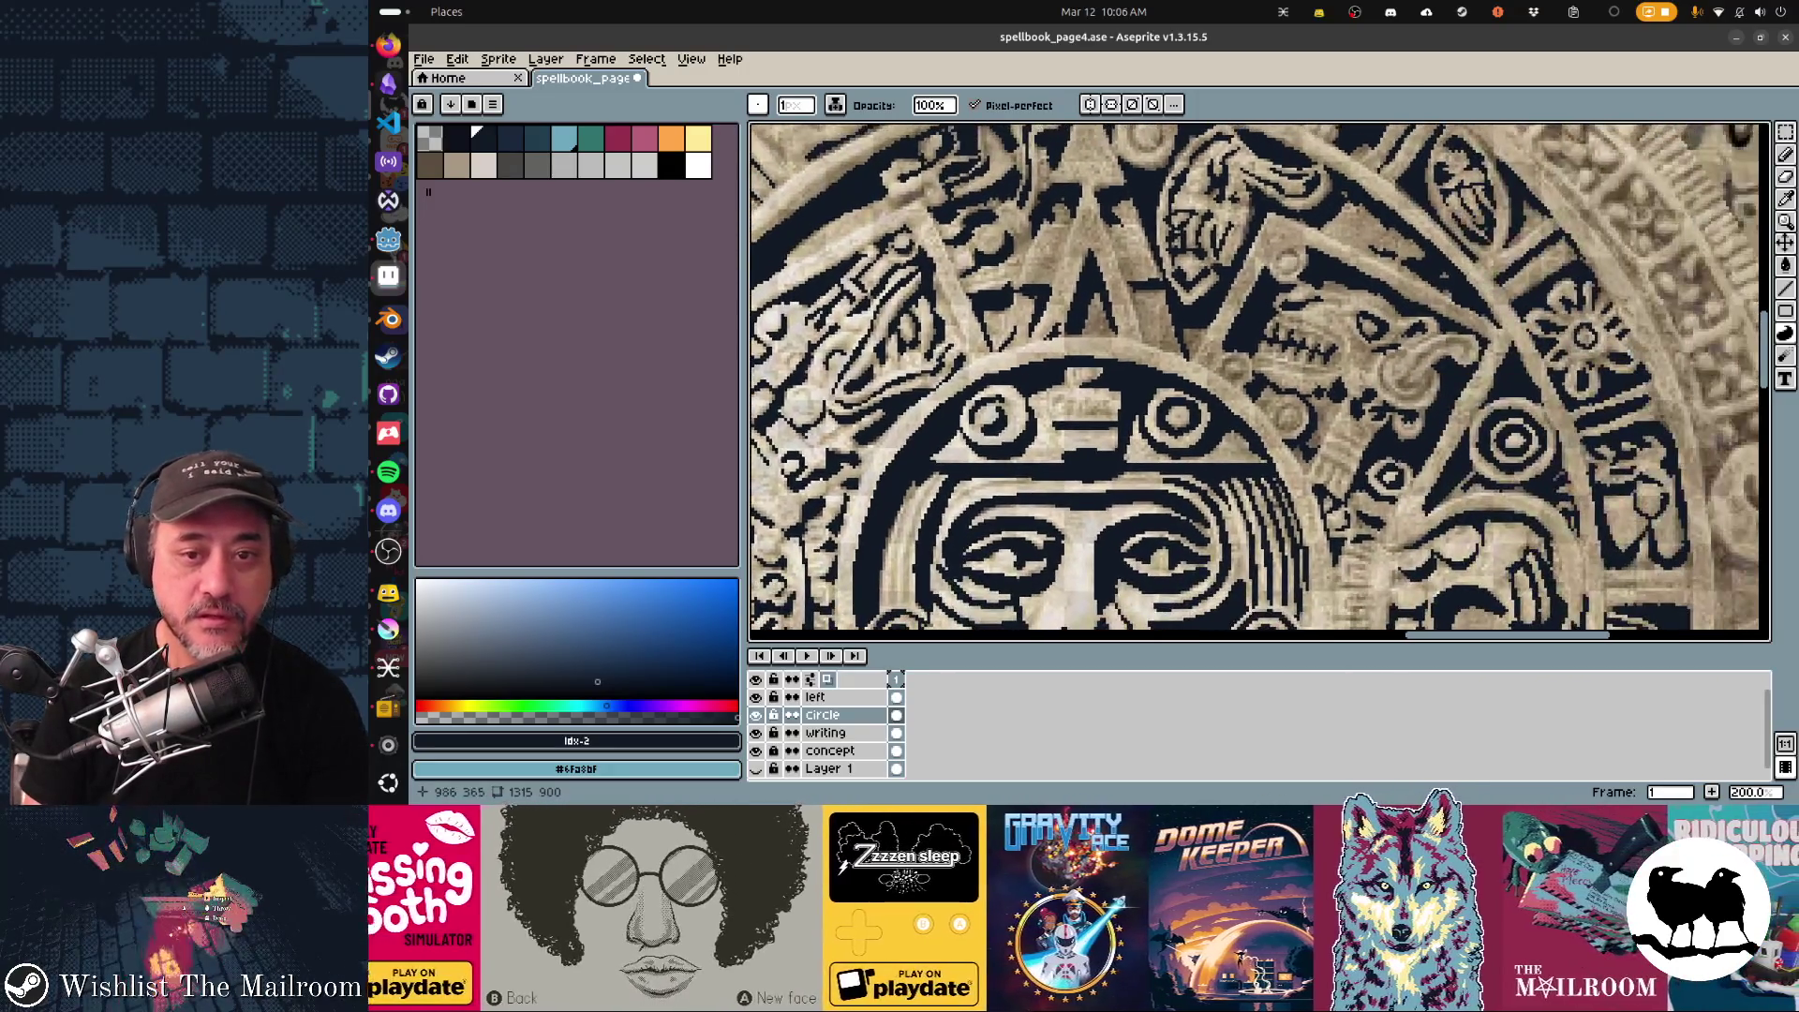
pyautogui.hscroll(3, 1260, 382)
pyautogui.scroll(-3, 1259, 382)
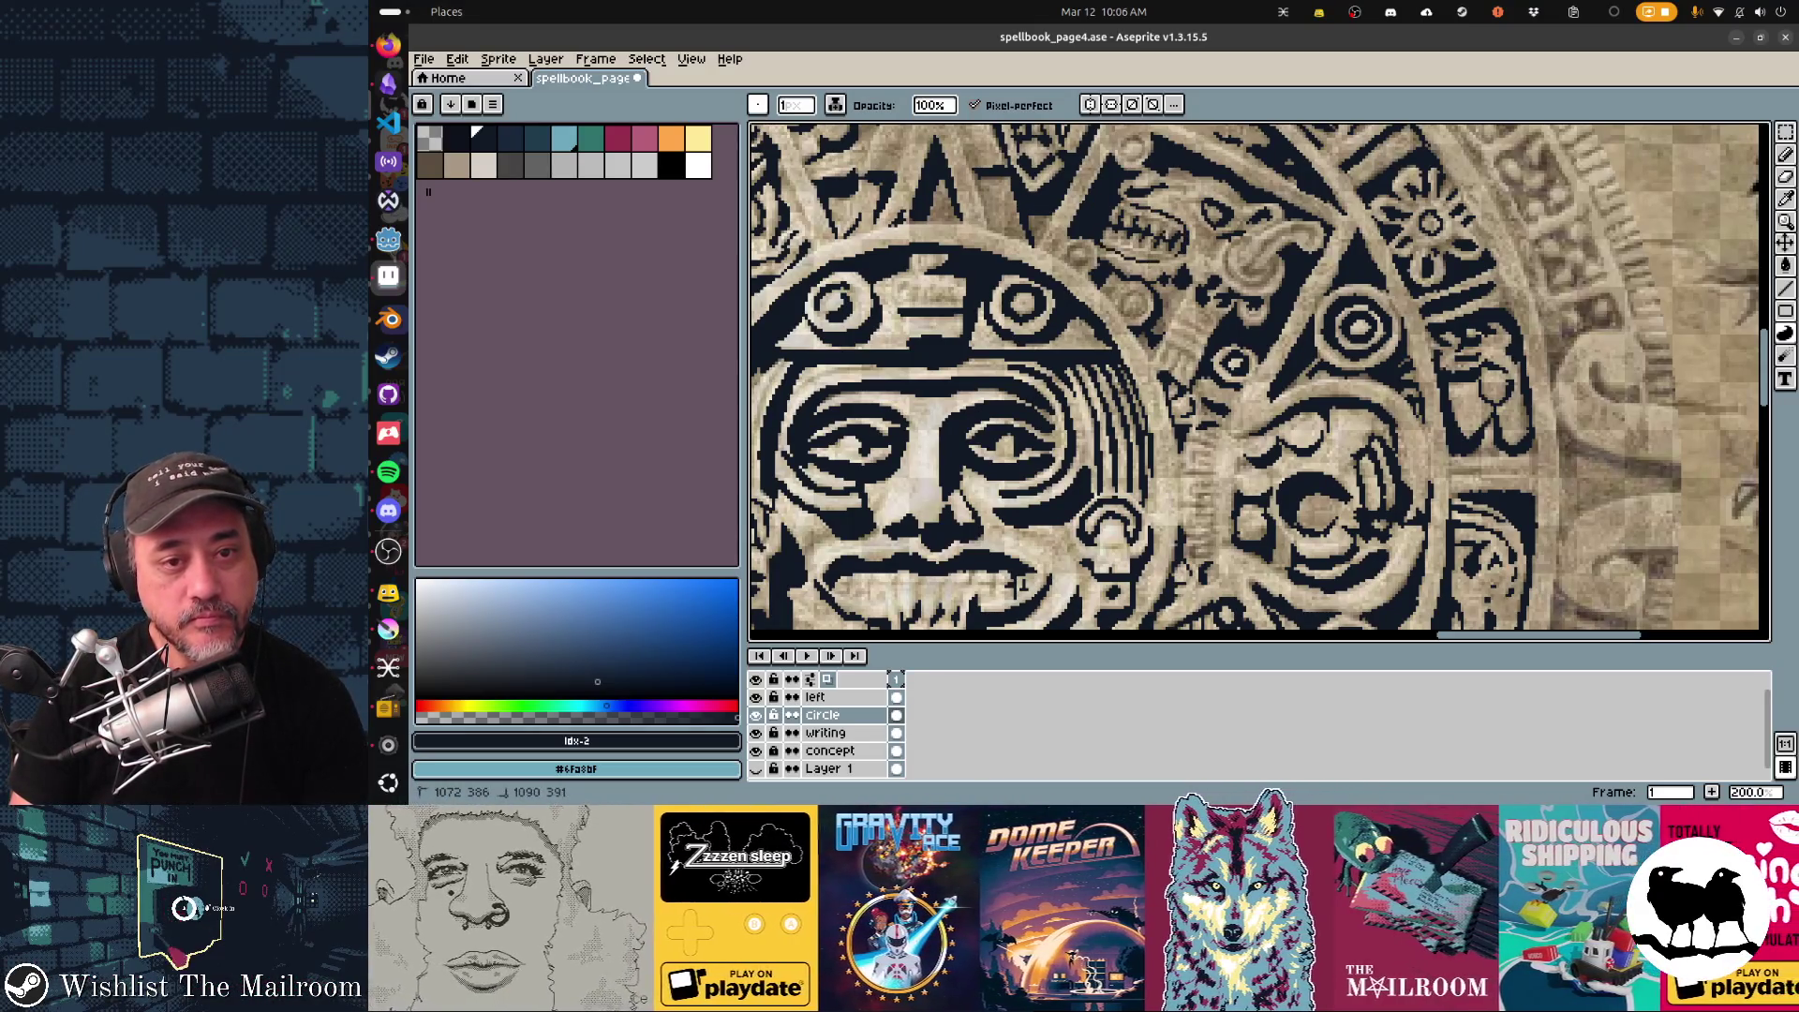
pyautogui.hotkey('ctrl', 'z')
pyautogui.hotkey('ctrl', 'y')
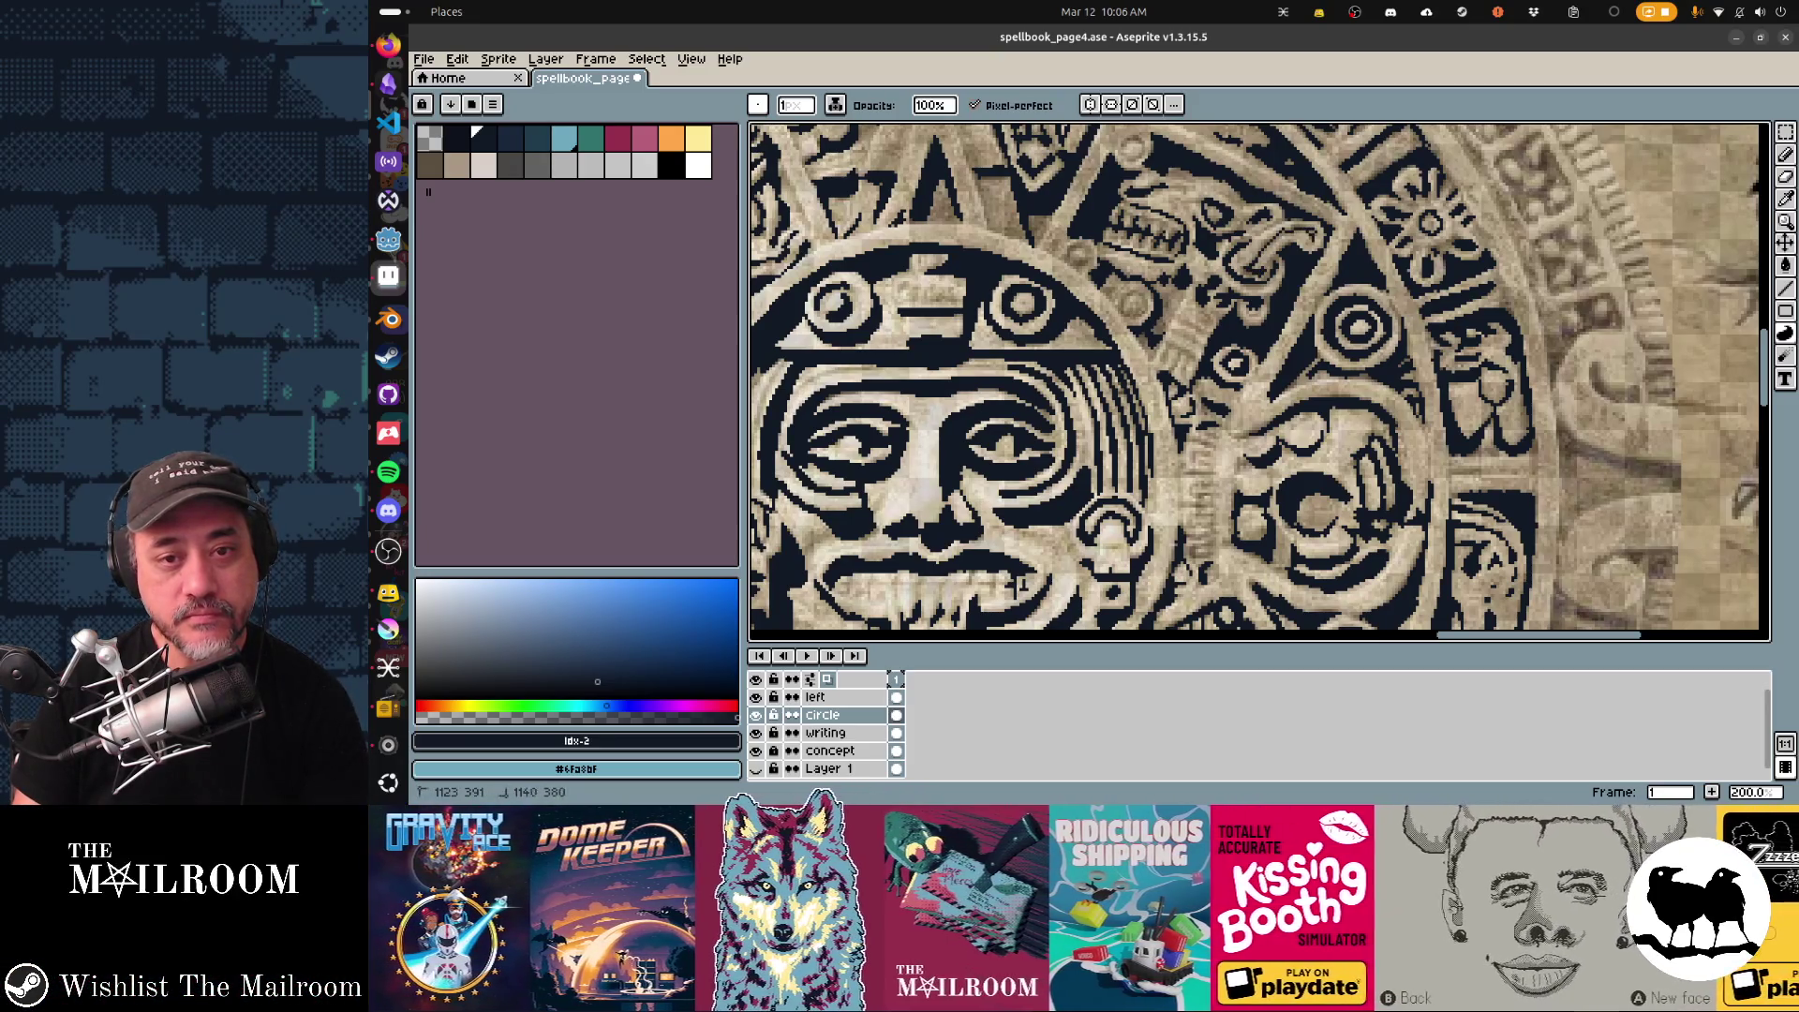
pyautogui.hotkey('ctrl', 'z')
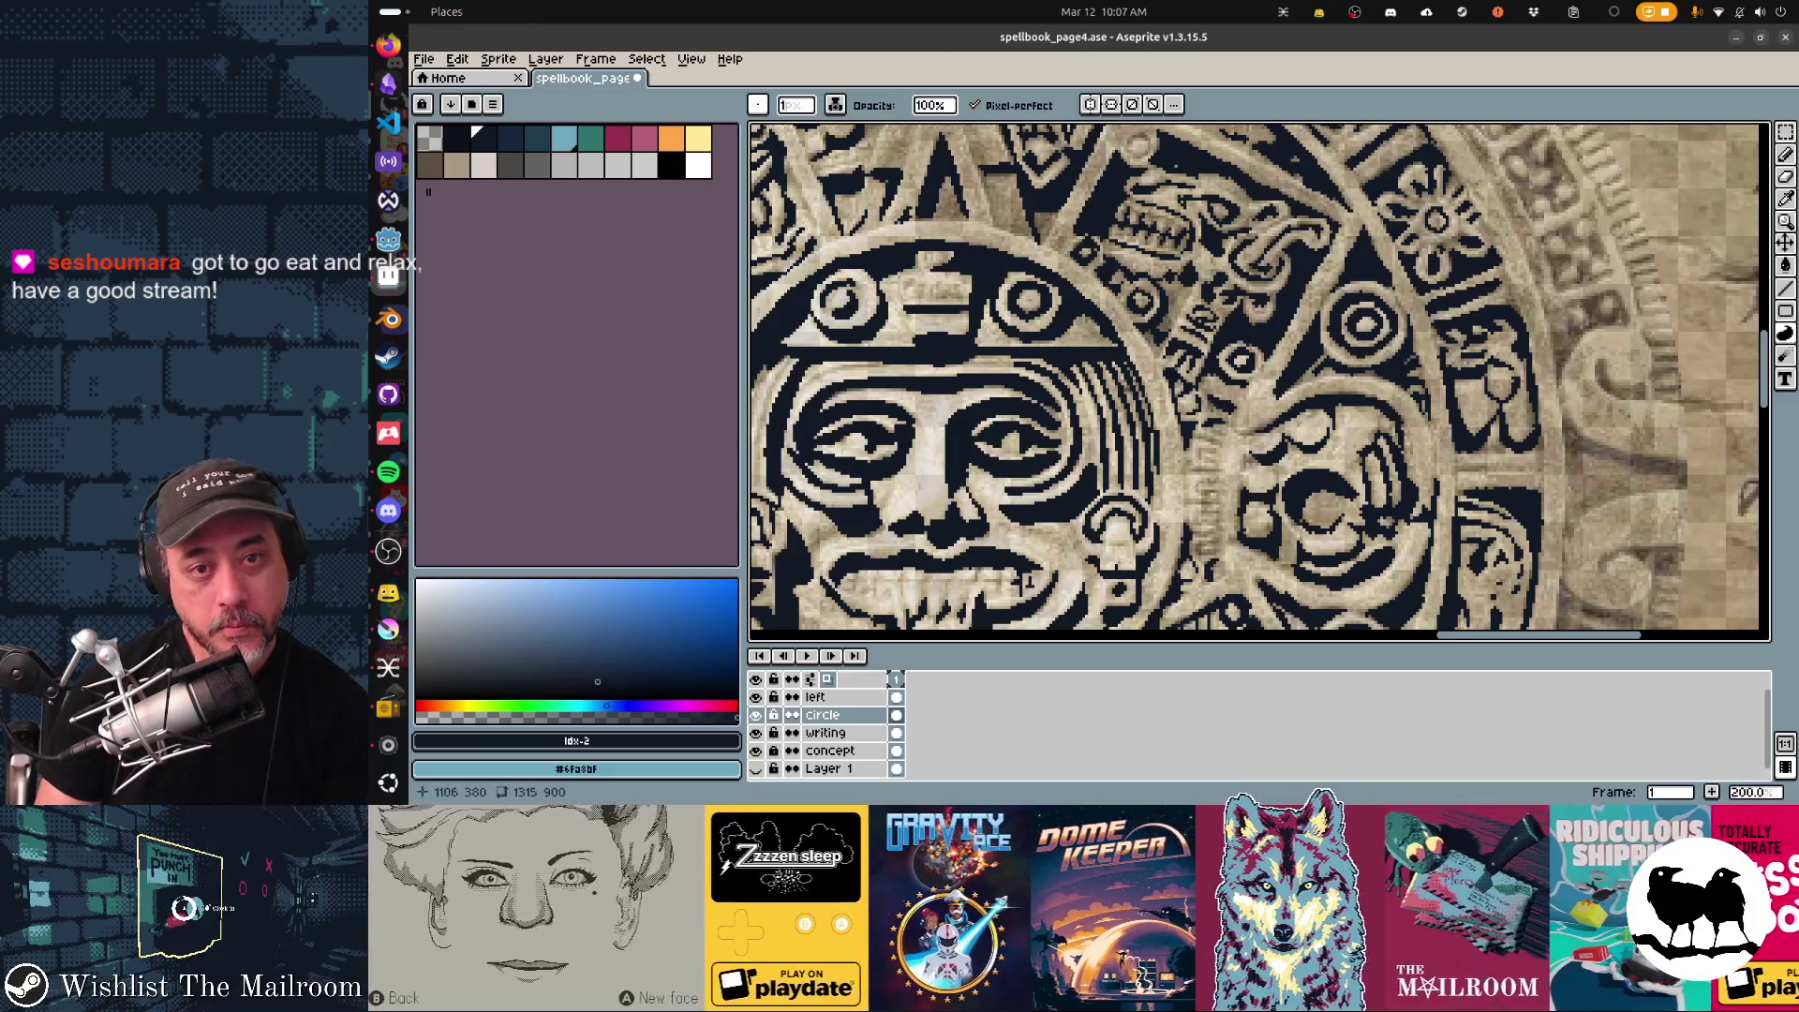
pyautogui.scroll(2, 1260, 381)
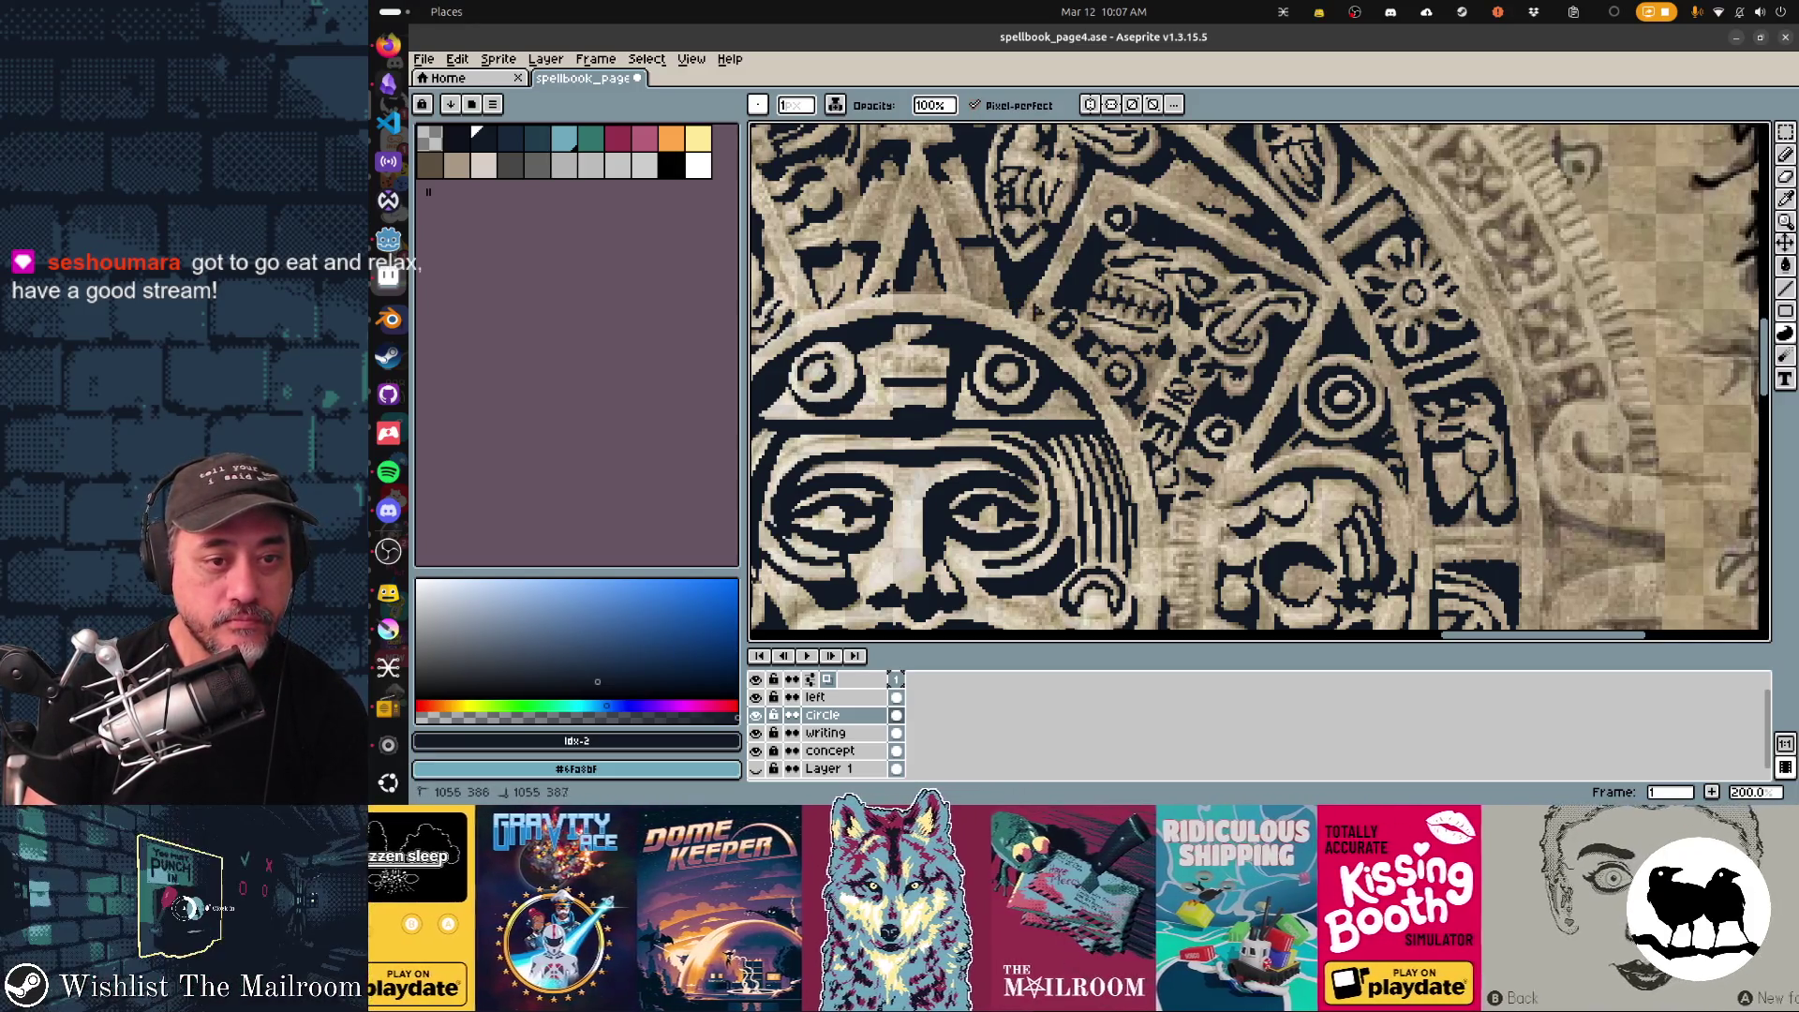
pyautogui.scroll(-3, 1260, 382)
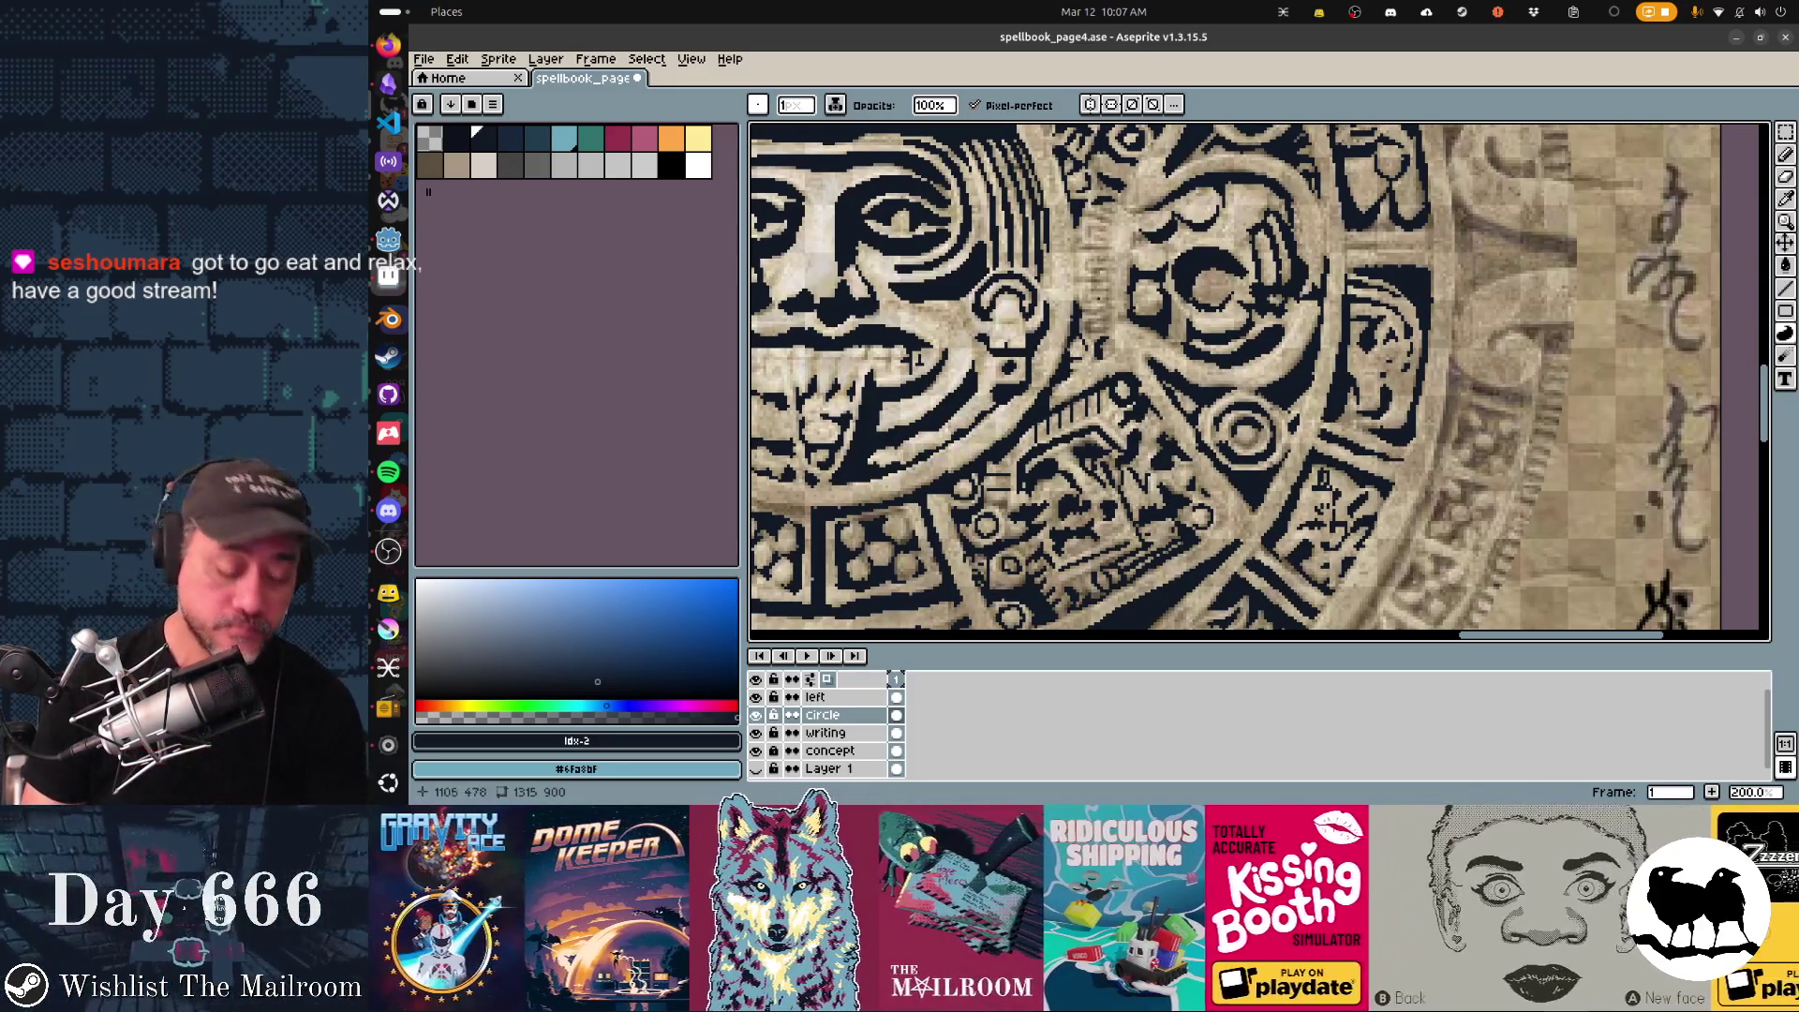
# Select the Pencil for single-pixel freehand inking on the lower rings.
pyautogui.press('b')
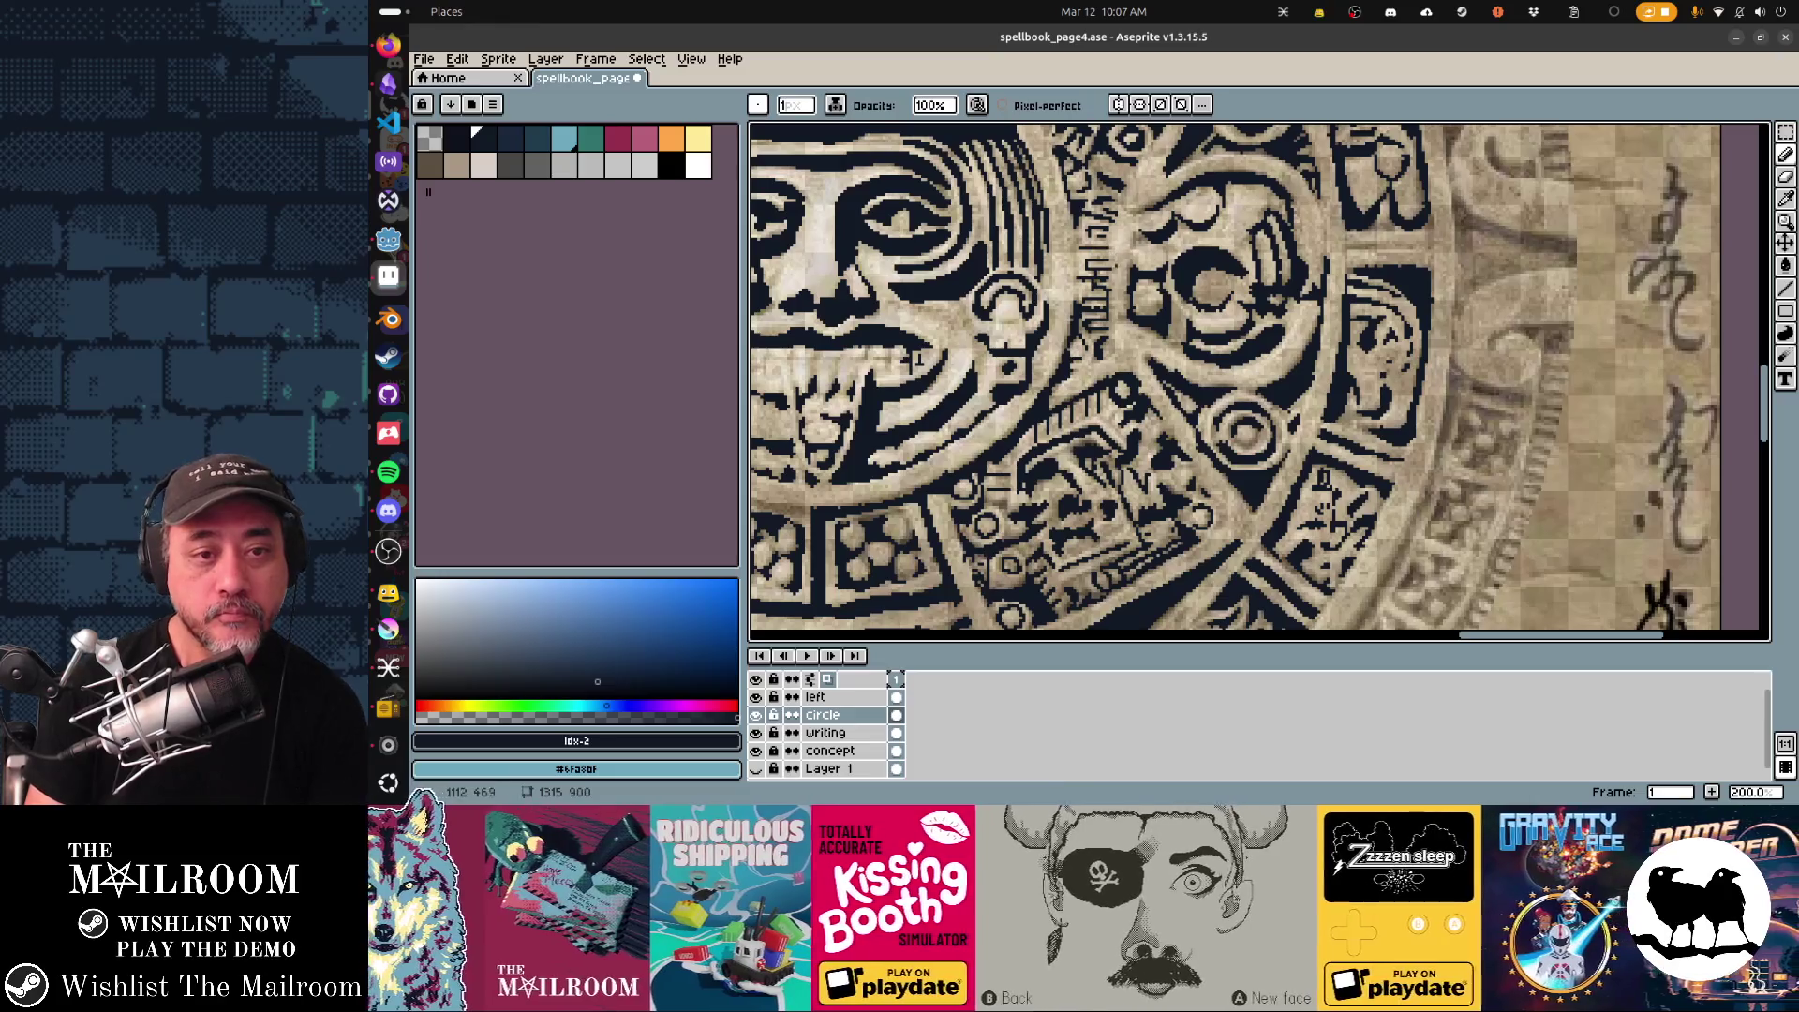
pyautogui.scroll(-1, 1258, 381)
pyautogui.scroll(-2, 1258, 379)
pyautogui.scroll(-1, 1259, 379)
pyautogui.scroll(-1, 1258, 380)
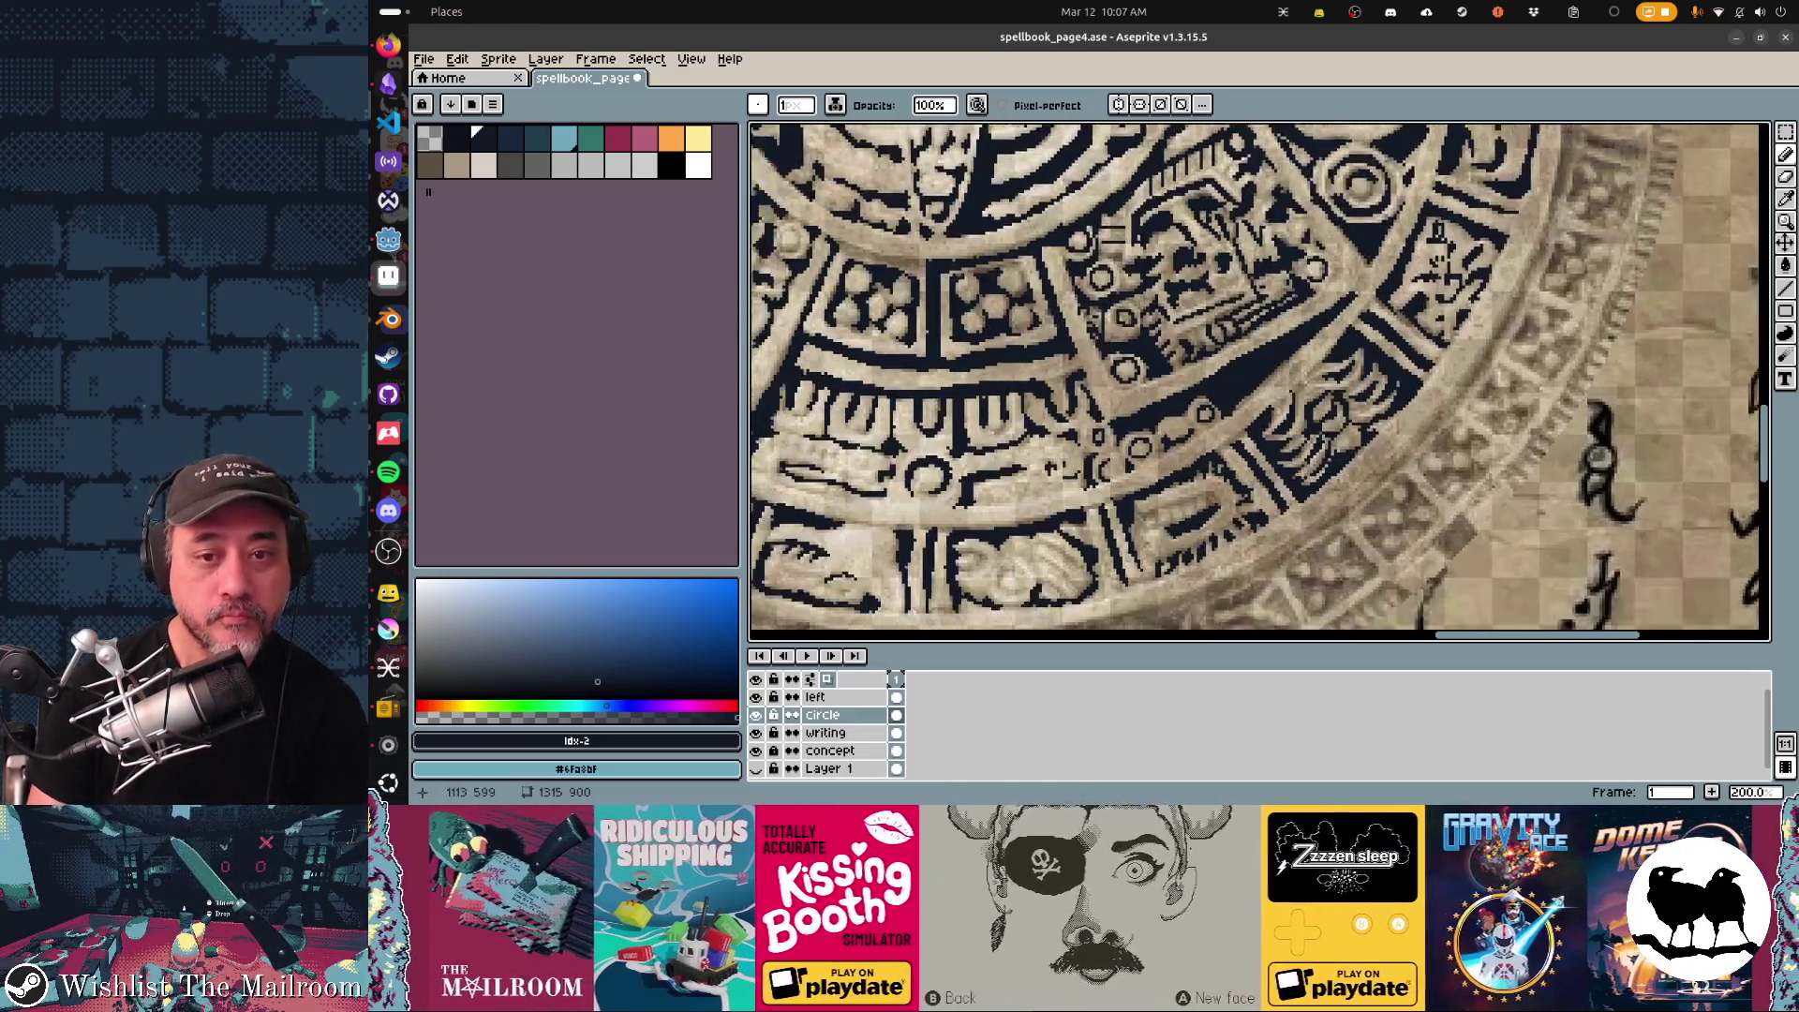
pyautogui.scroll(-1, 1259, 379)
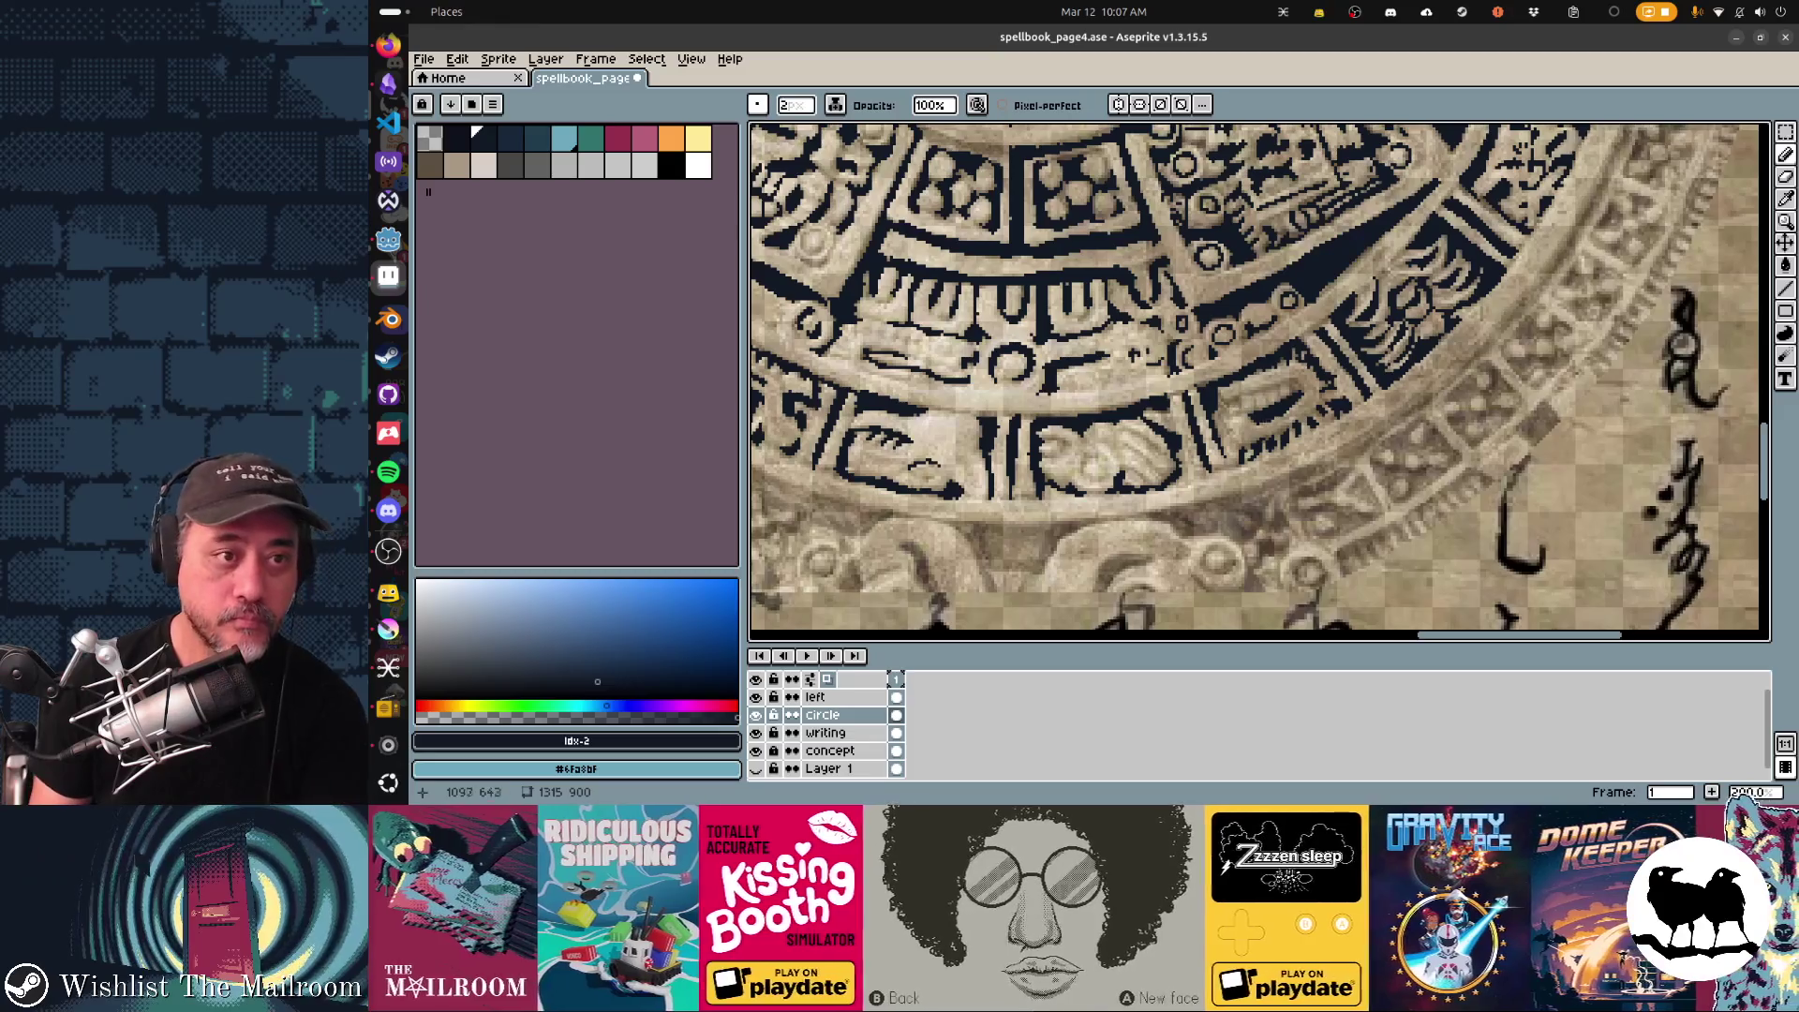
pyautogui.scroll(-1, 1257, 379)
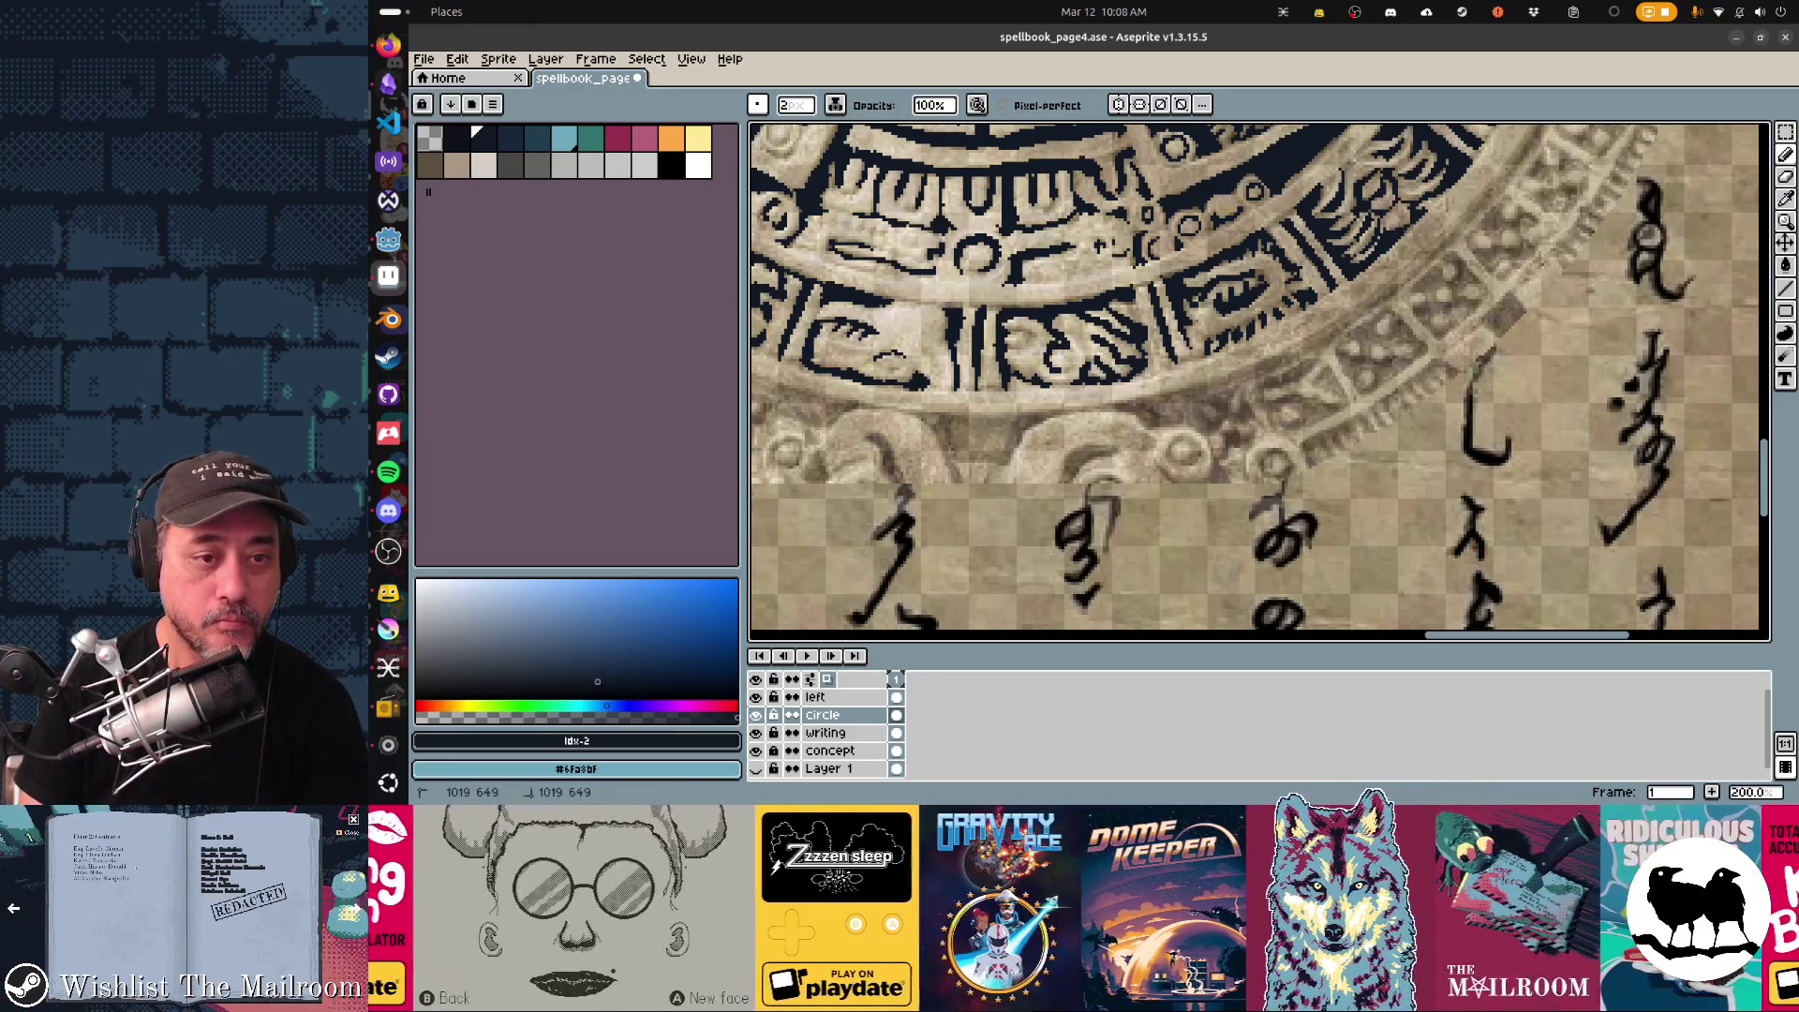
pyautogui.hscroll(-3, 1255, 380)
pyautogui.hscroll(-3, 1255, 380)
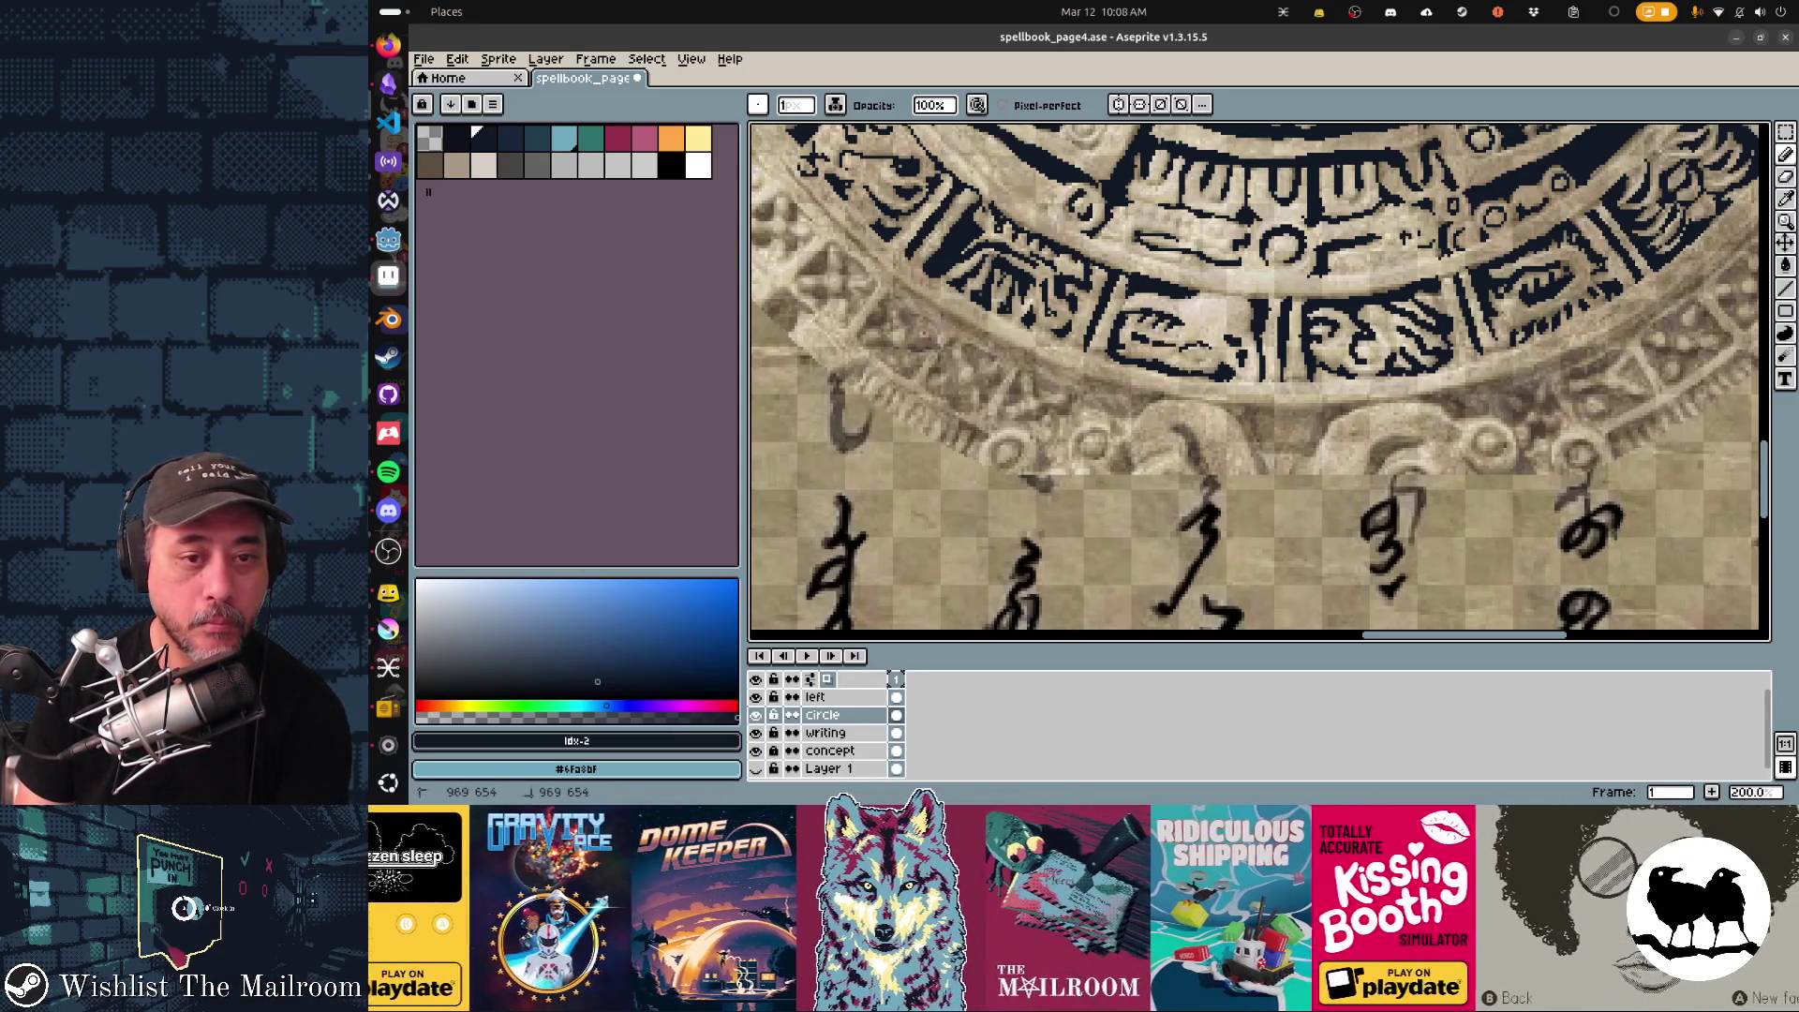
pyautogui.hscroll(-2, 1256, 380)
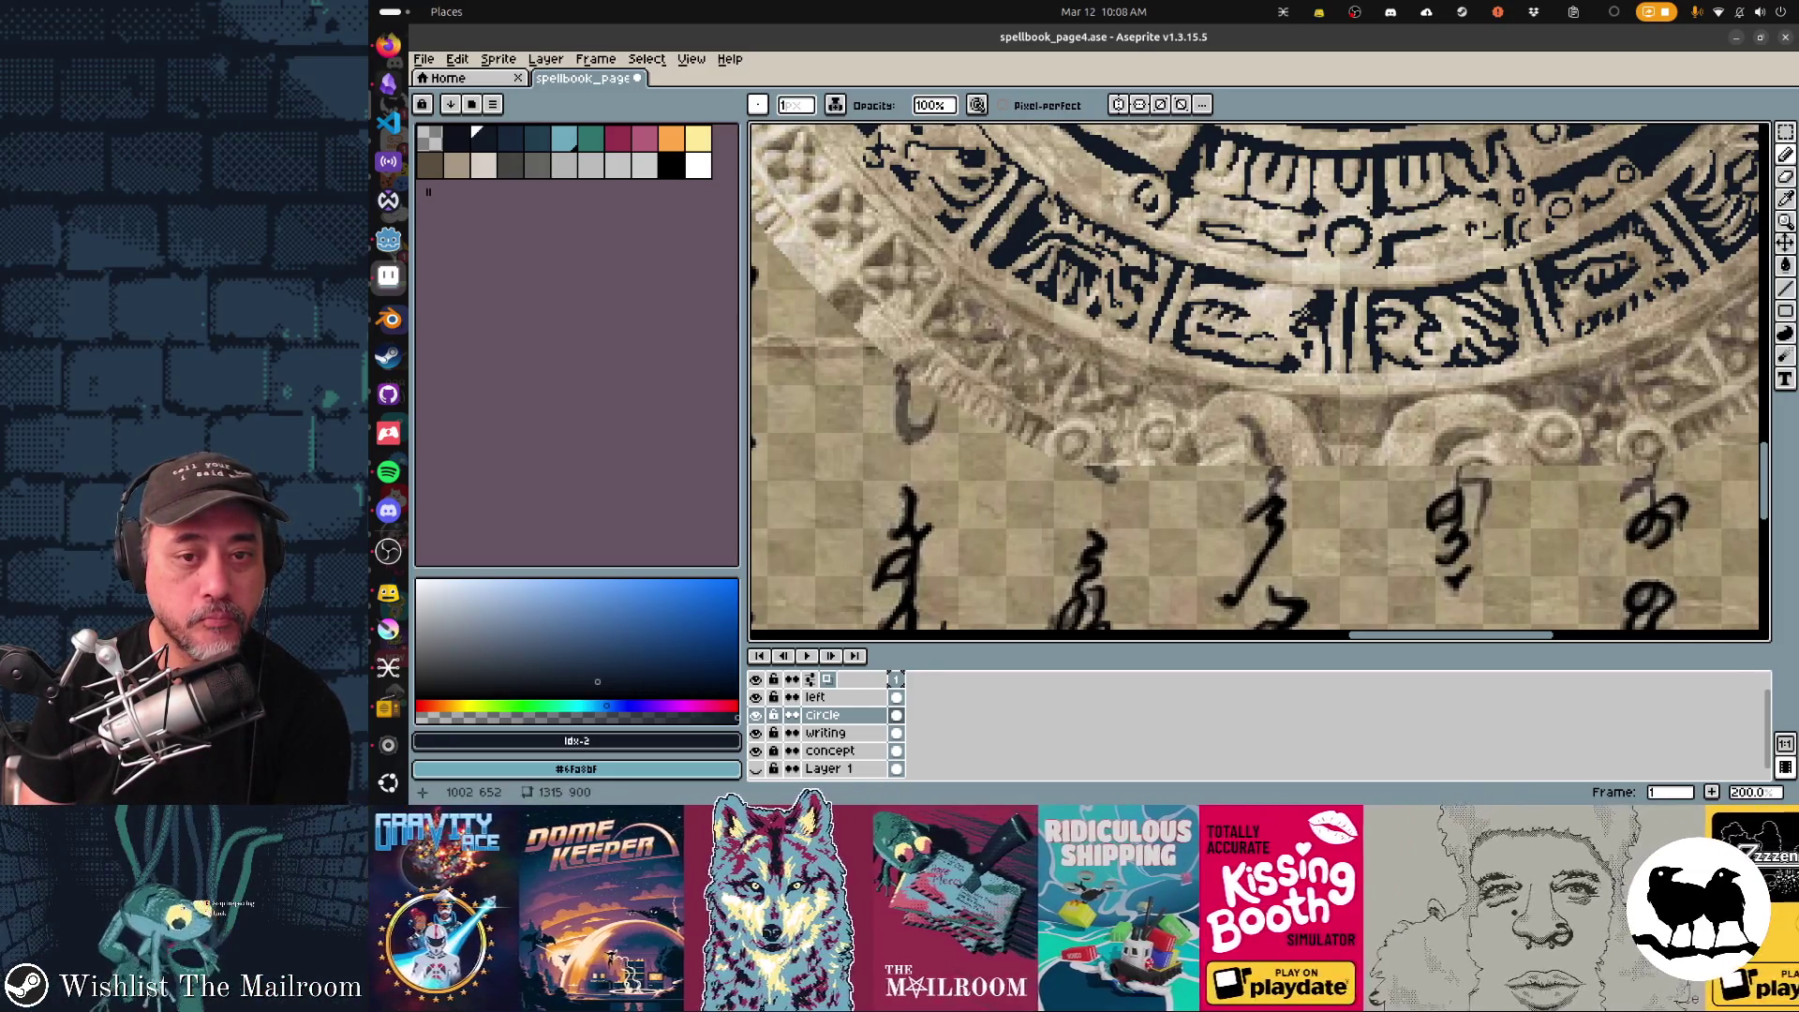
pyautogui.hscroll(-3, 1257, 380)
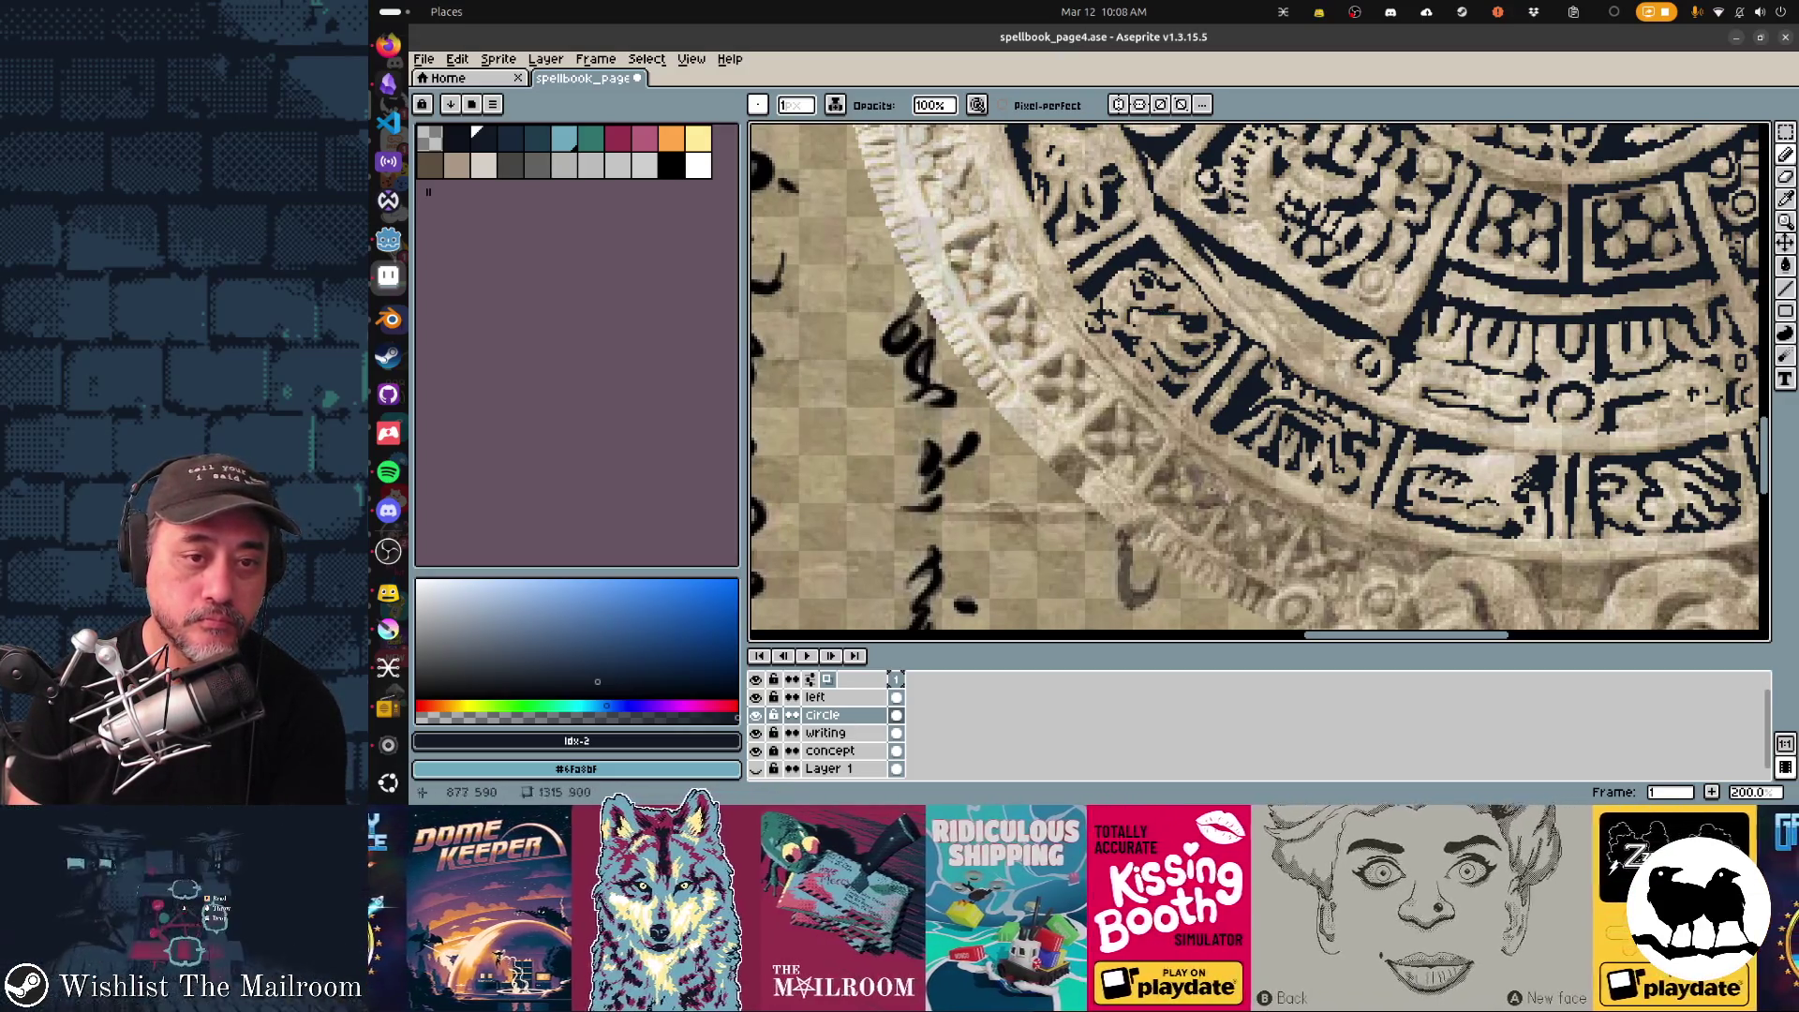
pyautogui.scroll(3, 1258, 380)
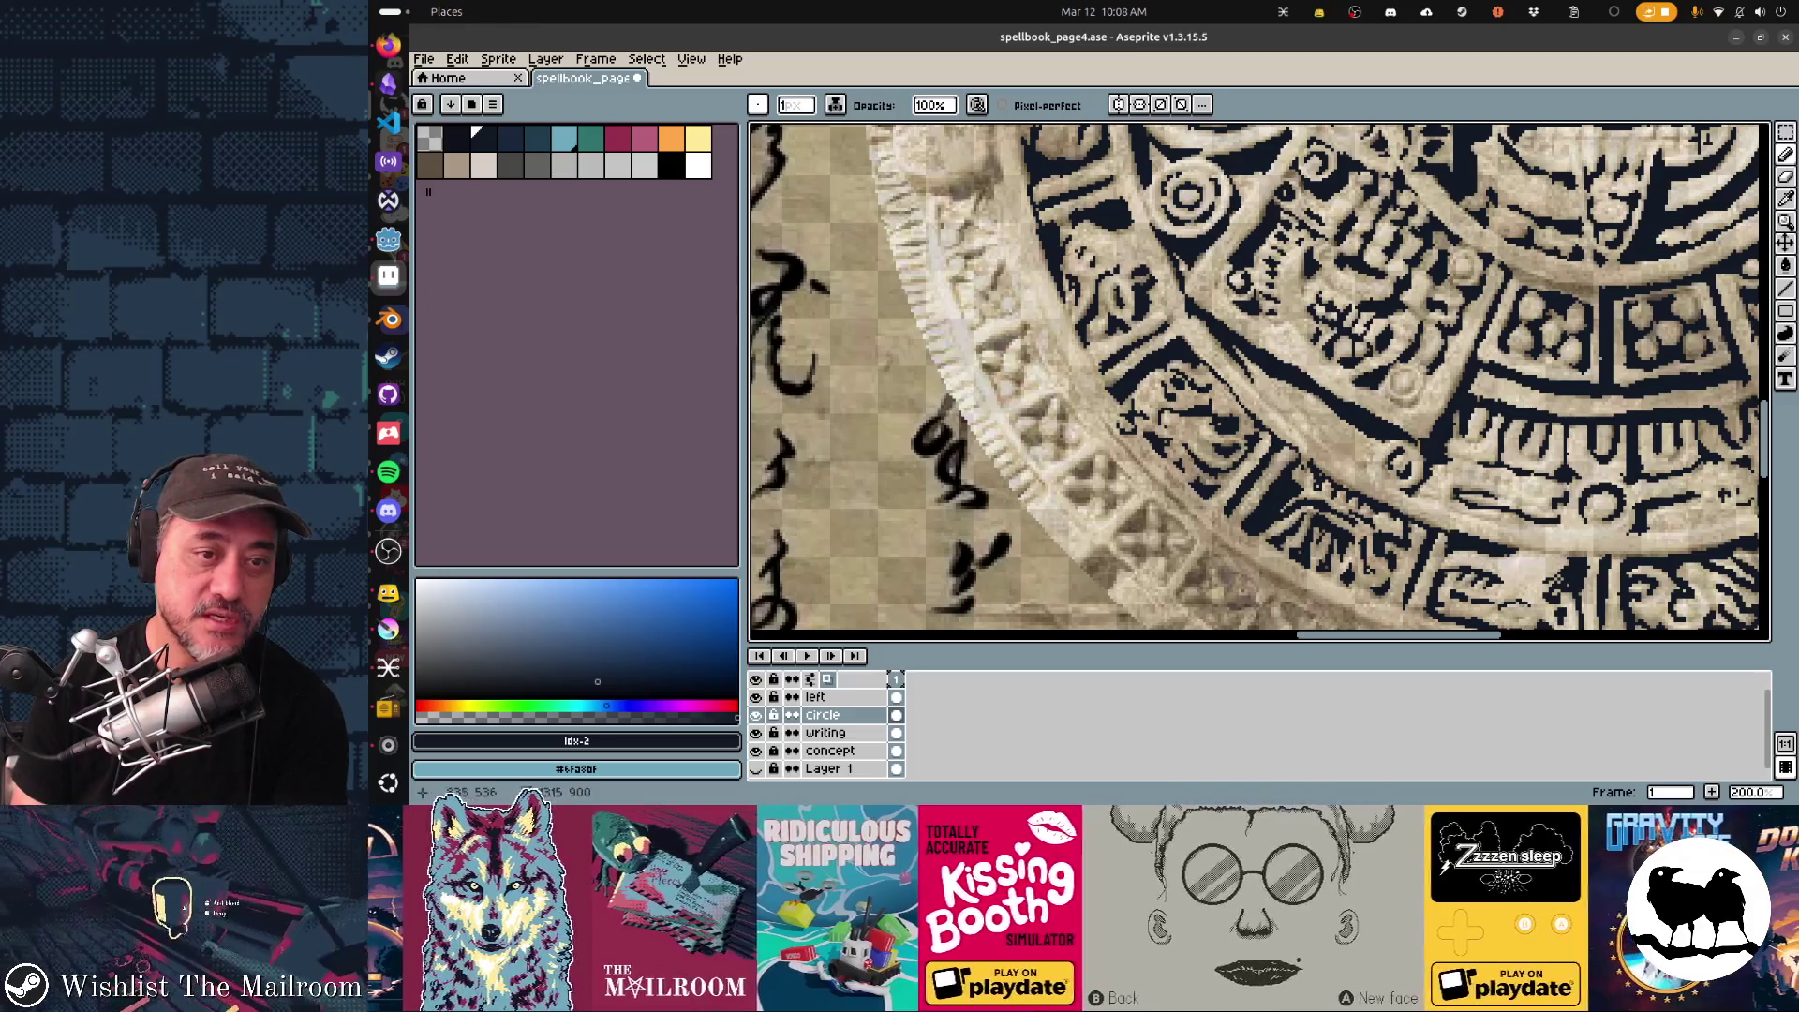
pyautogui.scroll(2, 1256, 379)
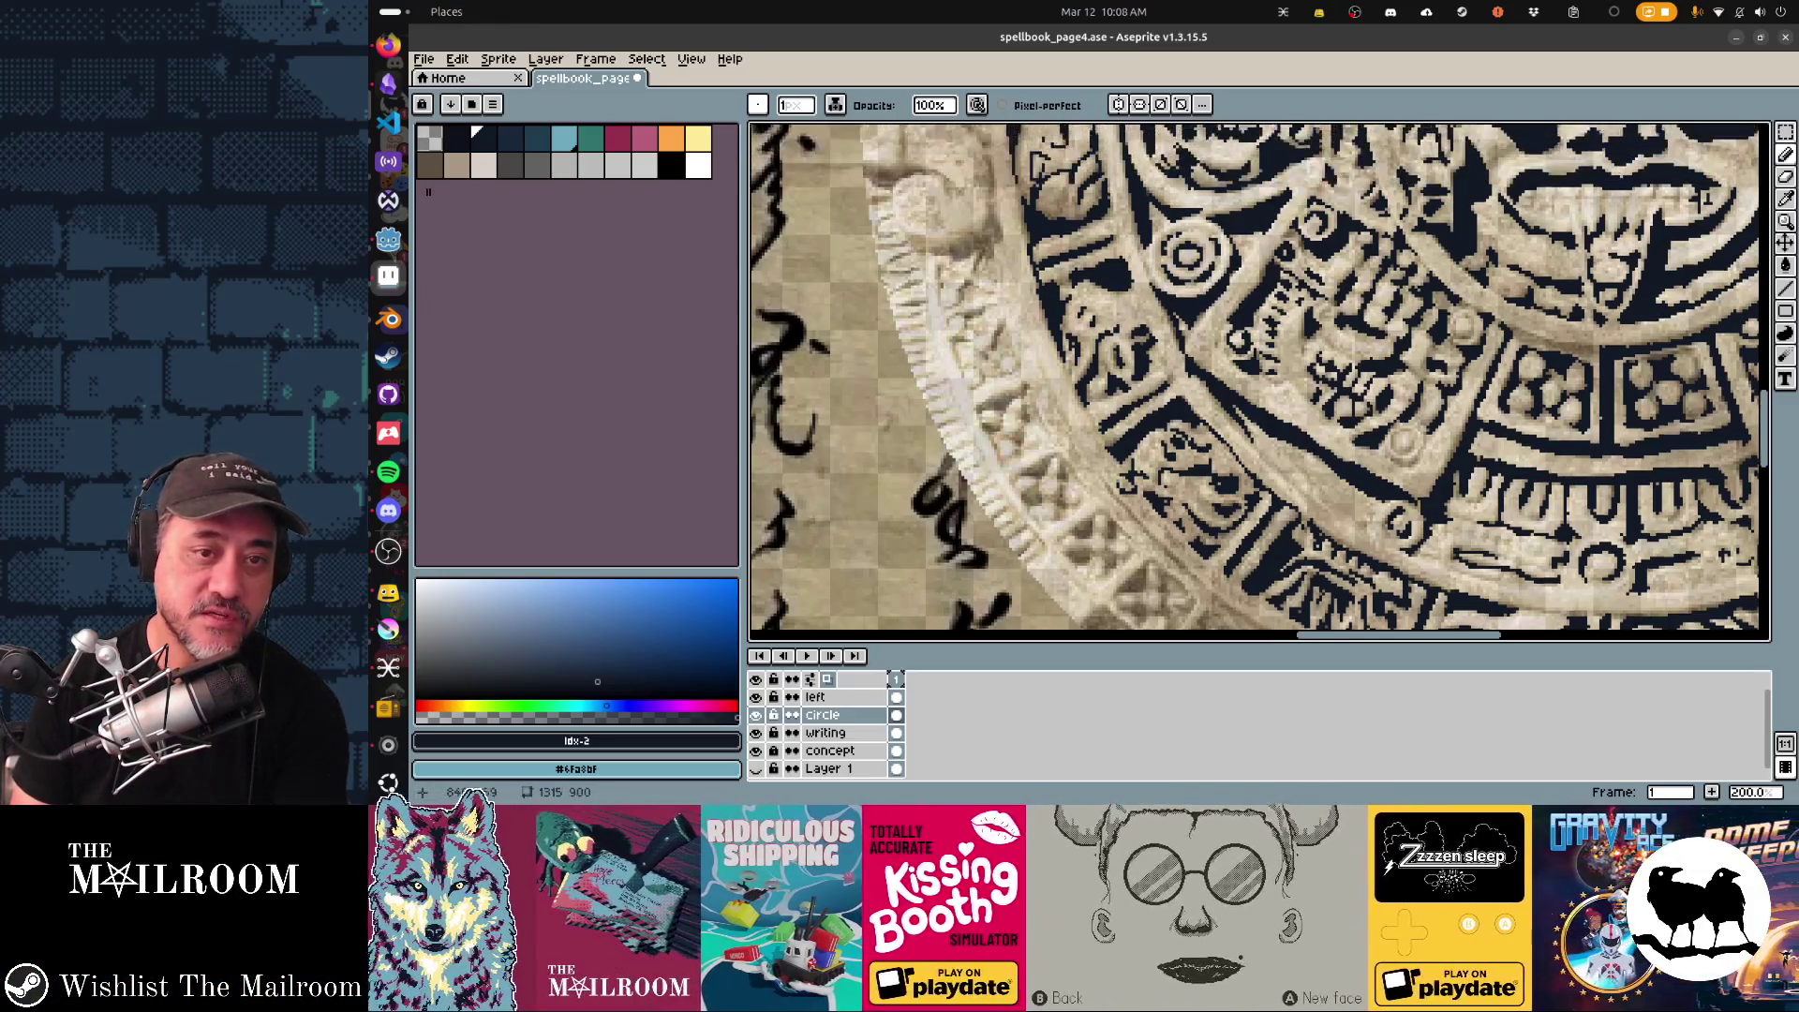
pyautogui.scroll(1, 1257, 379)
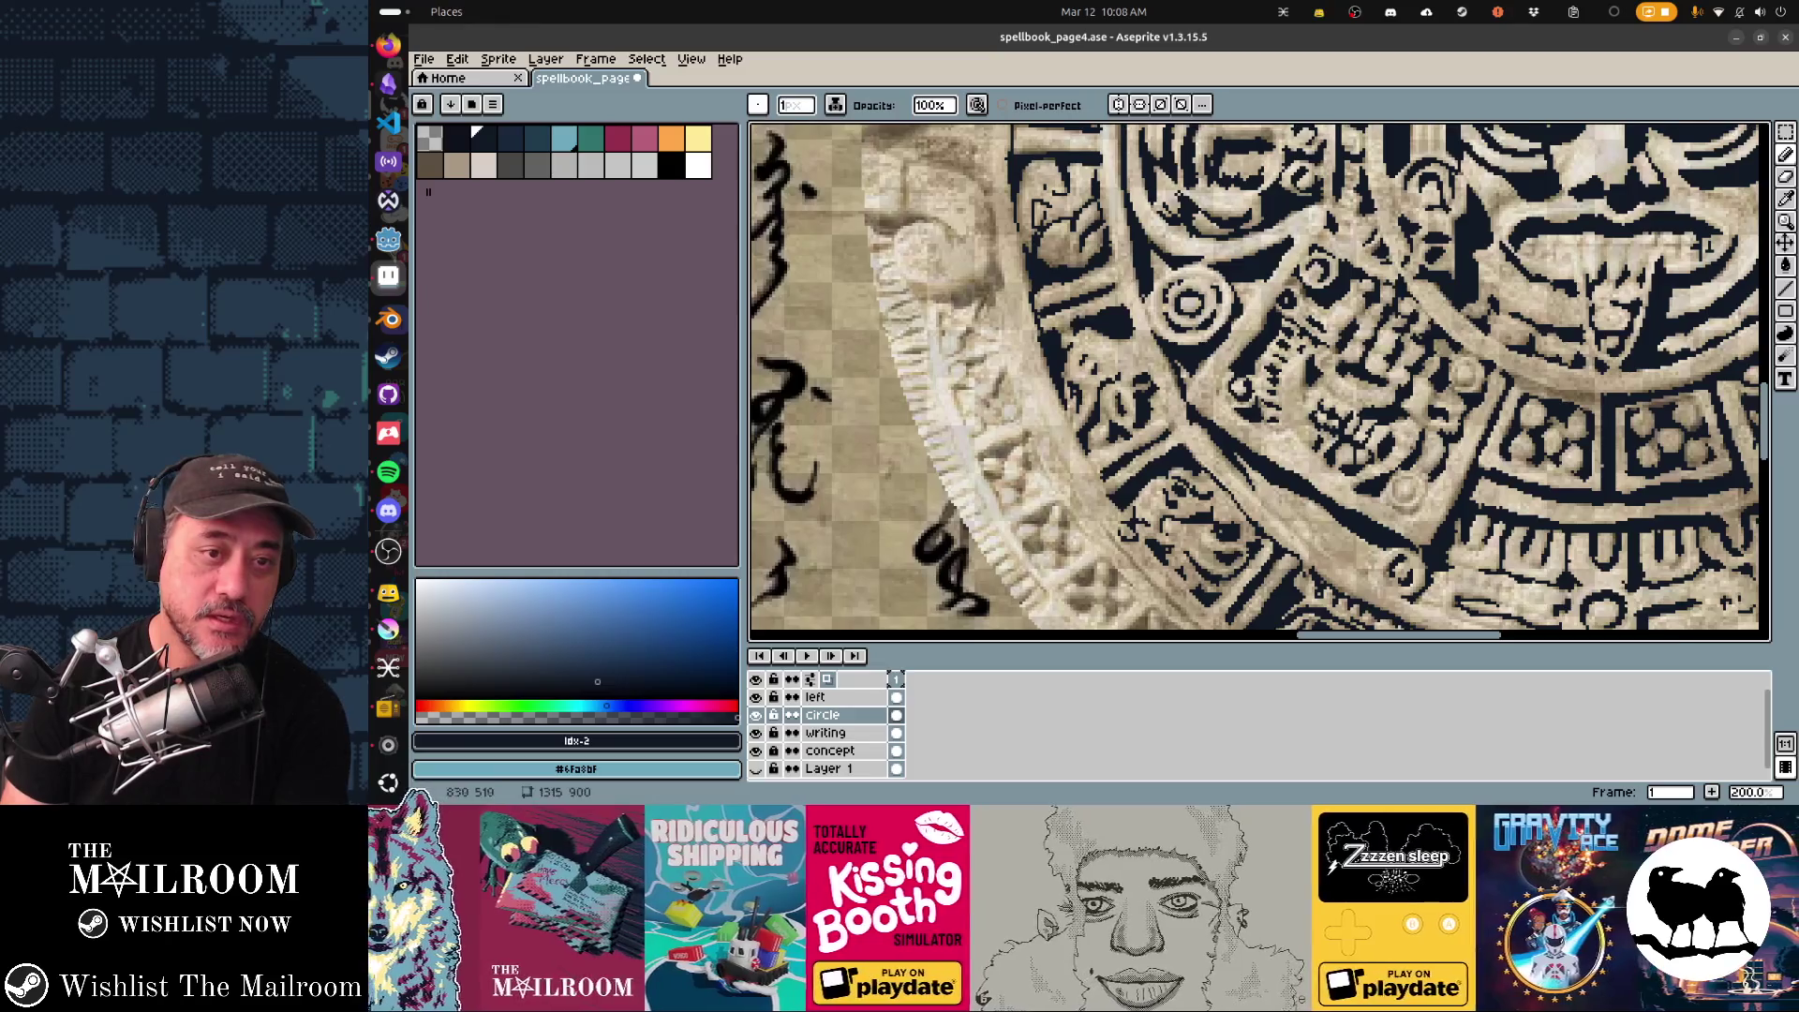
pyautogui.scroll(1, 1260, 383)
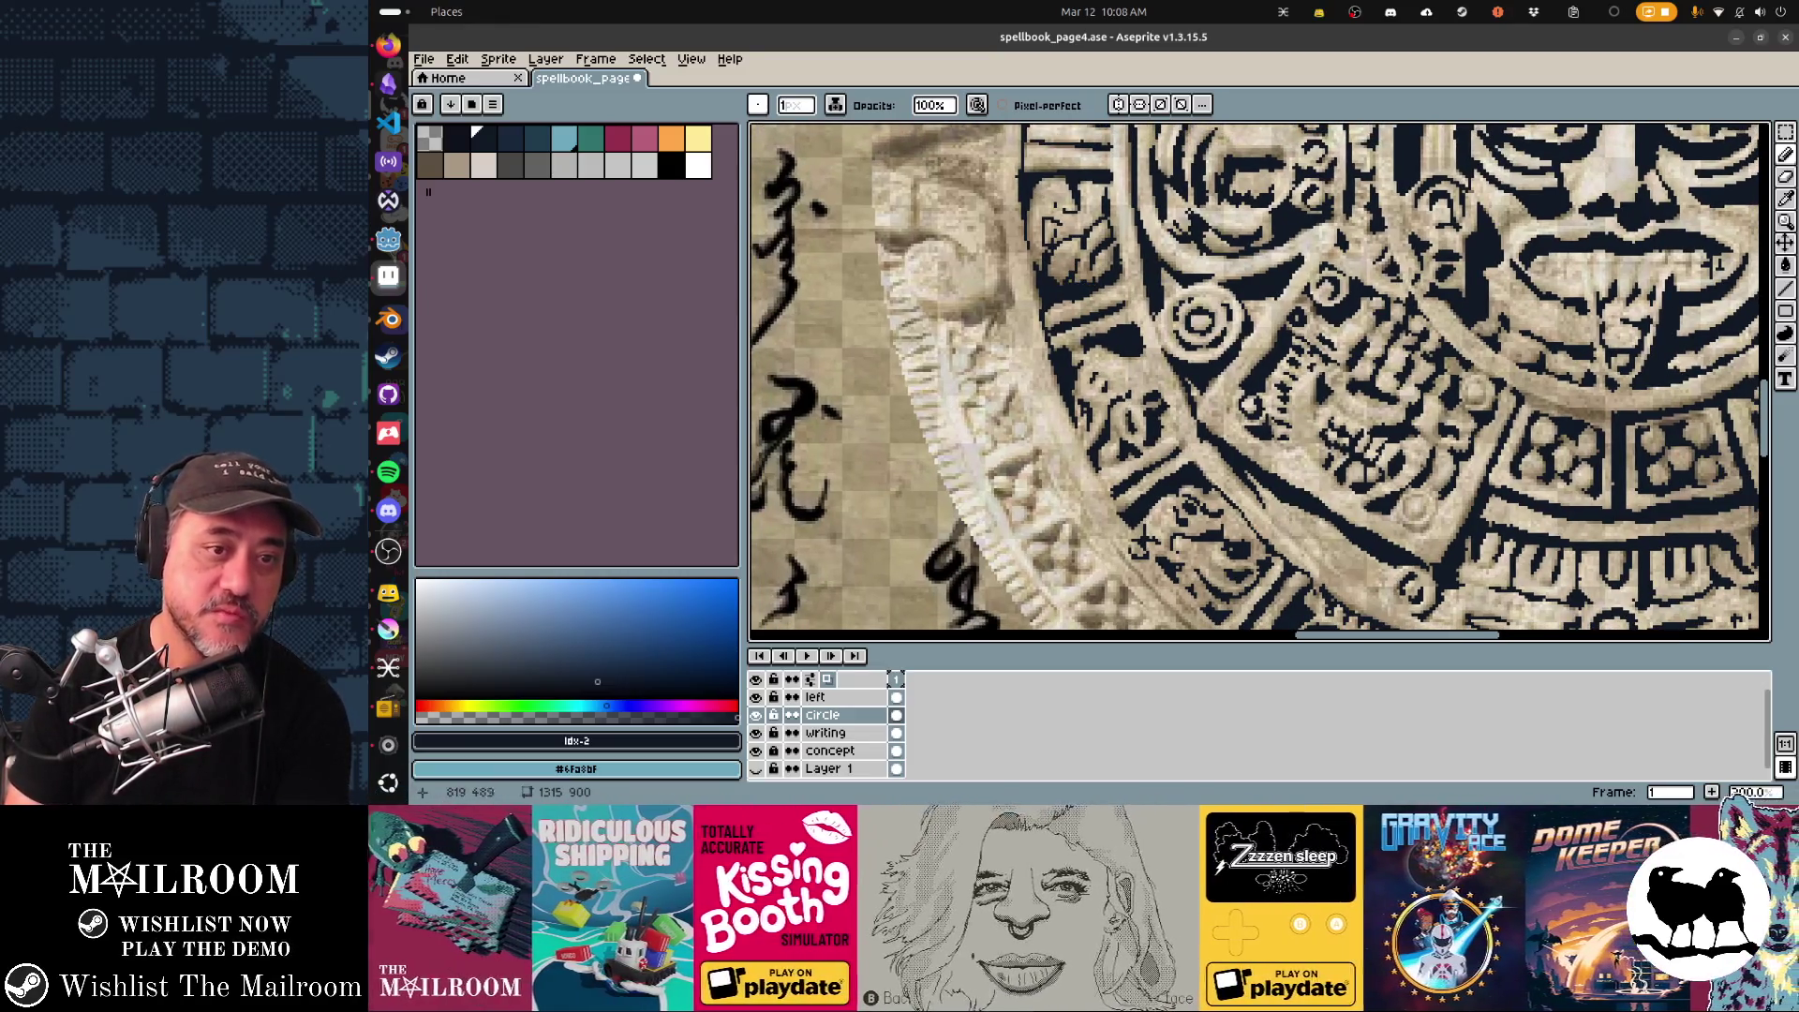
pyautogui.scroll(-1, 1257, 379)
pyautogui.scroll(-1, 1257, 380)
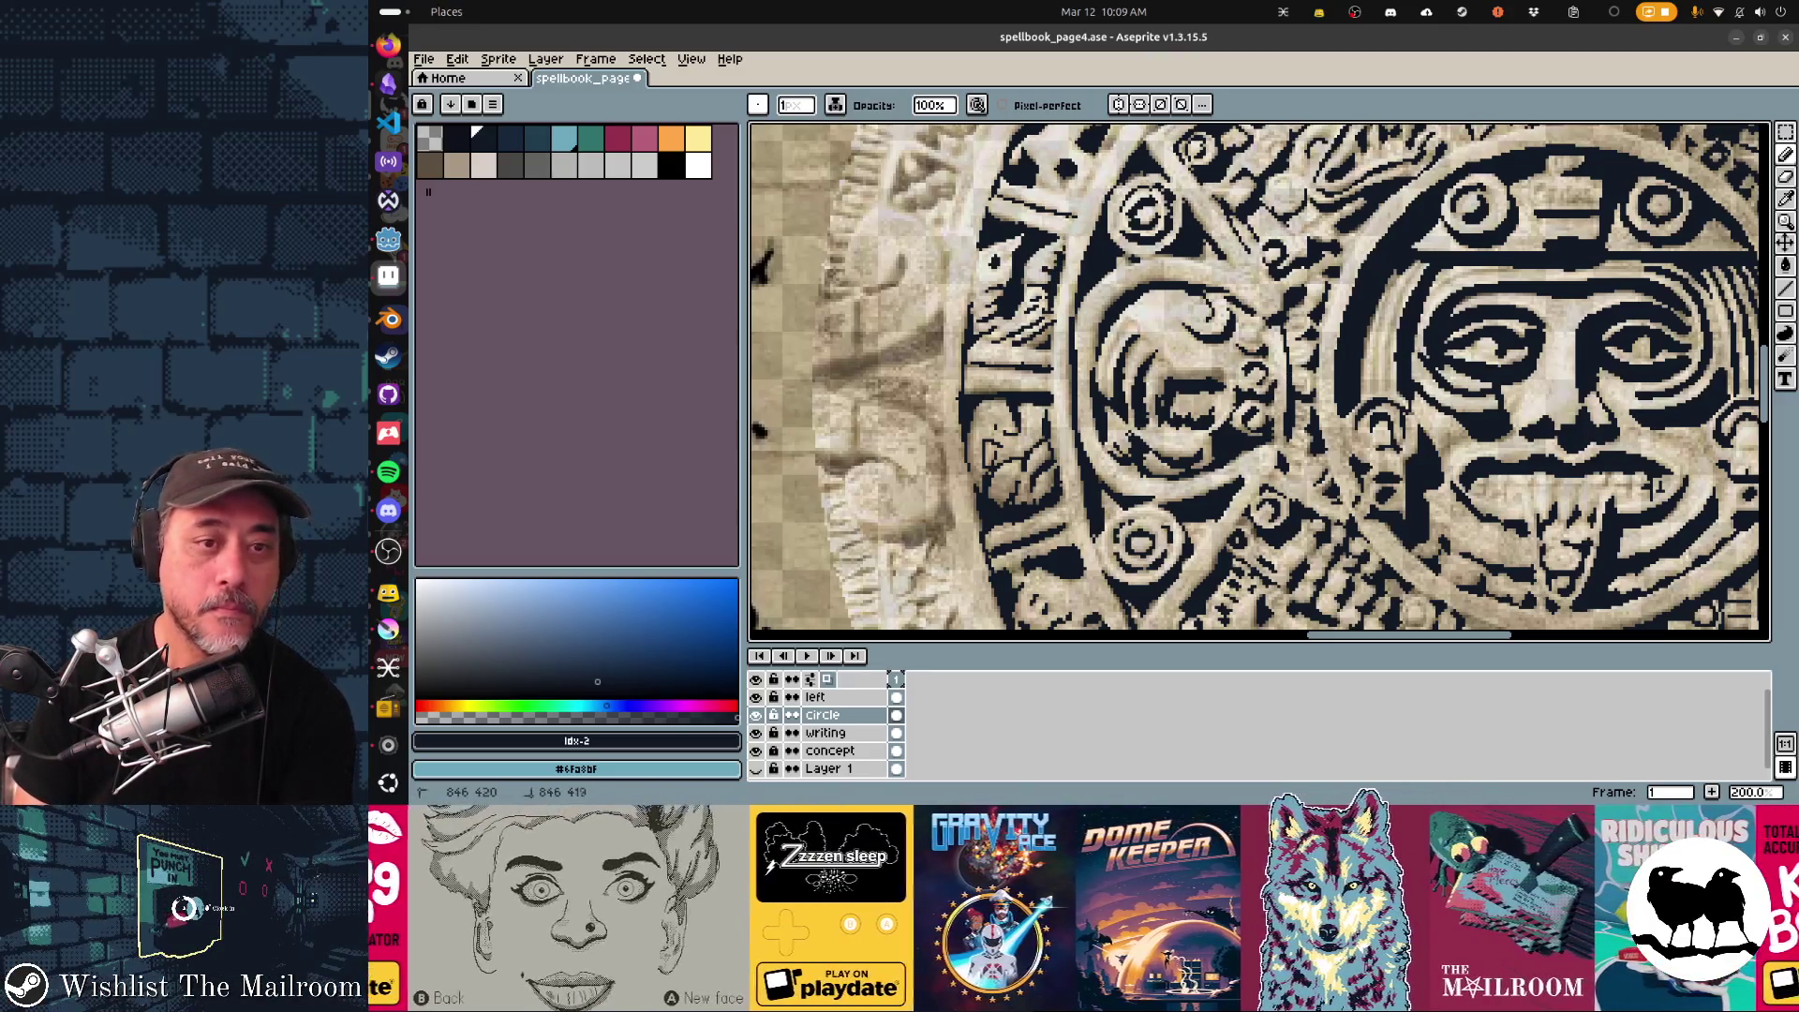
pyautogui.scroll(2, 1260, 379)
pyautogui.scroll(2, 1261, 381)
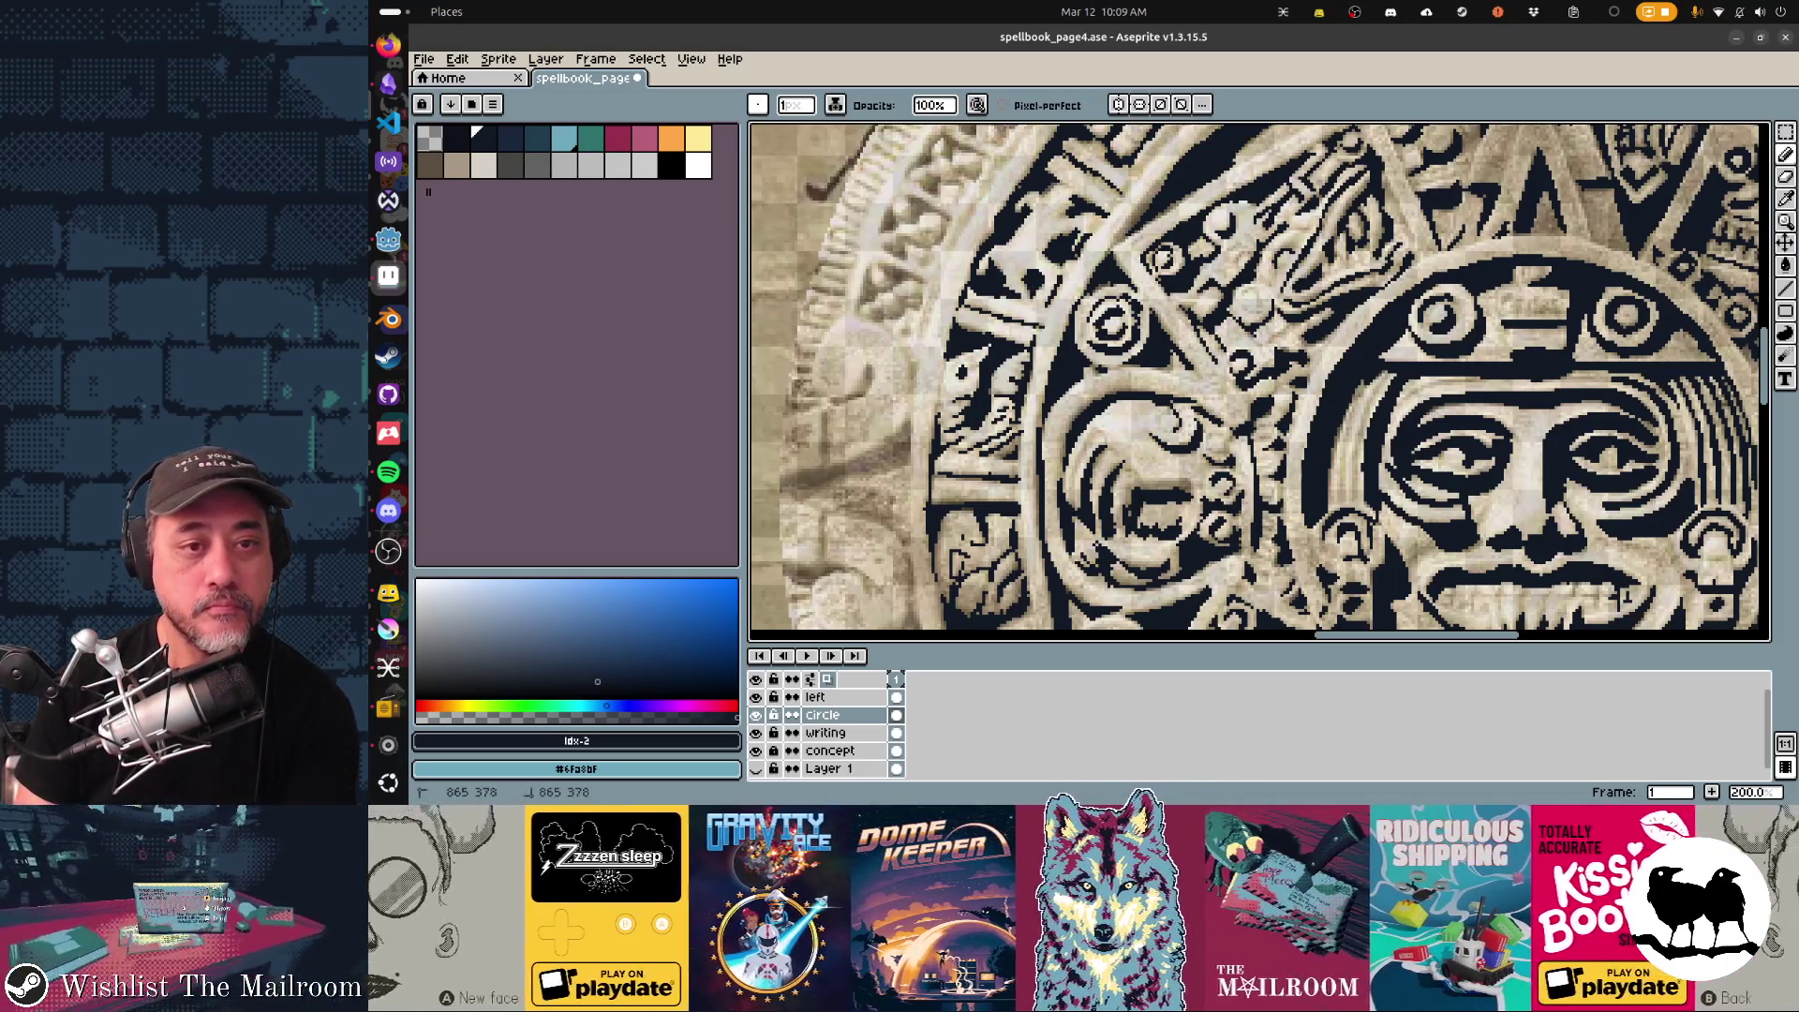
pyautogui.scroll(2, 1261, 381)
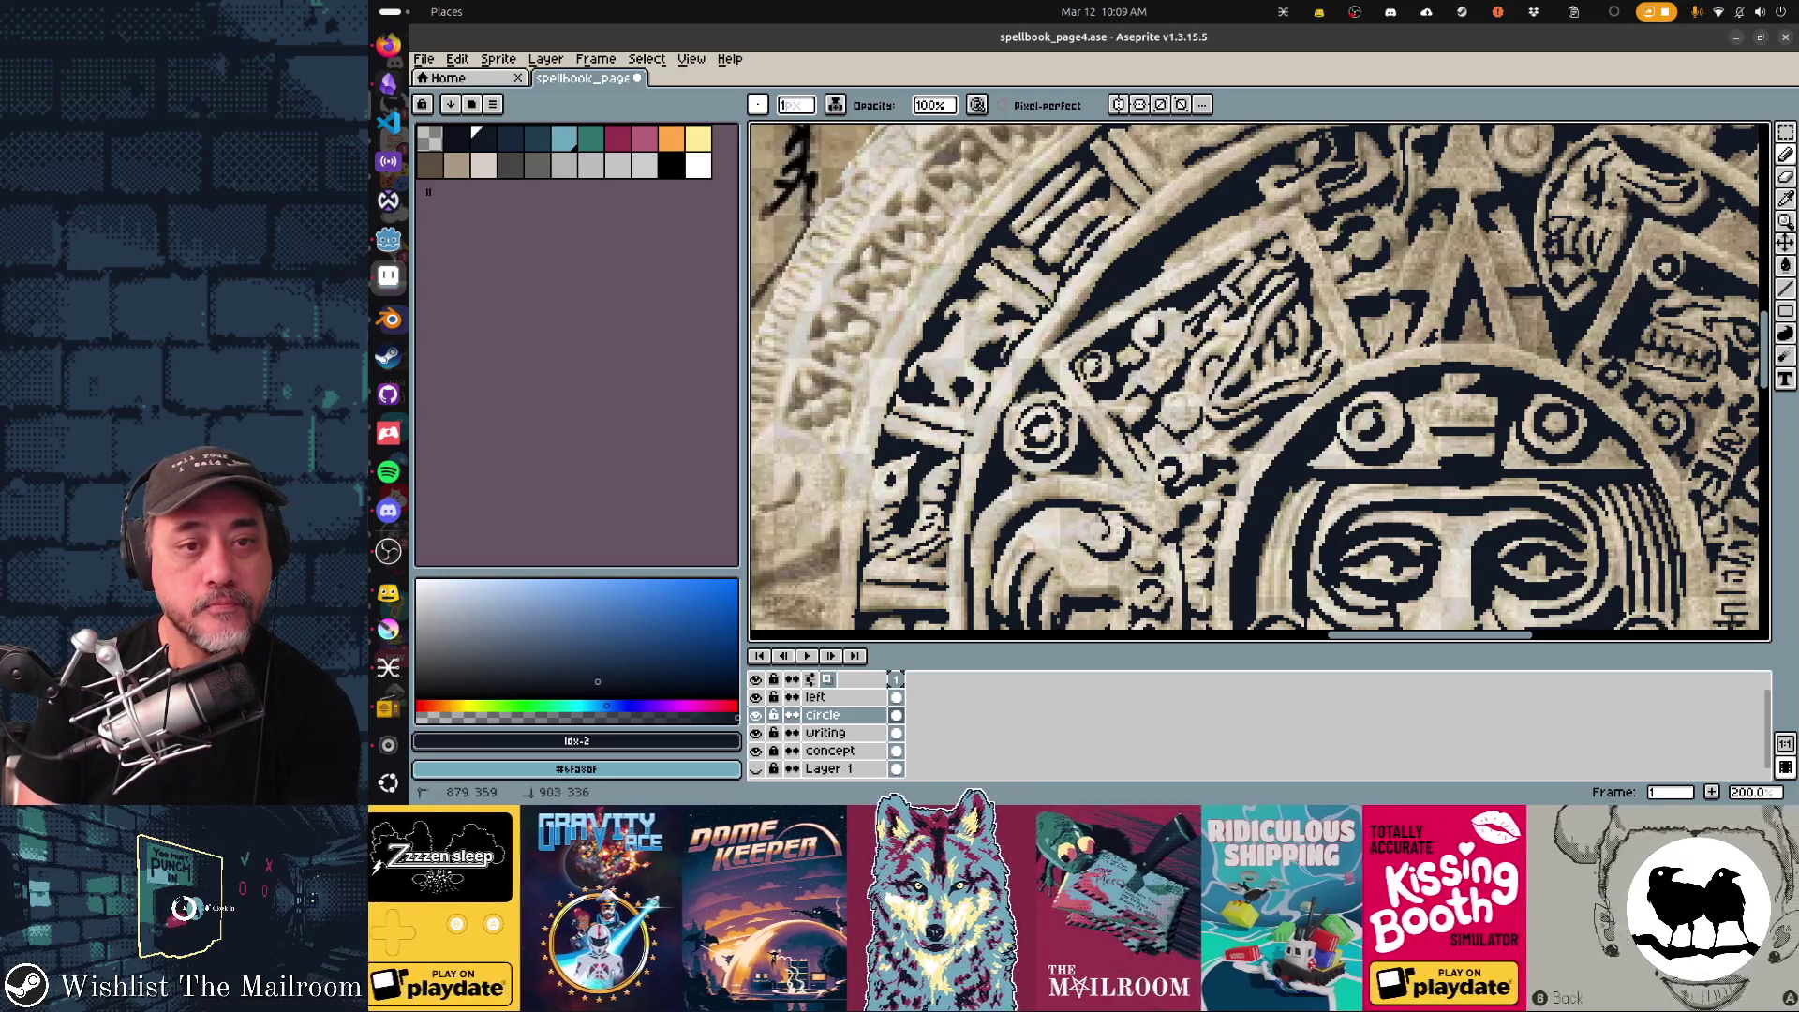
pyautogui.scroll(3, 1260, 381)
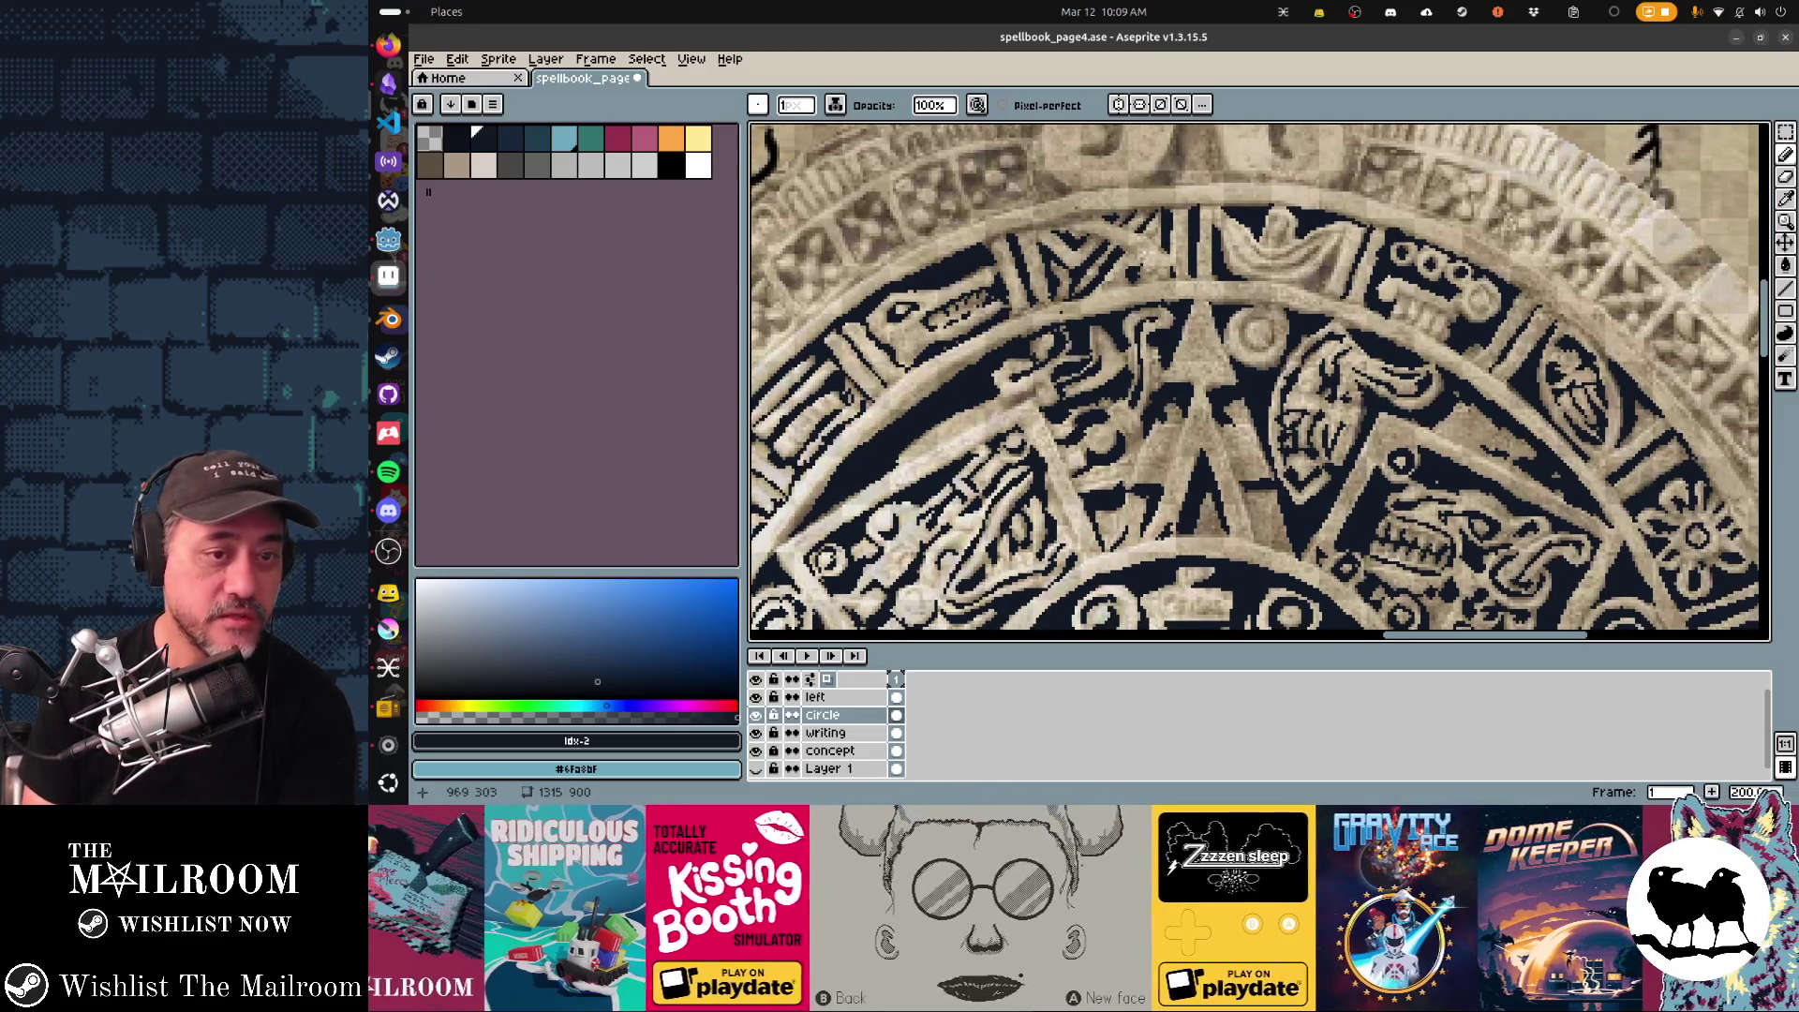
pyautogui.moveTo(1259, 379); pyautogui.dragTo(1118, 415)
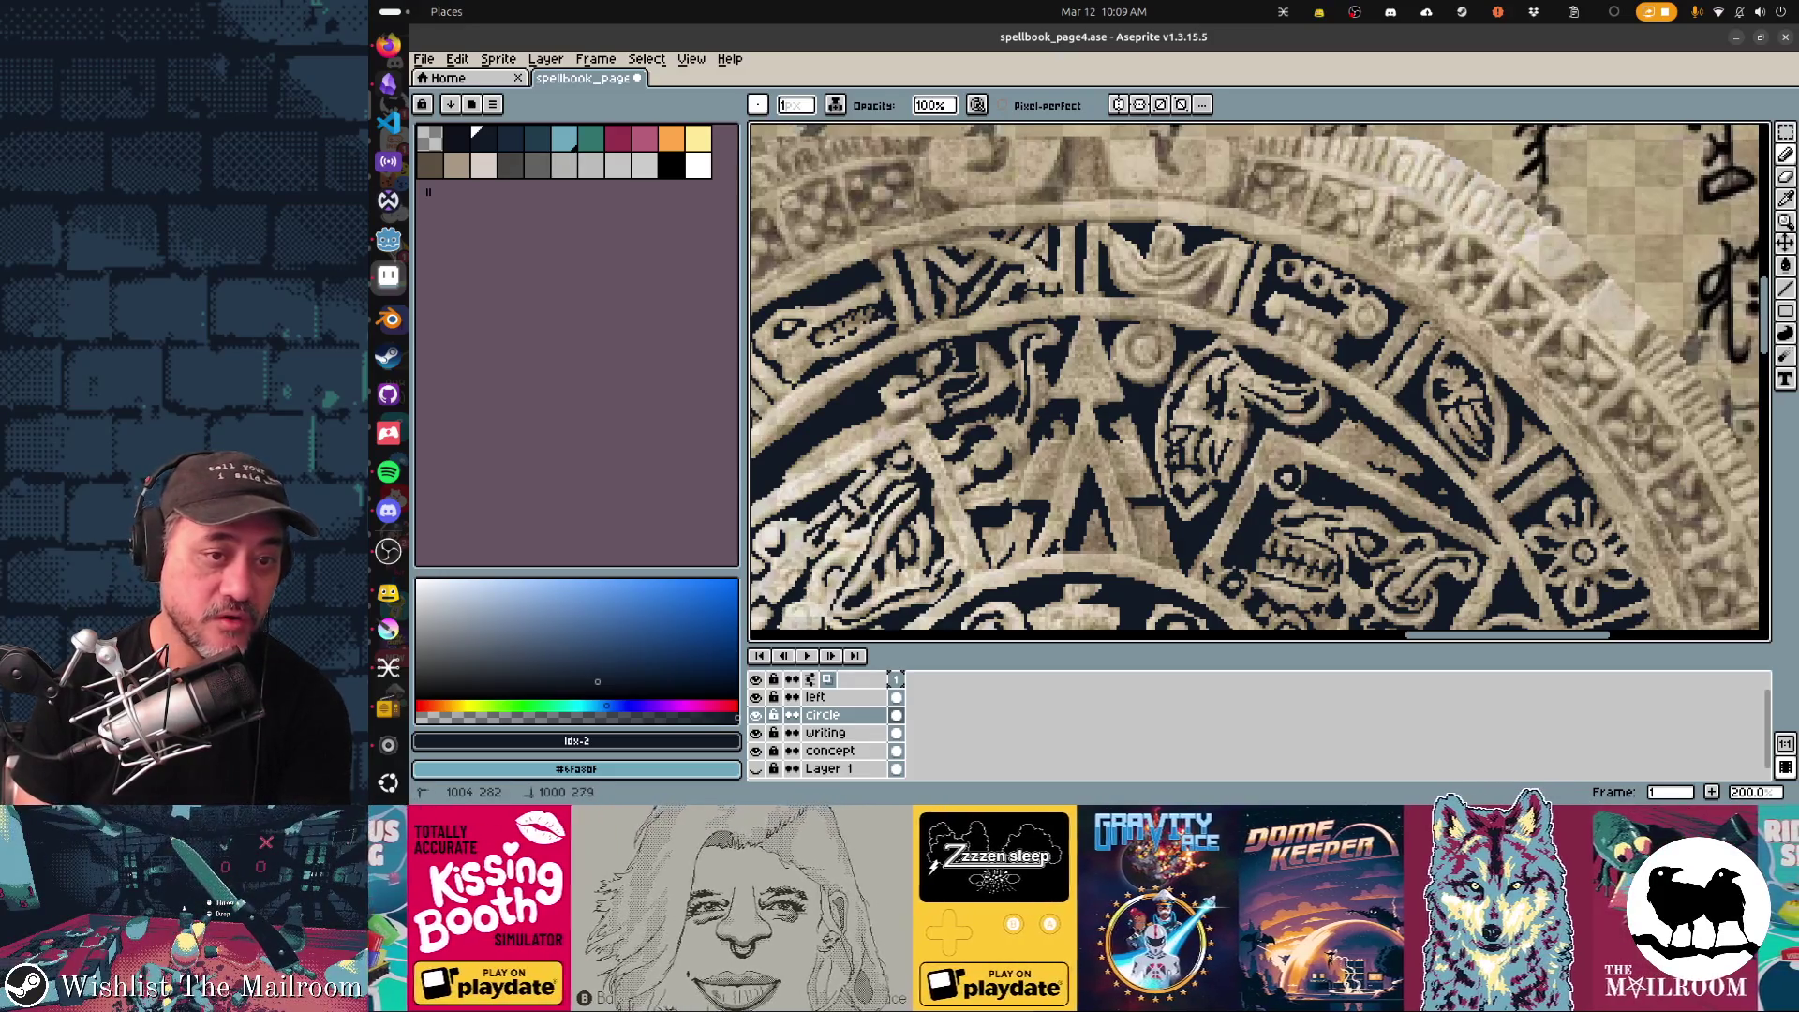
pyautogui.moveTo(1265, 380); pyautogui.dragTo(1184, 401)
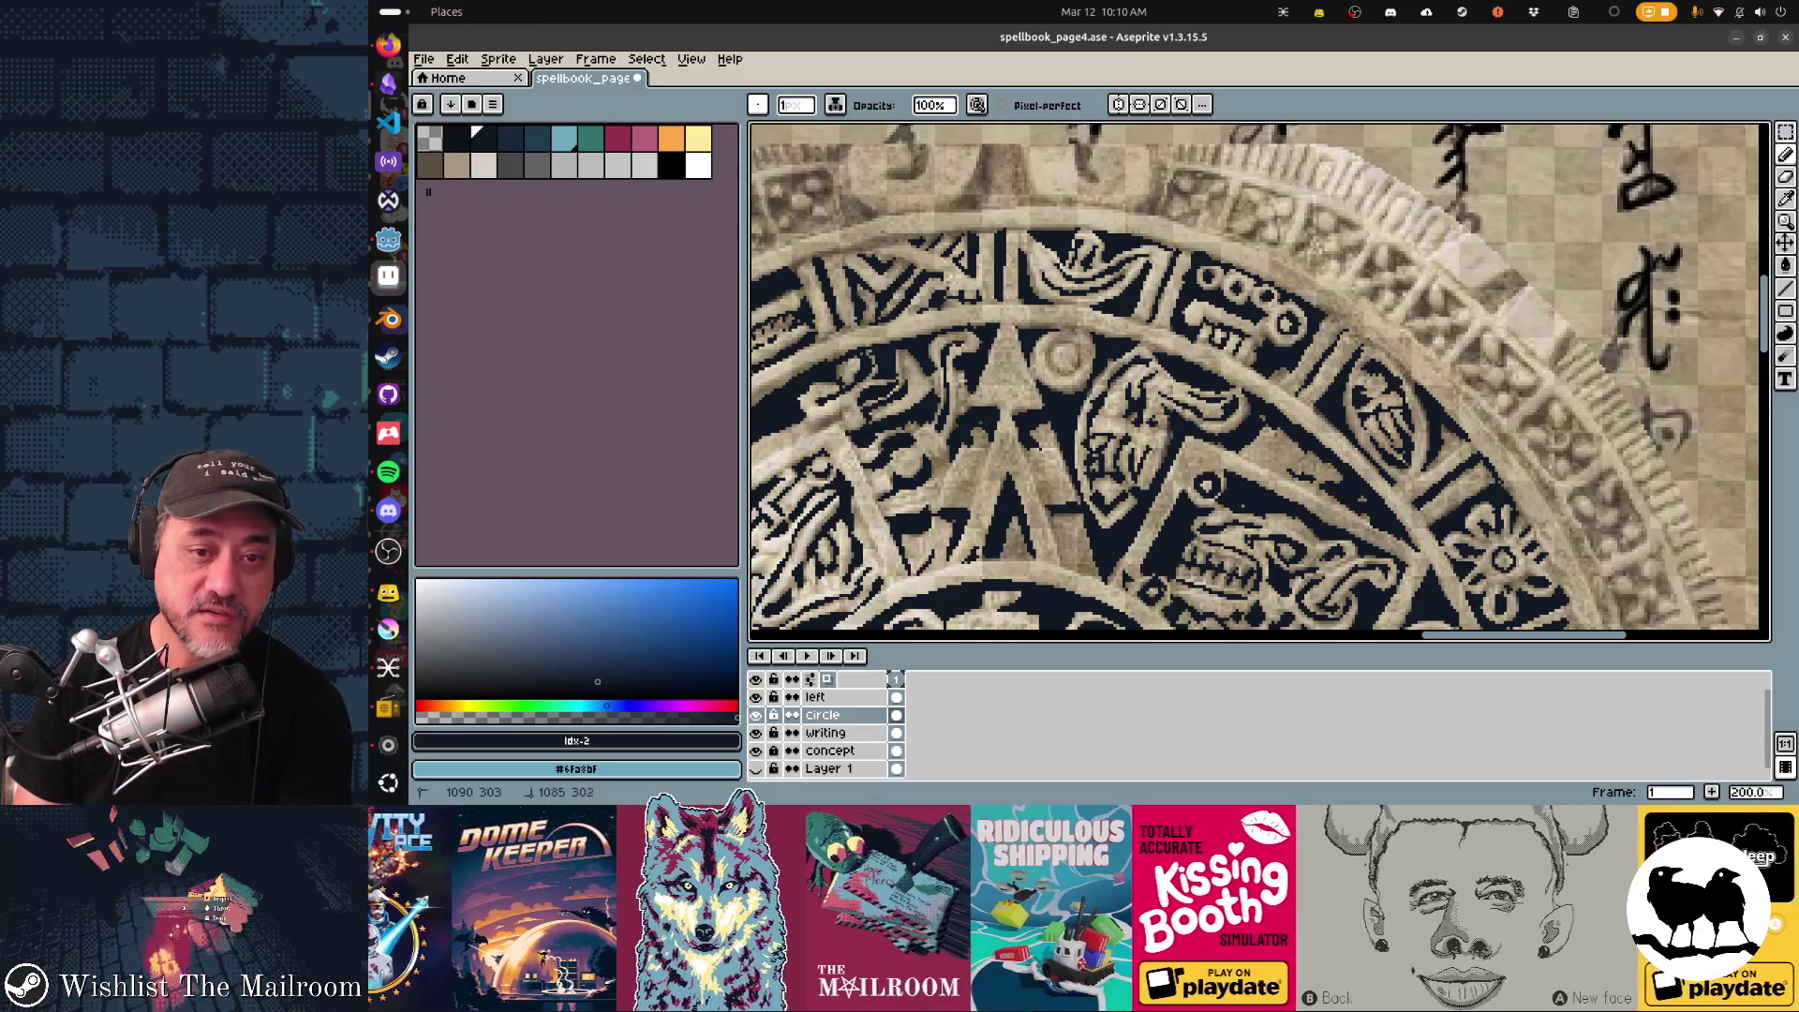
pyautogui.scroll(-3, 1258, 380)
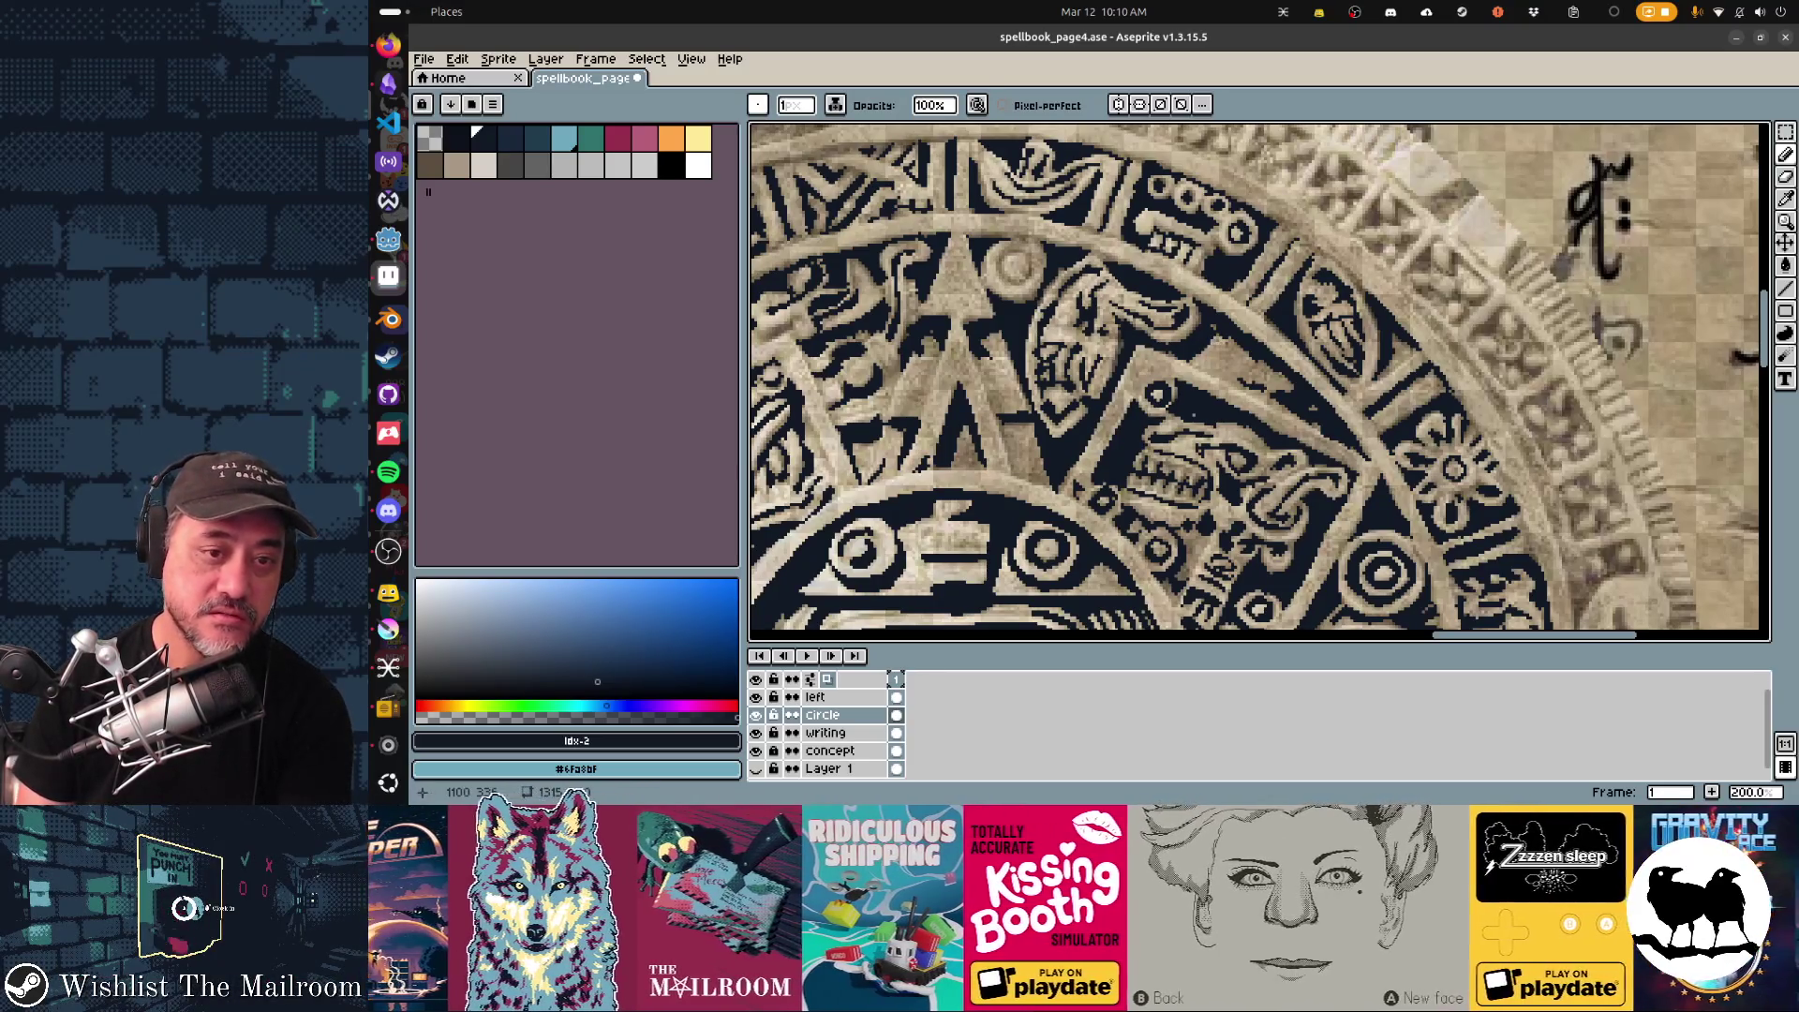
pyautogui.hscroll(-3, 1257, 380)
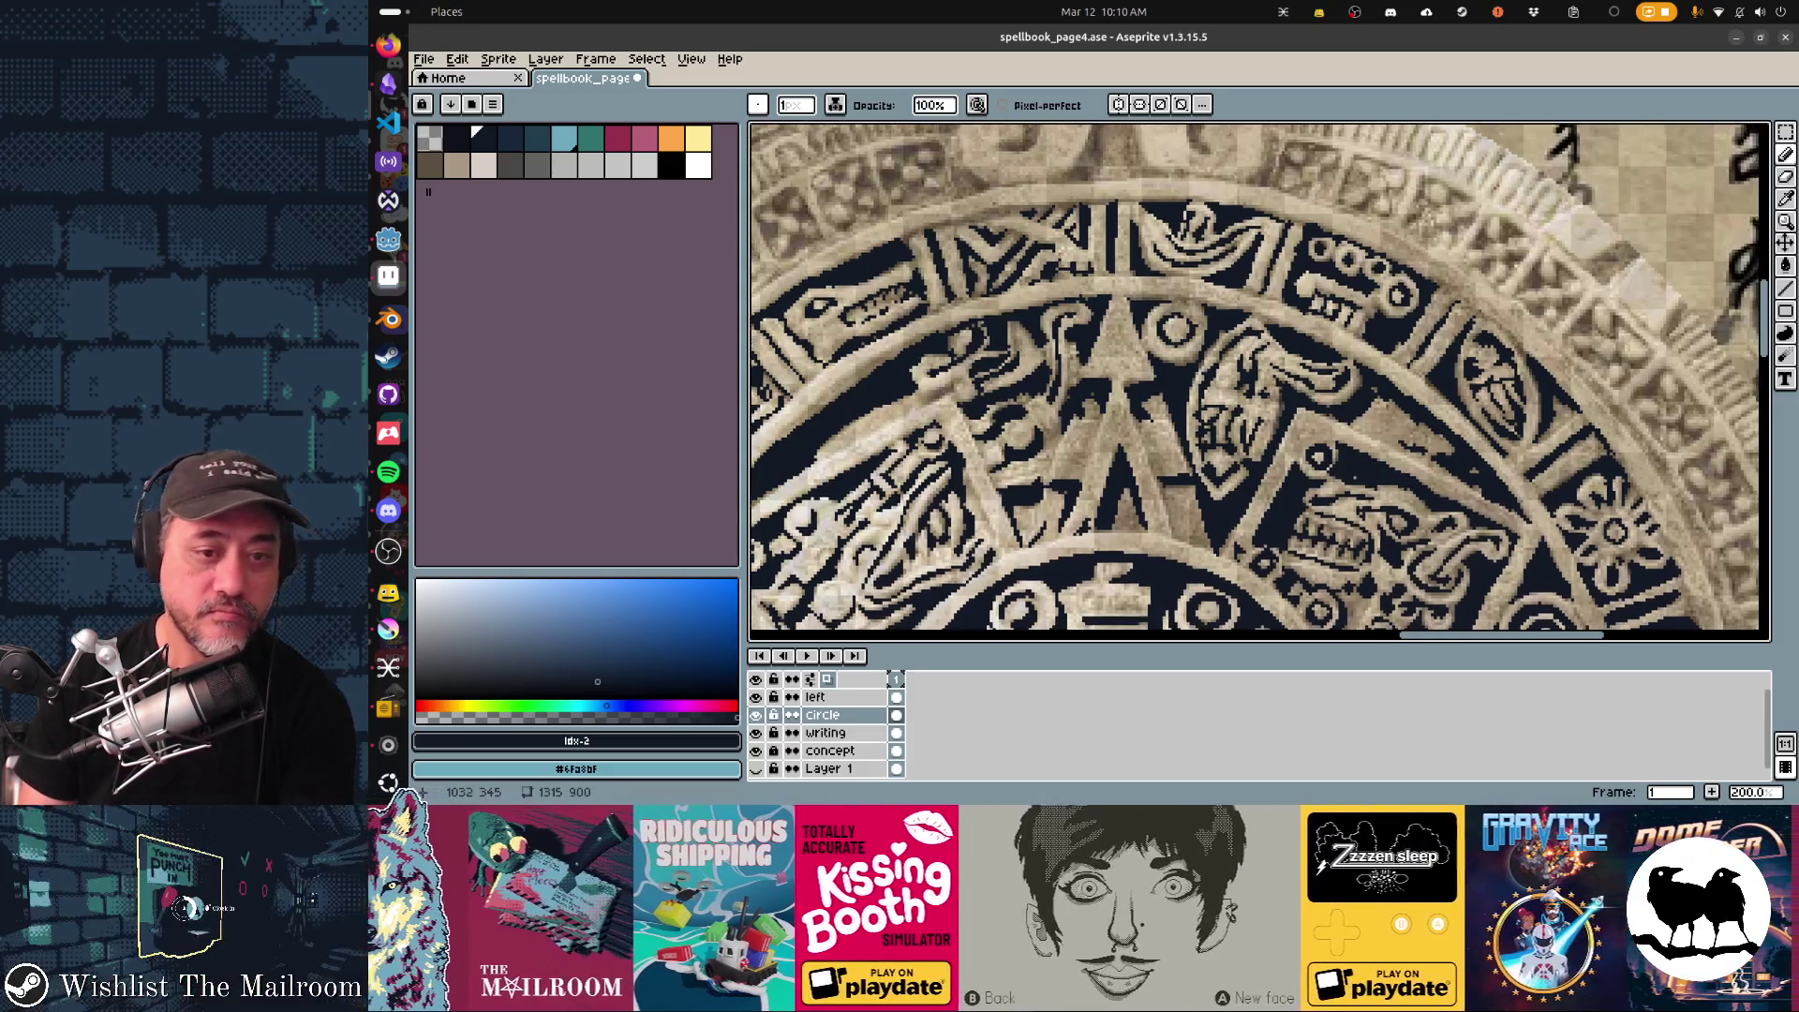
pyautogui.scroll(-5, 1259, 379)
pyautogui.hscroll(5, 1258, 380)
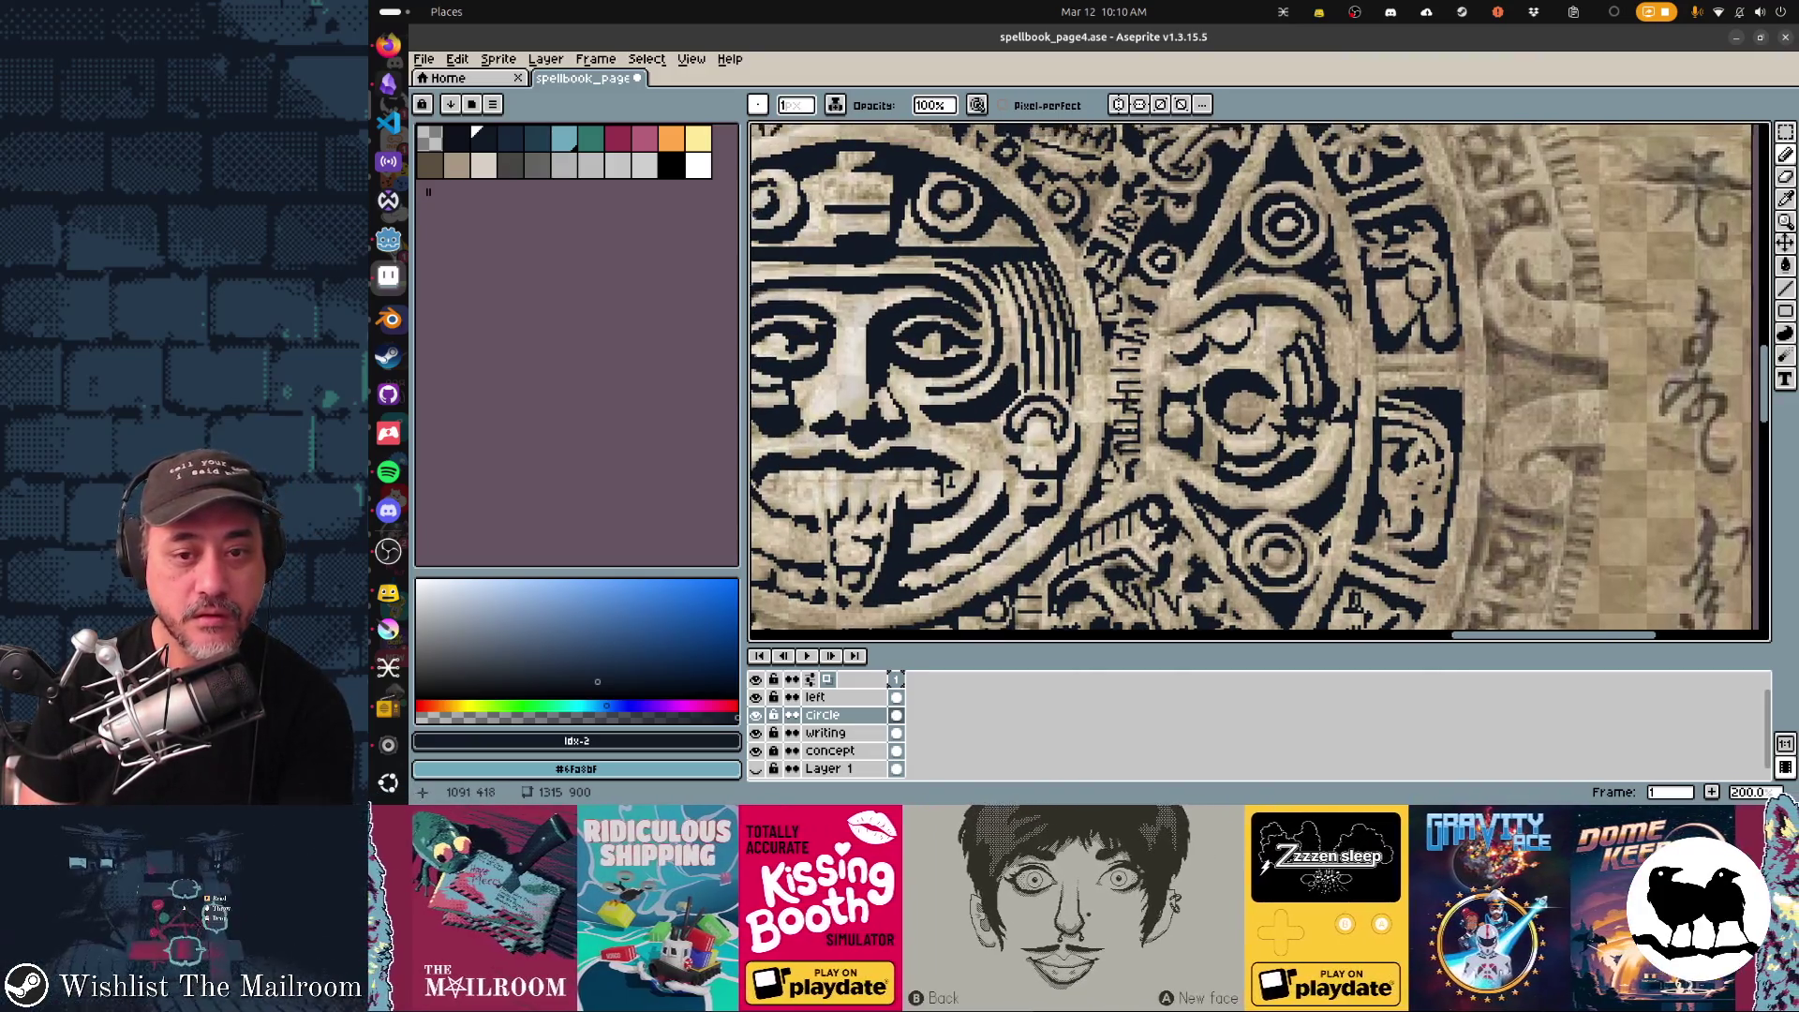
pyautogui.scroll(5, 1258, 379)
pyautogui.hscroll(-5, 1259, 379)
pyautogui.hscroll(-5, 1258, 380)
pyautogui.scroll(-1, 1258, 379)
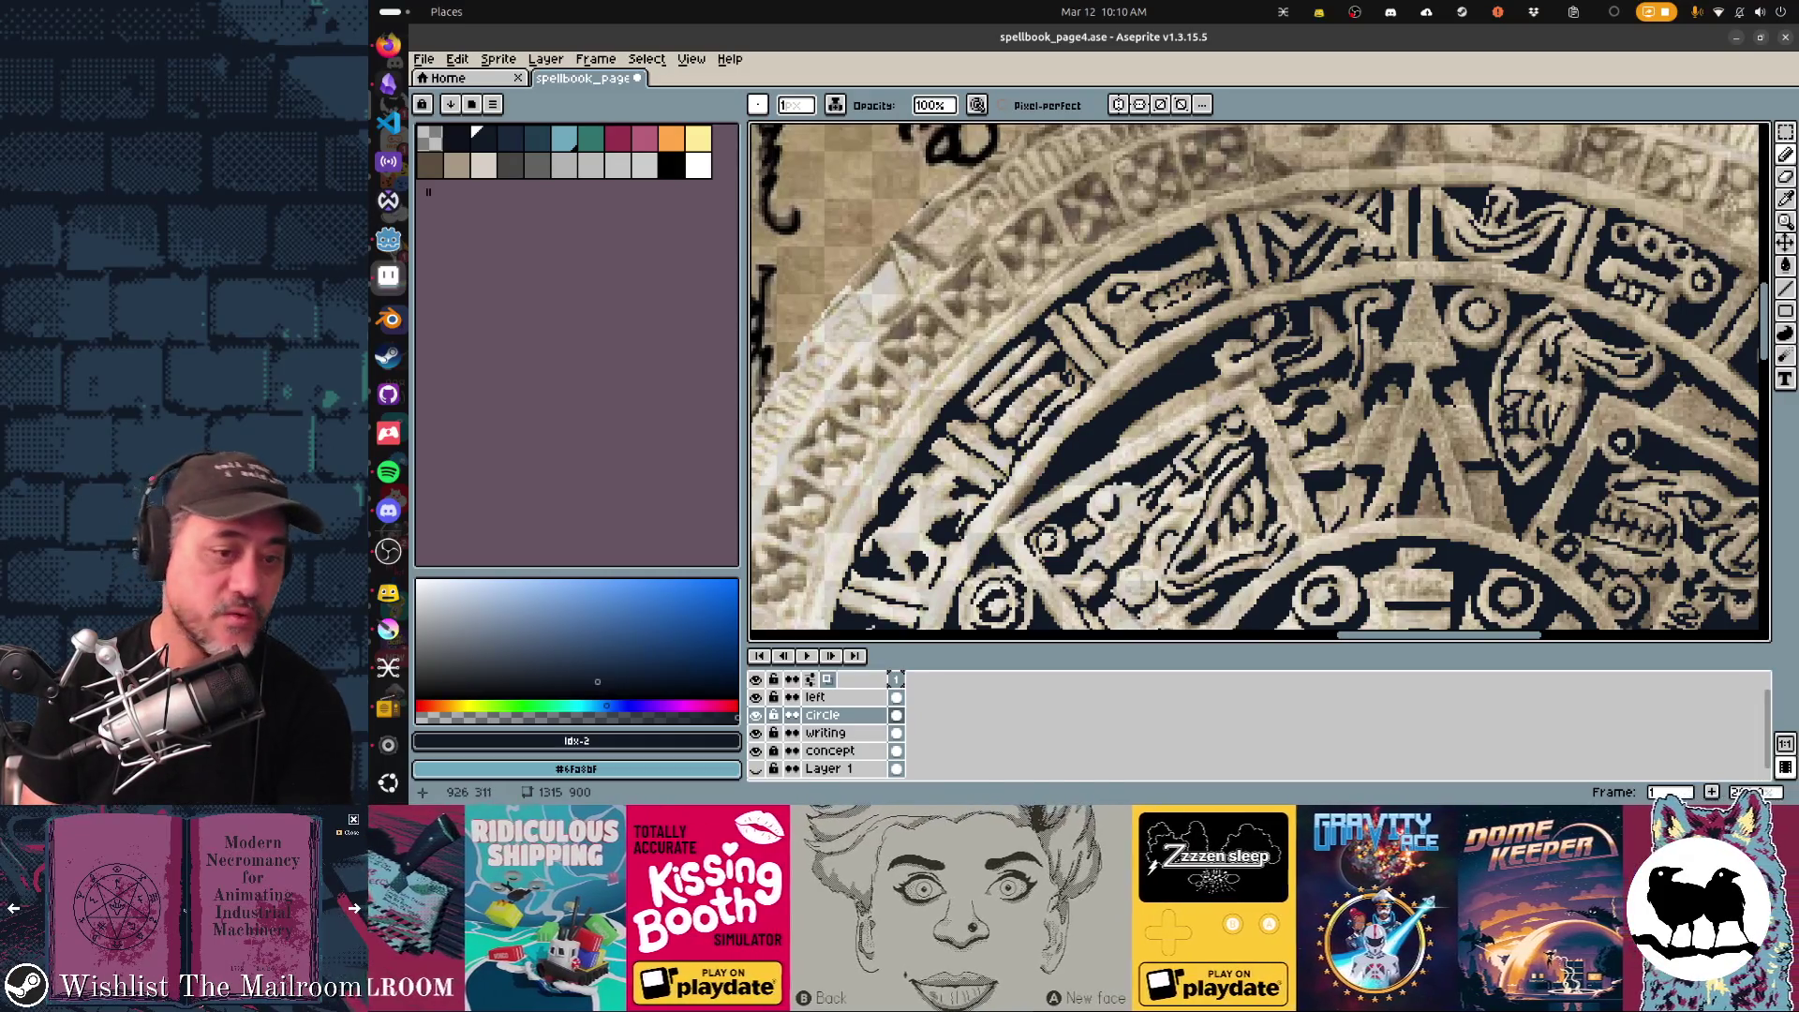
pyautogui.scroll(-2, 1259, 381)
pyautogui.scroll(-2, 1259, 379)
pyautogui.scroll(-1, 1258, 379)
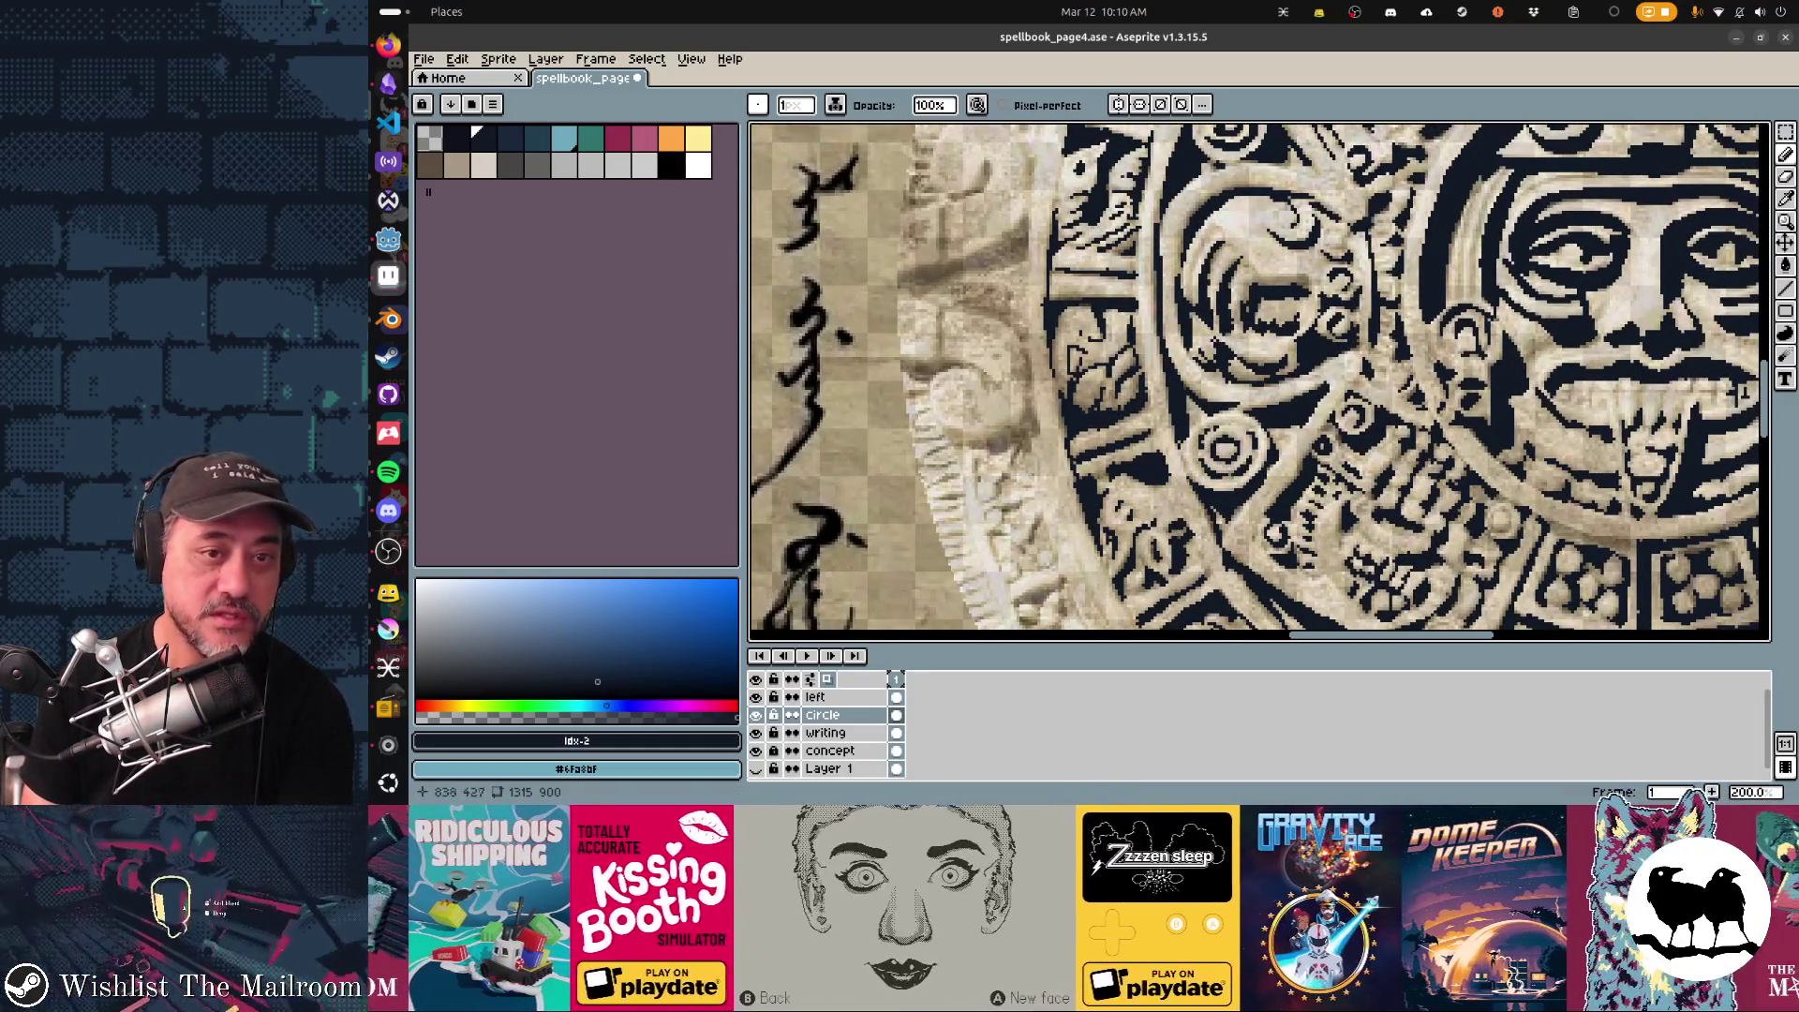
pyautogui.scroll(-2, 1258, 380)
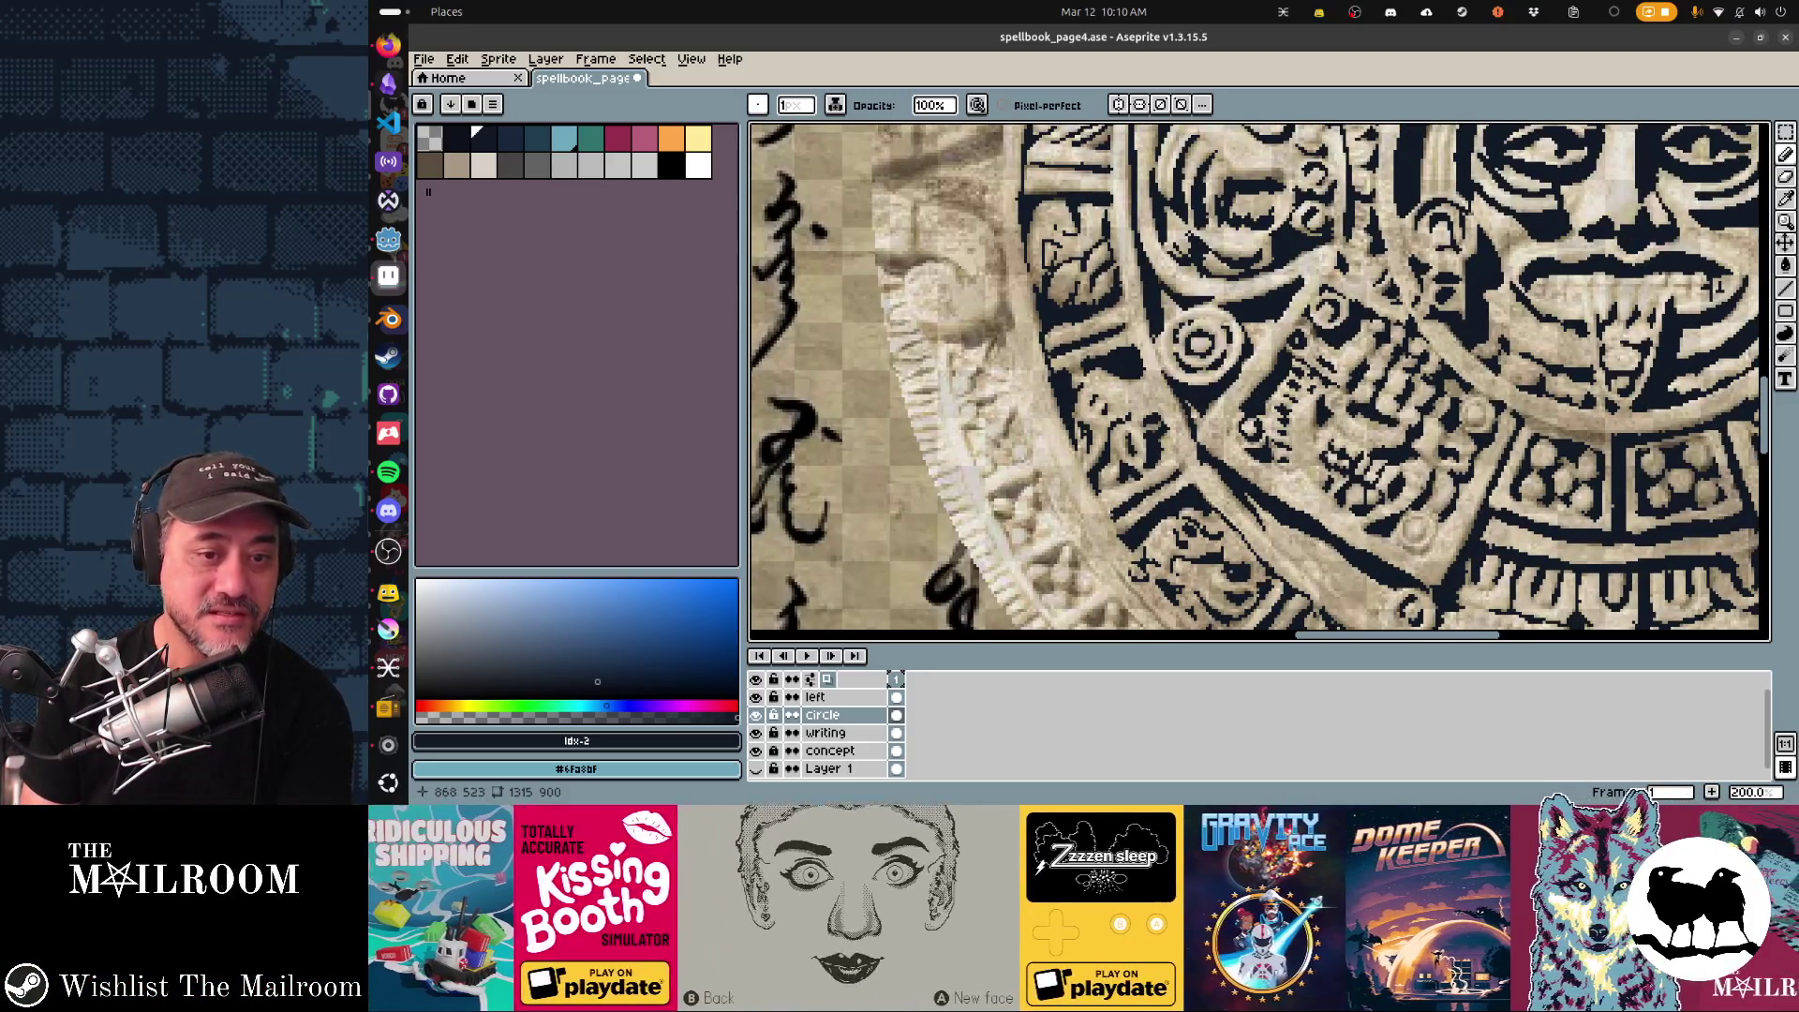
pyautogui.scroll(-3, 1258, 380)
pyautogui.hscroll(2, 1258, 379)
pyautogui.scroll(-1, 1259, 380)
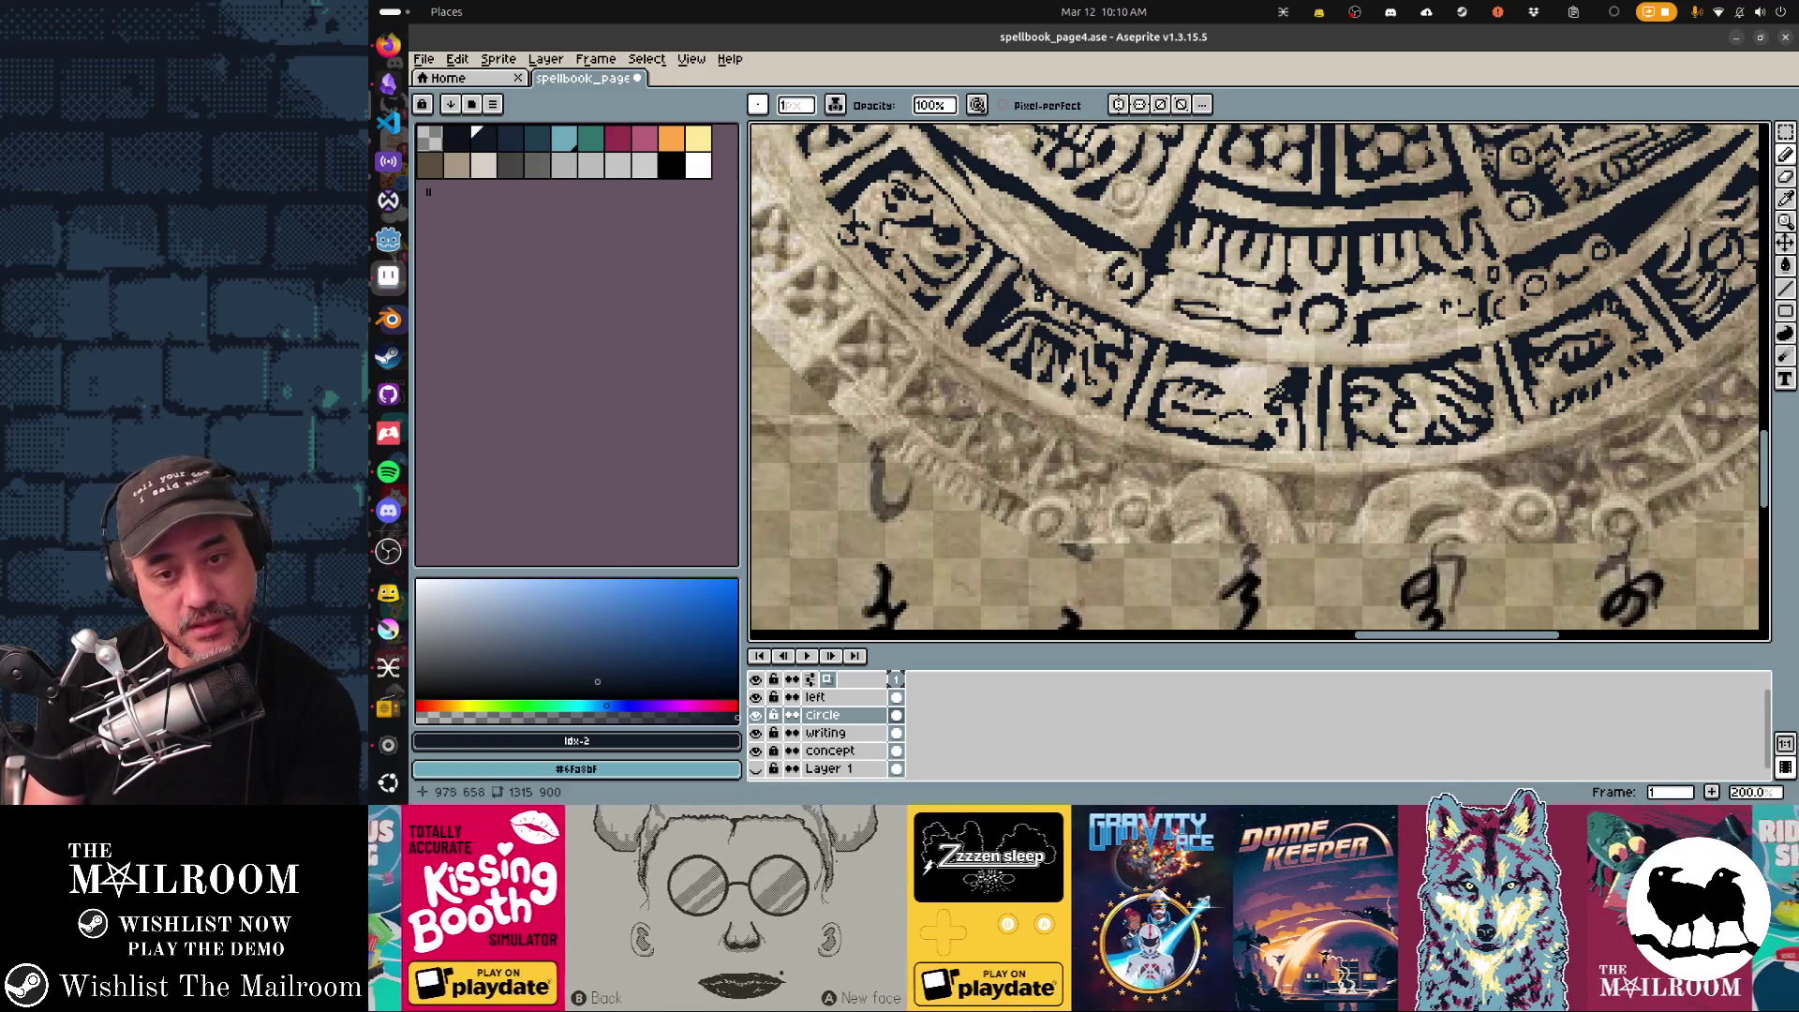
pyautogui.hscroll(1, 1258, 380)
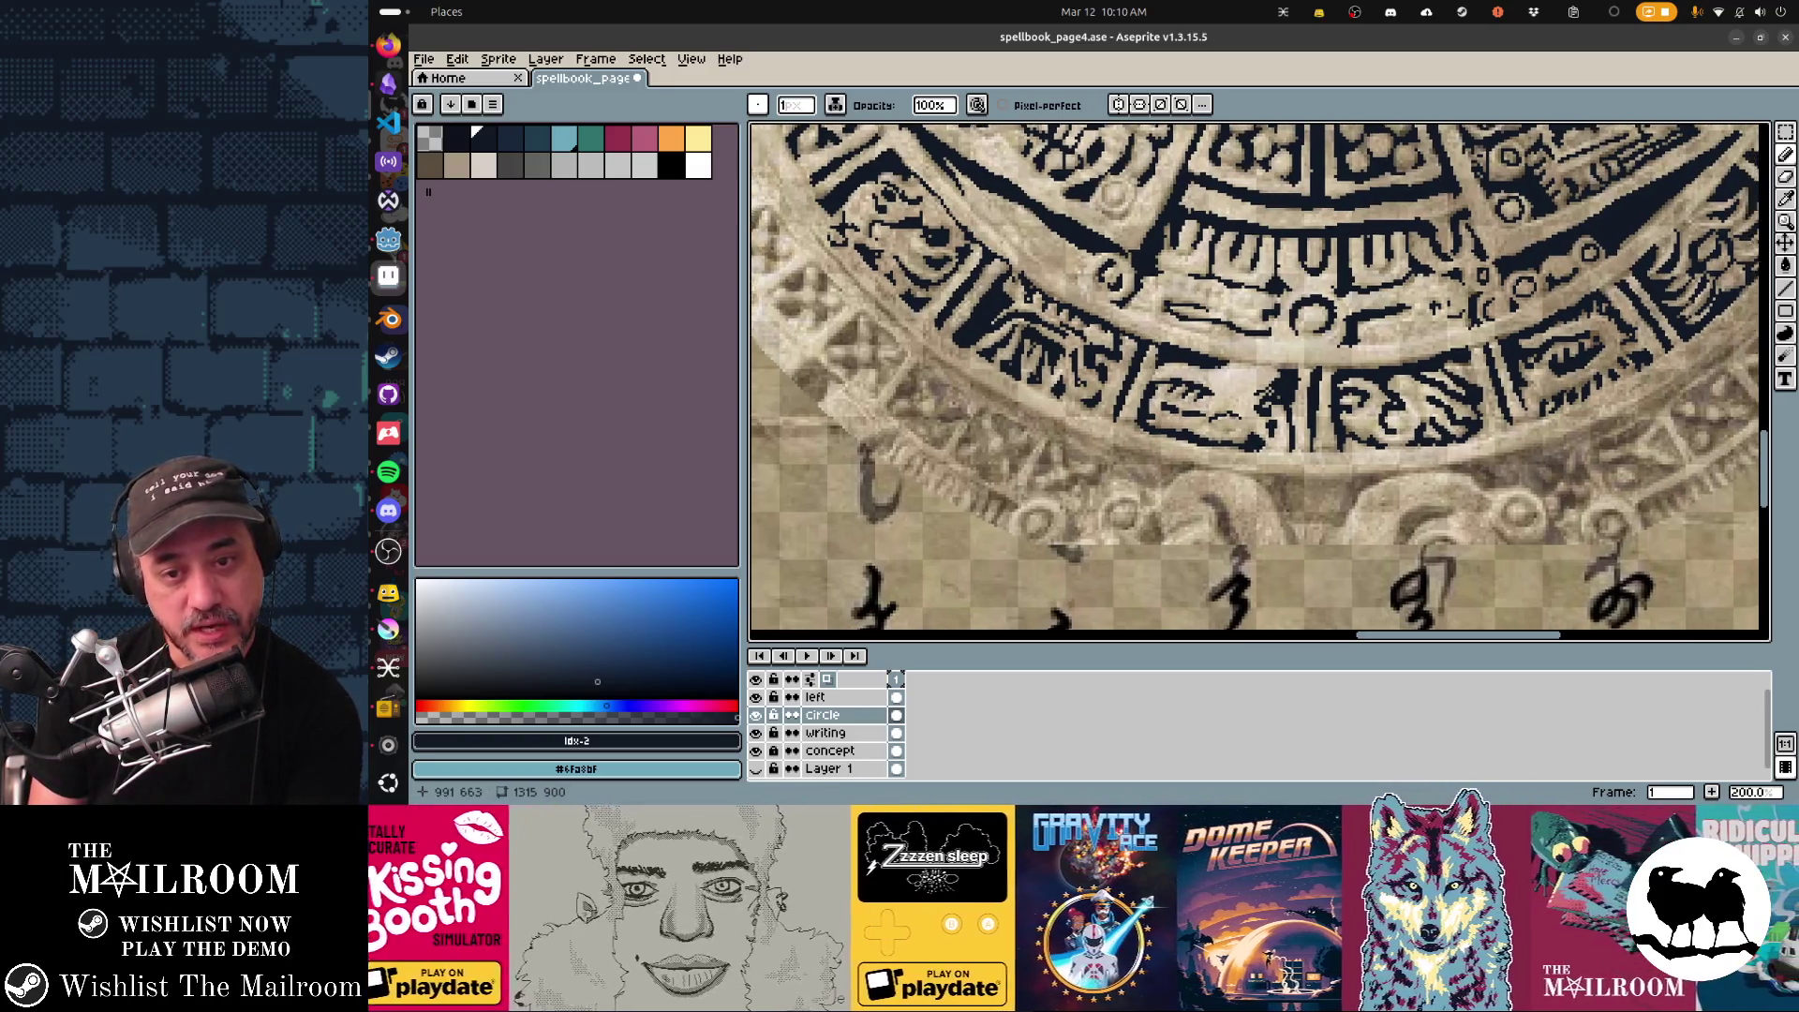
pyautogui.hscroll(2, 1259, 380)
pyautogui.scroll(2, 1258, 380)
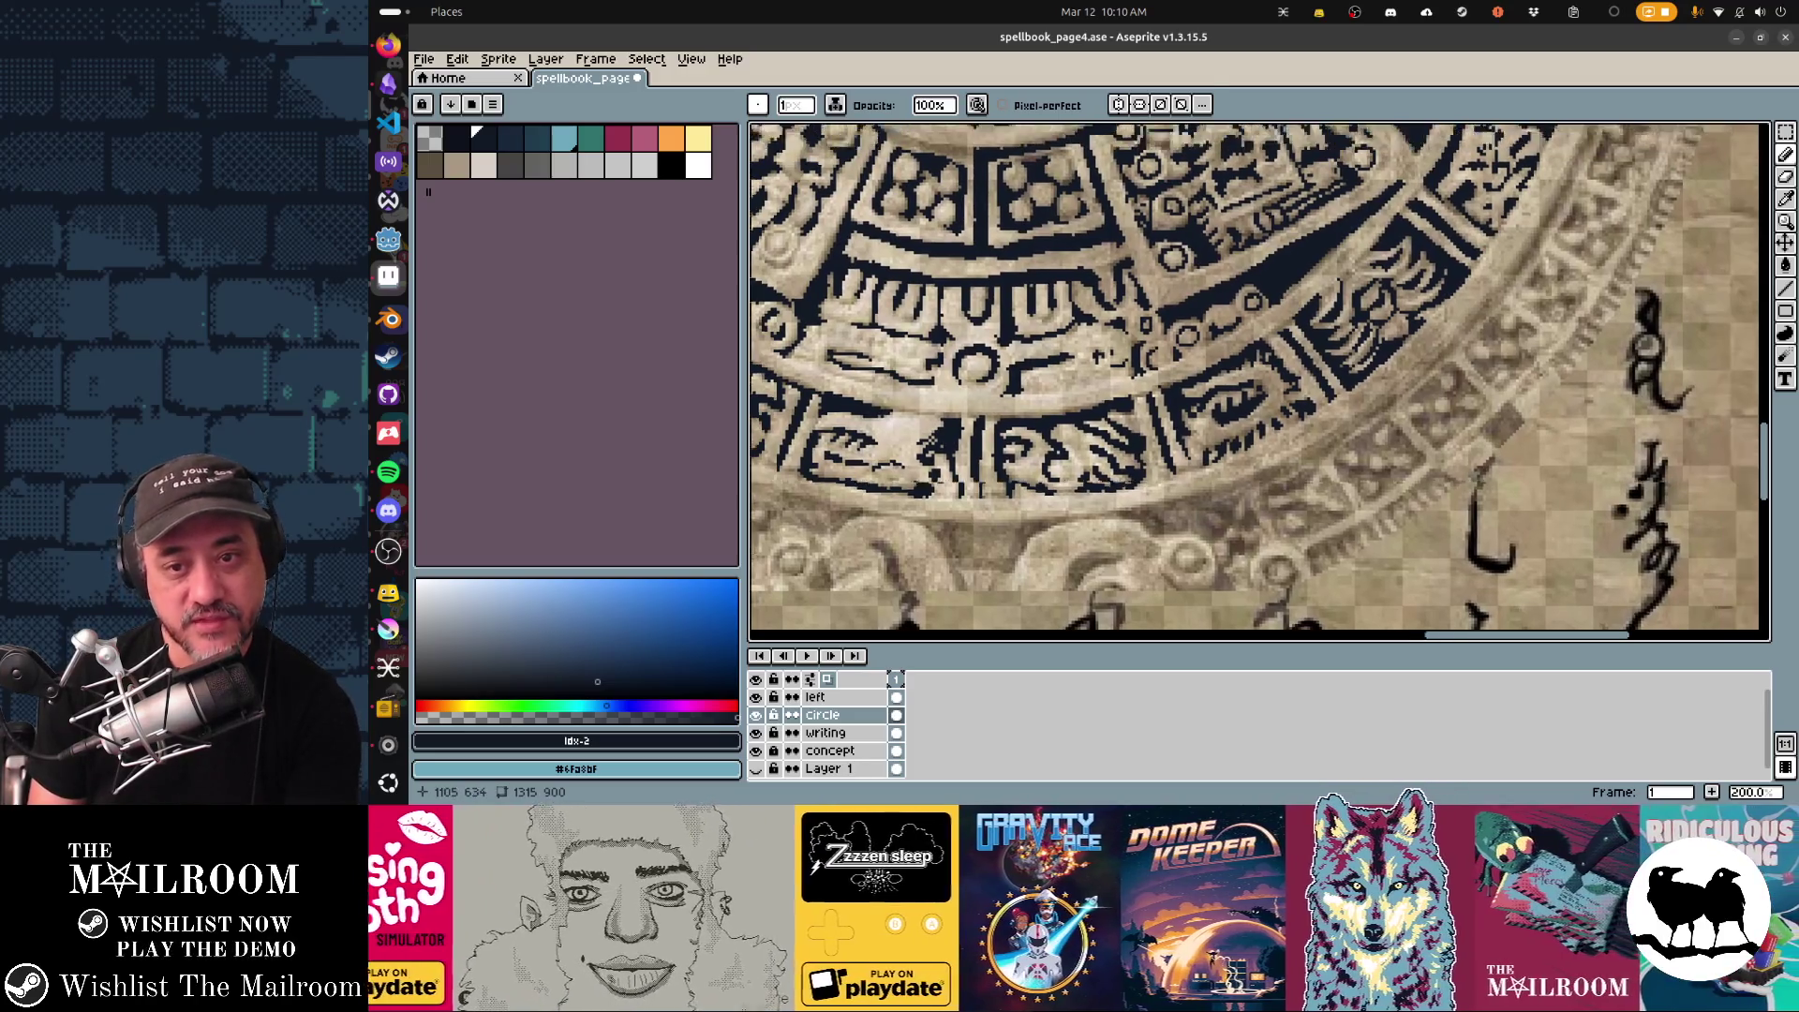
pyautogui.scroll(2, 1259, 379)
pyautogui.hscroll(2, 1258, 381)
pyautogui.scroll(2, 1259, 380)
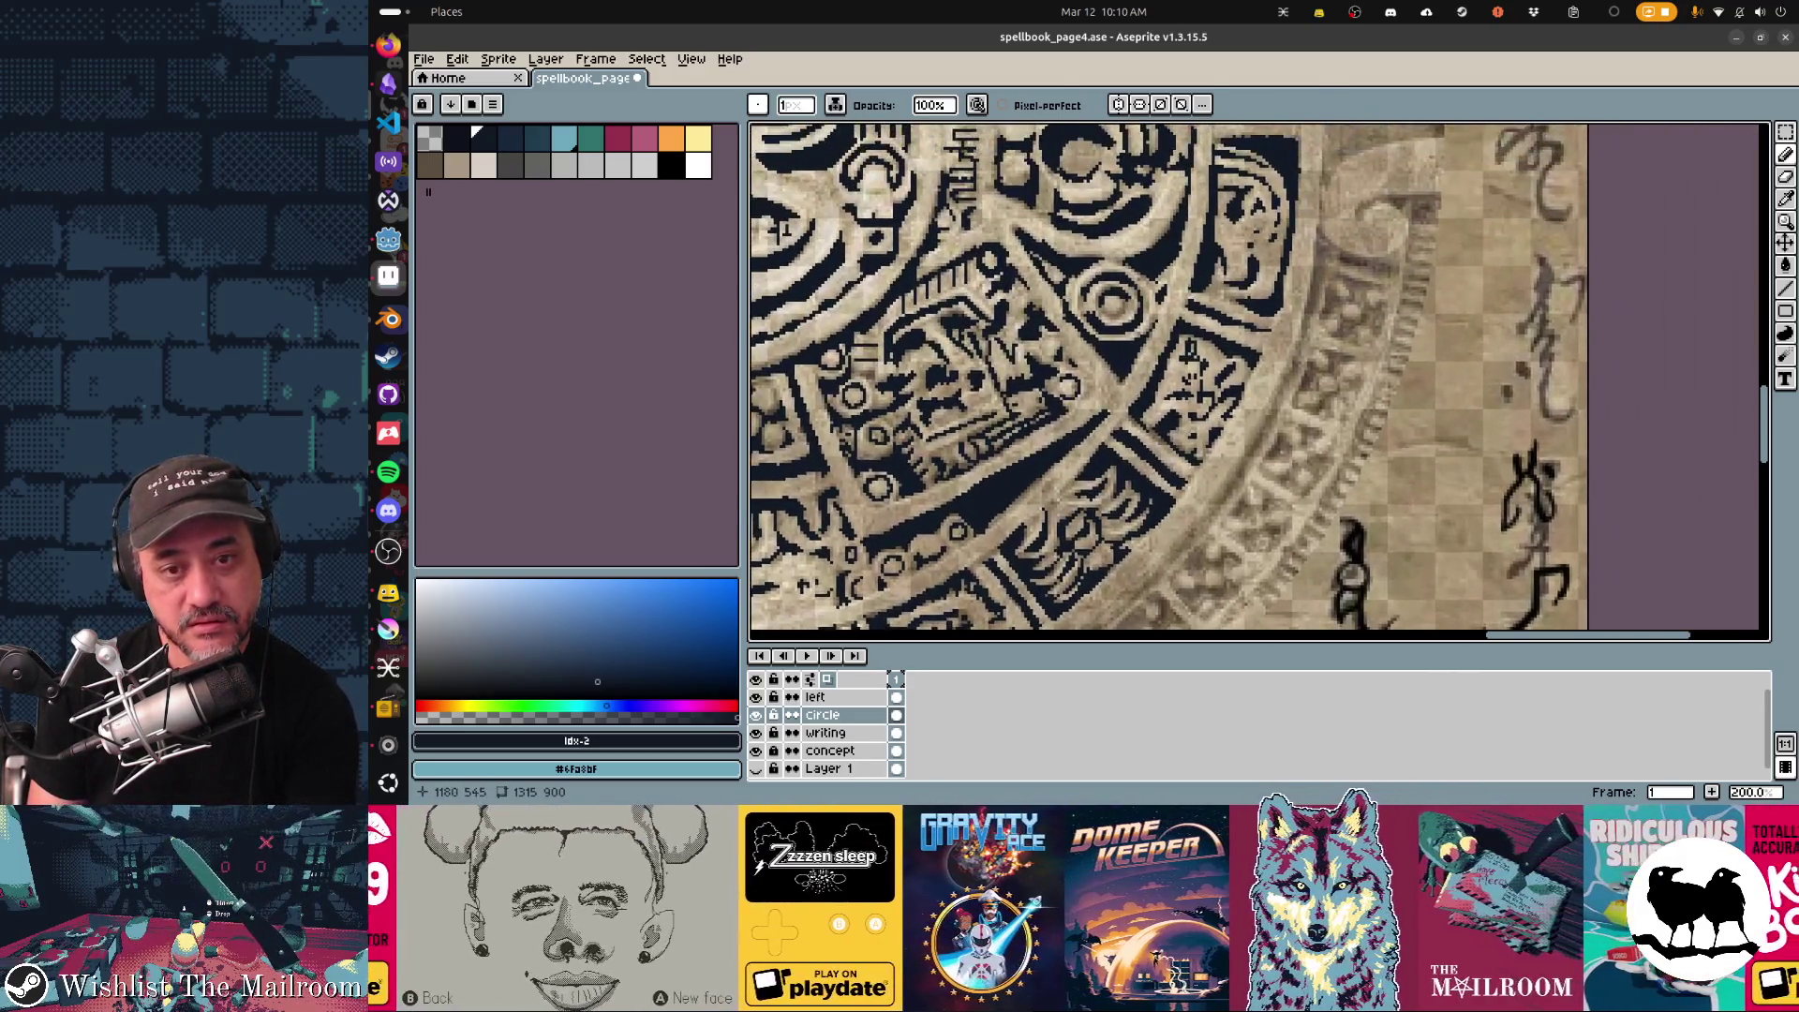
pyautogui.scroll(2, 1258, 380)
pyautogui.hscroll(1, 1258, 380)
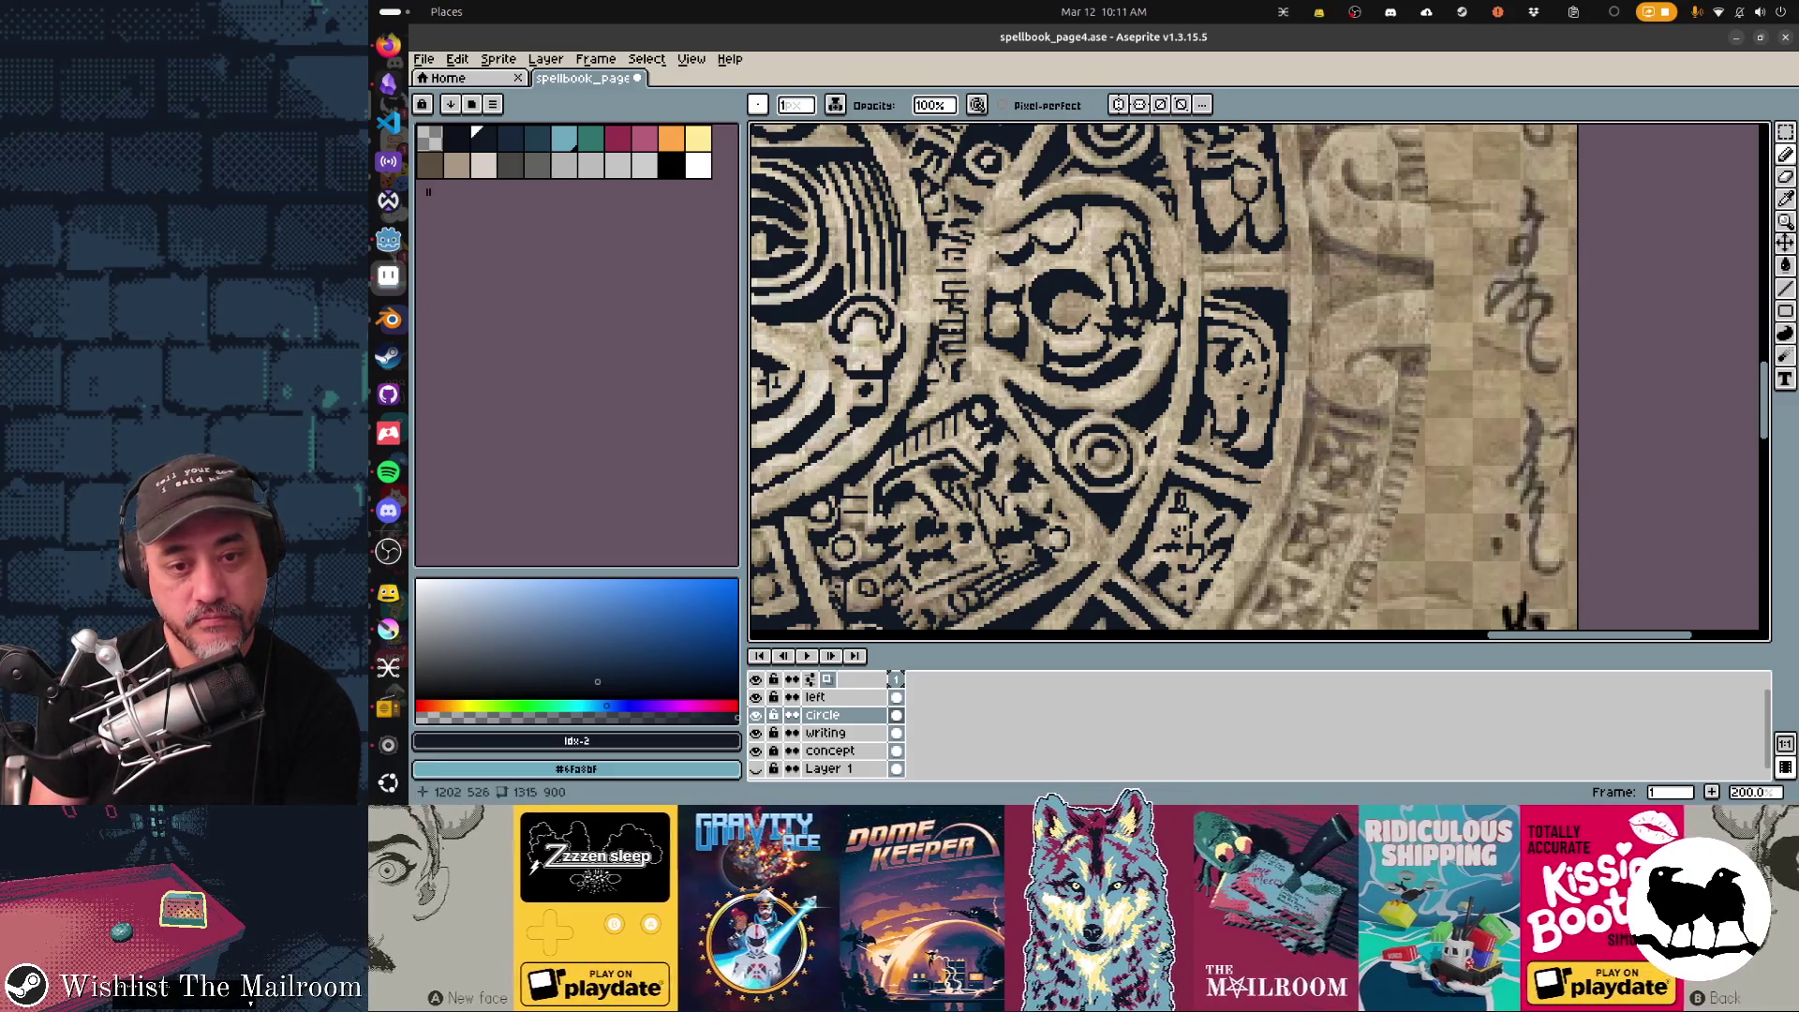
pyautogui.scroll(3, 1164, 379)
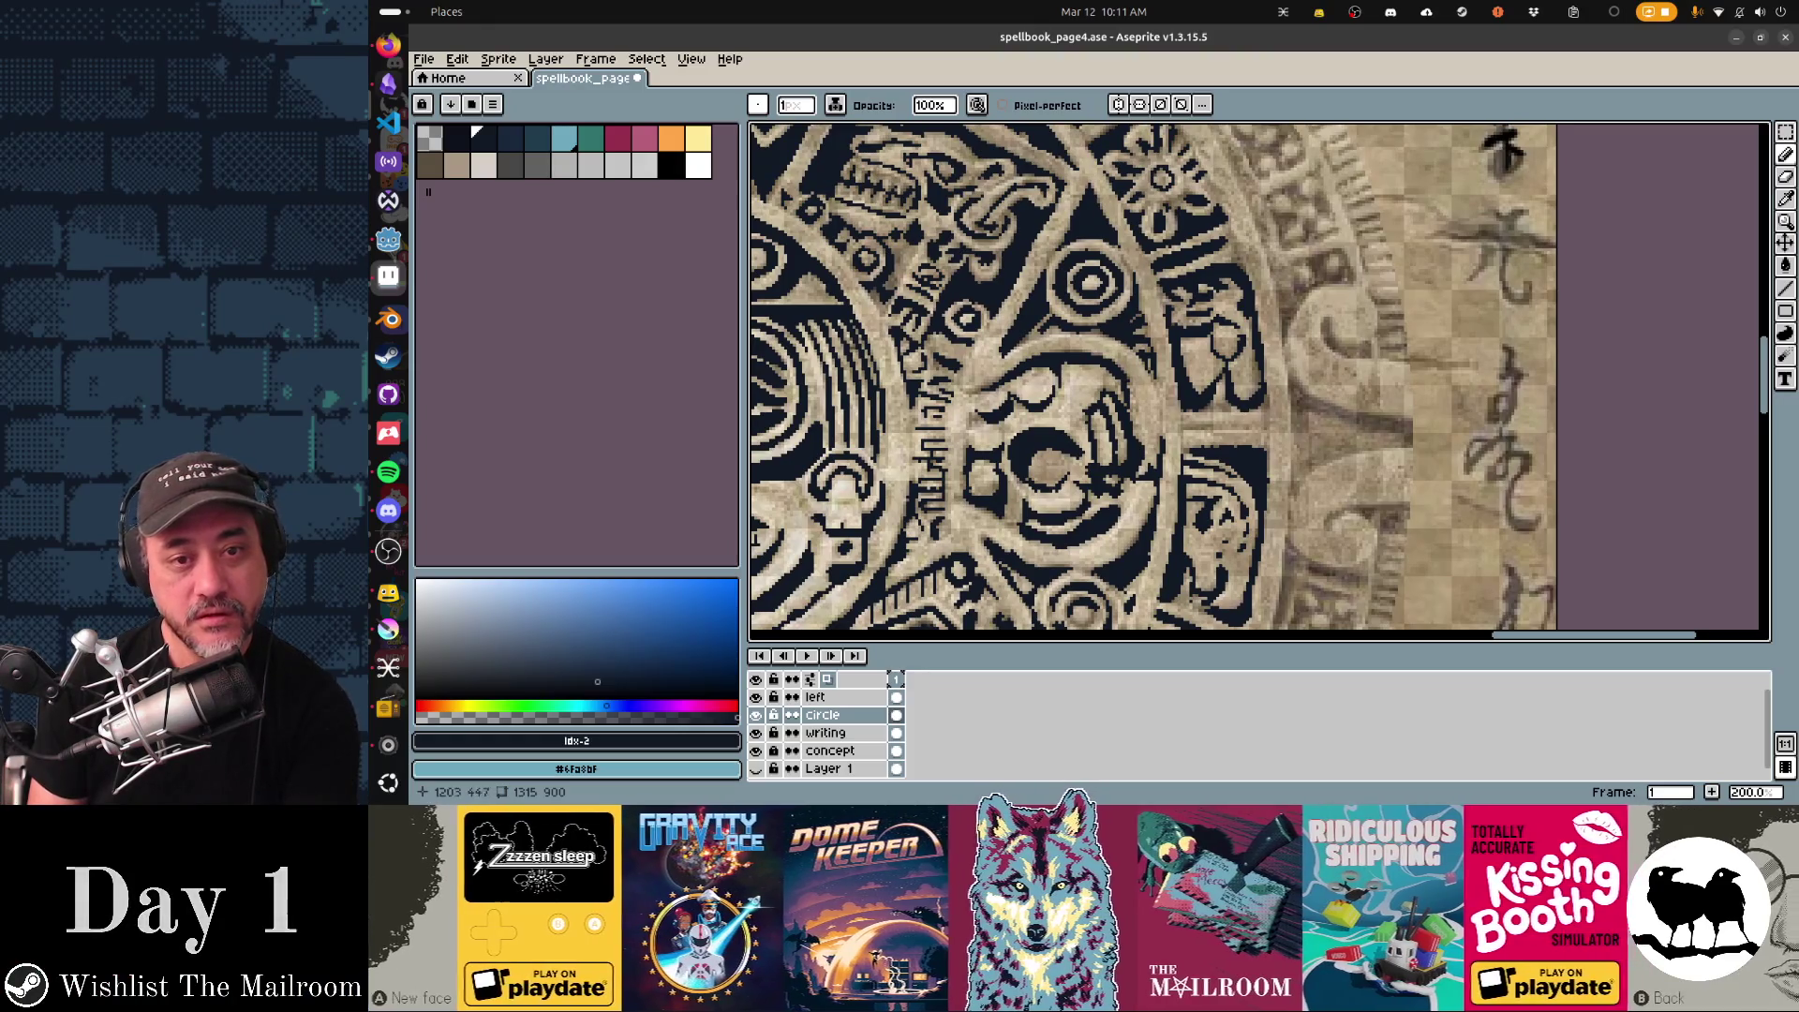
pyautogui.scroll(1, 1153, 378)
pyautogui.scroll(2, 1165, 379)
pyautogui.scroll(2, 1164, 380)
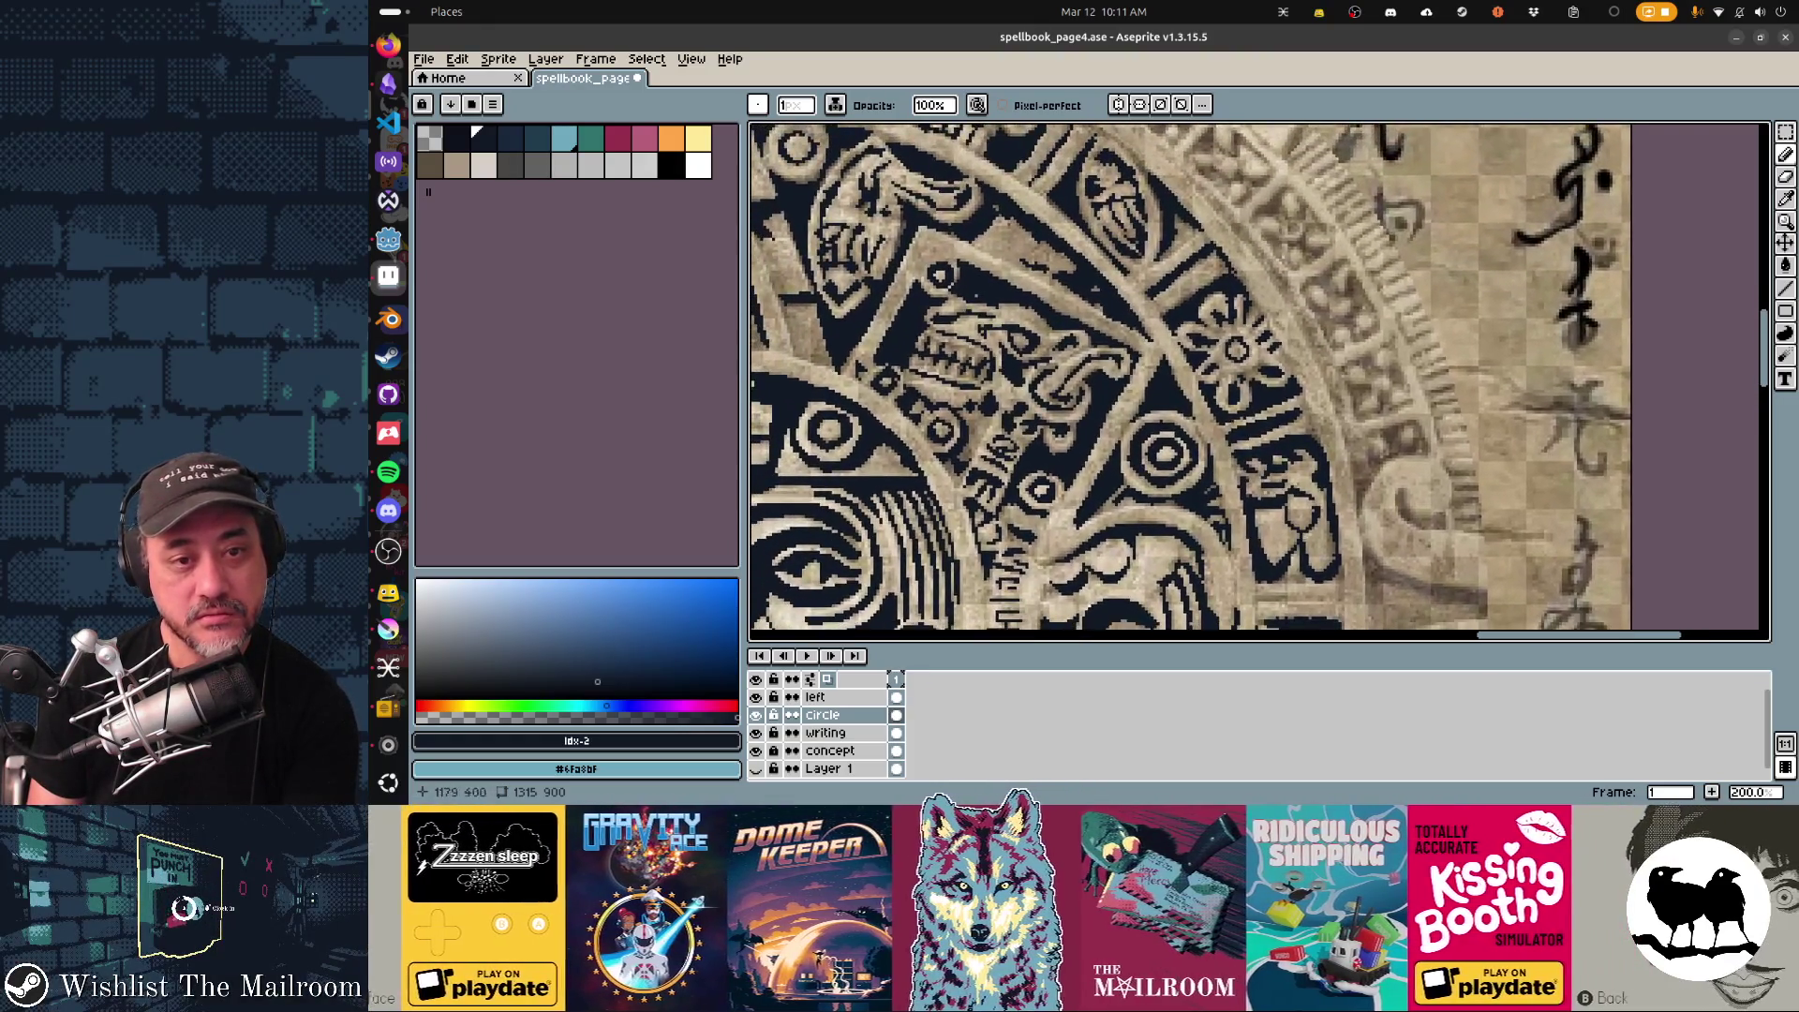
pyautogui.scroll(2, 1164, 380)
pyautogui.hscroll(-3, 1164, 380)
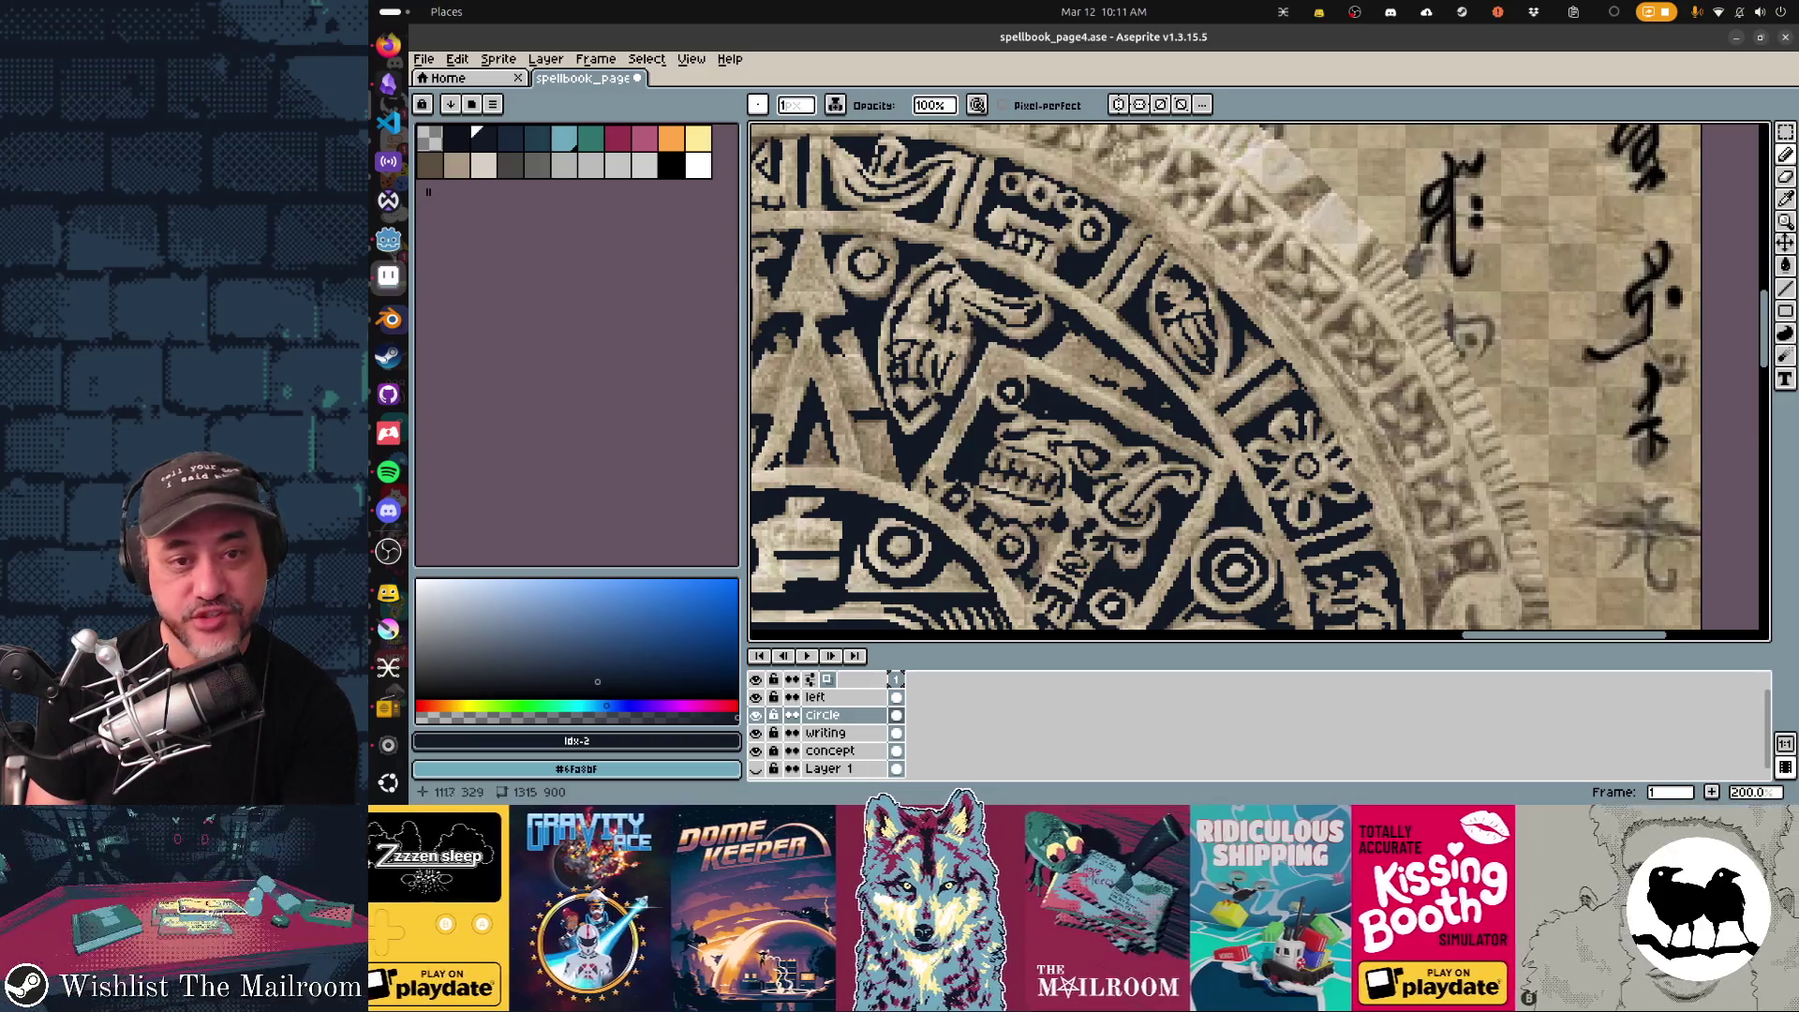
pyautogui.scroll(3, 1259, 380)
pyautogui.hscroll(-2, 1257, 380)
pyautogui.scroll(-2, 1258, 380)
pyautogui.hscroll(-2, 1258, 380)
pyautogui.scroll(-2, 1258, 380)
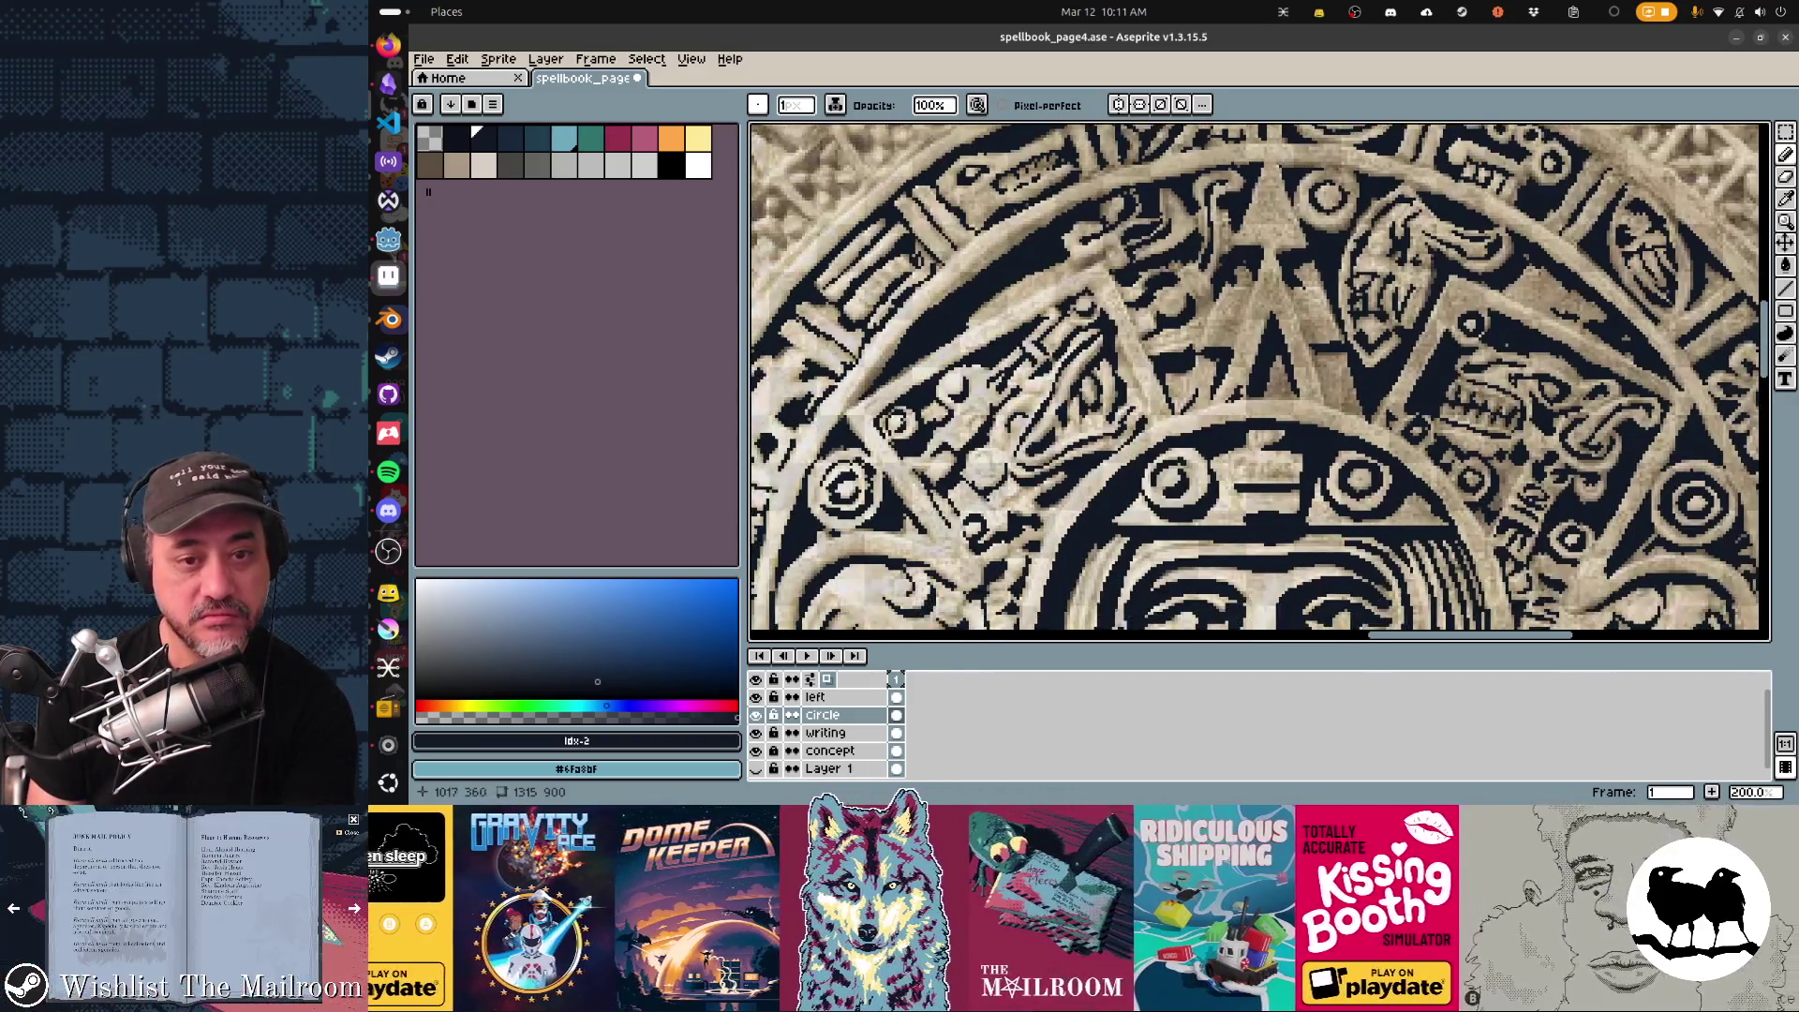
pyautogui.scroll(-3, 1258, 380)
pyautogui.scroll(-1, 1259, 381)
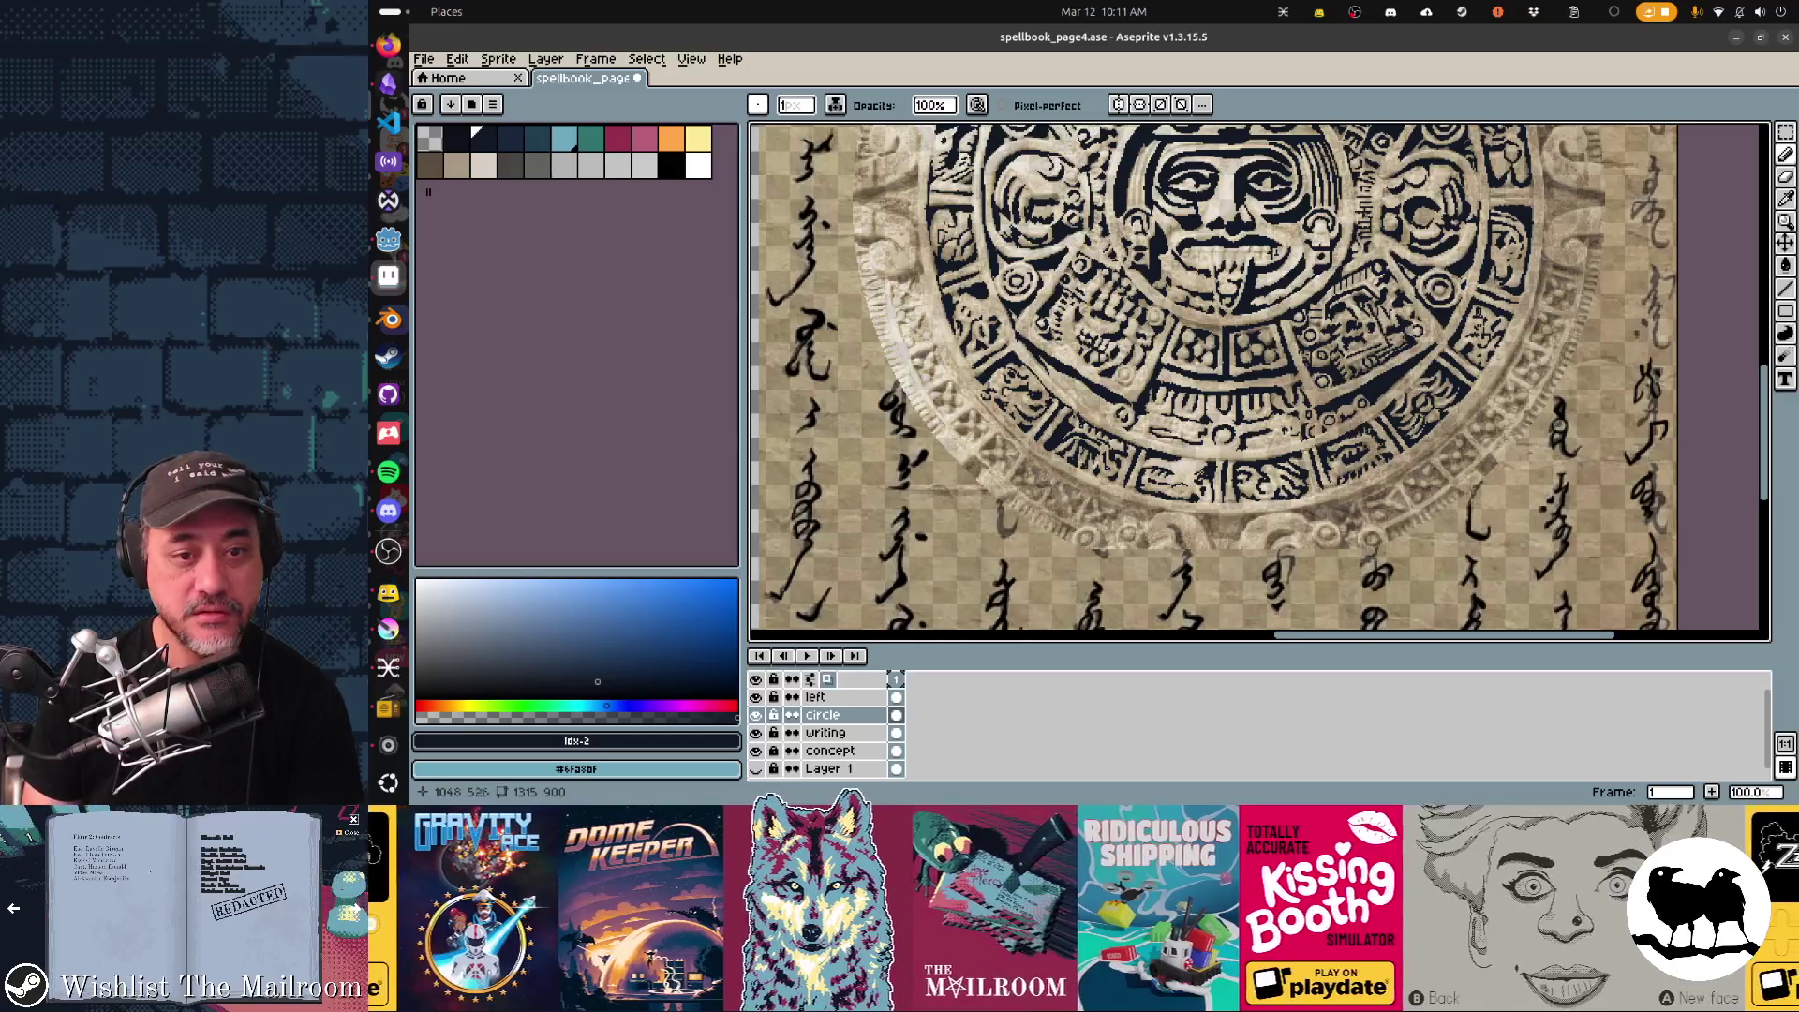
pyautogui.scroll(1, 1258, 380)
pyautogui.scroll(1, 1259, 380)
pyautogui.scroll(1, 1257, 379)
pyautogui.hscroll(2, 1258, 380)
pyautogui.hscroll(-2, 1258, 379)
pyautogui.scroll(-1, 1259, 380)
pyautogui.hscroll(-2, 1259, 379)
pyautogui.scroll(1, 1258, 380)
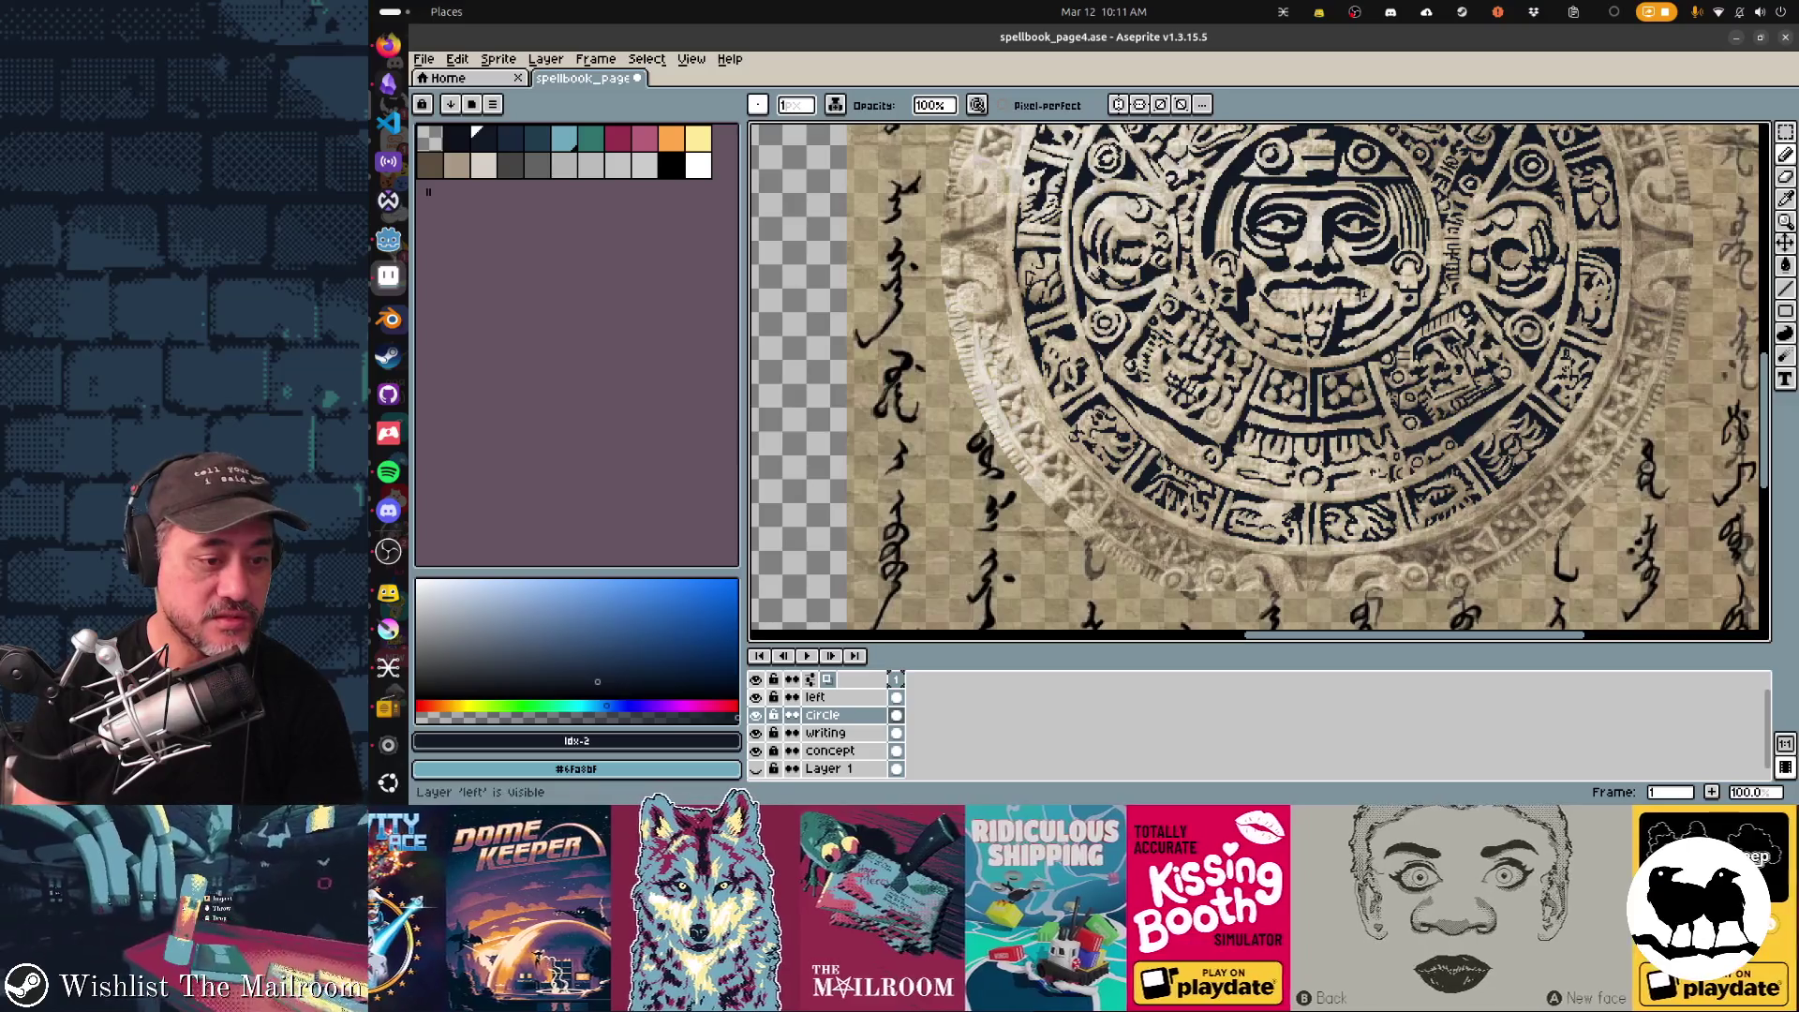
# Hide the beige stone texture layer, save the page, re-export the sprite sheet and leave Aseprite.
pyautogui.click(754, 749)
pyautogui.scroll(2, 1258, 381)
pyautogui.hscroll(1, 1257, 379)
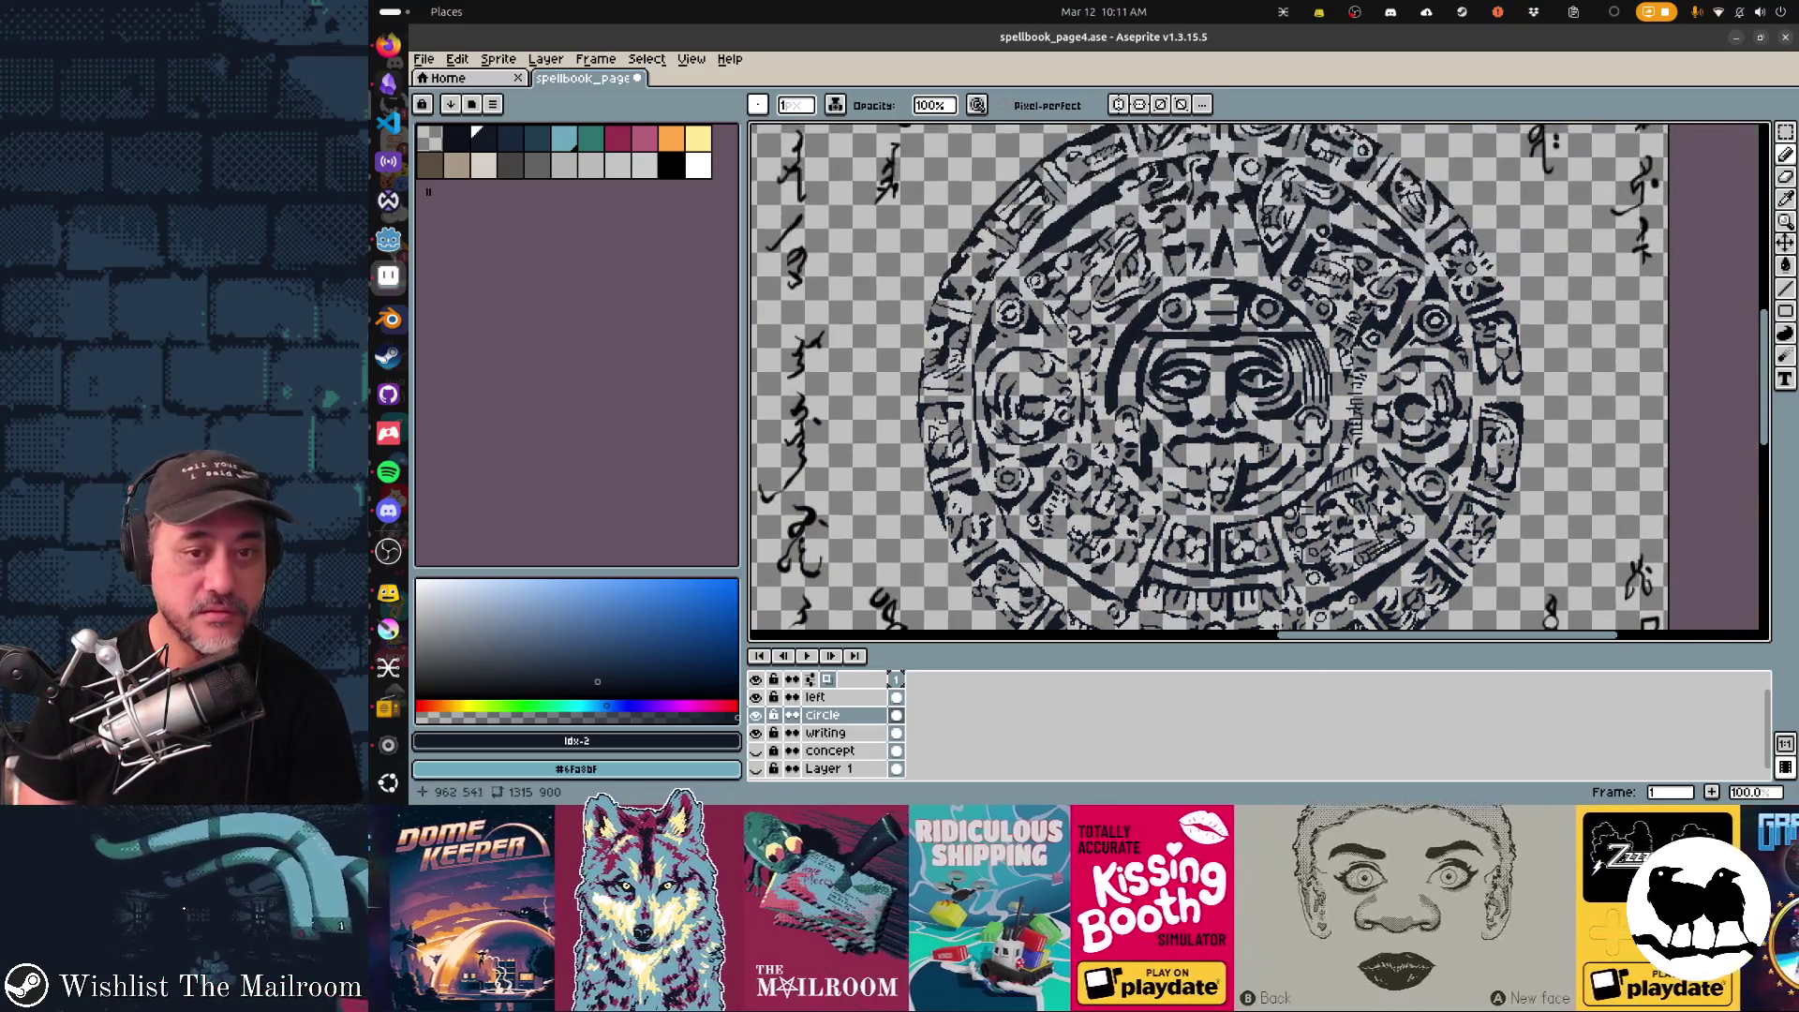
pyautogui.press('v')
pyautogui.hotkey('ctrl', 's')
pyautogui.press('b')
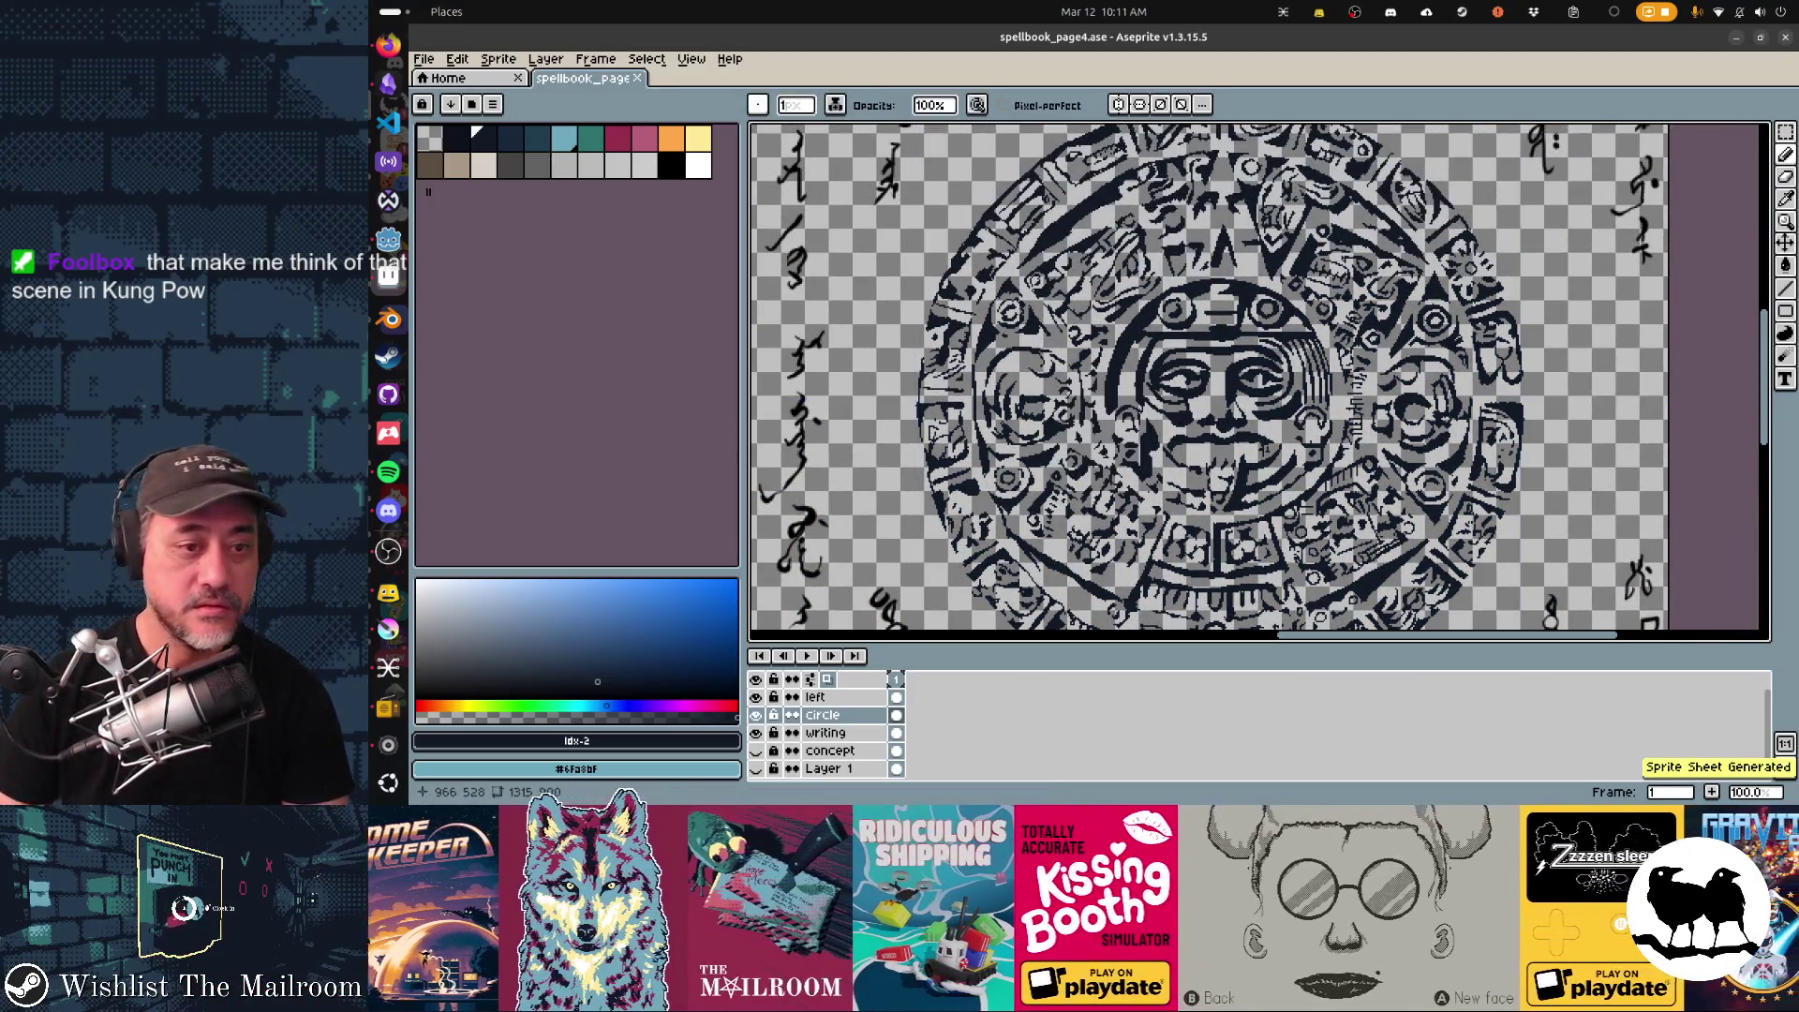
pyautogui.hotkey('alt', 'Tab')
pyautogui.hotkey('alt', 'Tab')
pyautogui.hotkey('alt', 'Tab')
pyautogui.hotkey('alt', 'Tab')
pyautogui.hotkey('alt', 'Tab')
pyautogui.hotkey('alt', 'Tab')
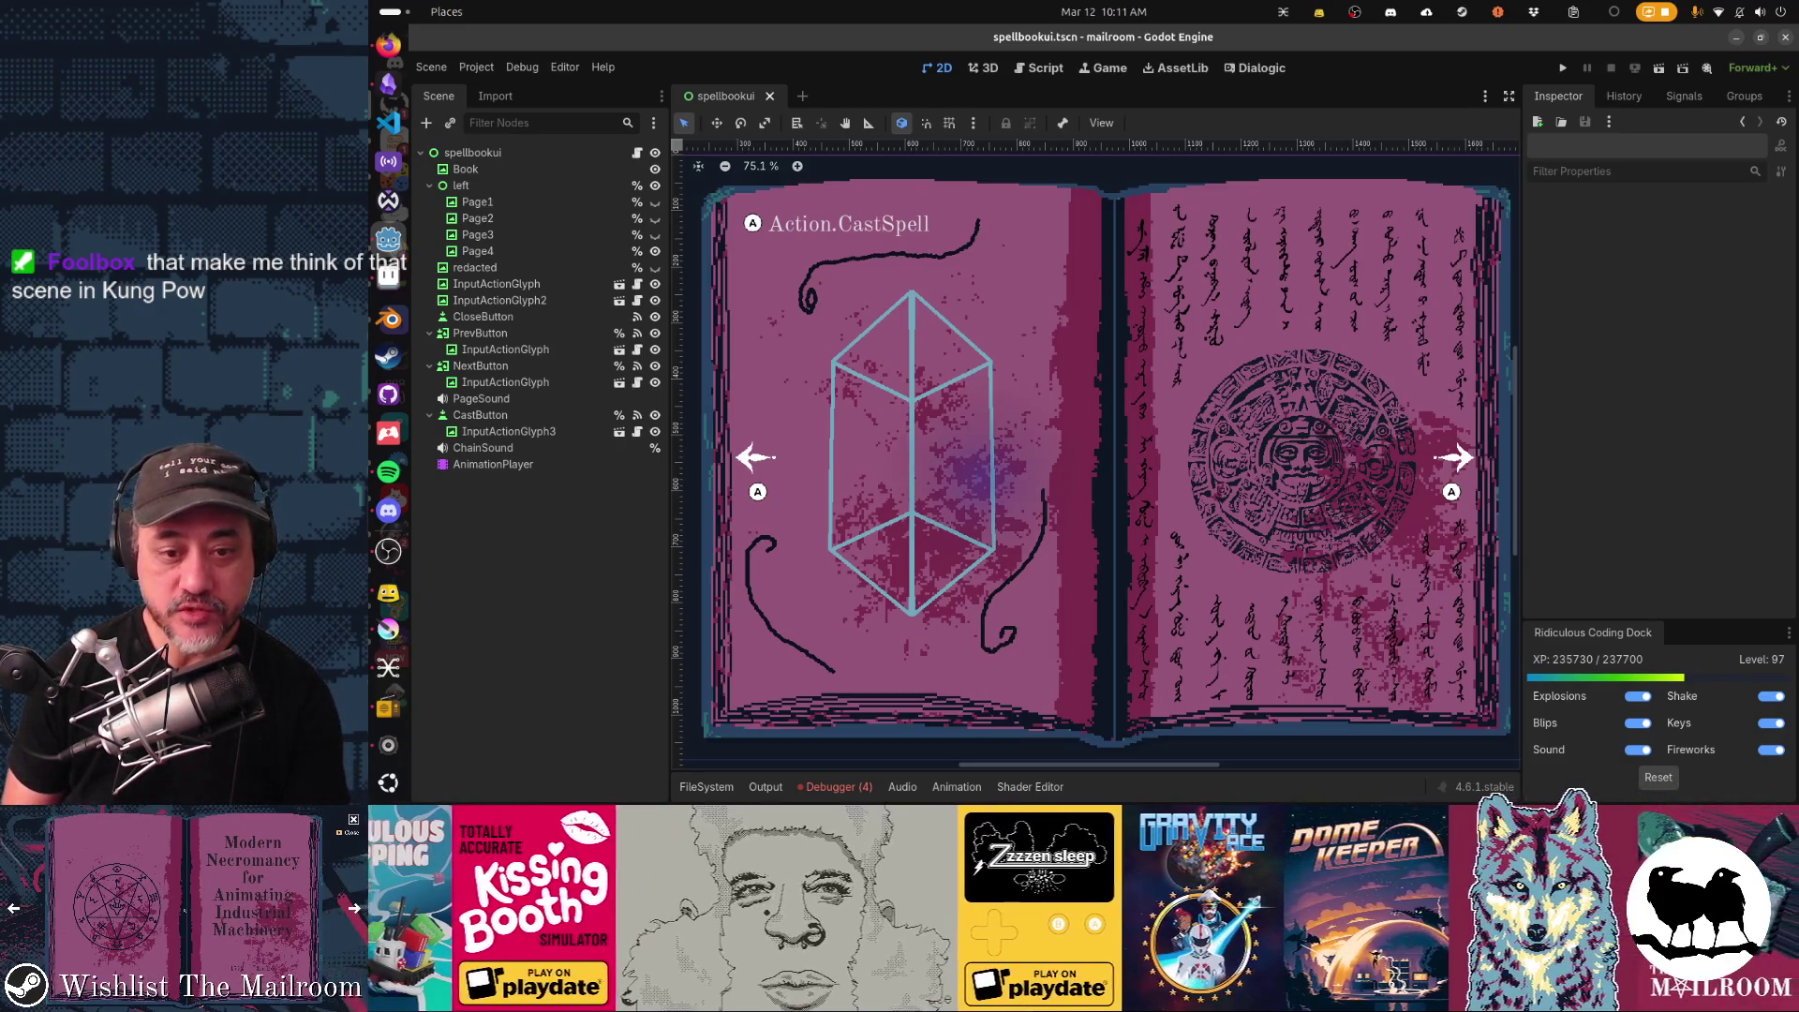
# Return from Godot's spellbook scene to the page art in Aseprite.
pyautogui.hotkey('alt', 'Tab')
pyautogui.scroll(1, 1259, 379)
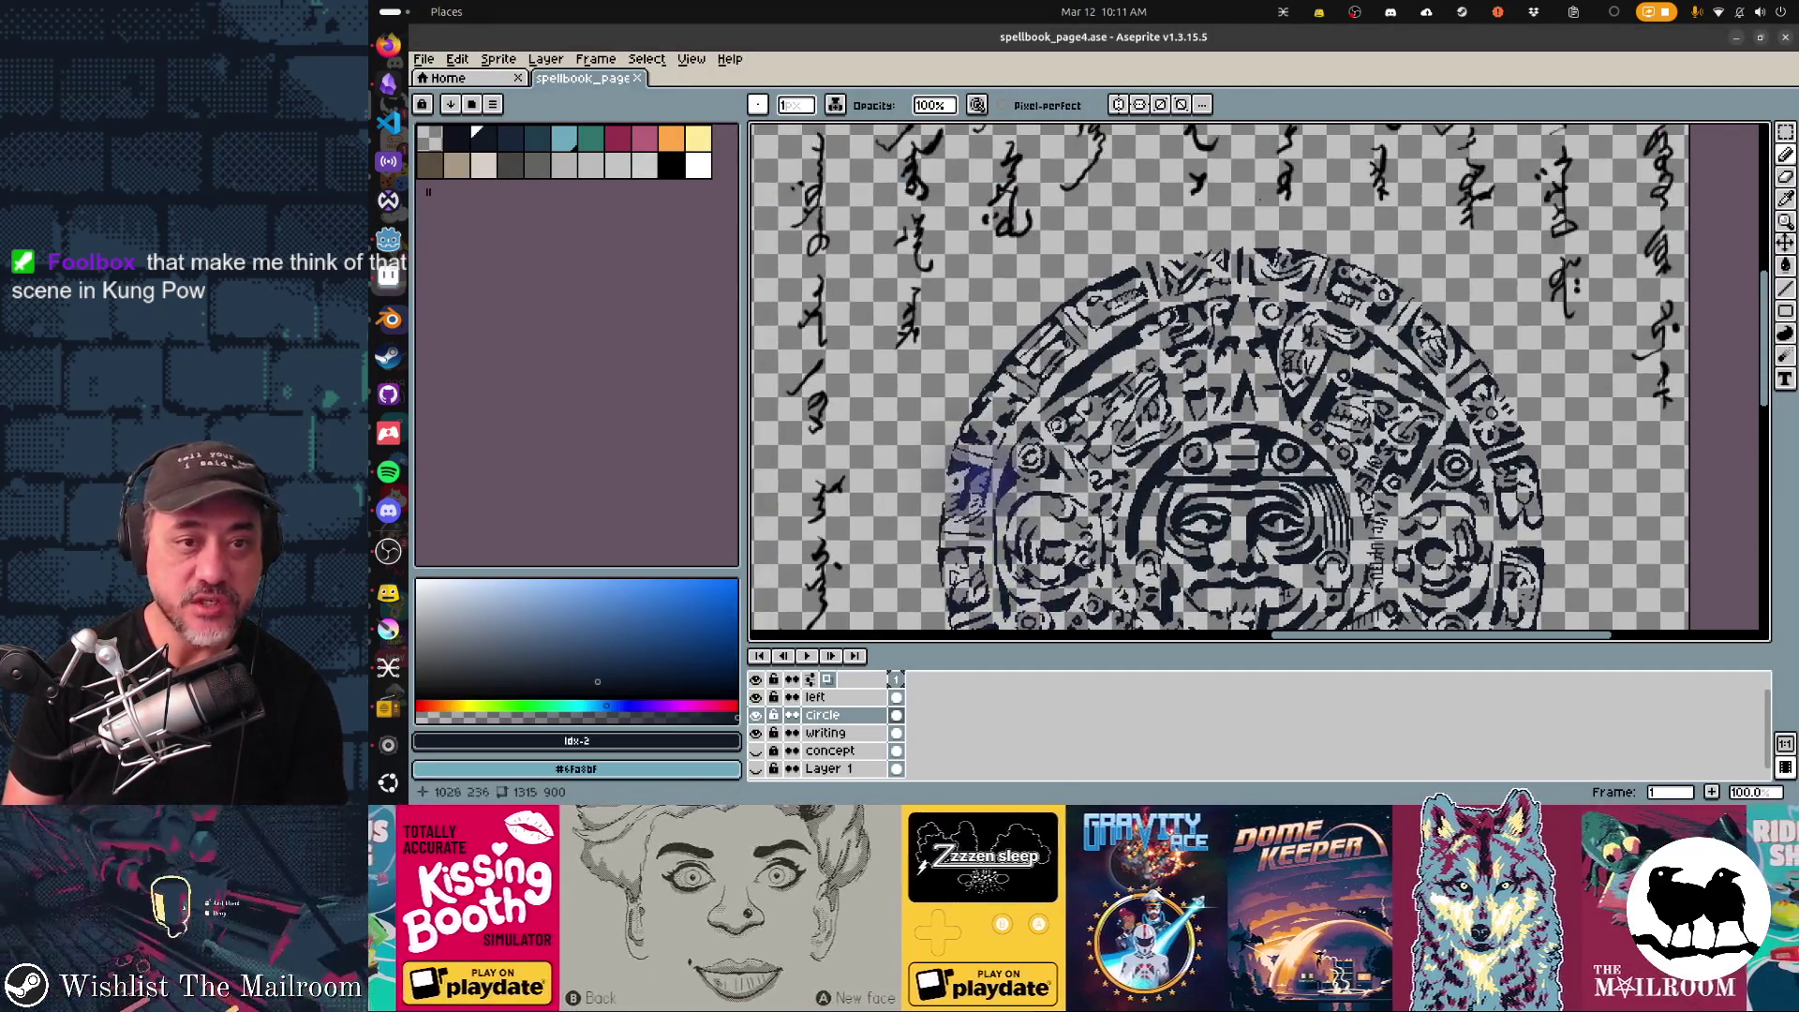
pyautogui.hscroll(3, 1259, 379)
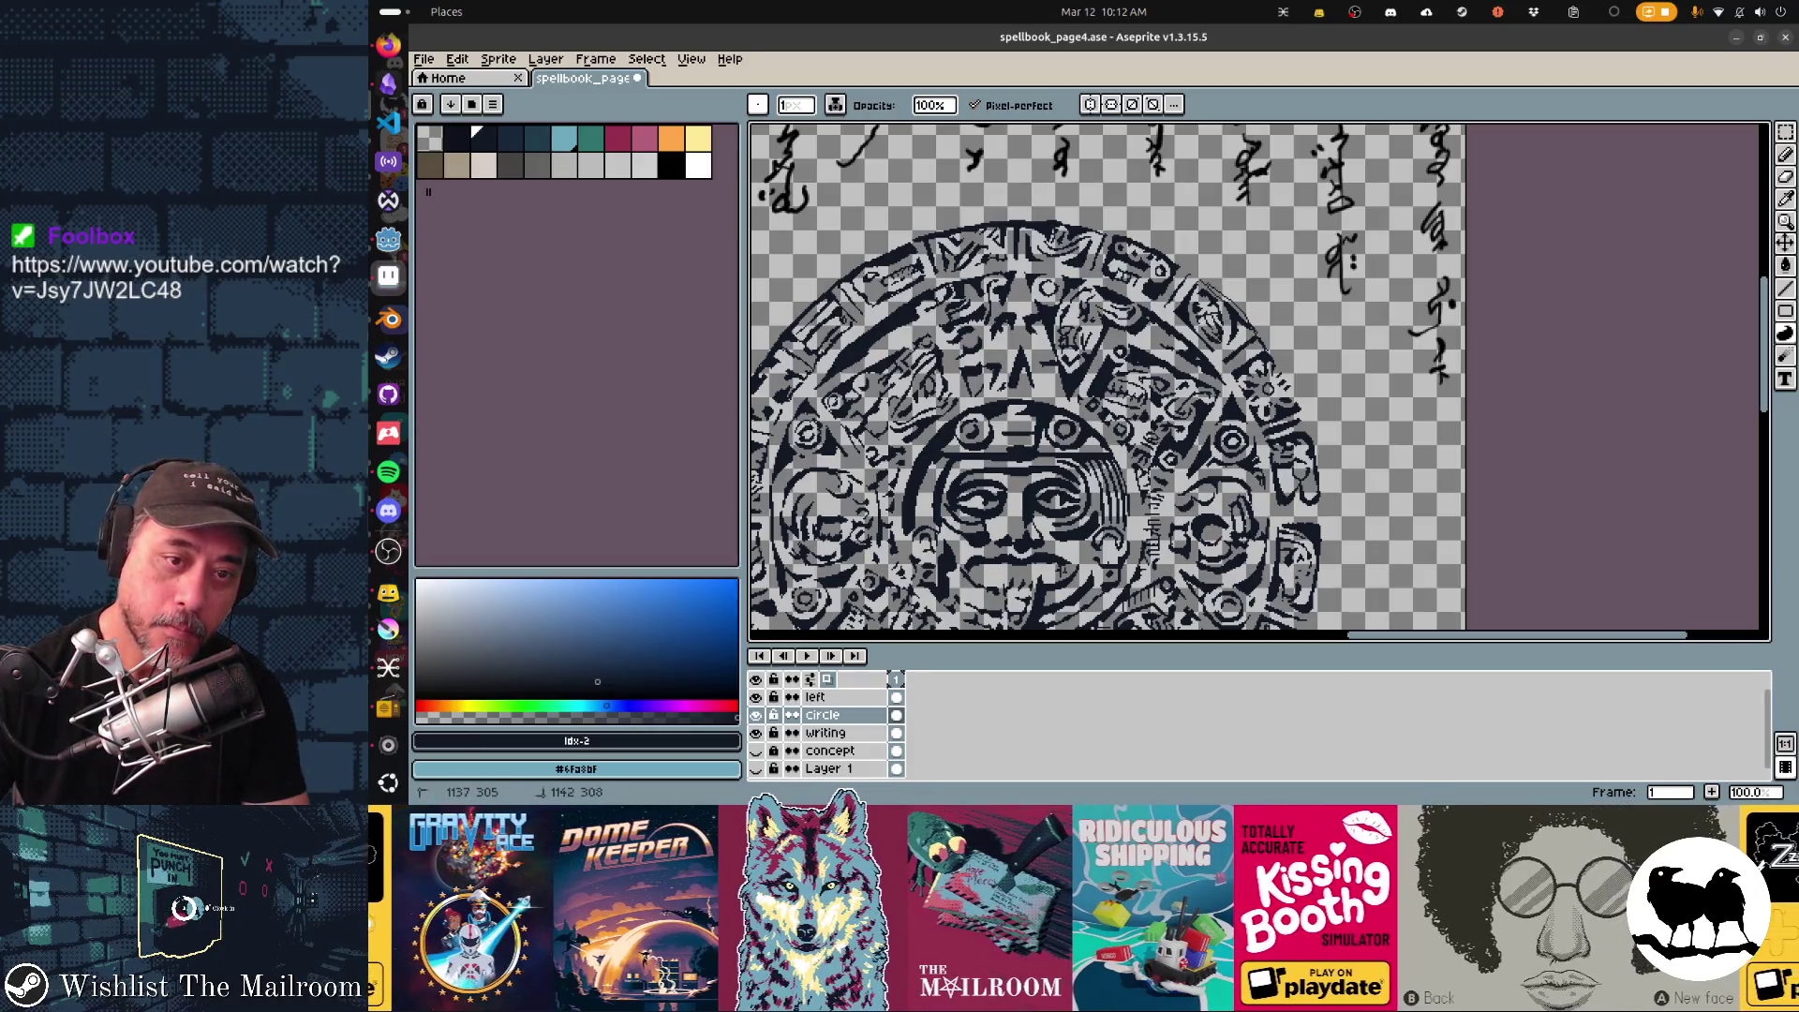
pyautogui.scroll(-3, 1258, 379)
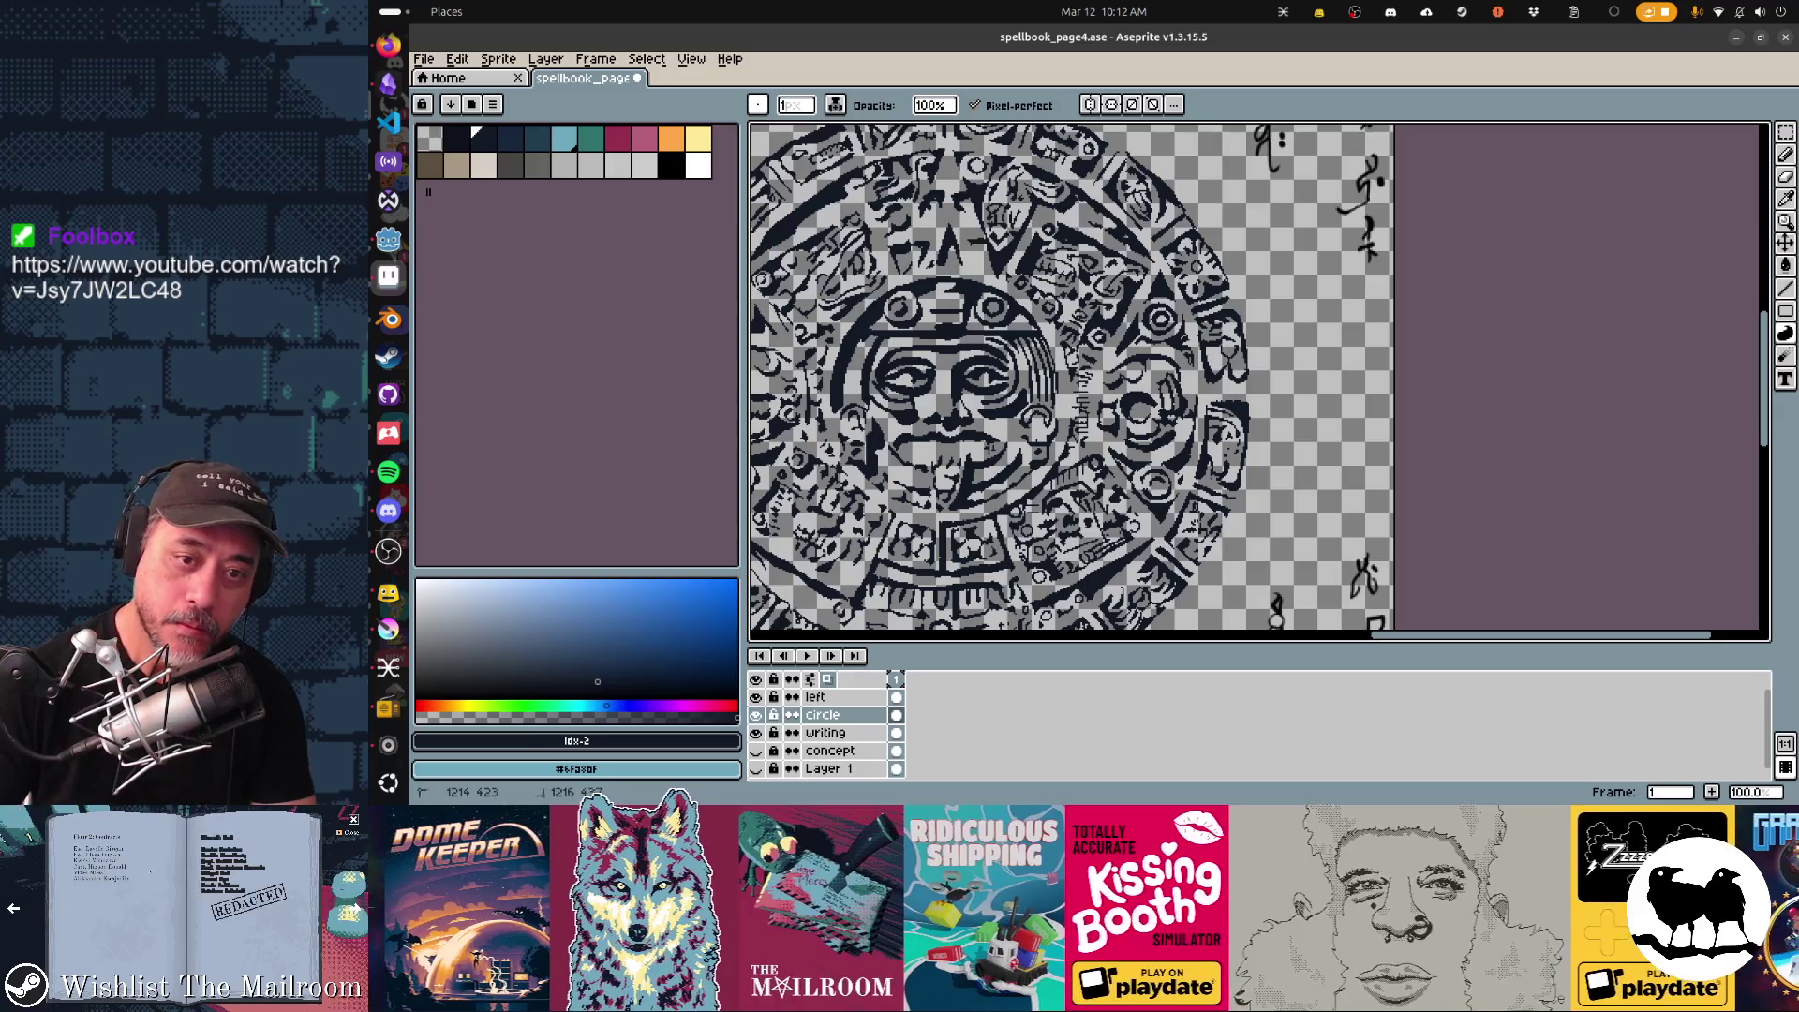
pyautogui.scroll(-5, 1104, 380)
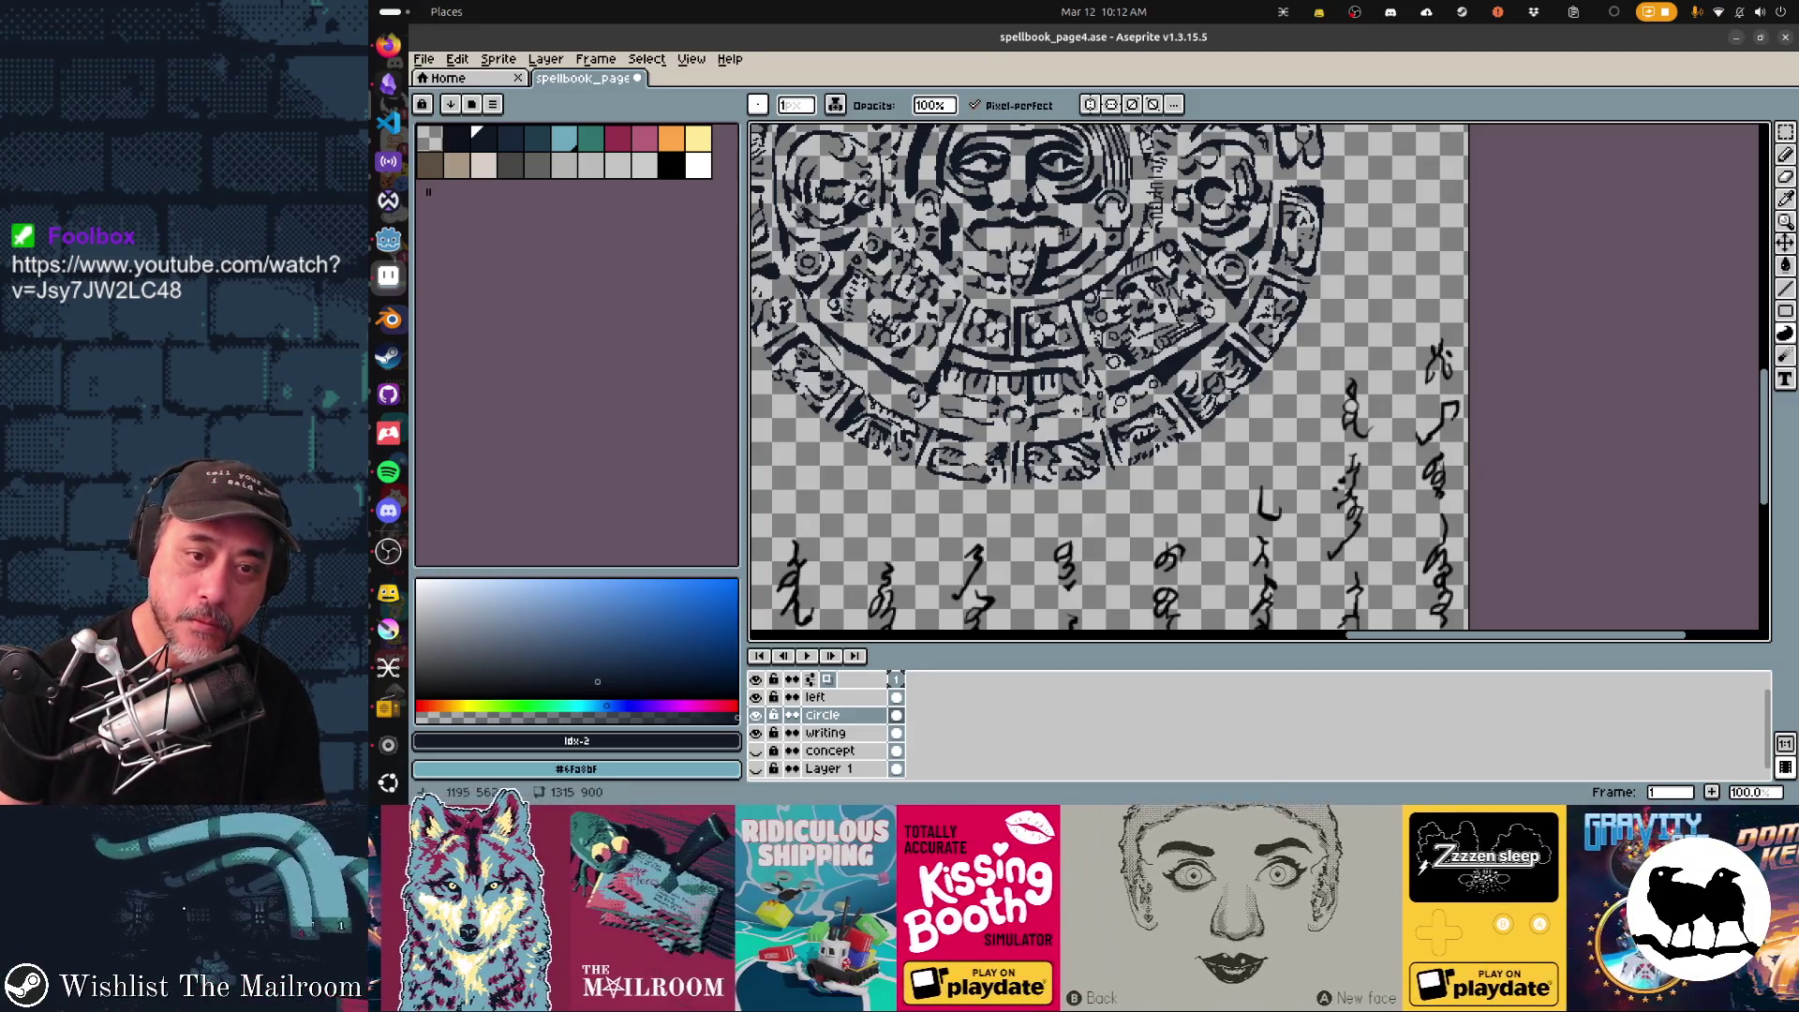
pyautogui.scroll(-2, 1257, 380)
pyautogui.hscroll(-2, 1258, 380)
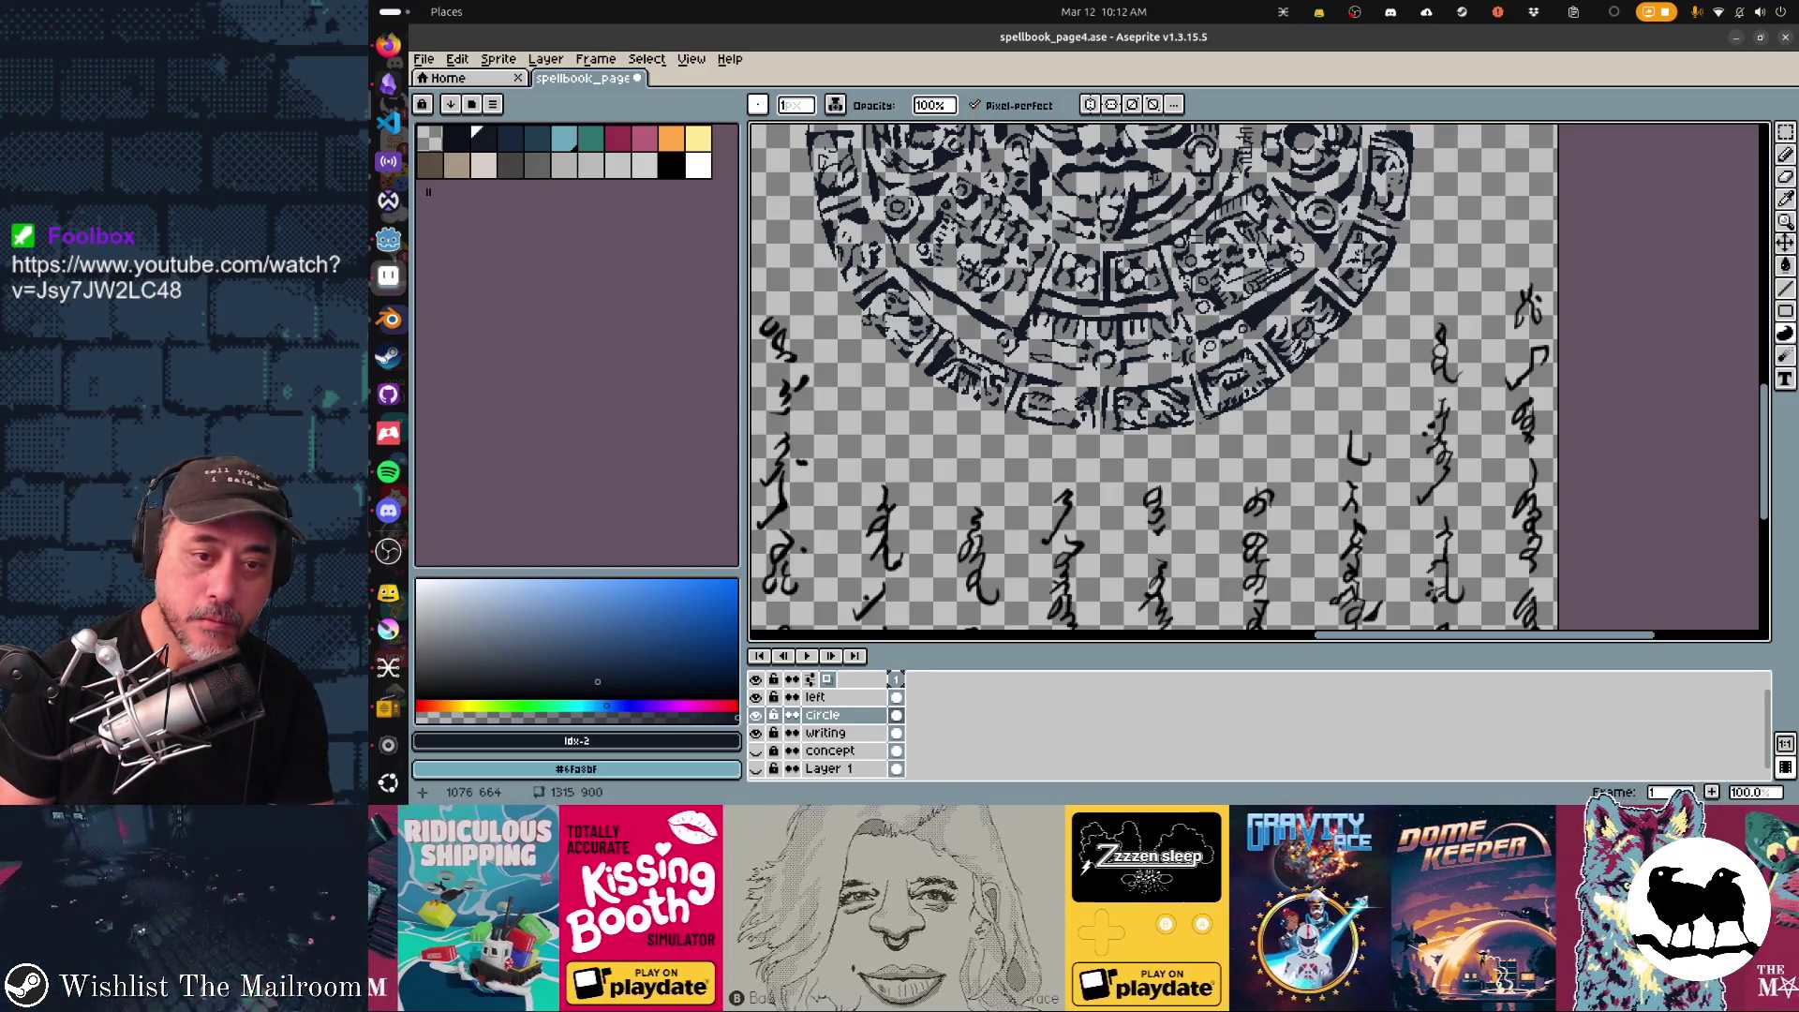
pyautogui.moveTo(1167, 380); pyautogui.dragTo(1329, 433)
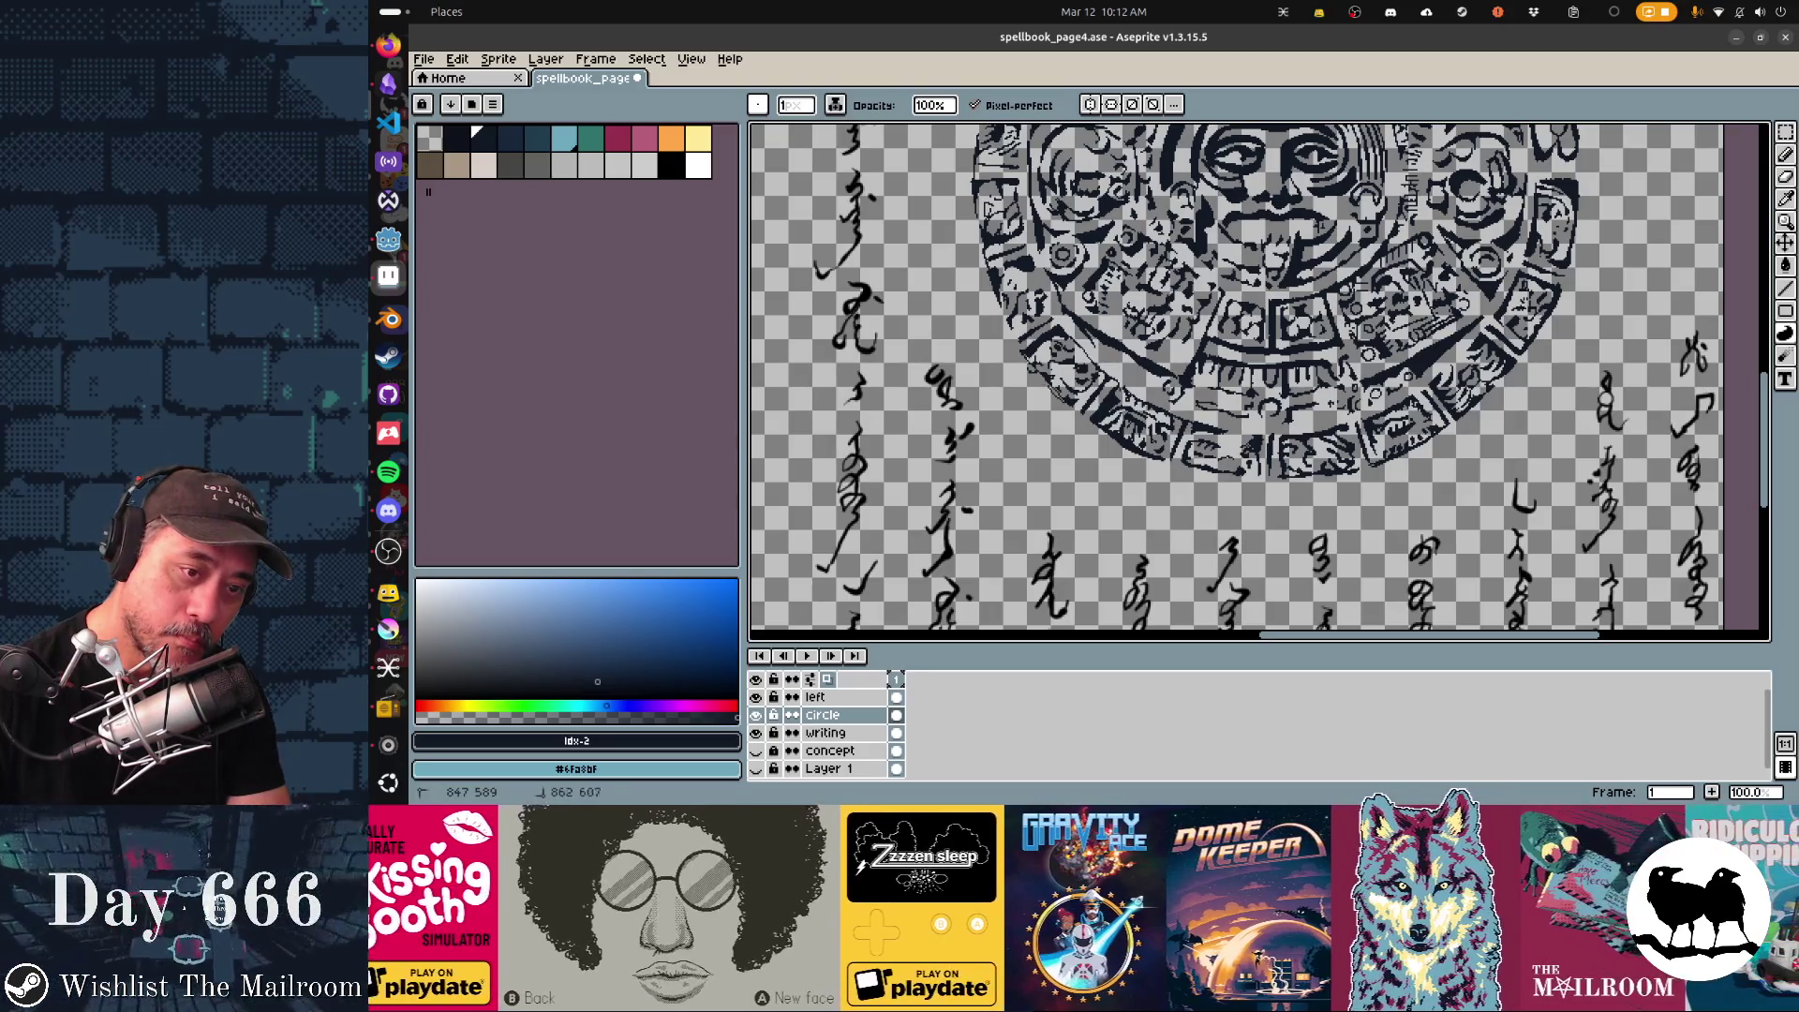
# Pan to the circle's edge and ink a thin arc beneath the calendar's lower rim, redrawn bolder.
pyautogui.moveTo(1258, 379); pyautogui.dragTo(1335, 451)
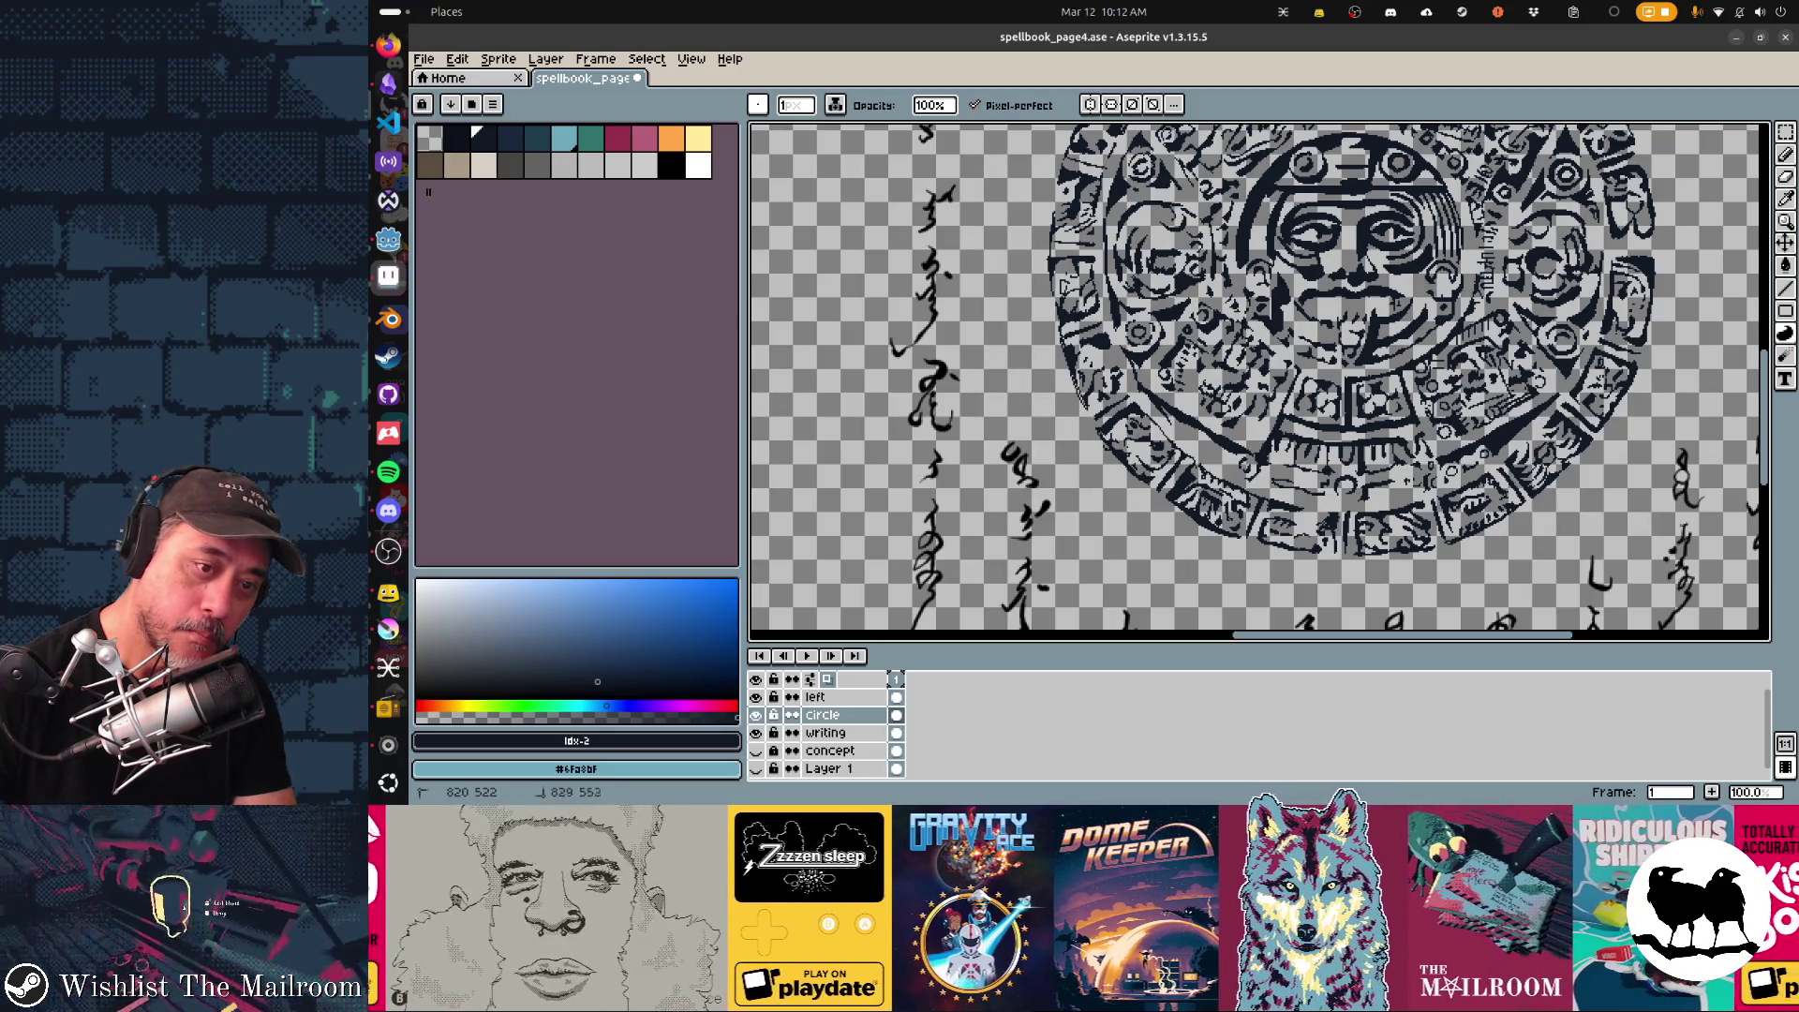
pyautogui.moveTo(1266, 380); pyautogui.dragTo(1307, 451)
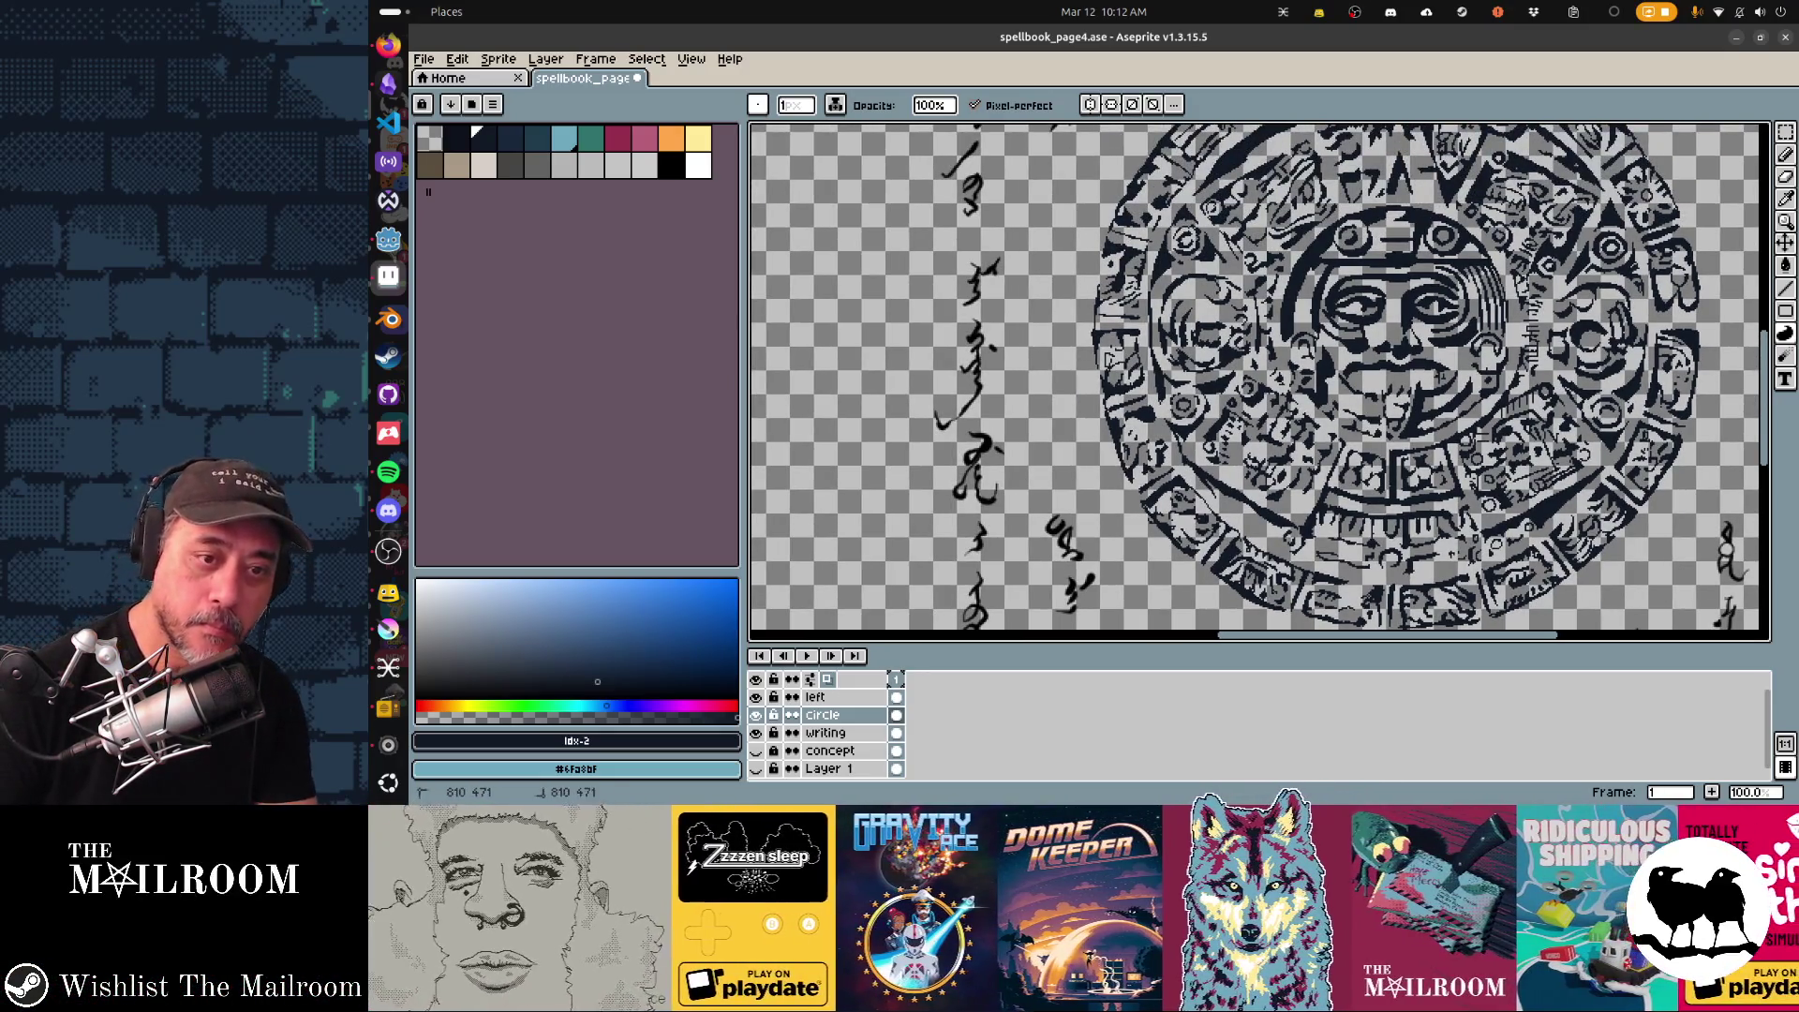
pyautogui.scroll(1, 1099, 369)
pyautogui.scroll(2, 1124, 369)
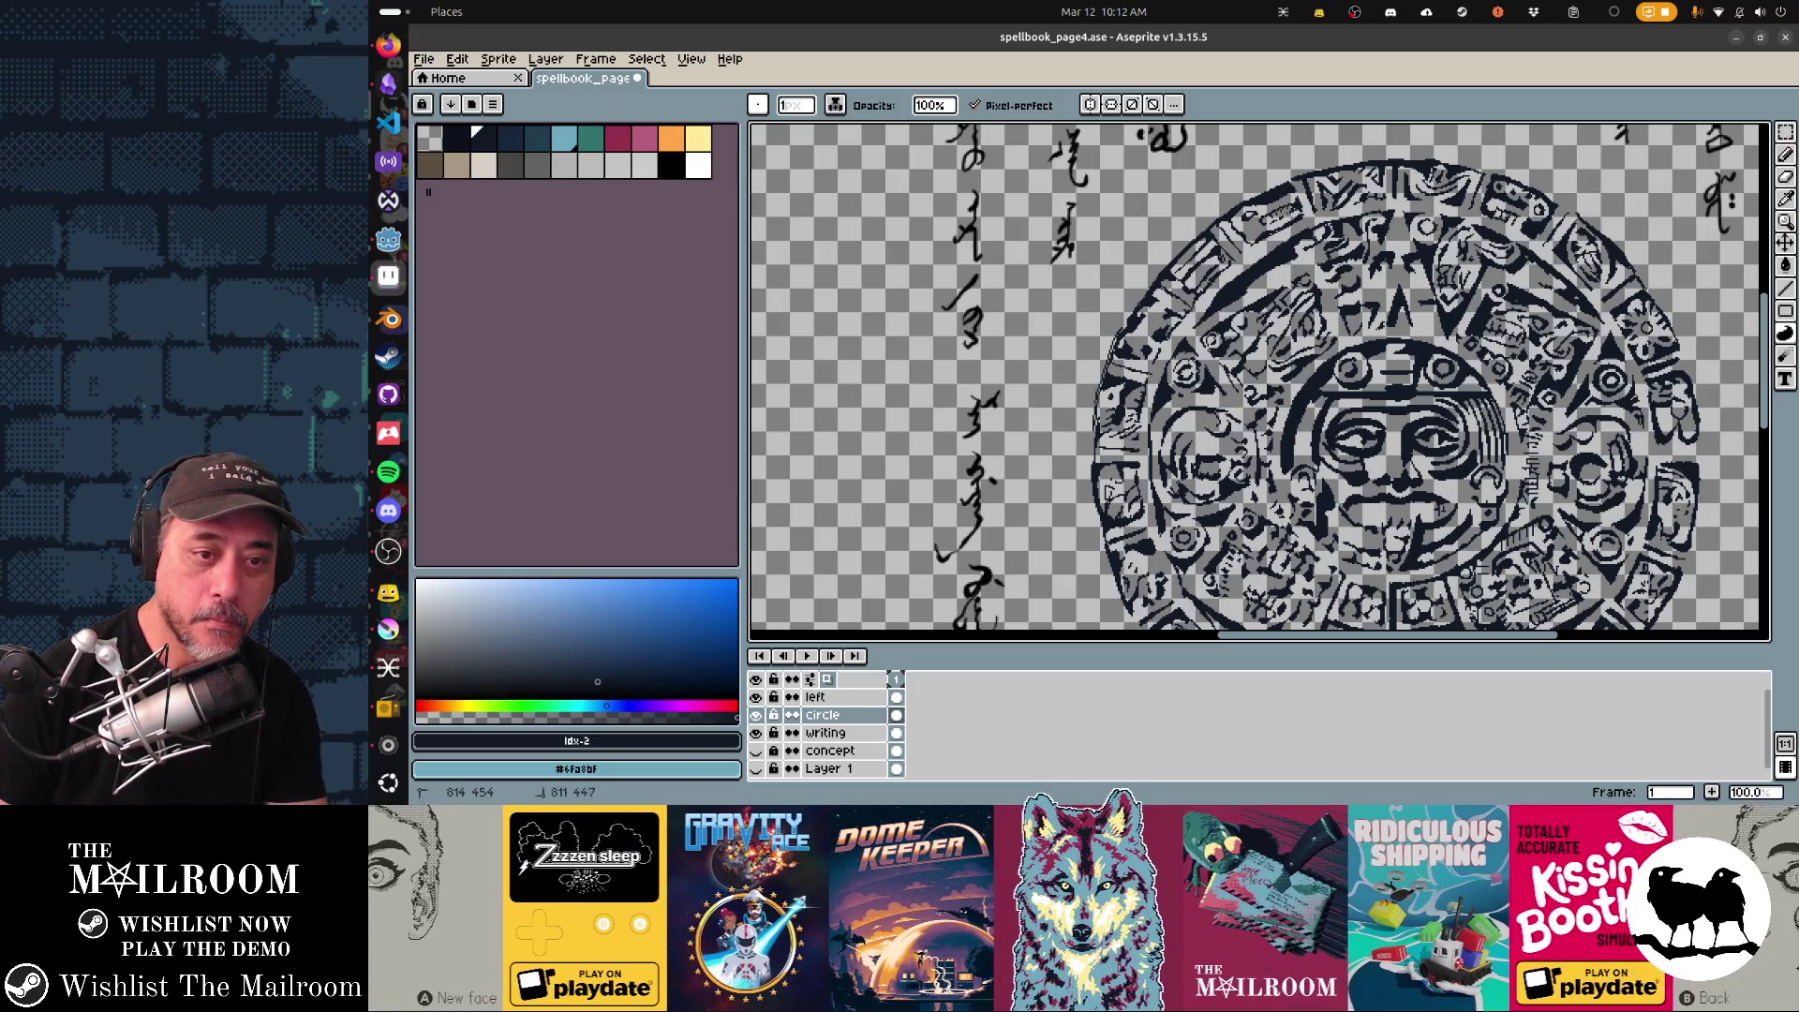
pyautogui.scroll(1, 1260, 380)
pyautogui.scroll(-3, 1260, 379)
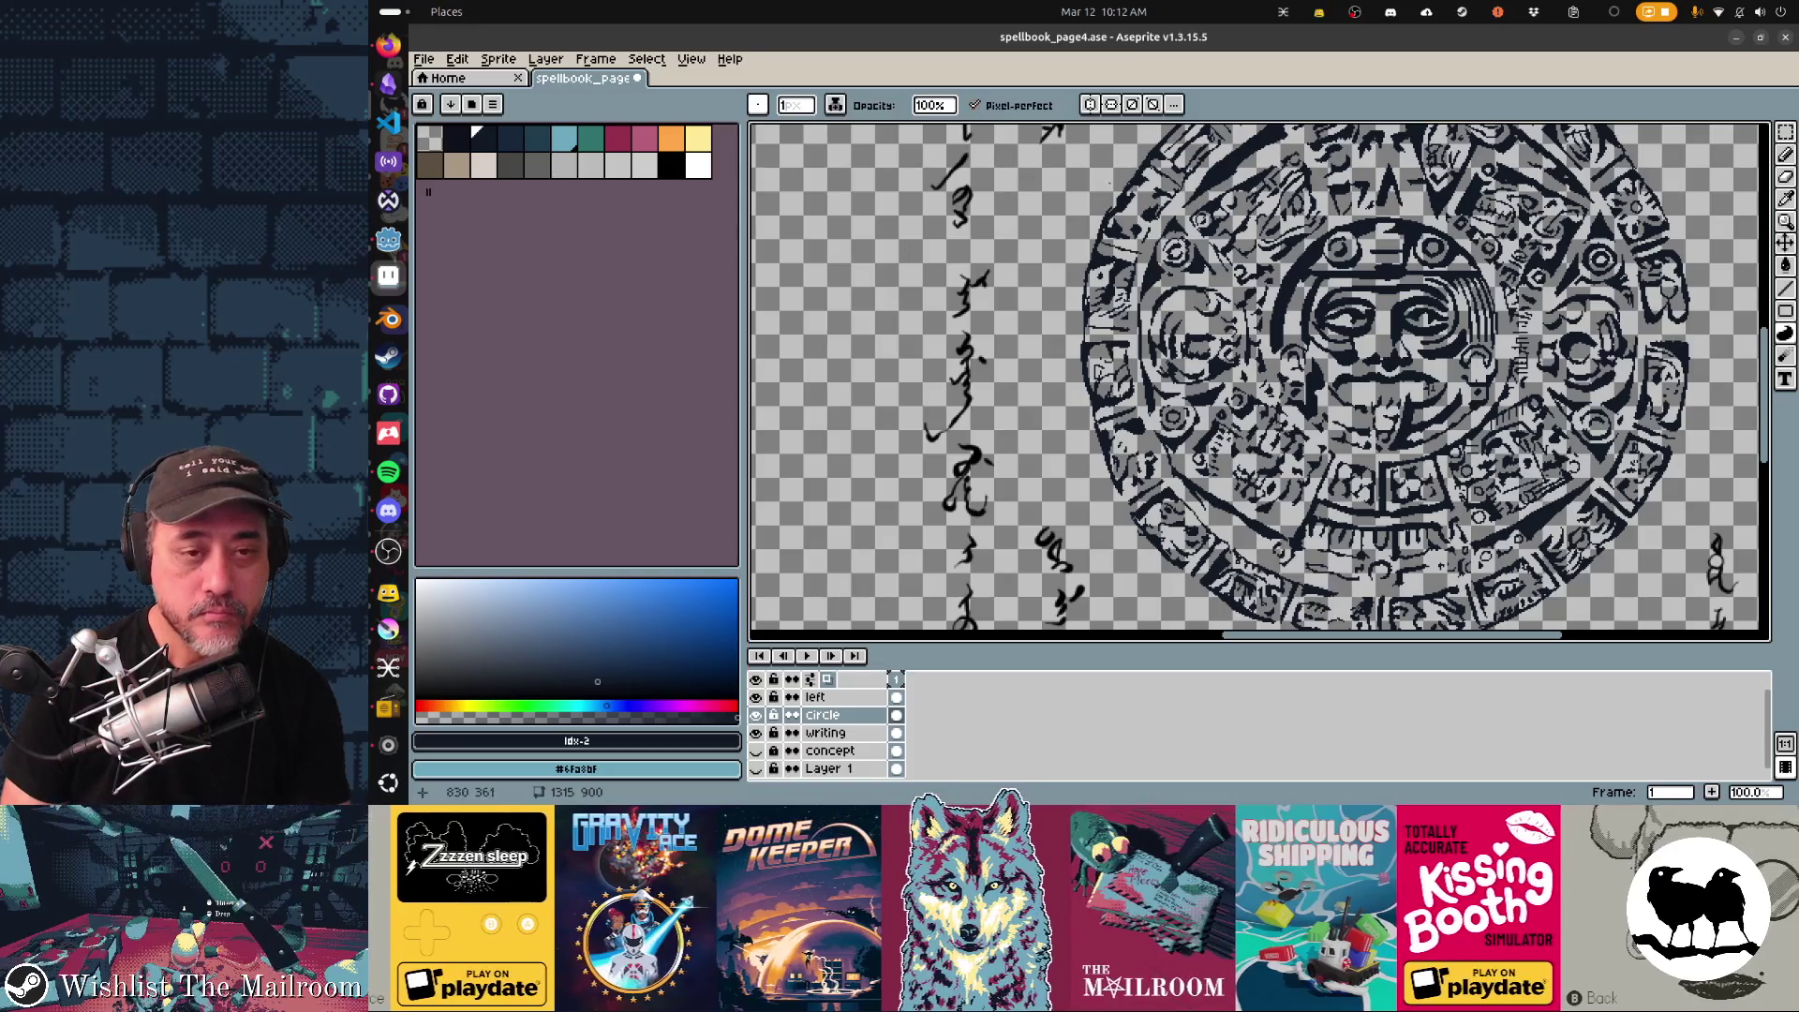
pyautogui.moveTo(1131, 142)
pyautogui.mouseDown()
pyautogui.moveTo(1078, 219)
pyautogui.moveTo(1067, 330)
pyautogui.mouseUp()
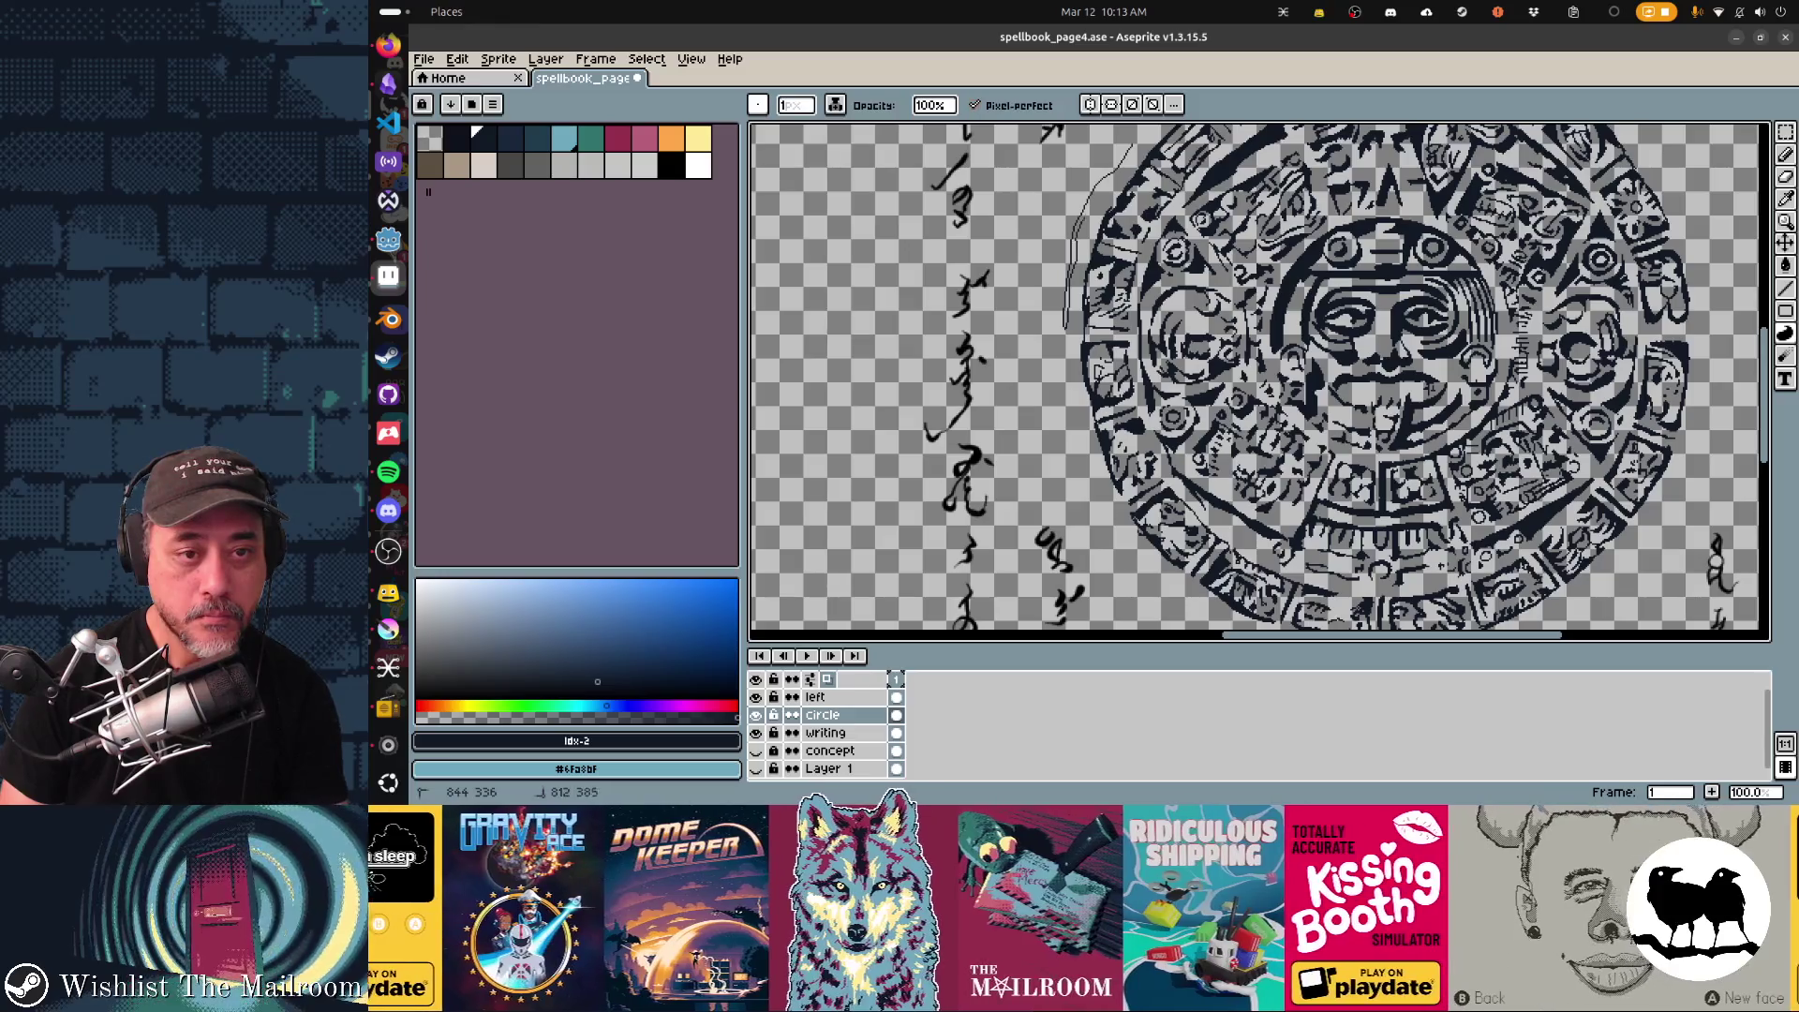
pyautogui.moveTo(1131, 141)
pyautogui.mouseDown()
pyautogui.moveTo(1067, 331)
pyautogui.moveTo(1086, 458)
pyautogui.mouseUp()
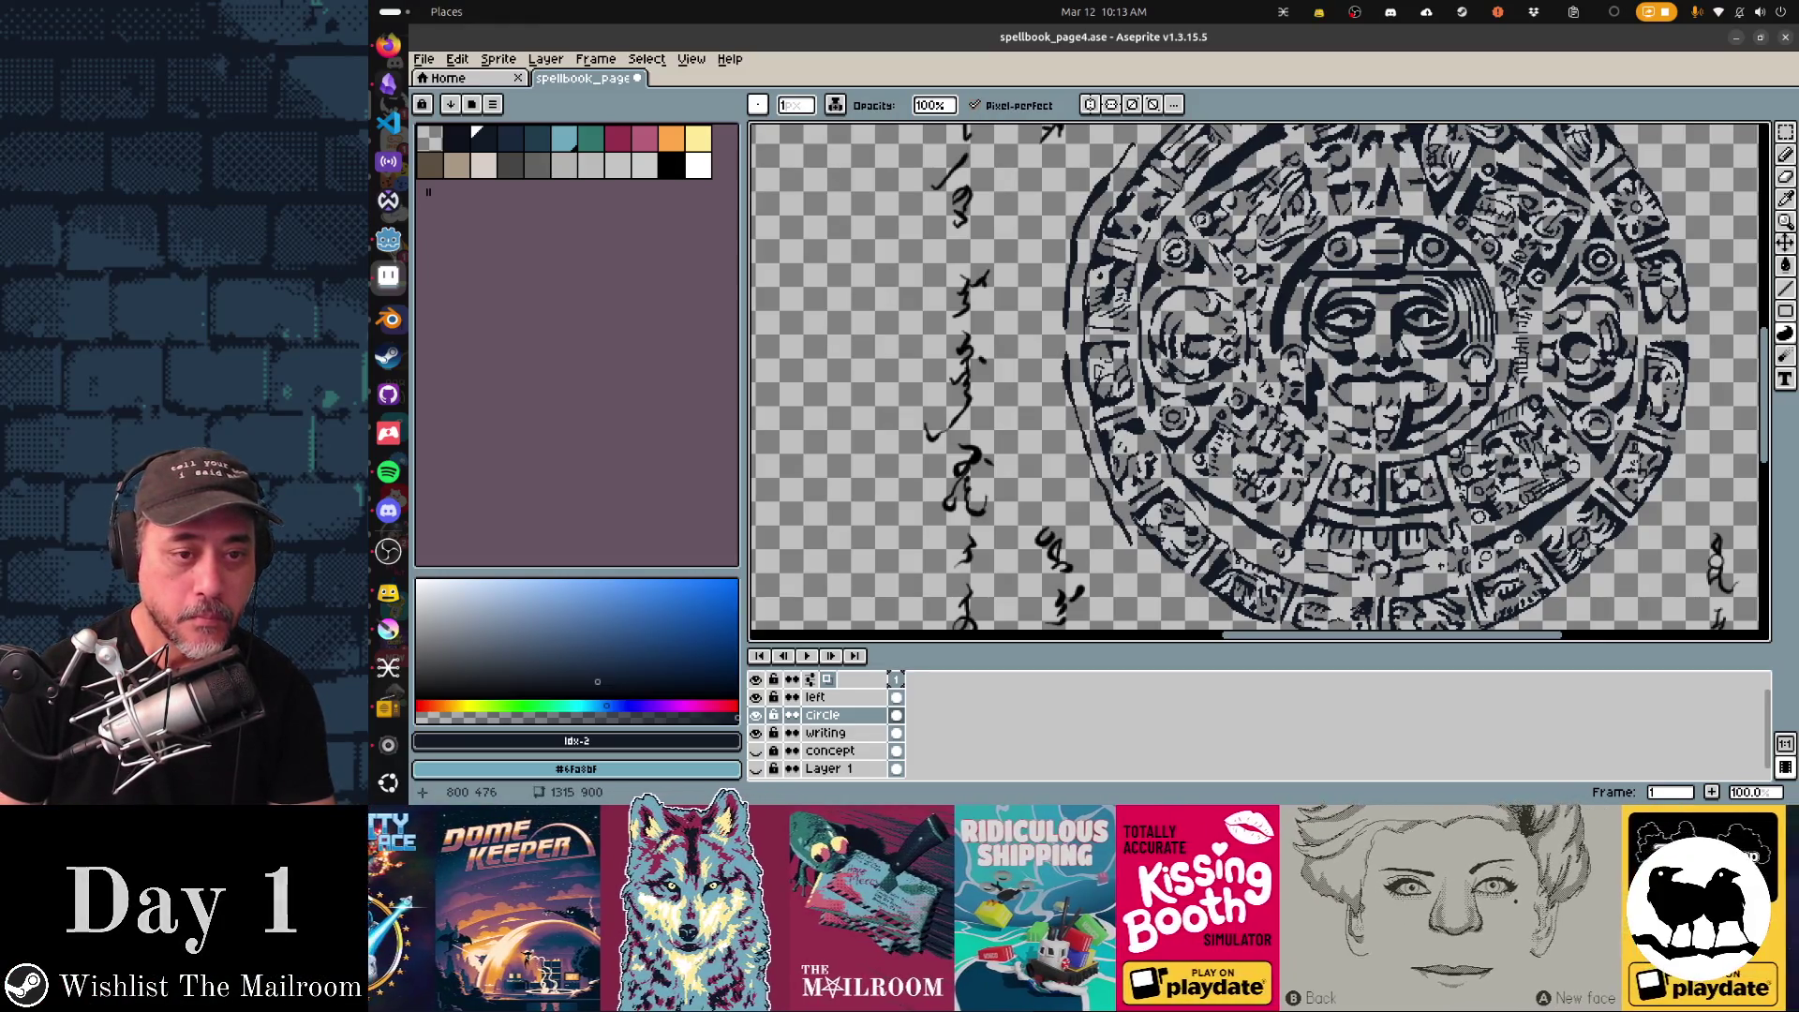
pyautogui.scroll(-5, 1260, 379)
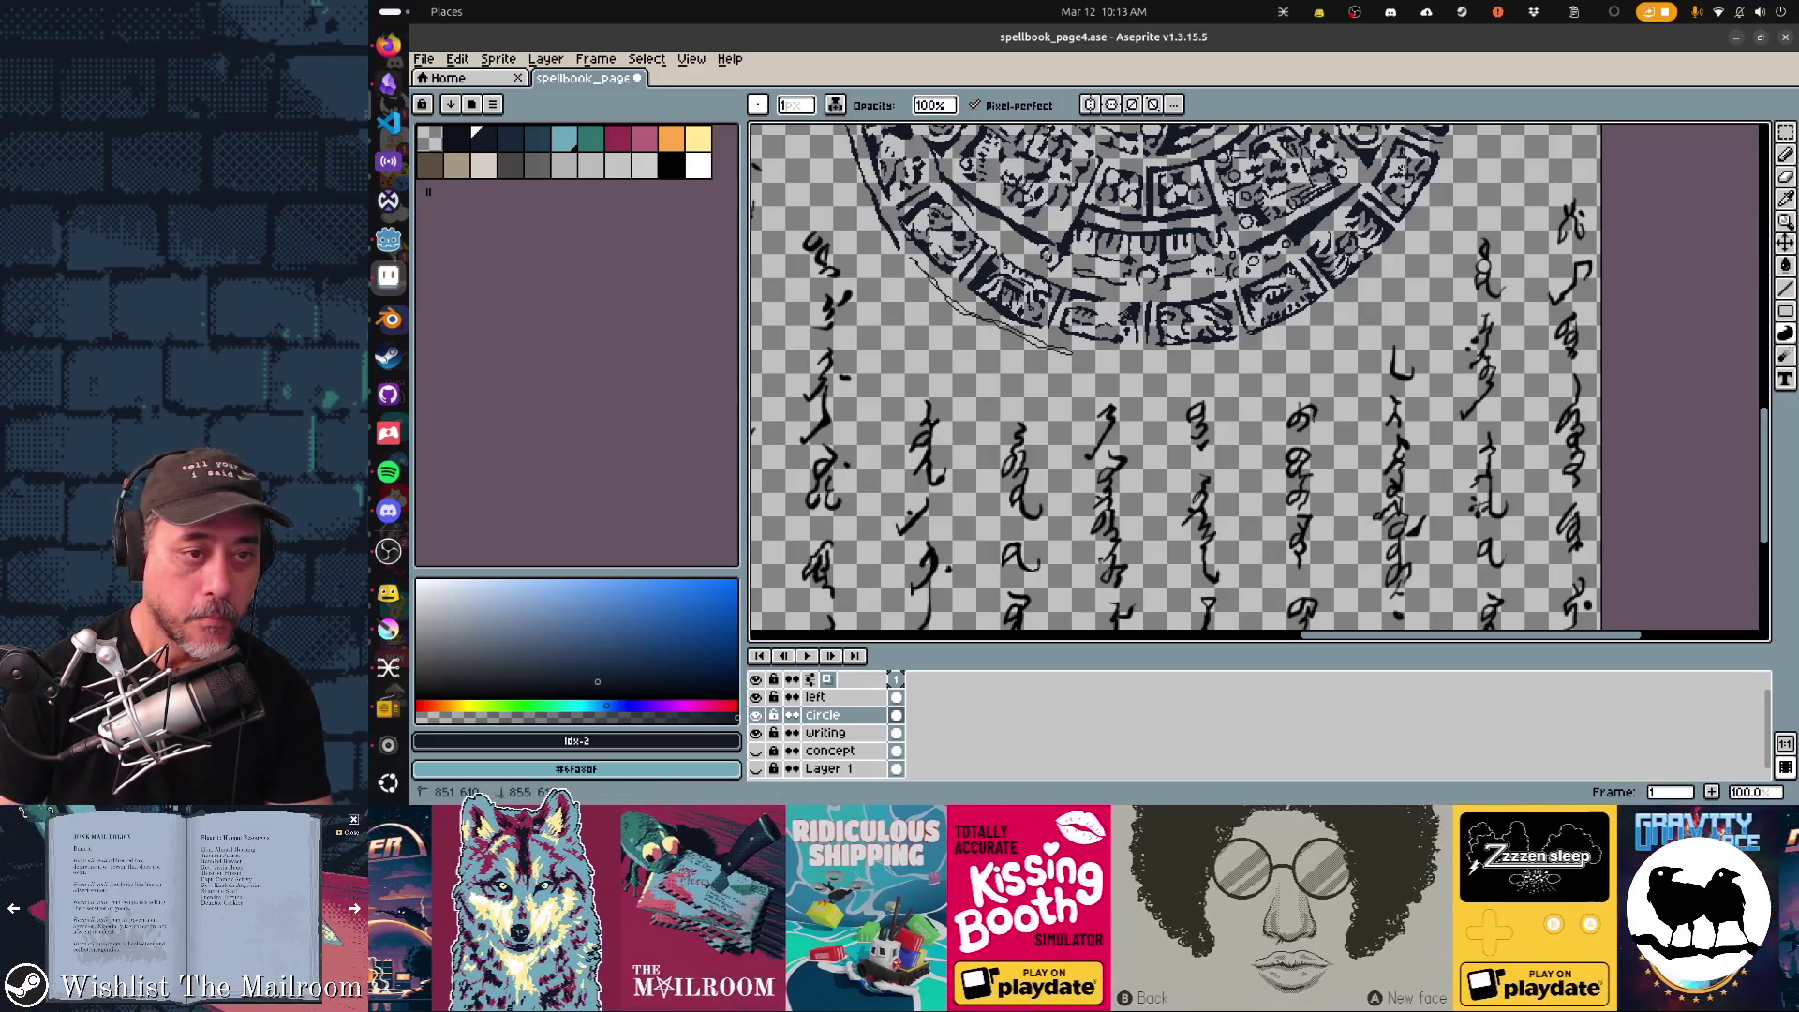
pyautogui.scroll(-3, 1260, 380)
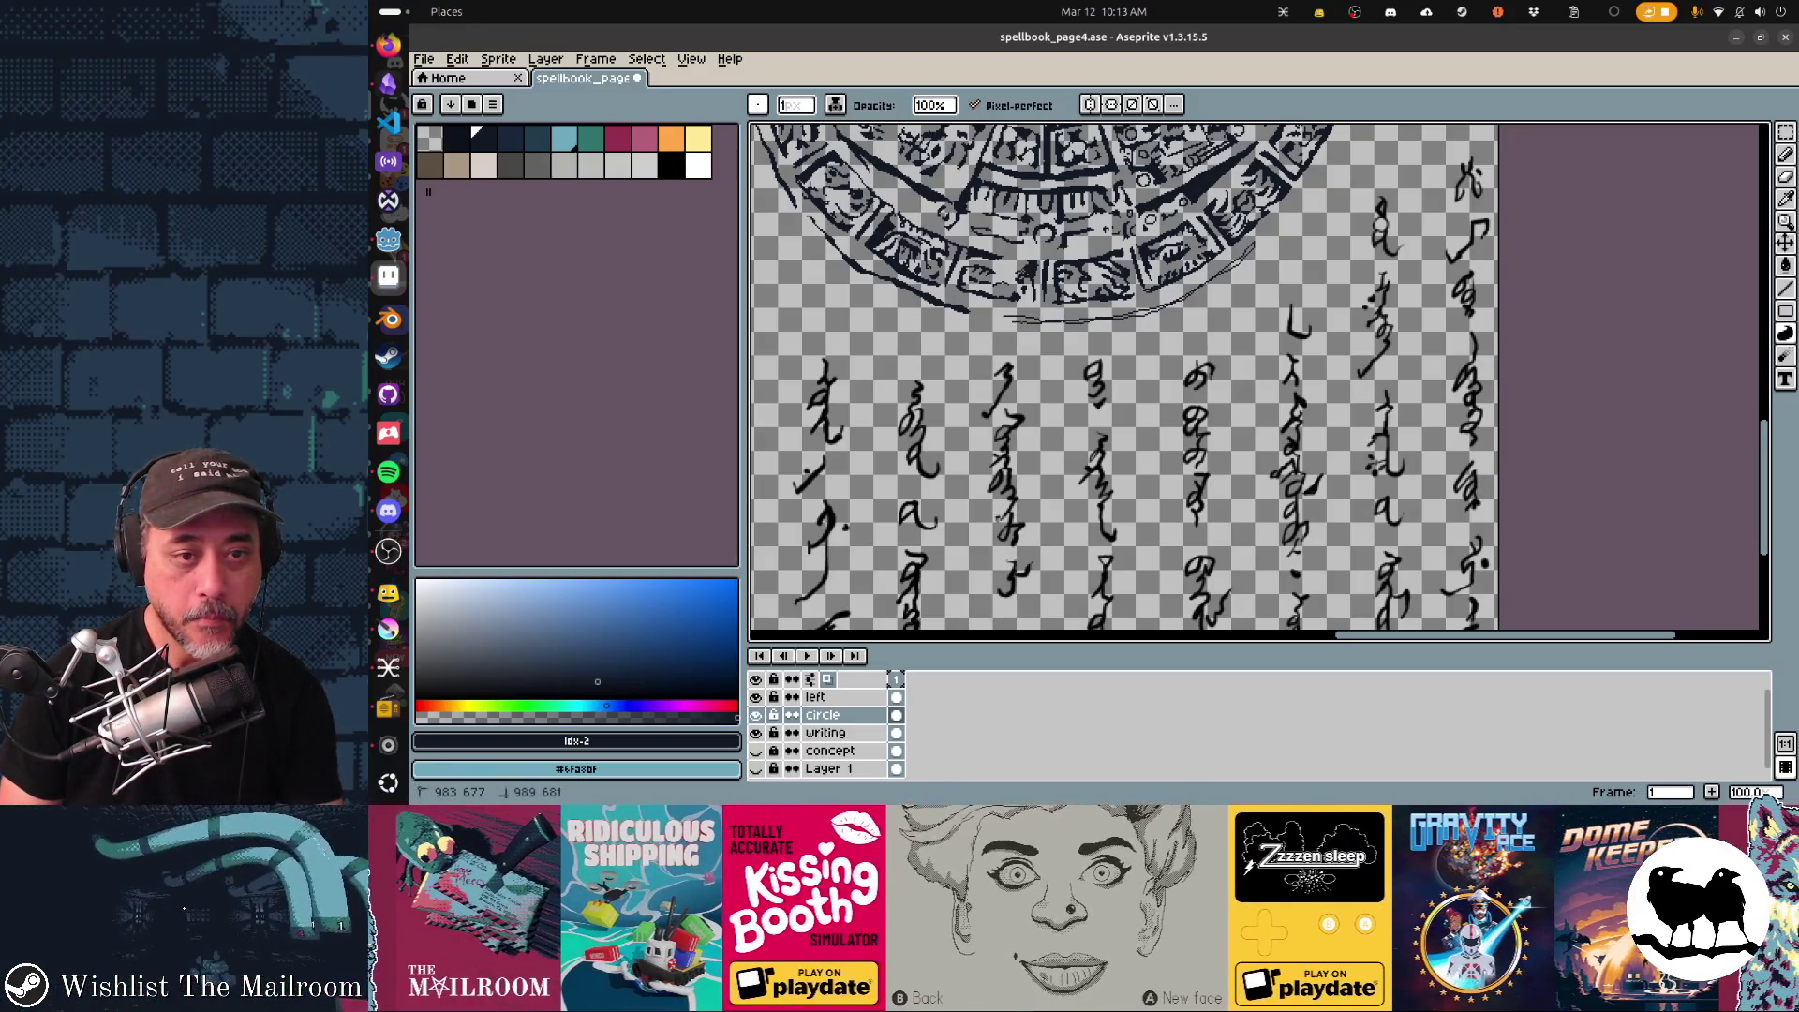
pyautogui.moveTo(1125, 381); pyautogui.dragTo(880, 521)
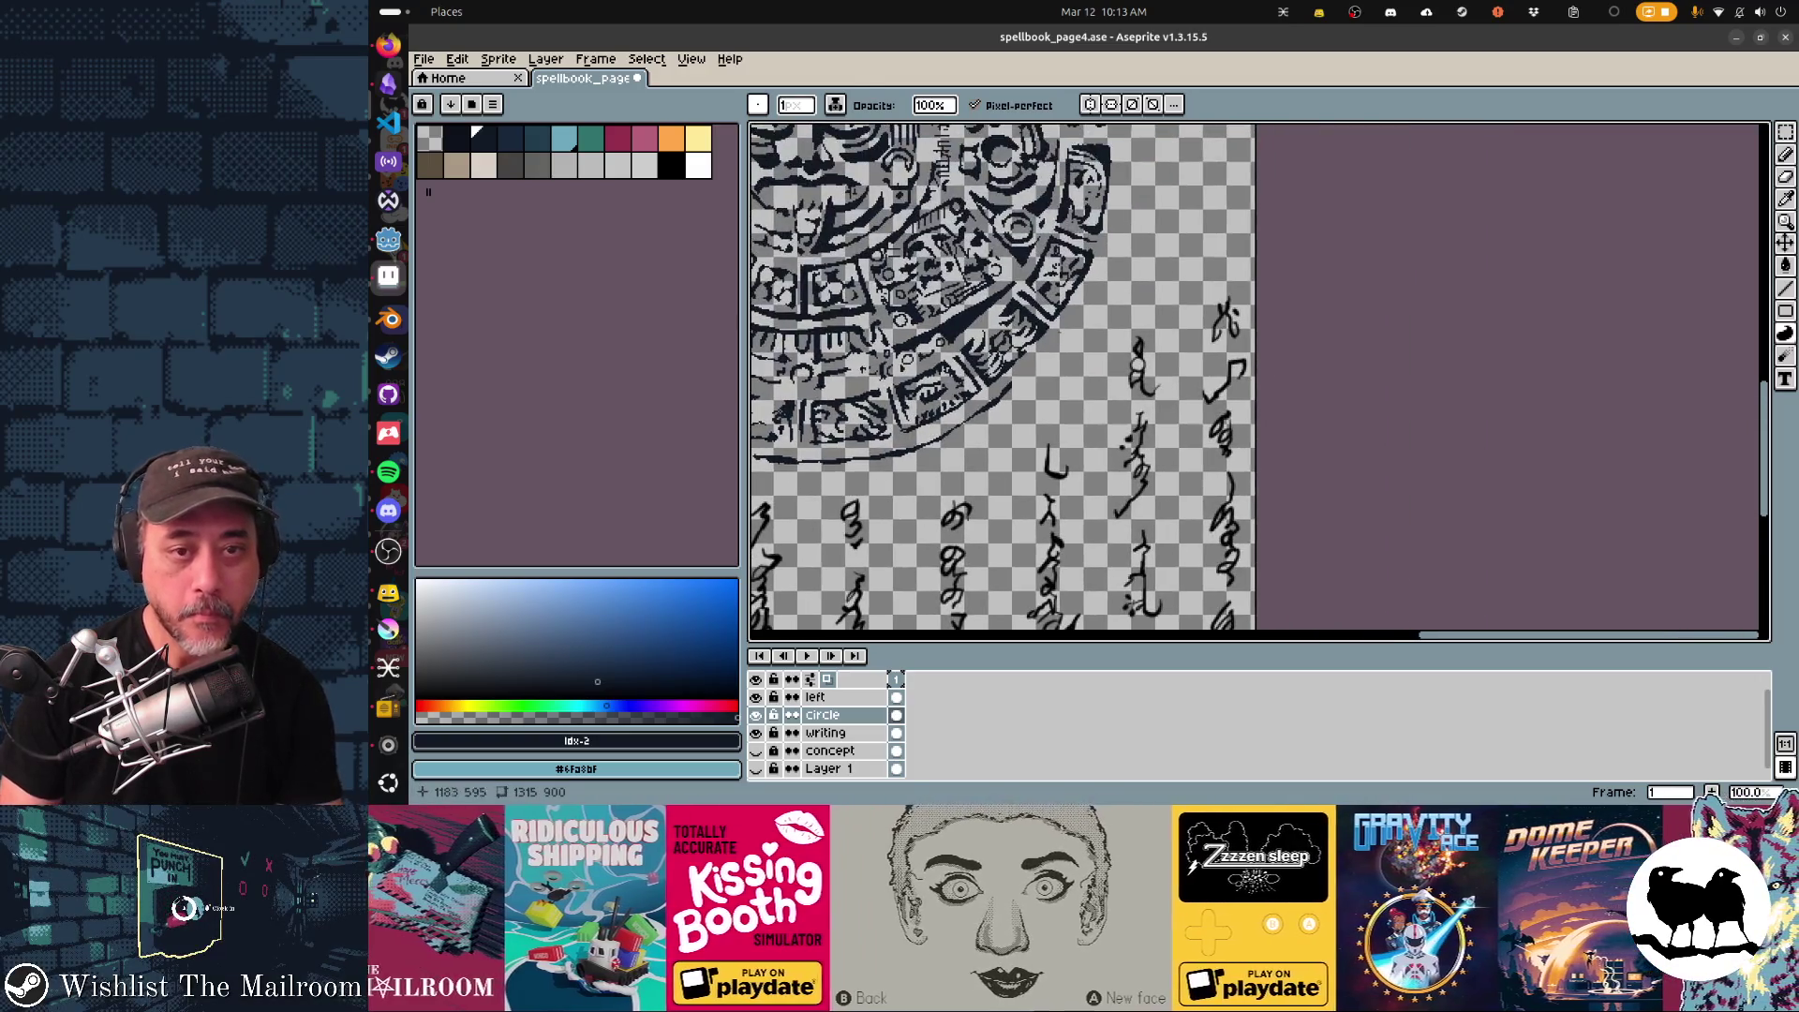
# Sketch a faint thin ink curve just left of the calendar's rim, between the script columns.
pyautogui.moveTo(1040, 362); pyautogui.dragTo(1084, 303)
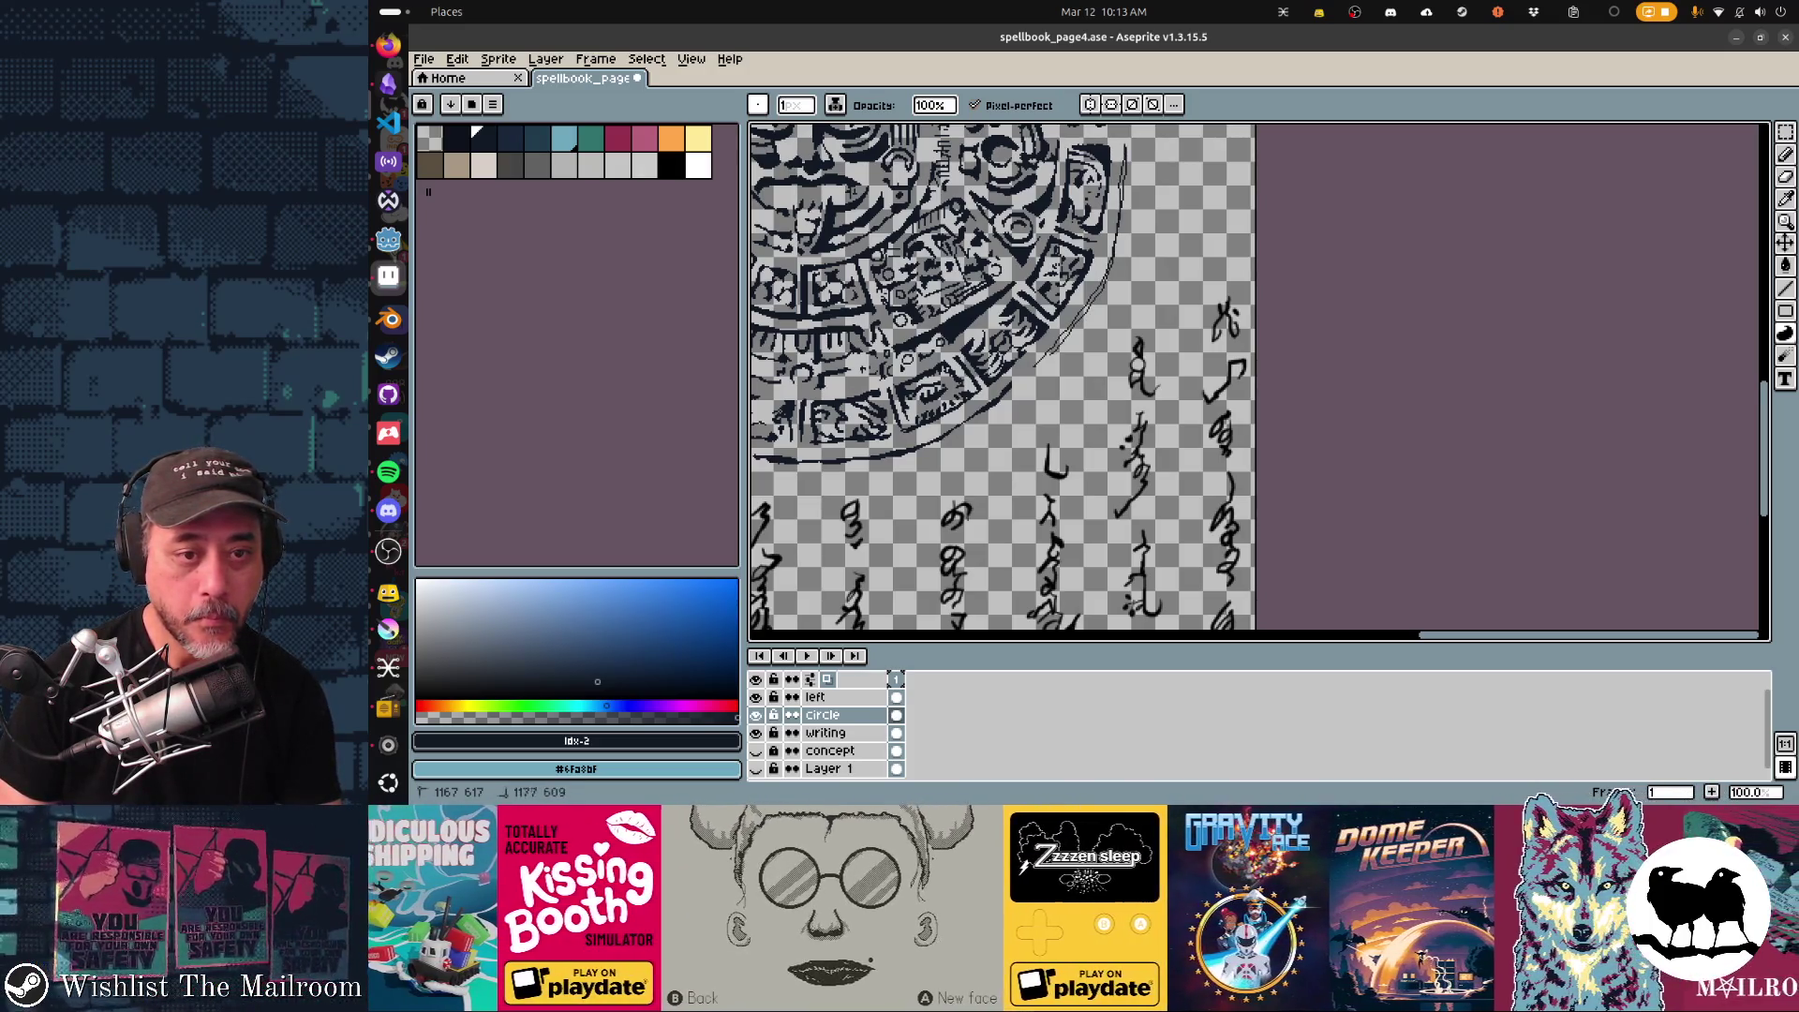
pyautogui.scroll(3, 1011, 377)
pyautogui.scroll(3, 1012, 376)
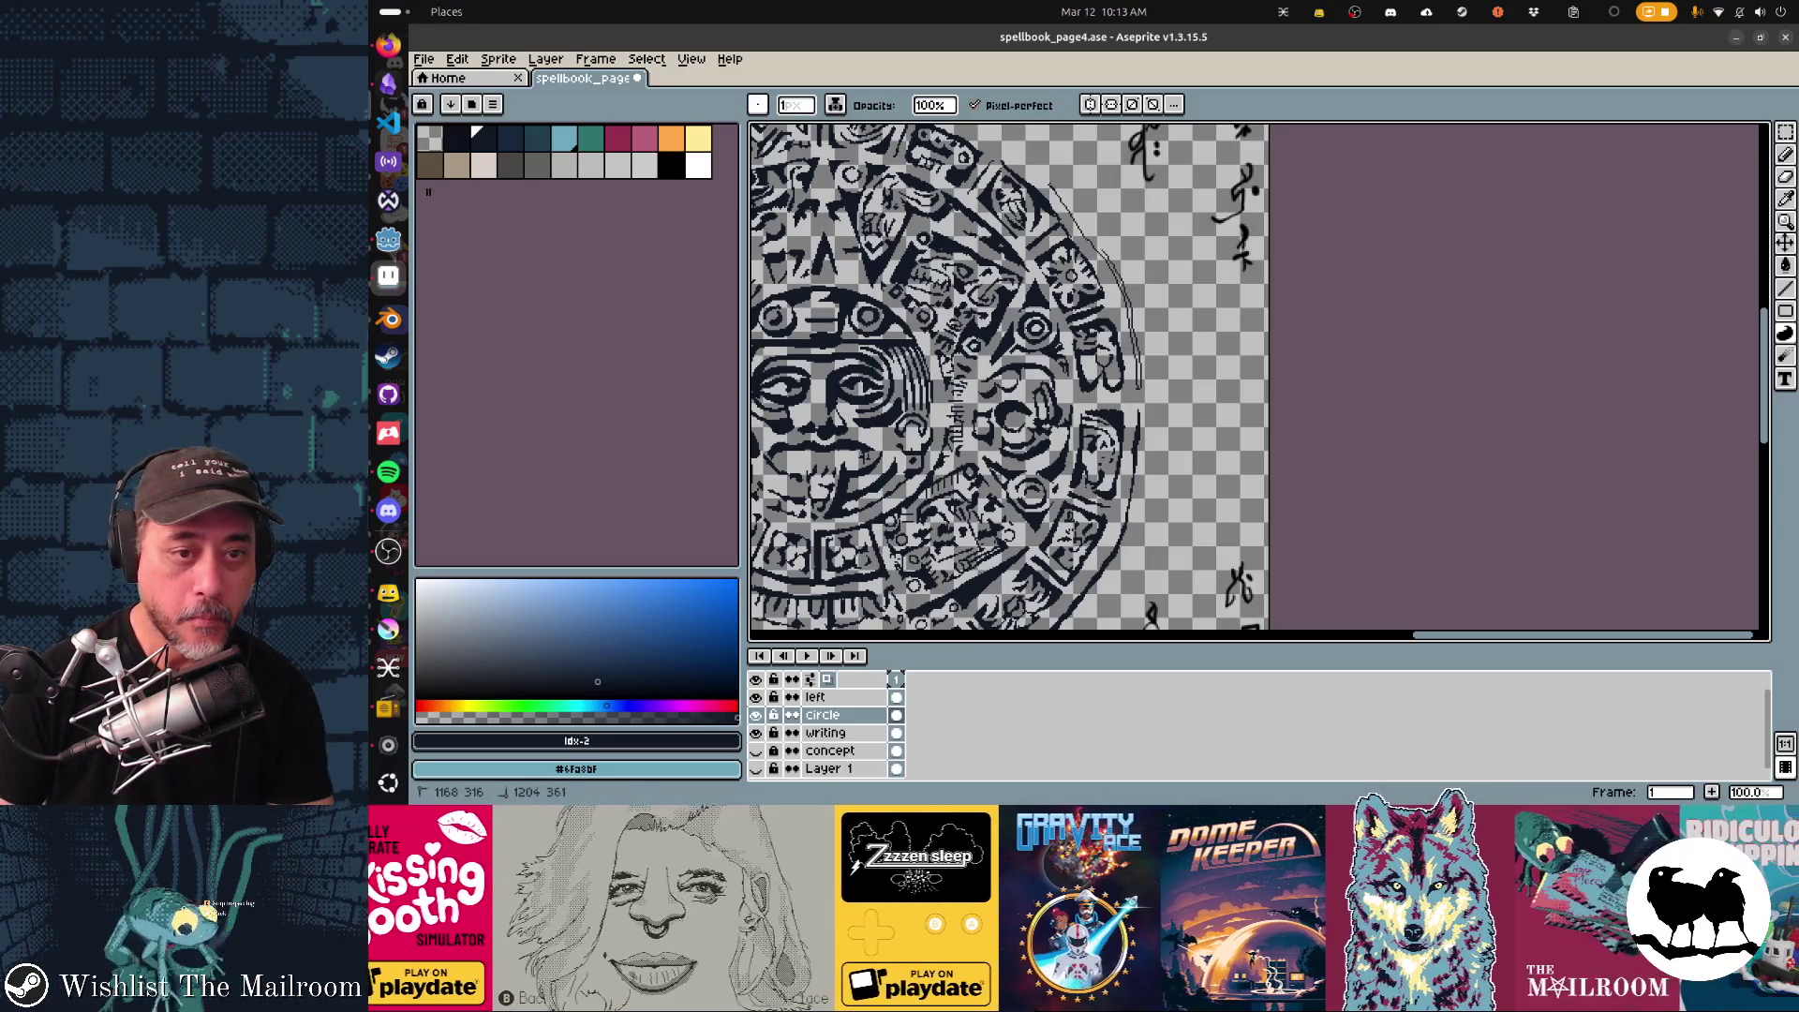
pyautogui.scroll(3, 1012, 377)
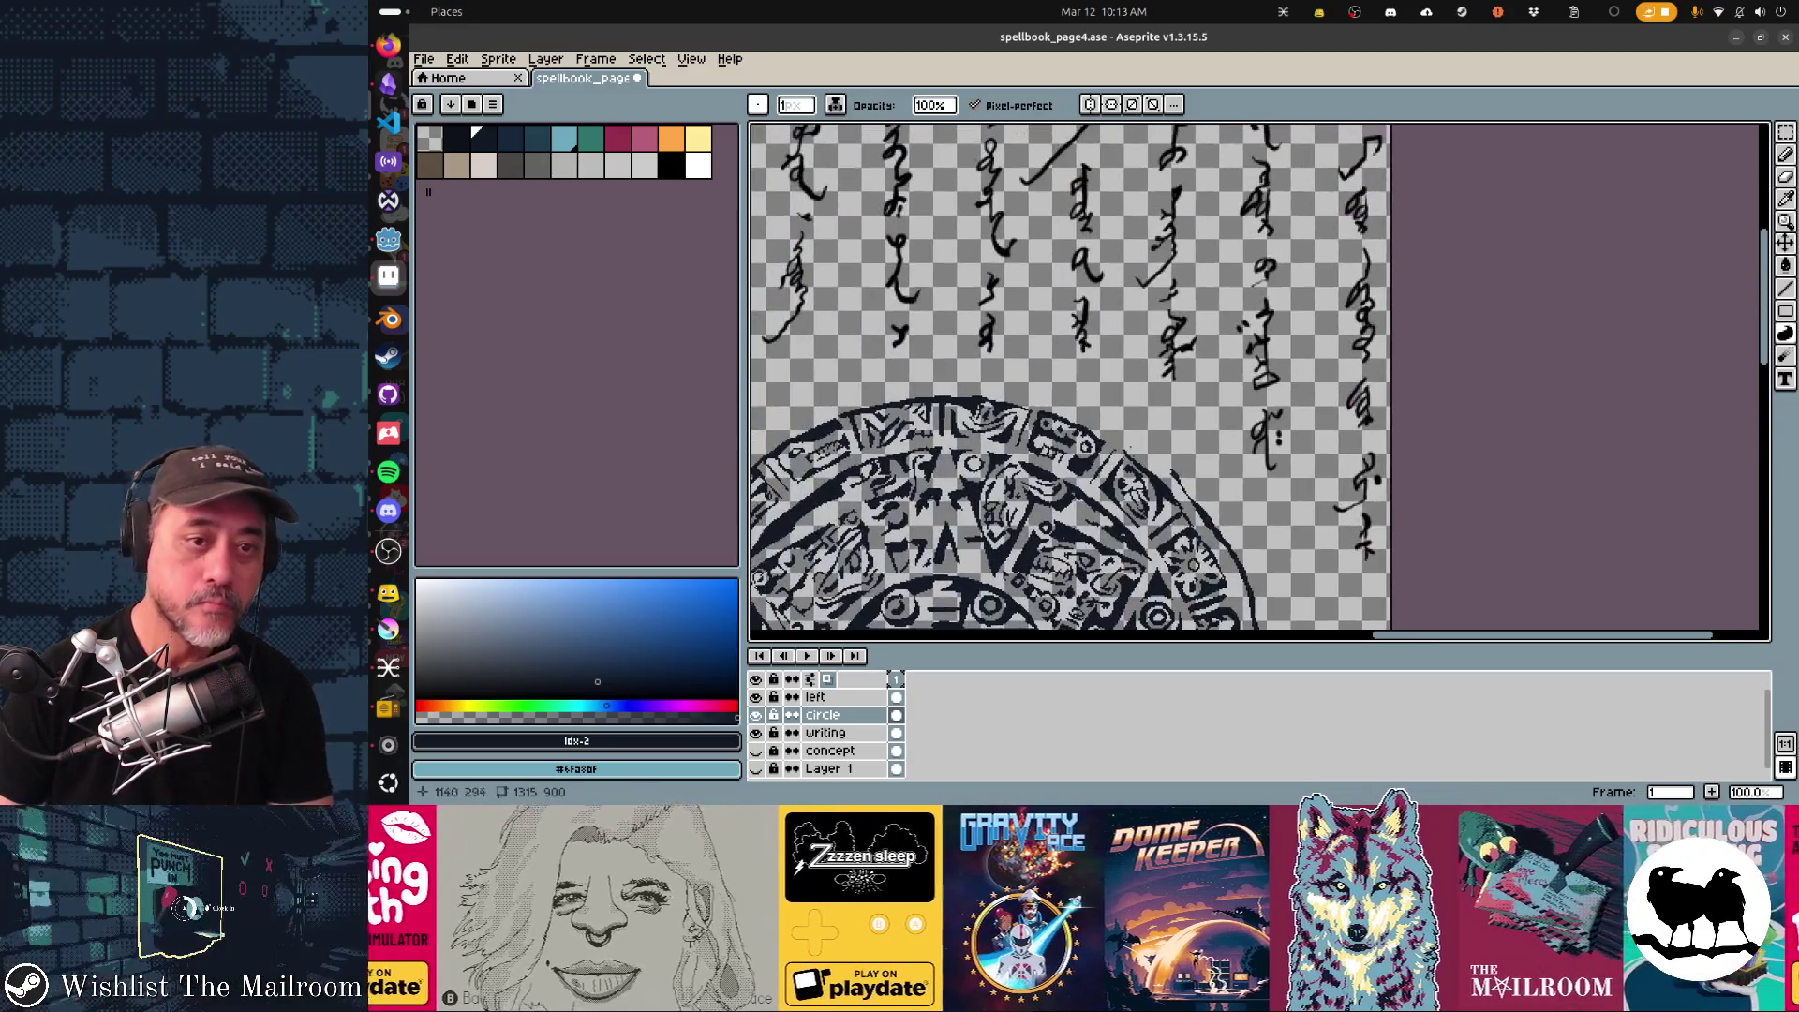
pyautogui.scroll(-2, 1259, 376)
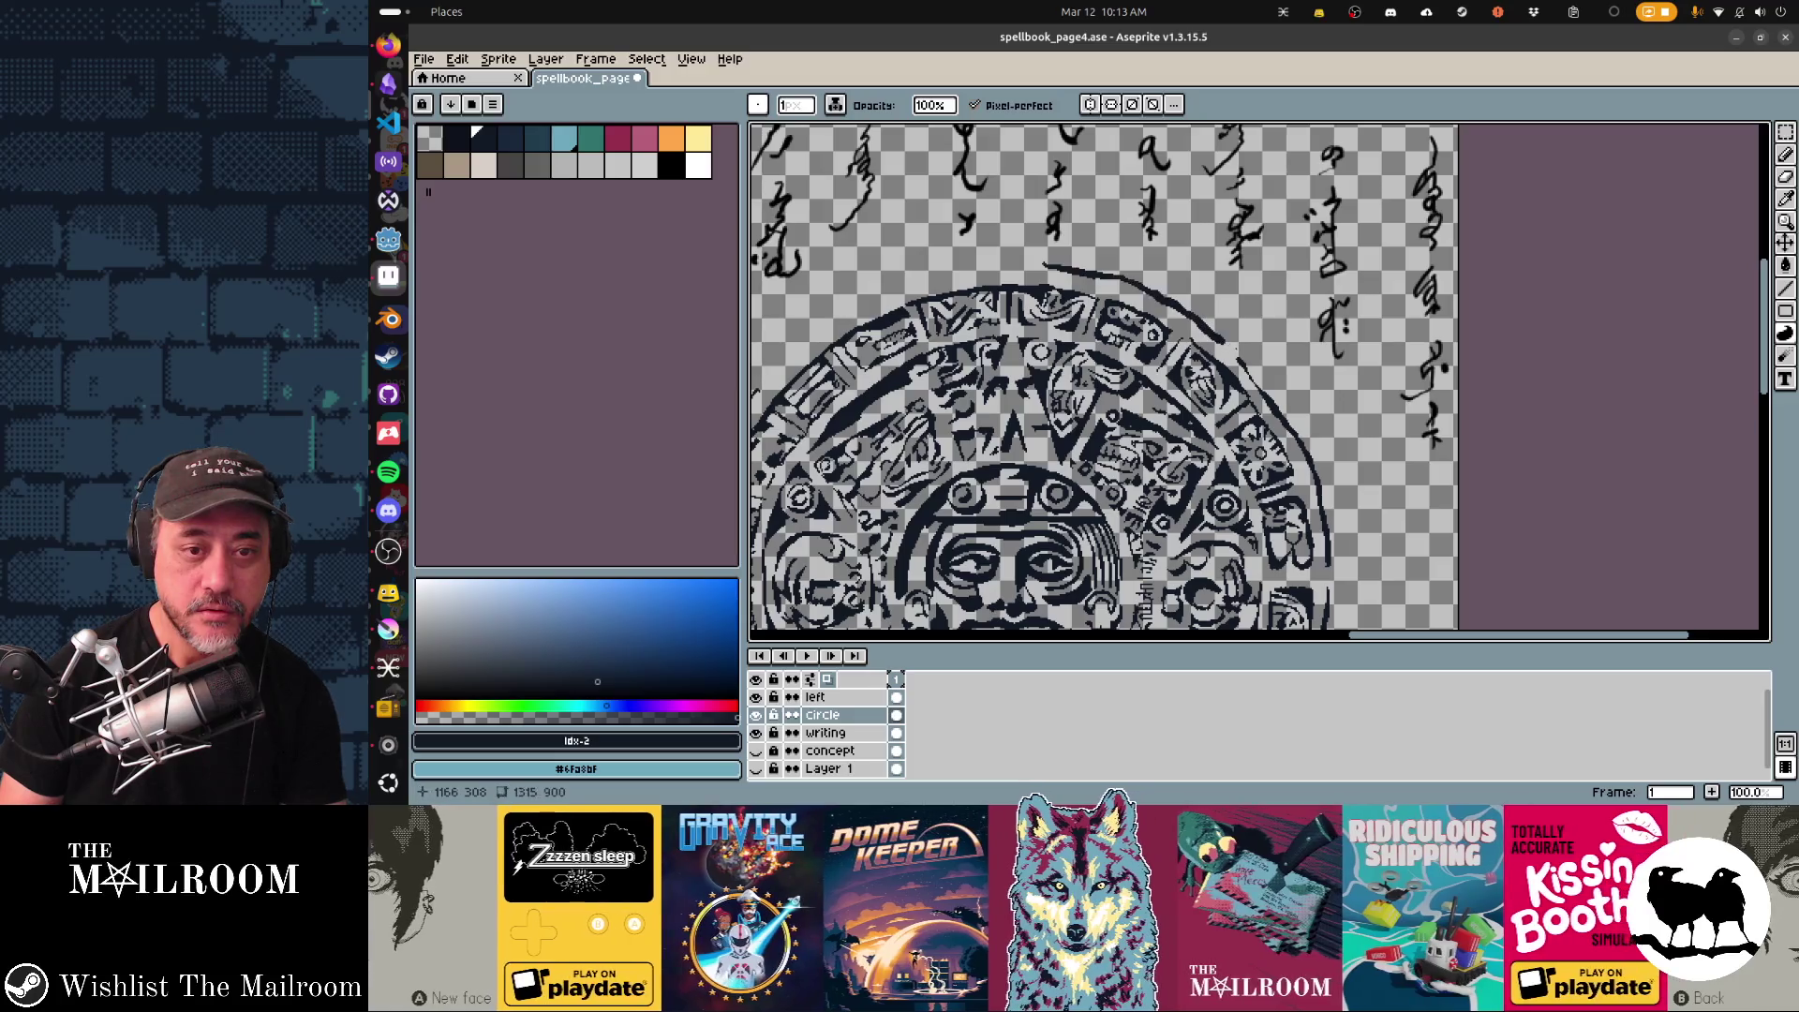
pyautogui.hscroll(-3, 1260, 380)
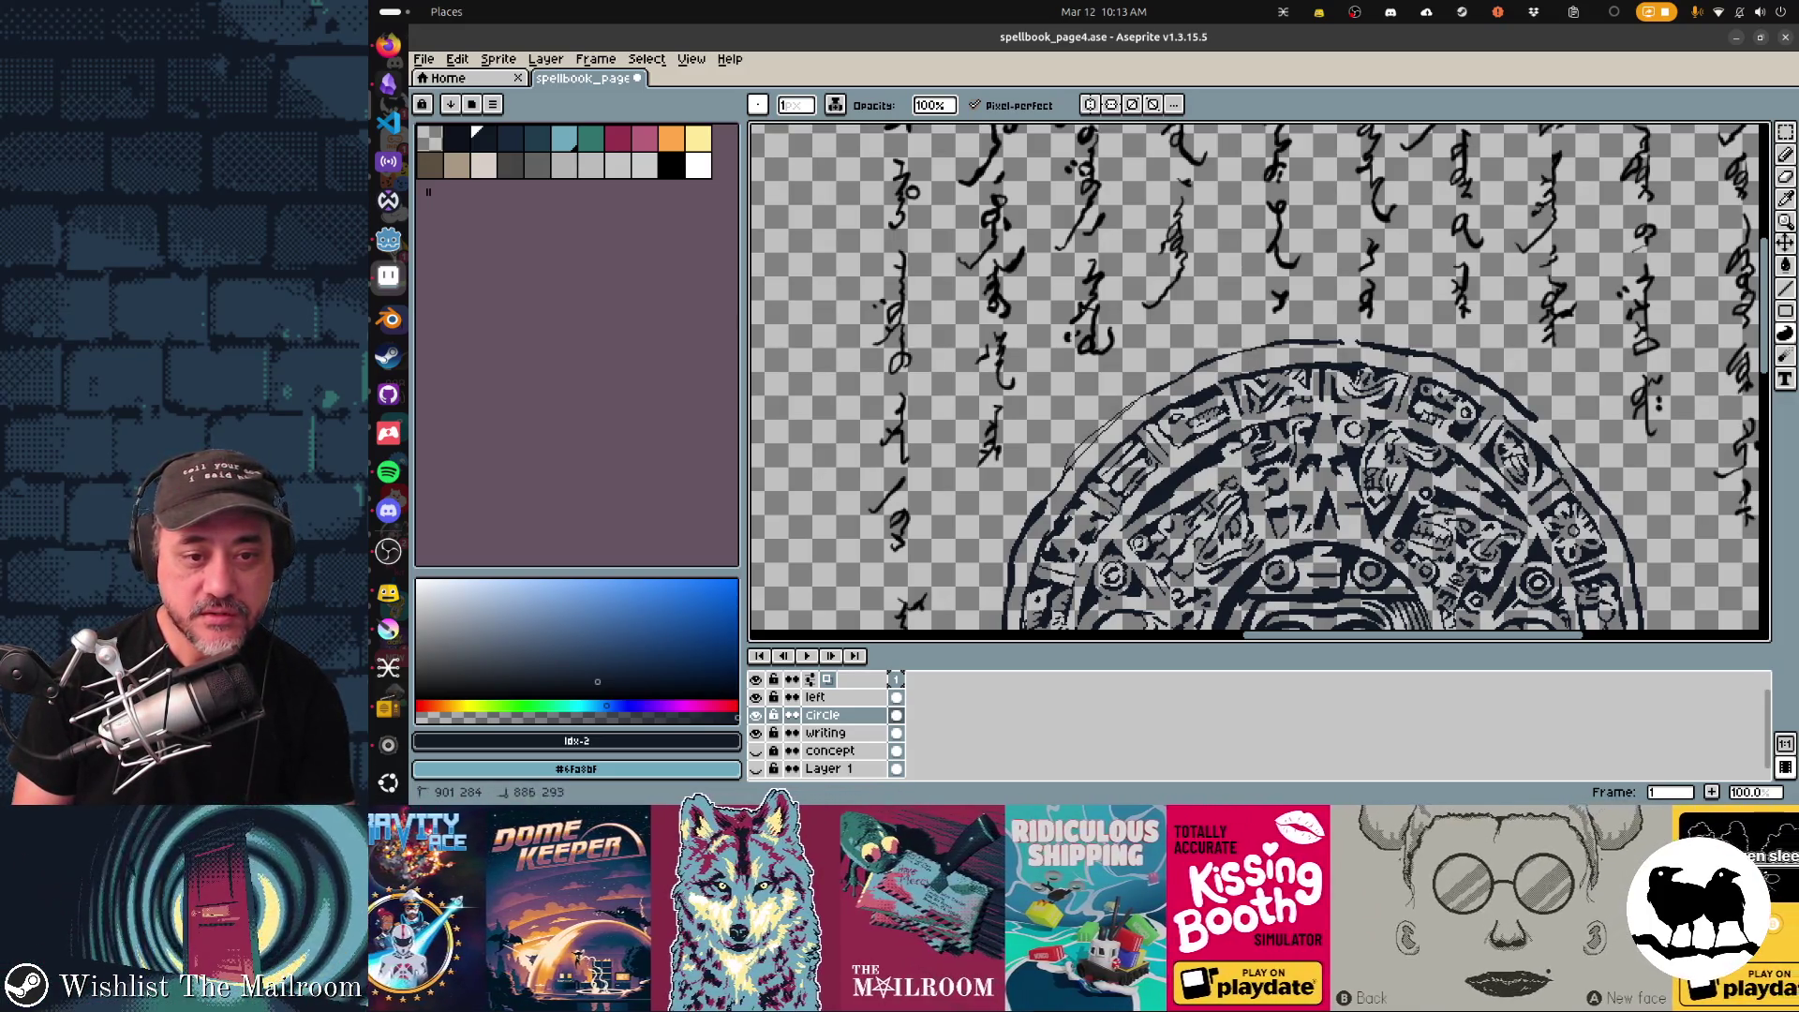
pyautogui.scroll(-3, 1260, 381)
pyautogui.scroll(-2, 1260, 384)
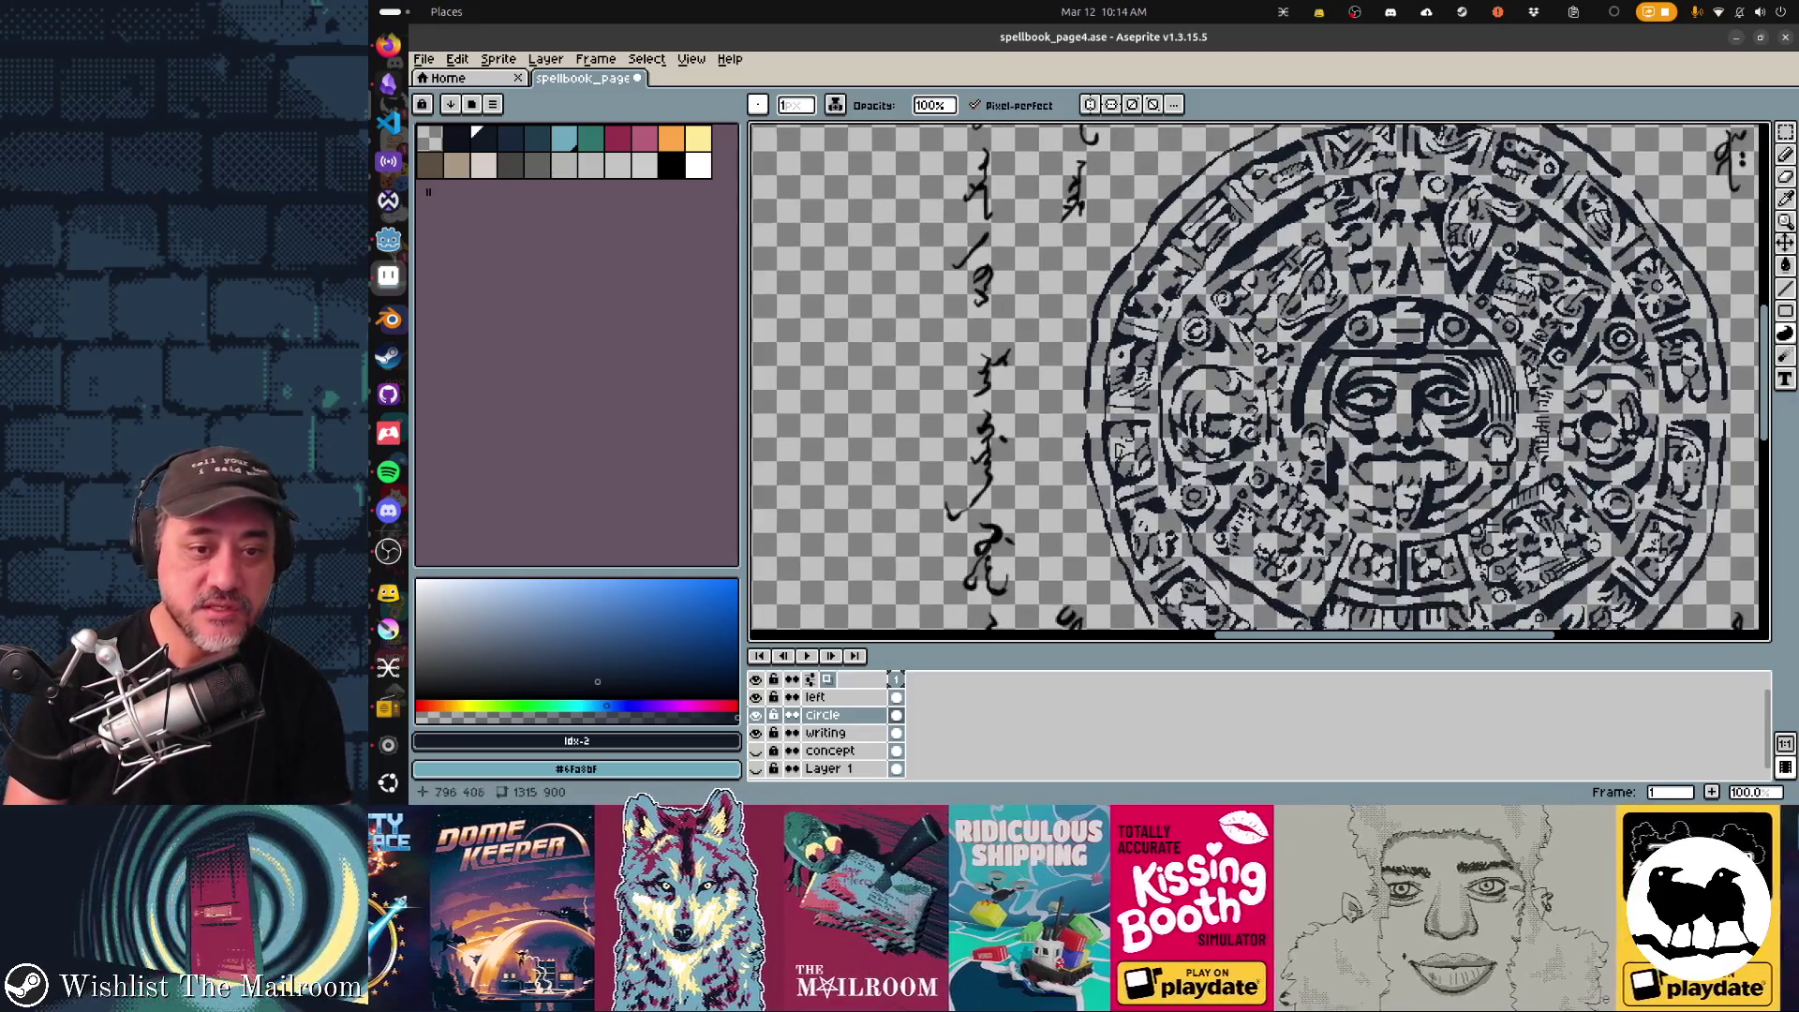
pyautogui.scroll(-3, 1259, 383)
pyautogui.scroll(-2, 1259, 383)
pyautogui.scroll(-2, 1261, 383)
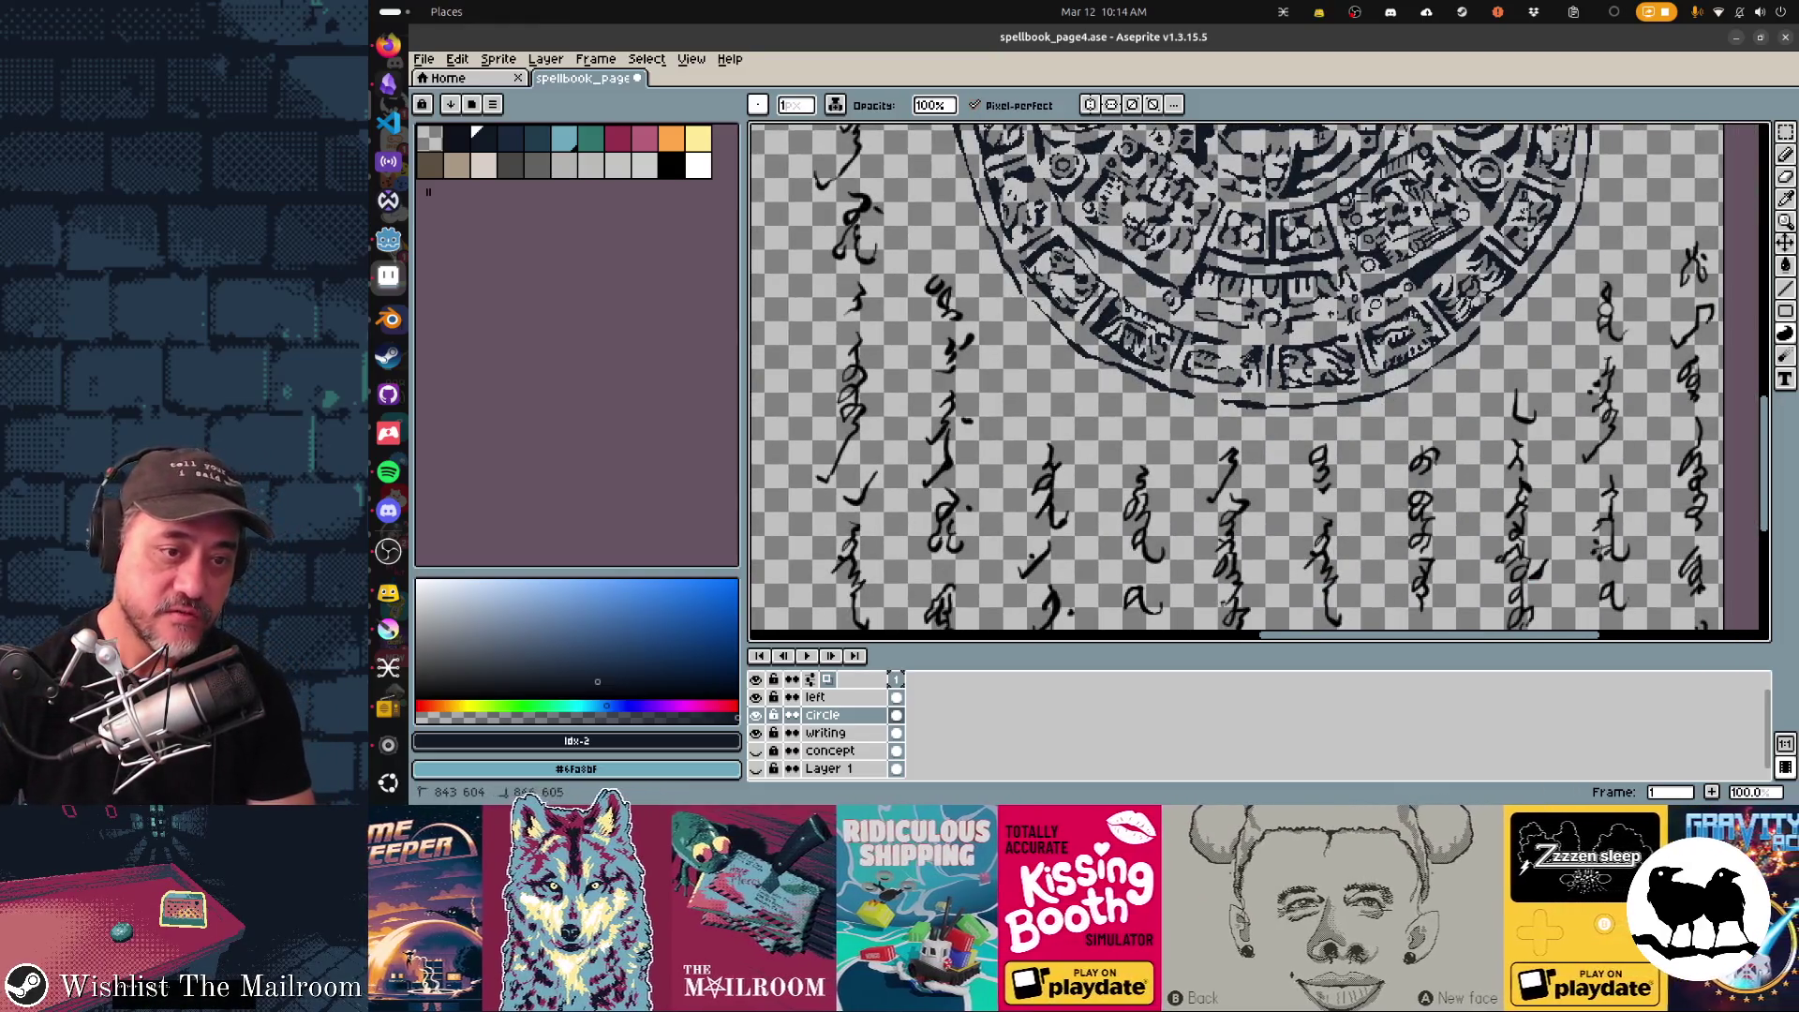
pyautogui.hscroll(2, 1260, 382)
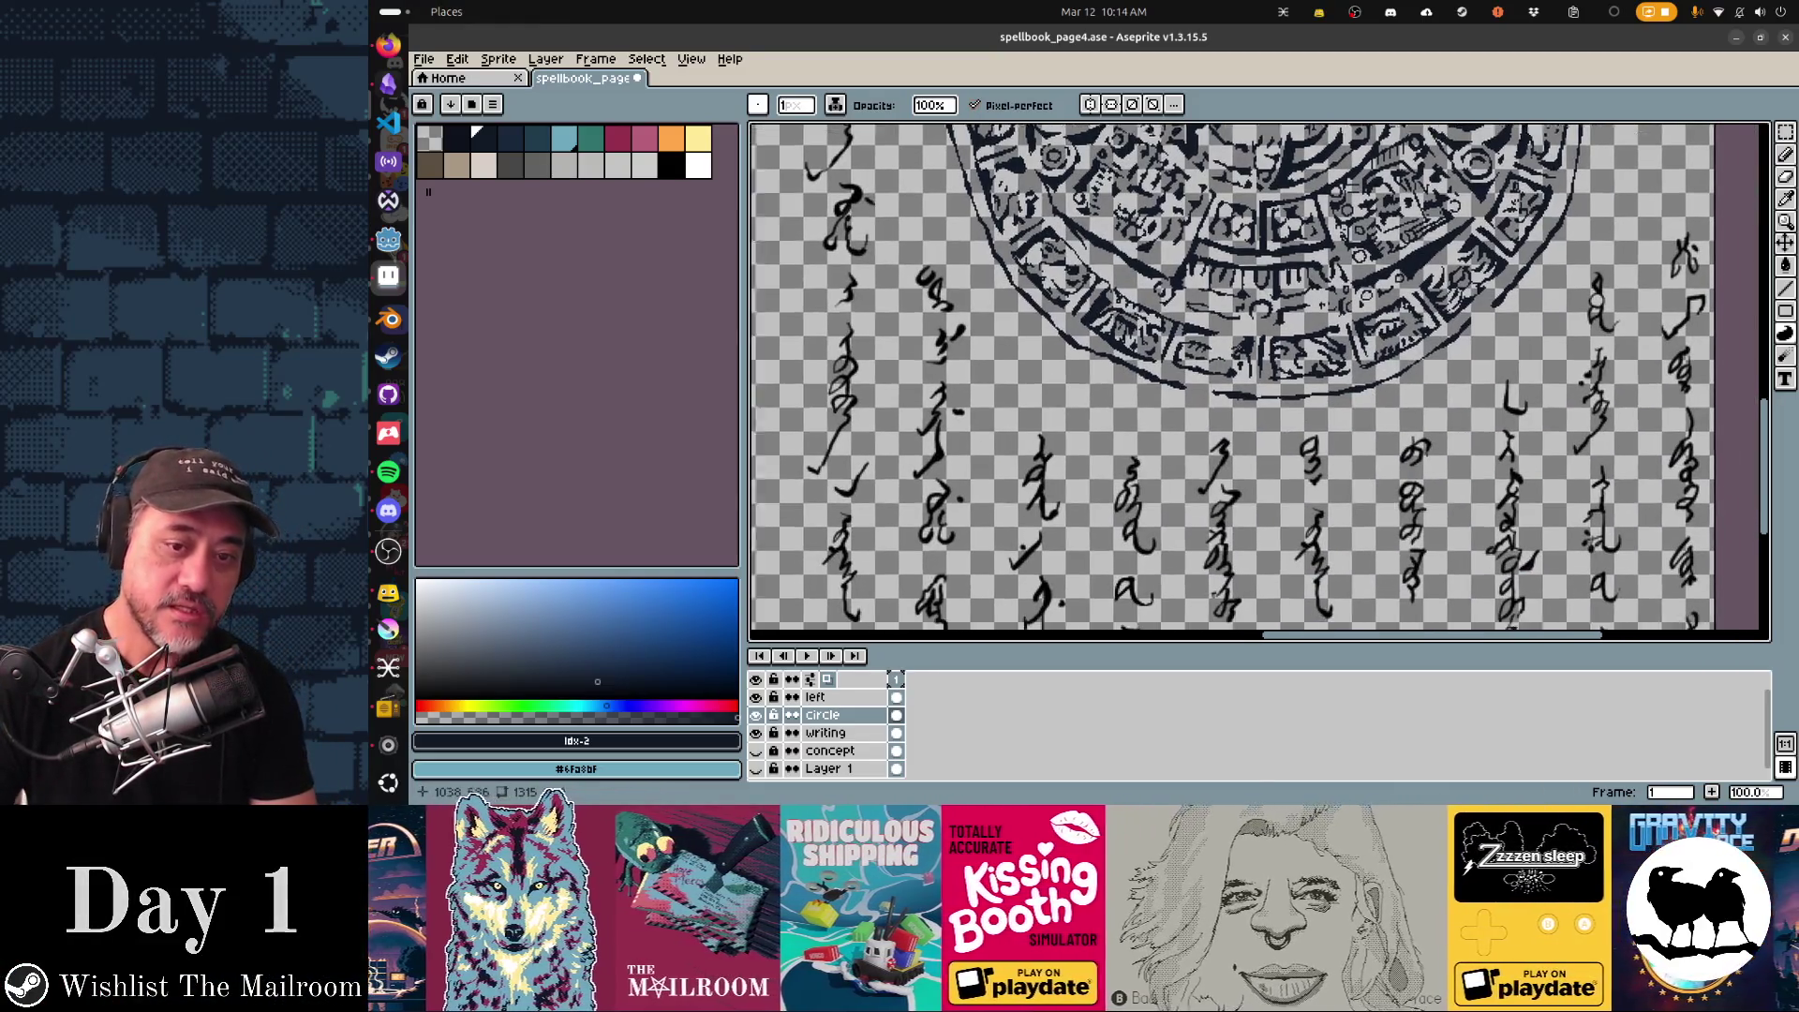
pyautogui.hscroll(2, 1260, 383)
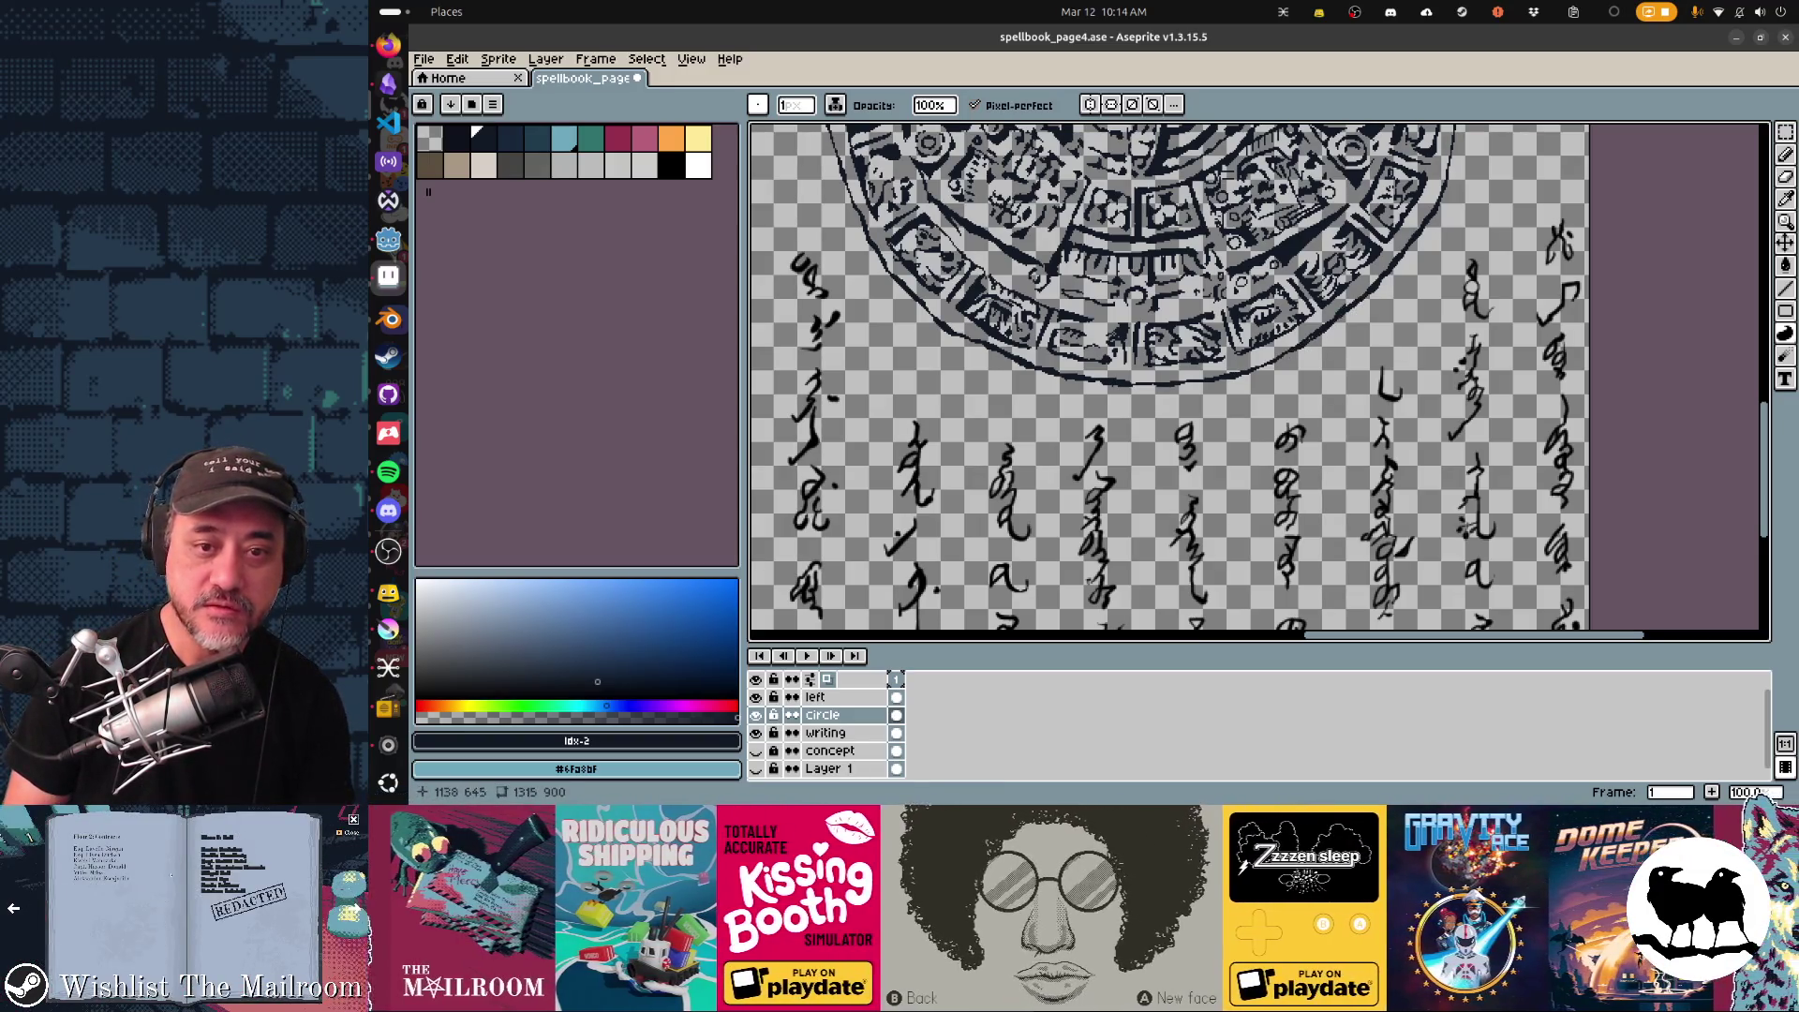
pyautogui.scroll(3, 1170, 382)
pyautogui.hscroll(3, 1169, 383)
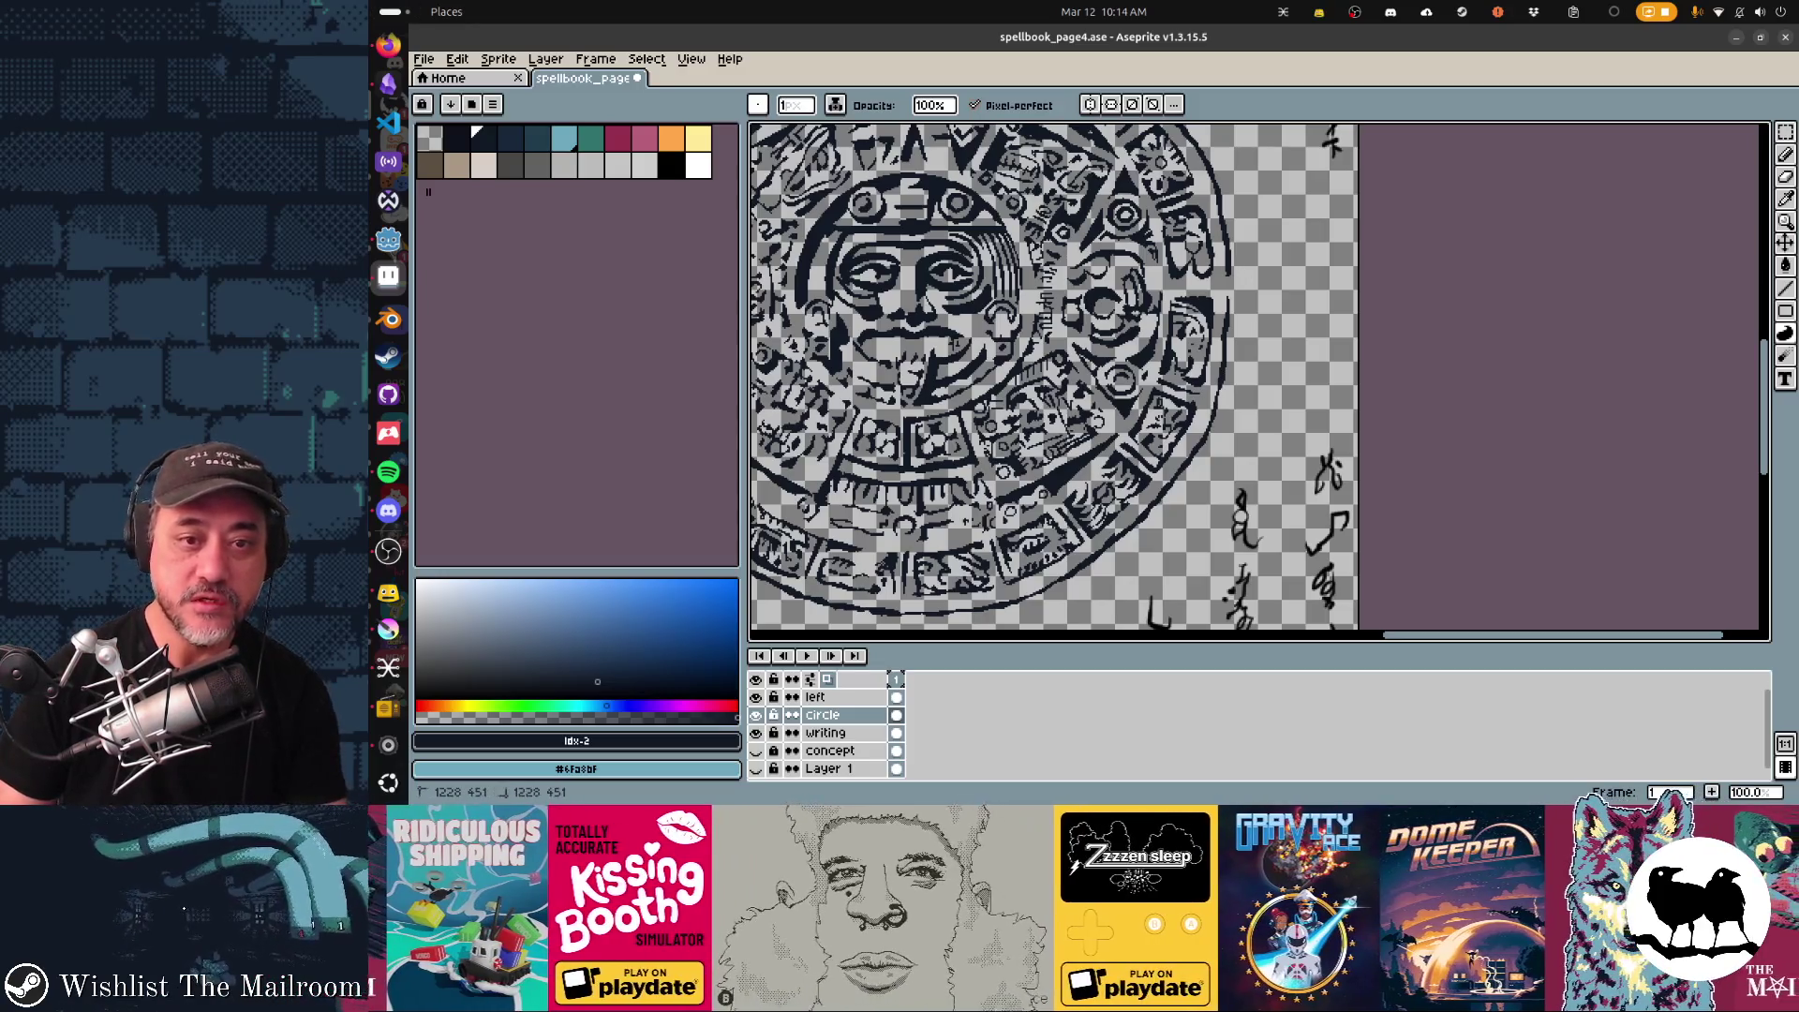
pyautogui.scroll(2, 1054, 378)
pyautogui.scroll(2, 1054, 376)
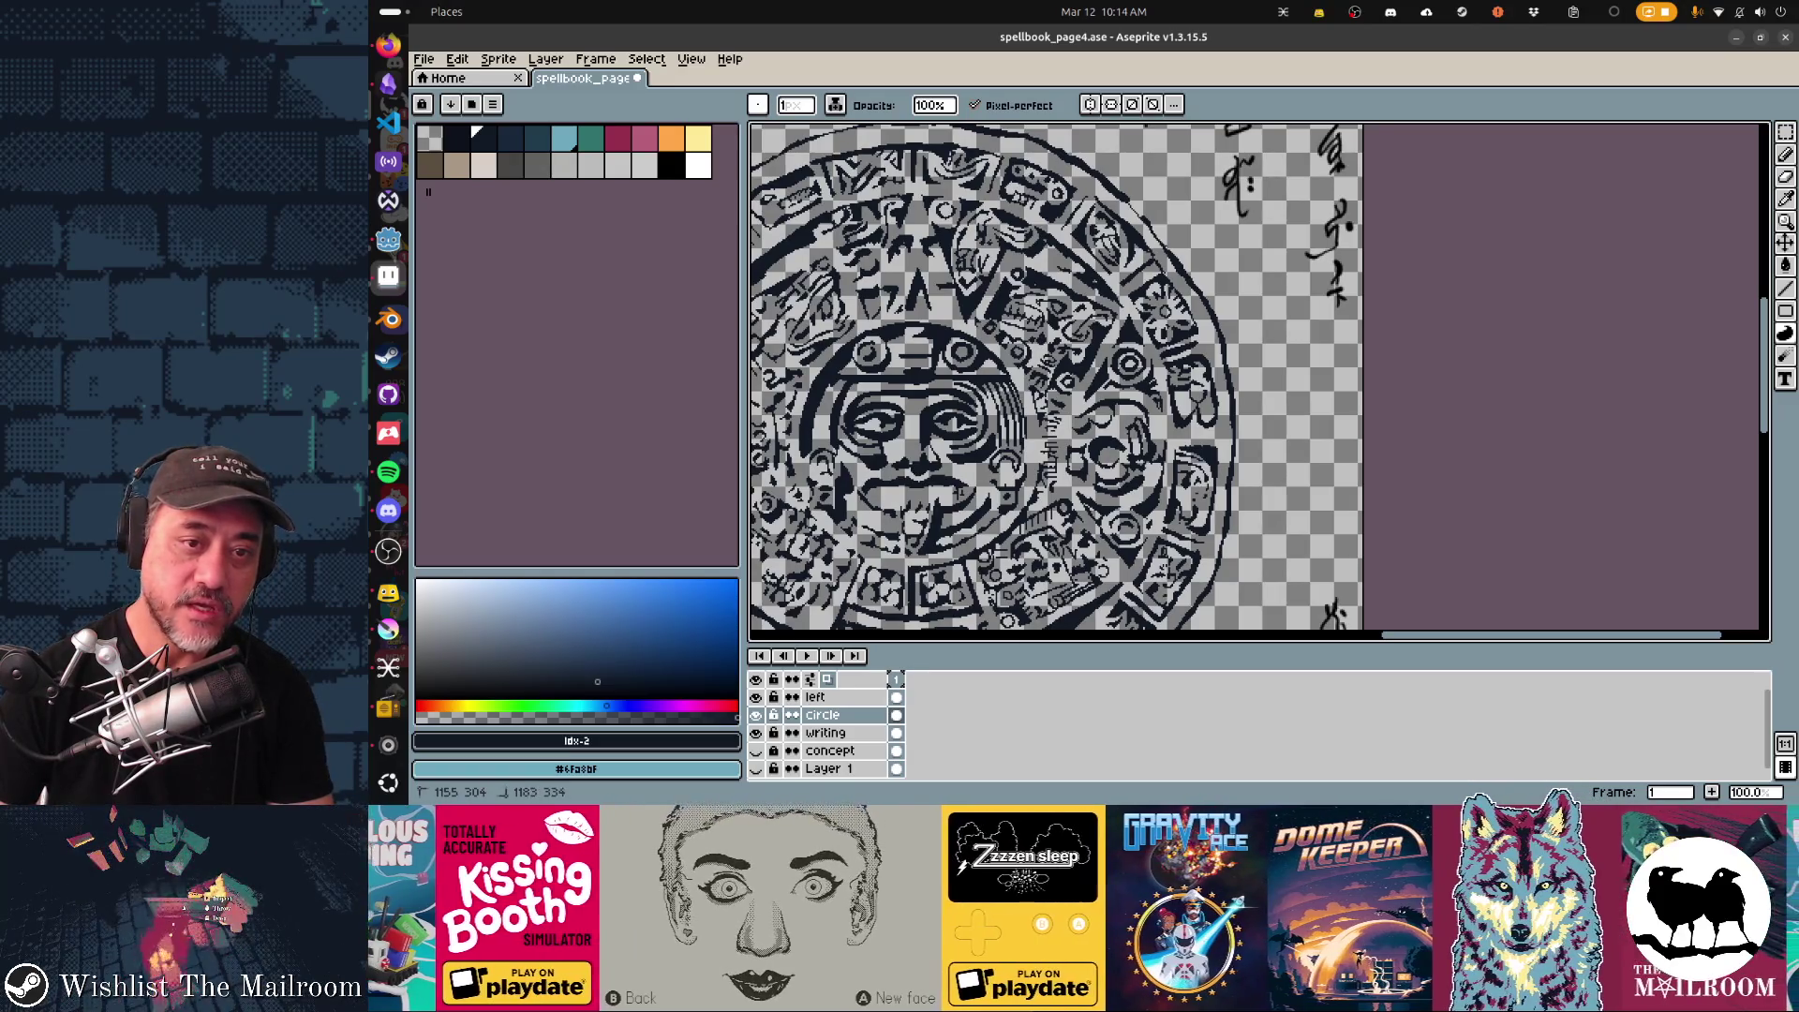
pyautogui.hscroll(-5, 1259, 379)
pyautogui.scroll(1, 1259, 380)
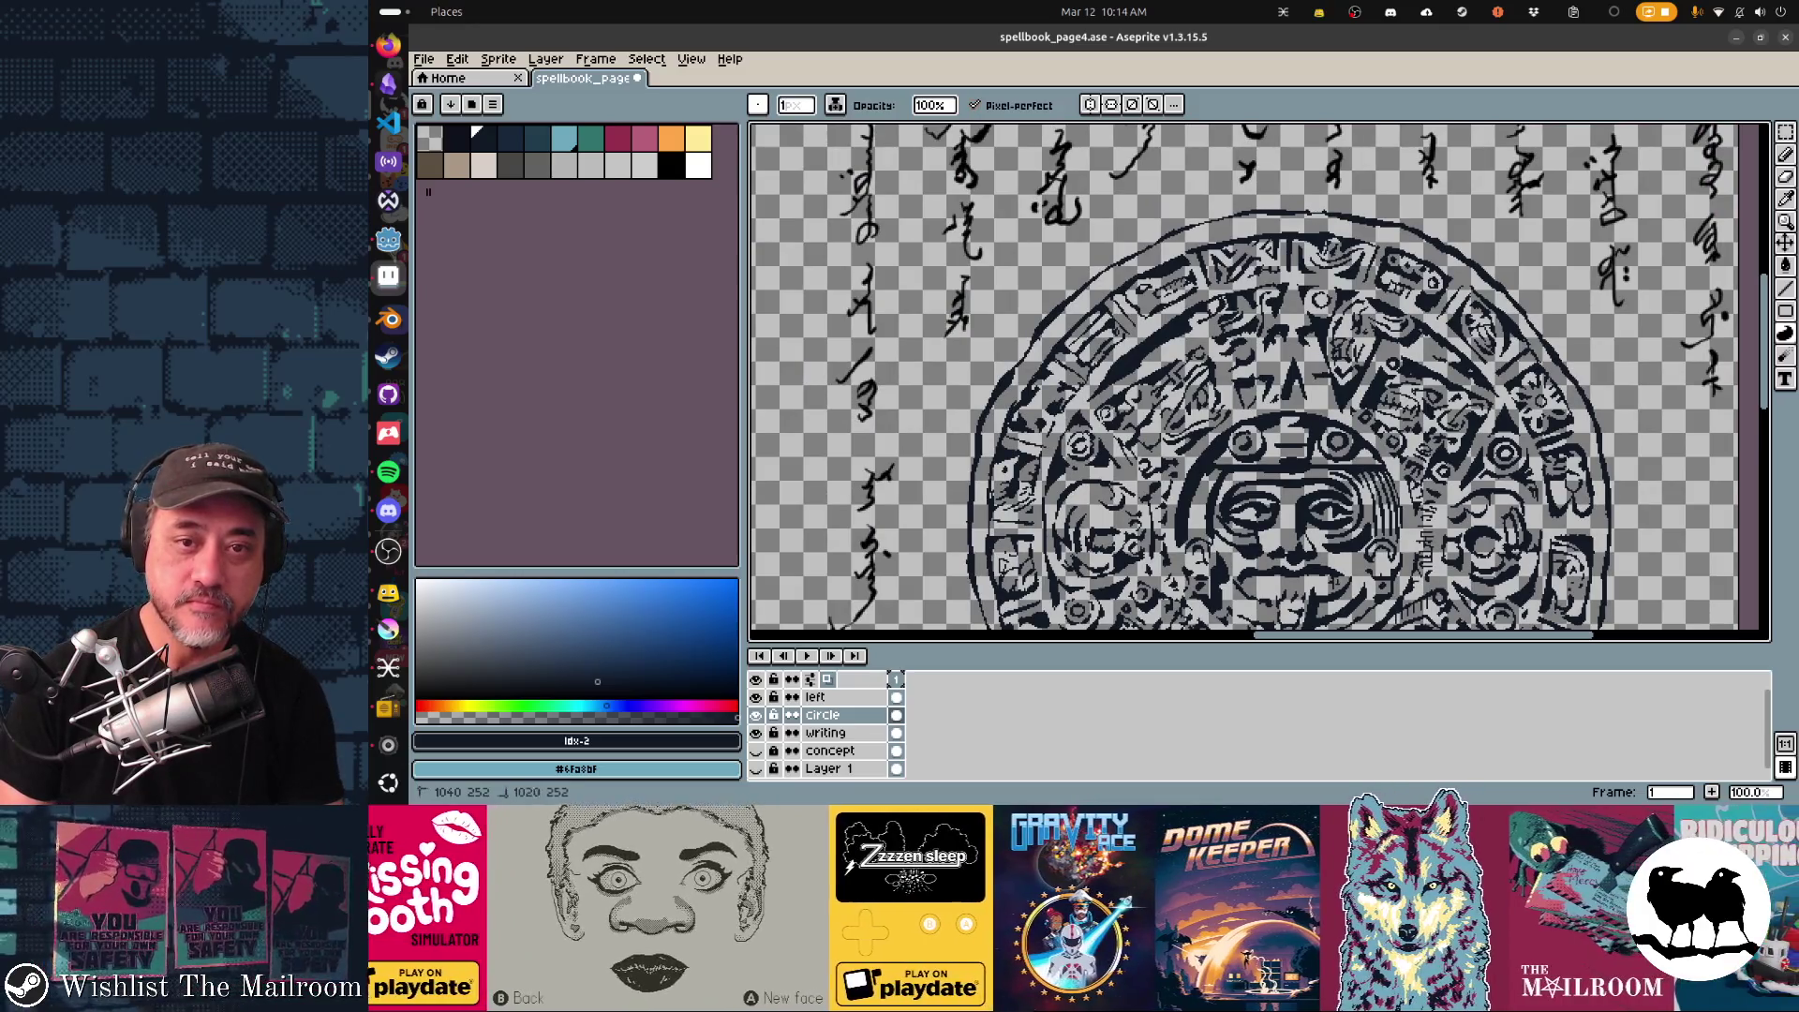
pyautogui.hscroll(-3, 1258, 380)
pyautogui.scroll(-2, 1259, 380)
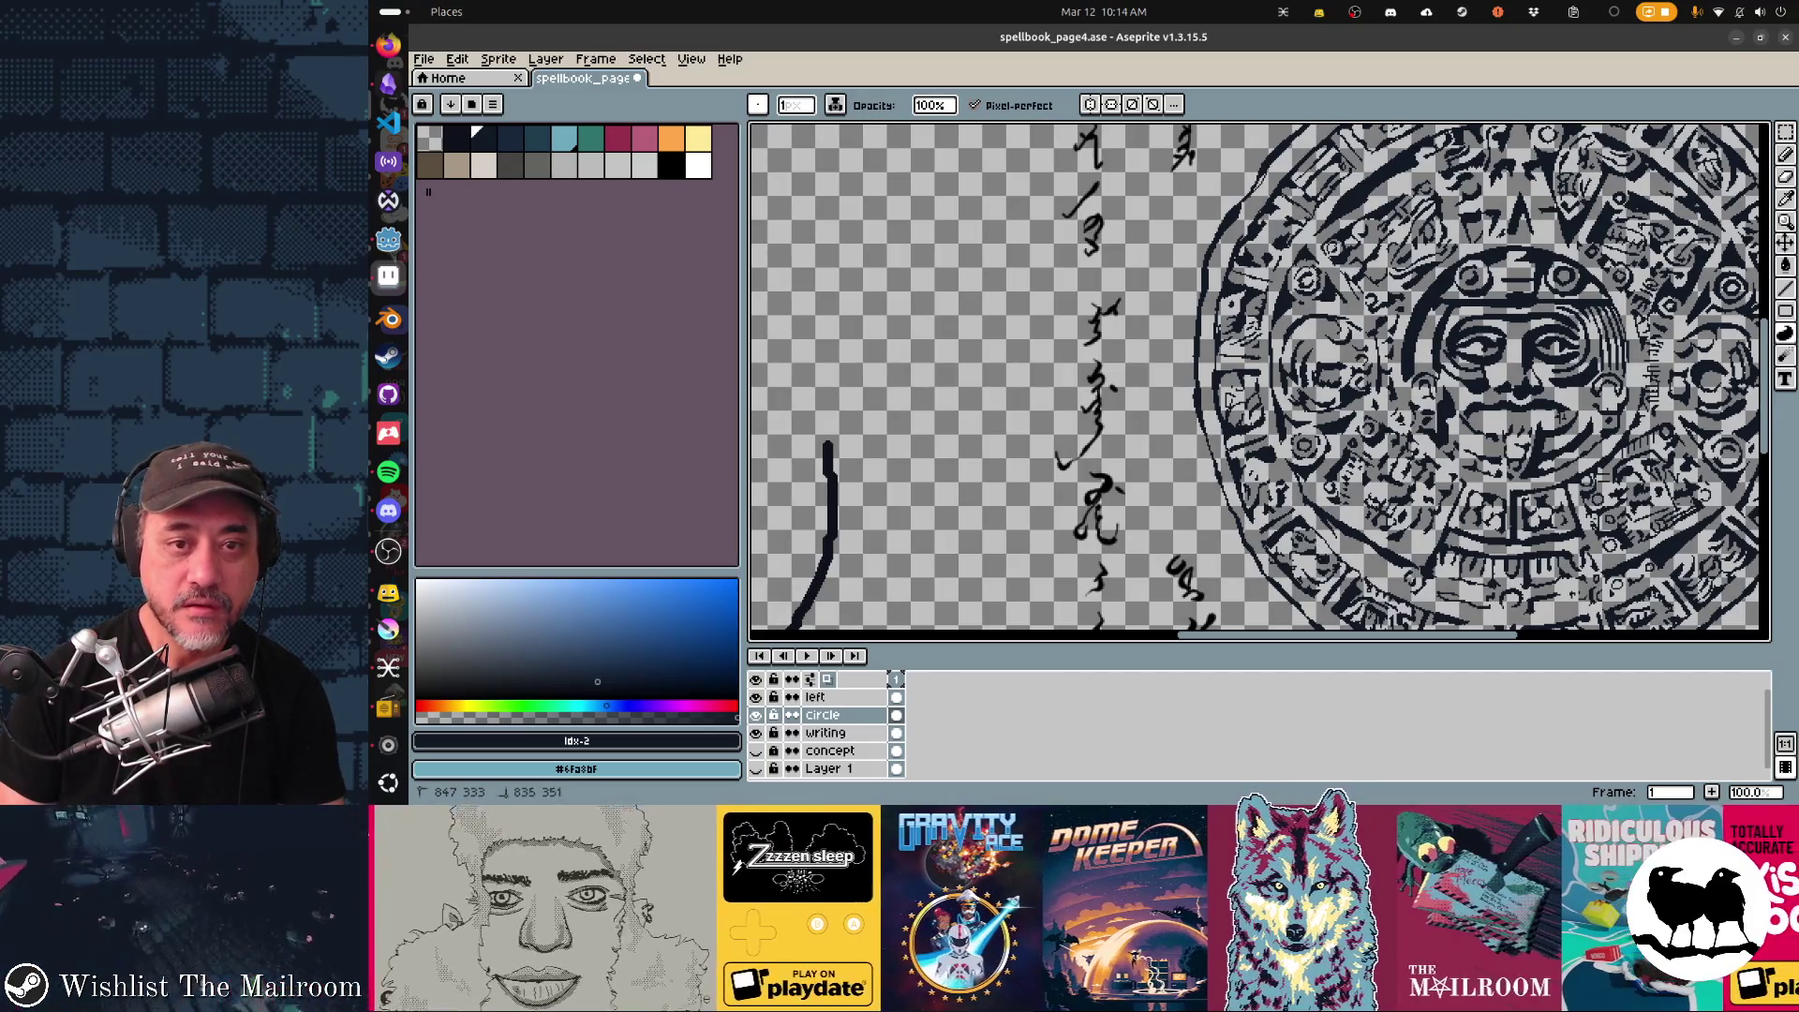
pyautogui.scroll(-3, 1259, 380)
pyautogui.hscroll(1, 1258, 380)
pyautogui.scroll(-2, 1259, 380)
pyautogui.scroll(3, 1259, 379)
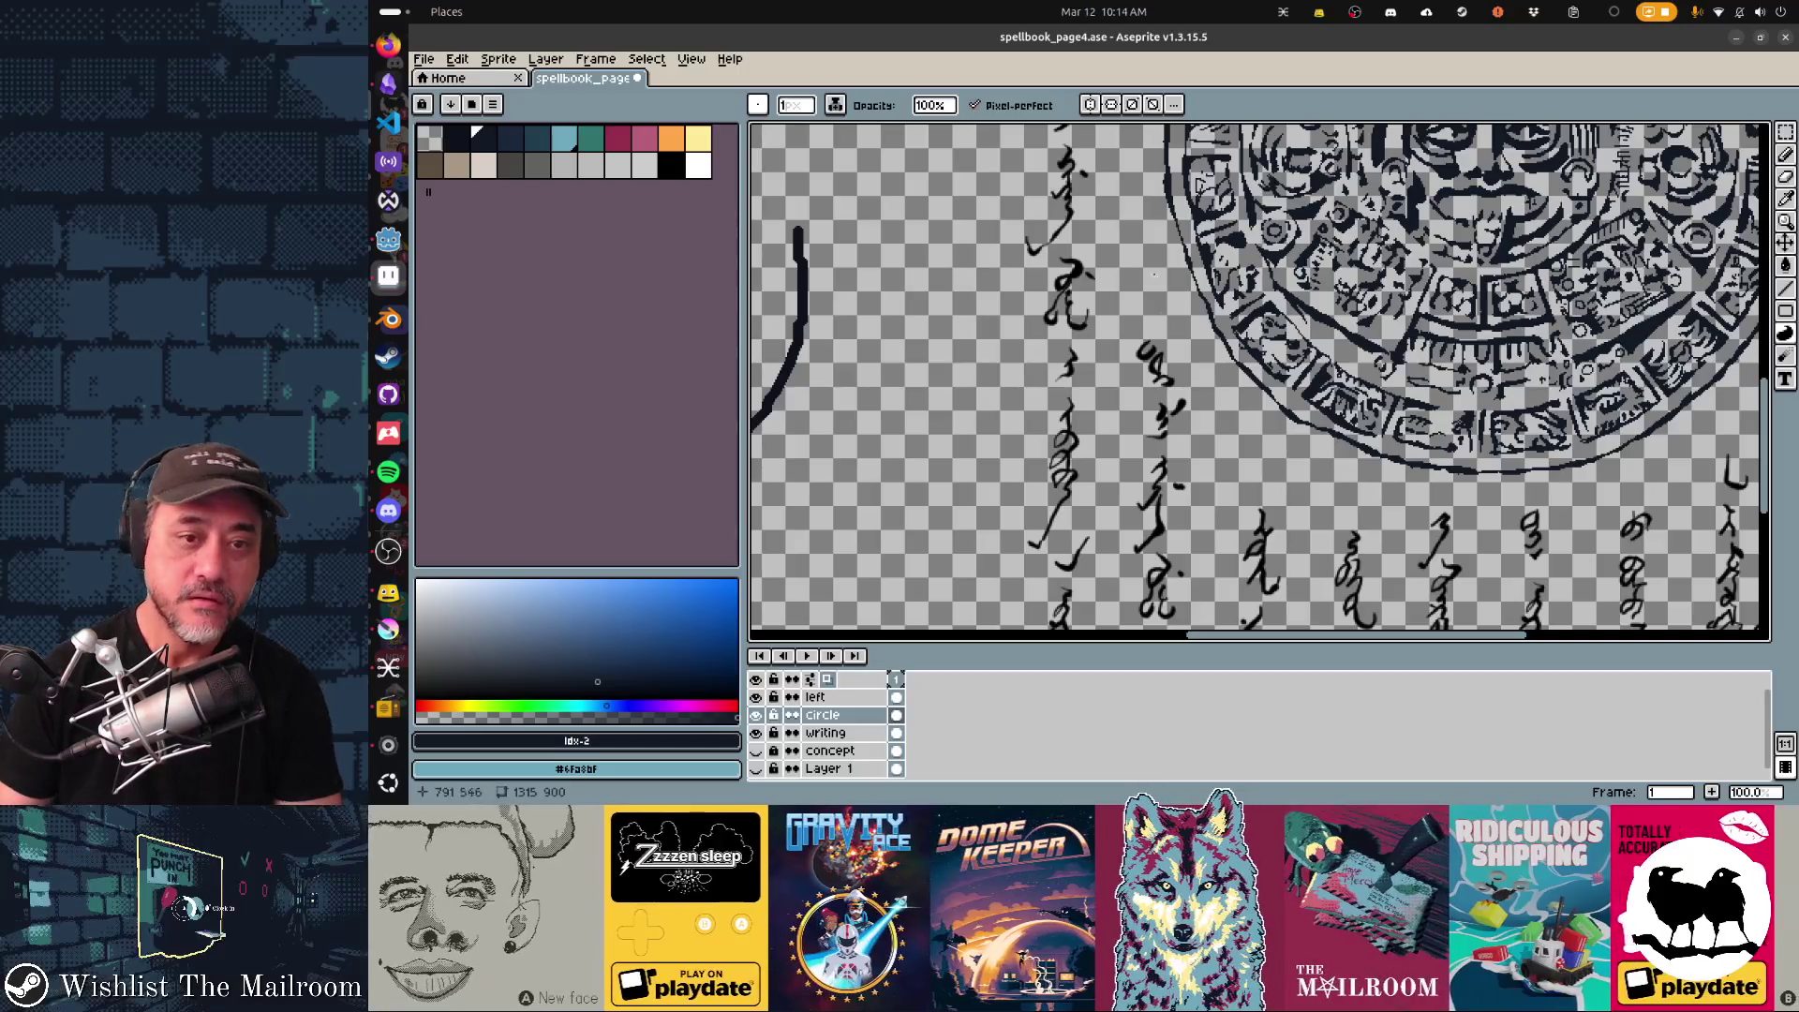
pyautogui.scroll(1, 1258, 380)
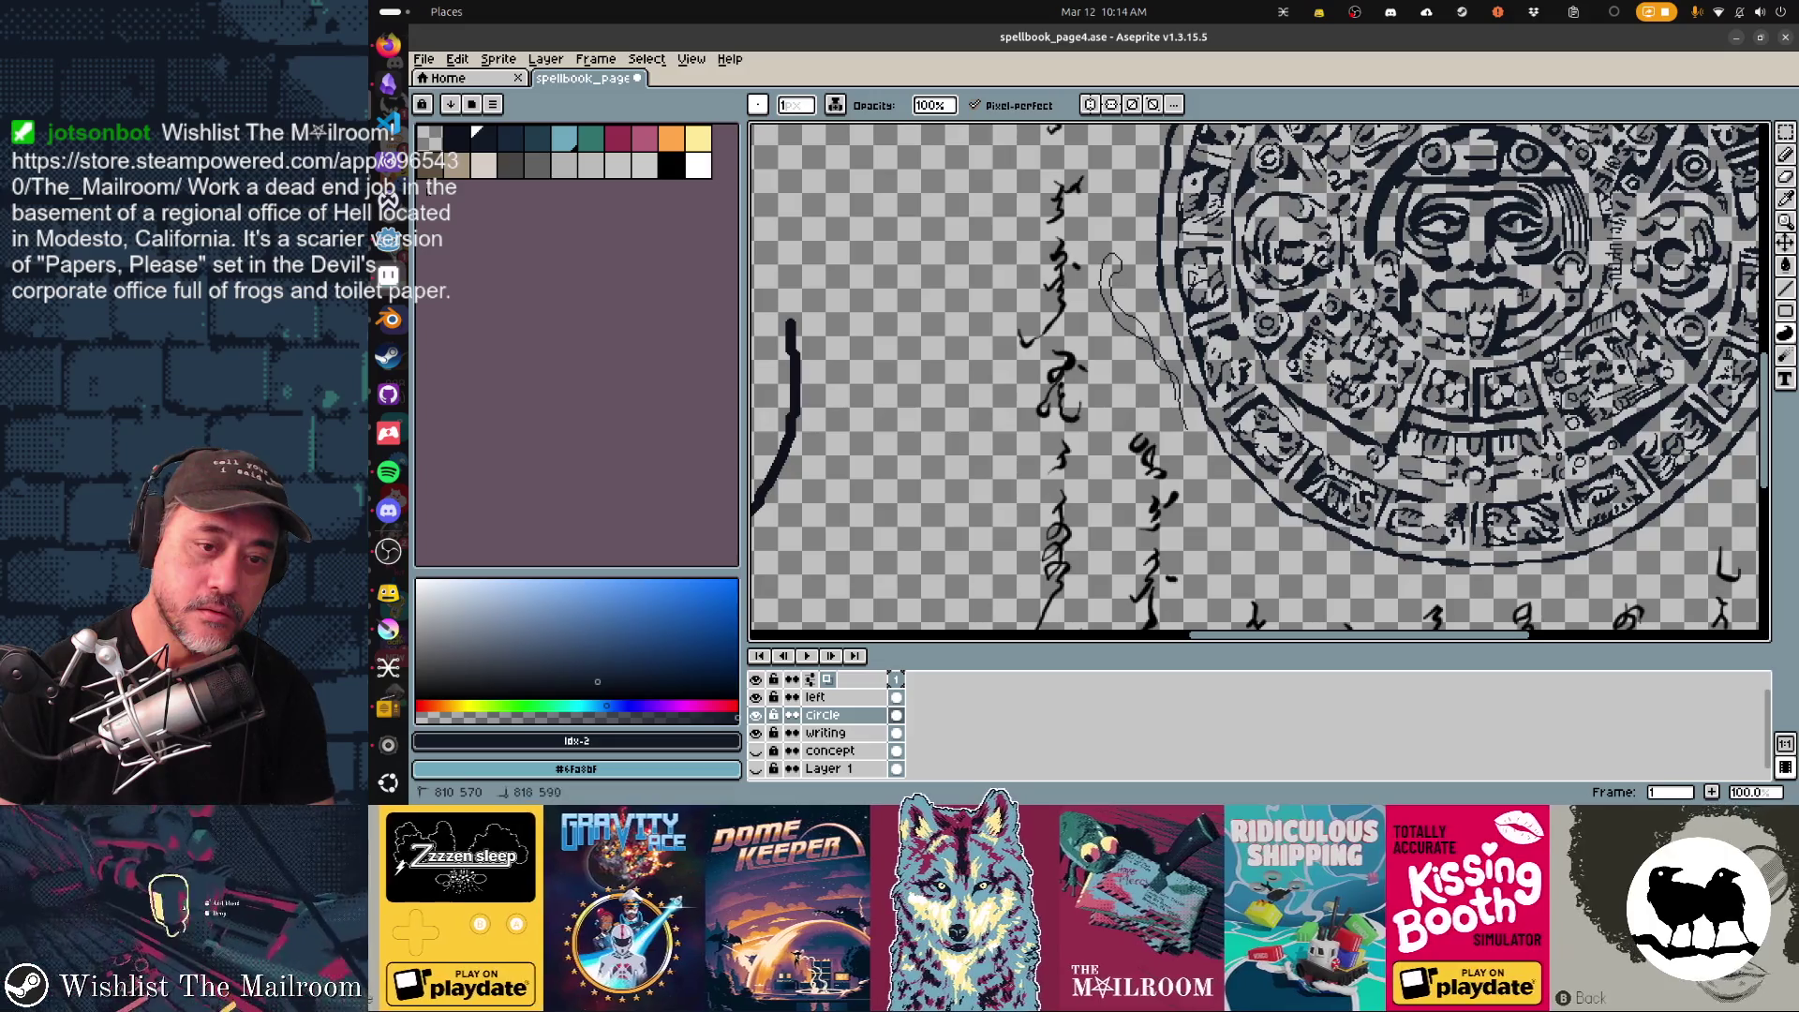
# Ink the faint left-side sketch into a bold black tendril curving down beside the calendar.
pyautogui.moveTo(1106, 262); pyautogui.dragTo(1153, 346)
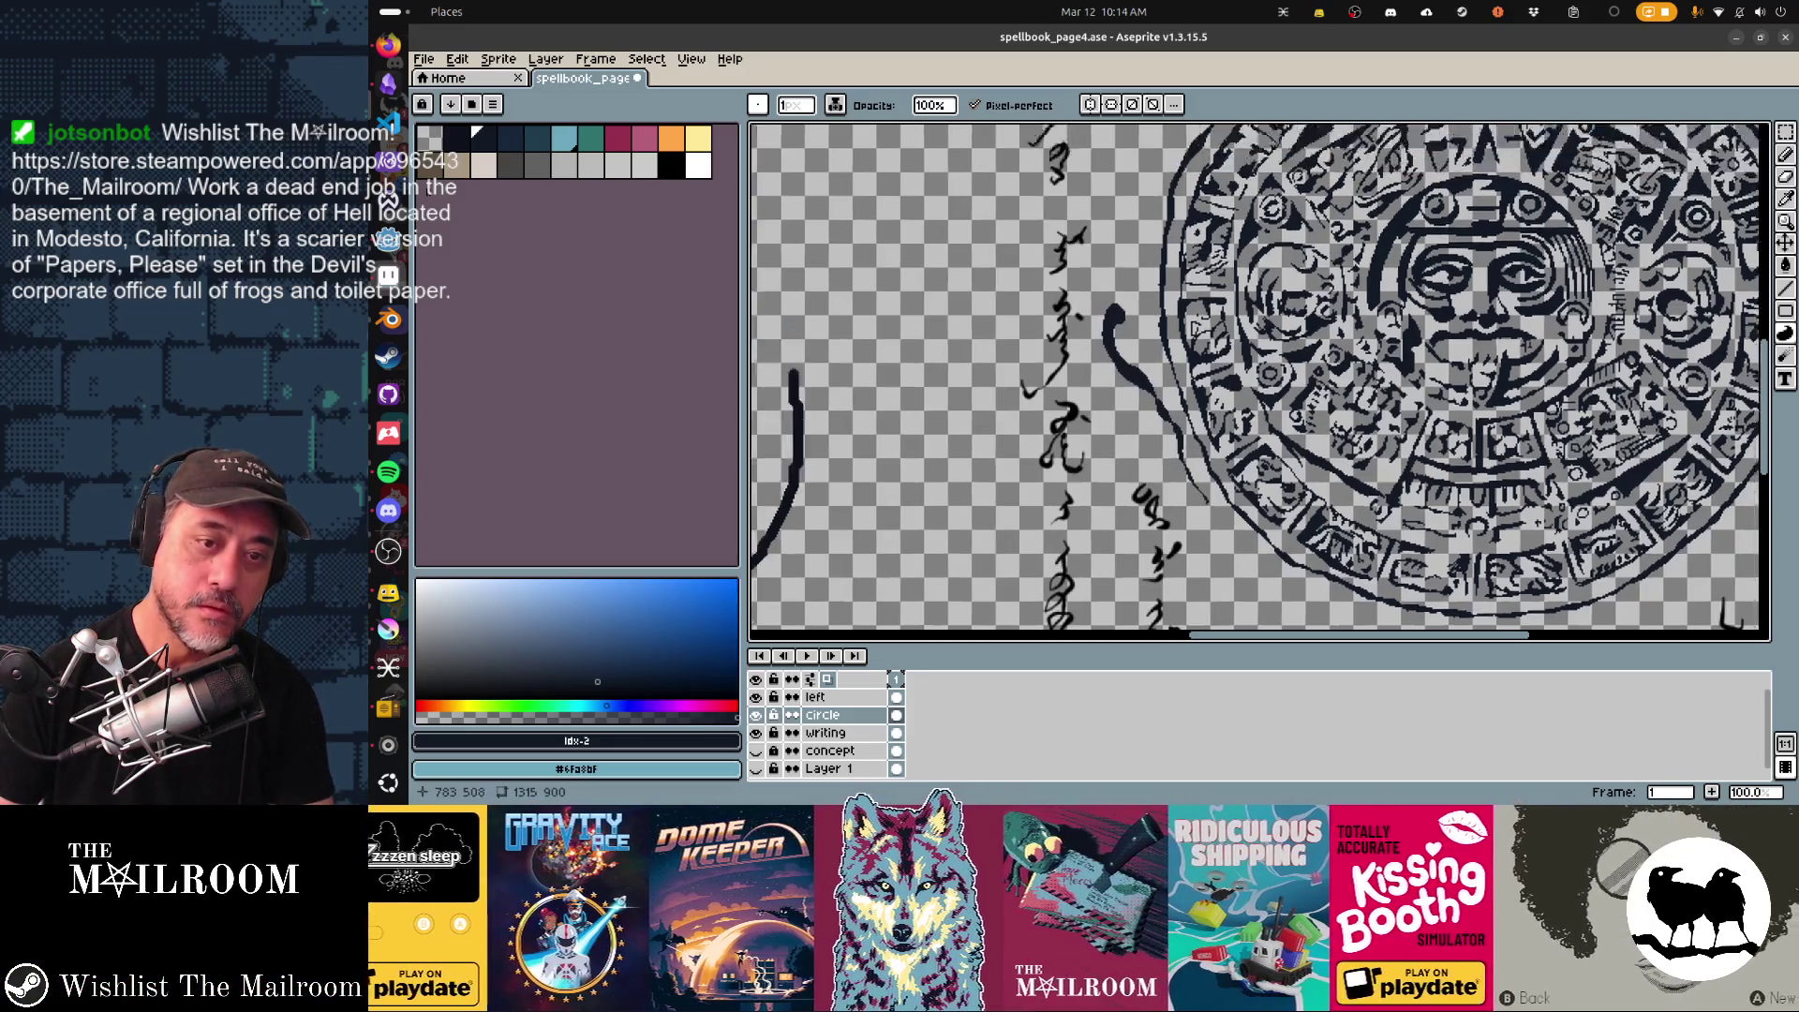
pyautogui.scroll(3, 1259, 380)
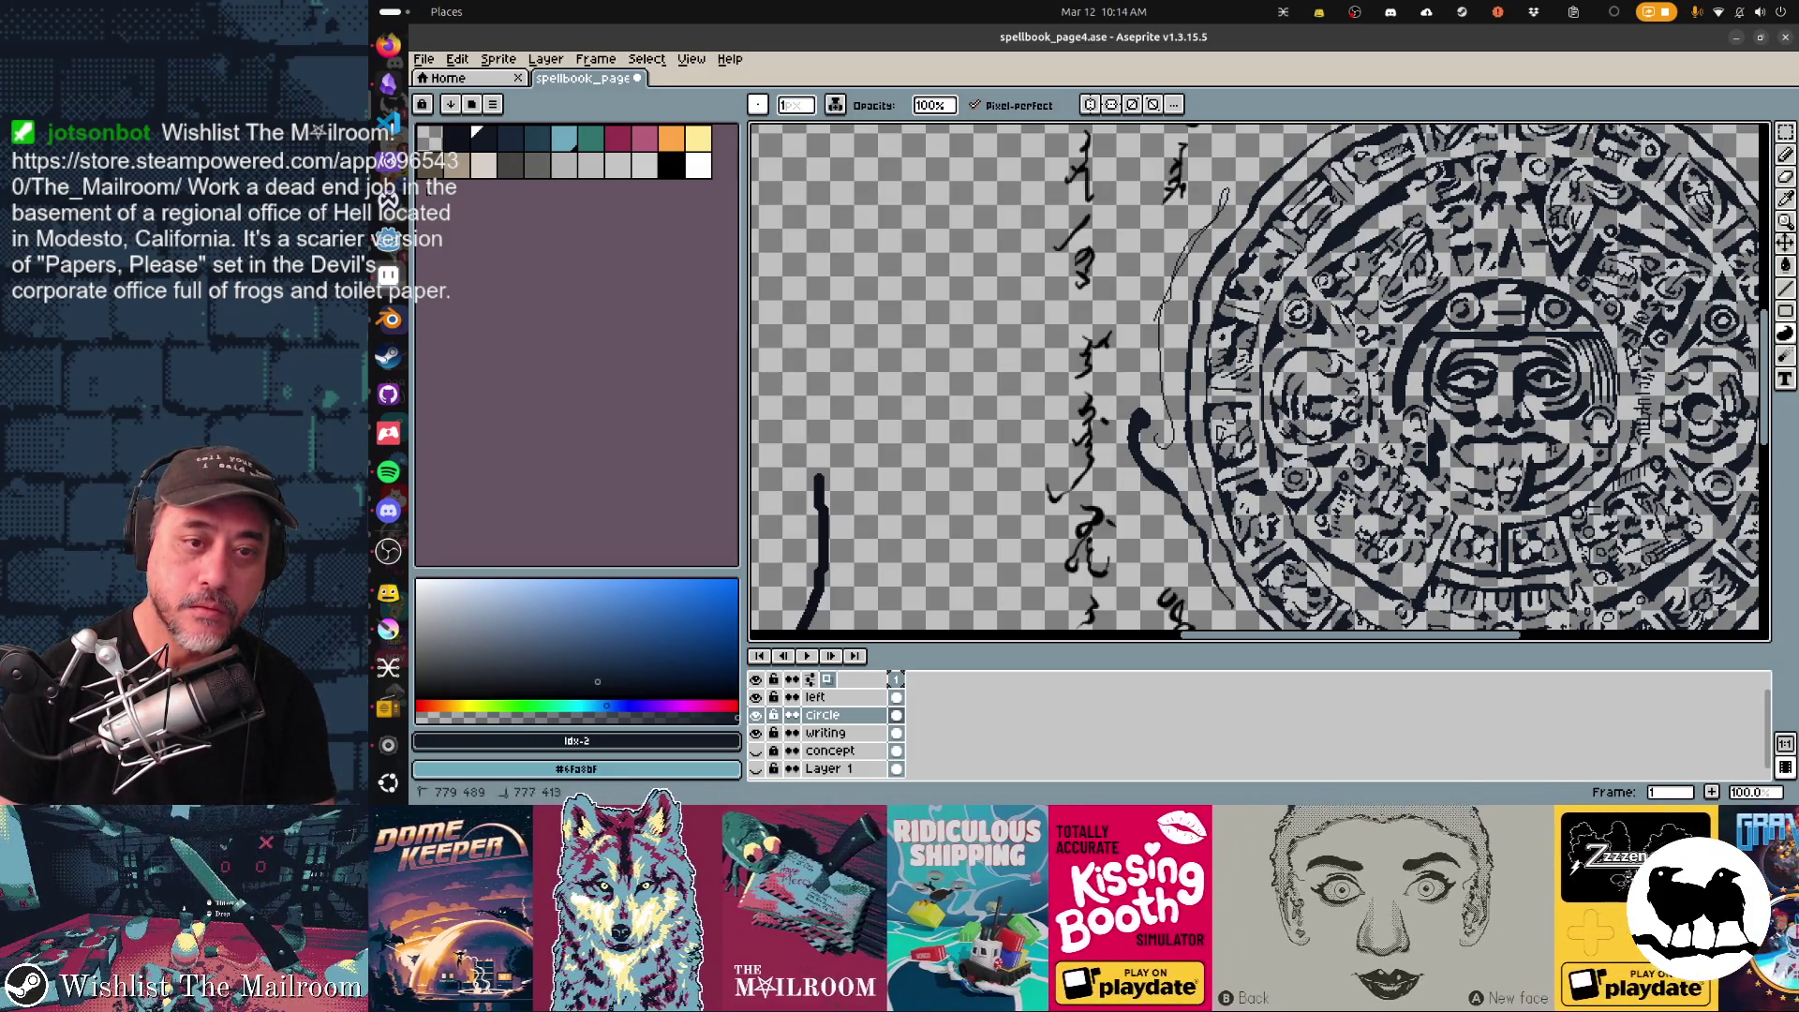
pyautogui.moveTo(1223, 190); pyautogui.dragTo(1155, 429)
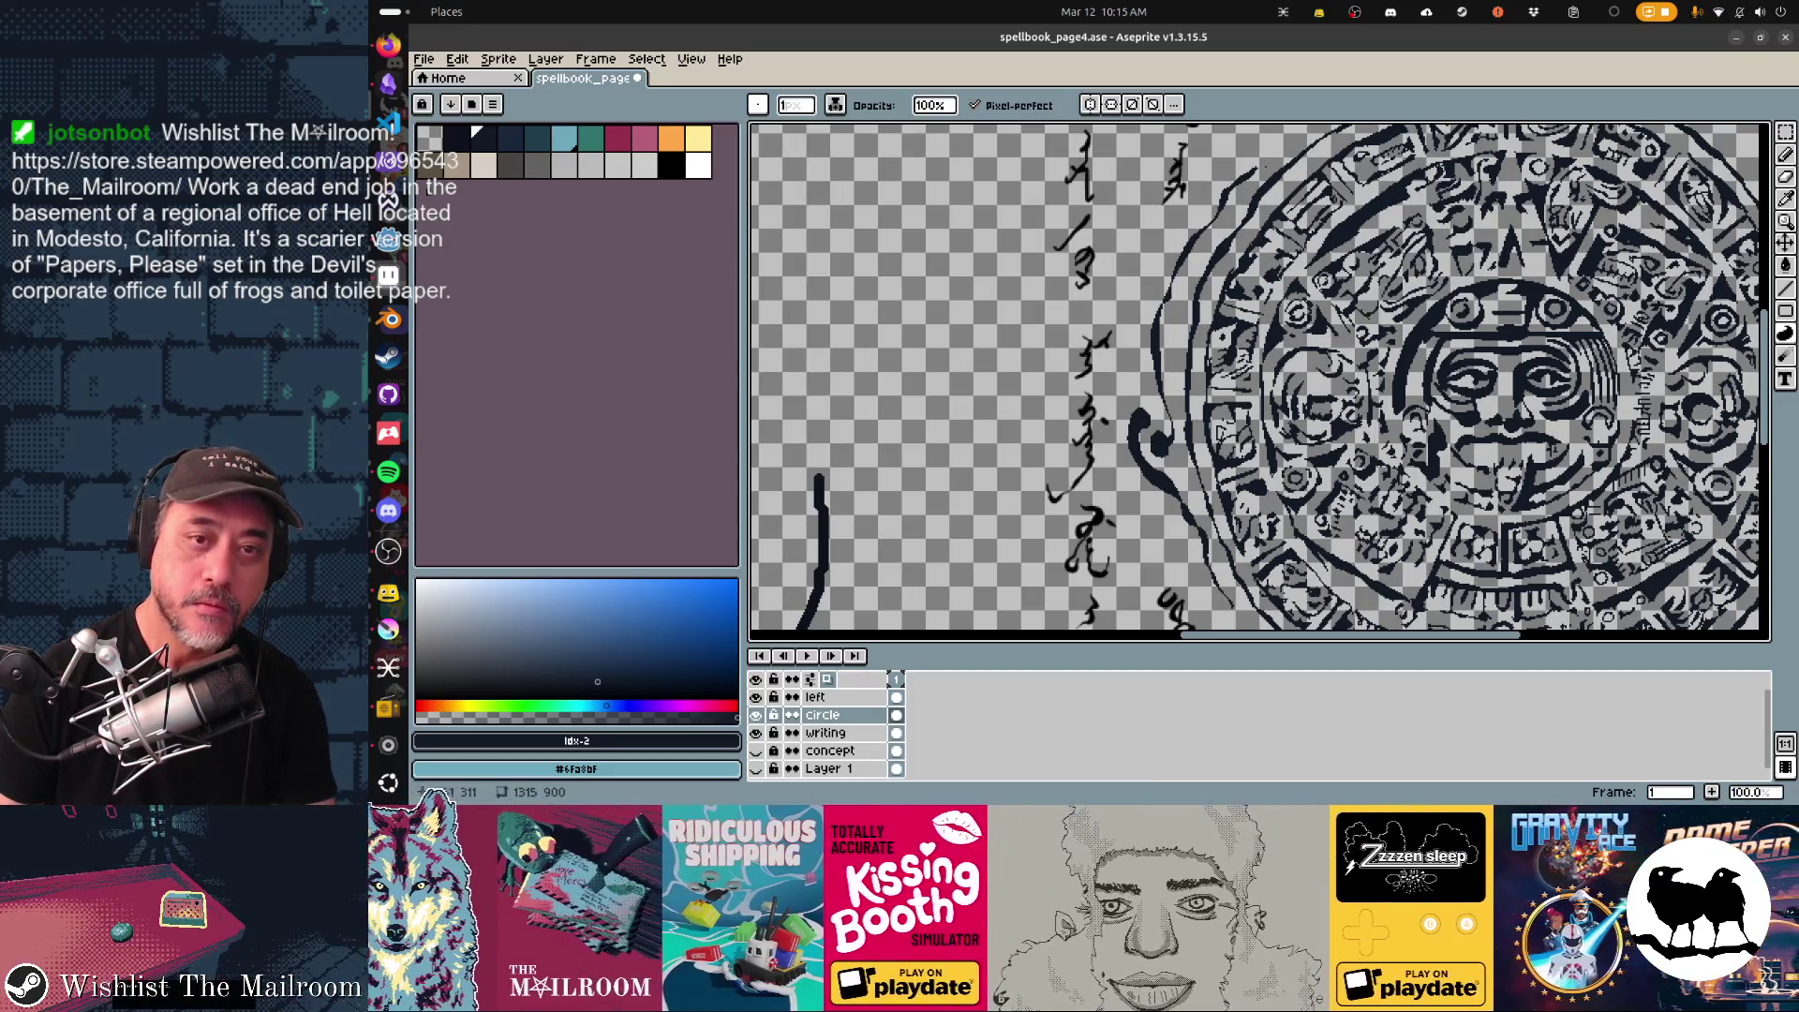
pyautogui.moveTo(1258, 380); pyautogui.dragTo(1126, 563)
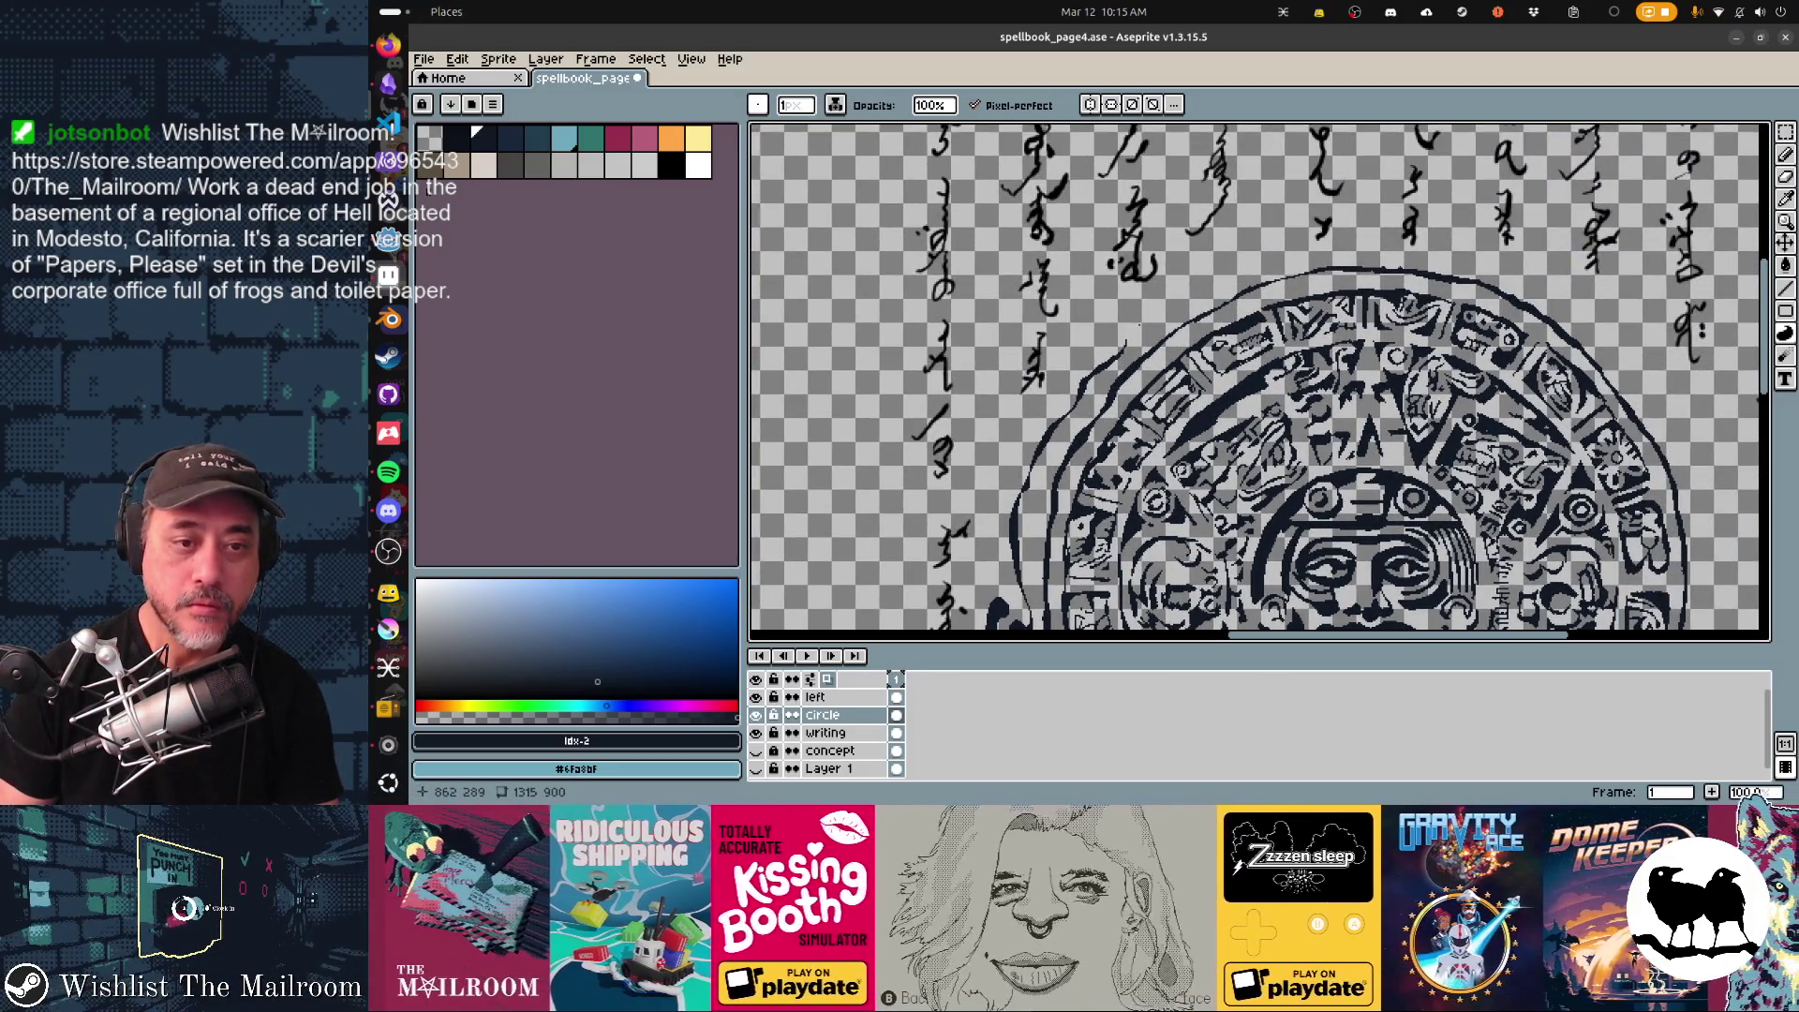
# Extend and thicken the thin tendril stroke running down the calendar's right edge.
pyautogui.moveTo(1349, 563); pyautogui.dragTo(1041, 338)
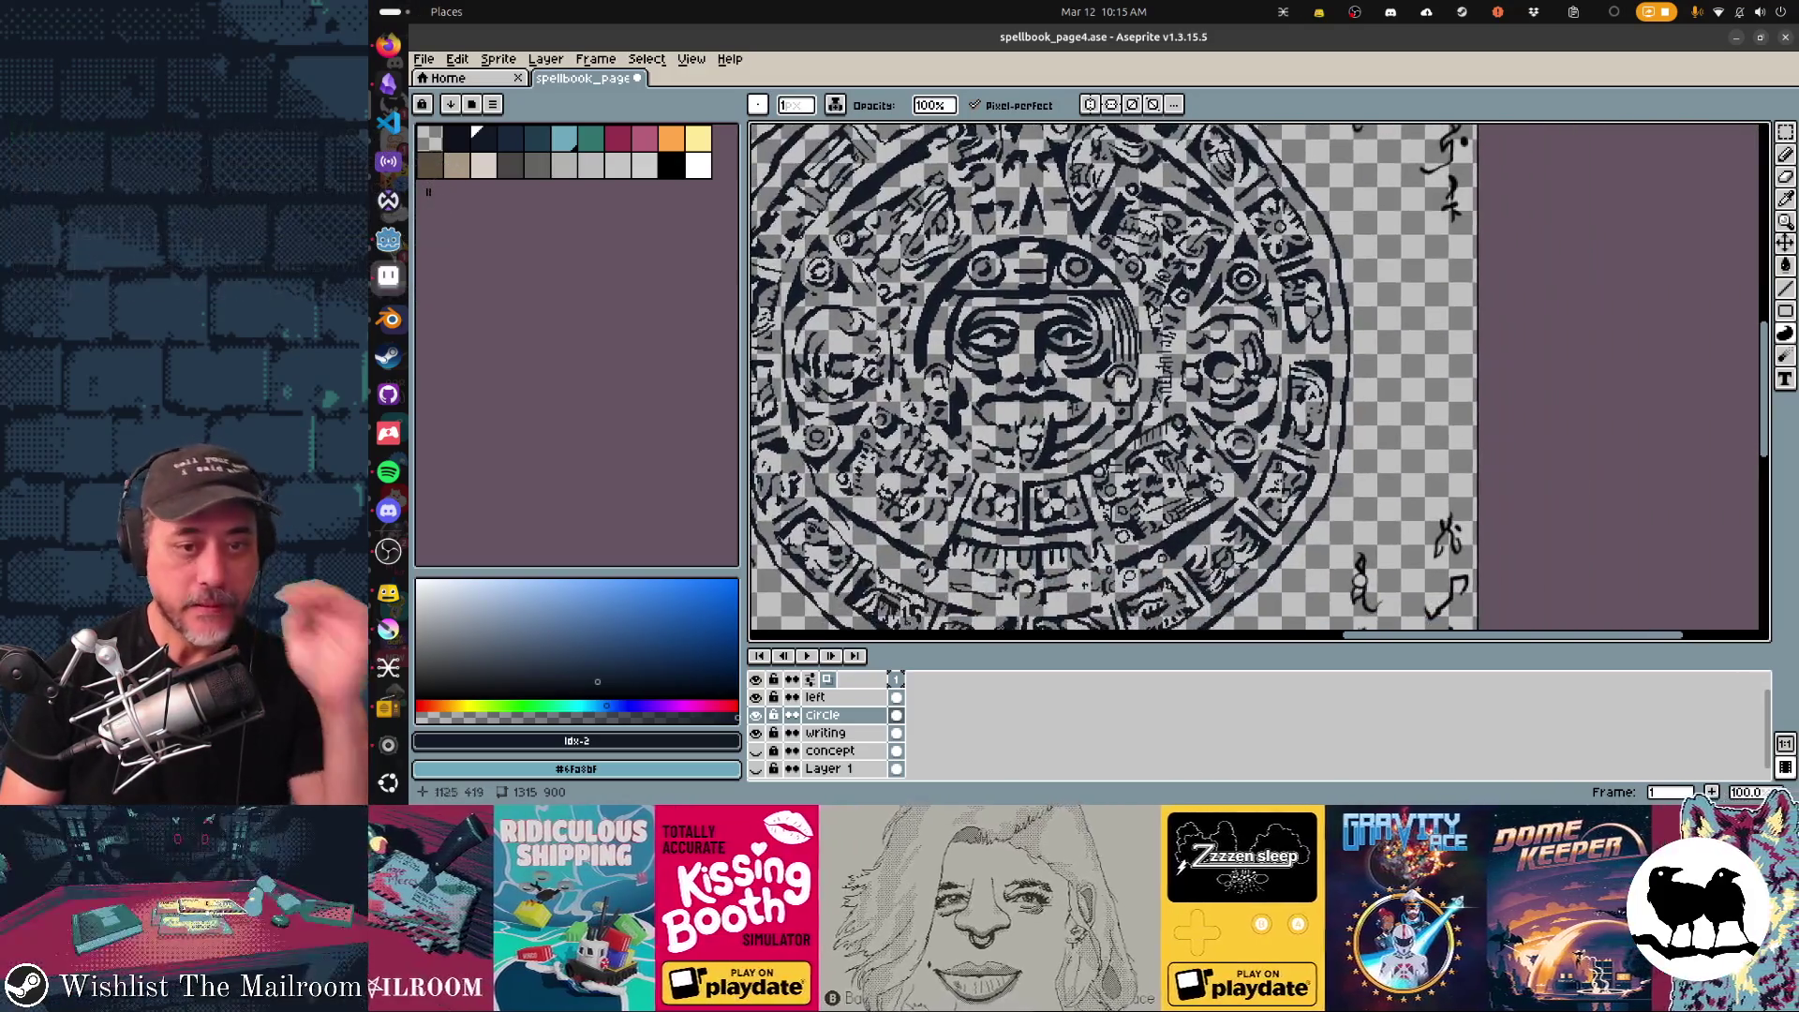
pyautogui.moveTo(1364, 423); pyautogui.dragTo(1375, 415)
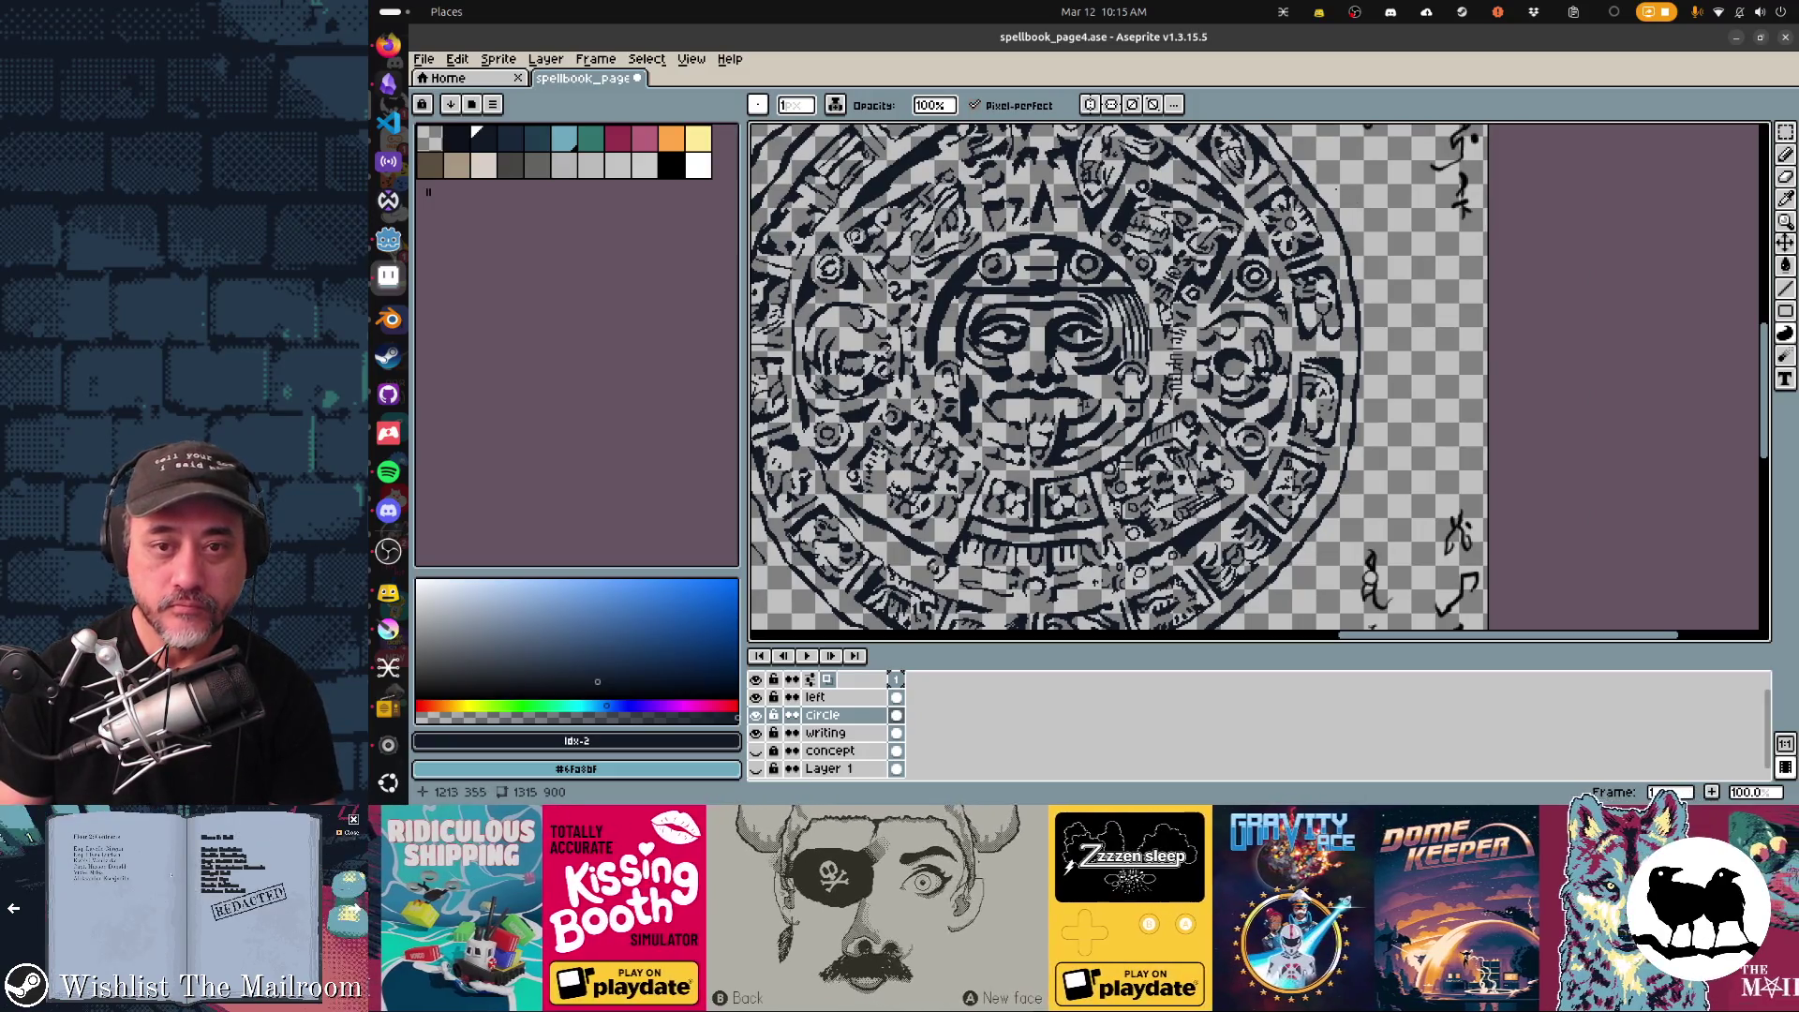
pyautogui.moveTo(1392, 247); pyautogui.dragTo(1404, 410)
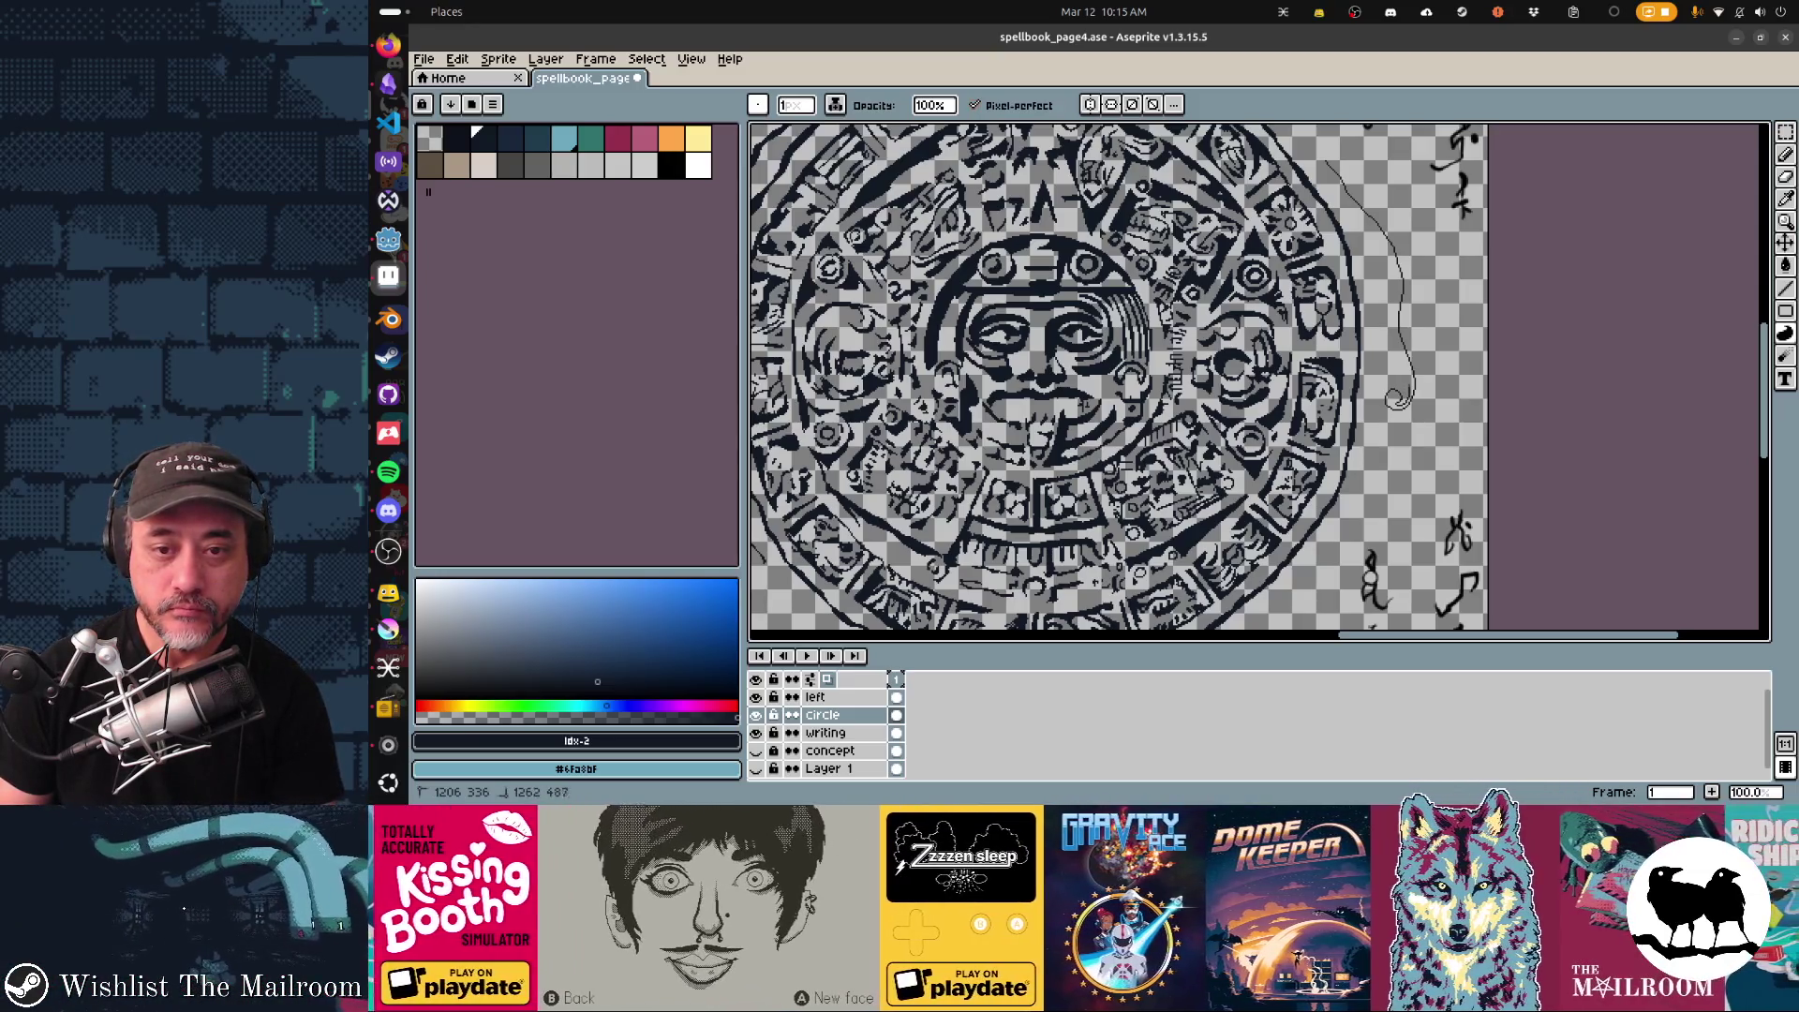
pyautogui.moveTo(1371, 225); pyautogui.dragTo(1407, 405)
pyautogui.scroll(-1, 1125, 380)
pyautogui.scroll(-1, 1125, 379)
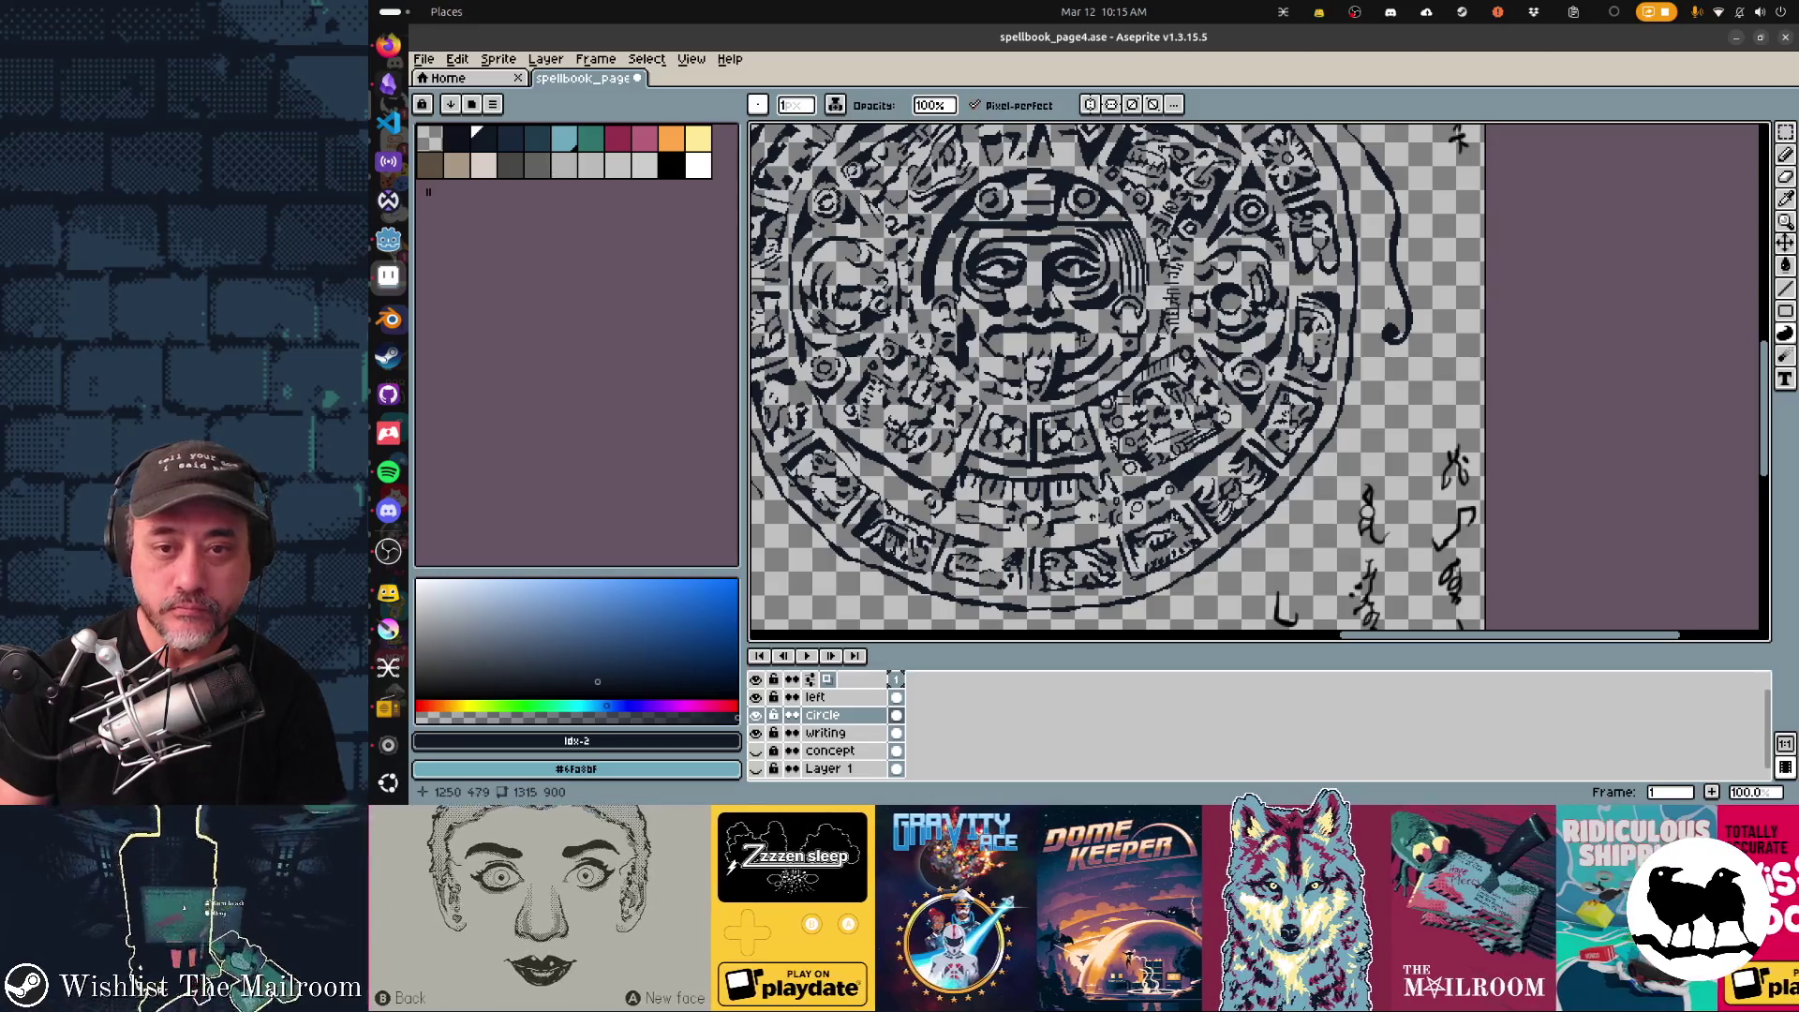
# Fill the curled tip solid dark and bolden the stroke along the right rim.
pyautogui.moveTo(1389, 307)
pyautogui.mouseDown()
pyautogui.moveTo(1311, 500)
pyautogui.moveTo(1269, 540)
pyautogui.mouseUp()
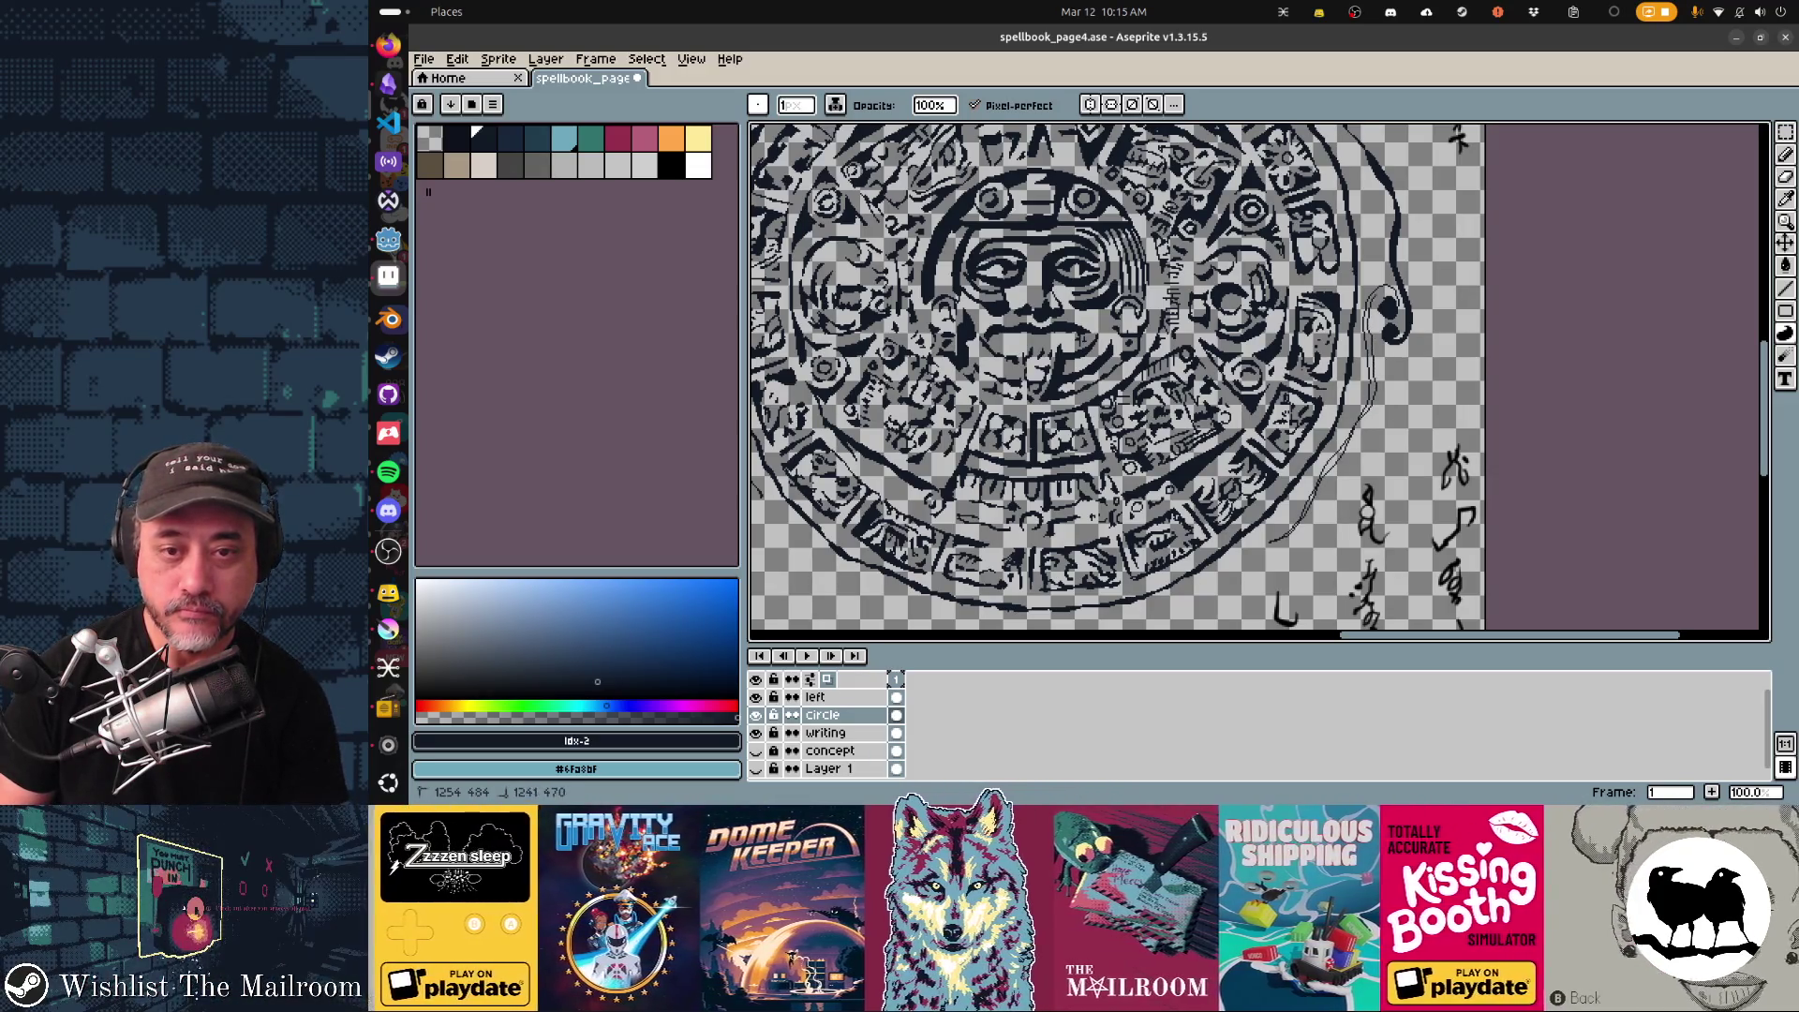
pyautogui.moveTo(1405, 303); pyautogui.dragTo(1272, 534)
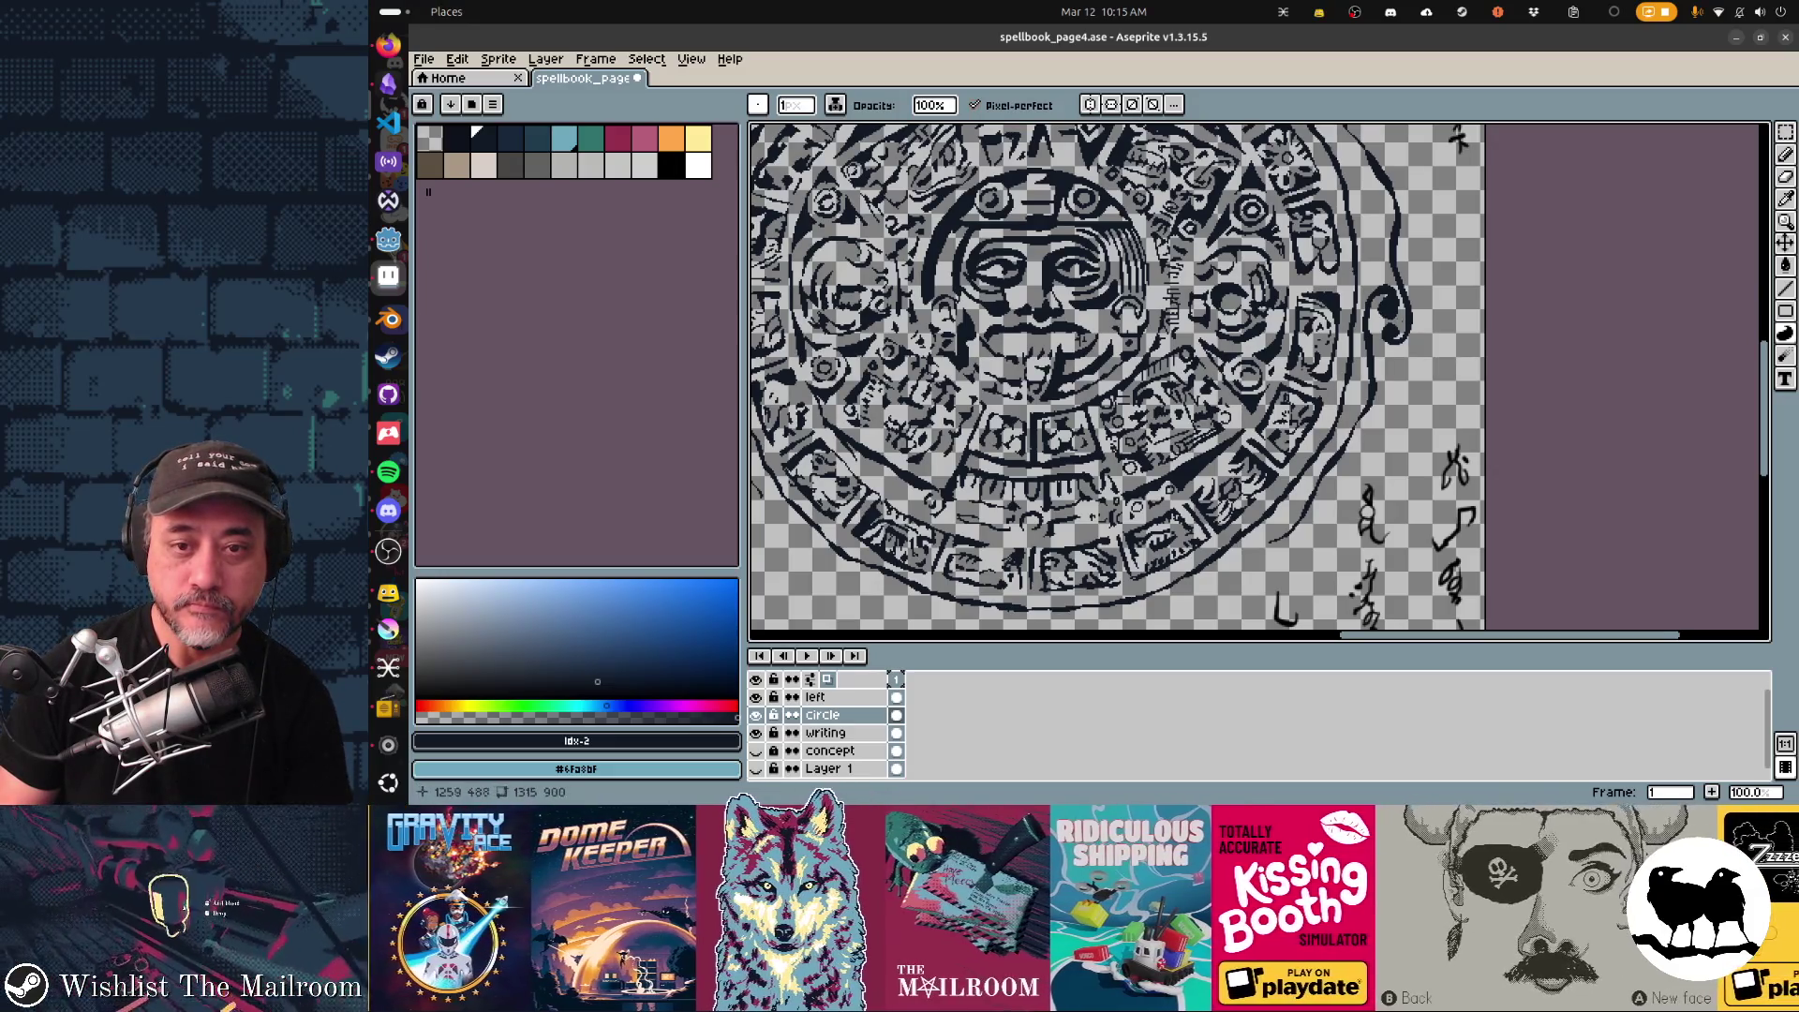
pyautogui.scroll(-3, 1260, 380)
pyautogui.hscroll(-2, 1260, 380)
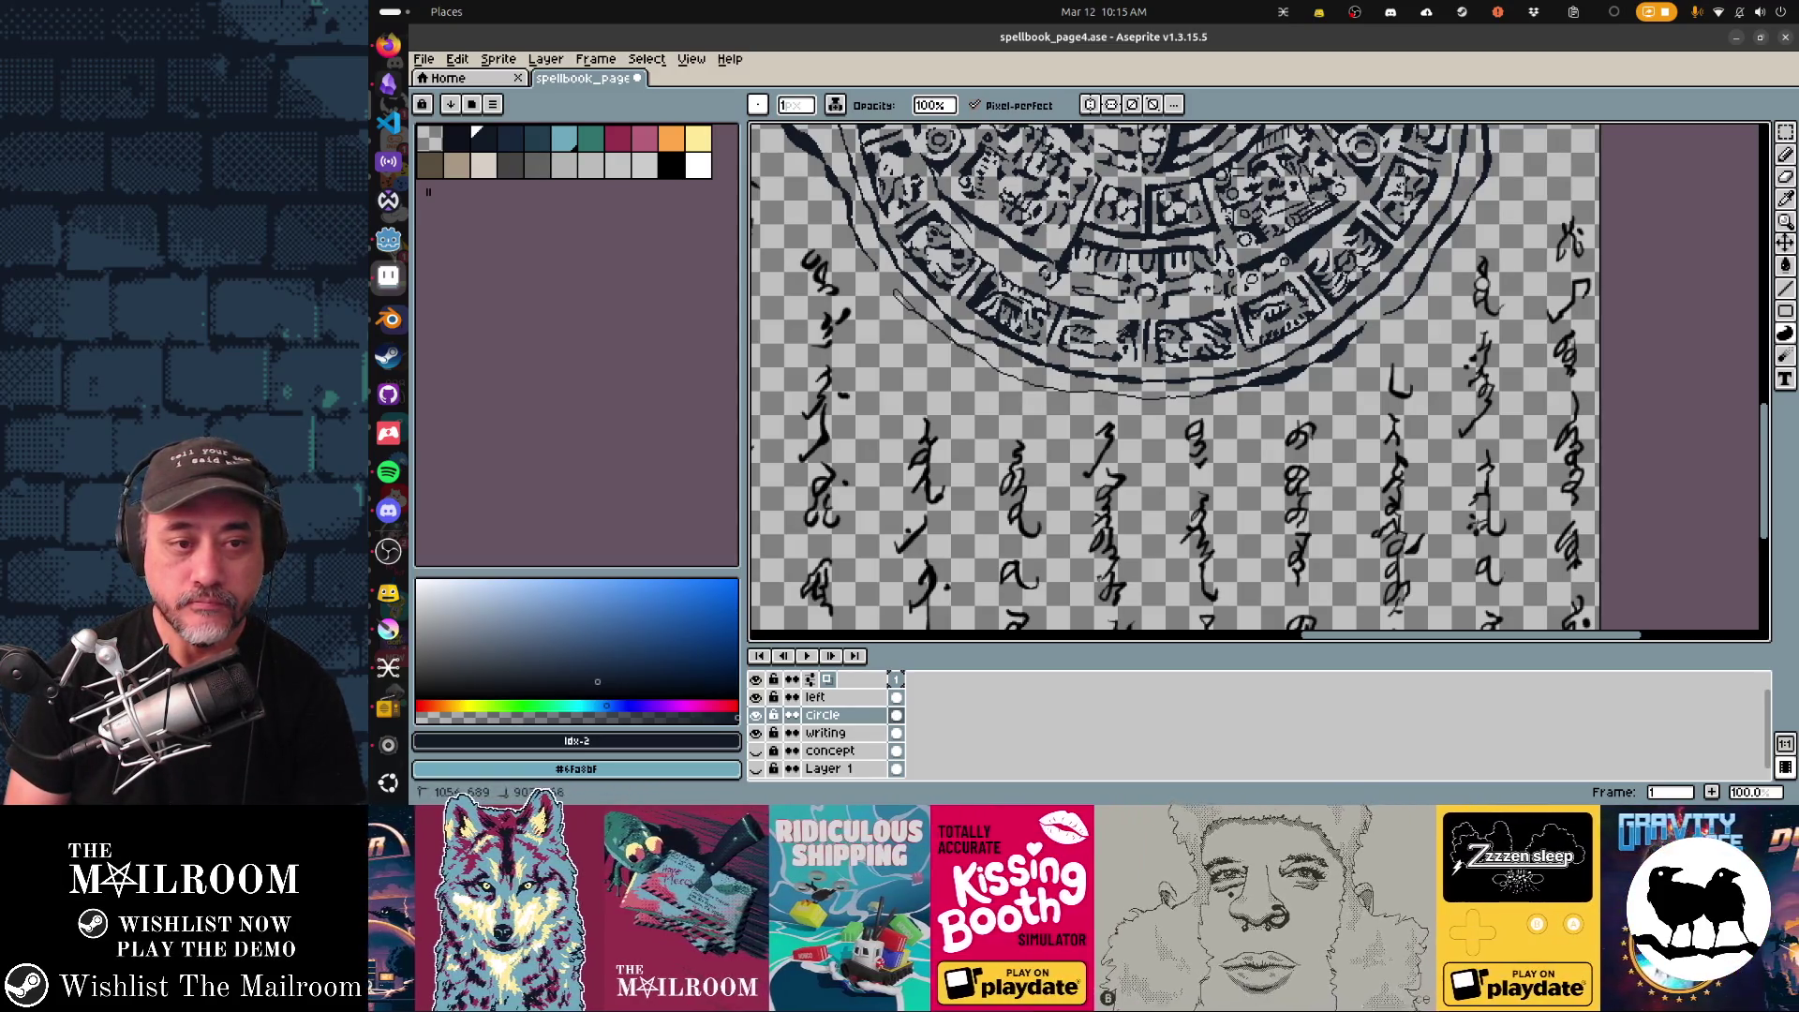
# Lay a thick stroke along the calendar's bottom edge with short dark drips beneath it.
pyautogui.click(1096, 390)
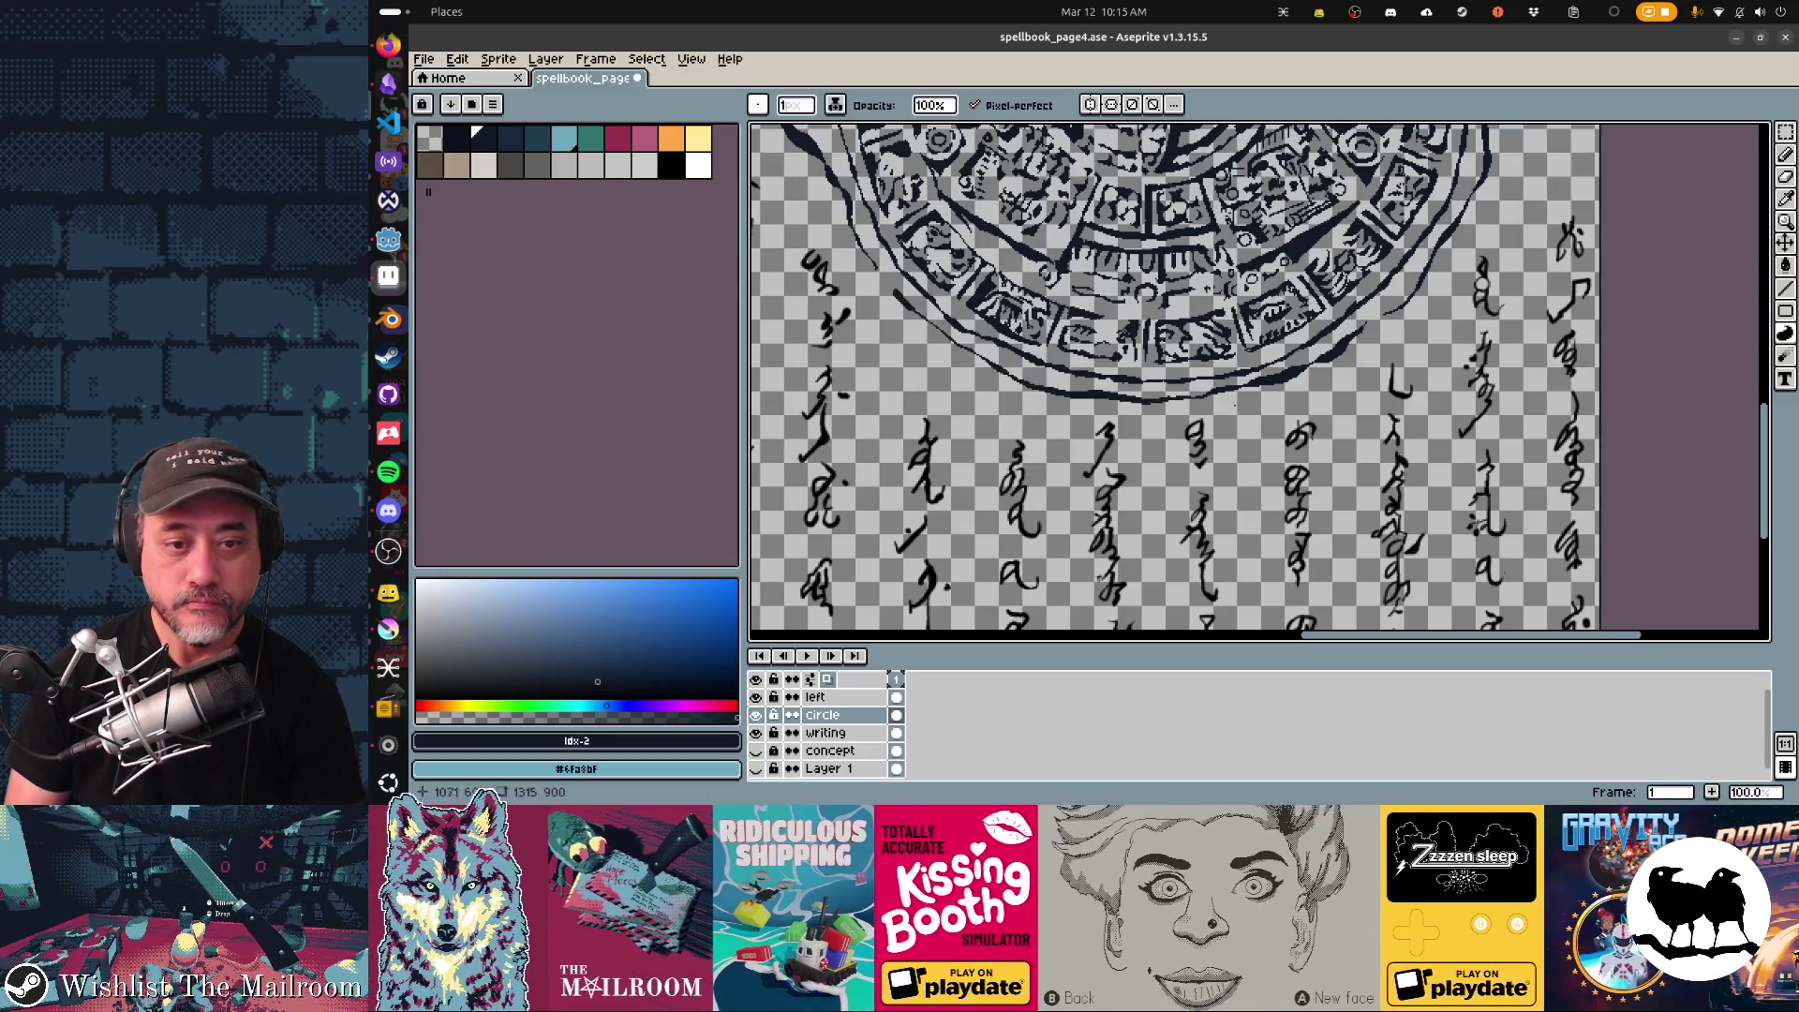
pyautogui.scroll(-2, 1203, 382)
pyautogui.scroll(2, 1203, 383)
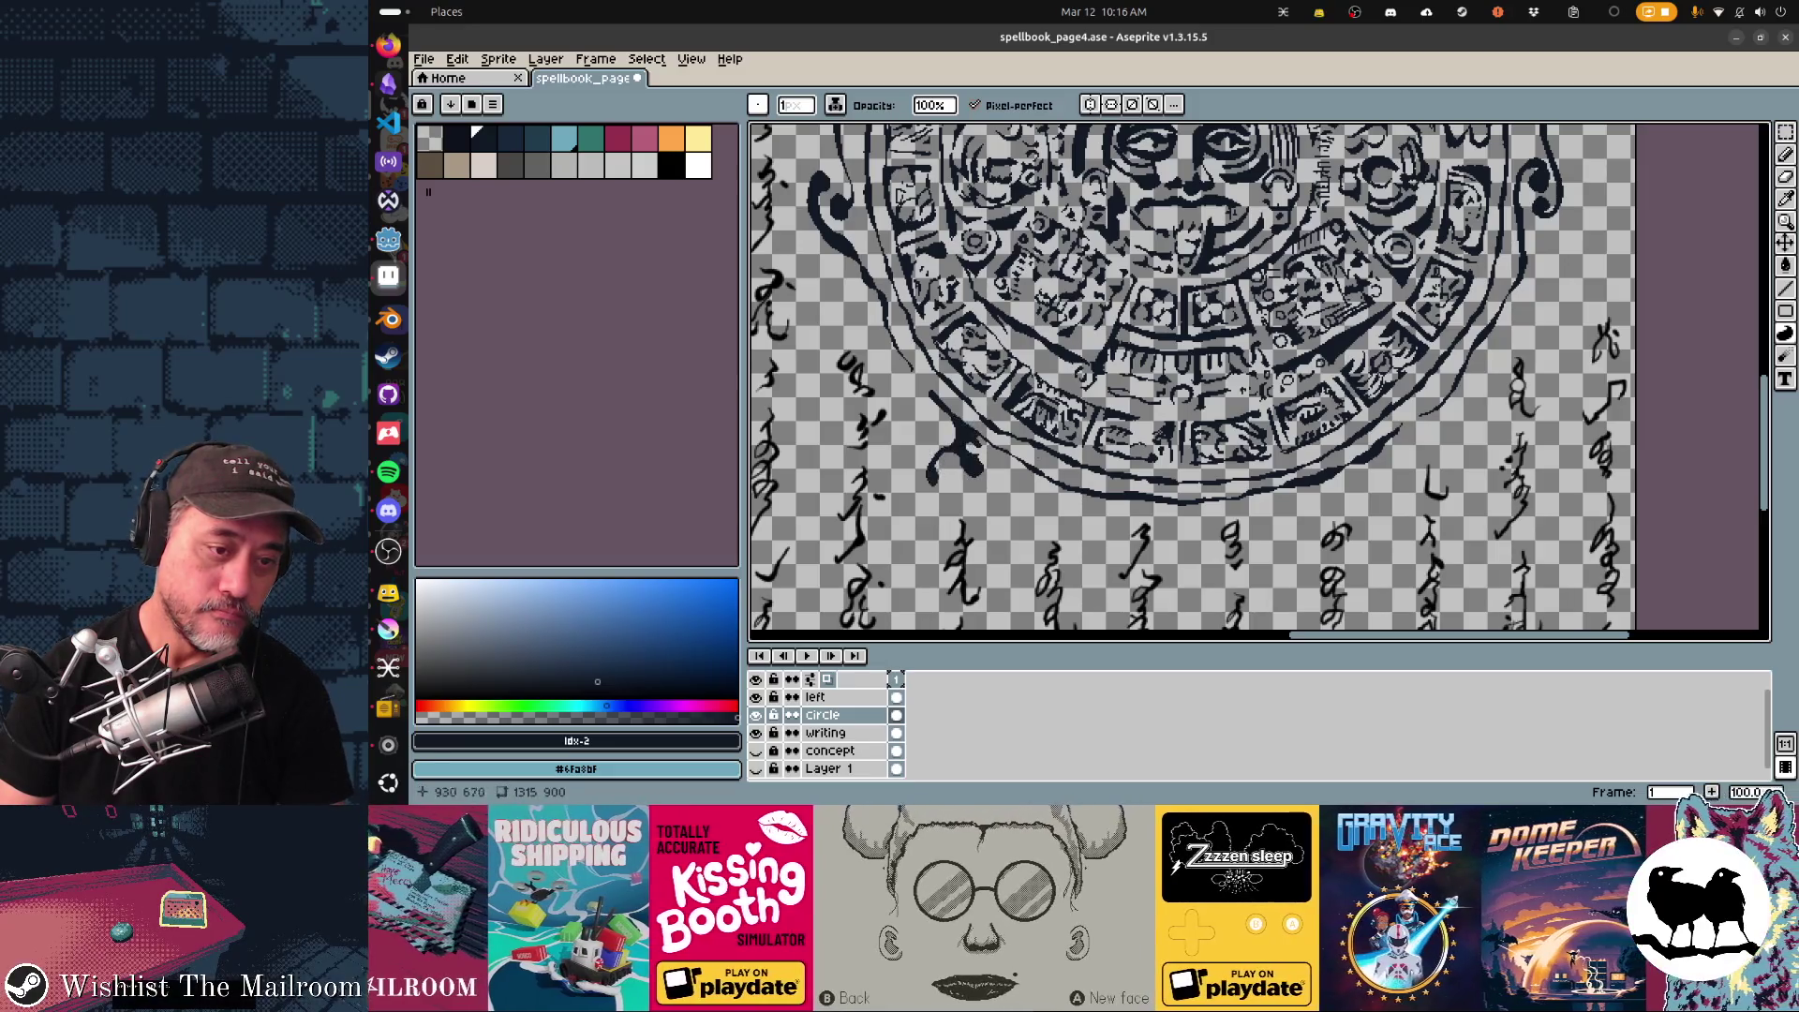
pyautogui.moveTo(1034, 471); pyautogui.dragTo(1020, 504)
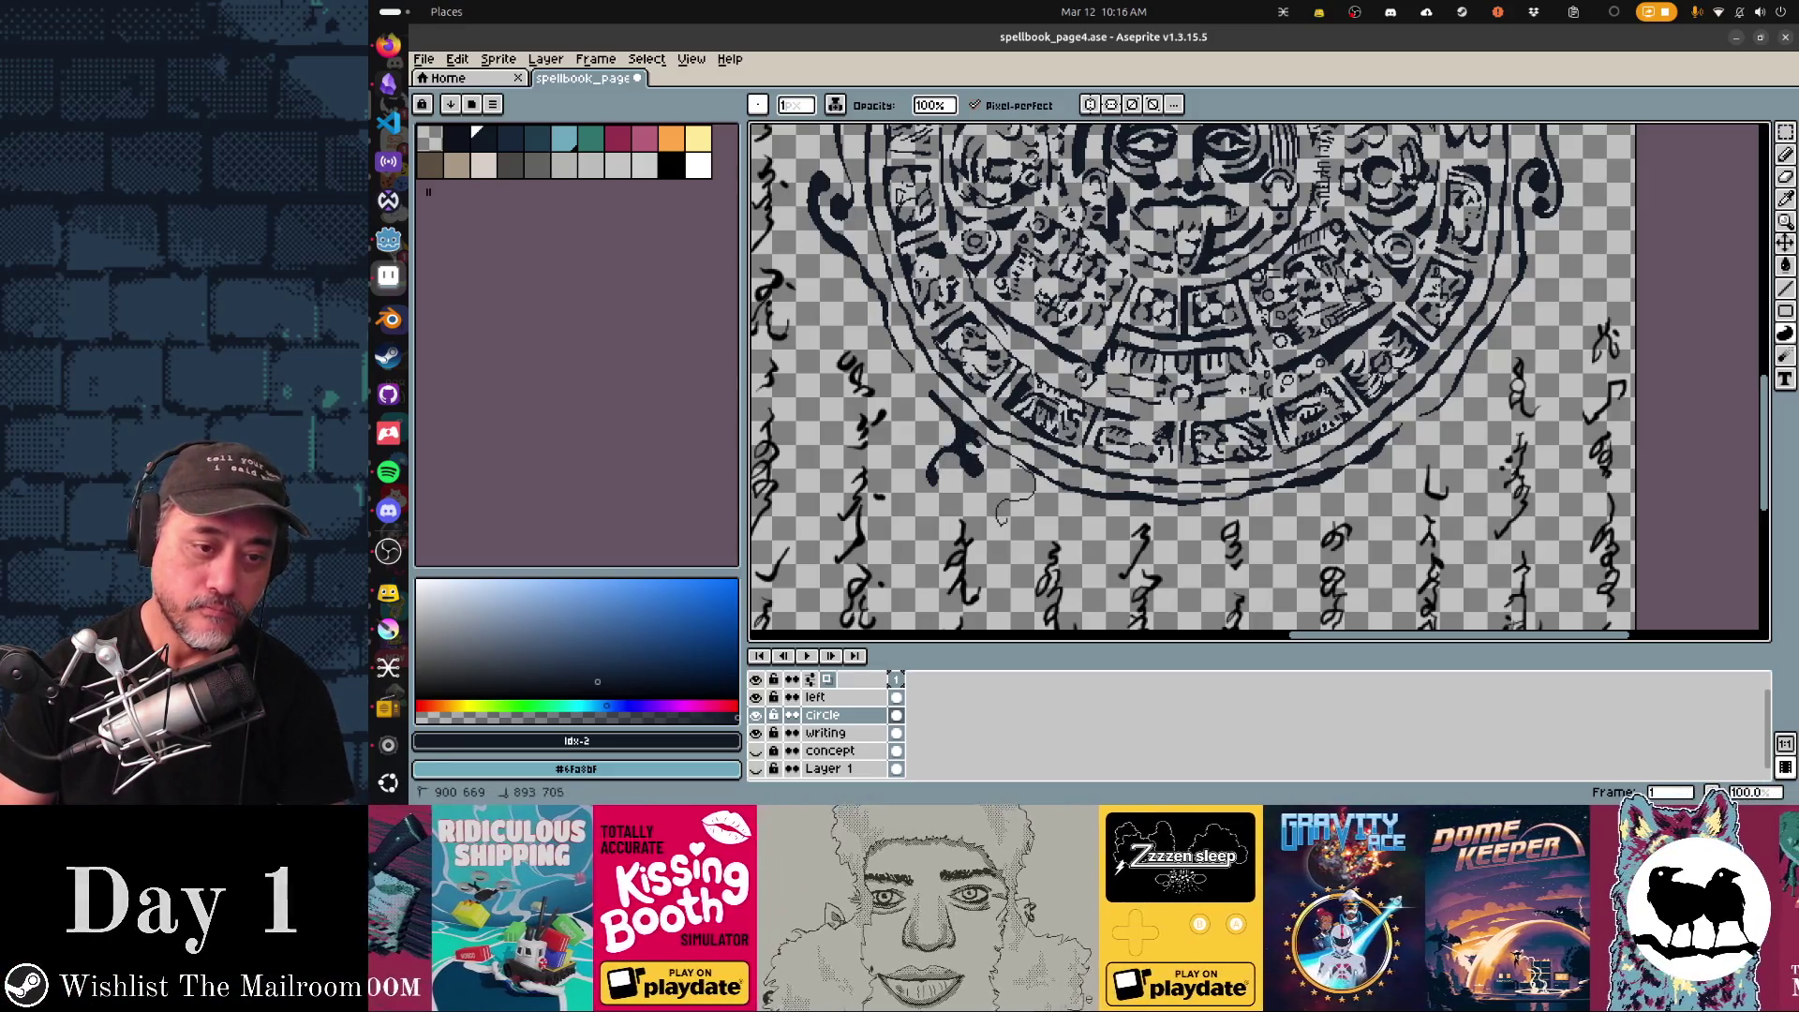
pyautogui.moveTo(1093, 542)
pyautogui.mouseDown()
pyautogui.moveTo(1094, 576)
pyautogui.moveTo(1108, 511)
pyautogui.moveTo(1057, 511)
pyautogui.mouseUp()
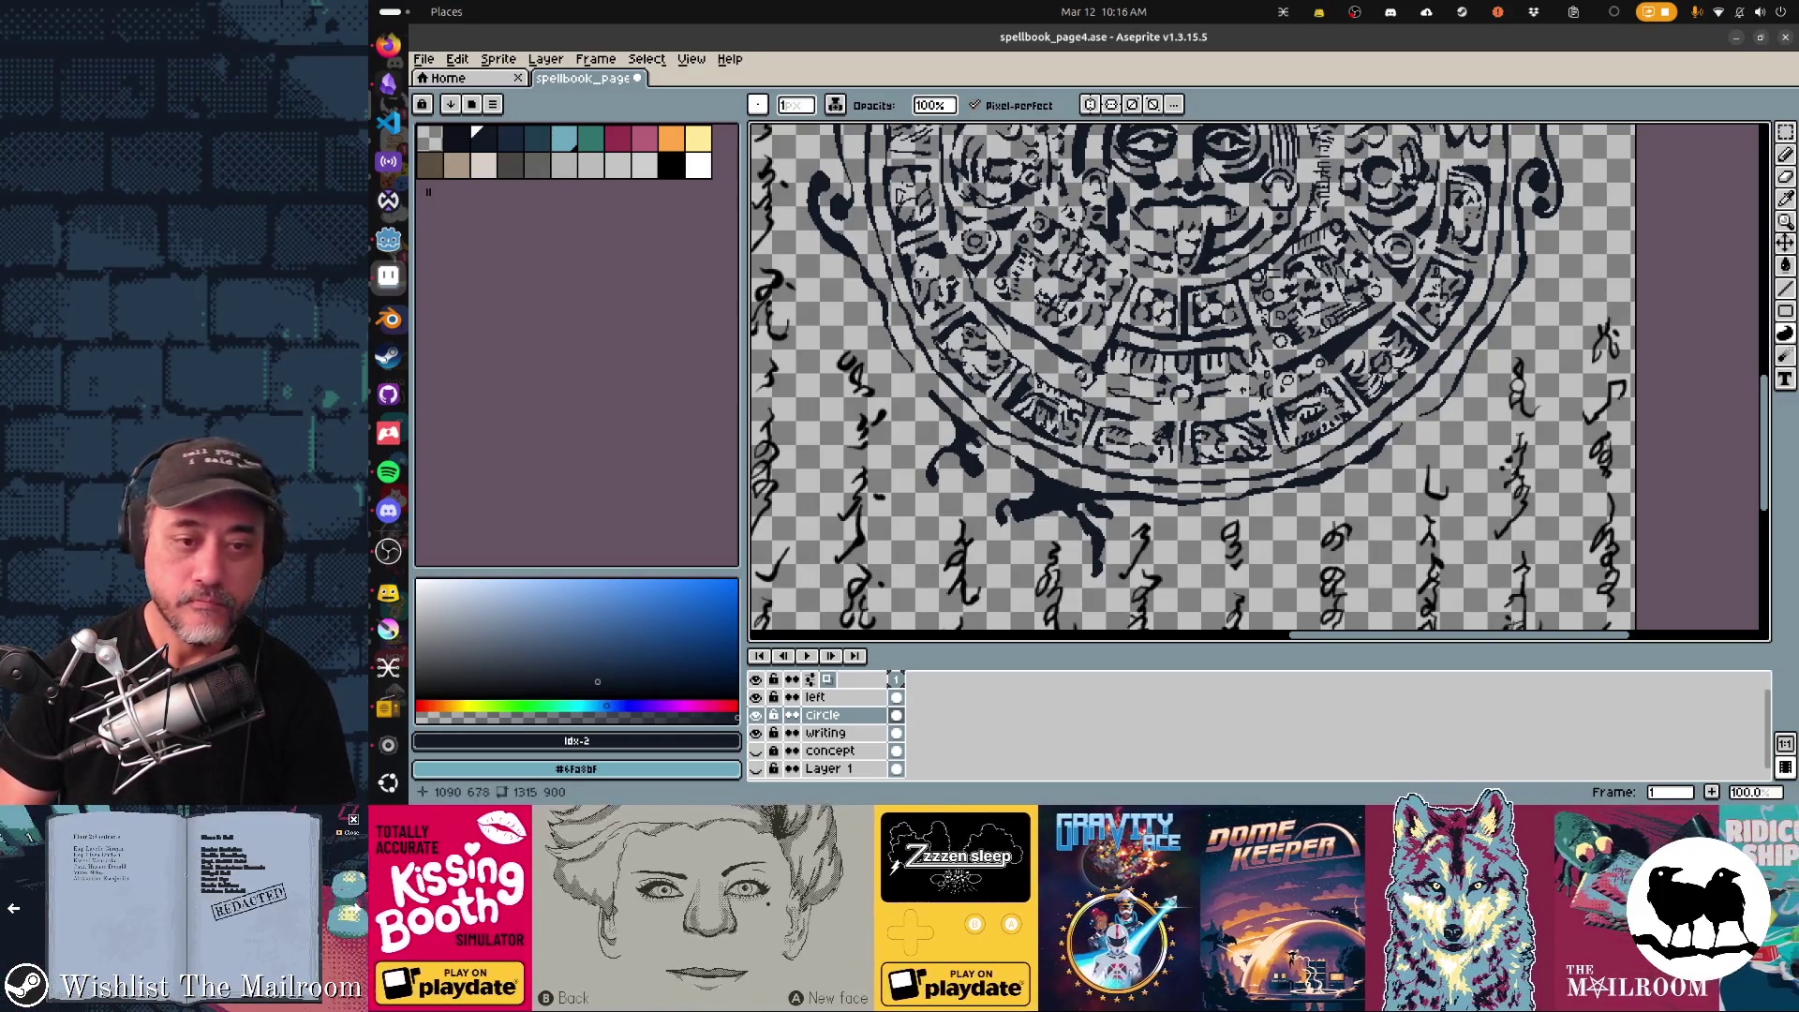
pyautogui.scroll(-2, 1274, 550)
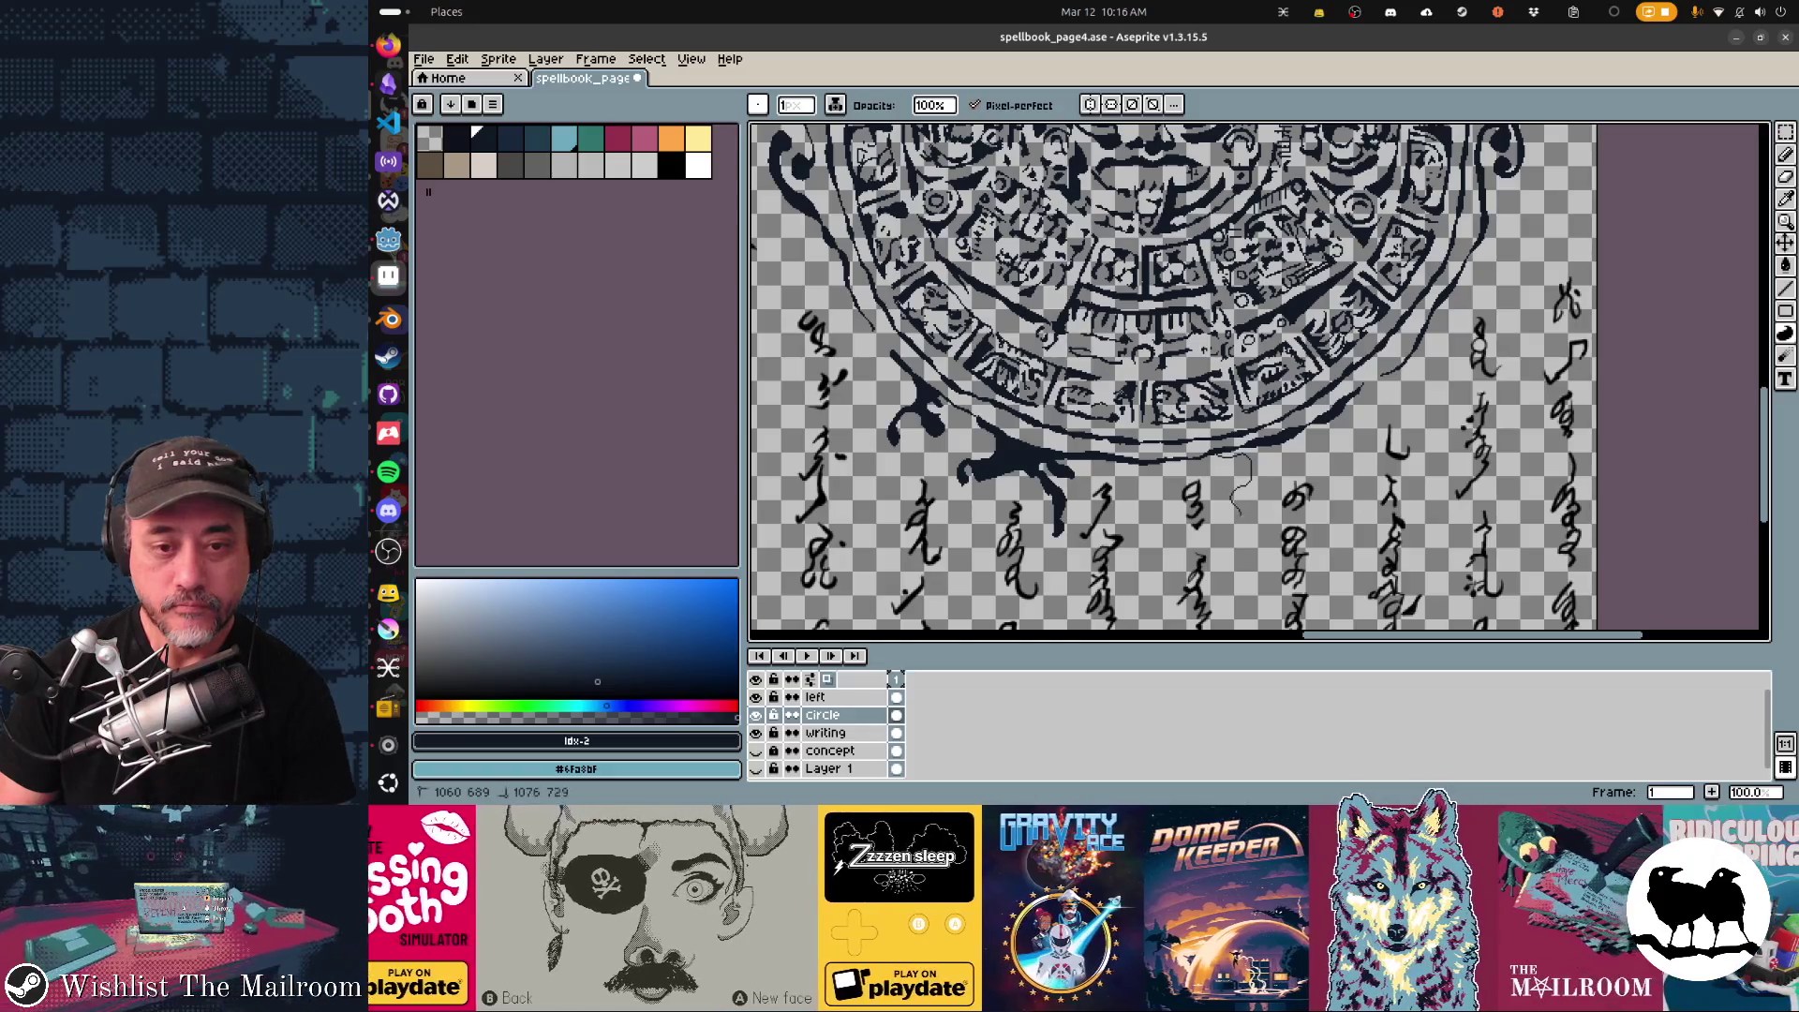
# Sketch faint outlines for two more dripping tendrils toward the lower right of the circle.
pyautogui.moveTo(1218, 454)
pyautogui.mouseDown()
pyautogui.moveTo(1243, 531)
pyautogui.moveTo(1275, 530)
pyautogui.mouseUp()
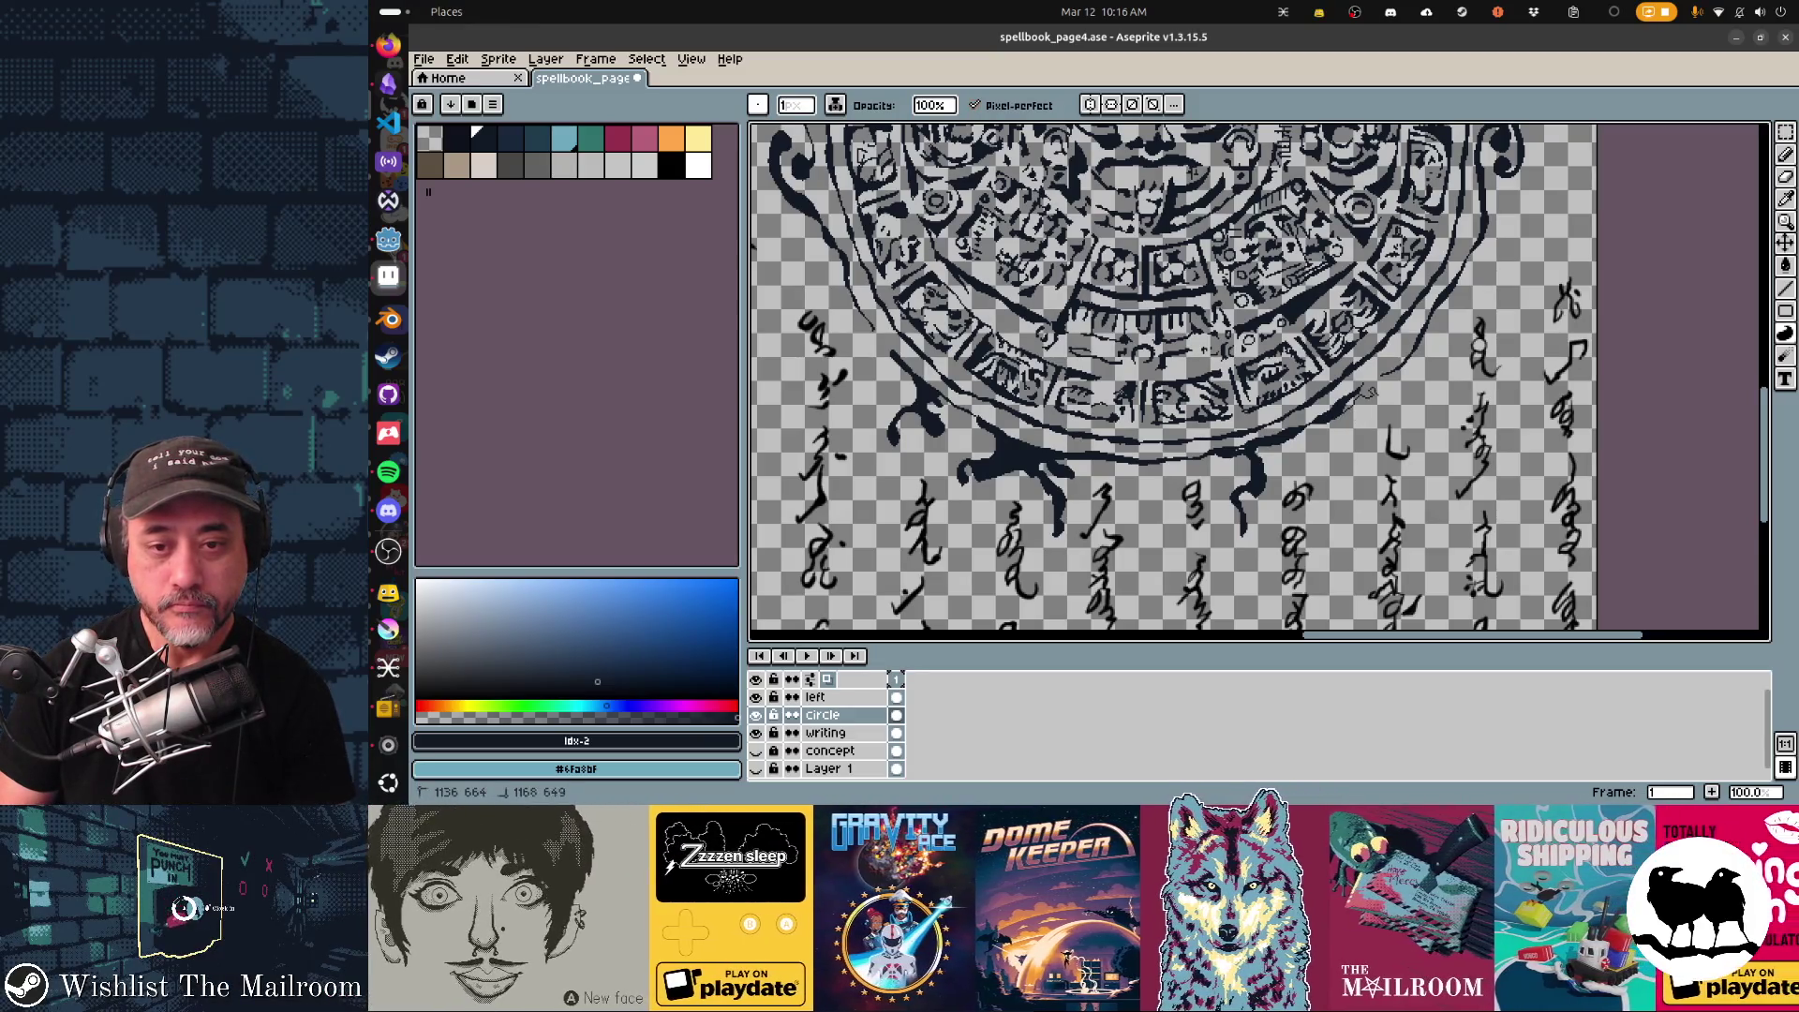
pyautogui.moveTo(1372, 397); pyautogui.dragTo(1342, 436)
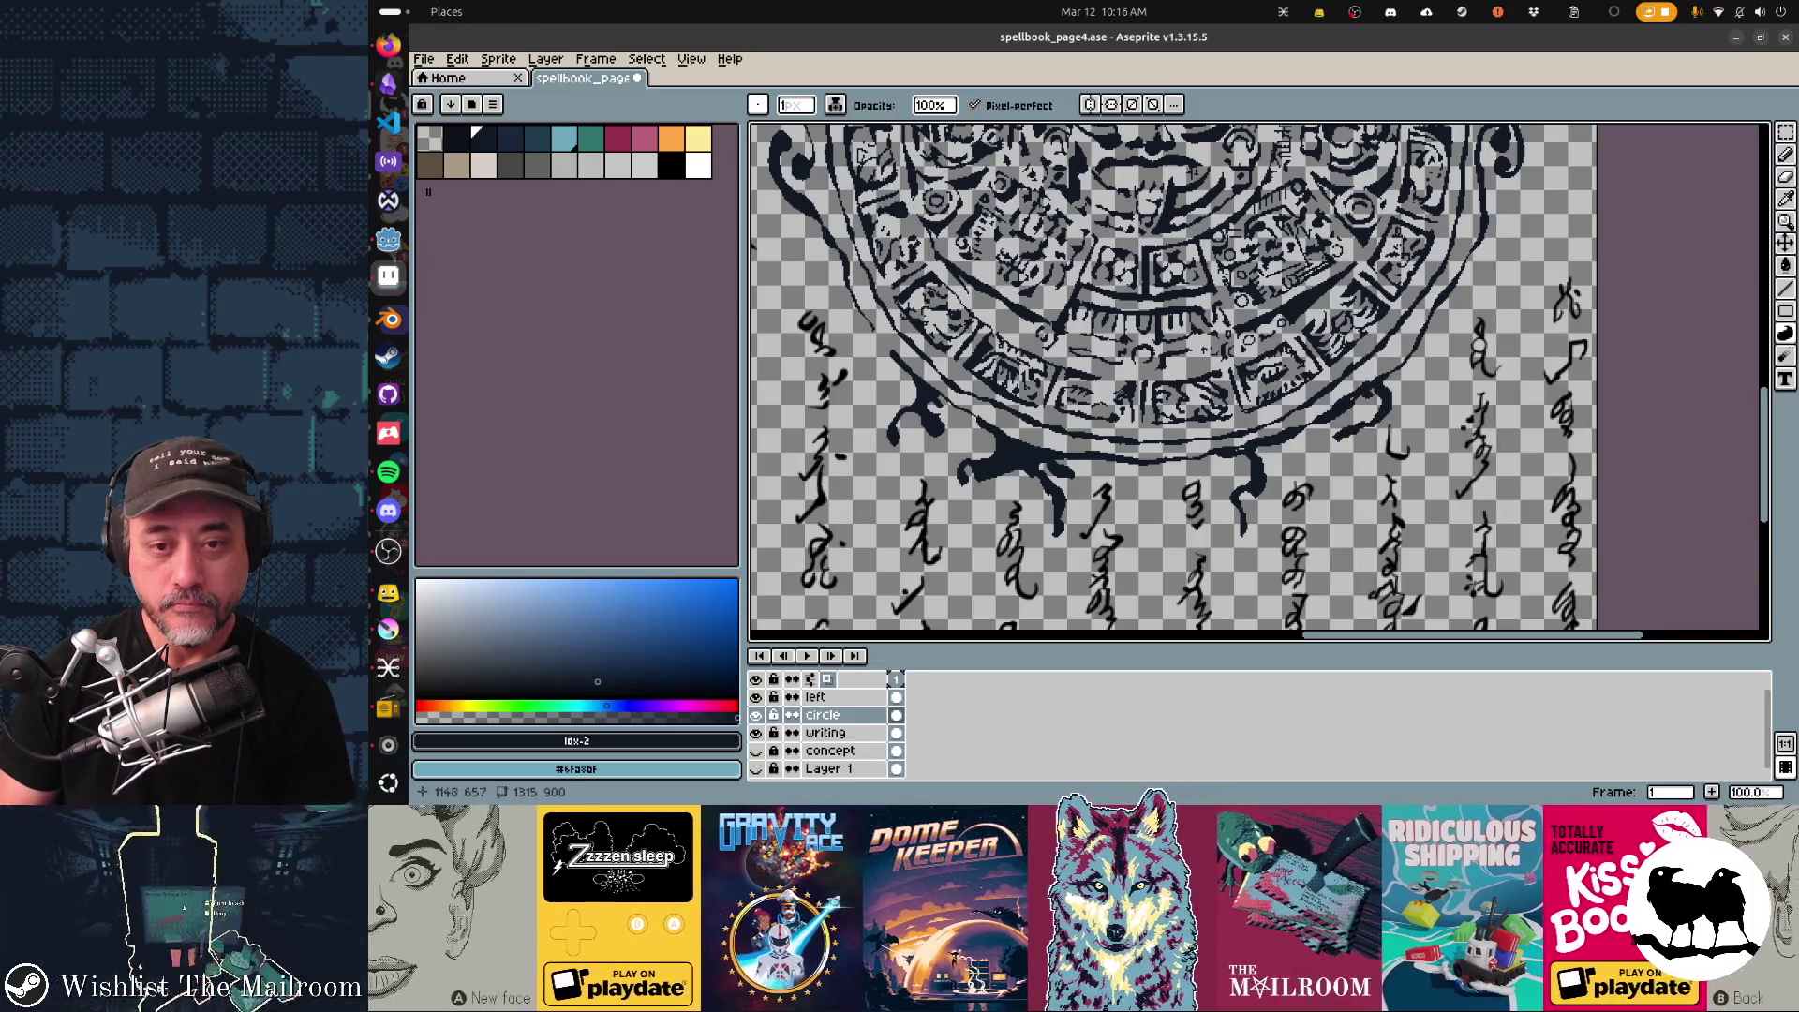
pyautogui.moveTo(1343, 436); pyautogui.dragTo(1217, 562)
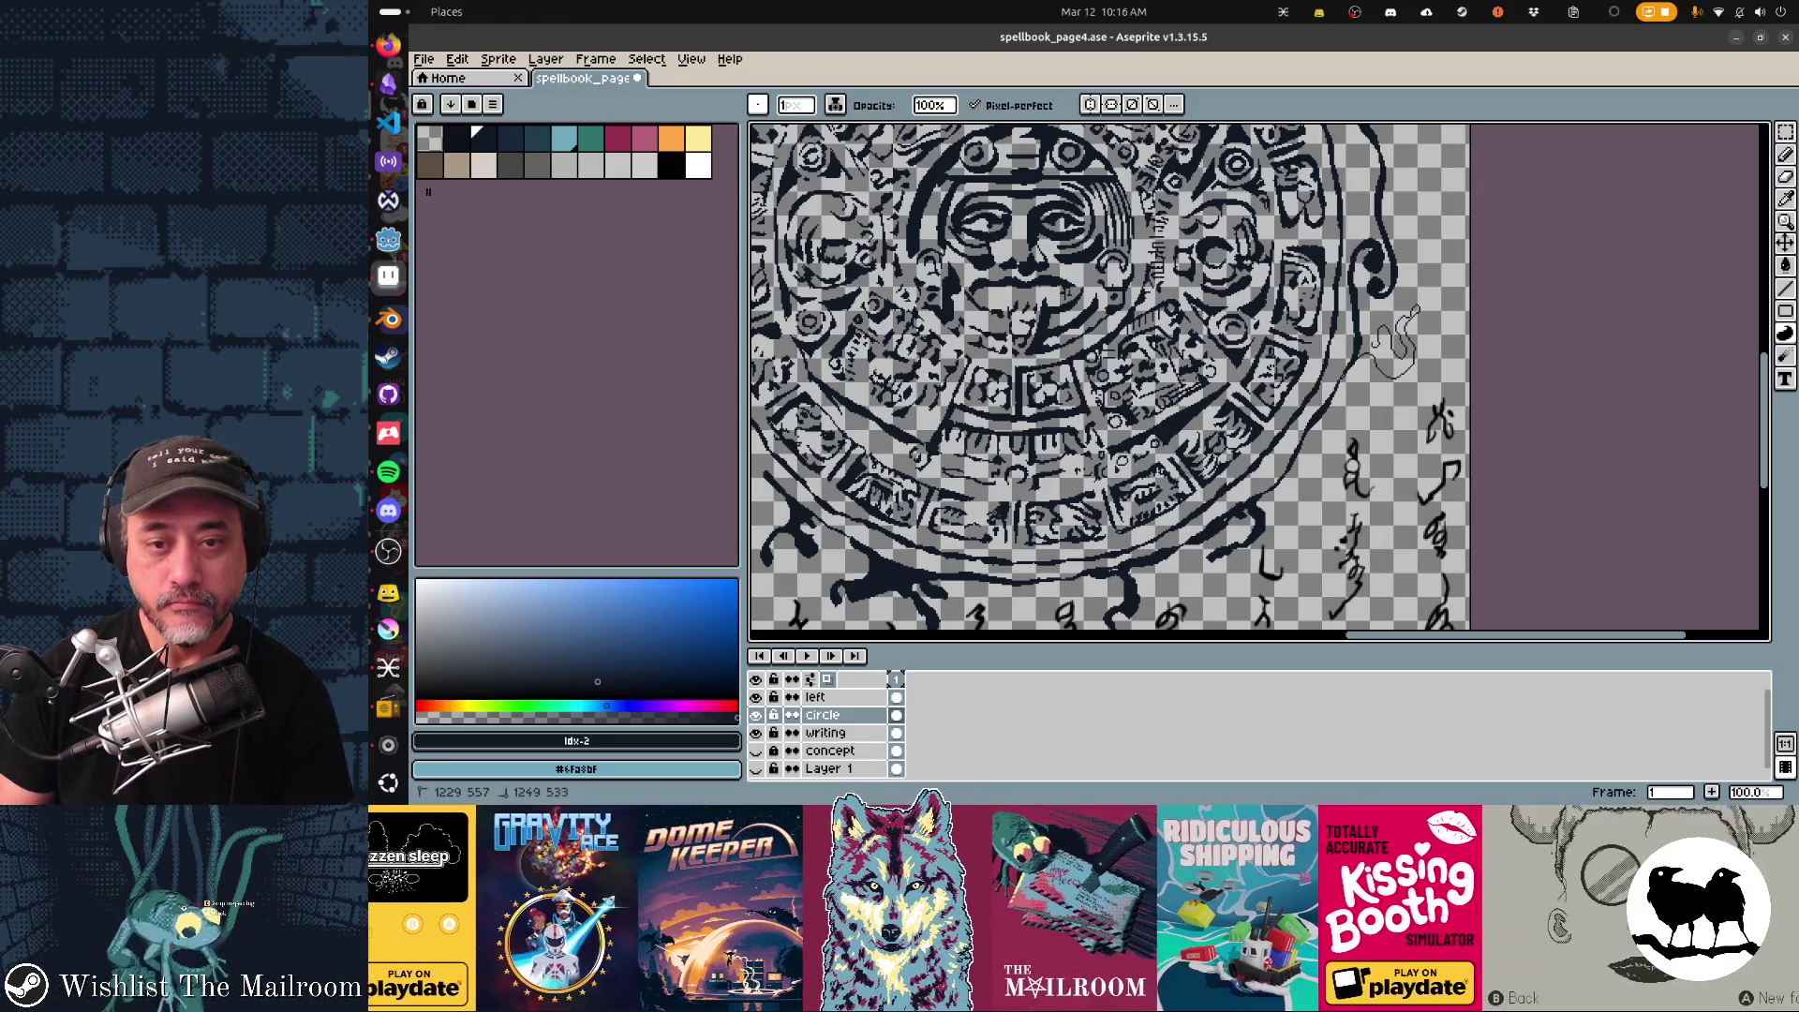
pyautogui.scroll(5, 1111, 380)
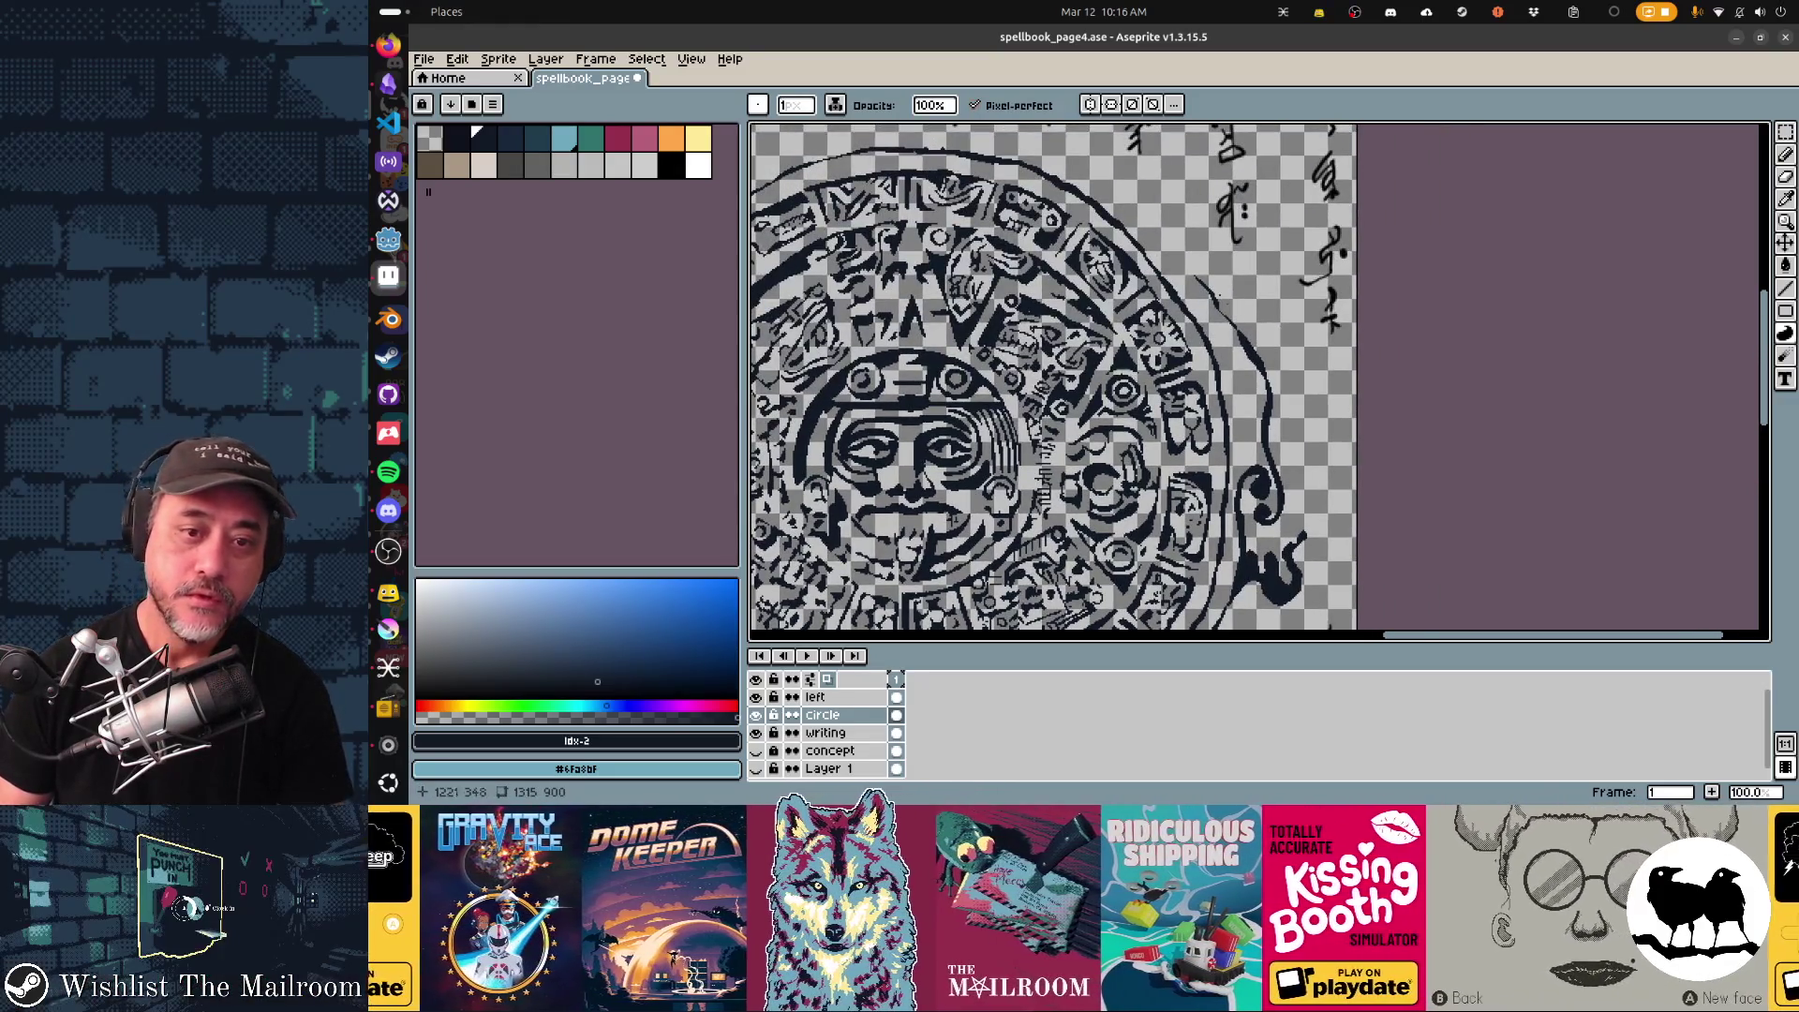
pyautogui.hscroll(-3, 1110, 379)
pyautogui.hscroll(2, 1111, 381)
pyautogui.scroll(-2, 1111, 381)
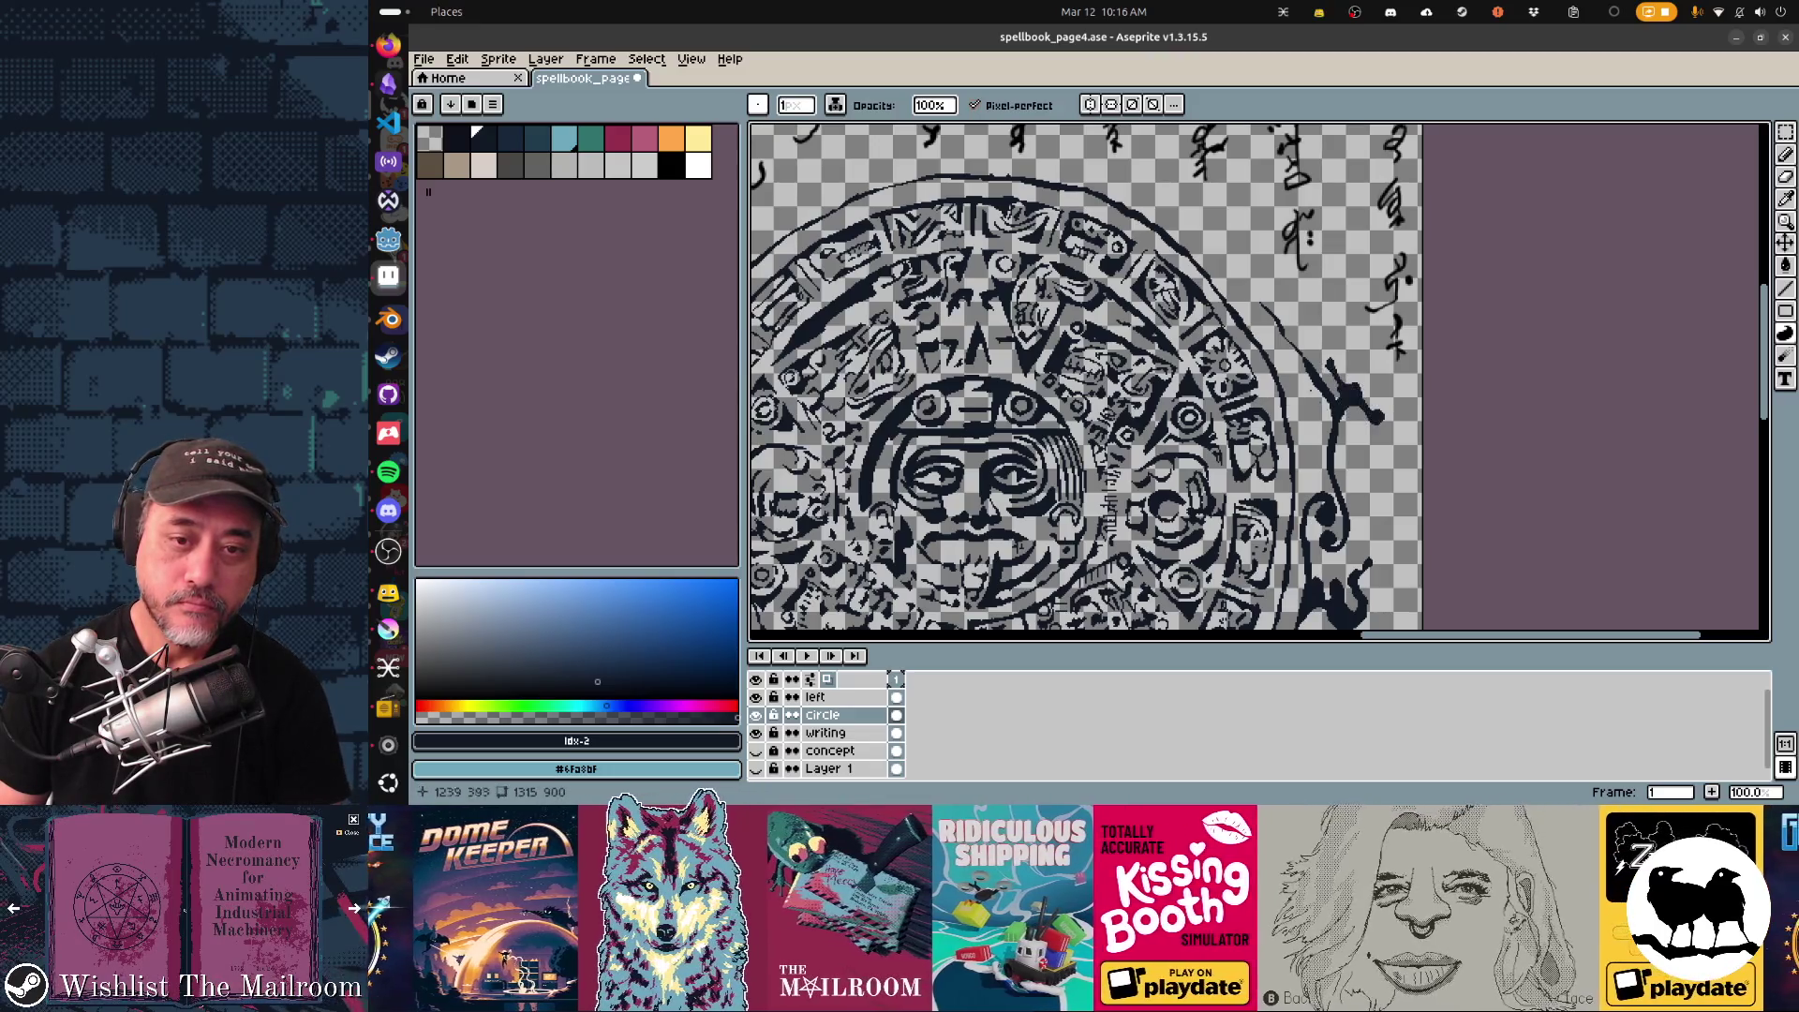
pyautogui.scroll(2, 1097, 378)
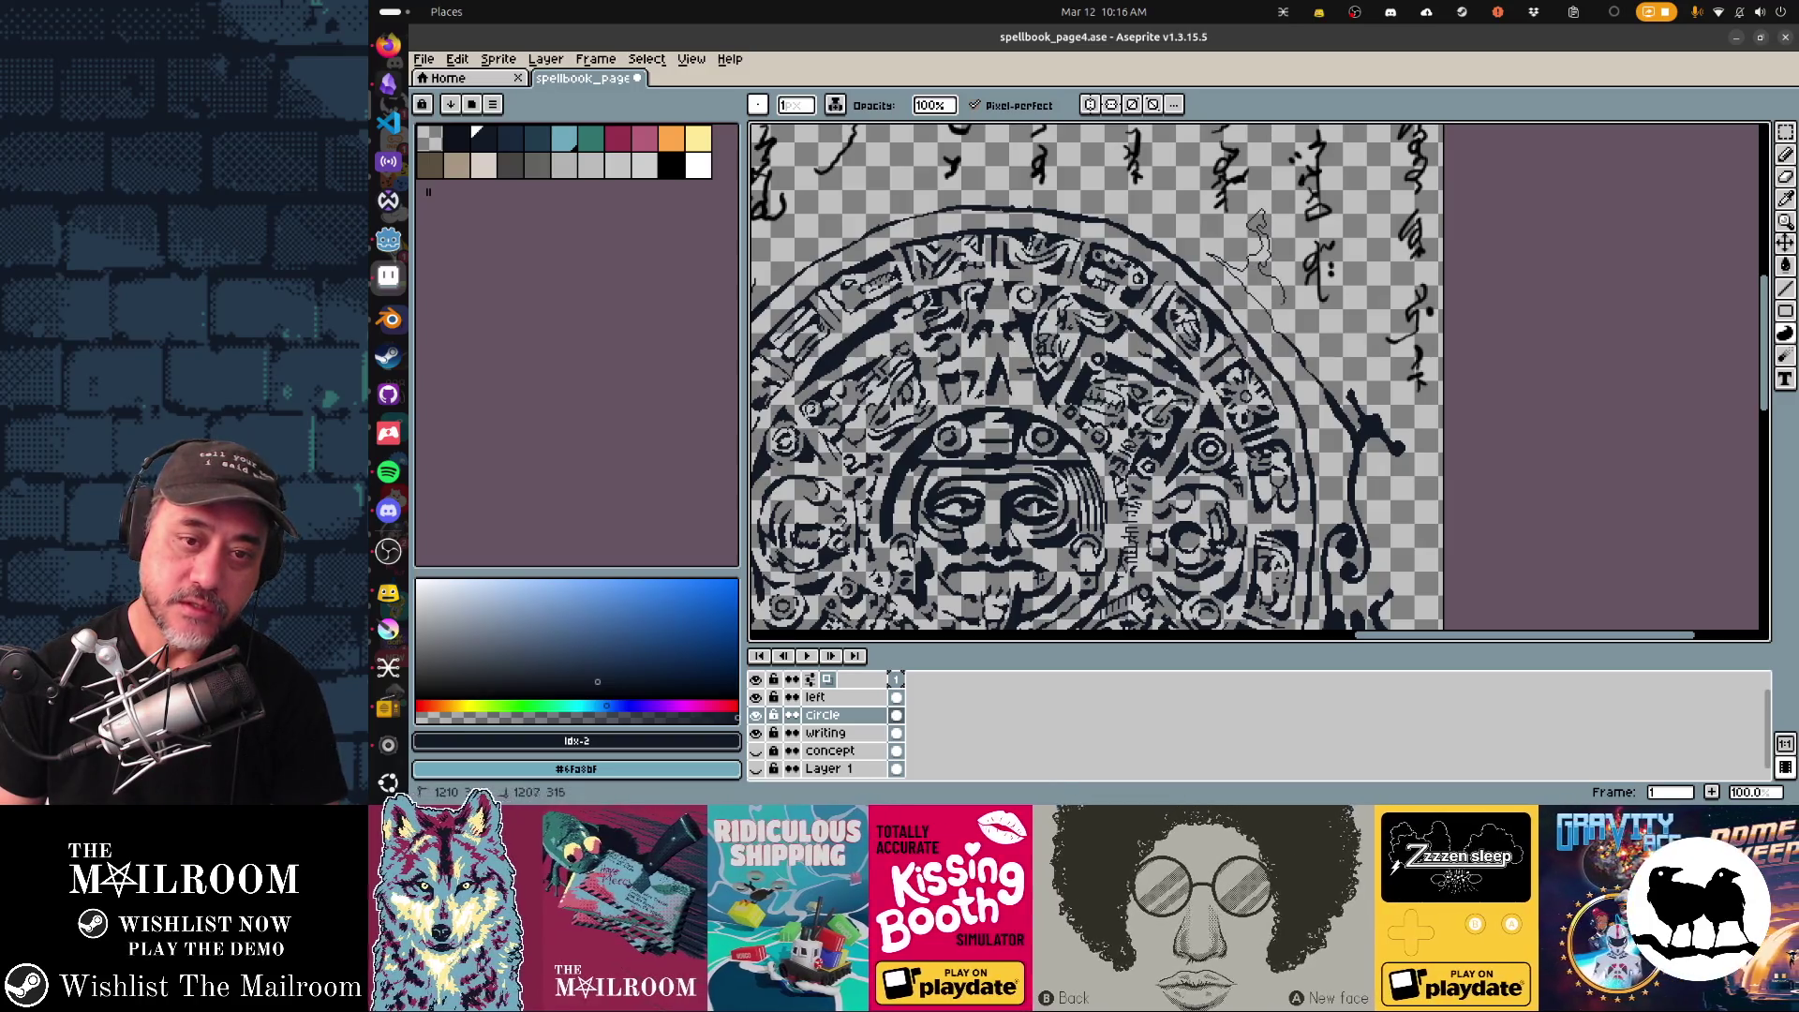
pyautogui.scroll(3, 1307, 380)
pyautogui.hscroll(-2, 1307, 380)
pyautogui.scroll(1, 1265, 423)
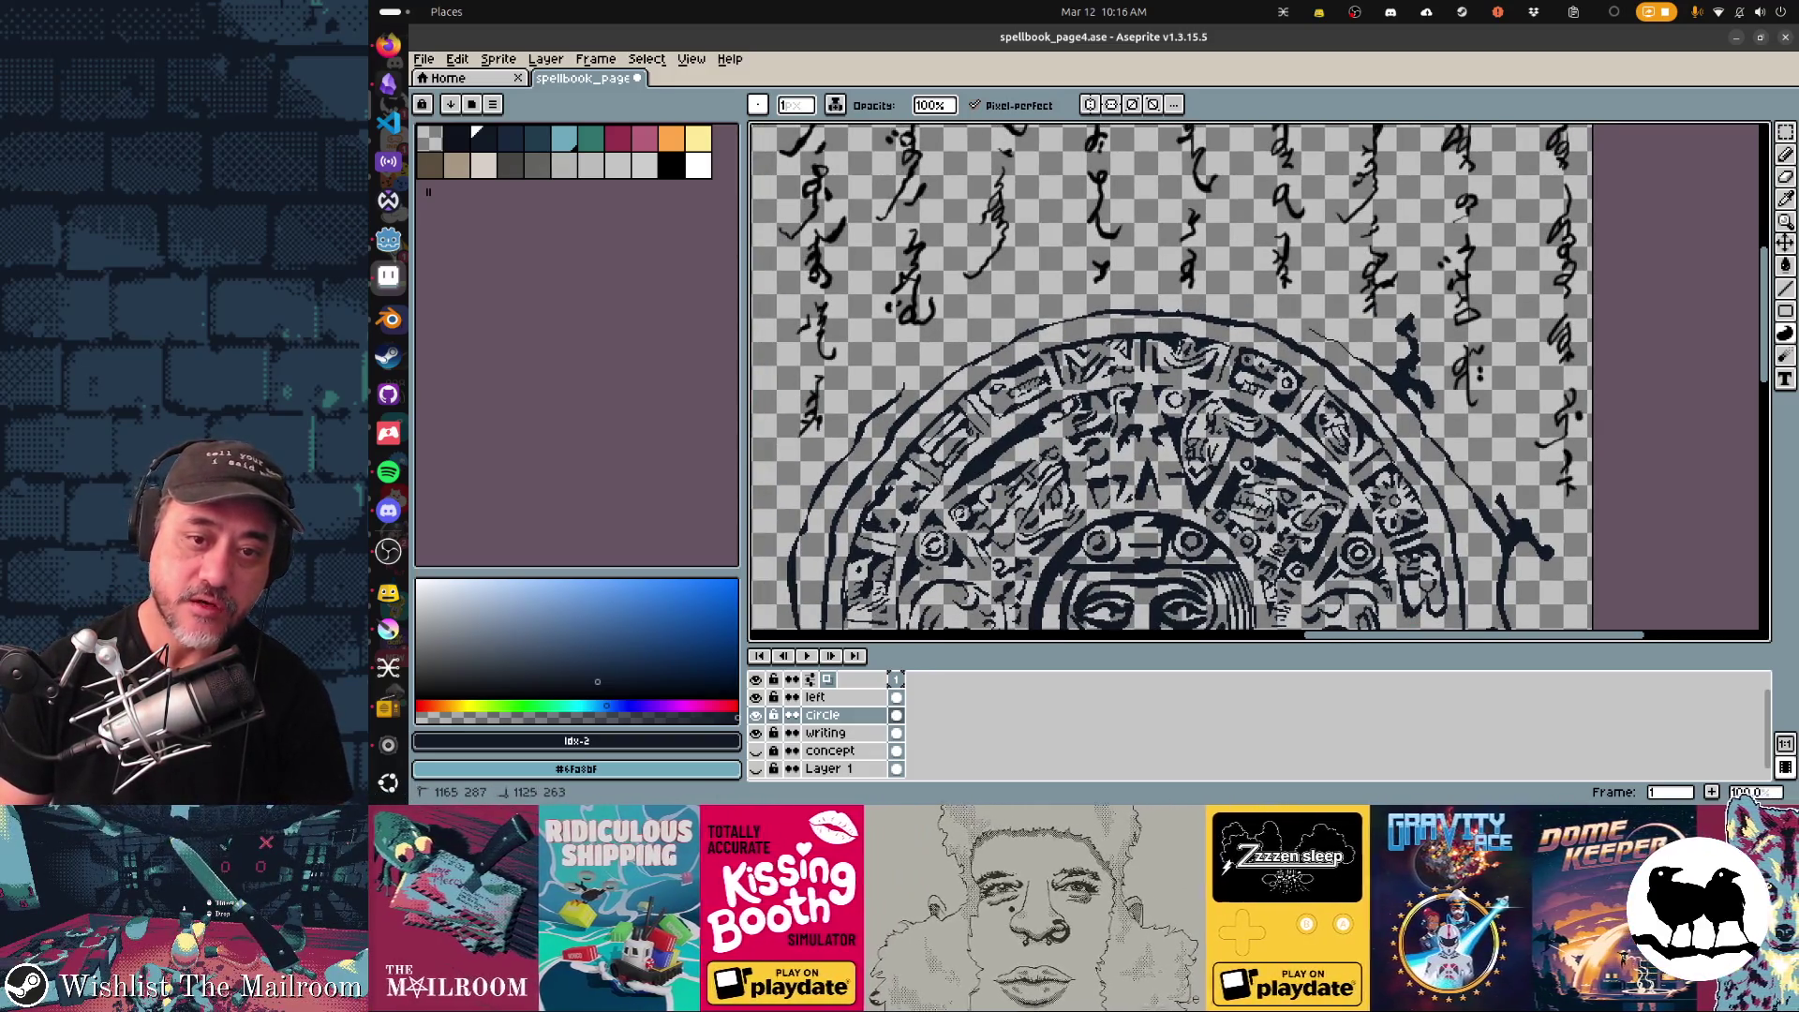
pyautogui.scroll(-2, 1166, 381)
pyautogui.scroll(1, 1258, 380)
pyautogui.scroll(1, 1258, 381)
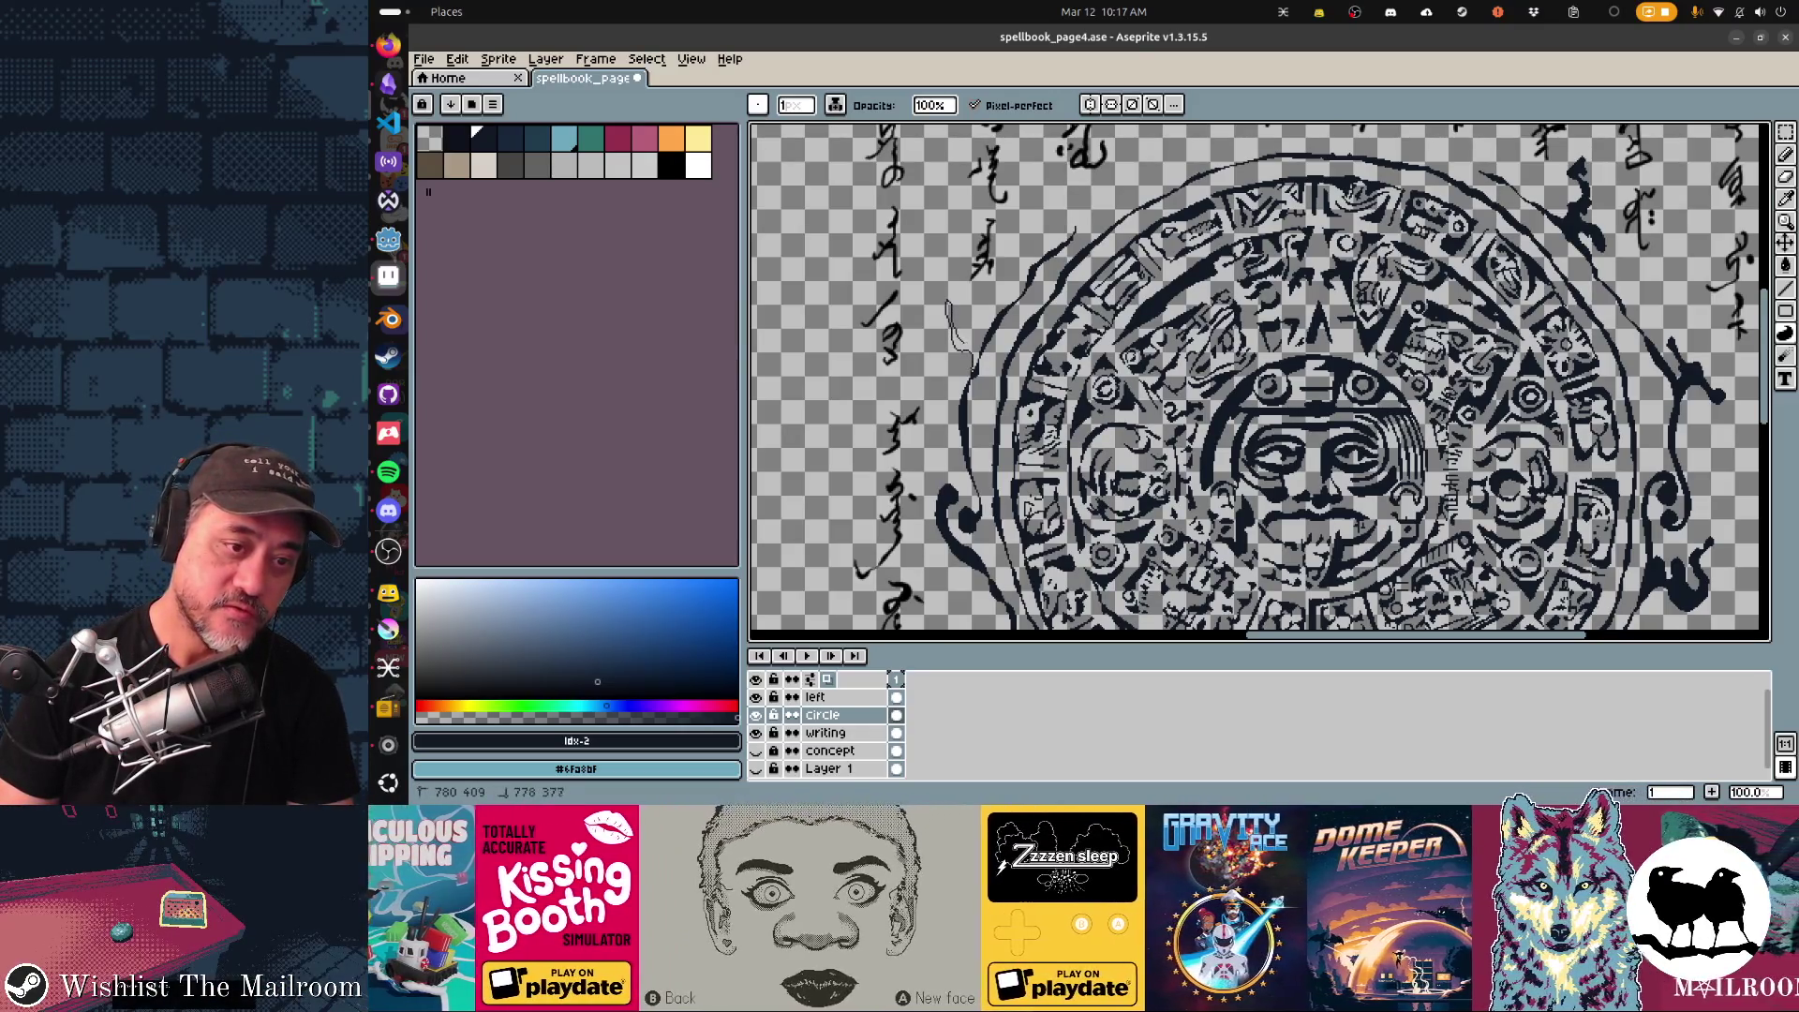
# Darken the faint curved tendril, add a stroke by the circle's top, and preview the export in Godot.
pyautogui.moveTo(979, 305); pyautogui.dragTo(951, 369)
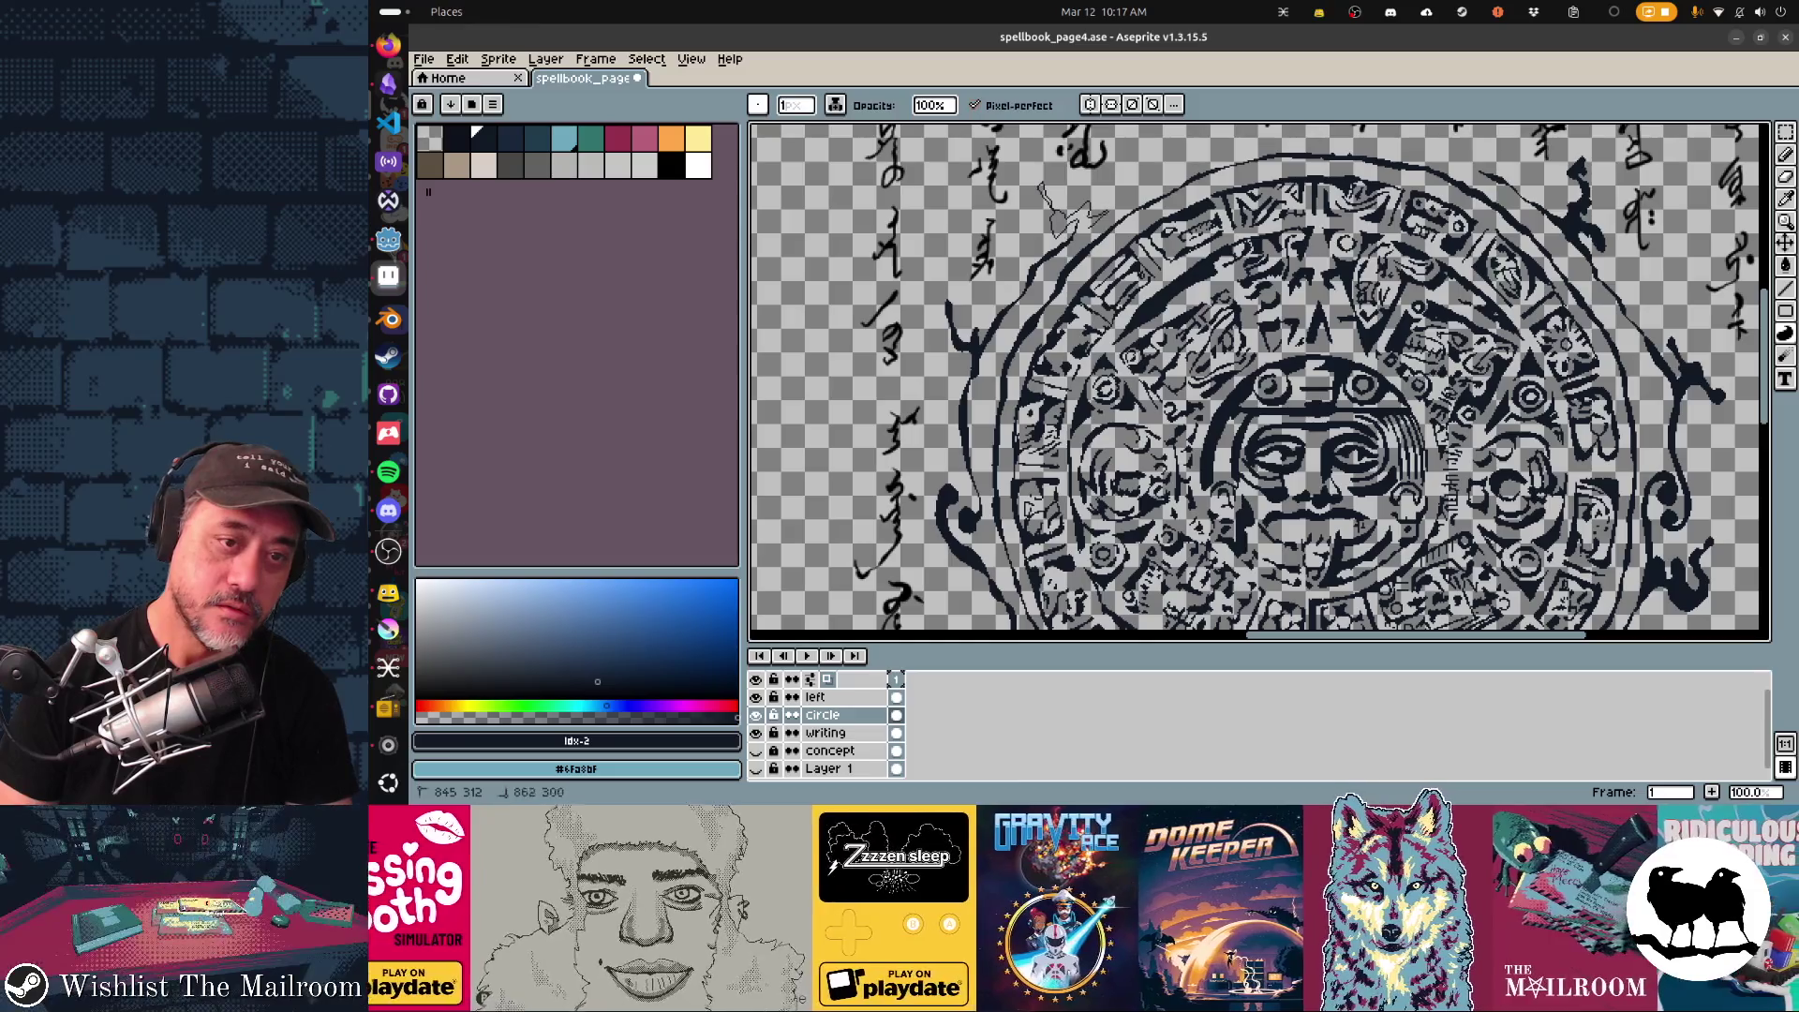
pyautogui.scroll(1, 1259, 379)
pyautogui.scroll(2, 1259, 380)
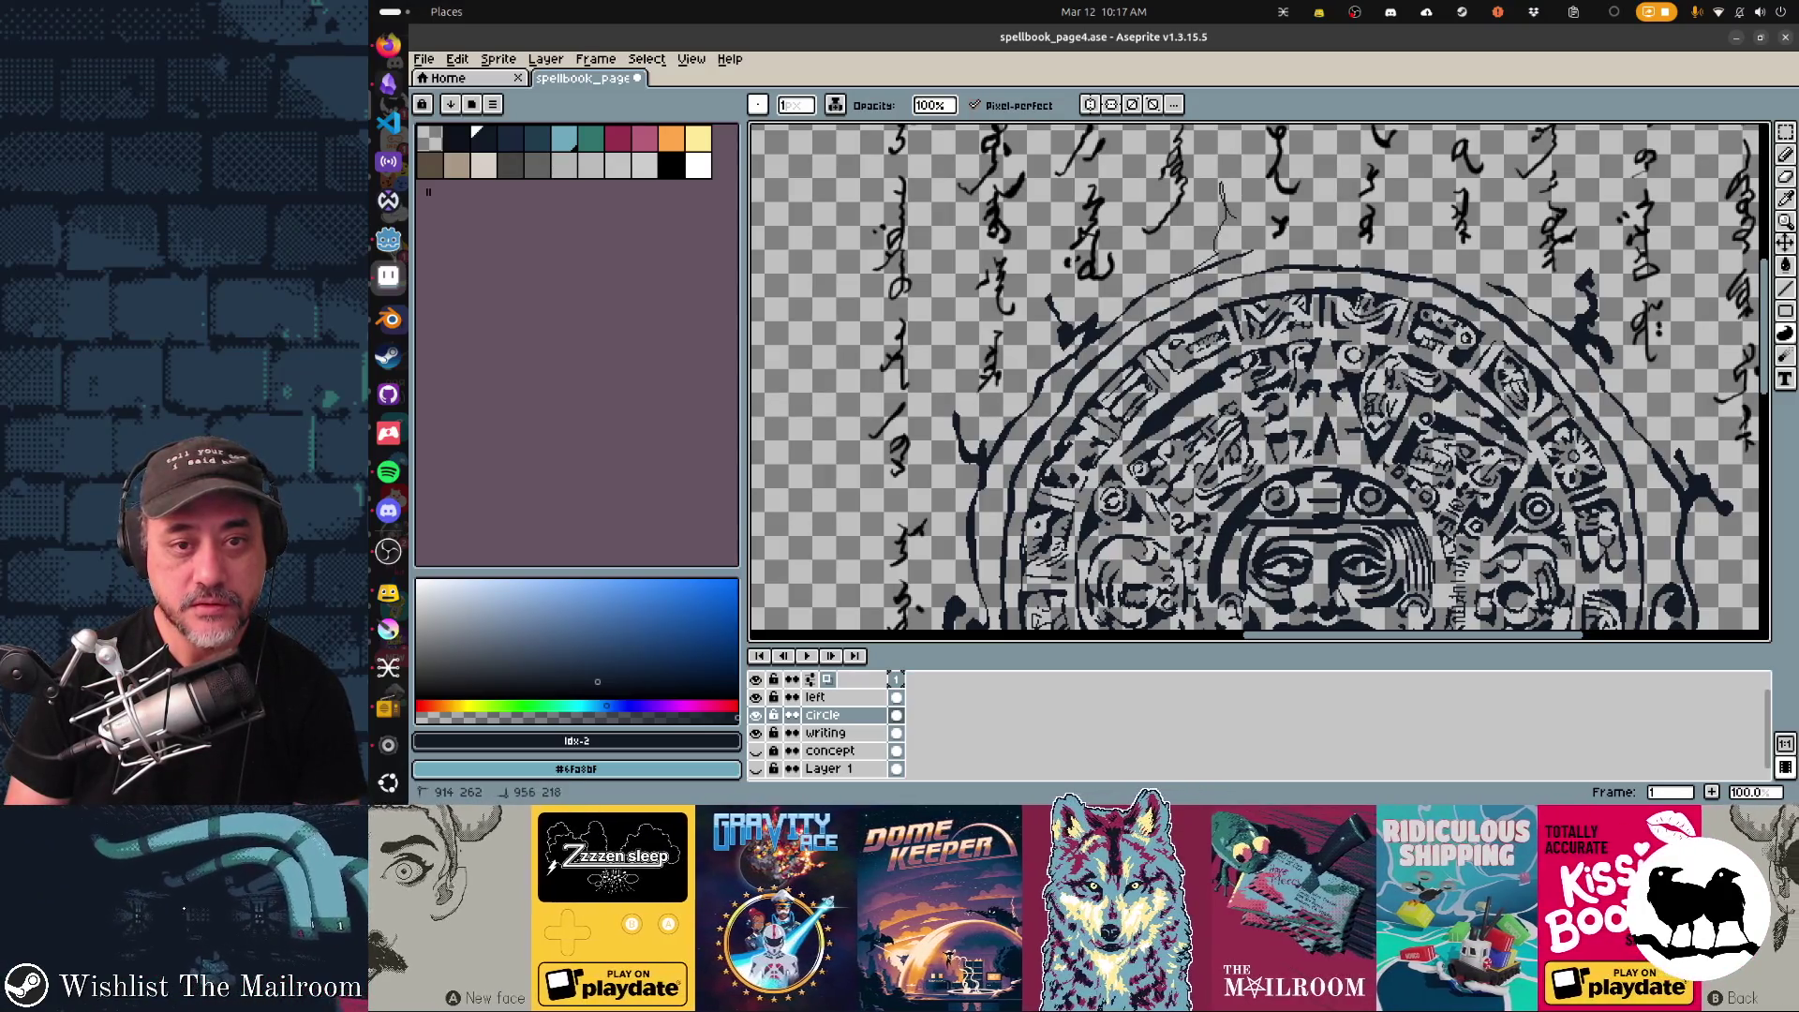
pyautogui.moveTo(1220, 232); pyautogui.dragTo(1244, 222)
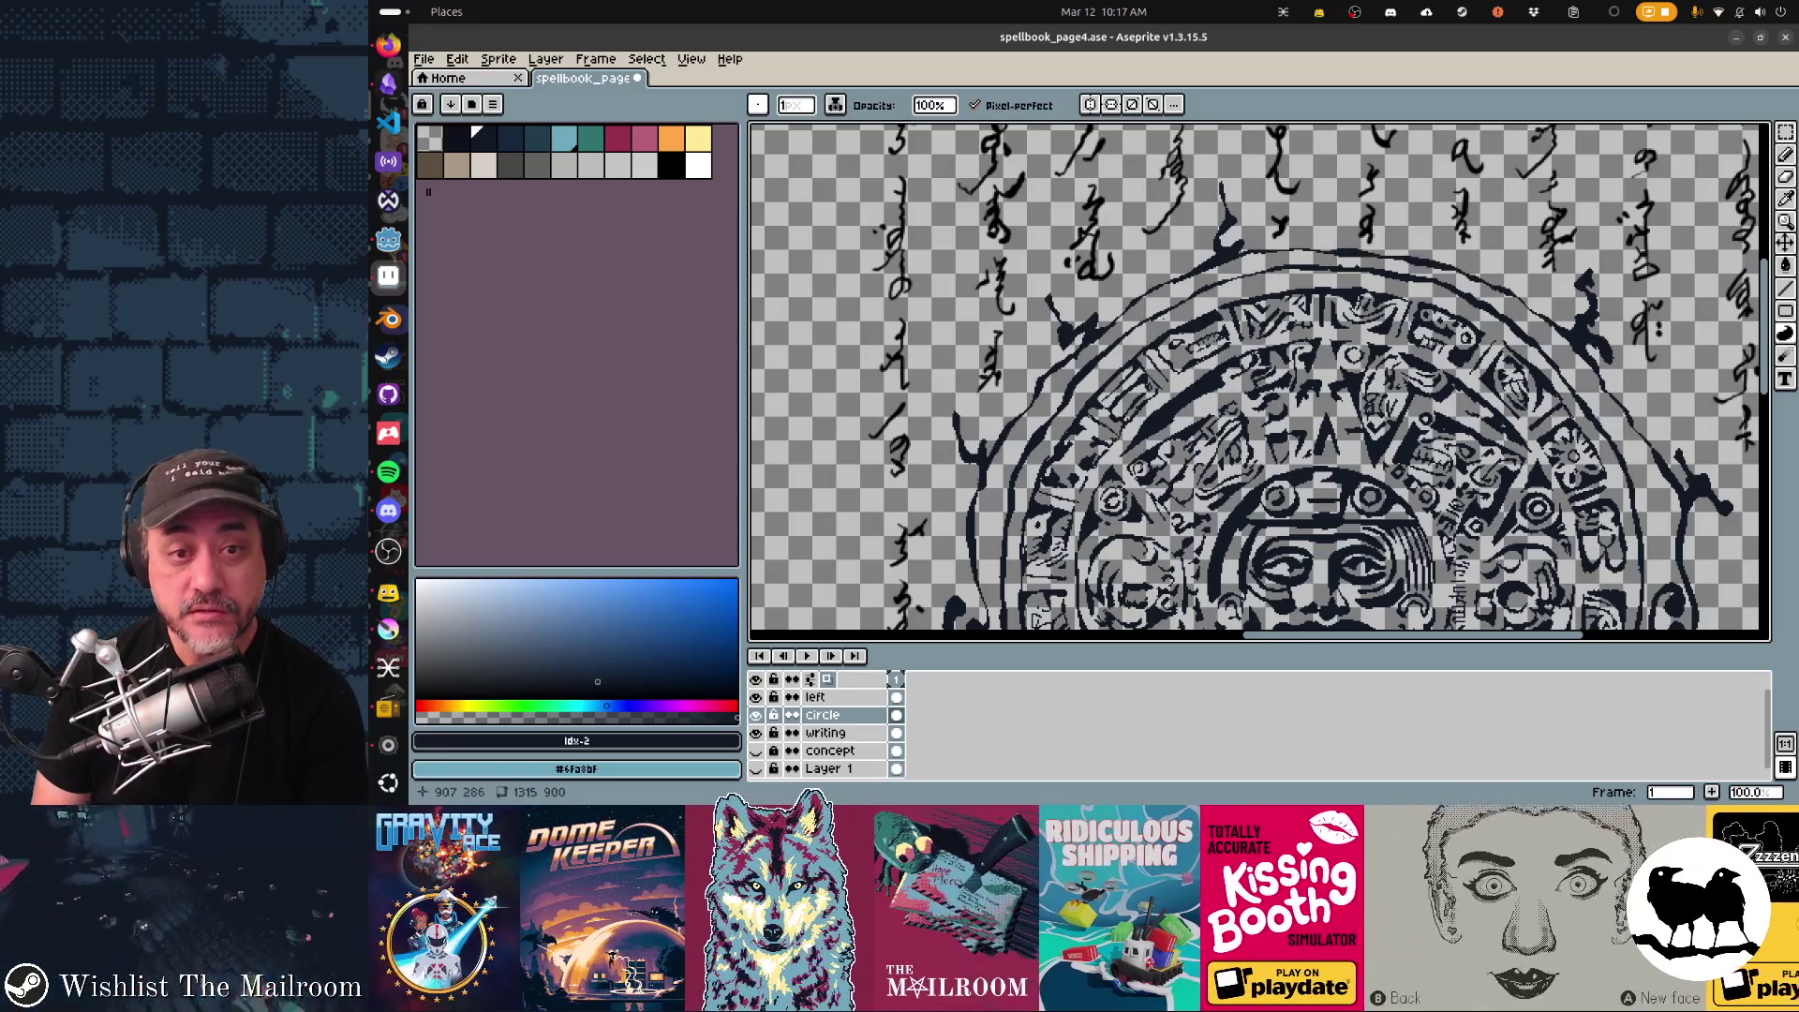
pyautogui.scroll(-3, 1258, 380)
pyautogui.hscroll(3, 1257, 379)
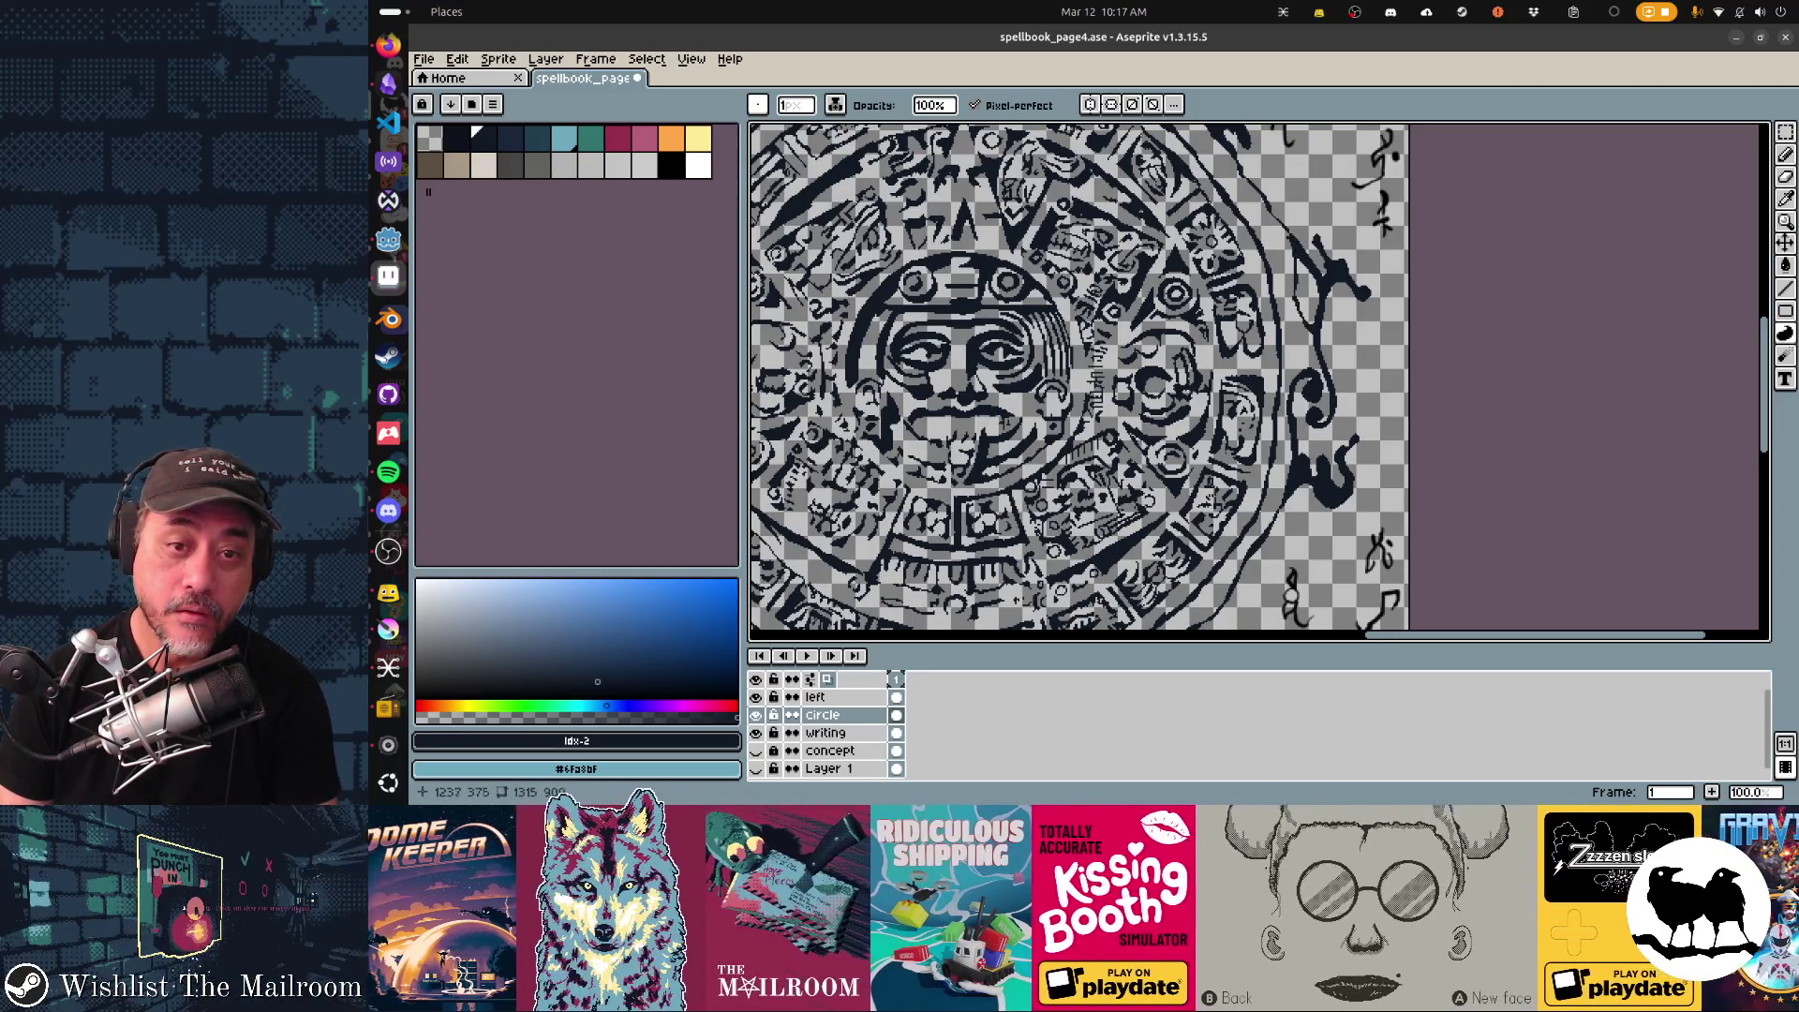
pyautogui.scroll(-3, 1258, 381)
pyautogui.scroll(-5, 1258, 379)
pyautogui.scroll(5, 1257, 380)
pyautogui.hscroll(-3, 1259, 380)
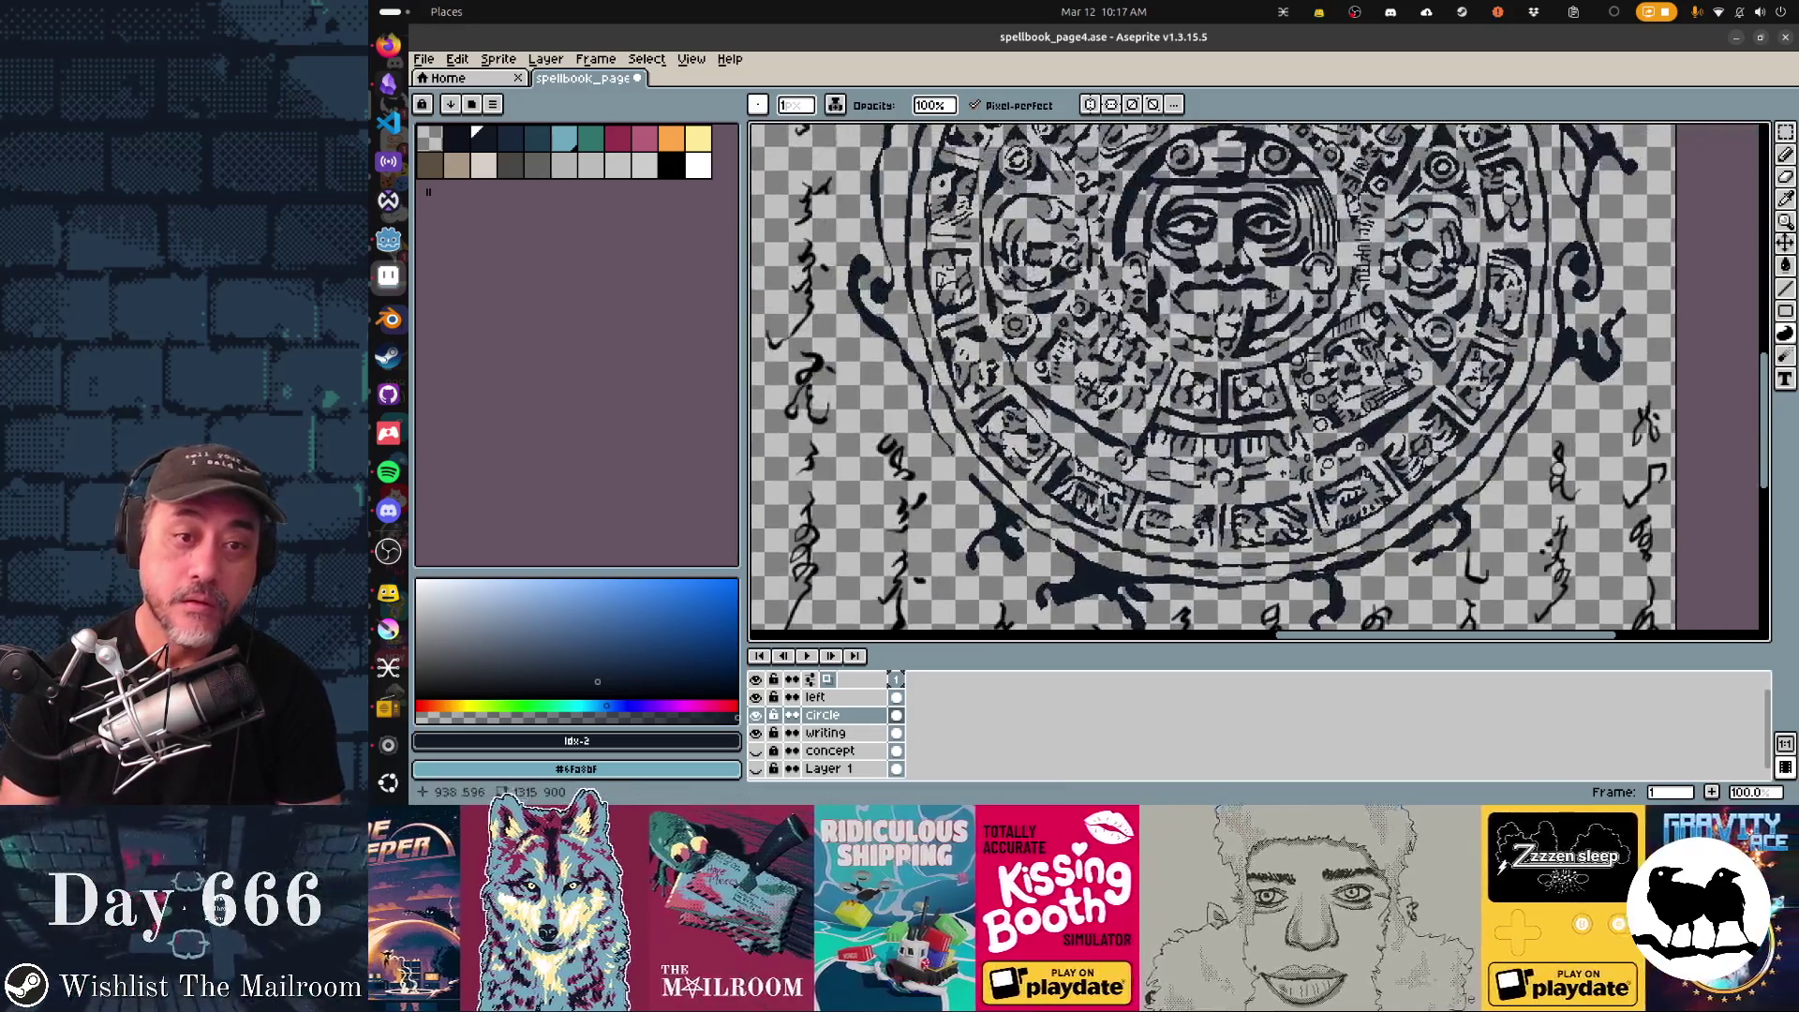
pyautogui.scroll(-2, 1258, 380)
pyautogui.hscroll(-3, 1258, 381)
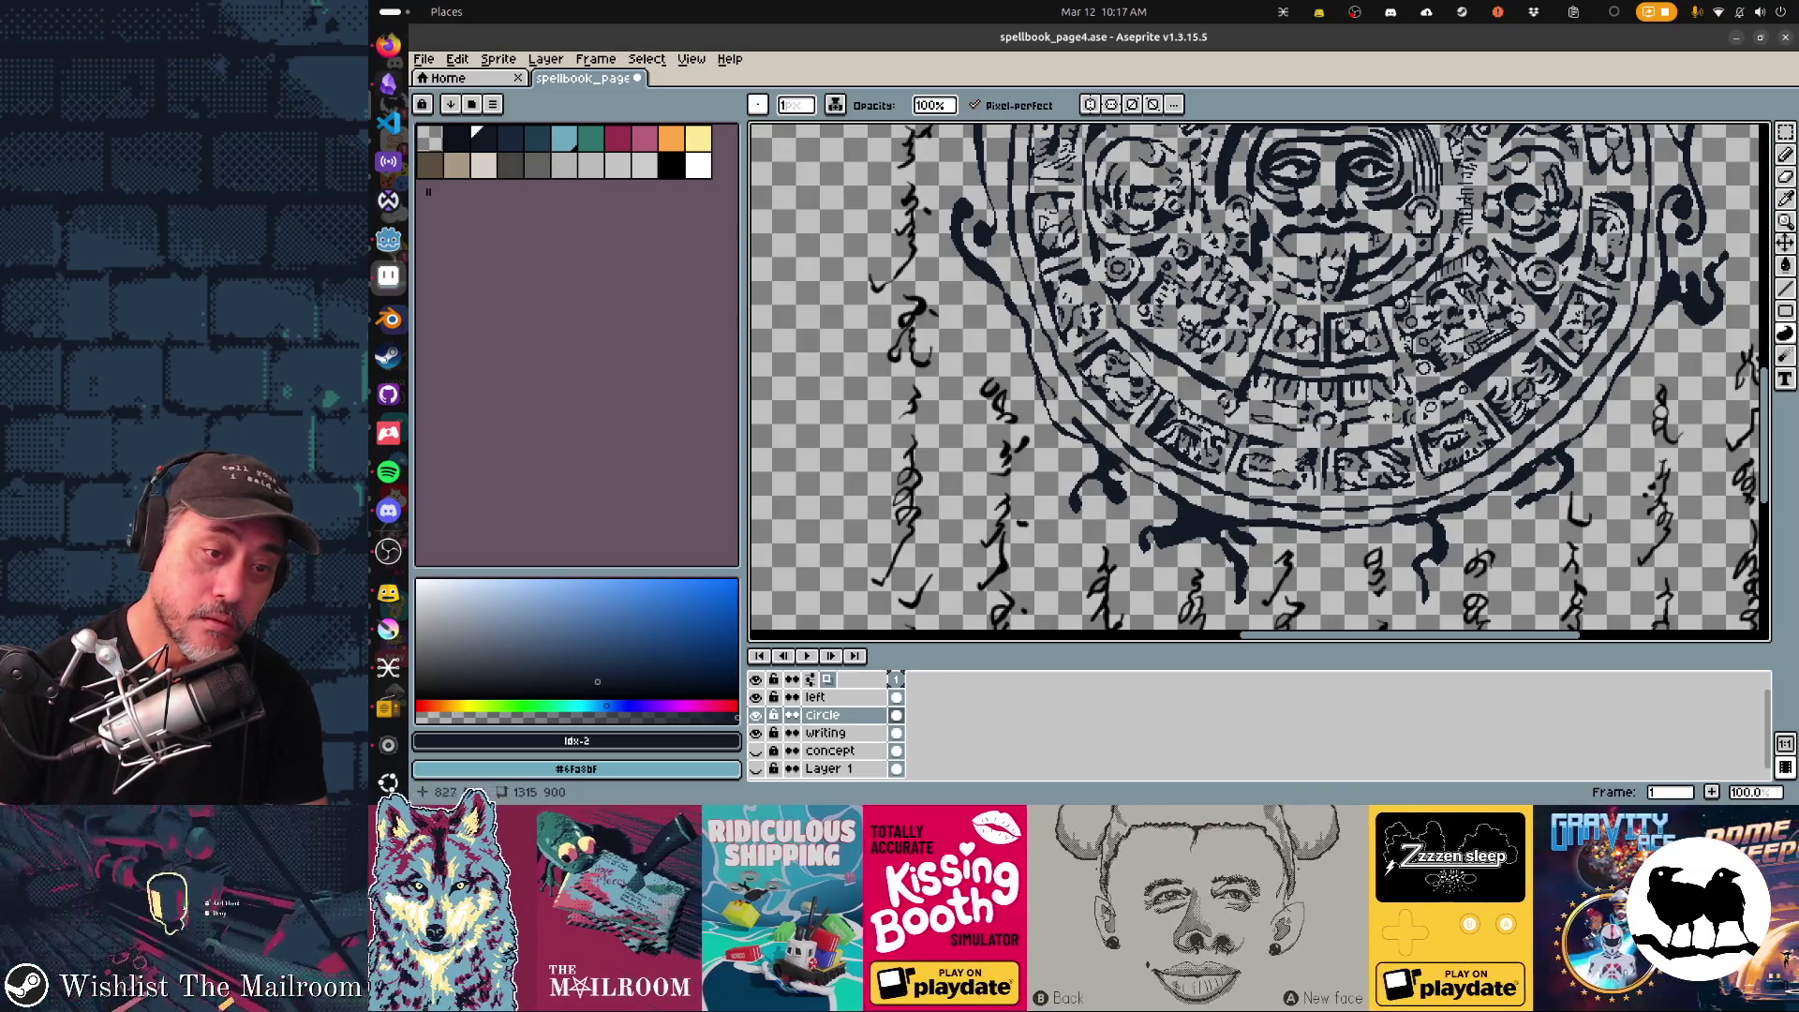
pyautogui.scroll(2, 1257, 379)
pyautogui.scroll(4, 1258, 380)
pyautogui.hscroll(-3, 1259, 380)
pyautogui.scroll(-1, 1258, 380)
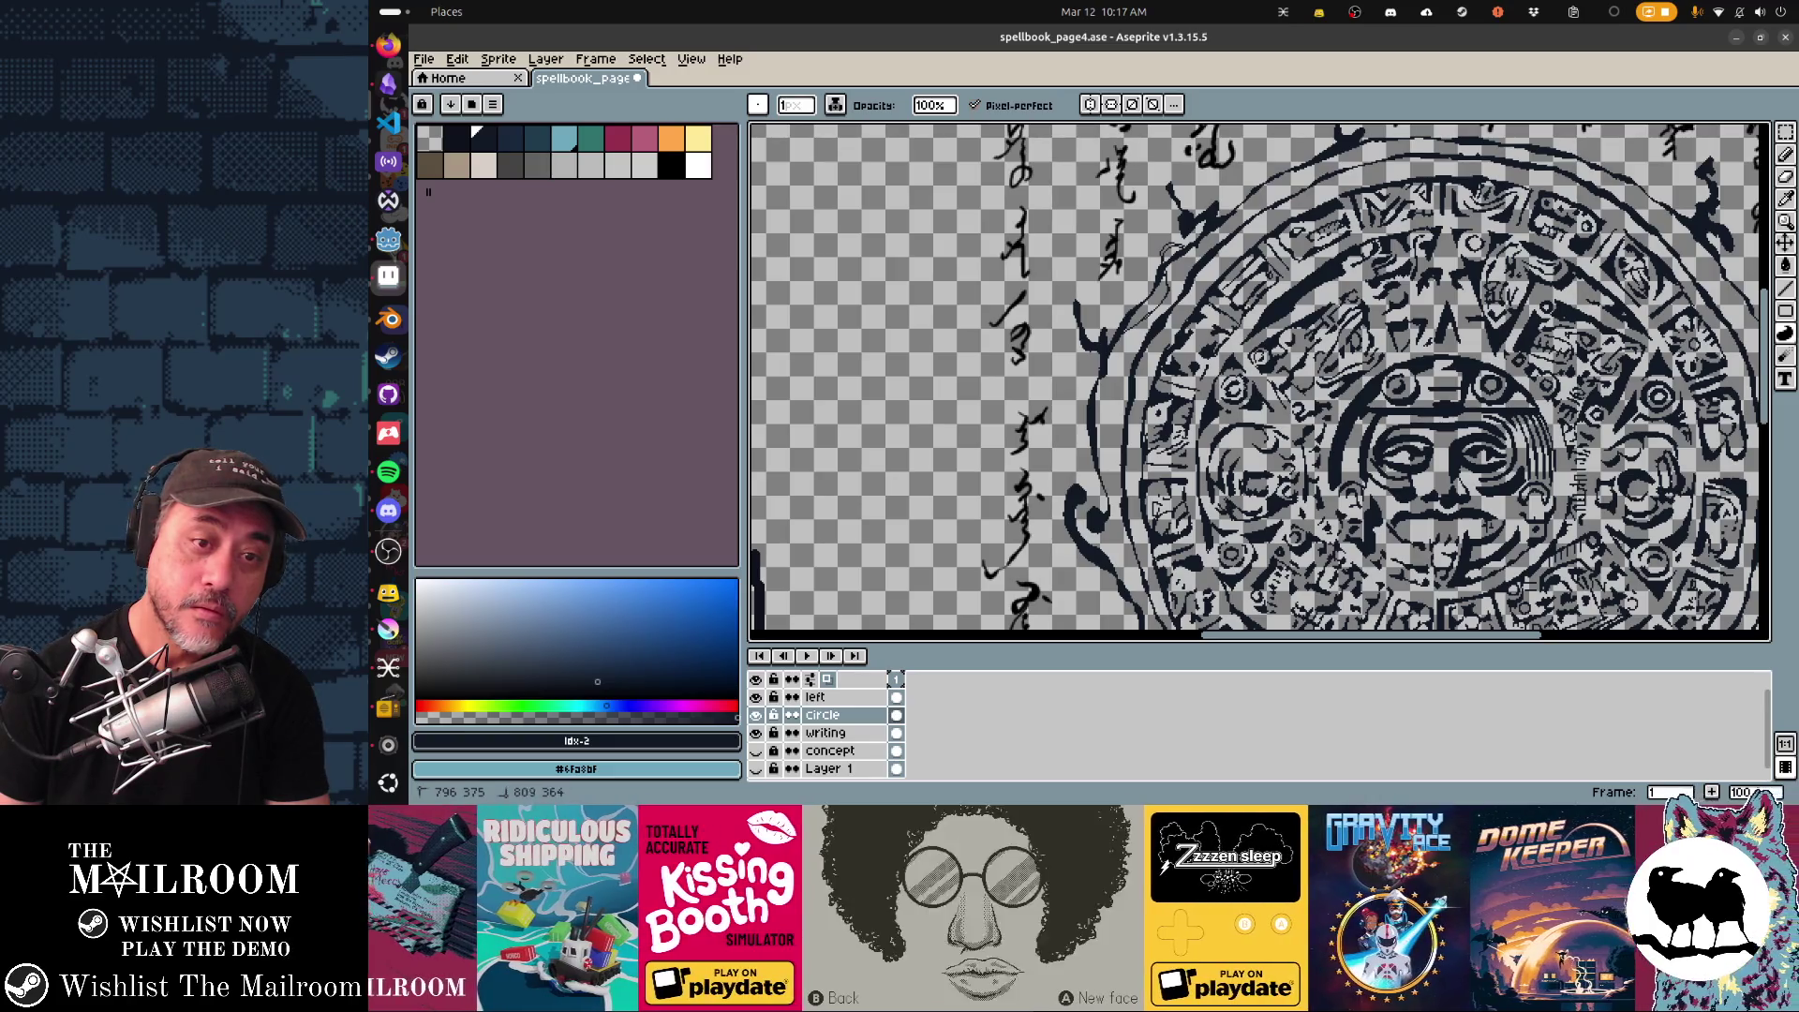
pyautogui.scroll(2, 1258, 379)
pyautogui.hscroll(2, 1258, 379)
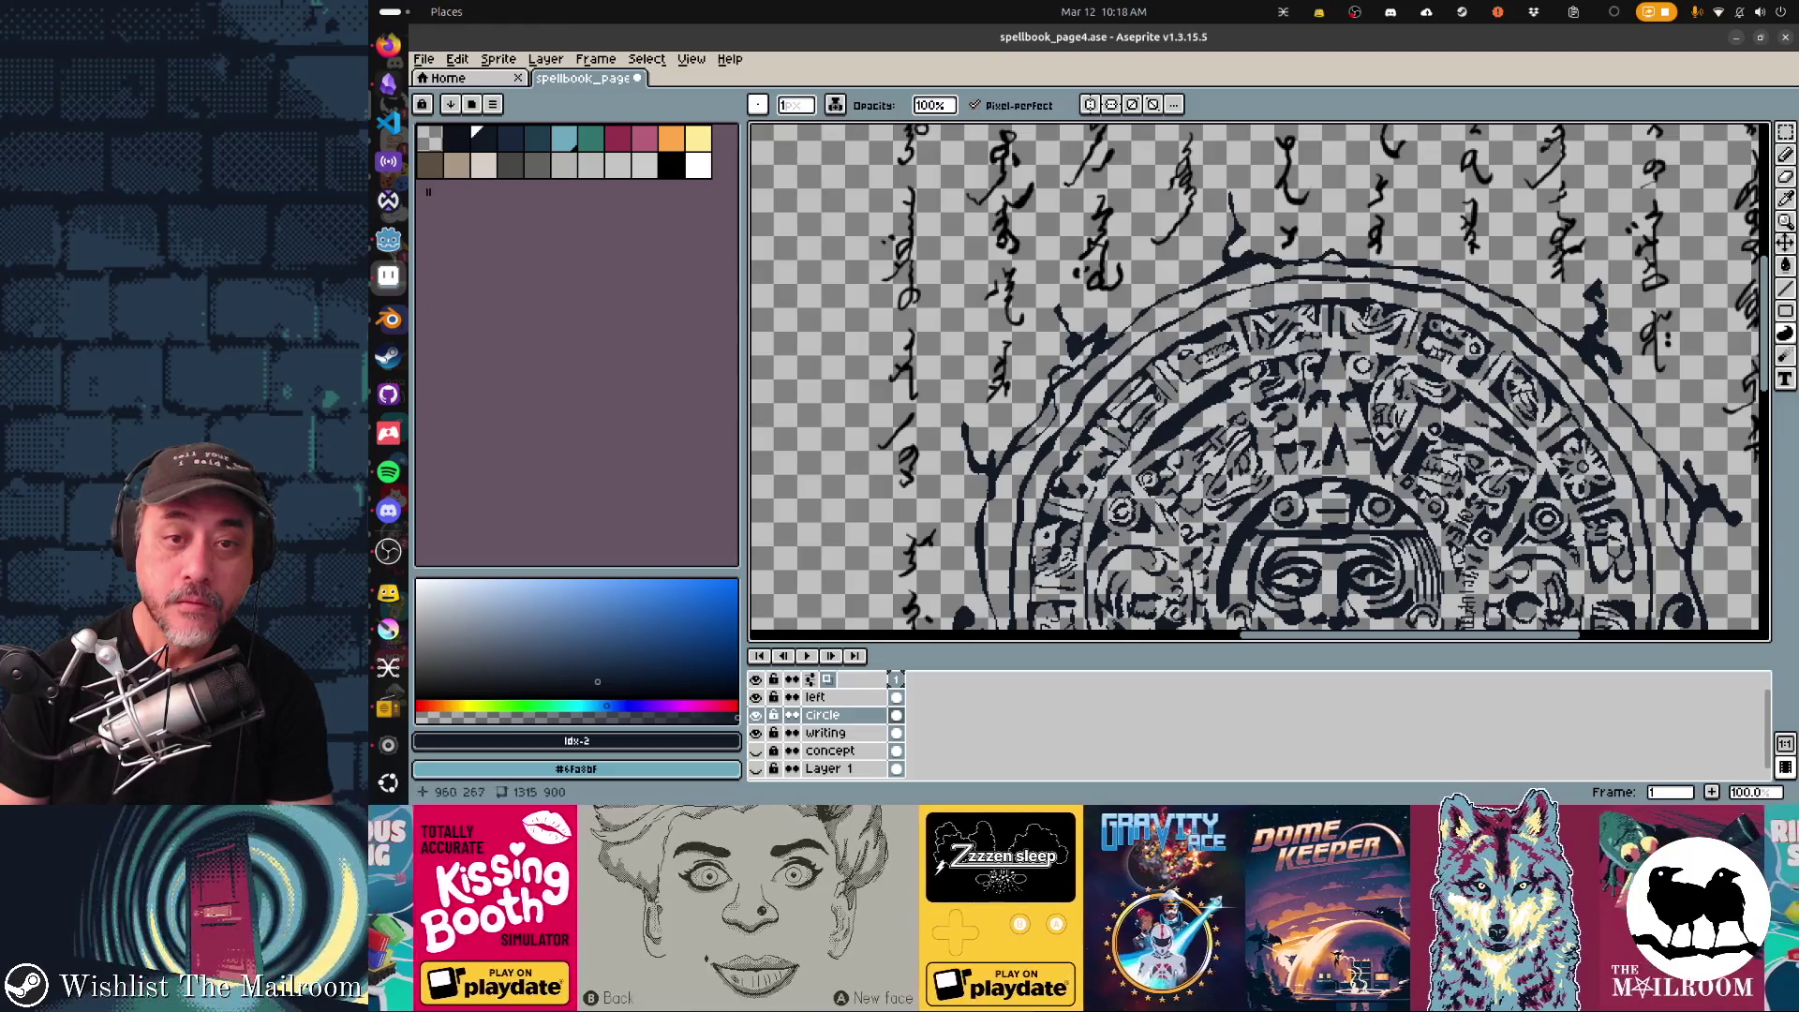
pyautogui.scroll(-2, 1304, 375)
pyautogui.scroll(2, 965, 614)
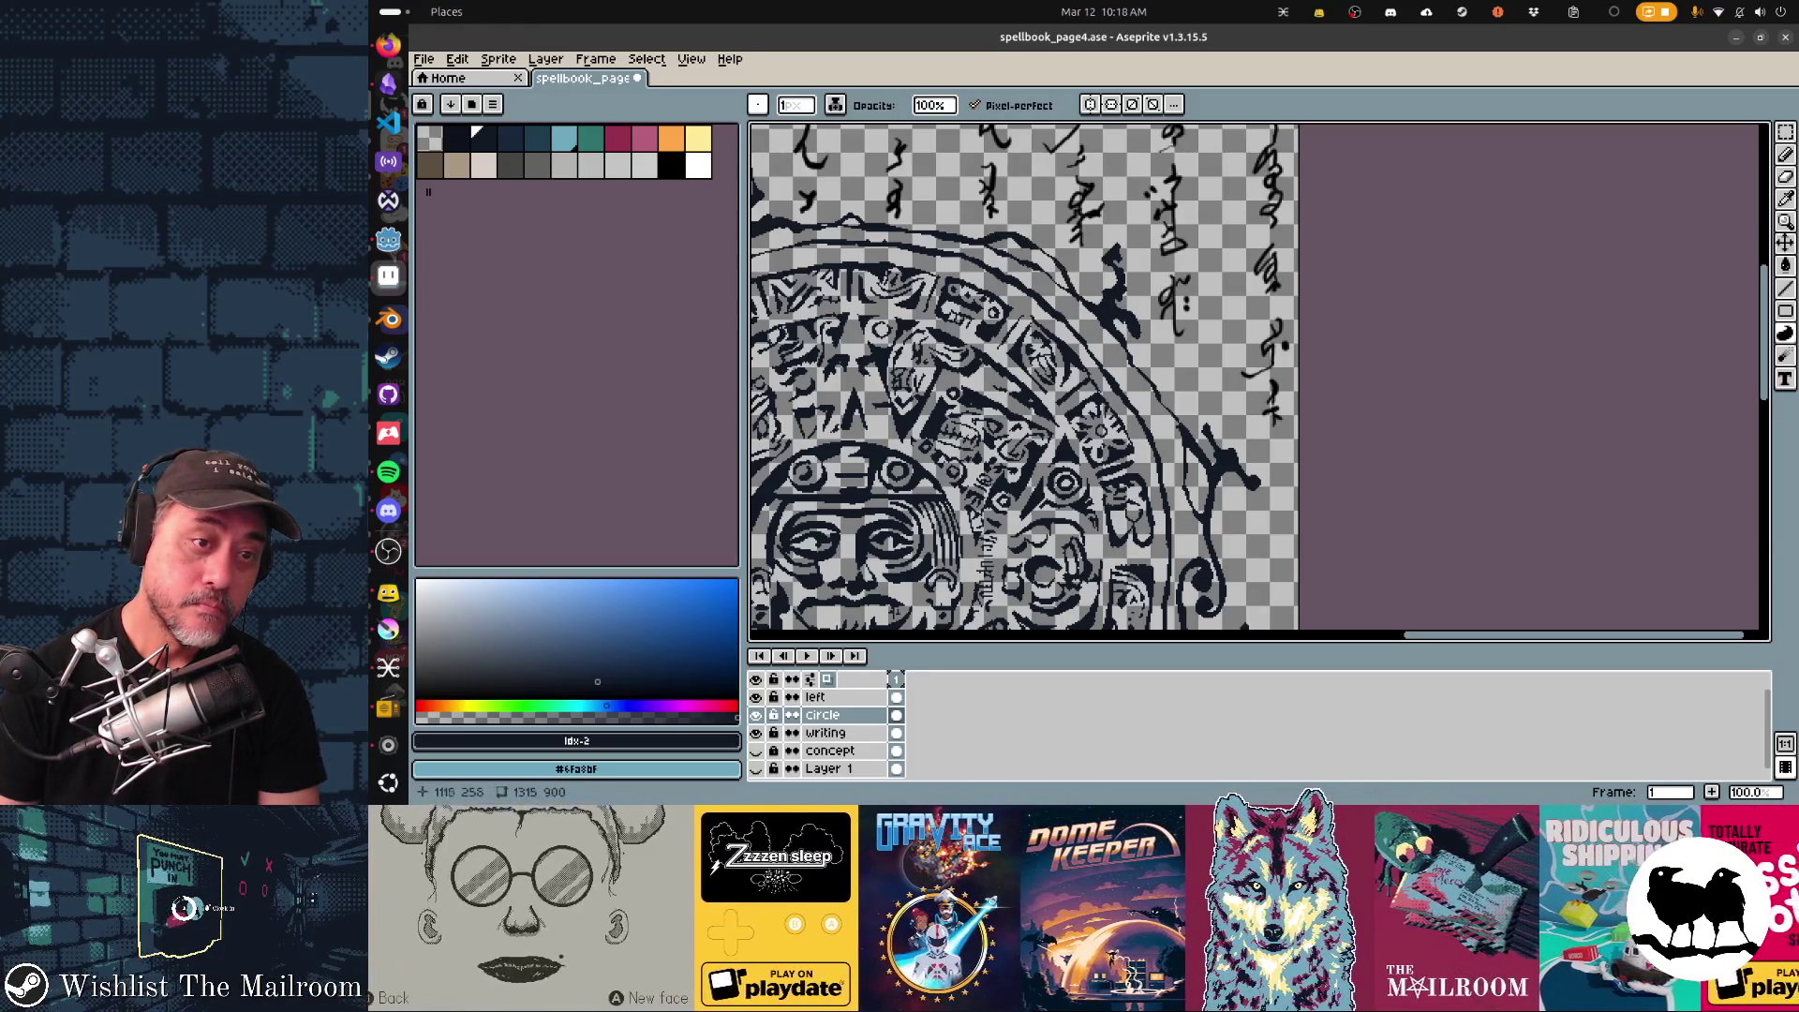
pyautogui.scroll(-2, 1125, 379)
pyautogui.scroll(3, 1195, 421)
pyautogui.hscroll(5, 1259, 379)
pyautogui.scroll(2, 1258, 380)
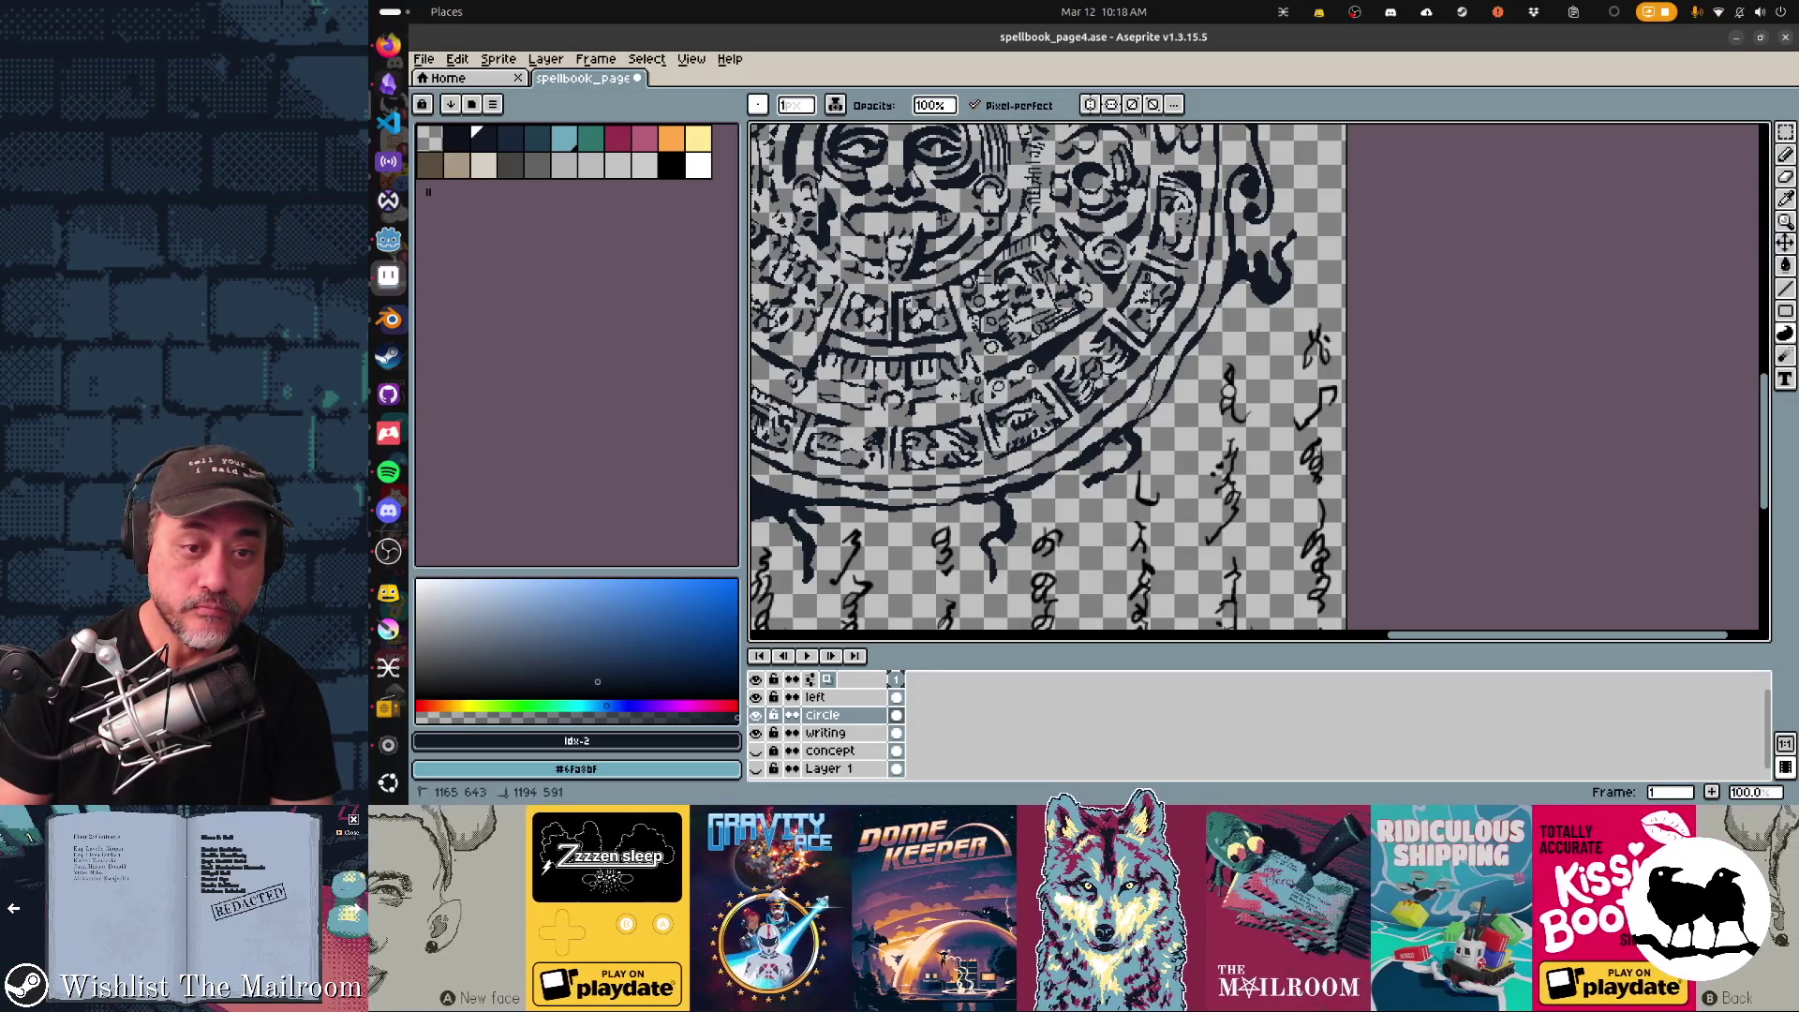
pyautogui.hscroll(-4, 1258, 380)
pyautogui.scroll(-1, 1257, 379)
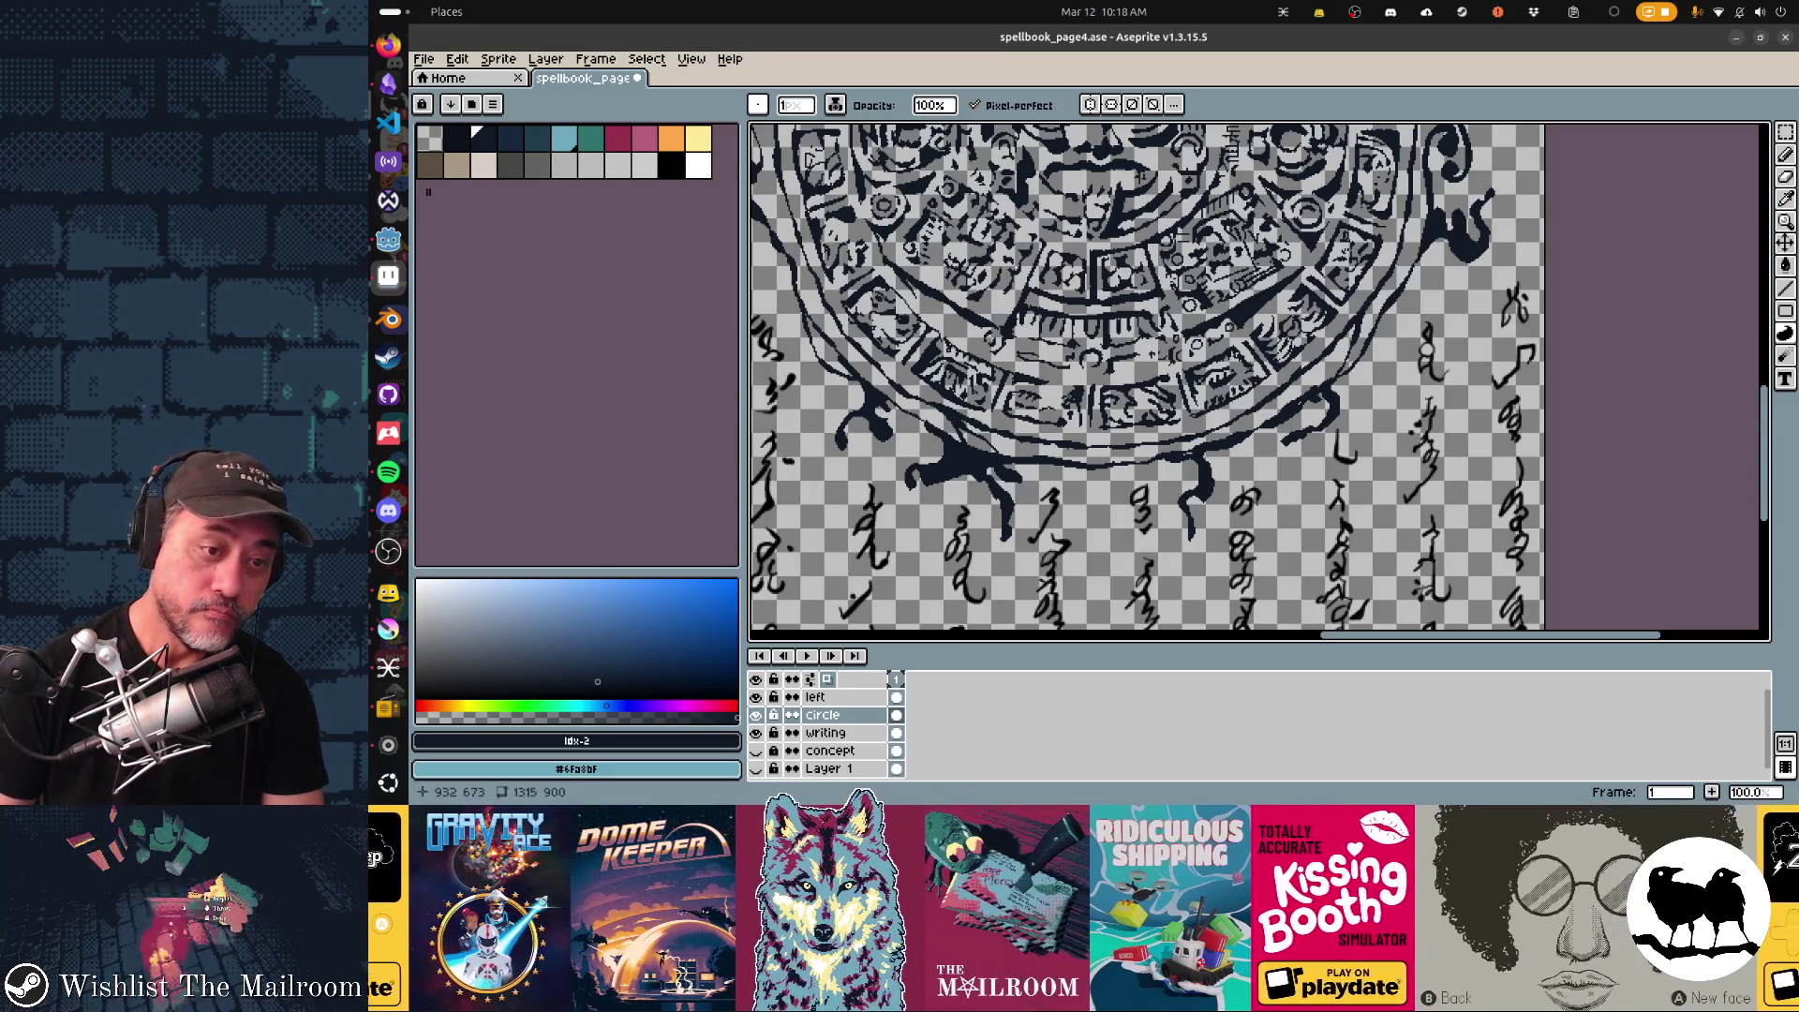
pyautogui.hscroll(-3, 1260, 383)
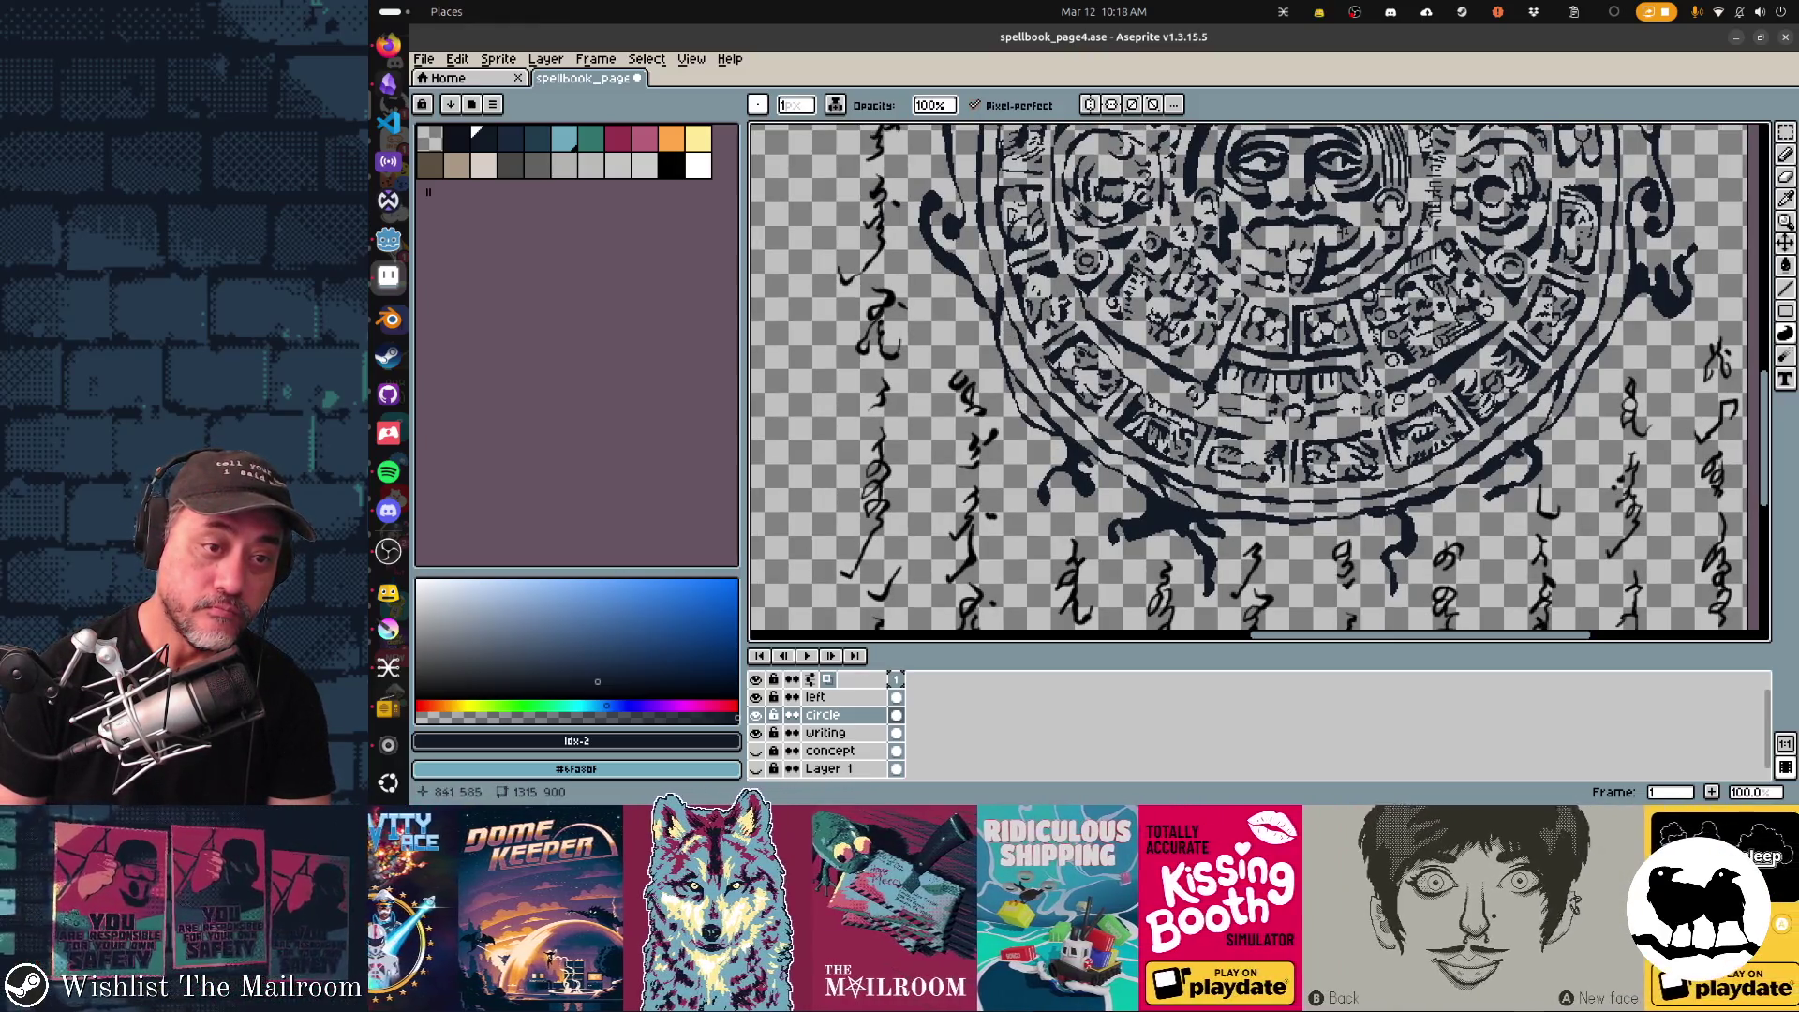
pyautogui.scroll(3, 1260, 383)
pyautogui.hscroll(-3, 1260, 382)
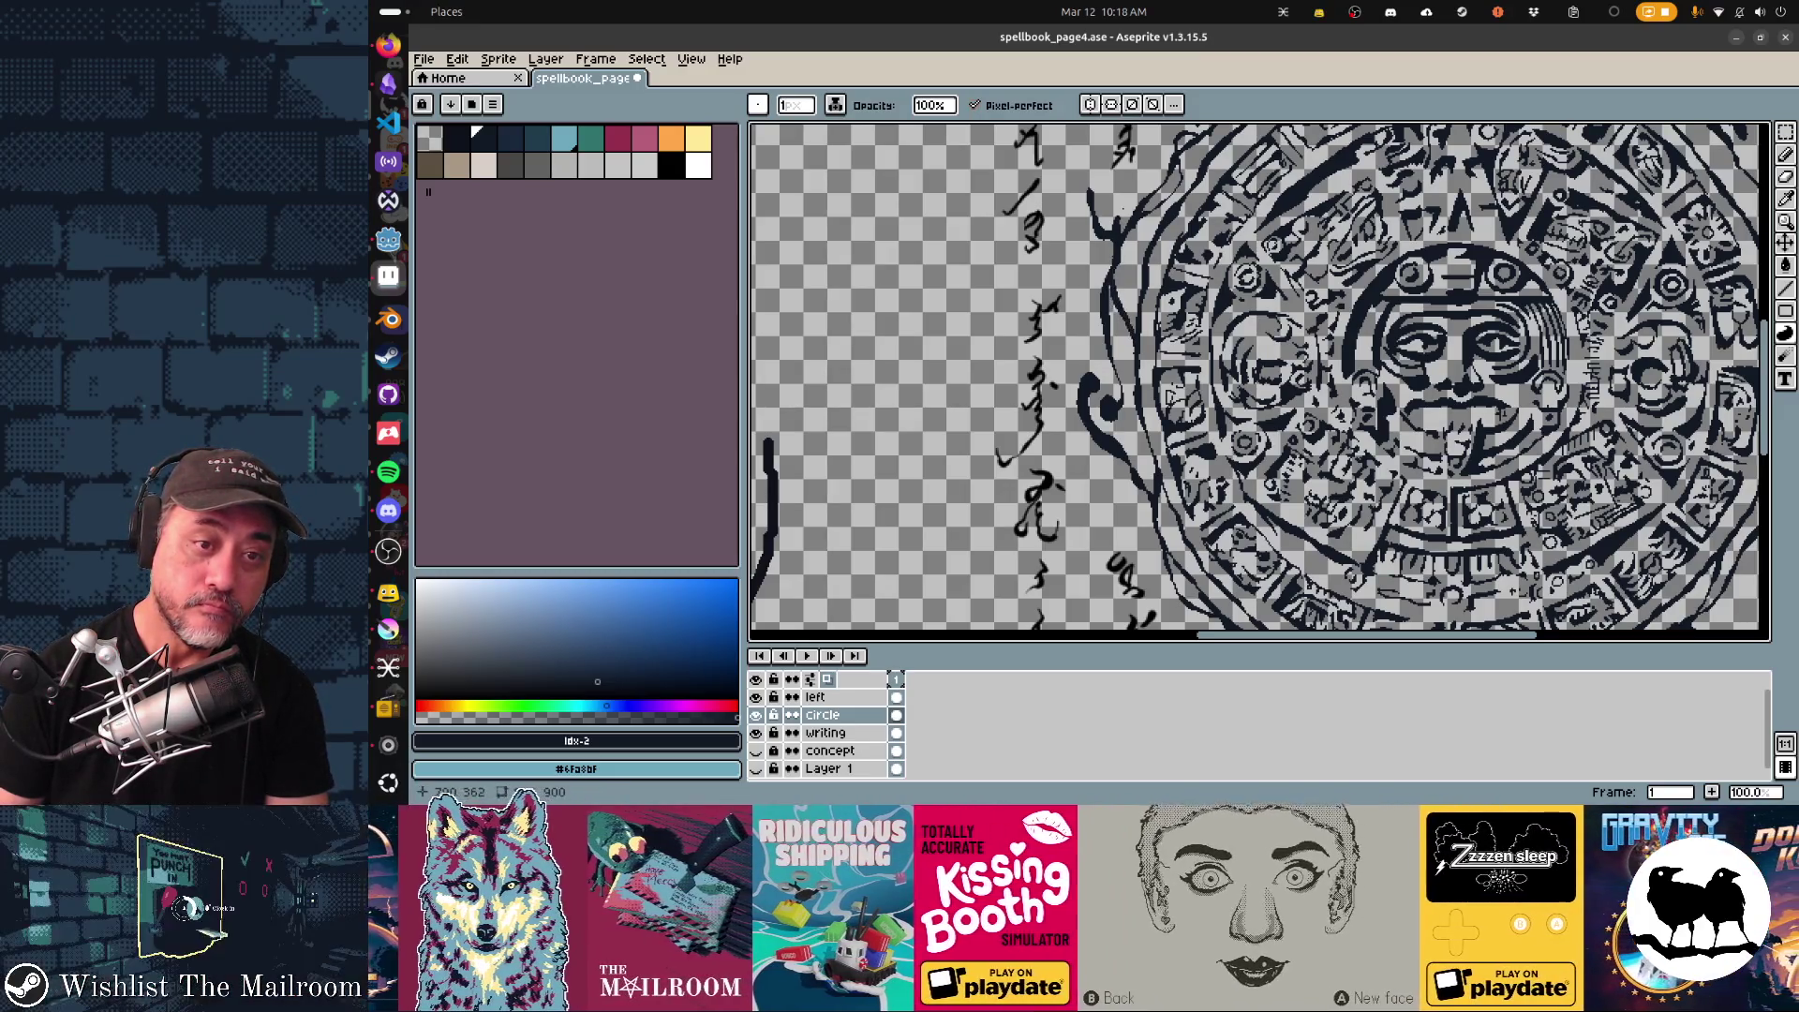
pyautogui.hscroll(3, 1260, 380)
pyautogui.scroll(-3, 1260, 379)
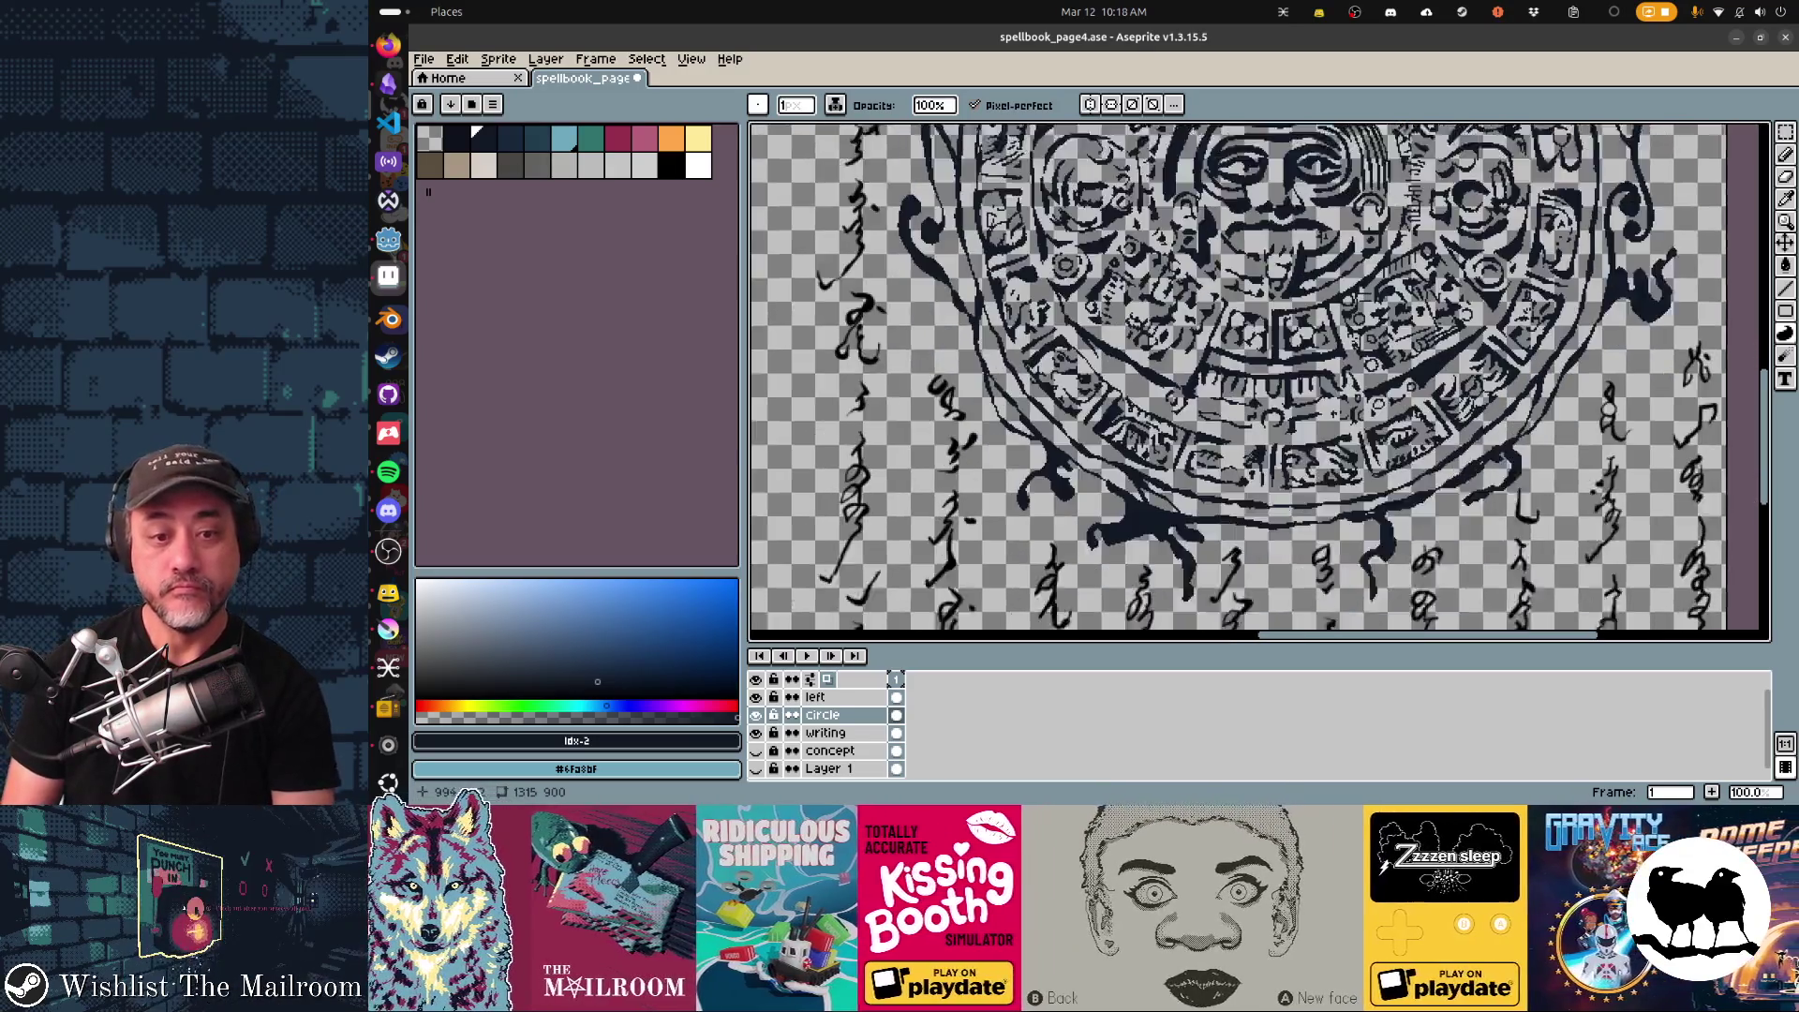
pyautogui.scroll(-2, 1259, 380)
pyautogui.scroll(1, 1261, 380)
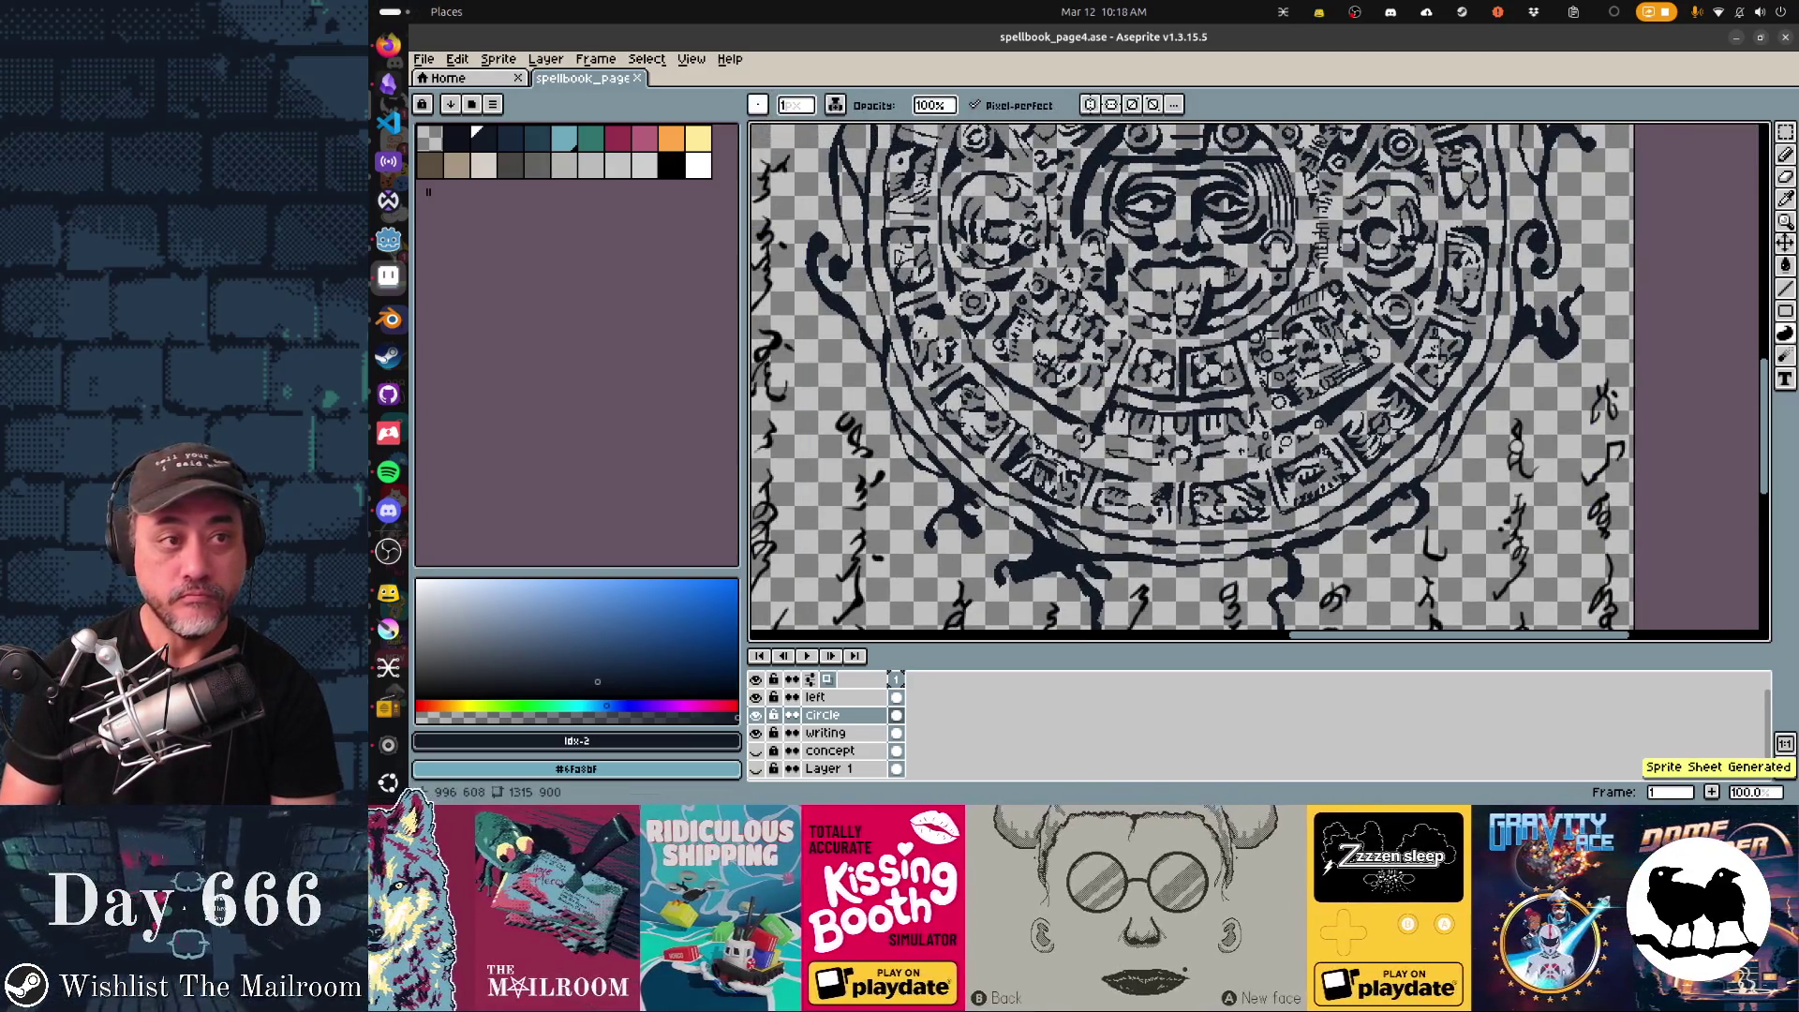
pyautogui.hotkey('alt', 'Tab')
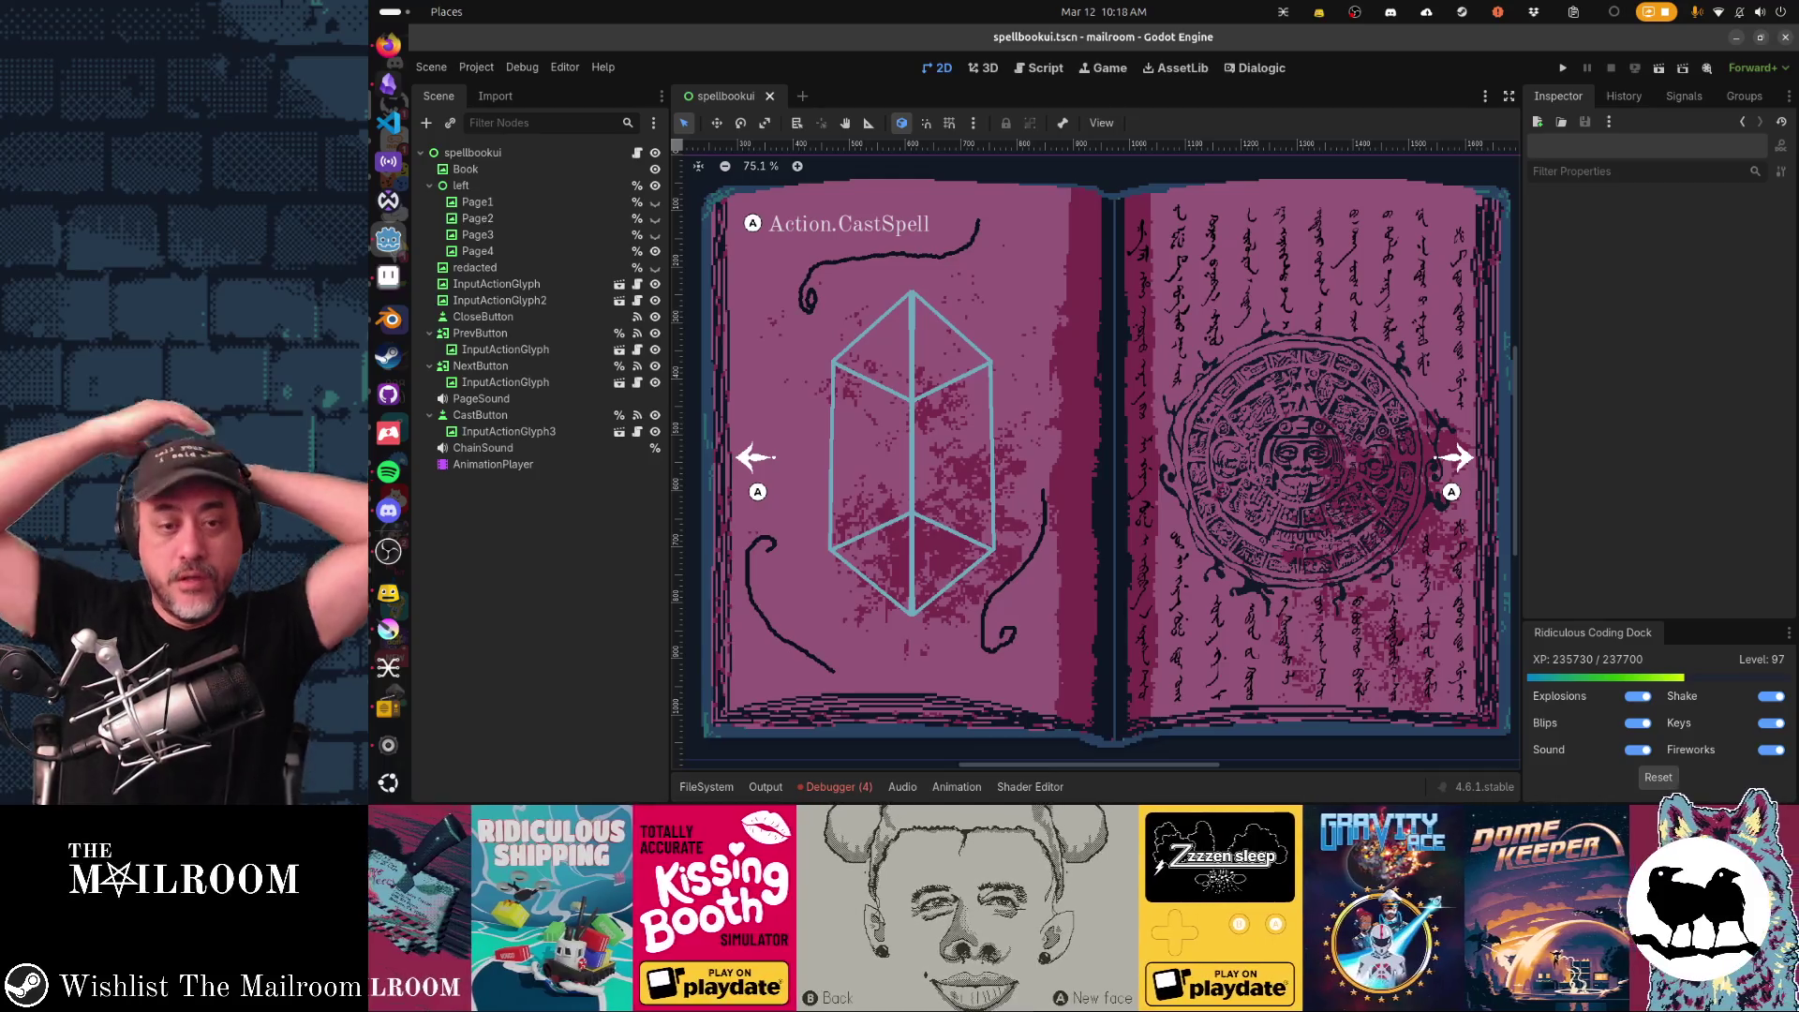
# Return to Aseprite with the Pencil on the 'writing' layer, then hop back toward Godot.
pyautogui.hotkey('alt', 'Tab')
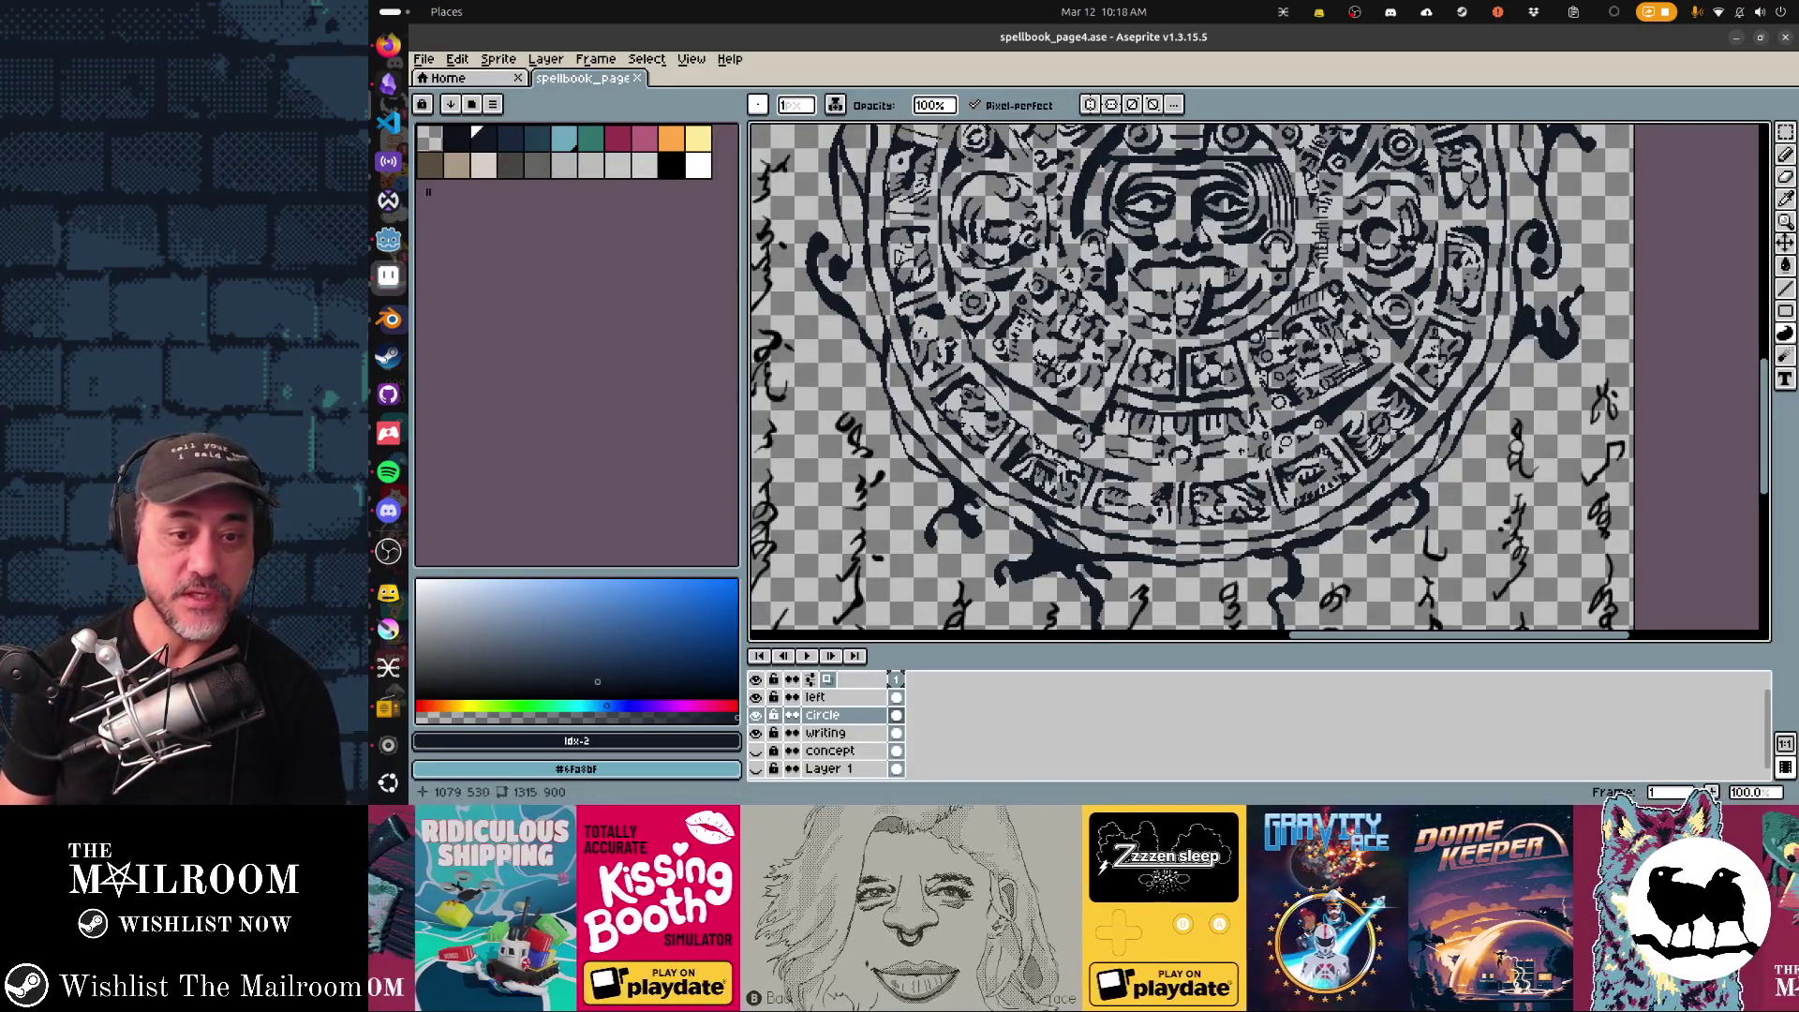
pyautogui.scroll(-1, 1195, 379)
pyautogui.hotkey('alt', 'Tab')
pyautogui.hotkey('alt', 'Tab')
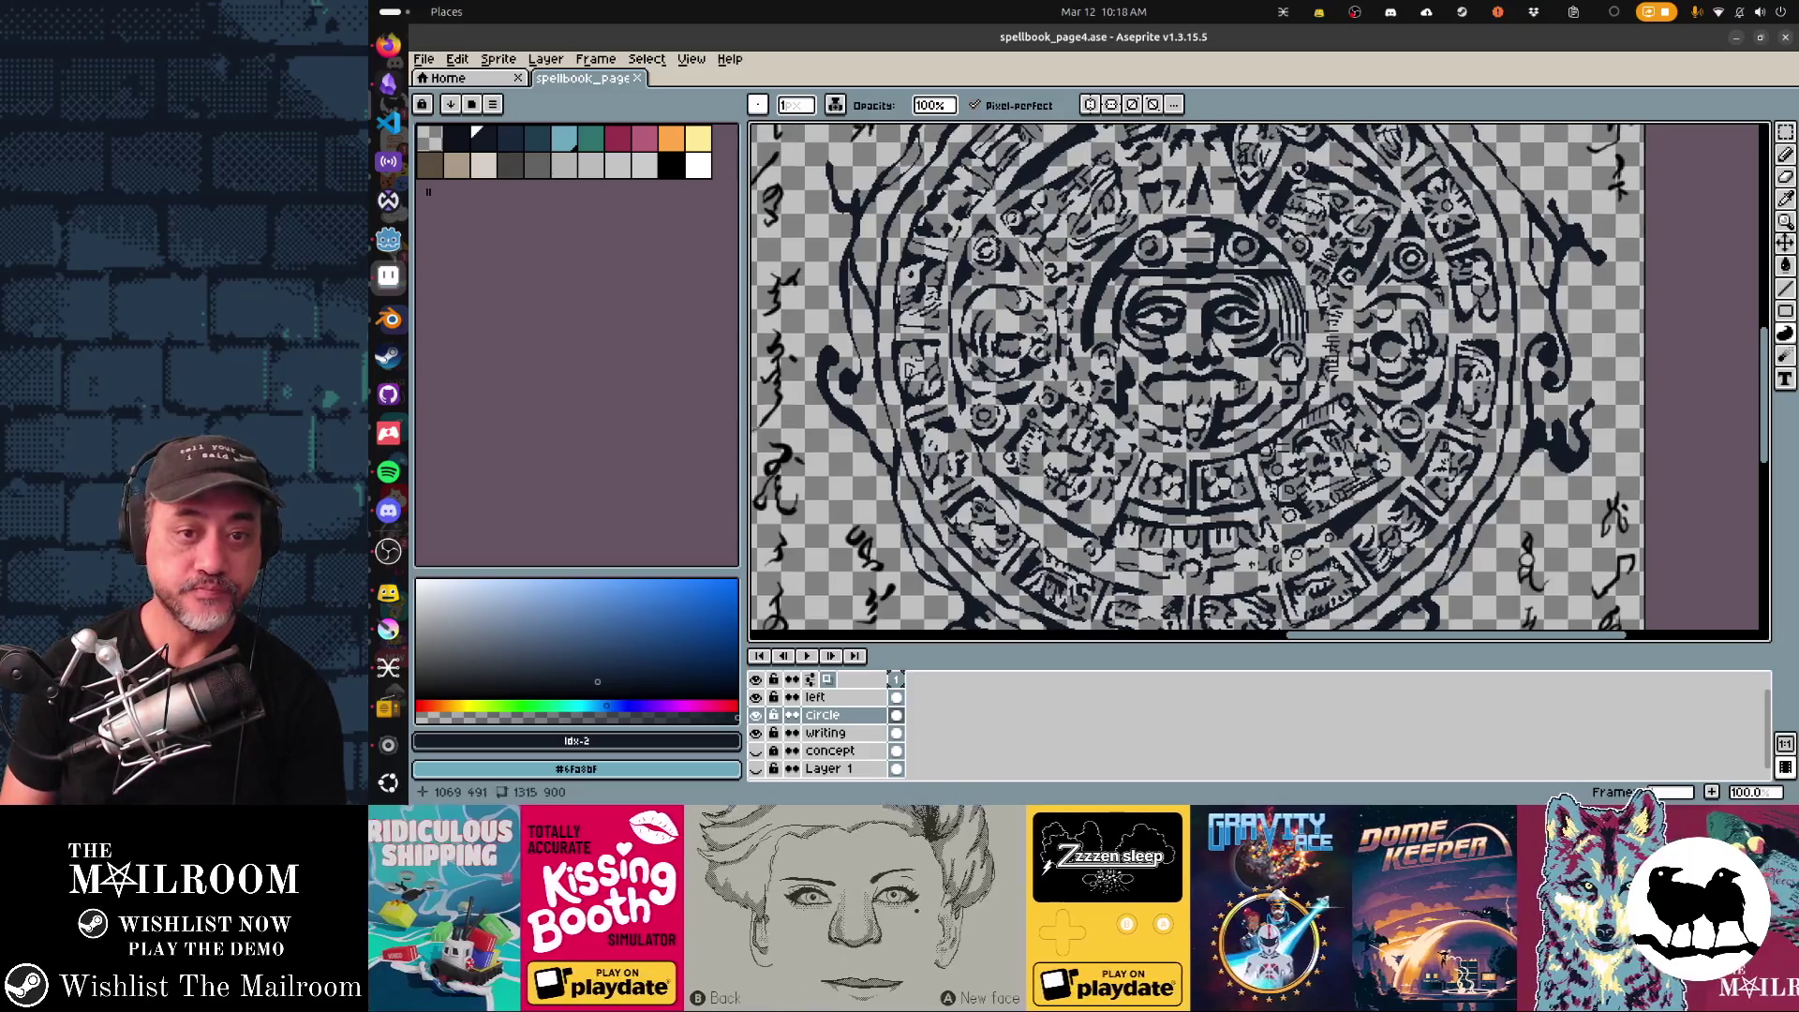
pyautogui.scroll(-1, 1237, 379)
pyautogui.scroll(-1, 1238, 380)
pyautogui.scroll(-1, 1245, 364)
pyautogui.press('b')
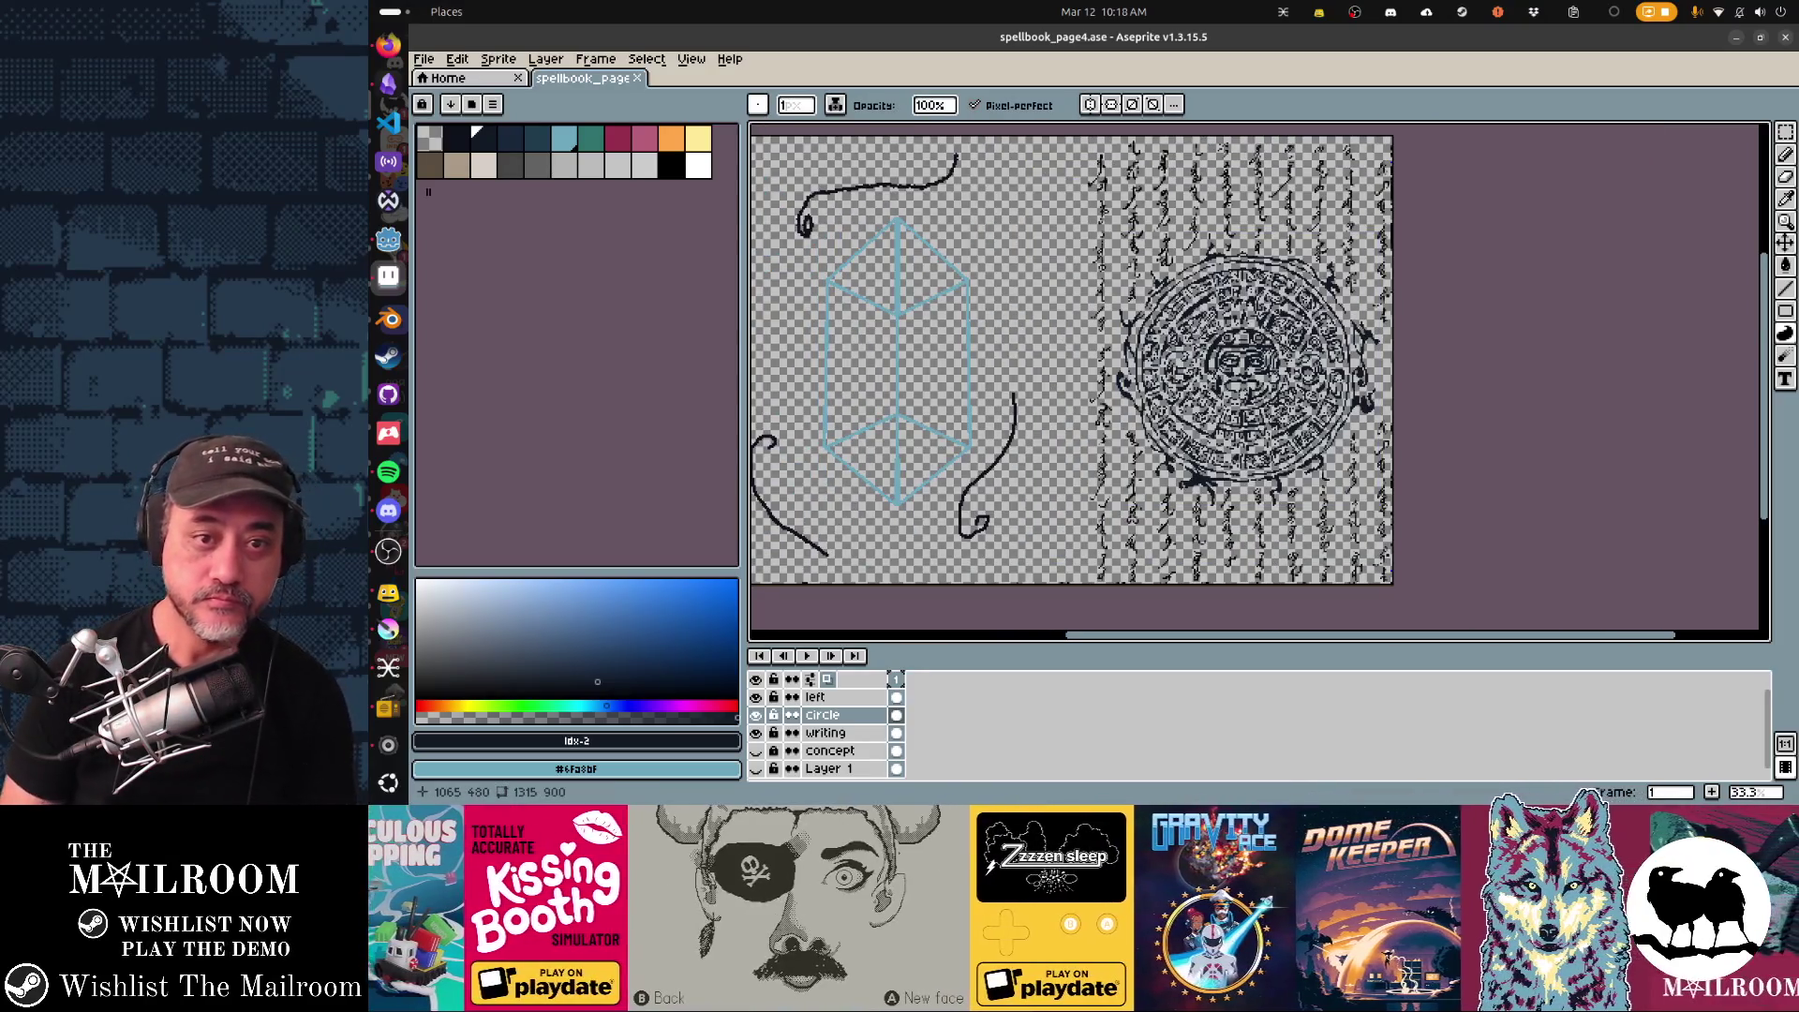
pyautogui.click(826, 733)
pyautogui.scroll(1, 1191, 250)
pyautogui.scroll(4, 1191, 249)
pyautogui.scroll(-2, 1190, 249)
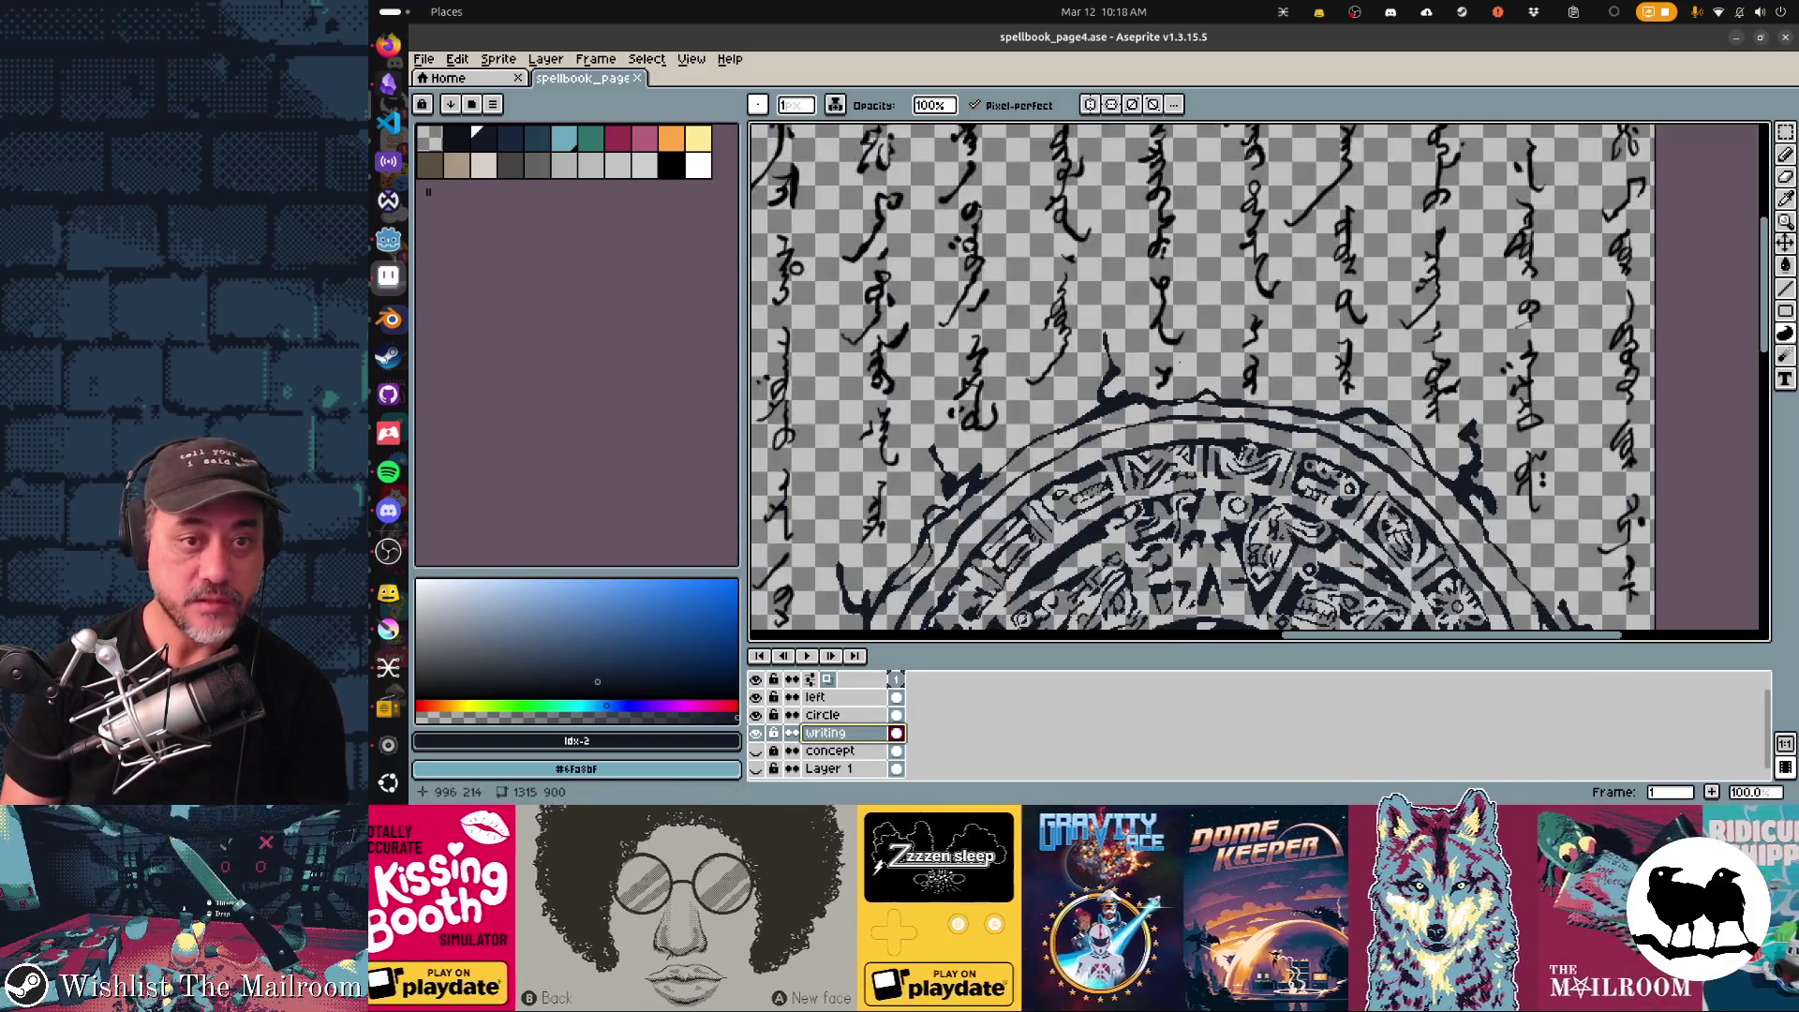
pyautogui.scroll(-2, 1190, 248)
pyautogui.scroll(1, 1191, 249)
pyautogui.scroll(1, 1190, 249)
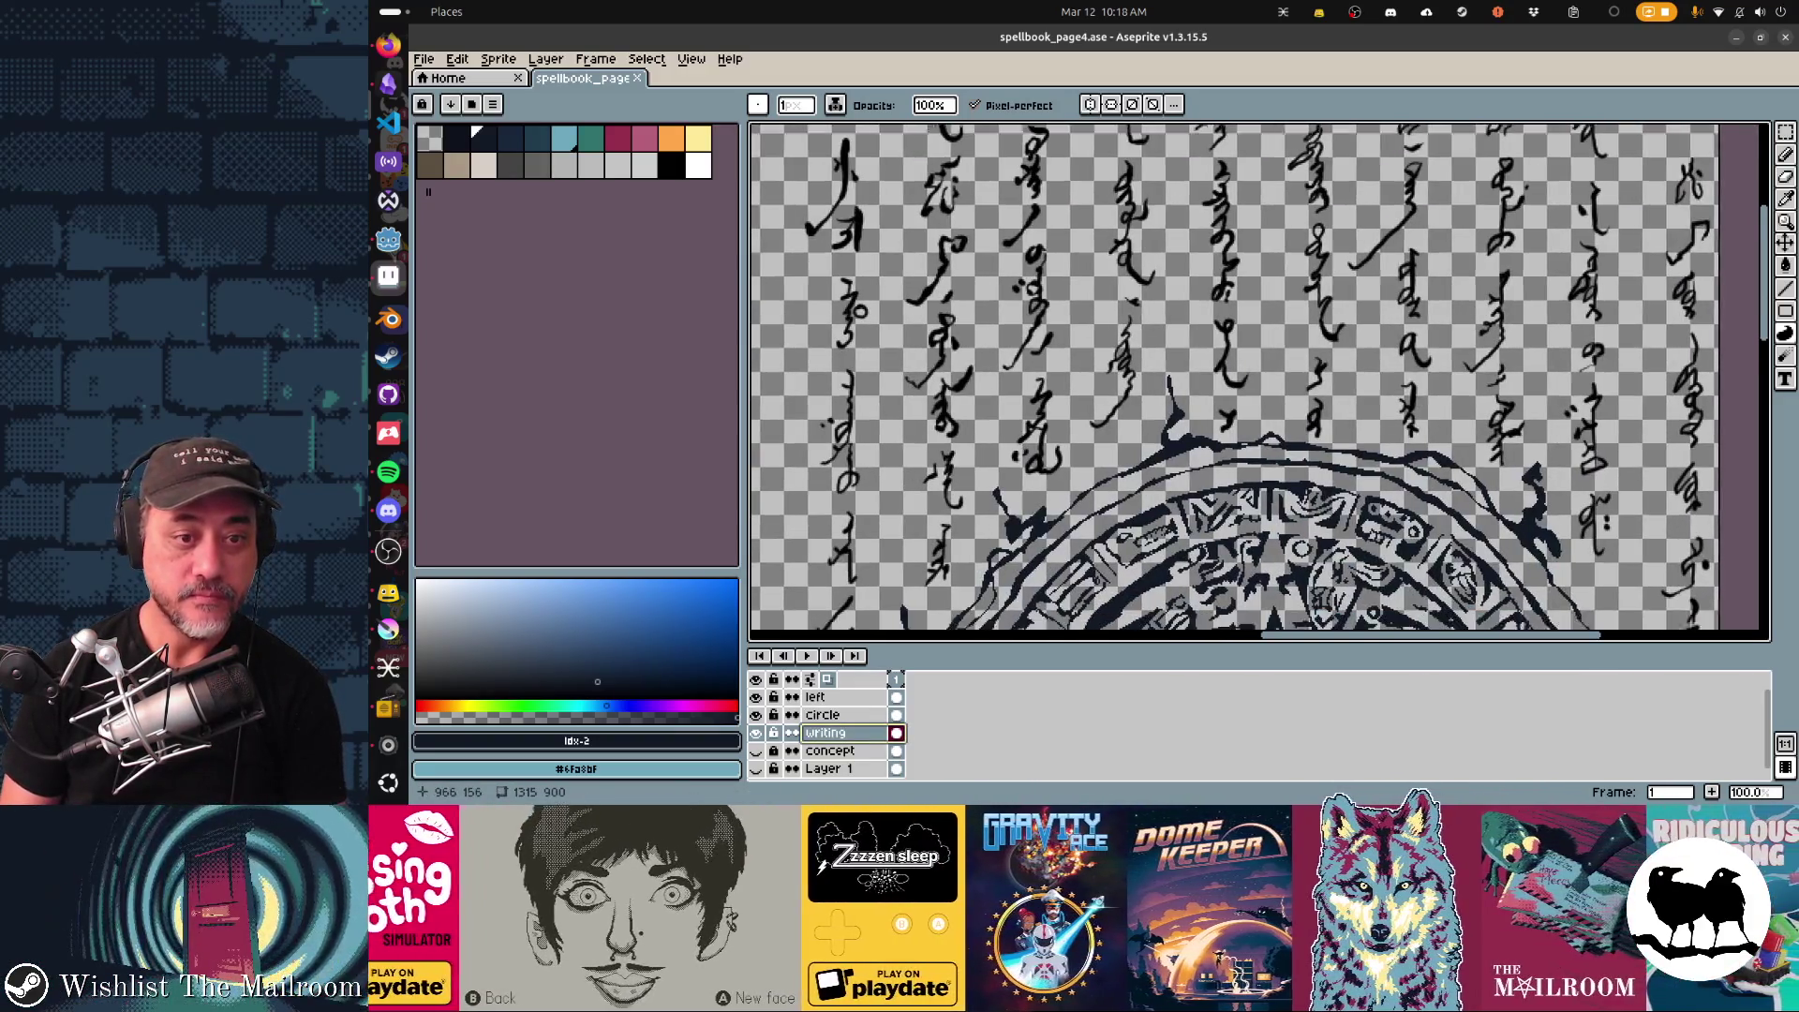
pyautogui.hotkey('alt', 'Tab')
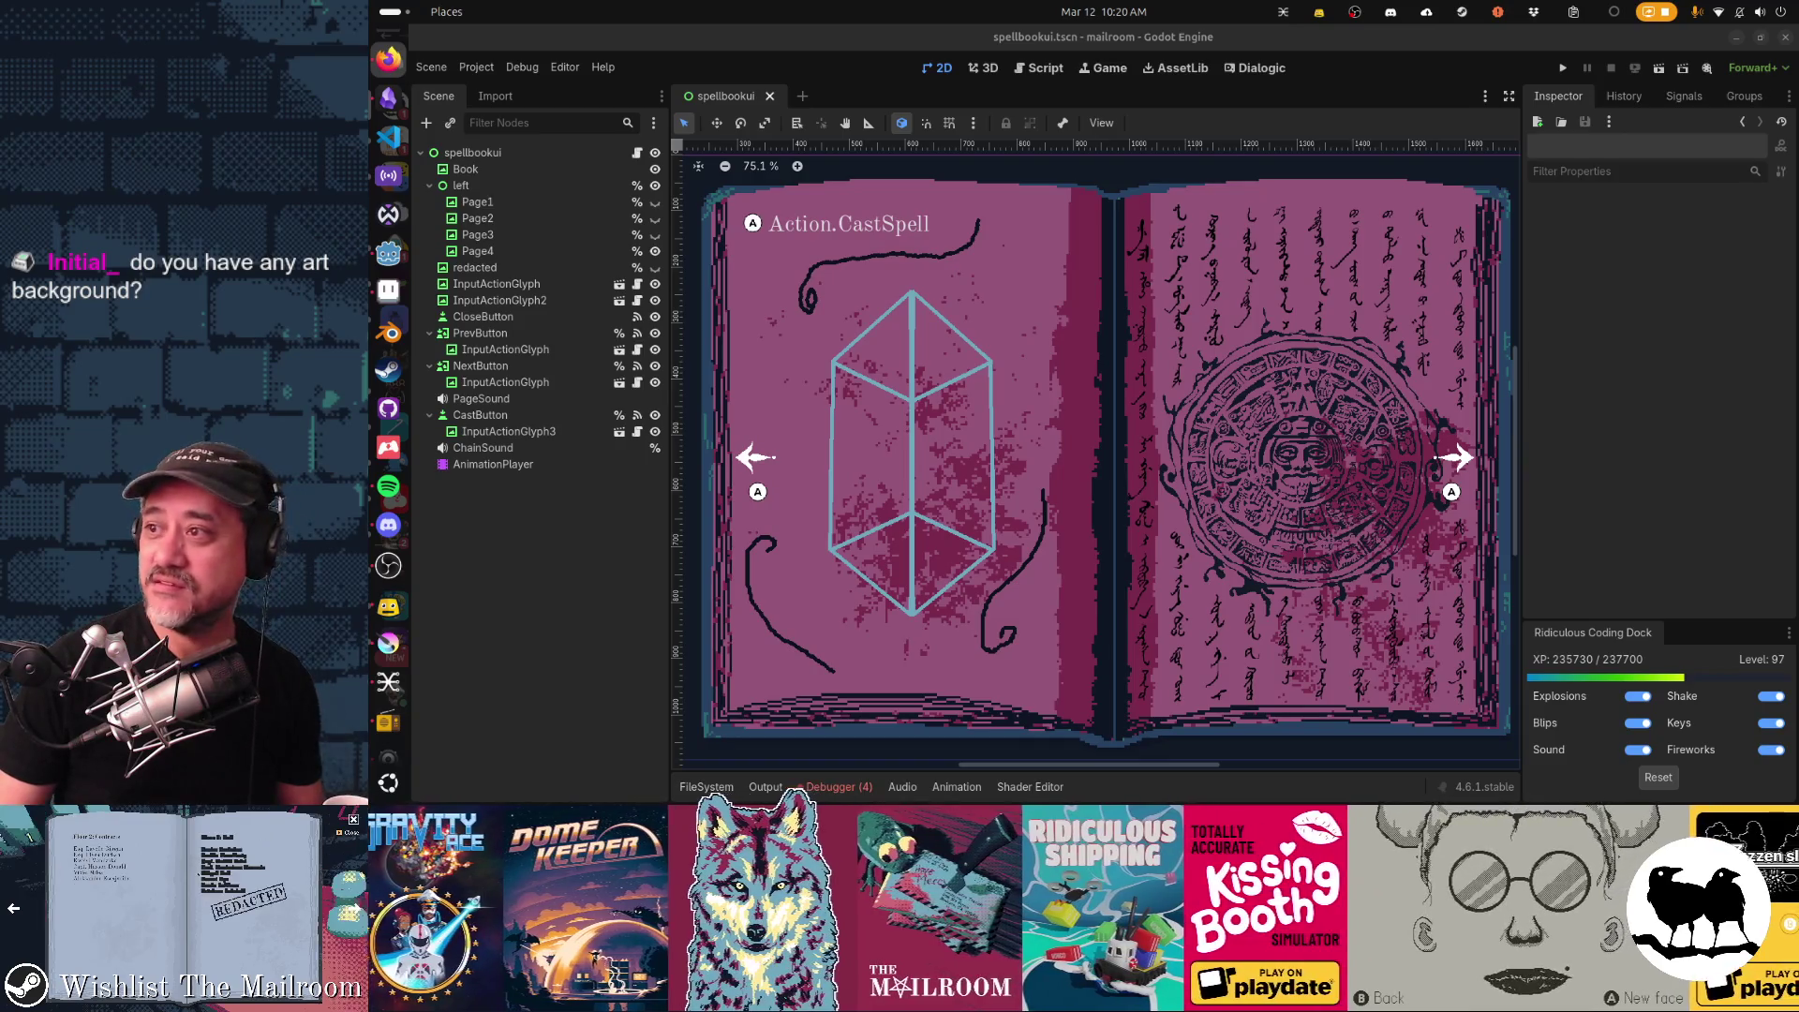
pyautogui.hotkey('alt', 'Tab')
pyautogui.click(507, 659)
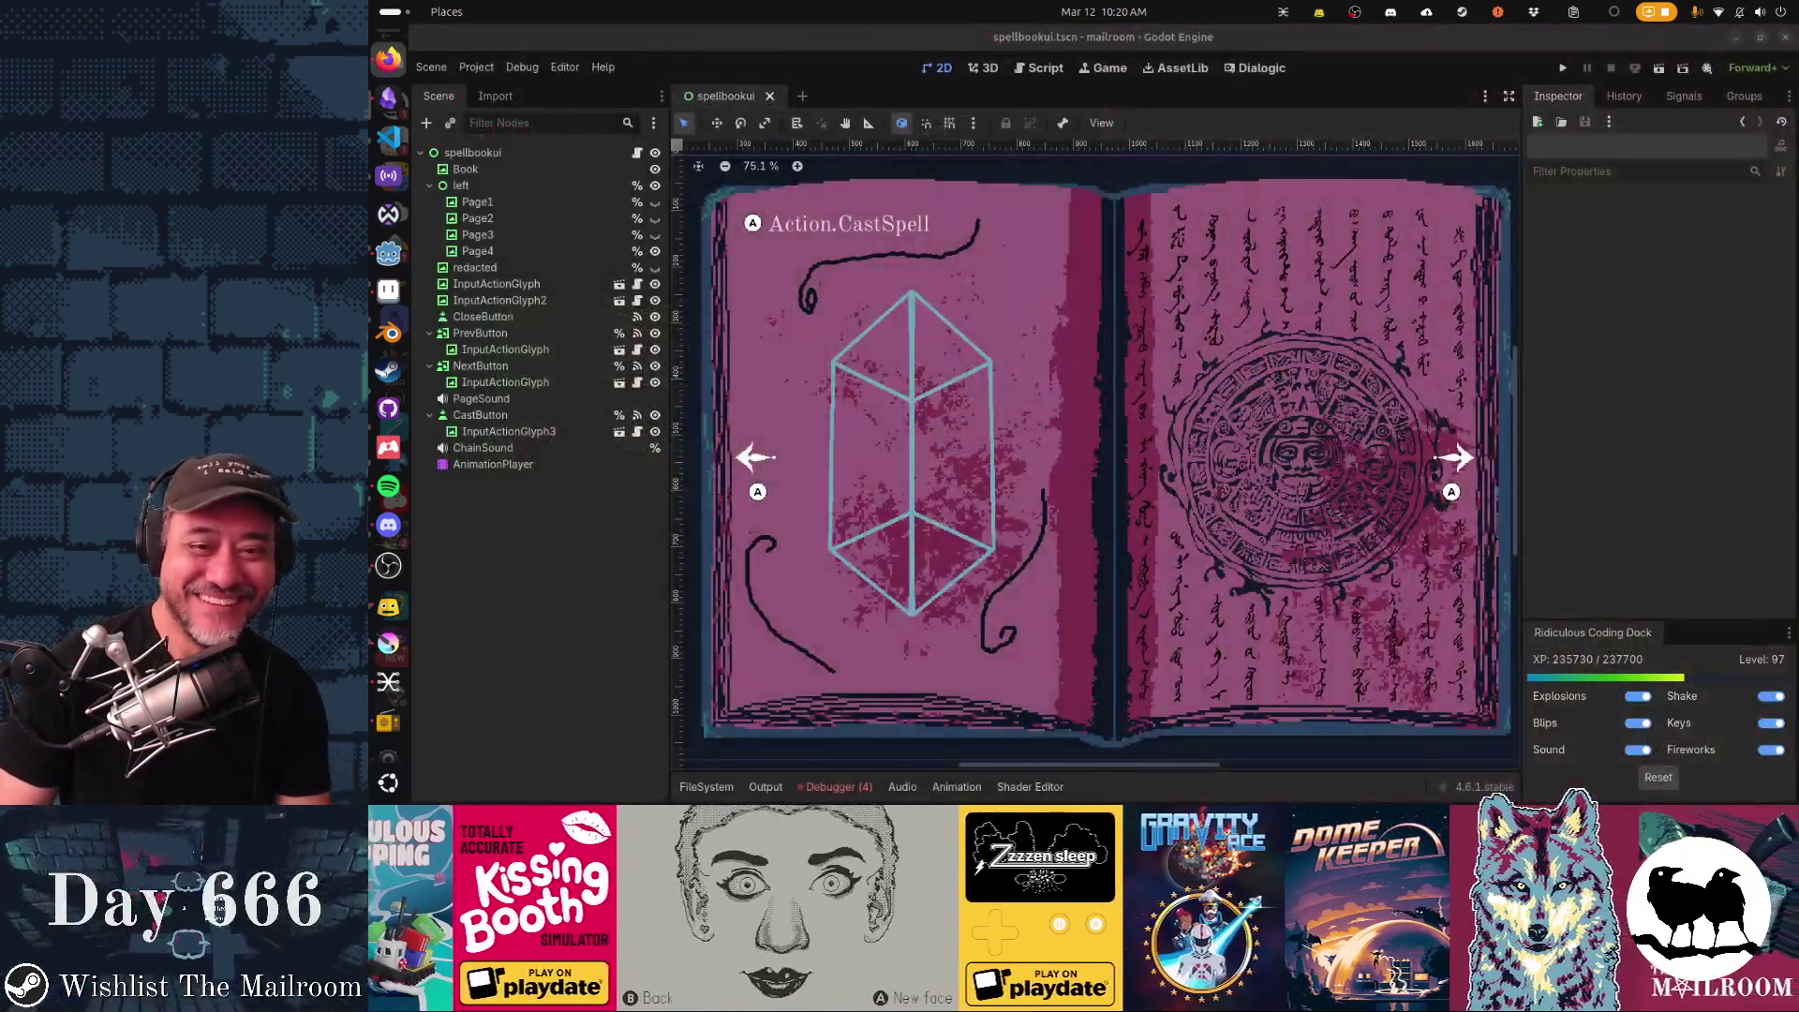
pyautogui.scroll(1, 1415, 600)
pyautogui.scroll(1, 1415, 601)
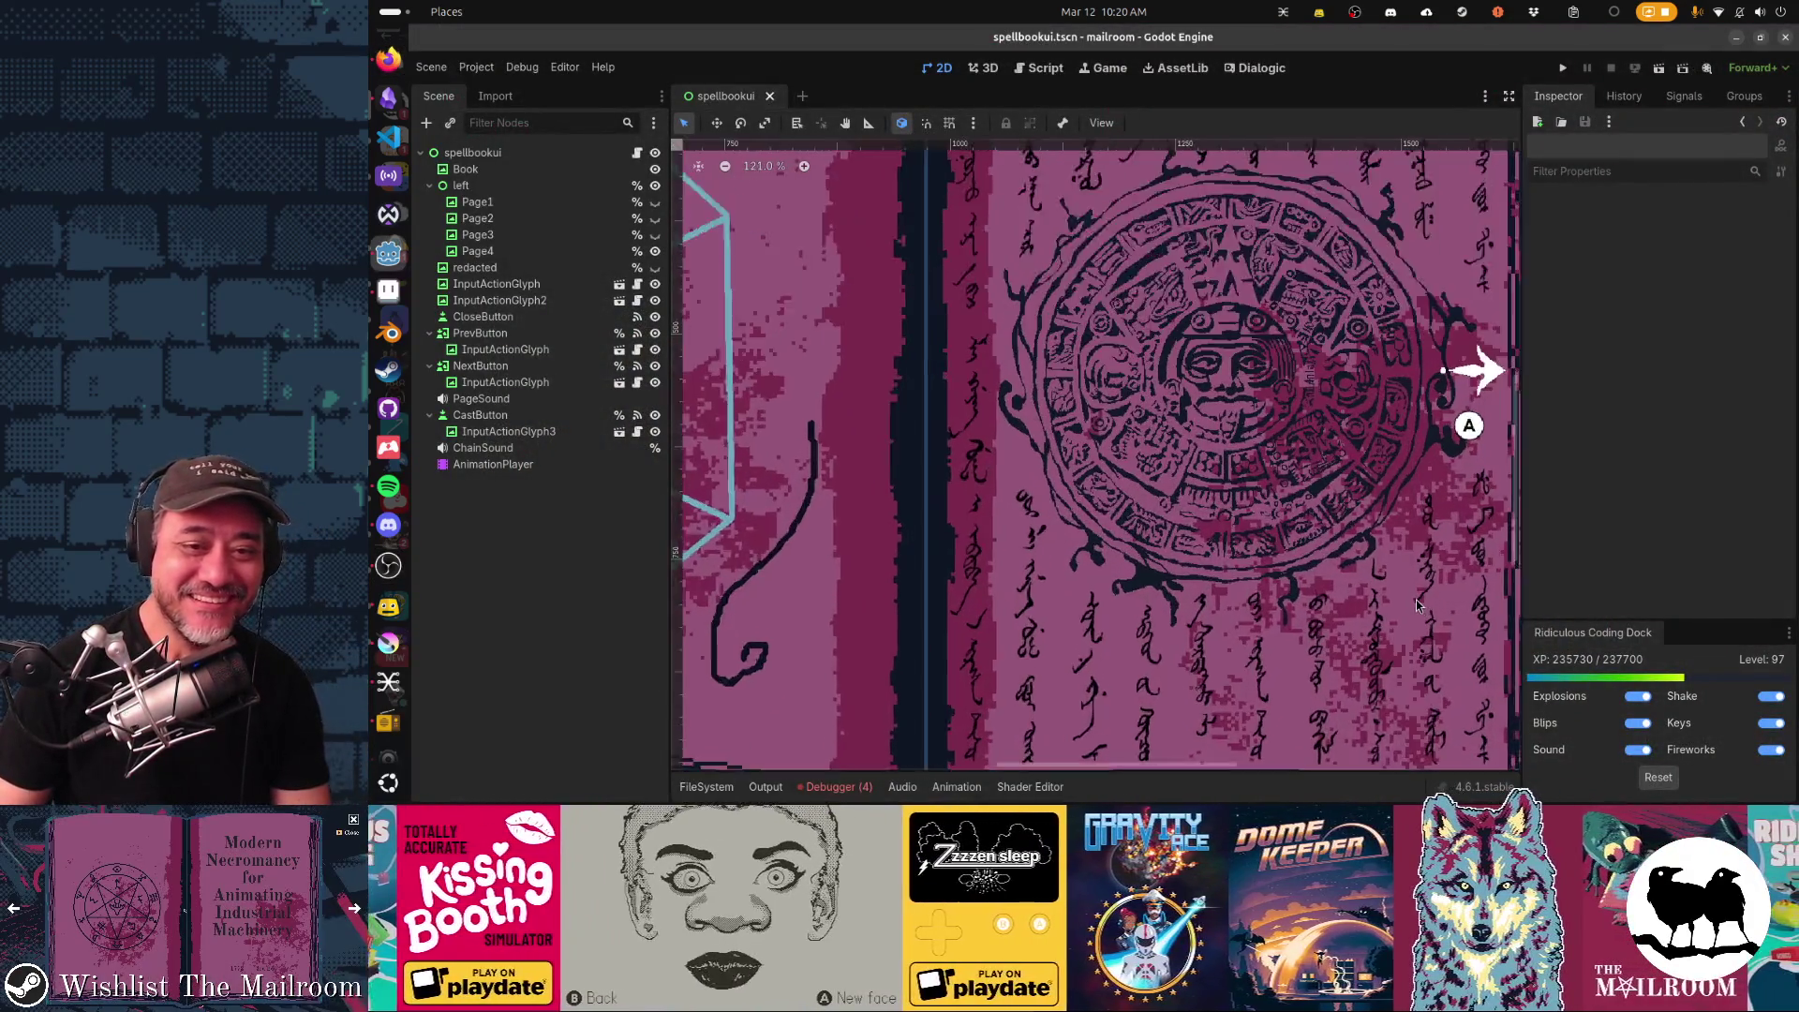
pyautogui.scroll(1, 1416, 600)
pyautogui.scroll(1, 1415, 600)
pyautogui.scroll(1, 1415, 601)
pyautogui.scroll(-2, 1227, 446)
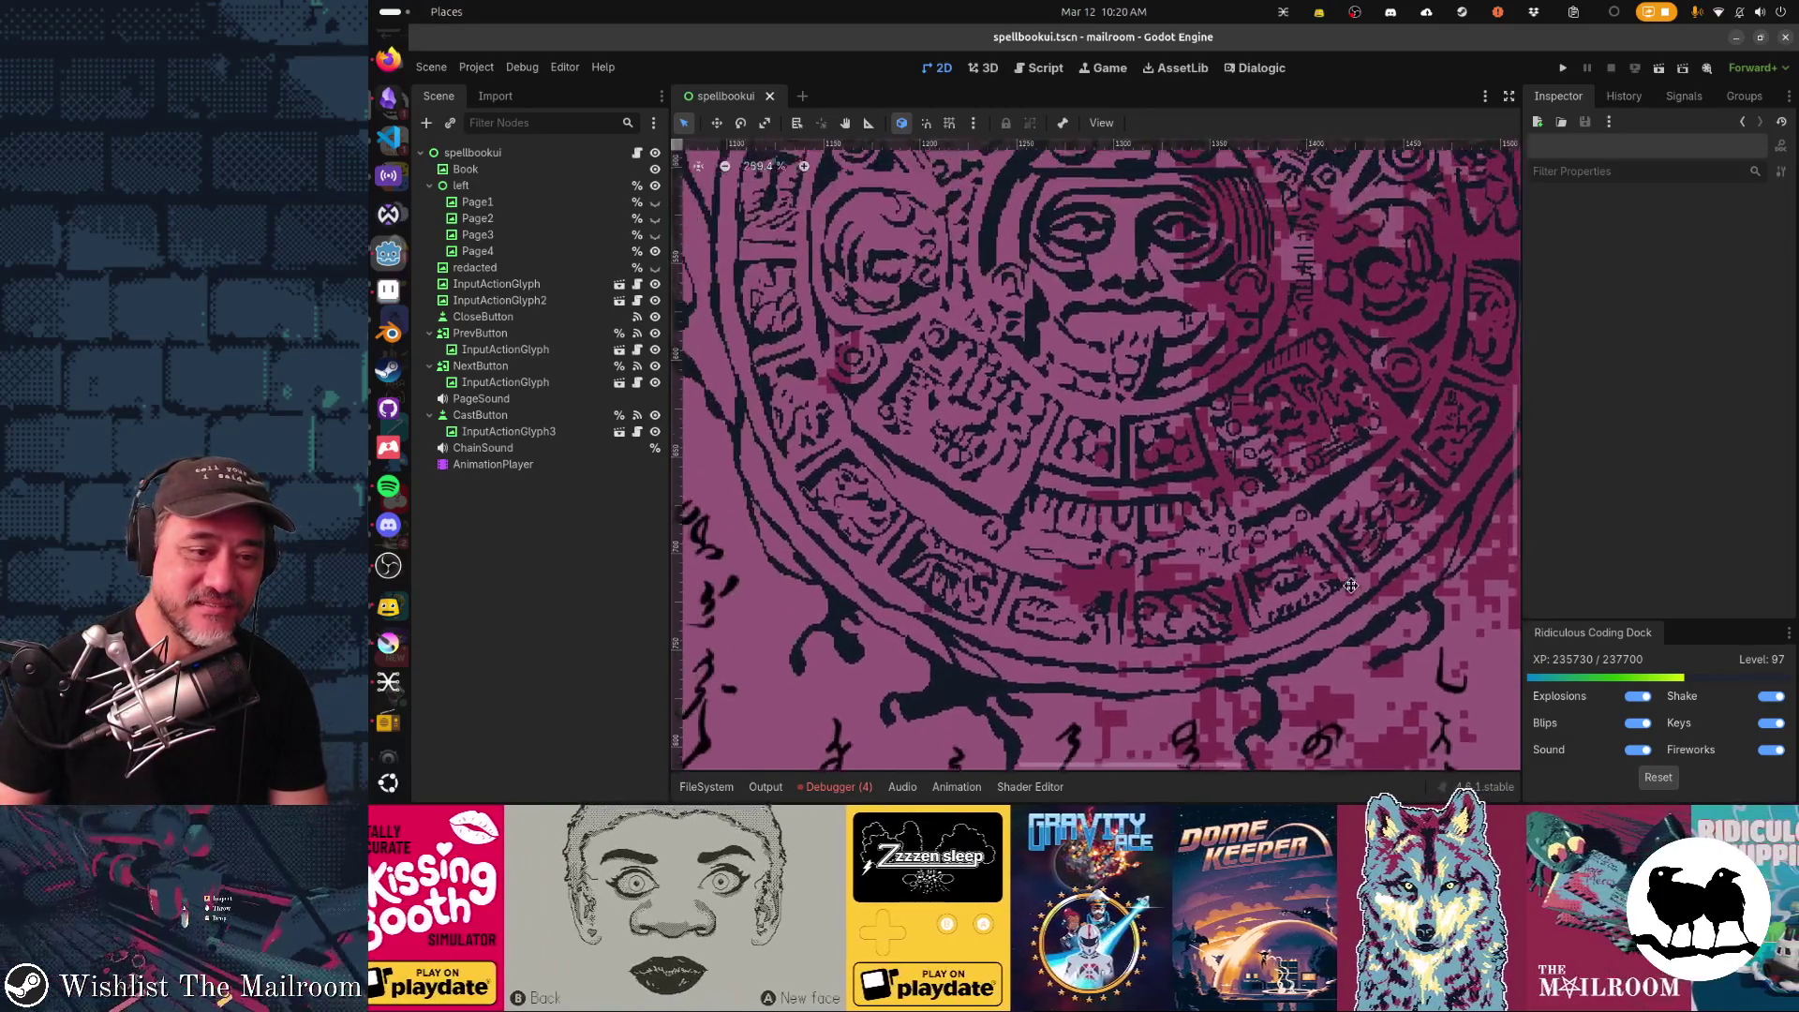
pyautogui.scroll(2, 855, 537)
pyautogui.scroll(-2, 854, 538)
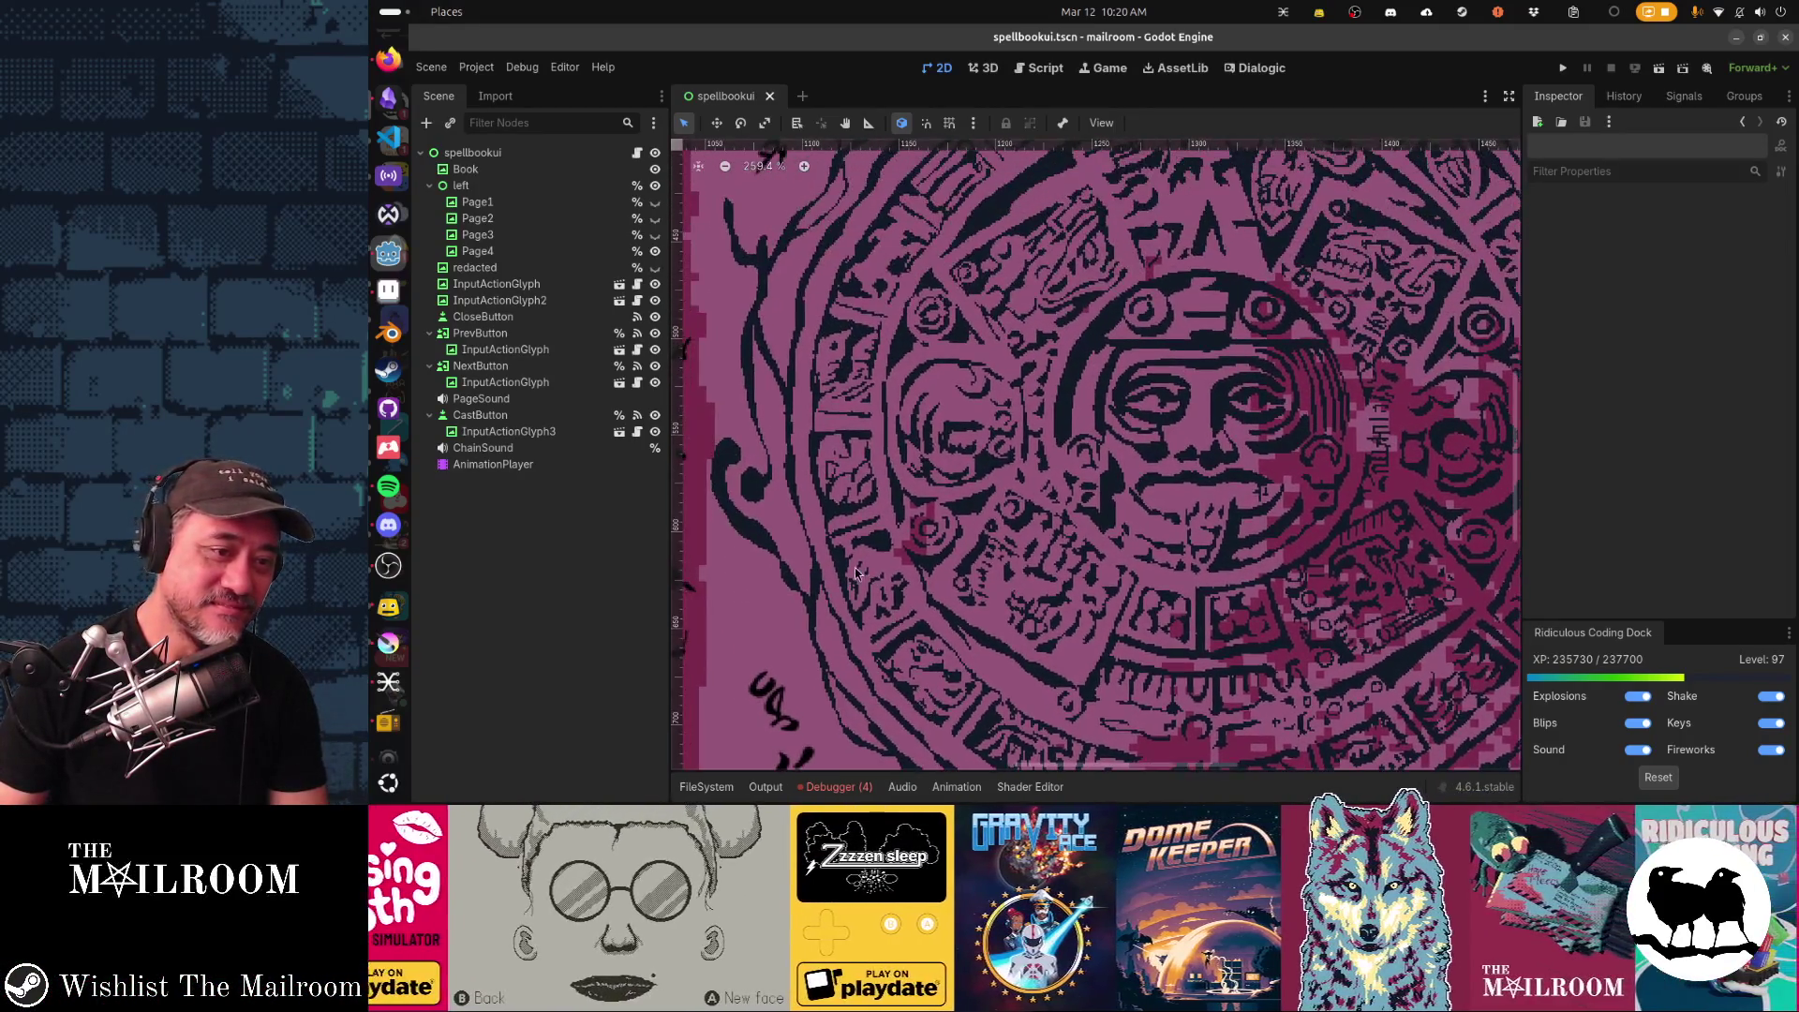
pyautogui.scroll(2, 984, 337)
pyautogui.moveTo(984, 337); pyautogui.dragTo(913, 598)
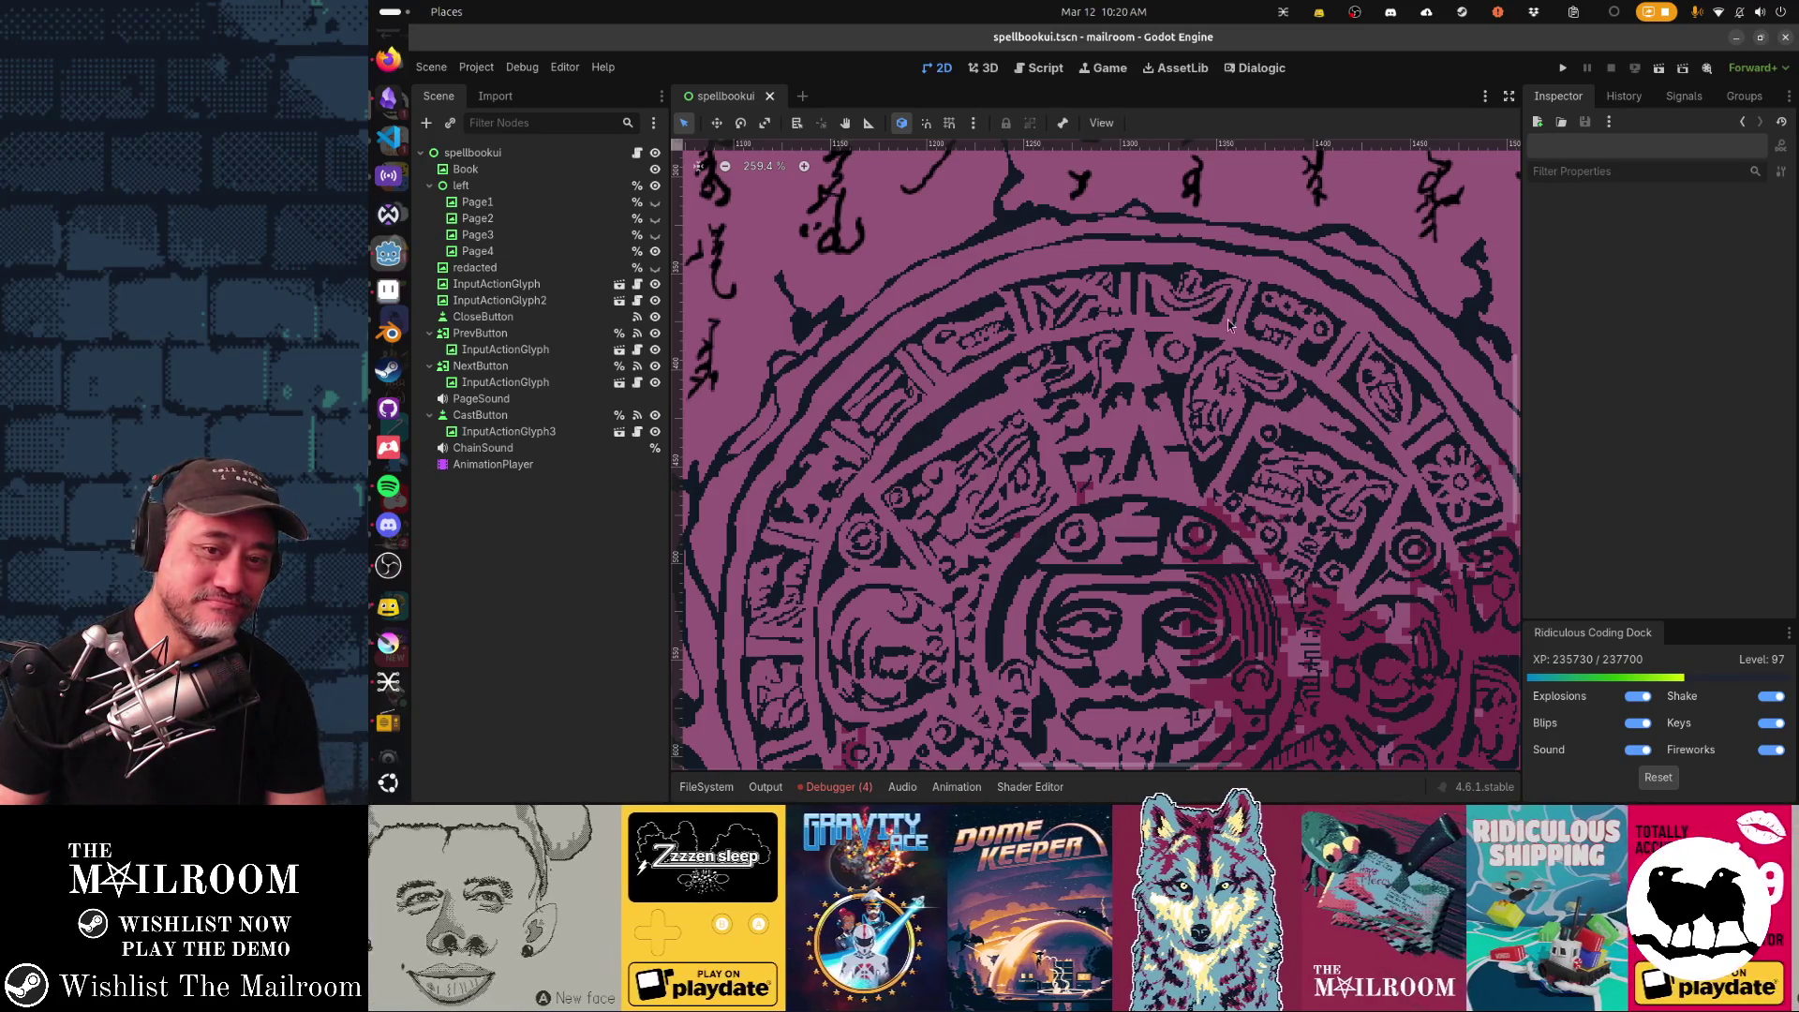
pyautogui.moveTo(1367, 506)
pyautogui.mouseDown()
pyautogui.moveTo(1005, 517)
pyautogui.moveTo(1035, 378)
pyautogui.mouseUp()
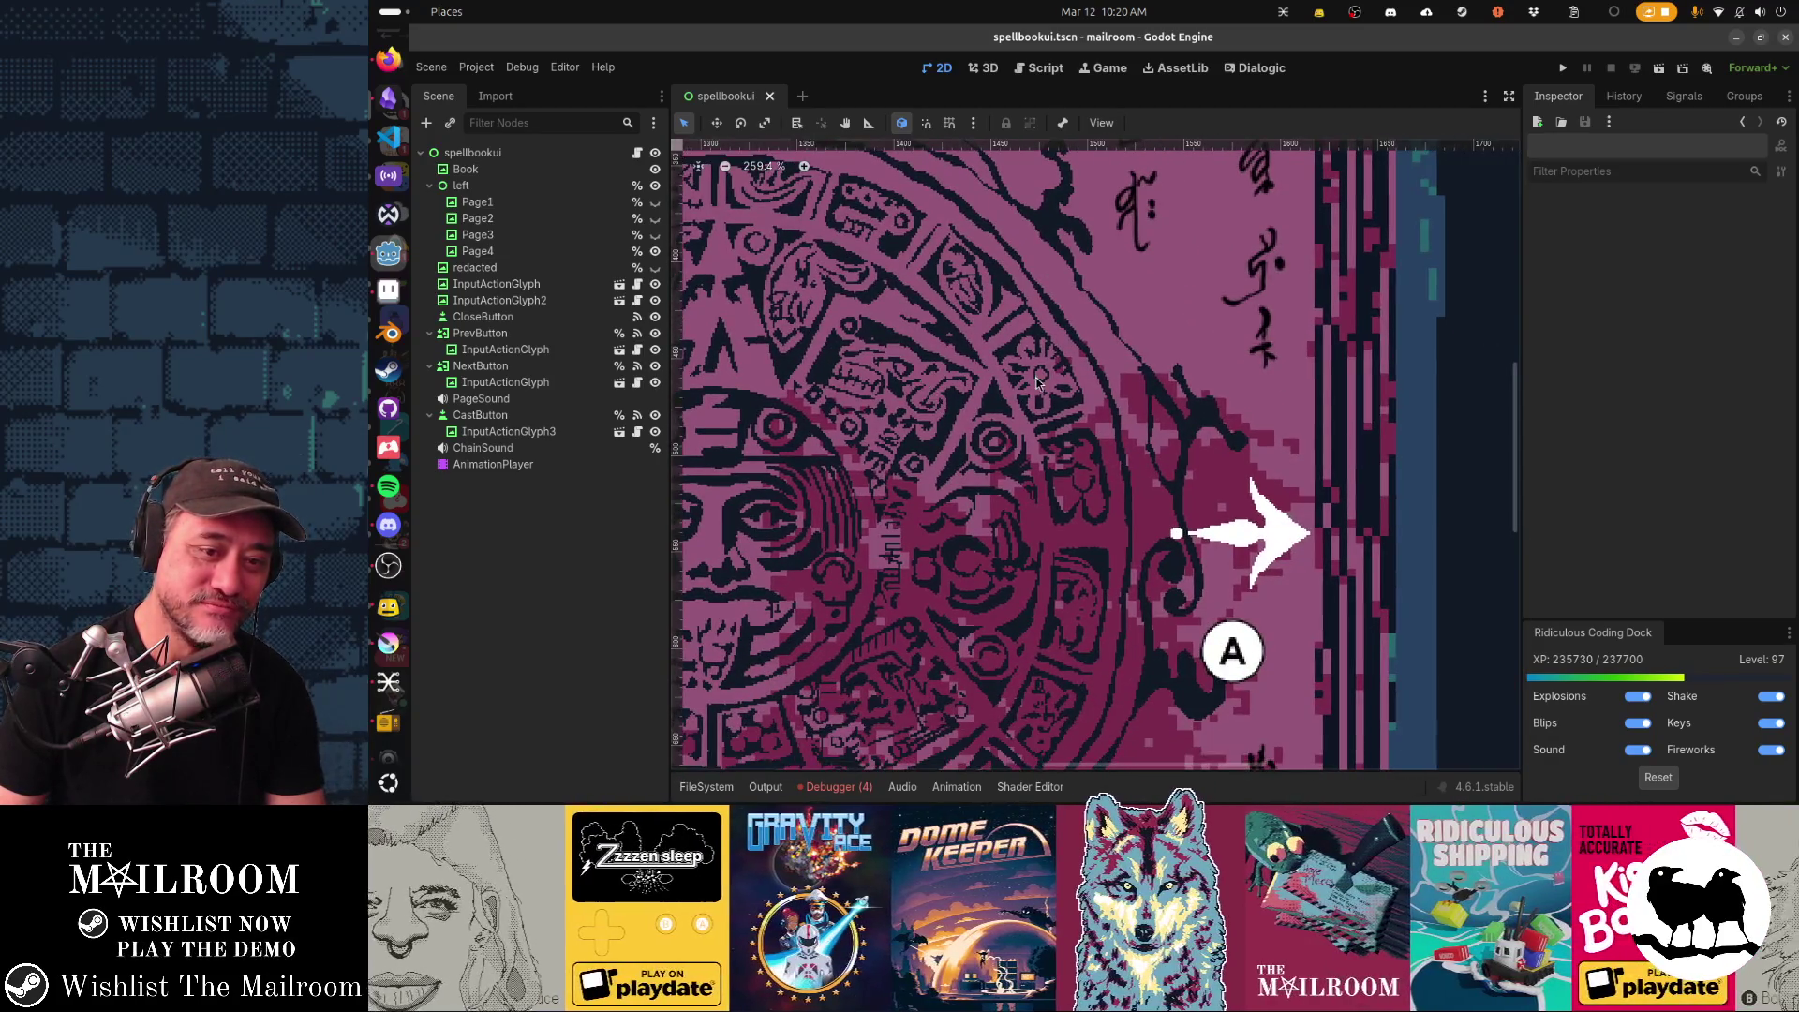
pyautogui.moveTo(1089, 507)
pyautogui.mouseDown()
pyautogui.moveTo(1145, 375)
pyautogui.moveTo(1150, 429)
pyautogui.moveTo(1119, 455)
pyautogui.mouseUp()
pyautogui.scroll(1, 1156, 411)
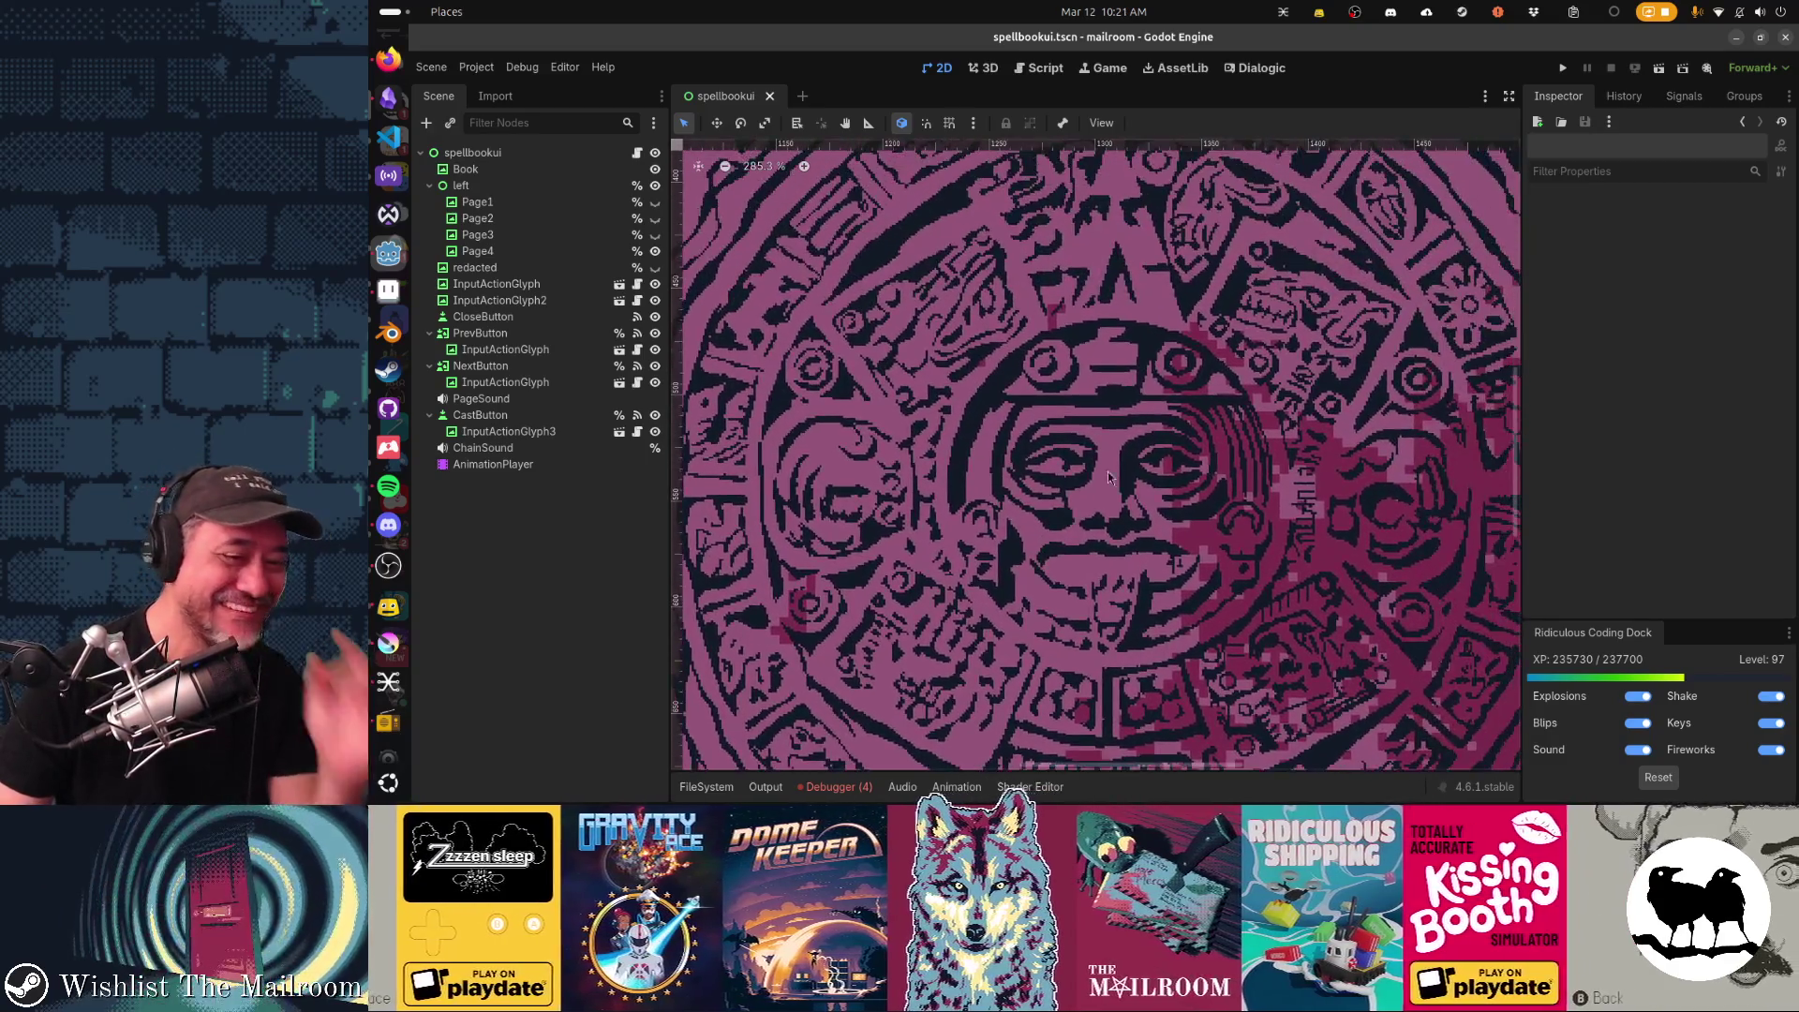
pyautogui.scroll(-2, 1116, 453)
pyautogui.scroll(-3, 1117, 449)
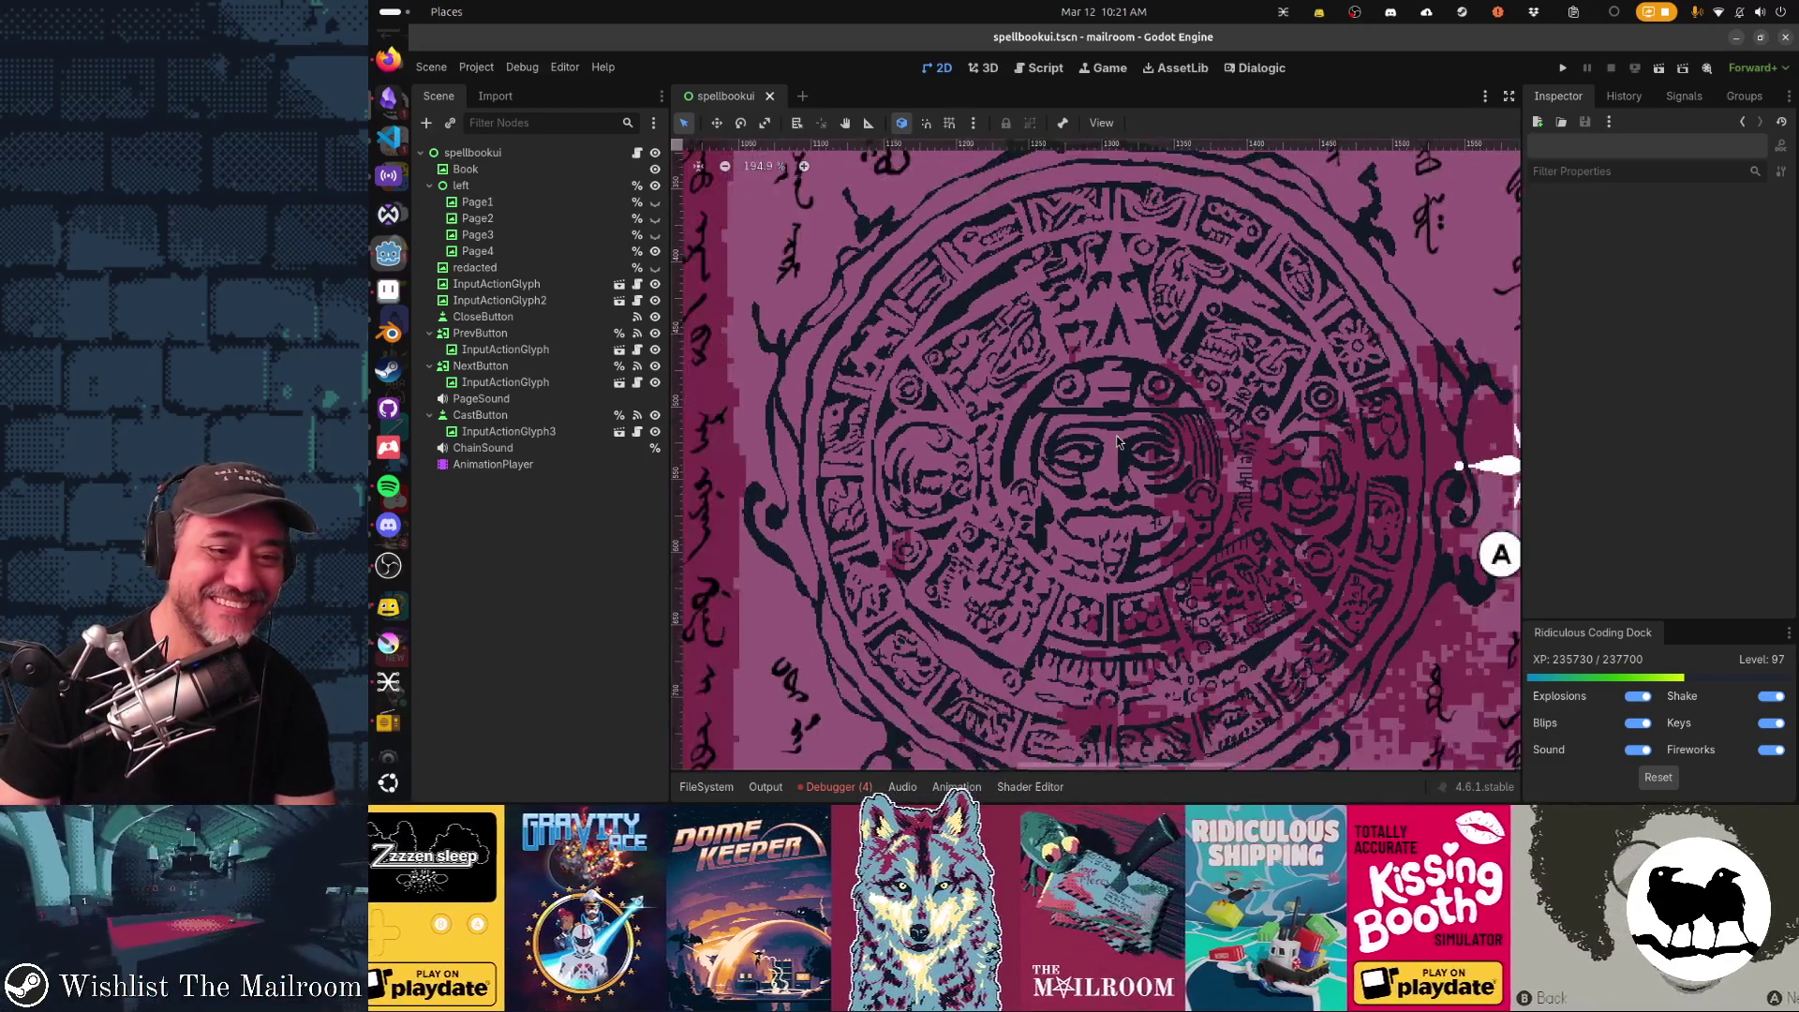
pyautogui.scroll(-3, 1117, 443)
pyautogui.scroll(-1, 1117, 440)
pyautogui.scroll(-4, 1118, 442)
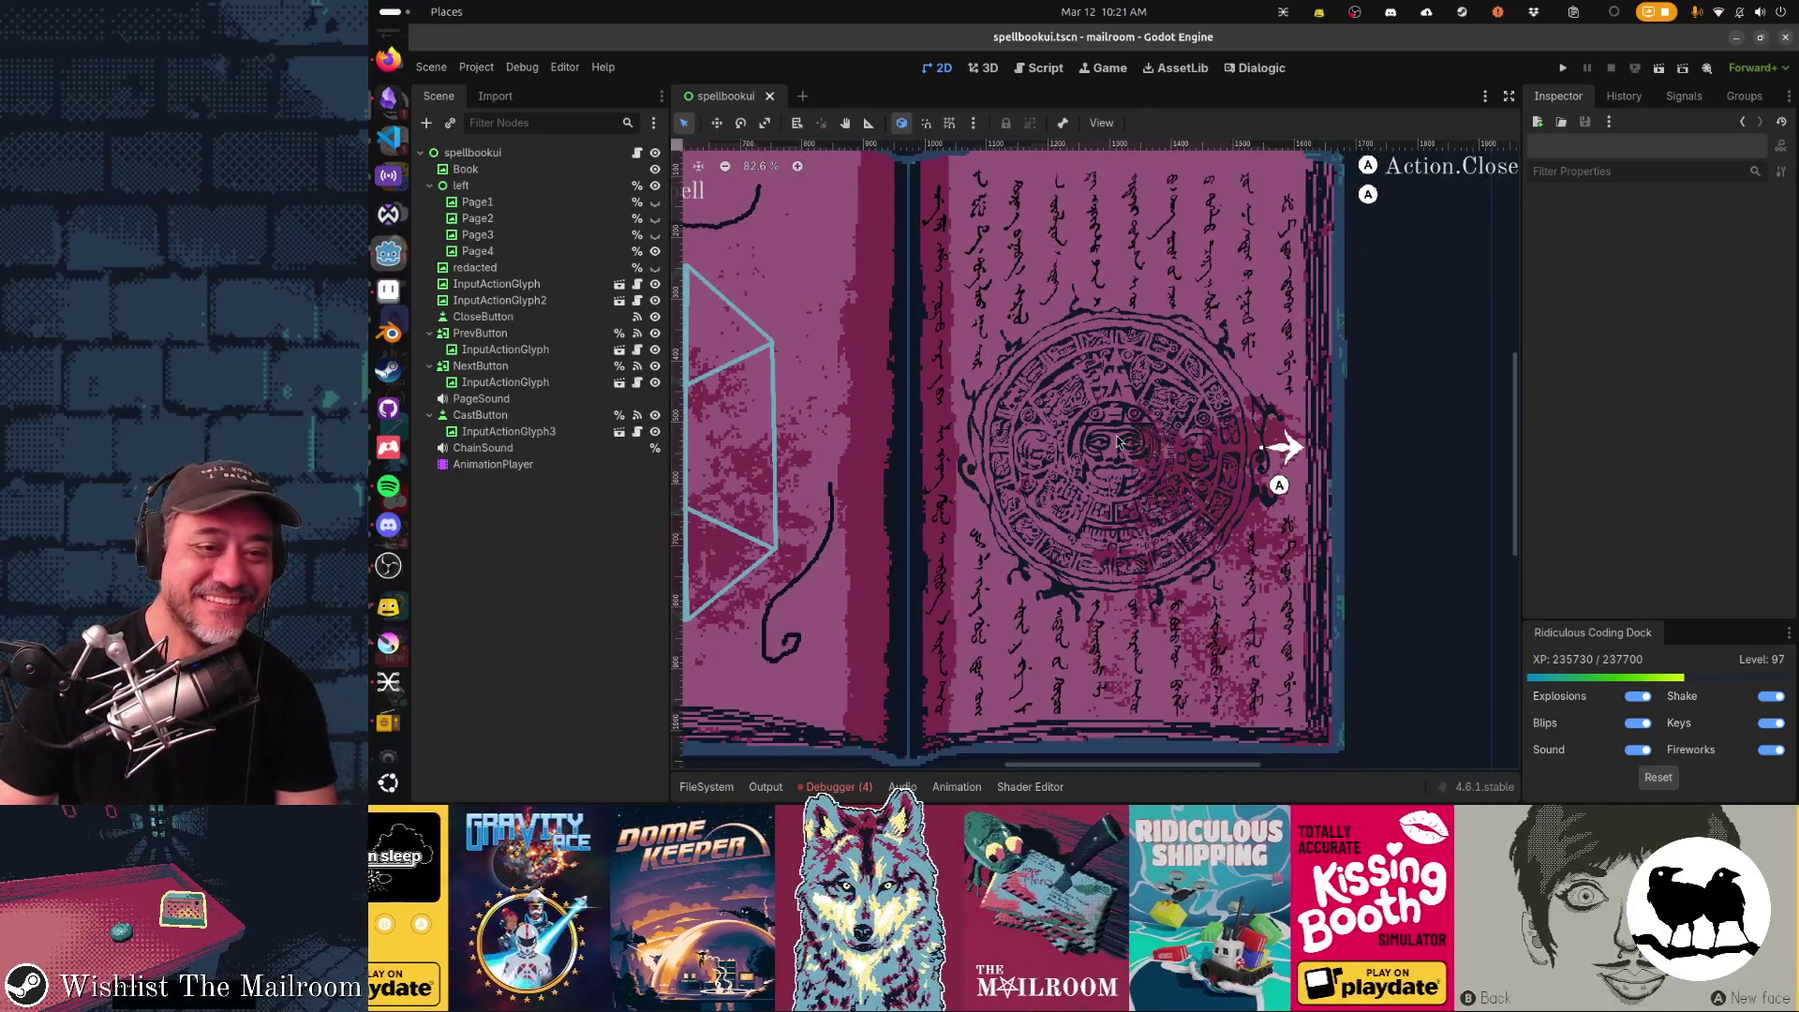
pyautogui.hotkey('alt', 'Tab')
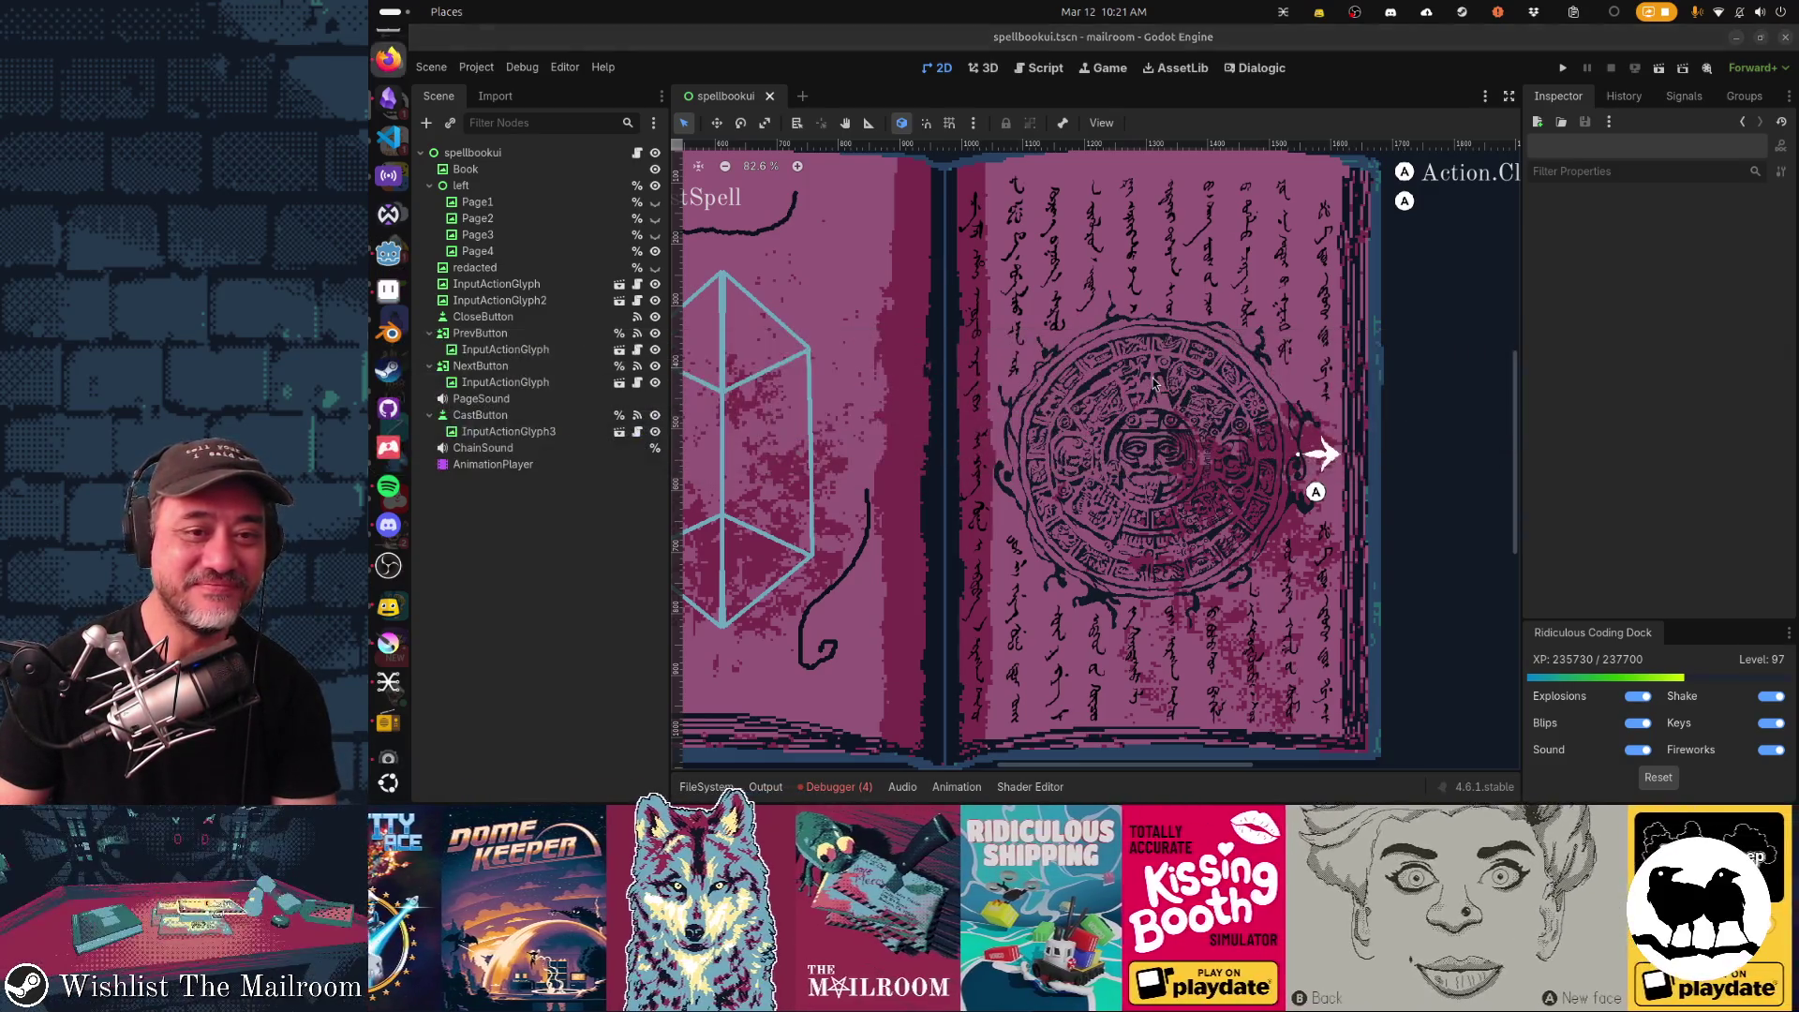
pyautogui.hotkey('alt', 'Tab')
pyautogui.hotkey('alt', 'Tab')
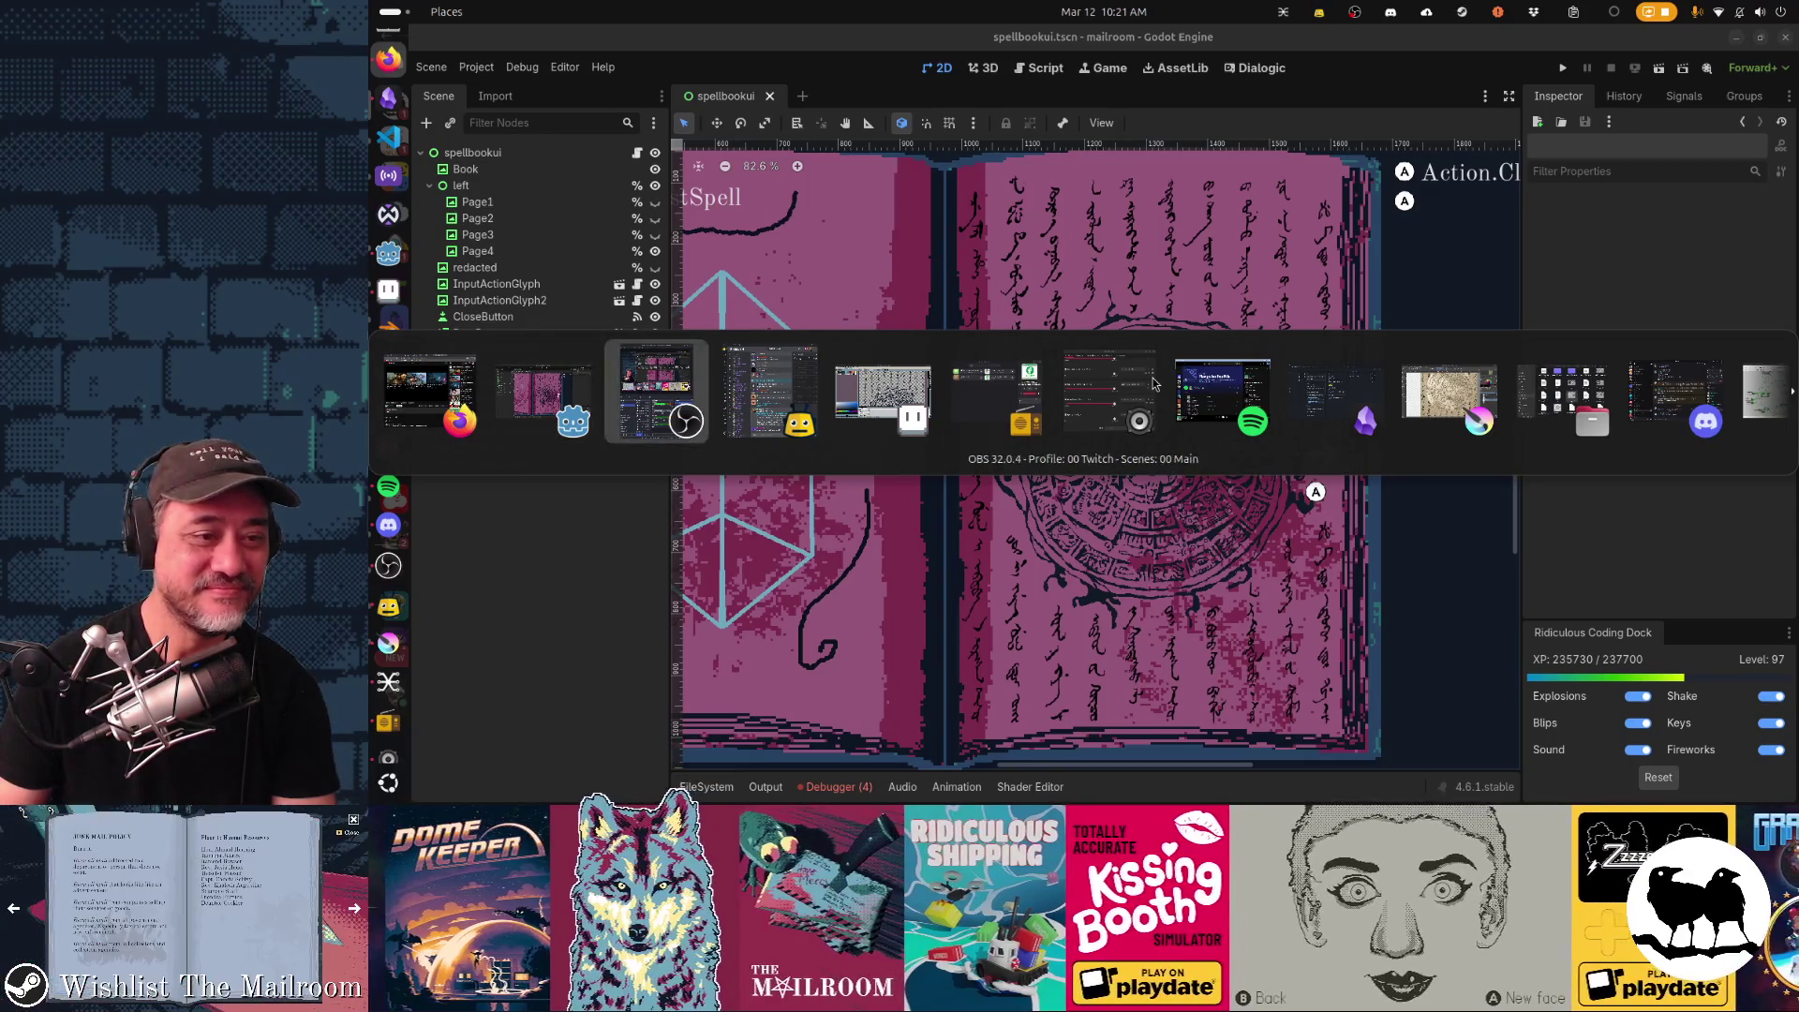
pyautogui.hotkey('alt', 'Tab')
pyautogui.hotkey('alt', 'Tab')
pyautogui.scroll(-1, 1082, 303)
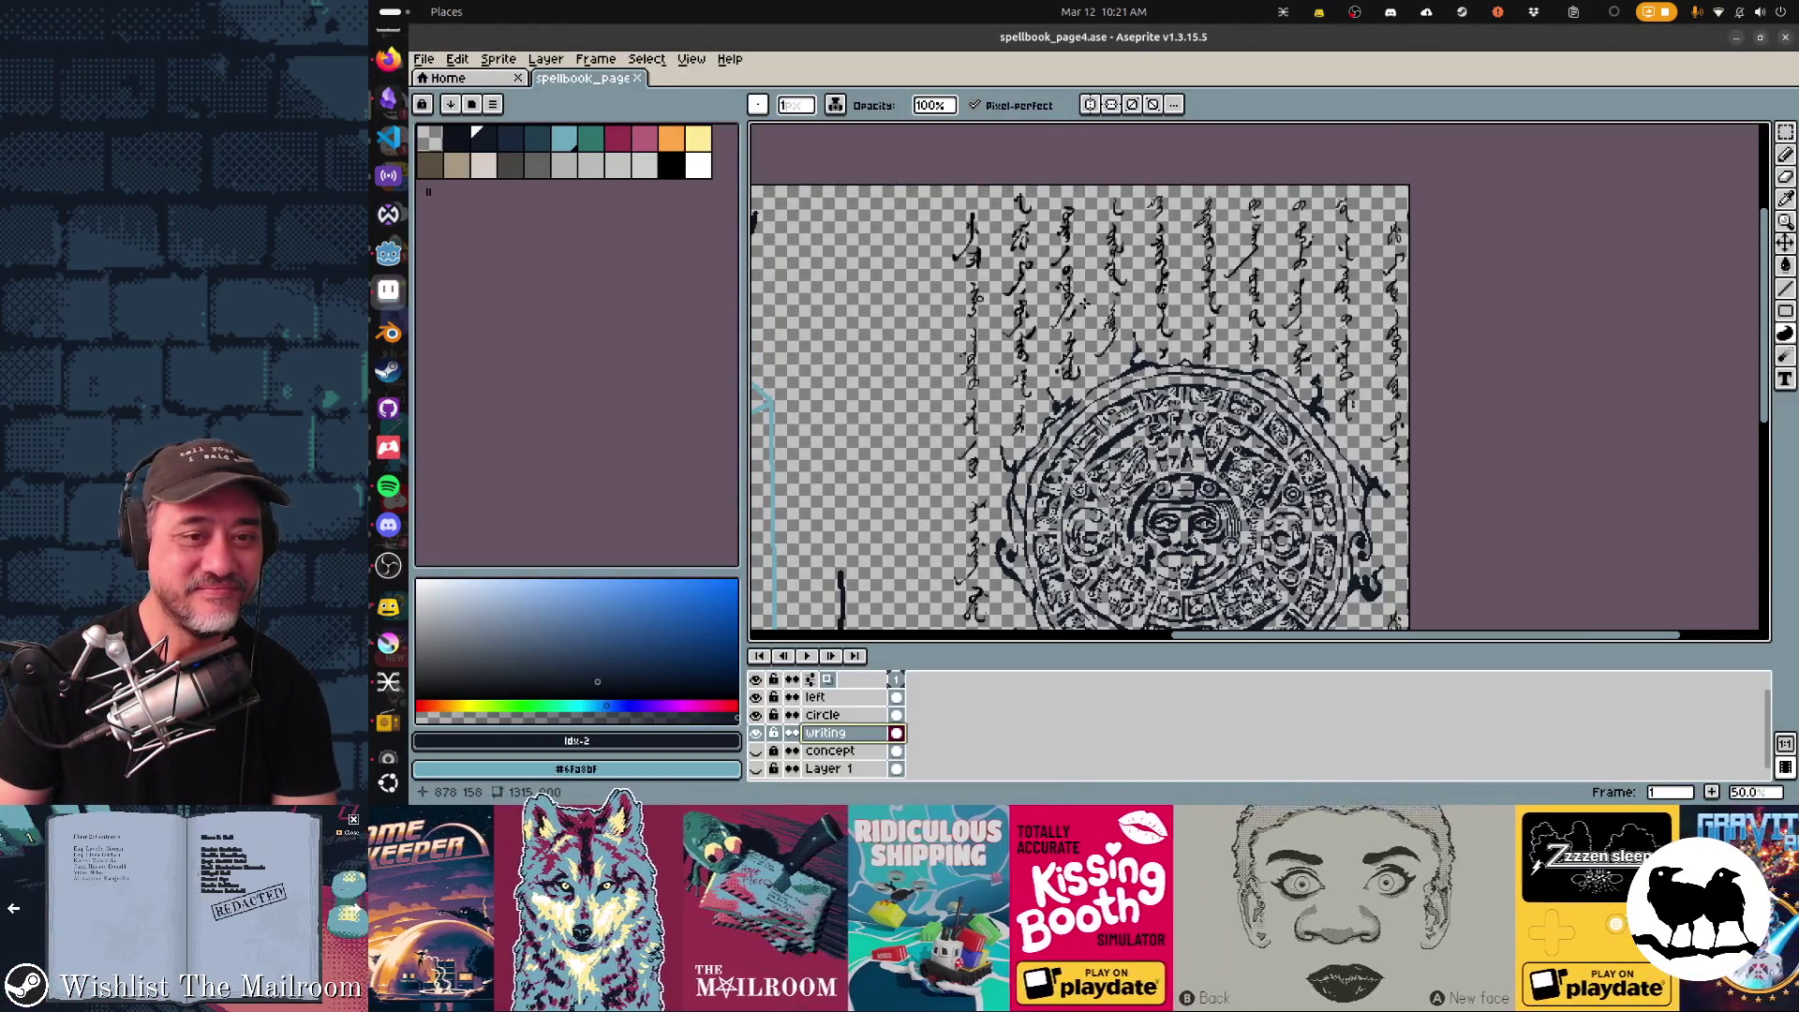
# Test-select a glyph column with the marquee, deselect it, and set white as the drawing colour.
pyautogui.press('m')
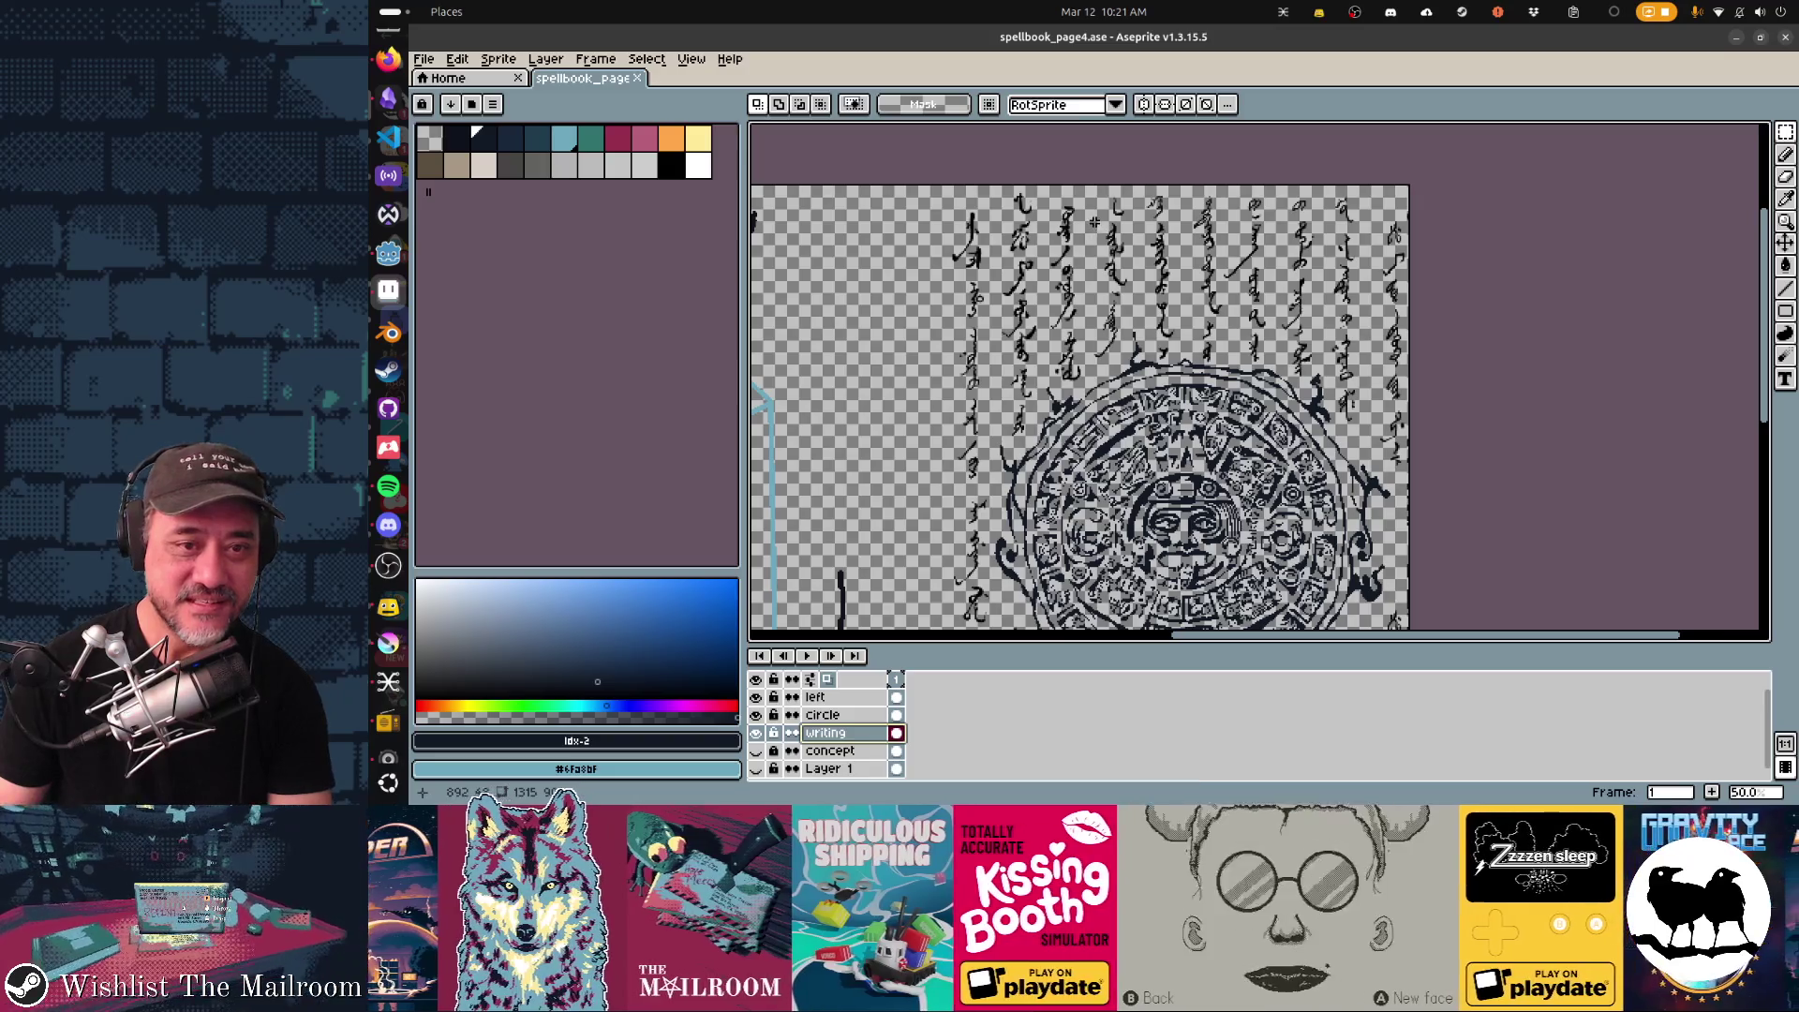
pyautogui.moveTo(1089, 188); pyautogui.dragTo(1121, 367)
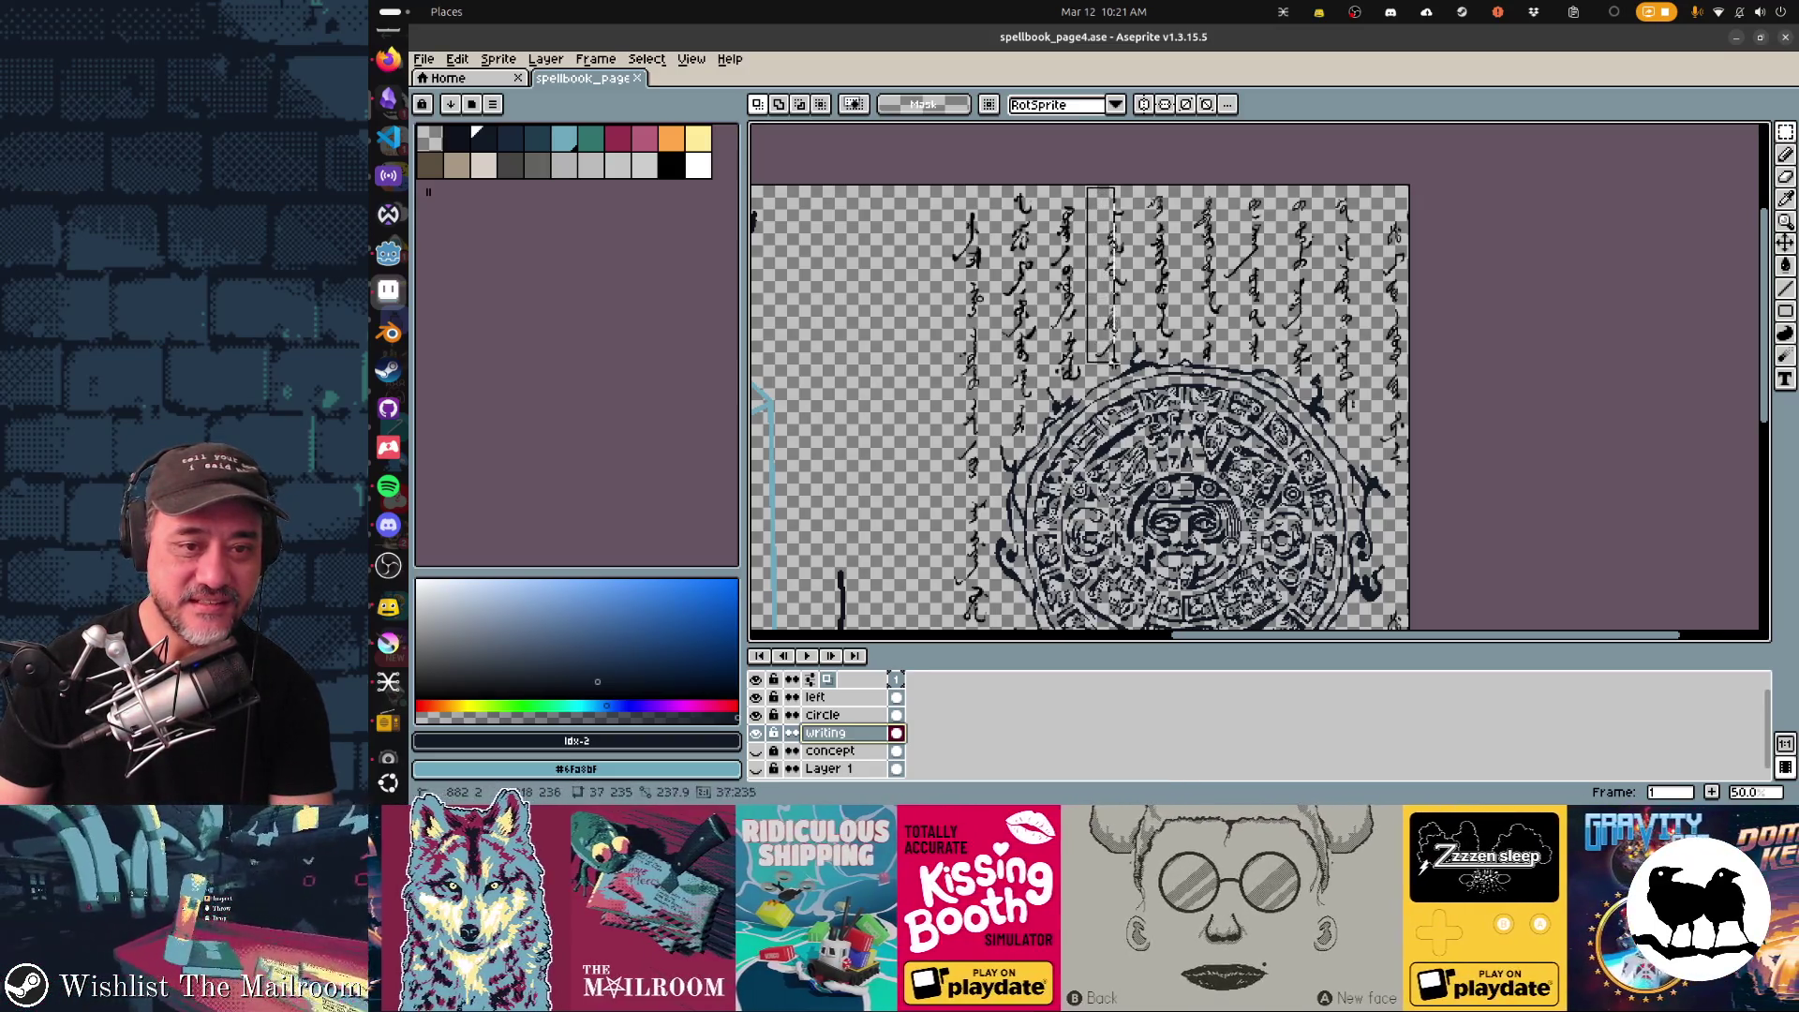
pyautogui.hotkey('ctrl', 'd')
pyautogui.click(700, 166)
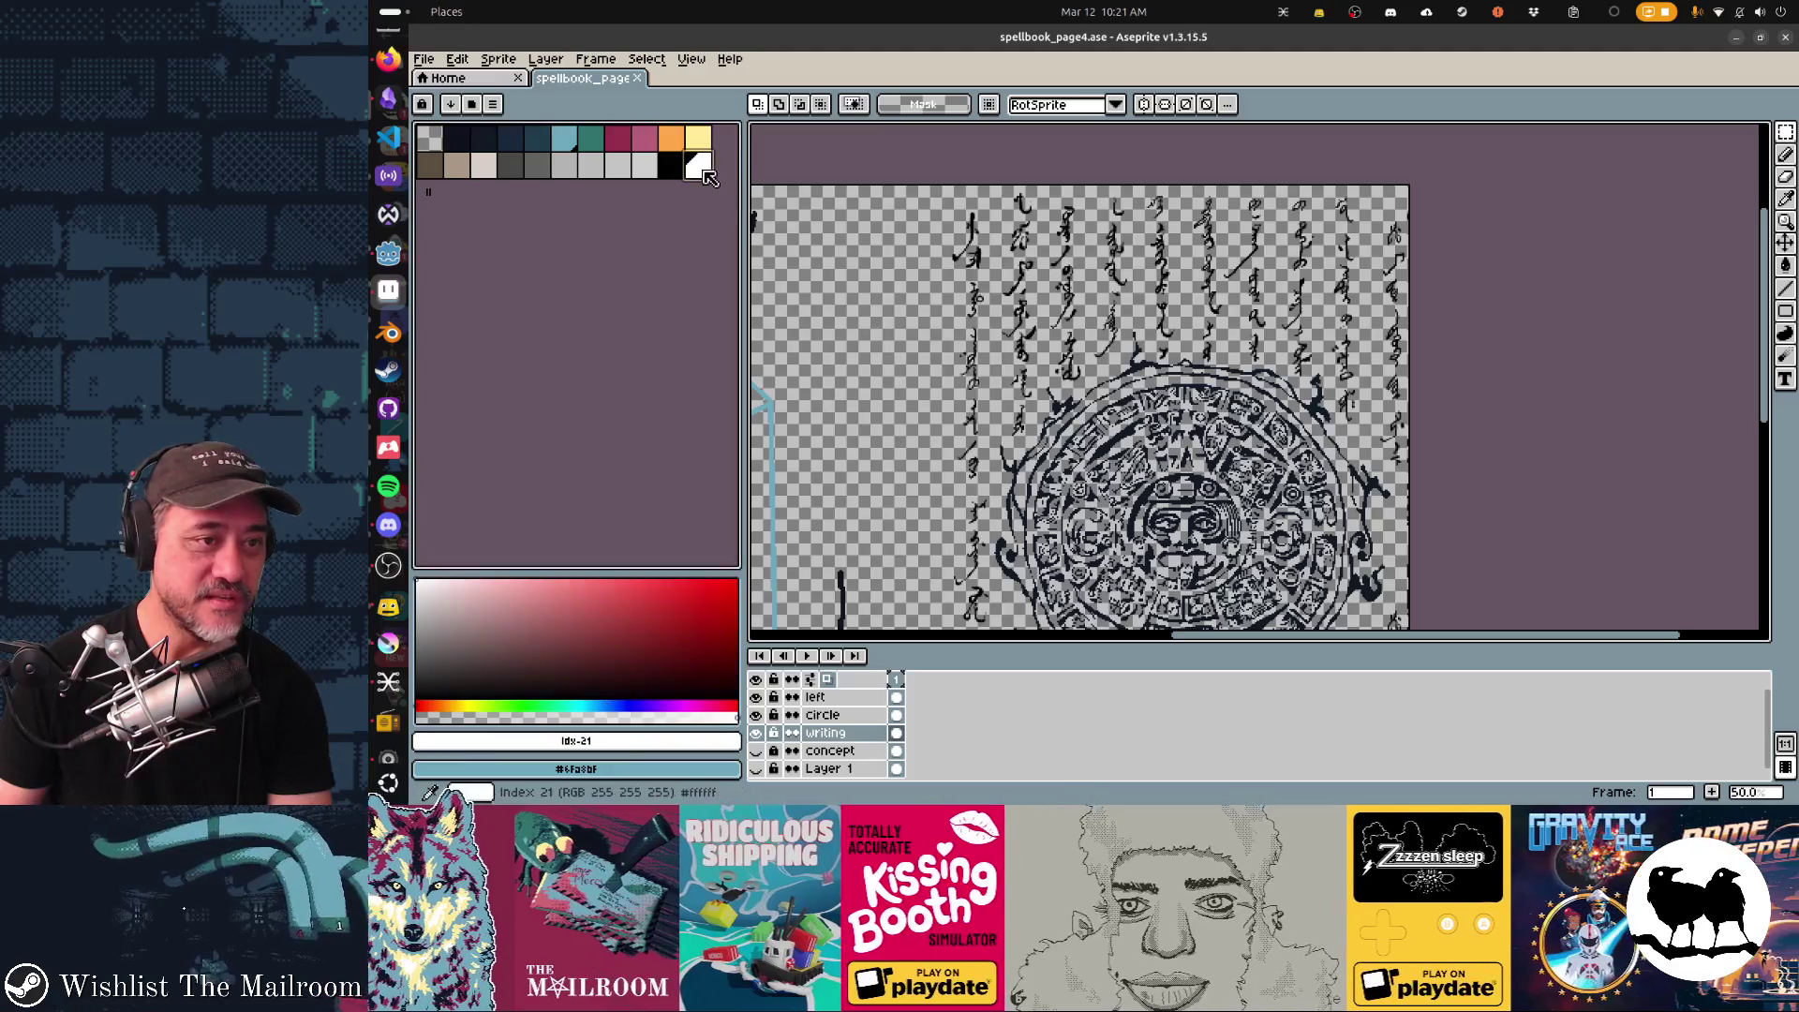
# Arm the Pencil with a chosen ink mode and undo a white test stroke on the script.
pyautogui.press('b')
pyautogui.click(835, 105)
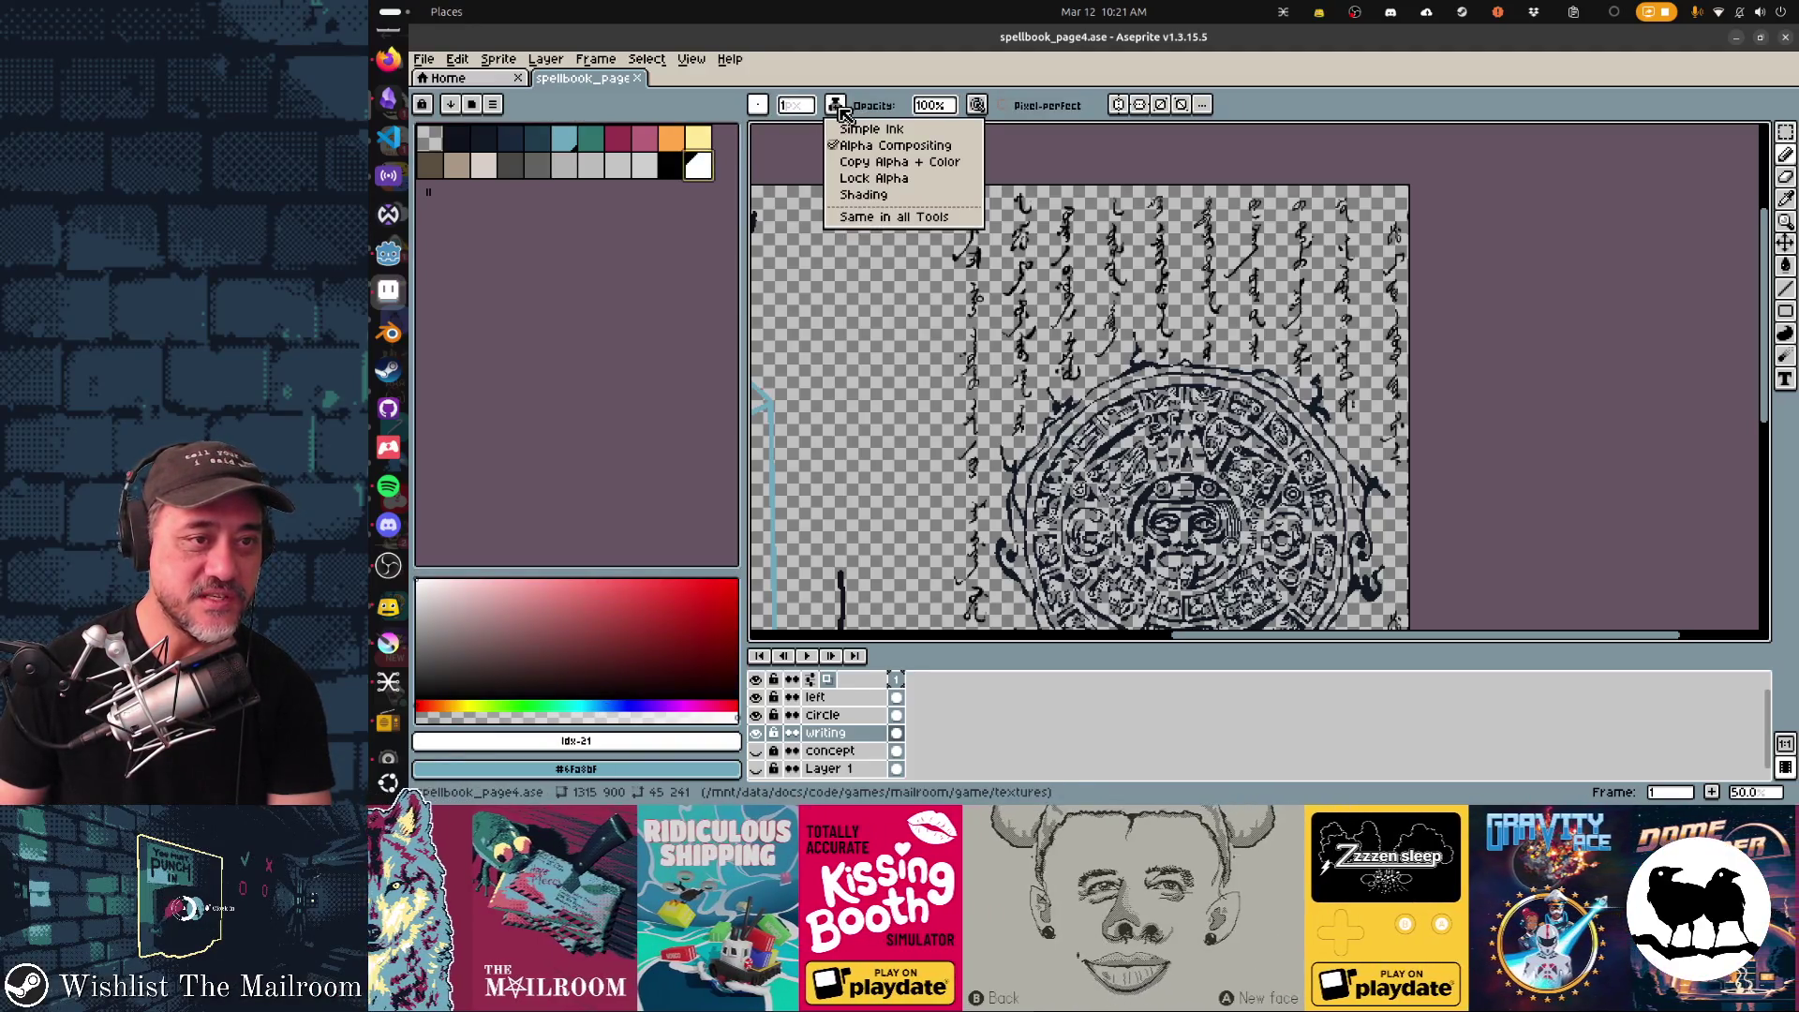
pyautogui.click(885, 165)
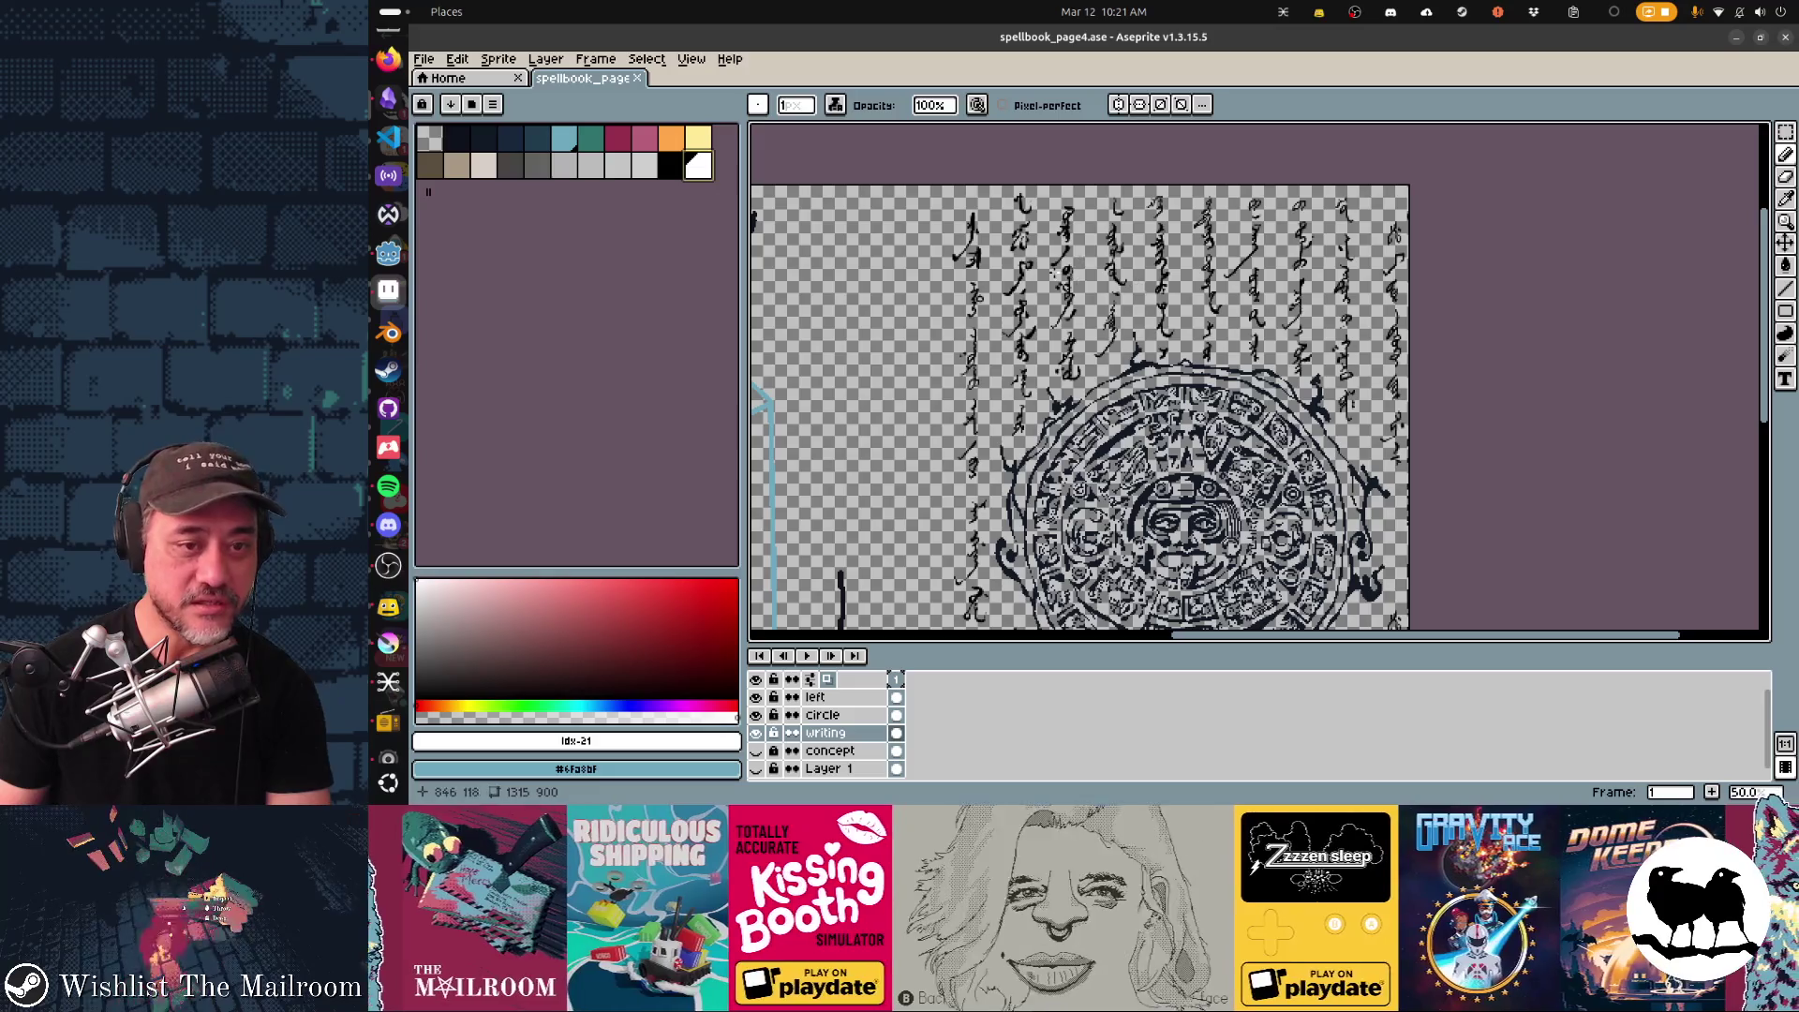
pyautogui.press('b')
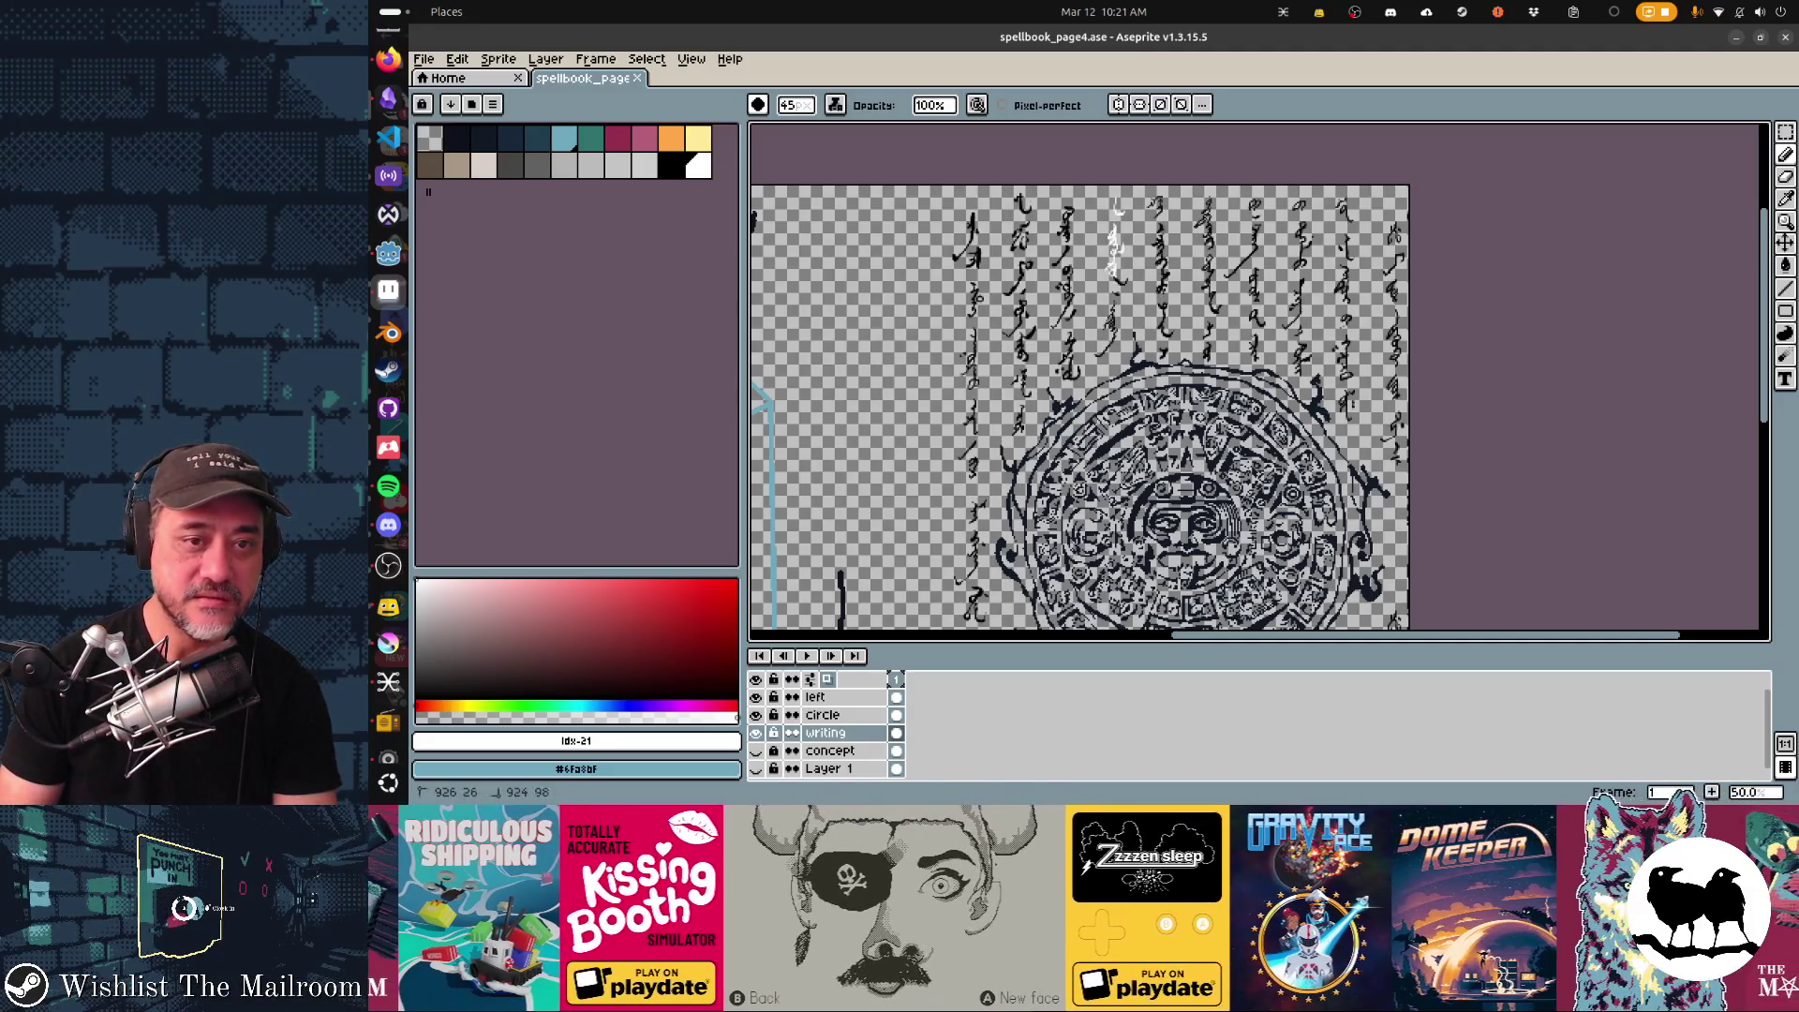
pyautogui.hotkey('ctrl', 'z')
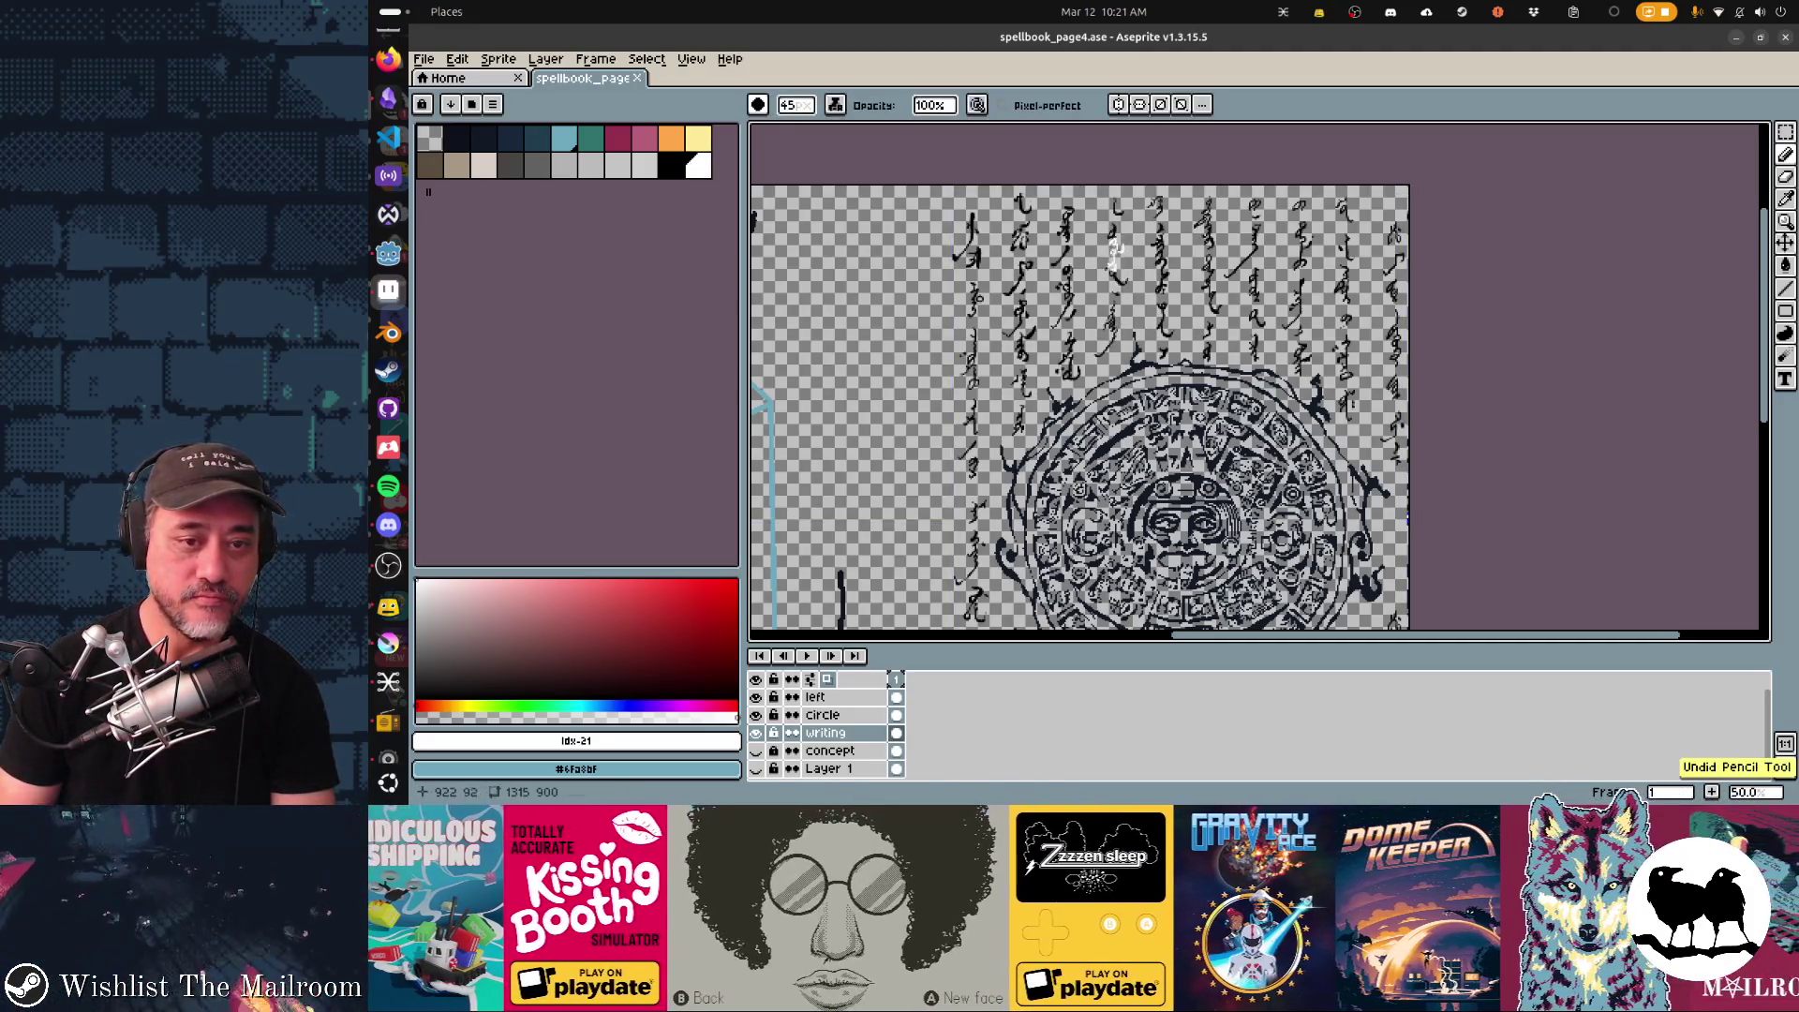
# Paint white highlights down four script columns around the calendar.
pyautogui.moveTo(1114, 214); pyautogui.dragTo(1117, 281)
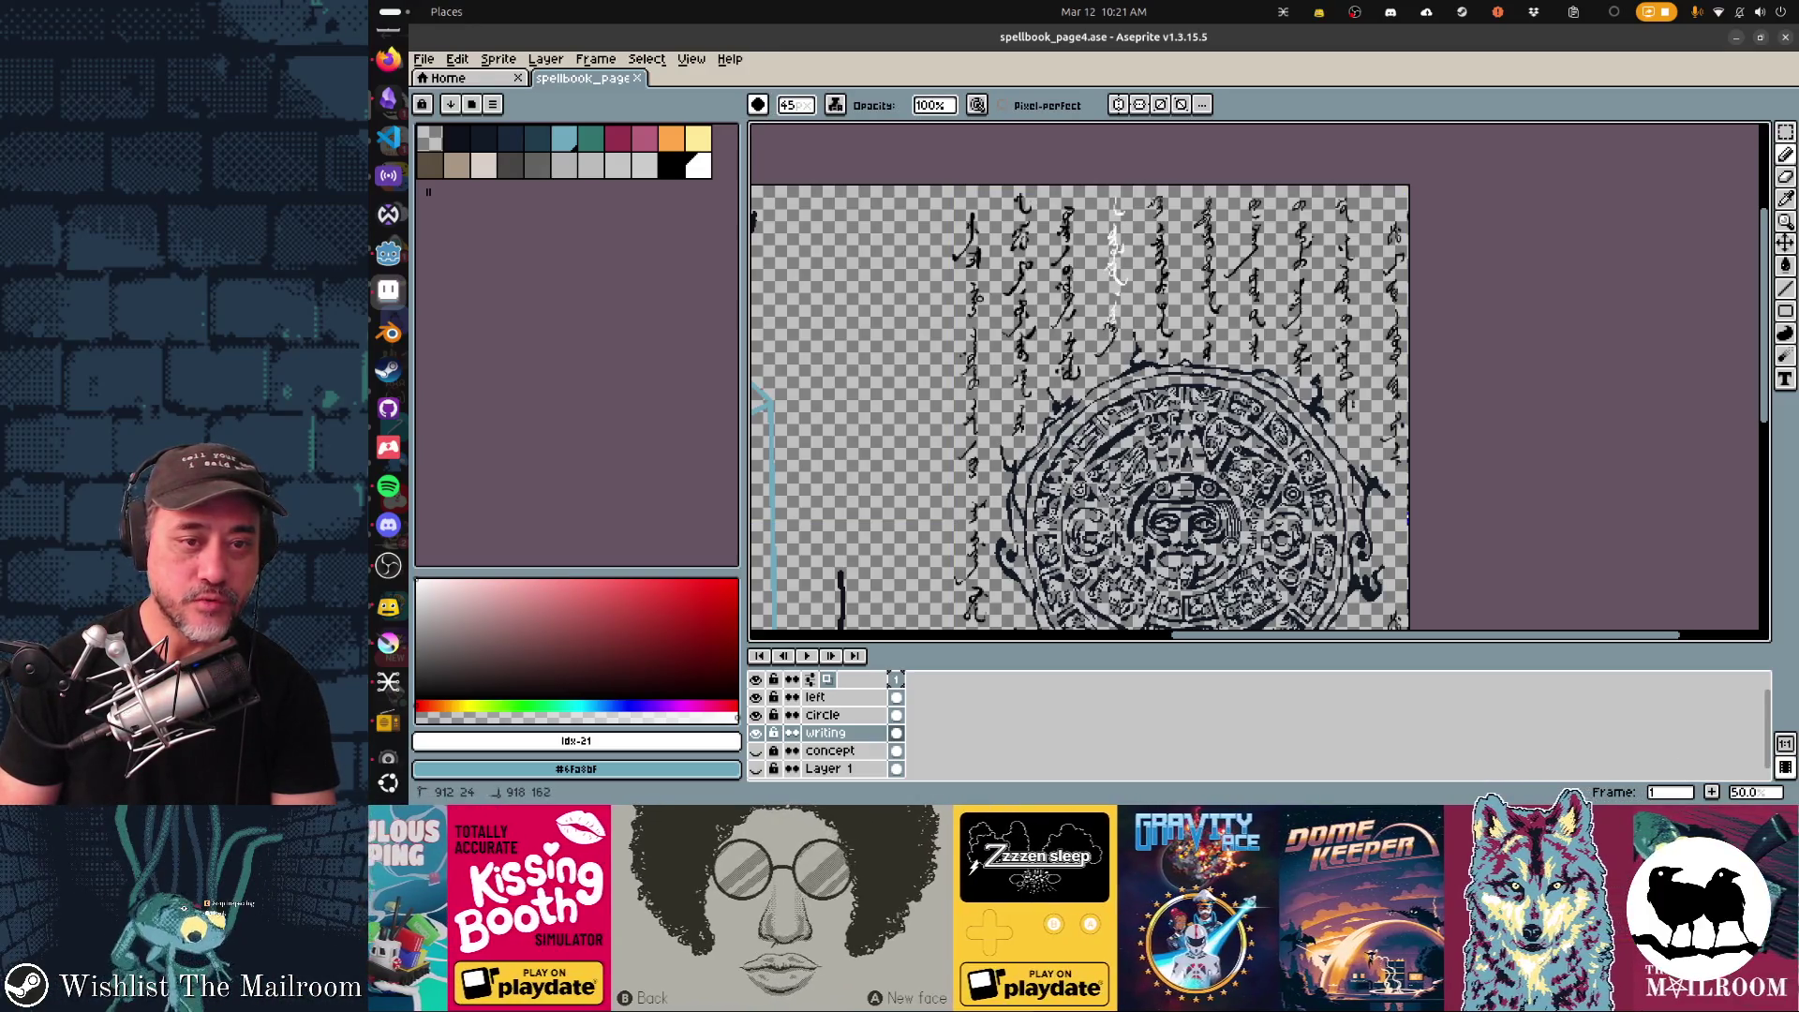
pyautogui.scroll(1, 1297, 495)
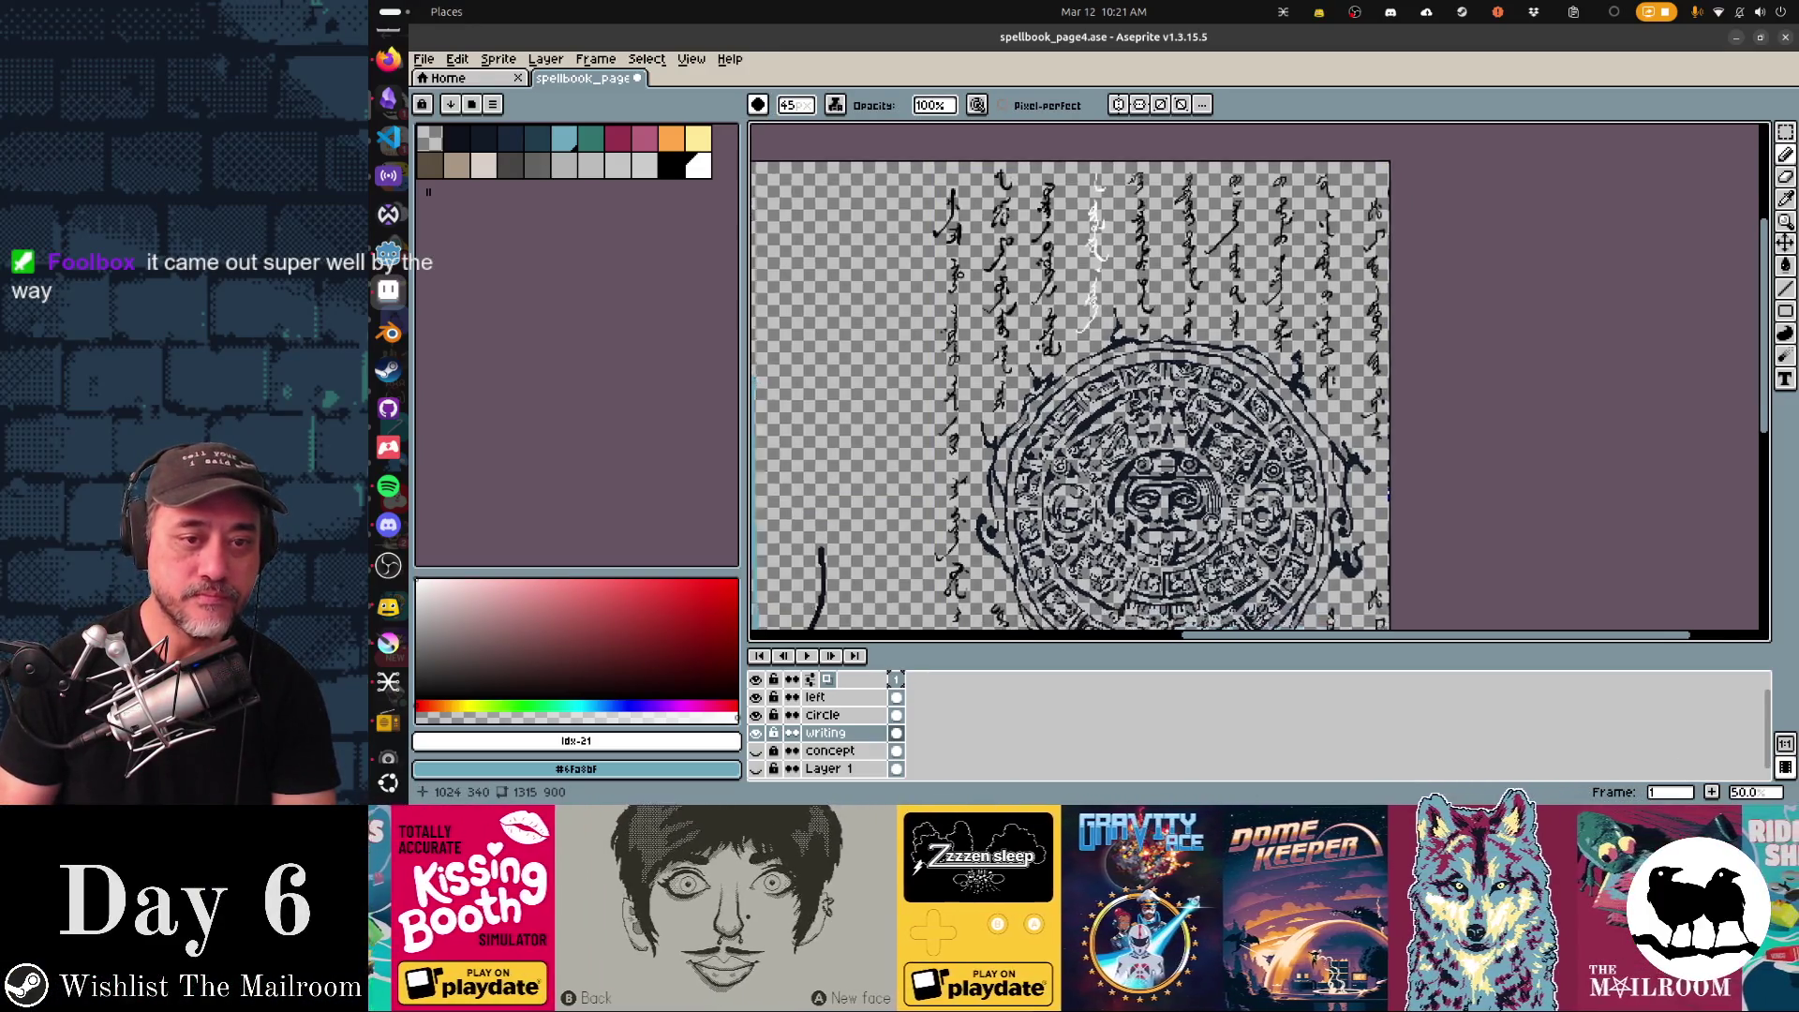
pyautogui.scroll(1, 1296, 495)
pyautogui.scroll(3, 1258, 380)
pyautogui.hscroll(1, 1258, 379)
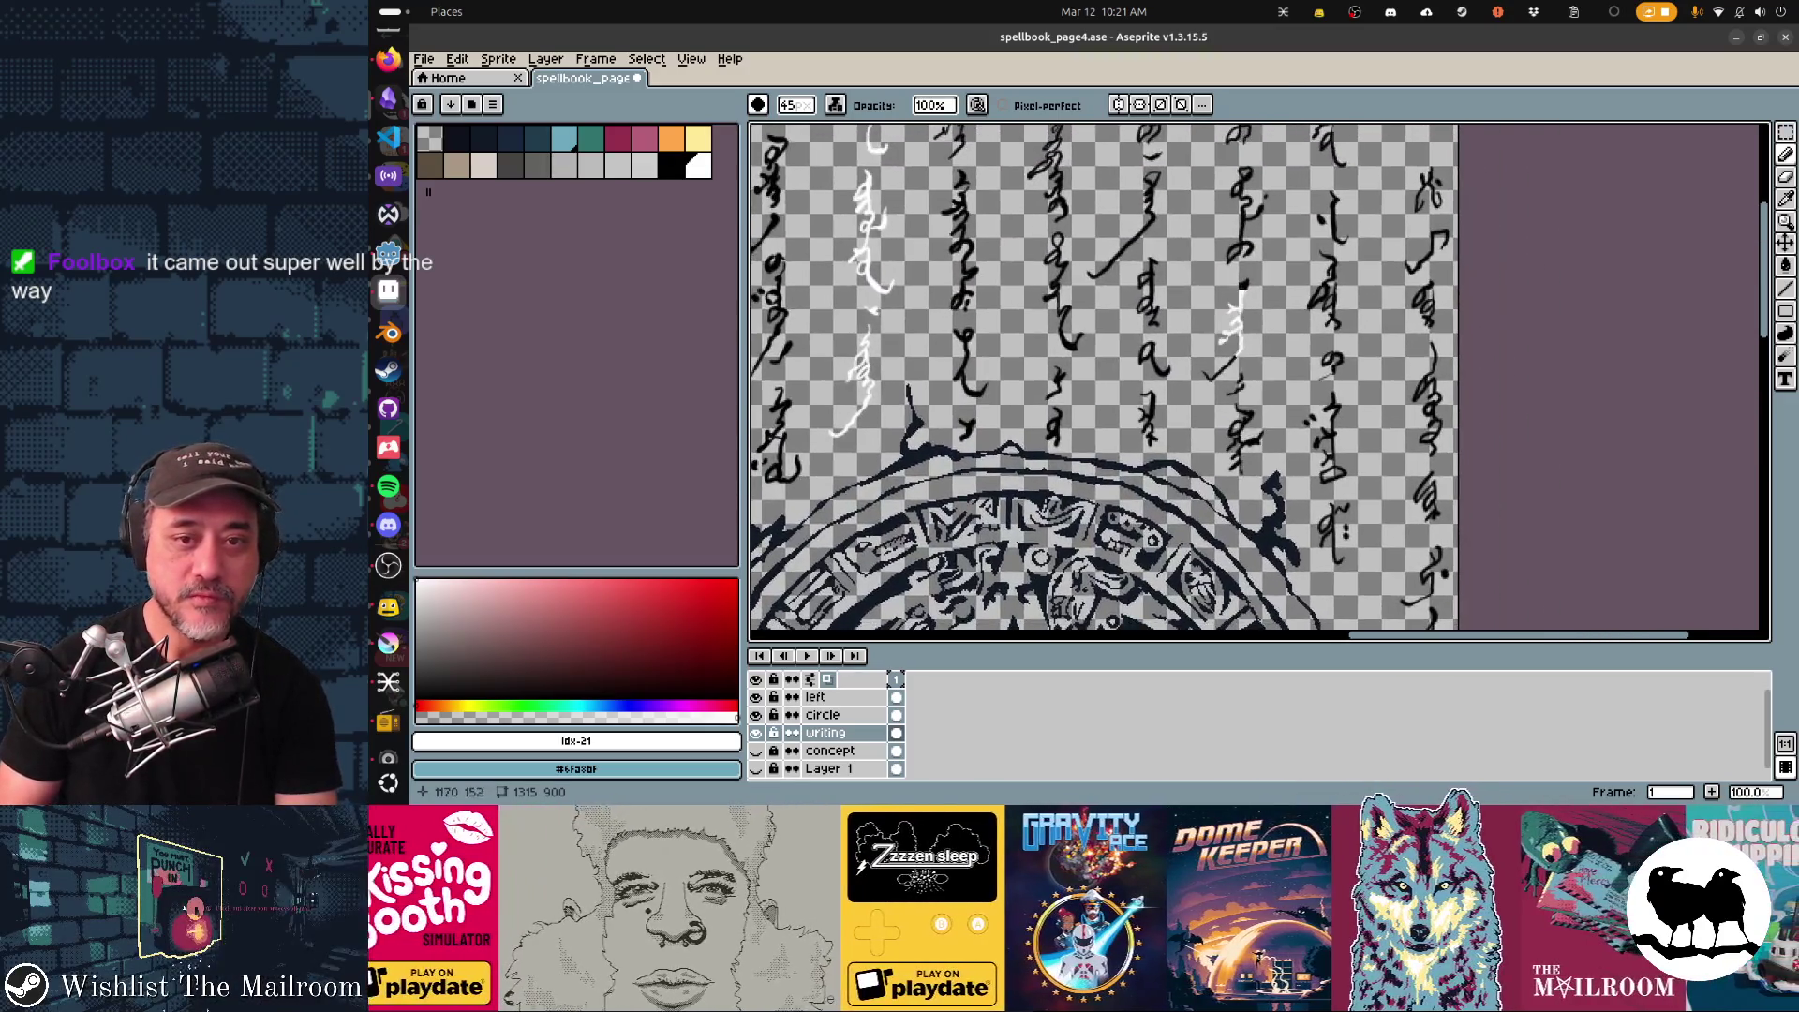
pyautogui.moveTo(1237, 382); pyautogui.dragTo(1243, 465)
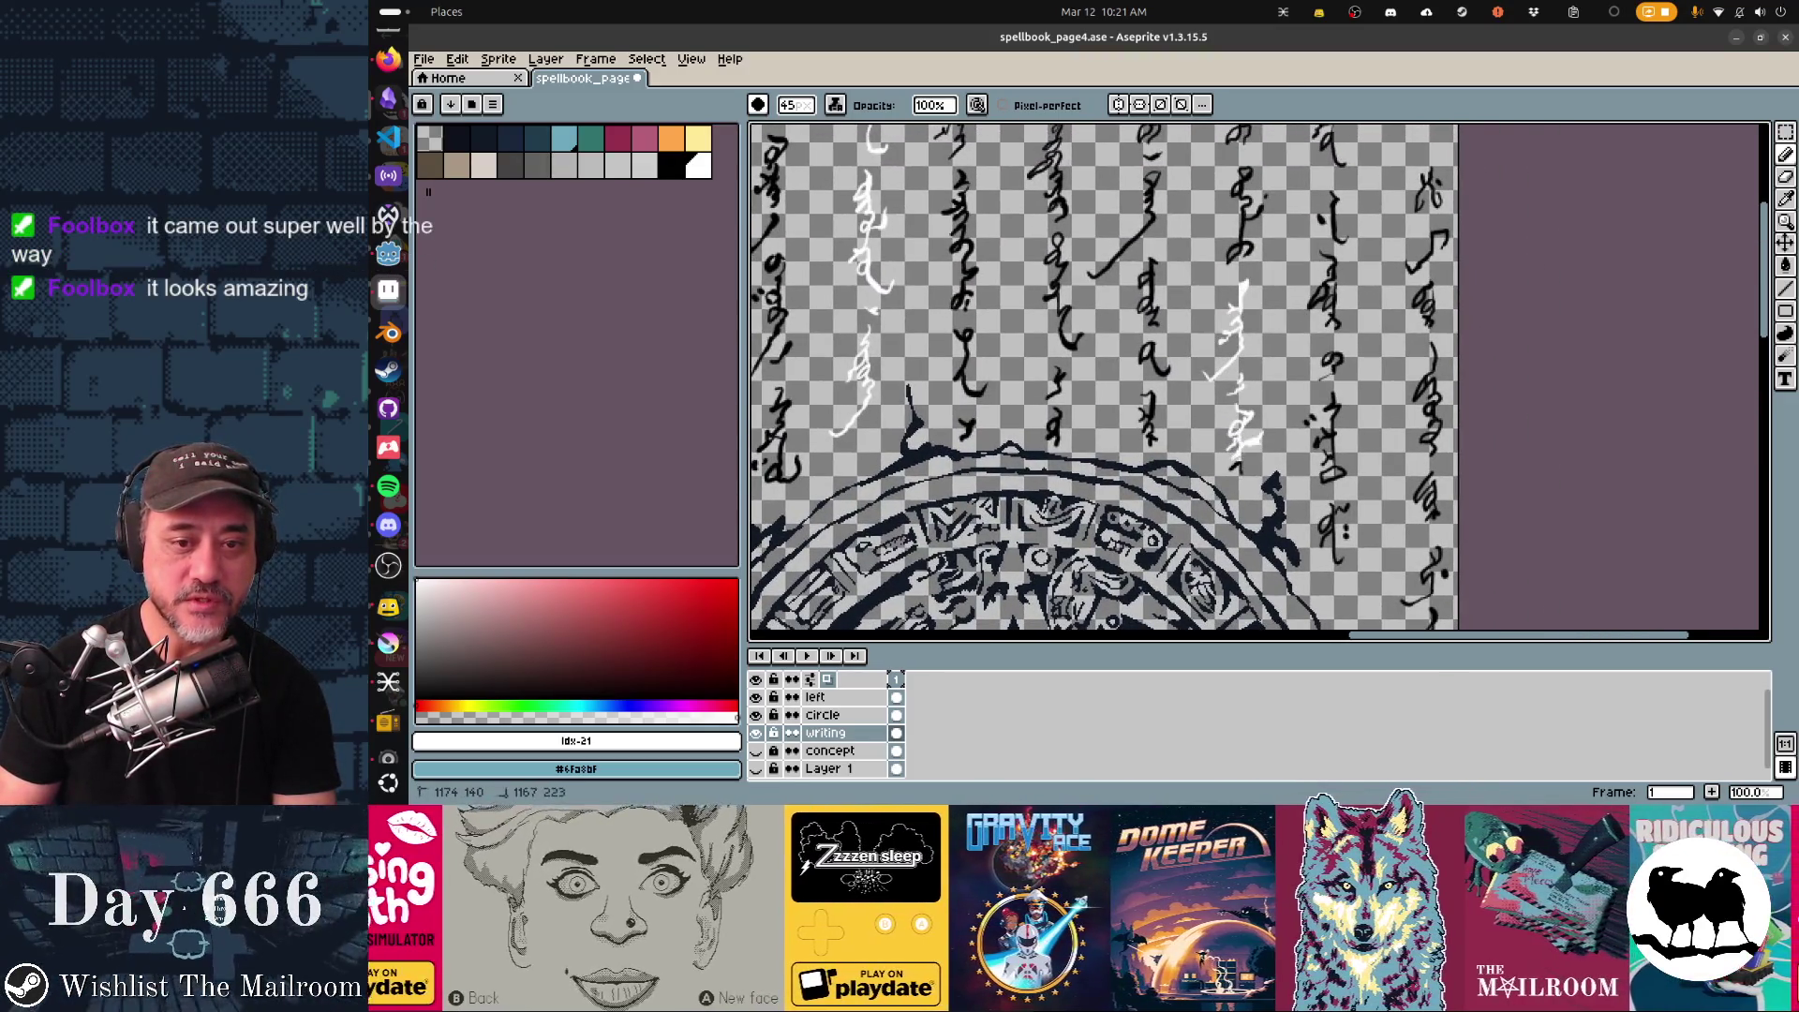
pyautogui.scroll(-2, 1244, 464)
pyautogui.scroll(-4, 1243, 465)
pyautogui.scroll(-4, 1243, 464)
pyautogui.hscroll(-1, 1242, 464)
pyautogui.scroll(-1, 1271, 321)
pyautogui.moveTo(1283, 268); pyautogui.dragTo(1283, 406)
pyautogui.moveTo(1001, 289); pyautogui.dragTo(1001, 352)
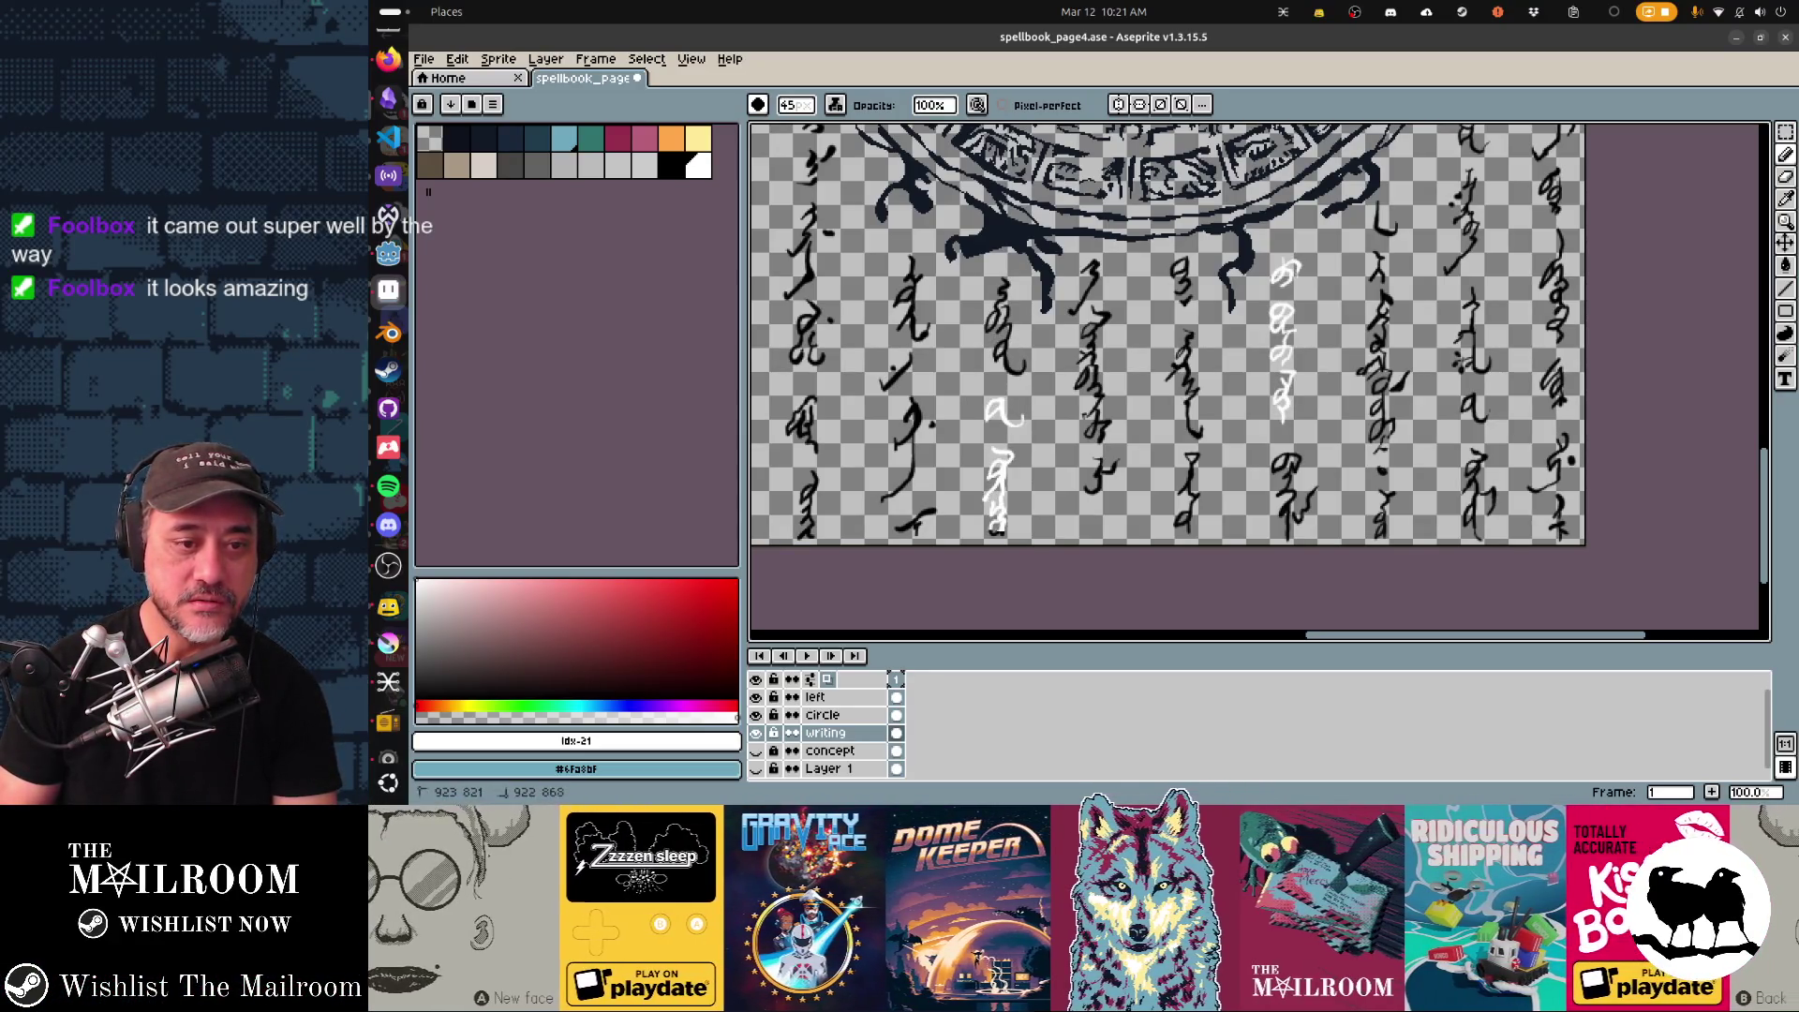
pyautogui.scroll(3, 1260, 380)
pyautogui.hscroll(-2, 1260, 379)
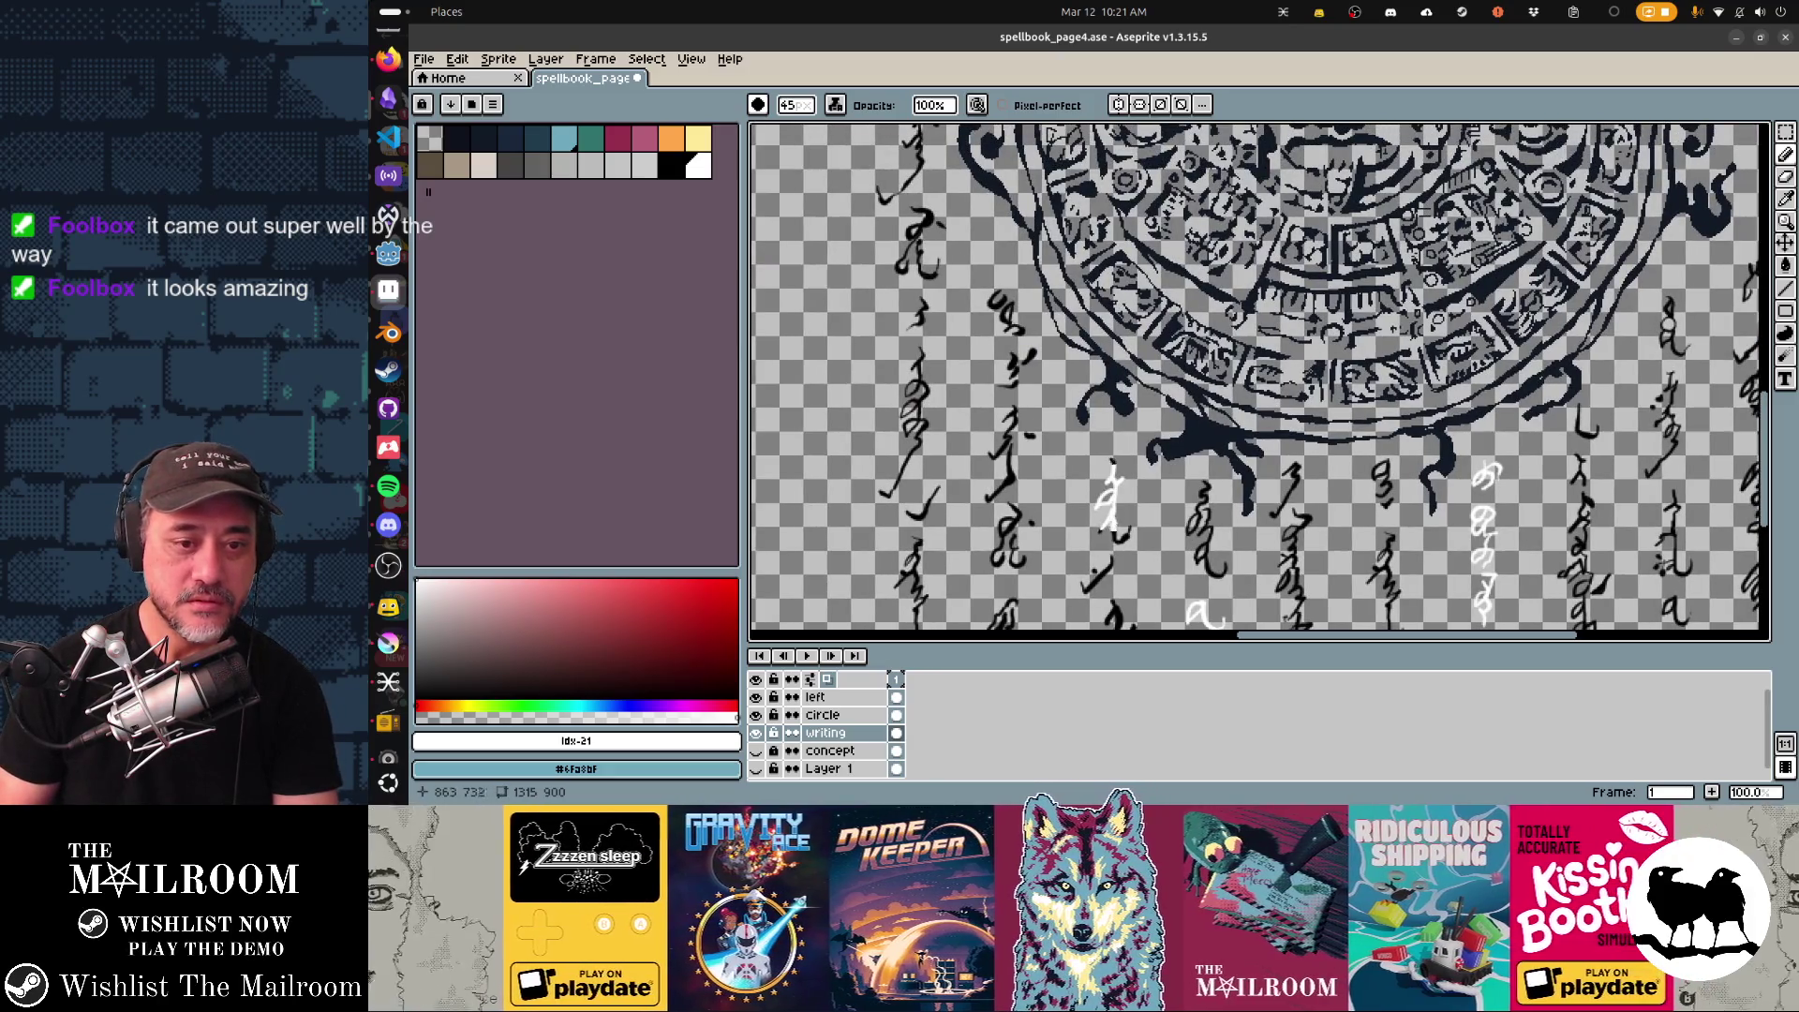
pyautogui.scroll(-2, 1259, 380)
pyautogui.moveTo(1193, 363)
pyautogui.mouseDown()
pyautogui.moveTo(1193, 433)
pyautogui.moveTo(1156, 465)
pyautogui.moveTo(1156, 579)
pyautogui.mouseUp()
pyautogui.scroll(2, 1259, 379)
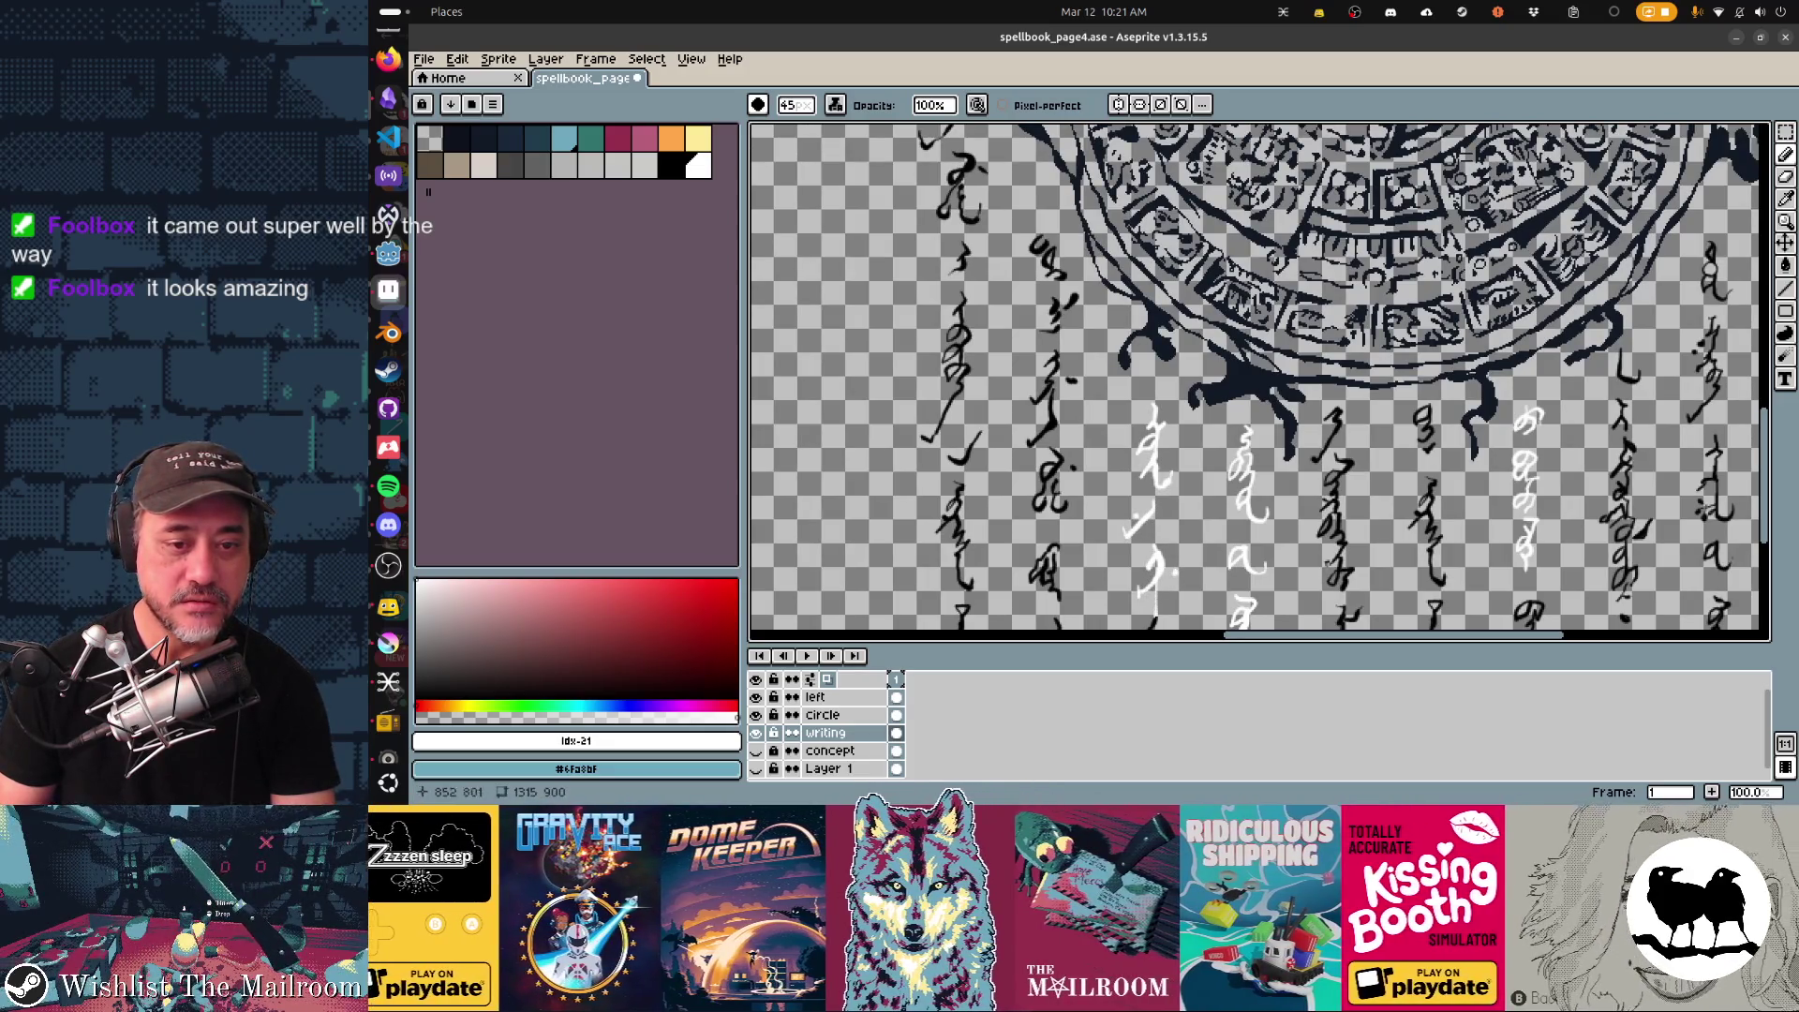
pyautogui.scroll(-2, 1260, 379)
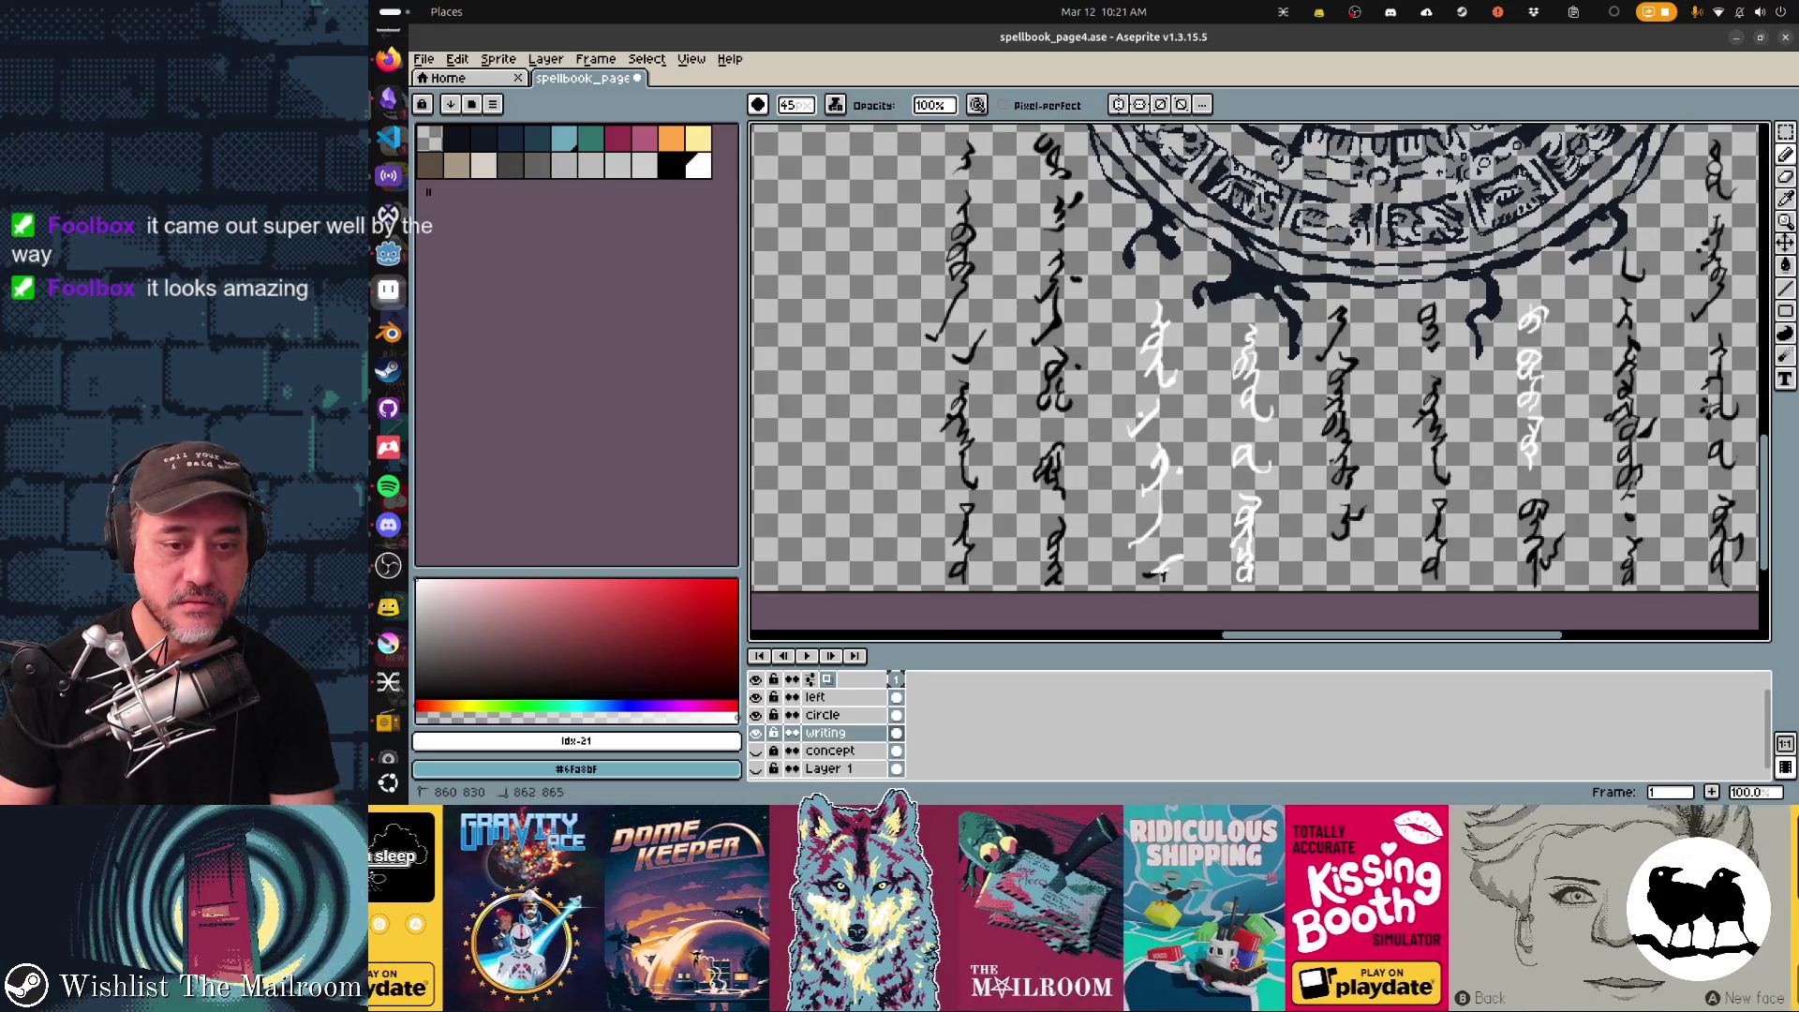
pyautogui.scroll(4, 1260, 380)
pyautogui.hscroll(-2, 1260, 381)
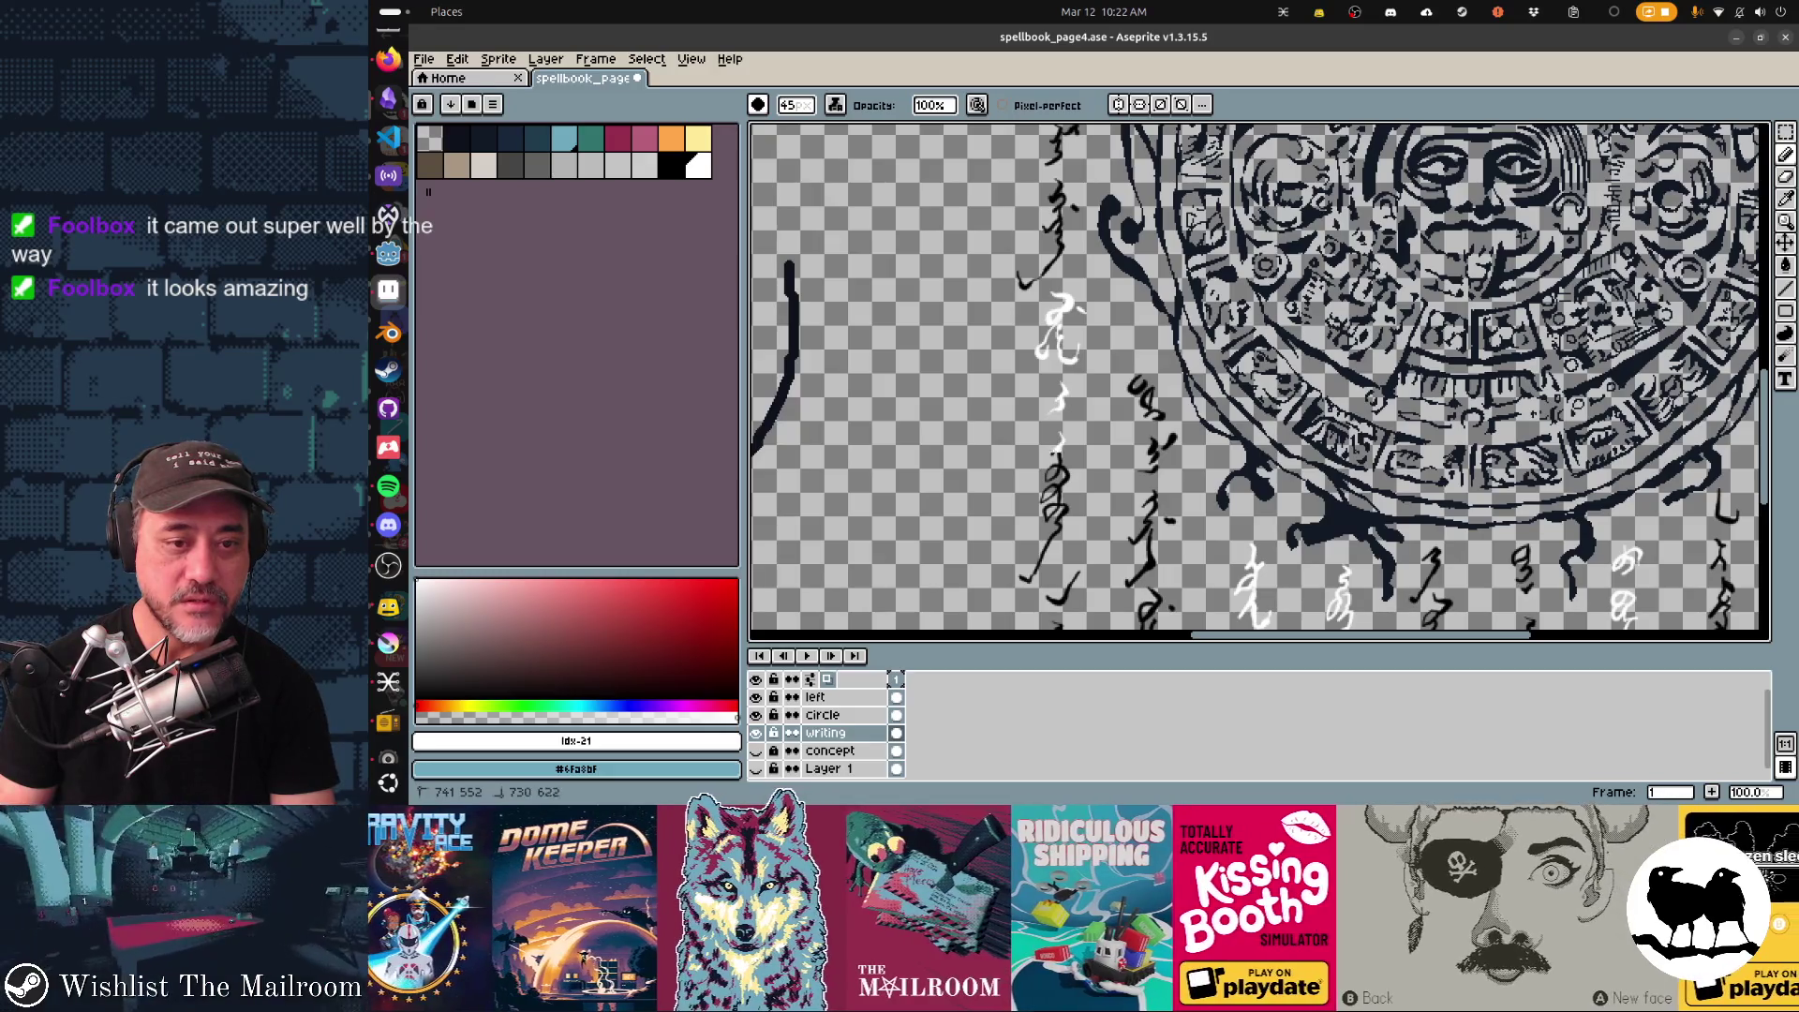
pyautogui.hscroll(2, 1259, 381)
pyautogui.scroll(-2, 1260, 380)
pyautogui.hscroll(4, 1261, 380)
# Save the spellbook page so the sprite sheet regenerates, then leave Aseprite.
pyautogui.hotkey('ctrl', 's')
pyautogui.hotkey('alt', 'Tab')
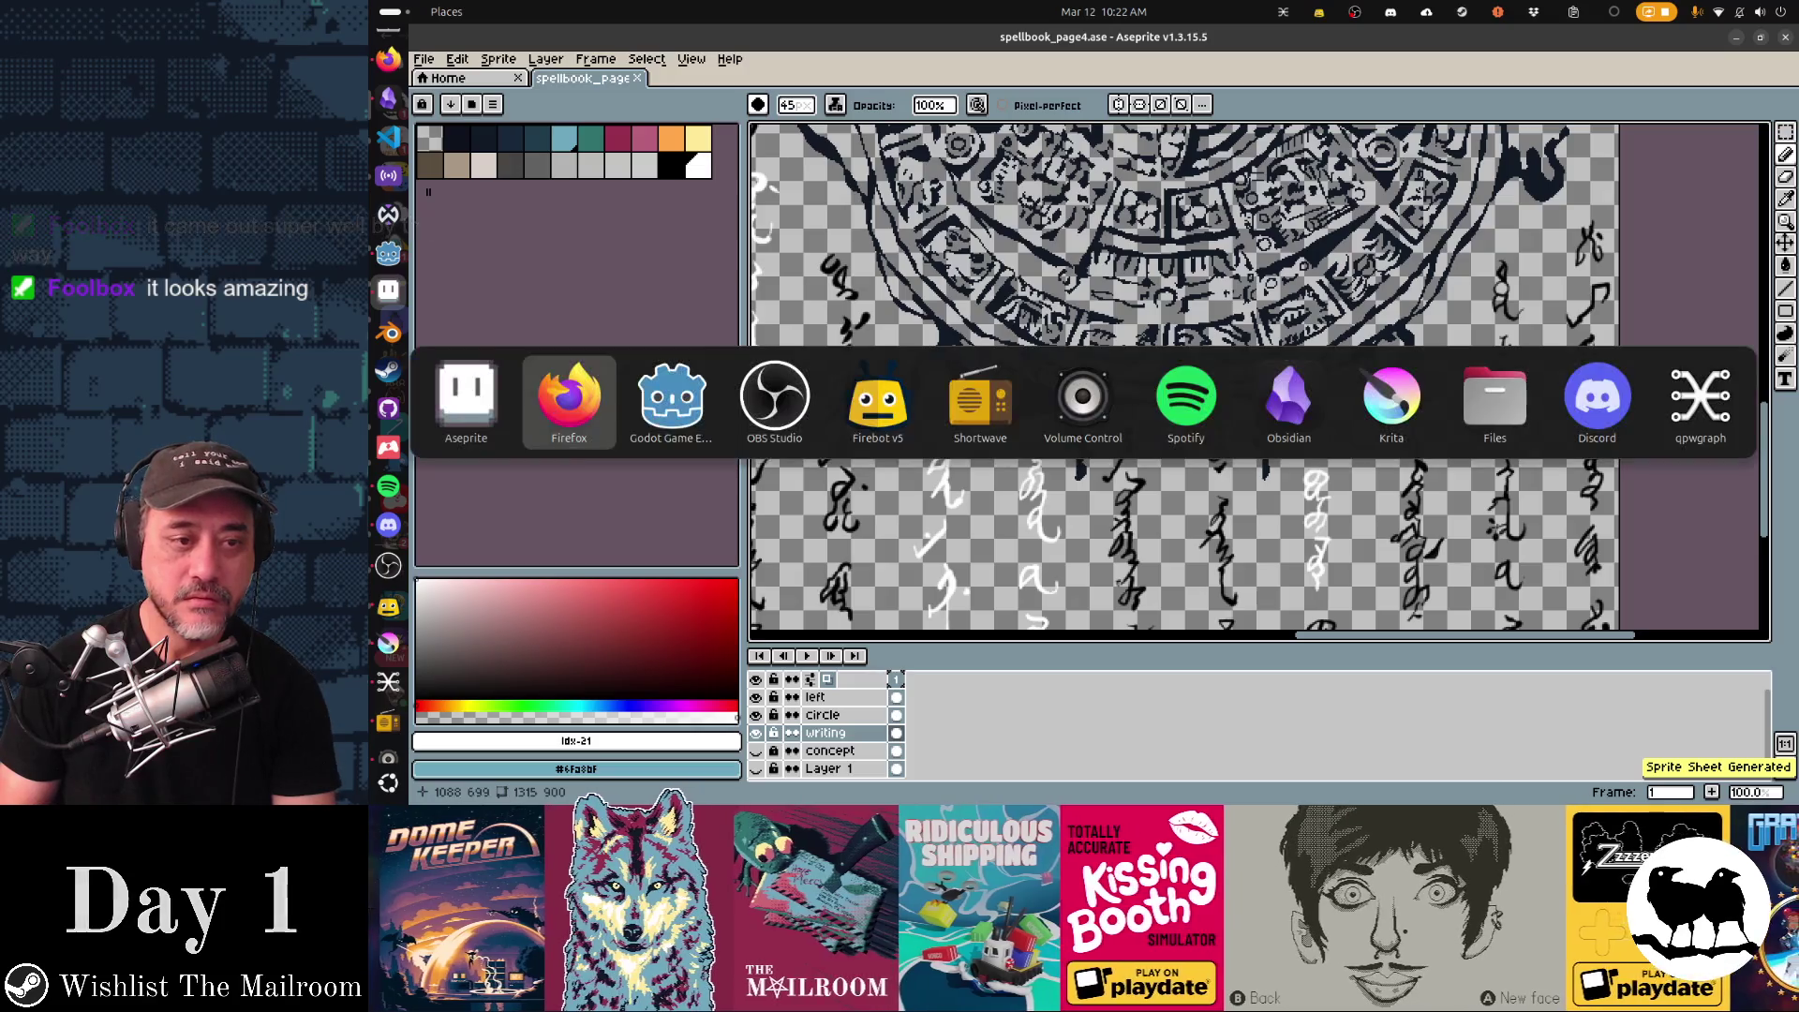
# Inspect the white-highlighted script in Godot's book scene, then cycle back to Aseprite.
pyautogui.hotkey('alt', 'Tab')
pyautogui.hotkey('alt', 'Tab')
pyautogui.hotkey('alt', 'Tab')
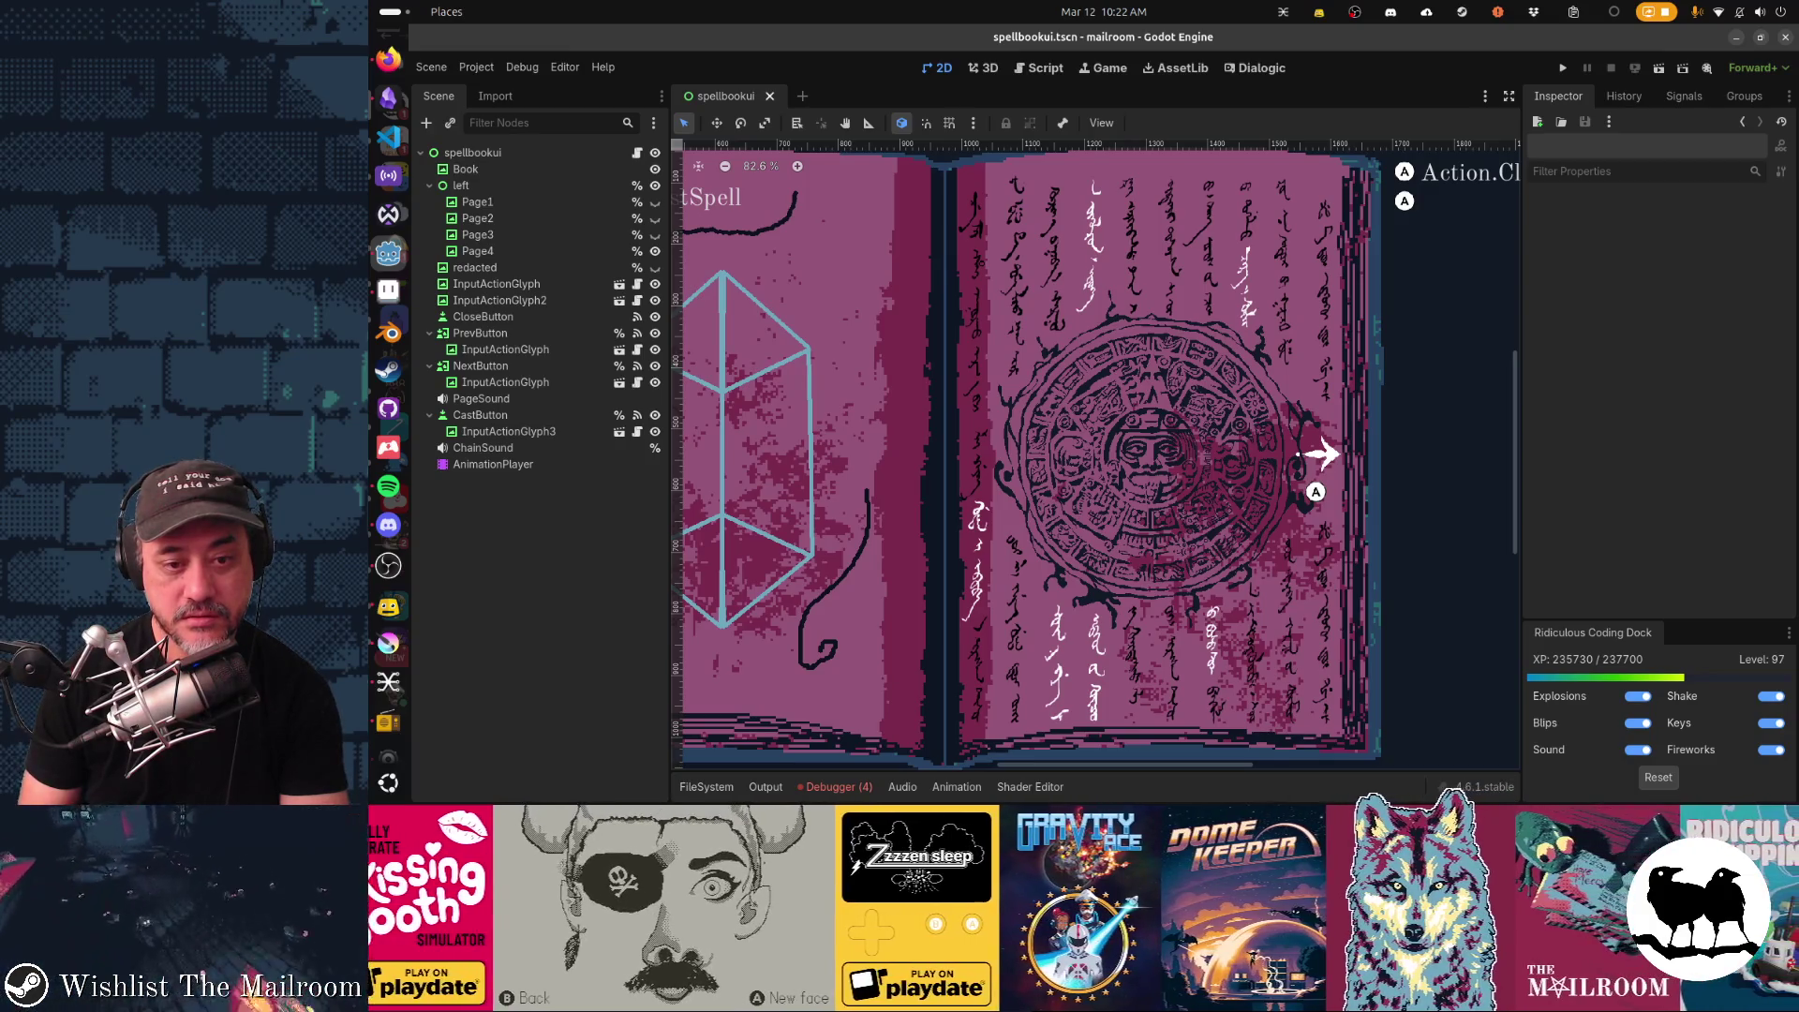
pyautogui.hotkey('alt', 'Tab')
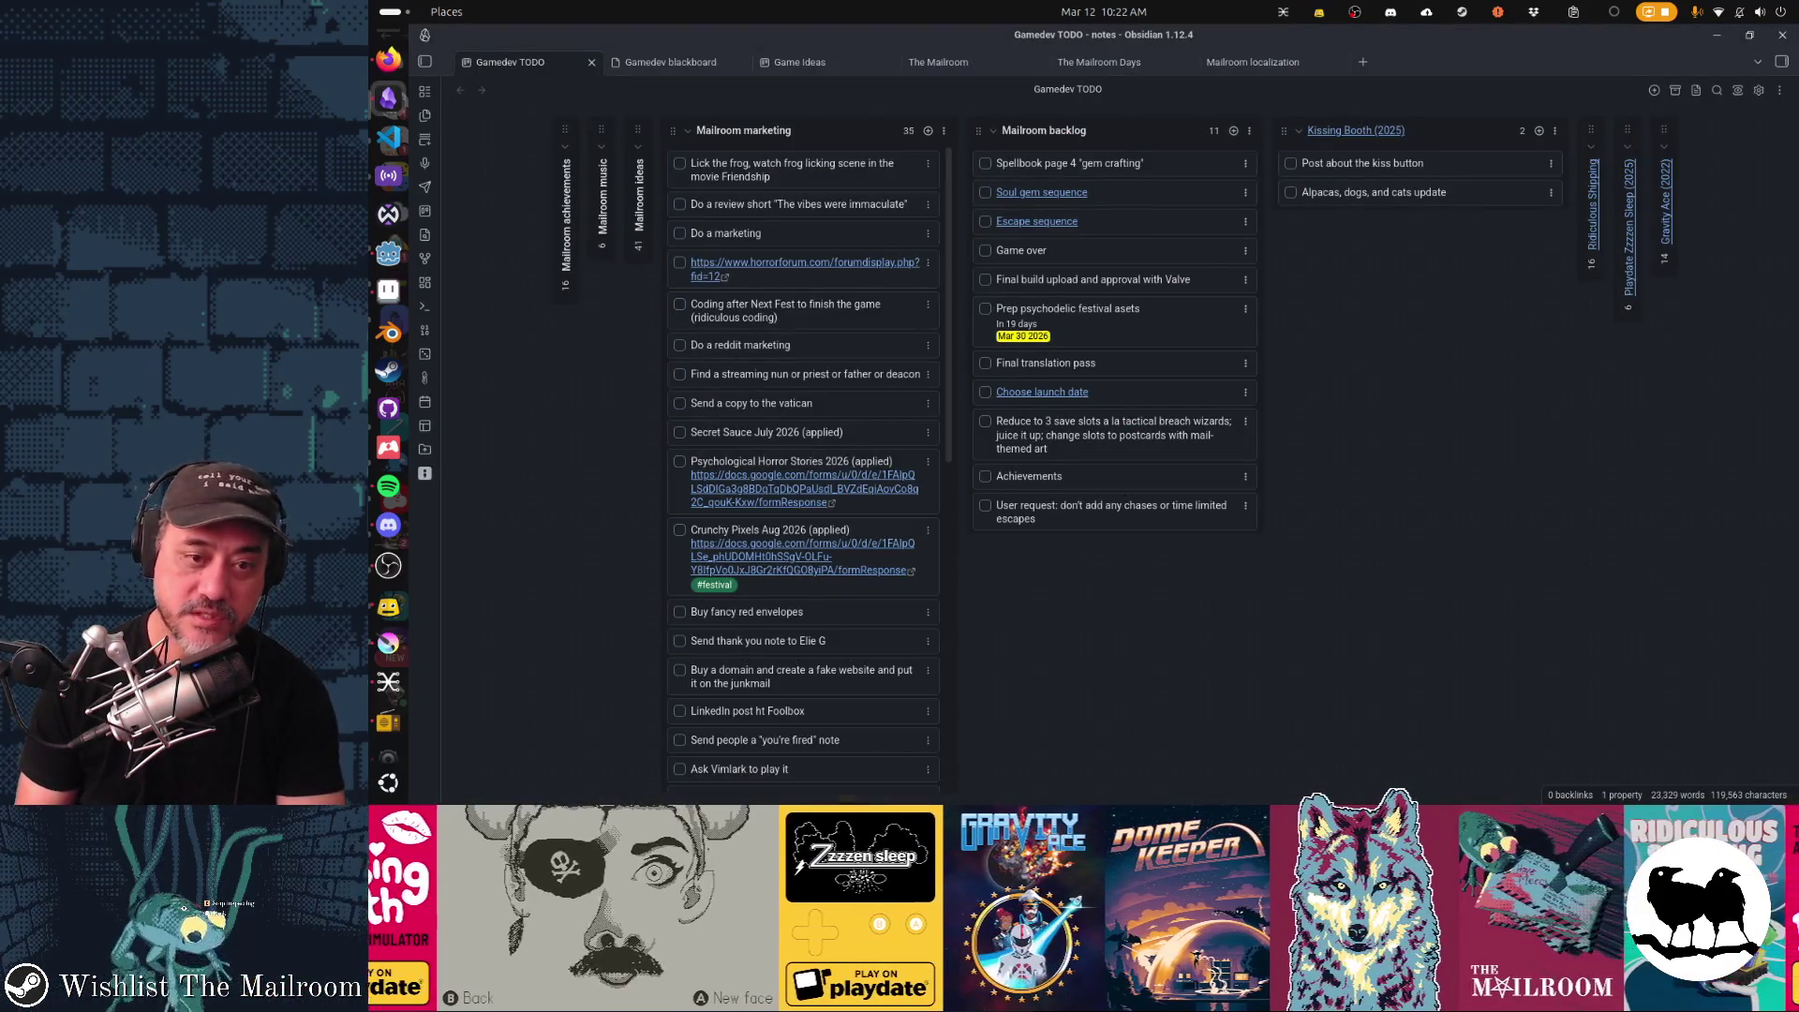
pyautogui.hotkey('alt', 'Tab')
pyautogui.hotkey('alt', 'Tab')
pyautogui.scroll(-3, 1082, 351)
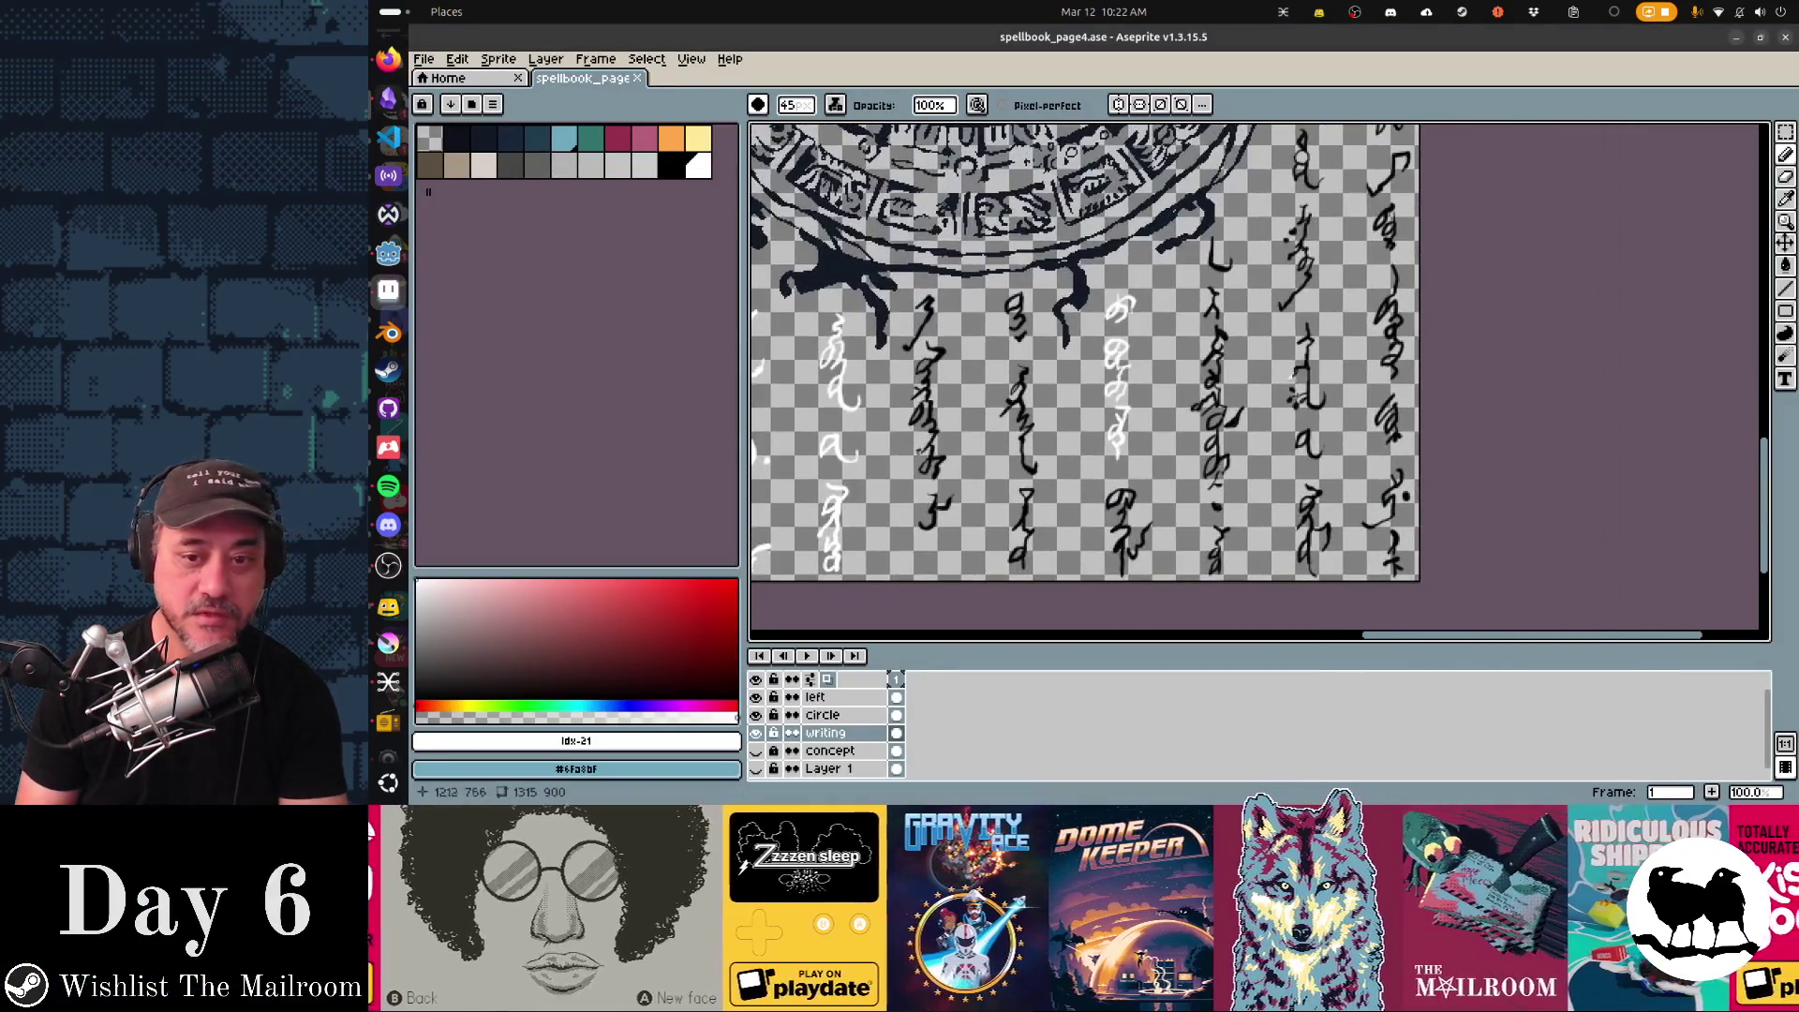
# Highlight one more right-hand script column in white, swap back to black, save, and bring up Godot.
pyautogui.moveTo(1308, 206); pyautogui.dragTo(1293, 309)
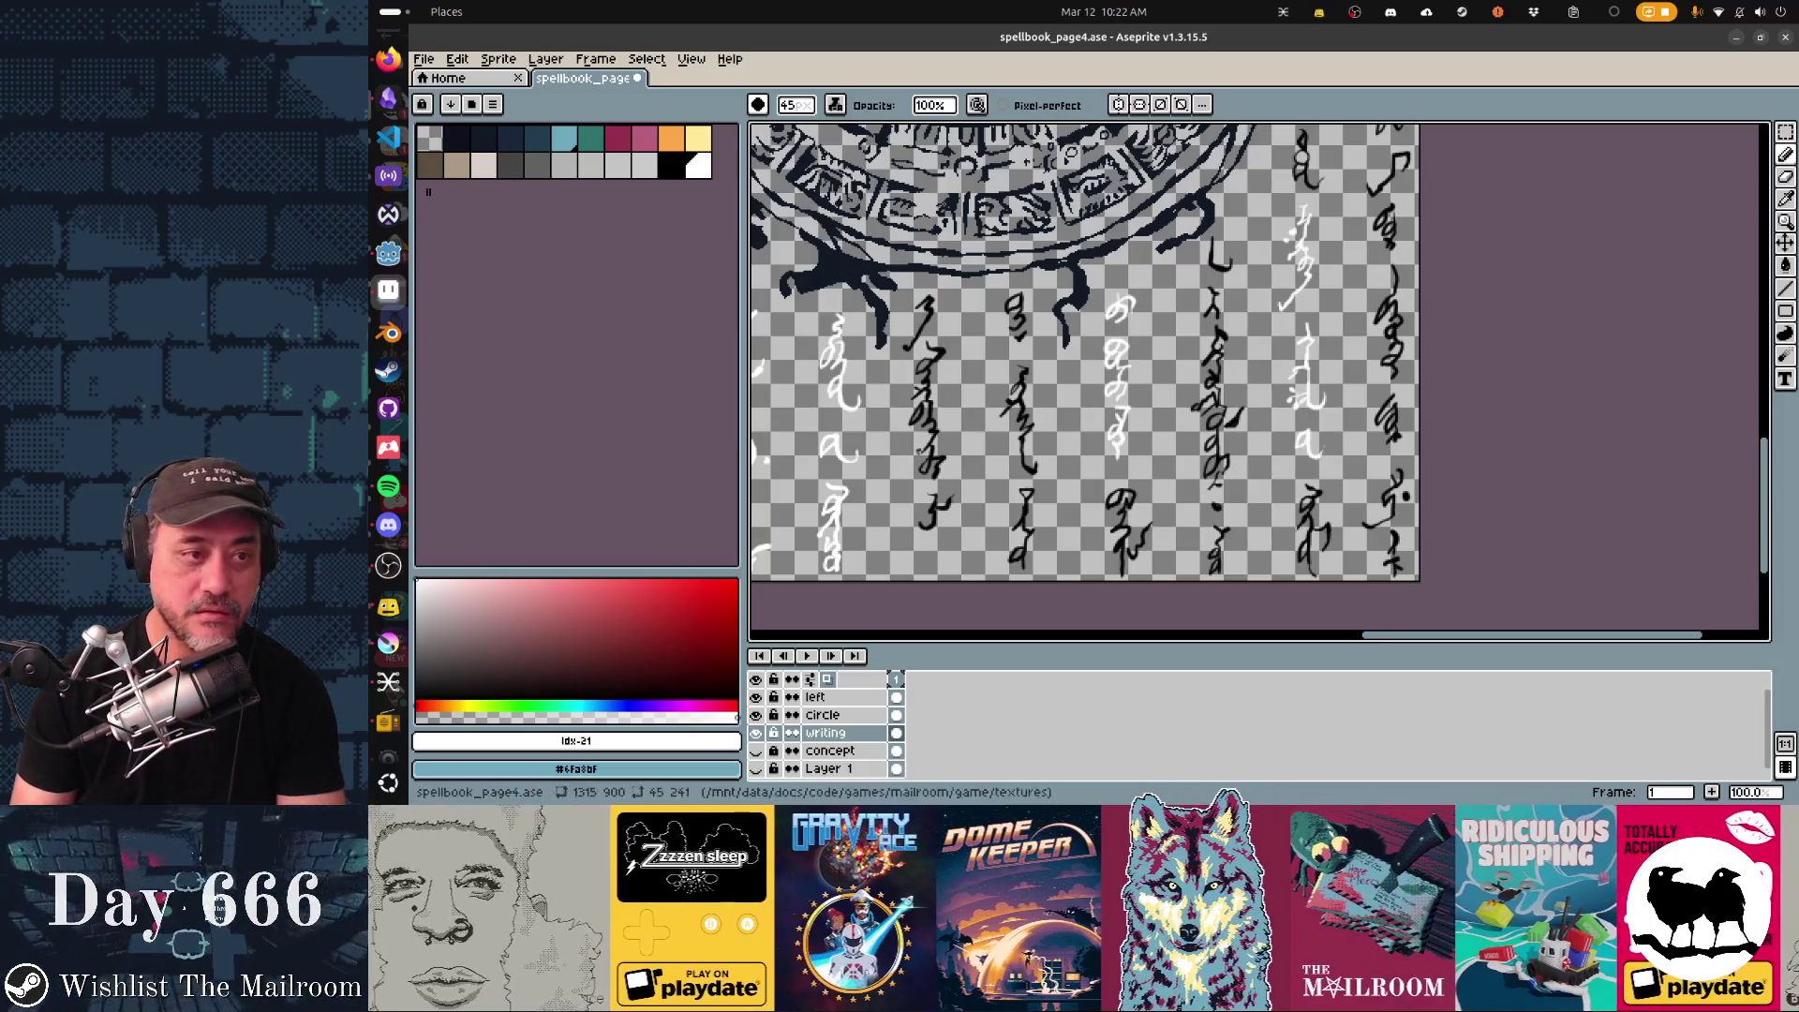
pyautogui.press('x')
pyautogui.hotkey('ctrl', 's')
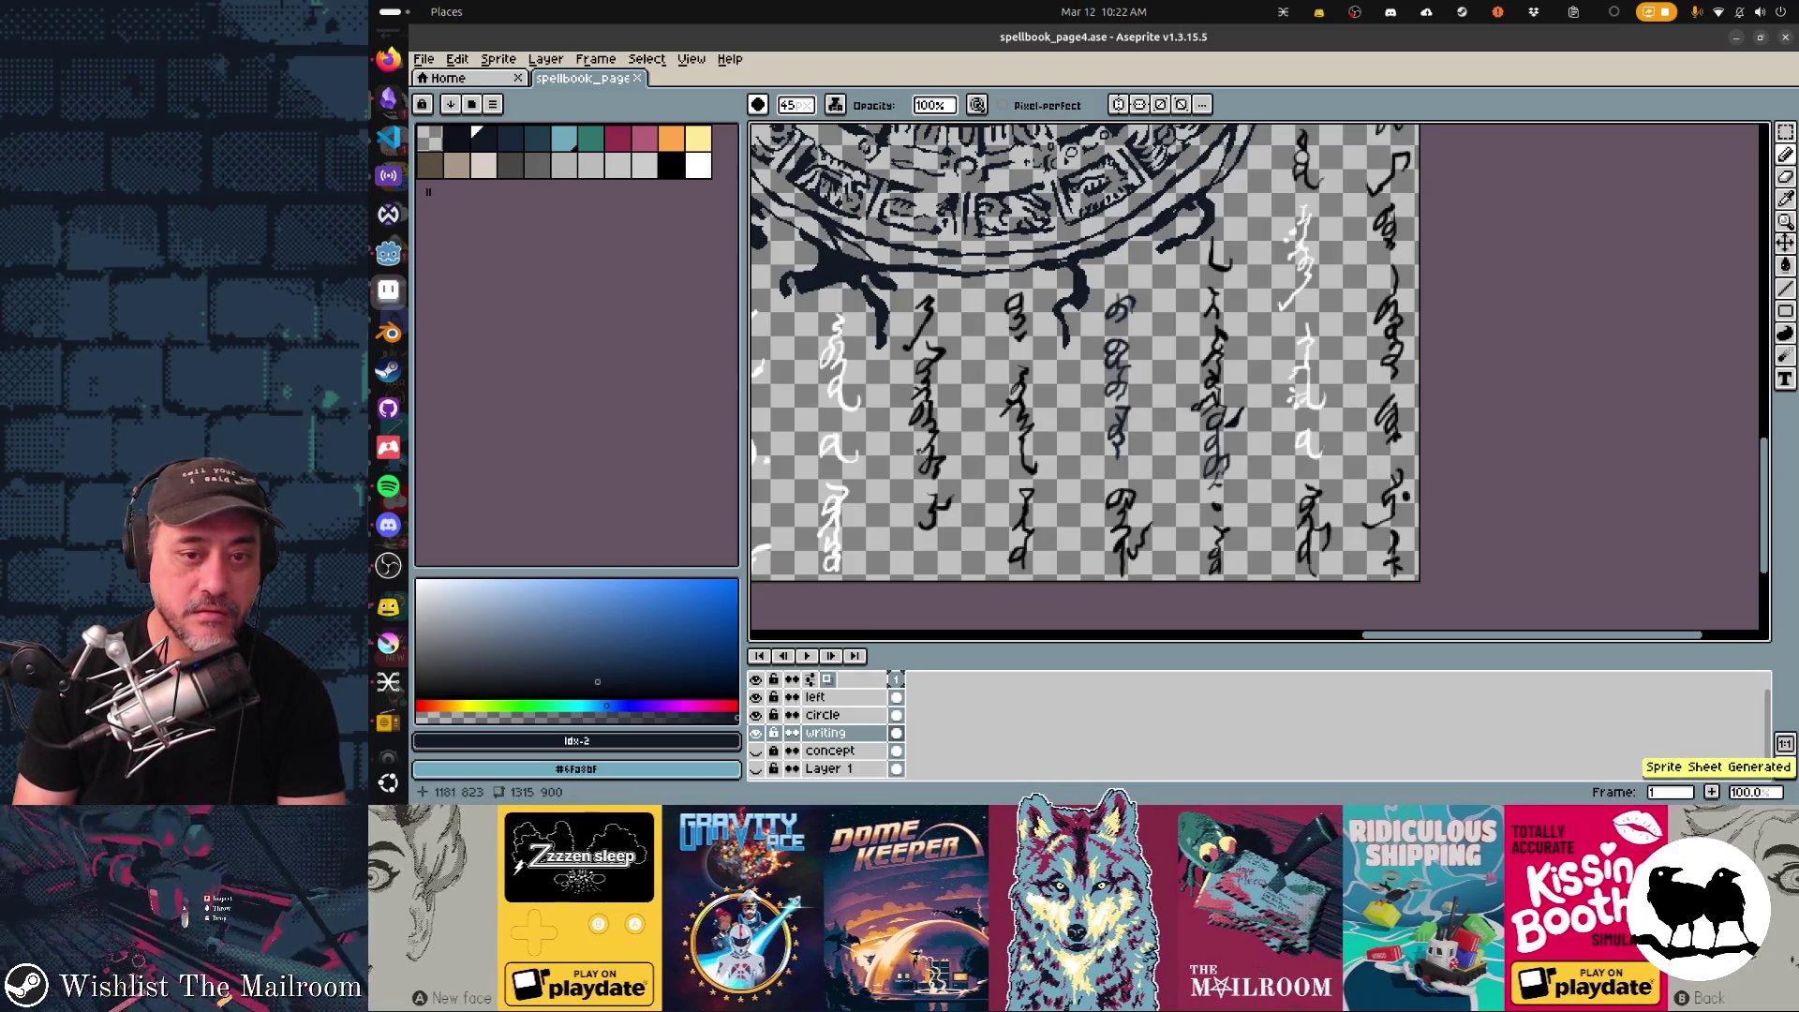
pyautogui.hotkey('alt', 'Tab')
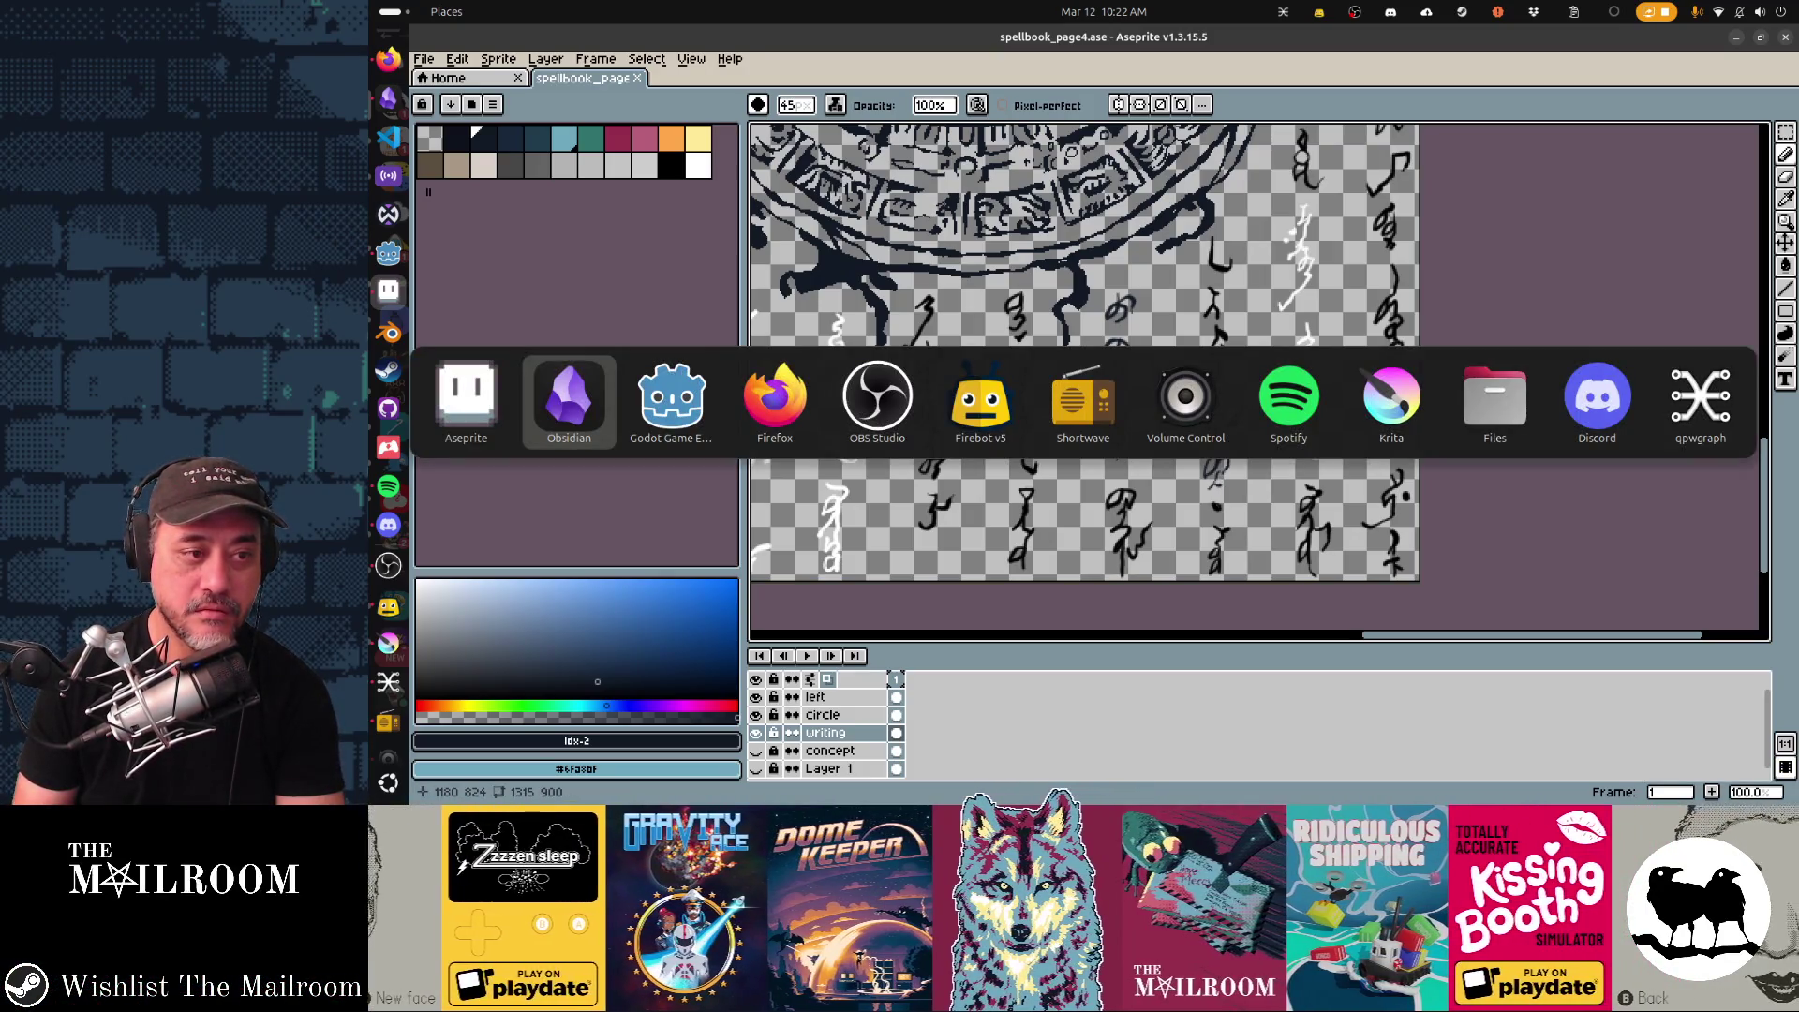
pyautogui.hotkey('alt', 'Tab')
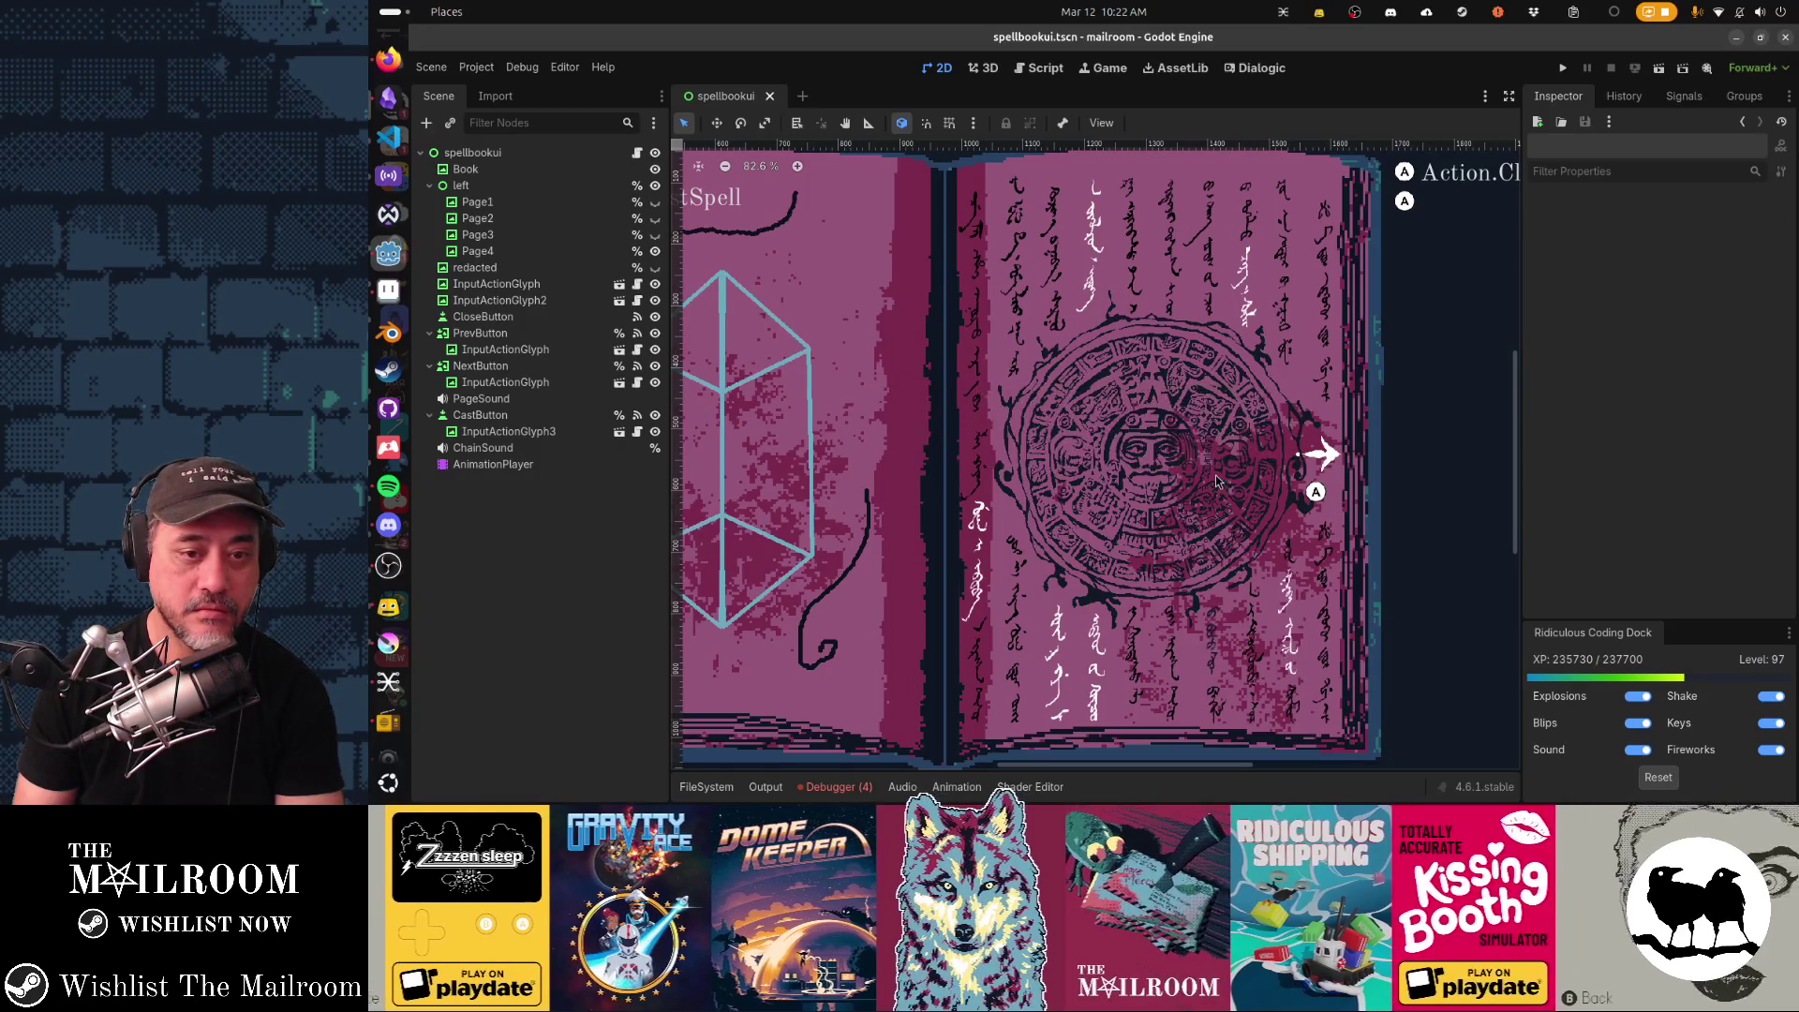
# Return from the Godot book preview to the spellbook page in Aseprite.
pyautogui.hotkey('alt', 'Tab')
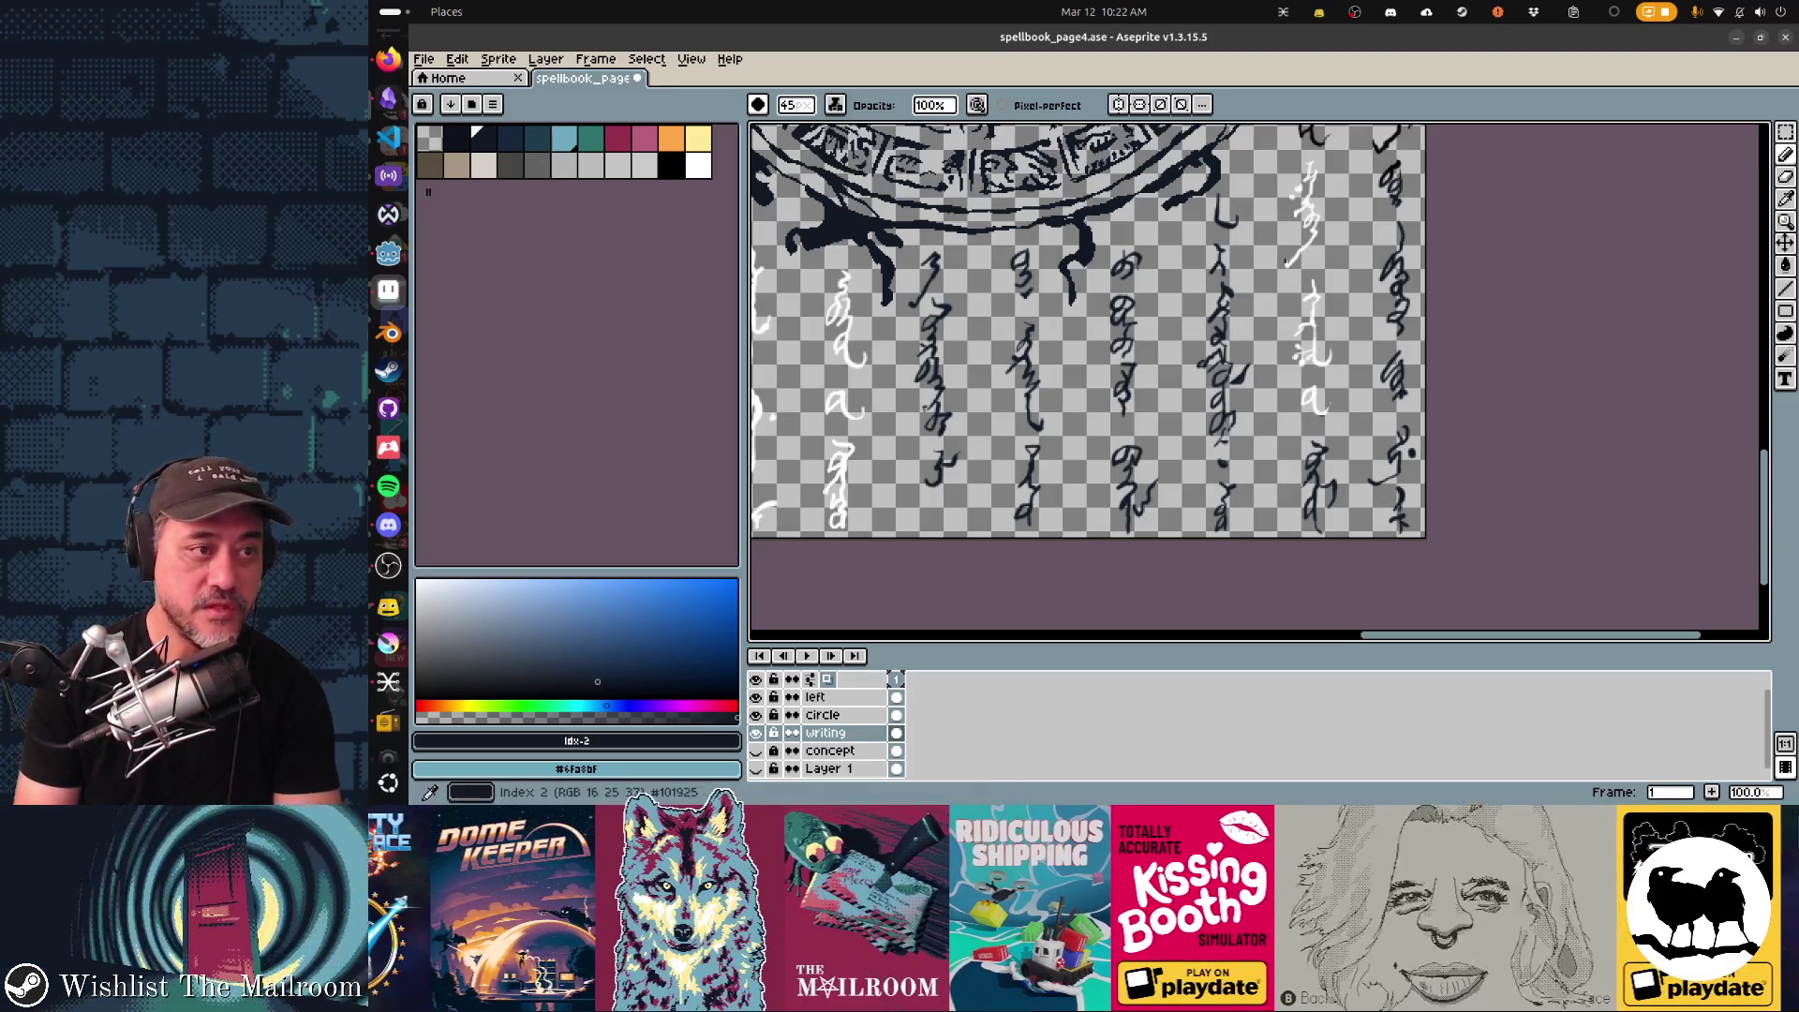
pyautogui.scroll(3, 1082, 380)
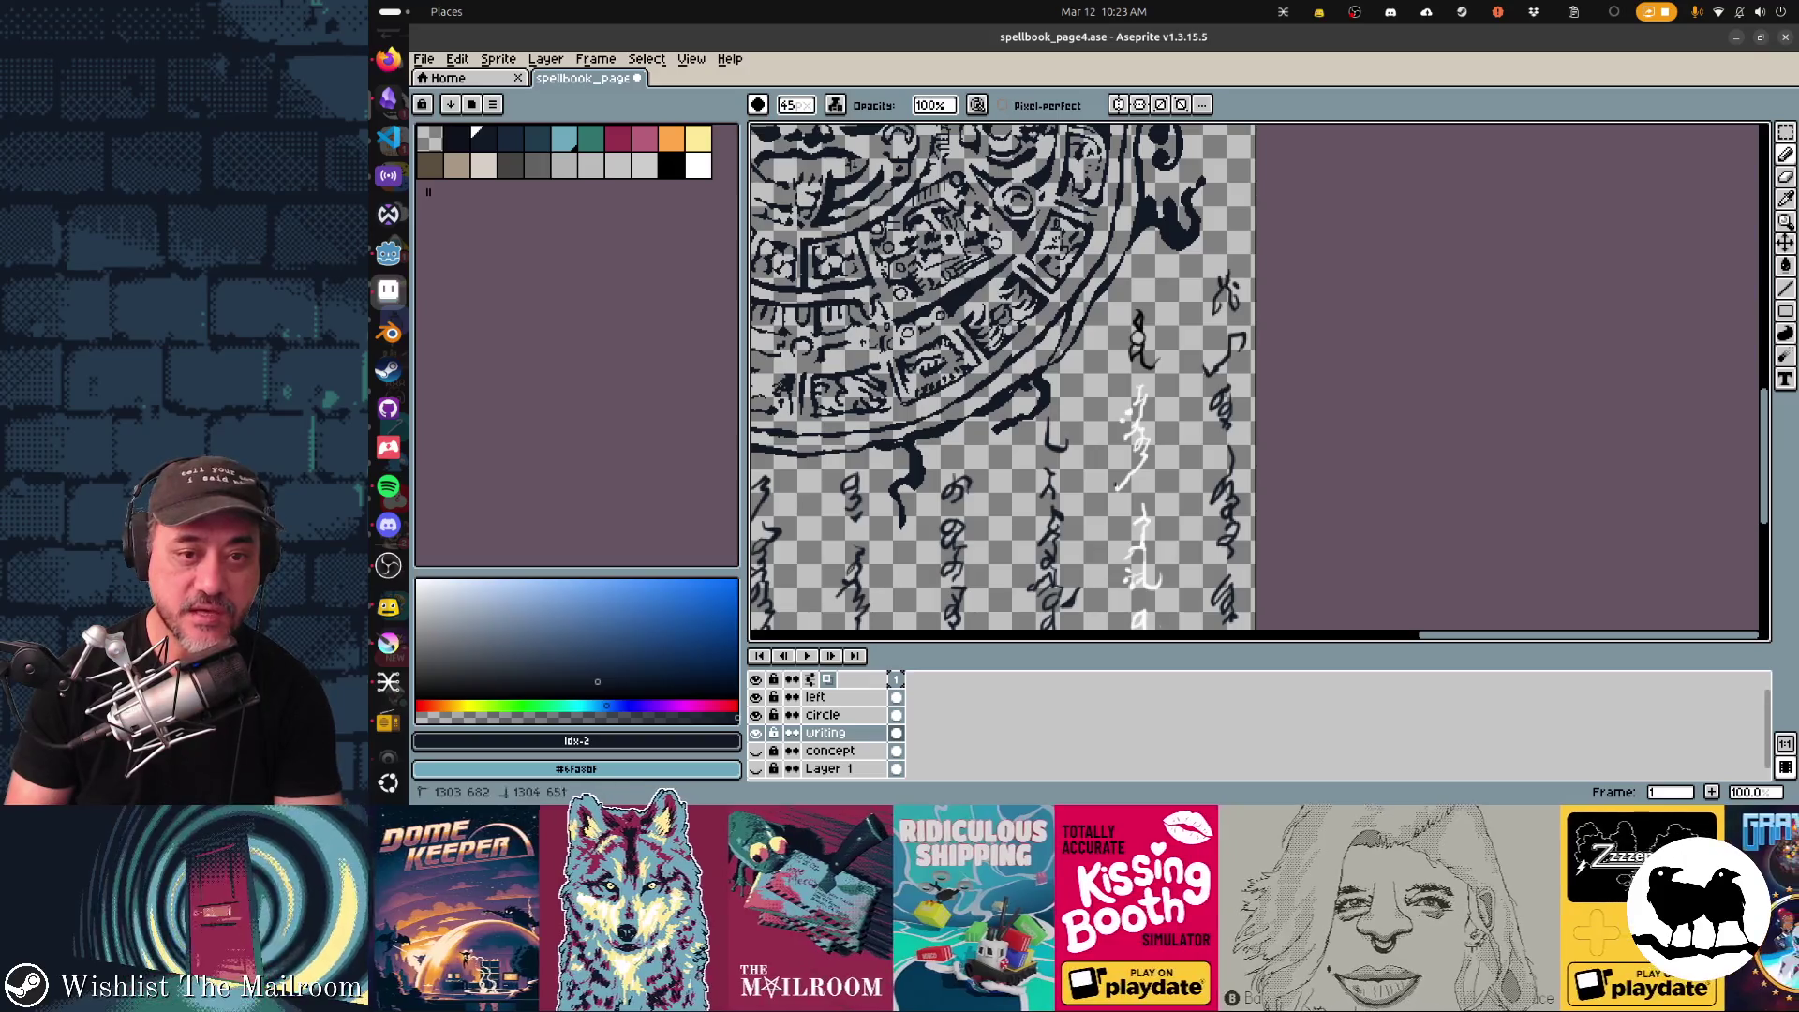
pyautogui.hotkey('ctrl', 'z')
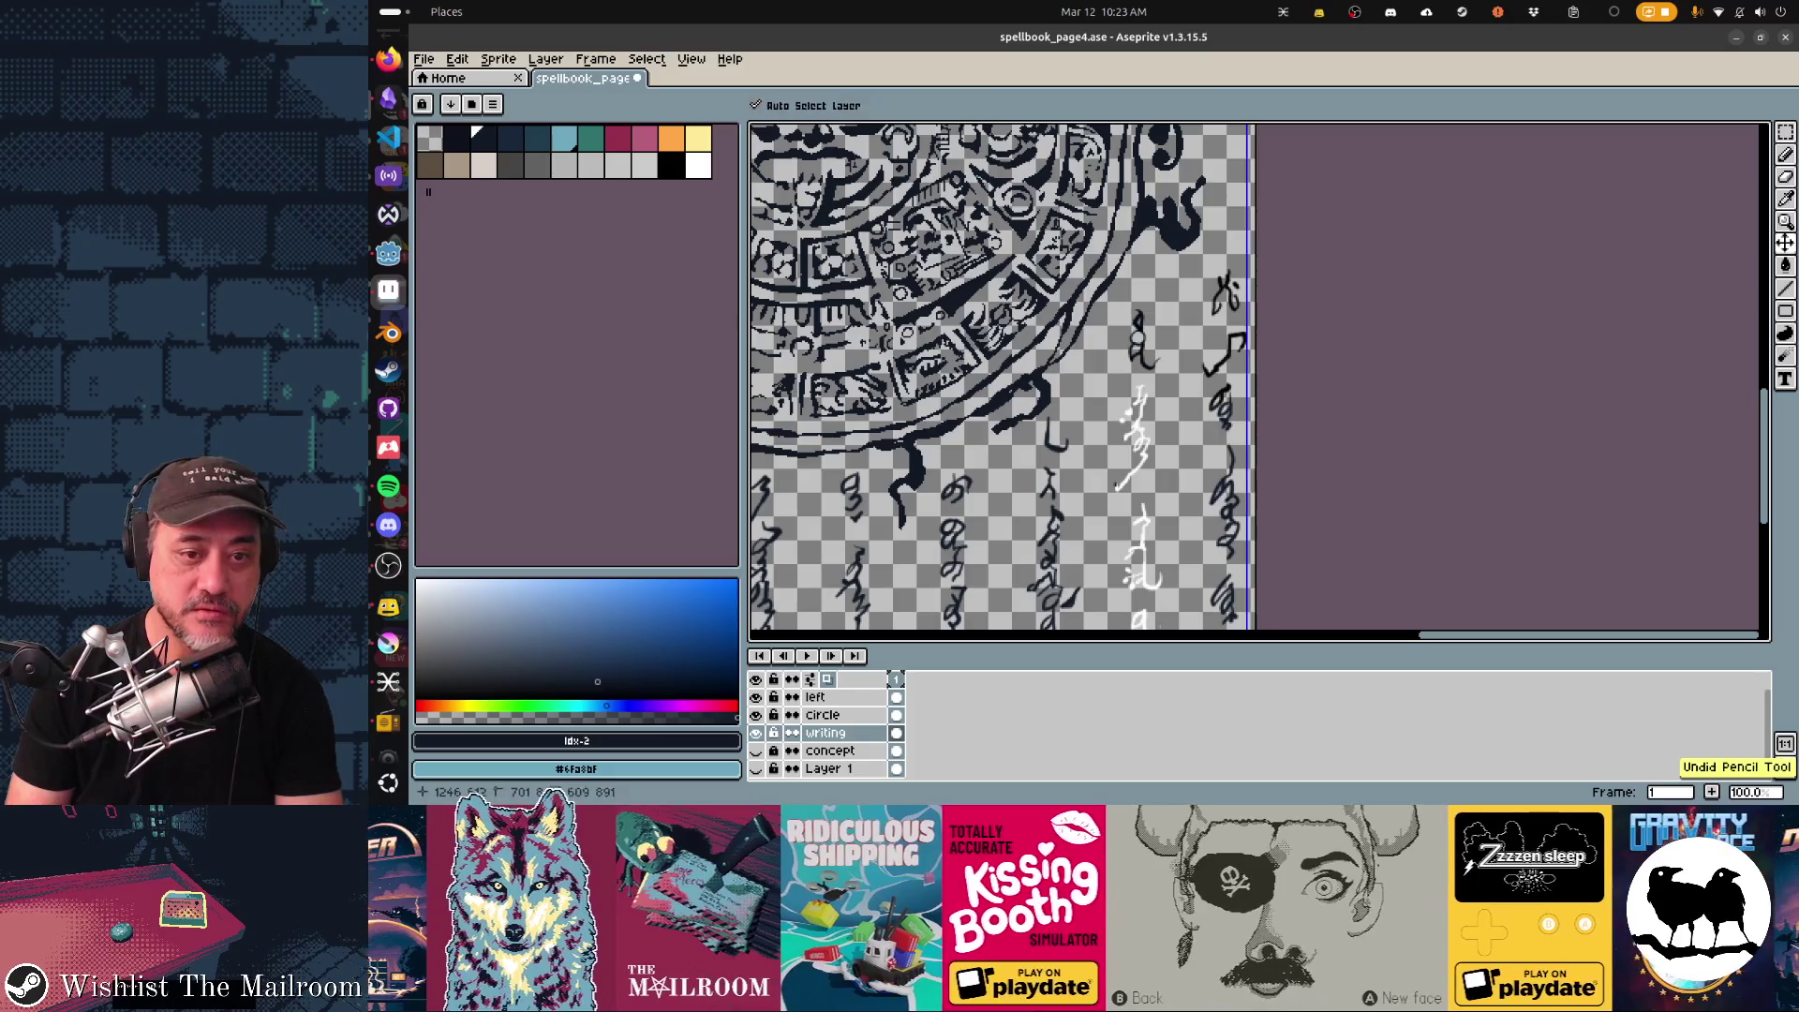
pyautogui.scroll(-3, 1000, 380)
pyautogui.hscroll(-3, 1001, 380)
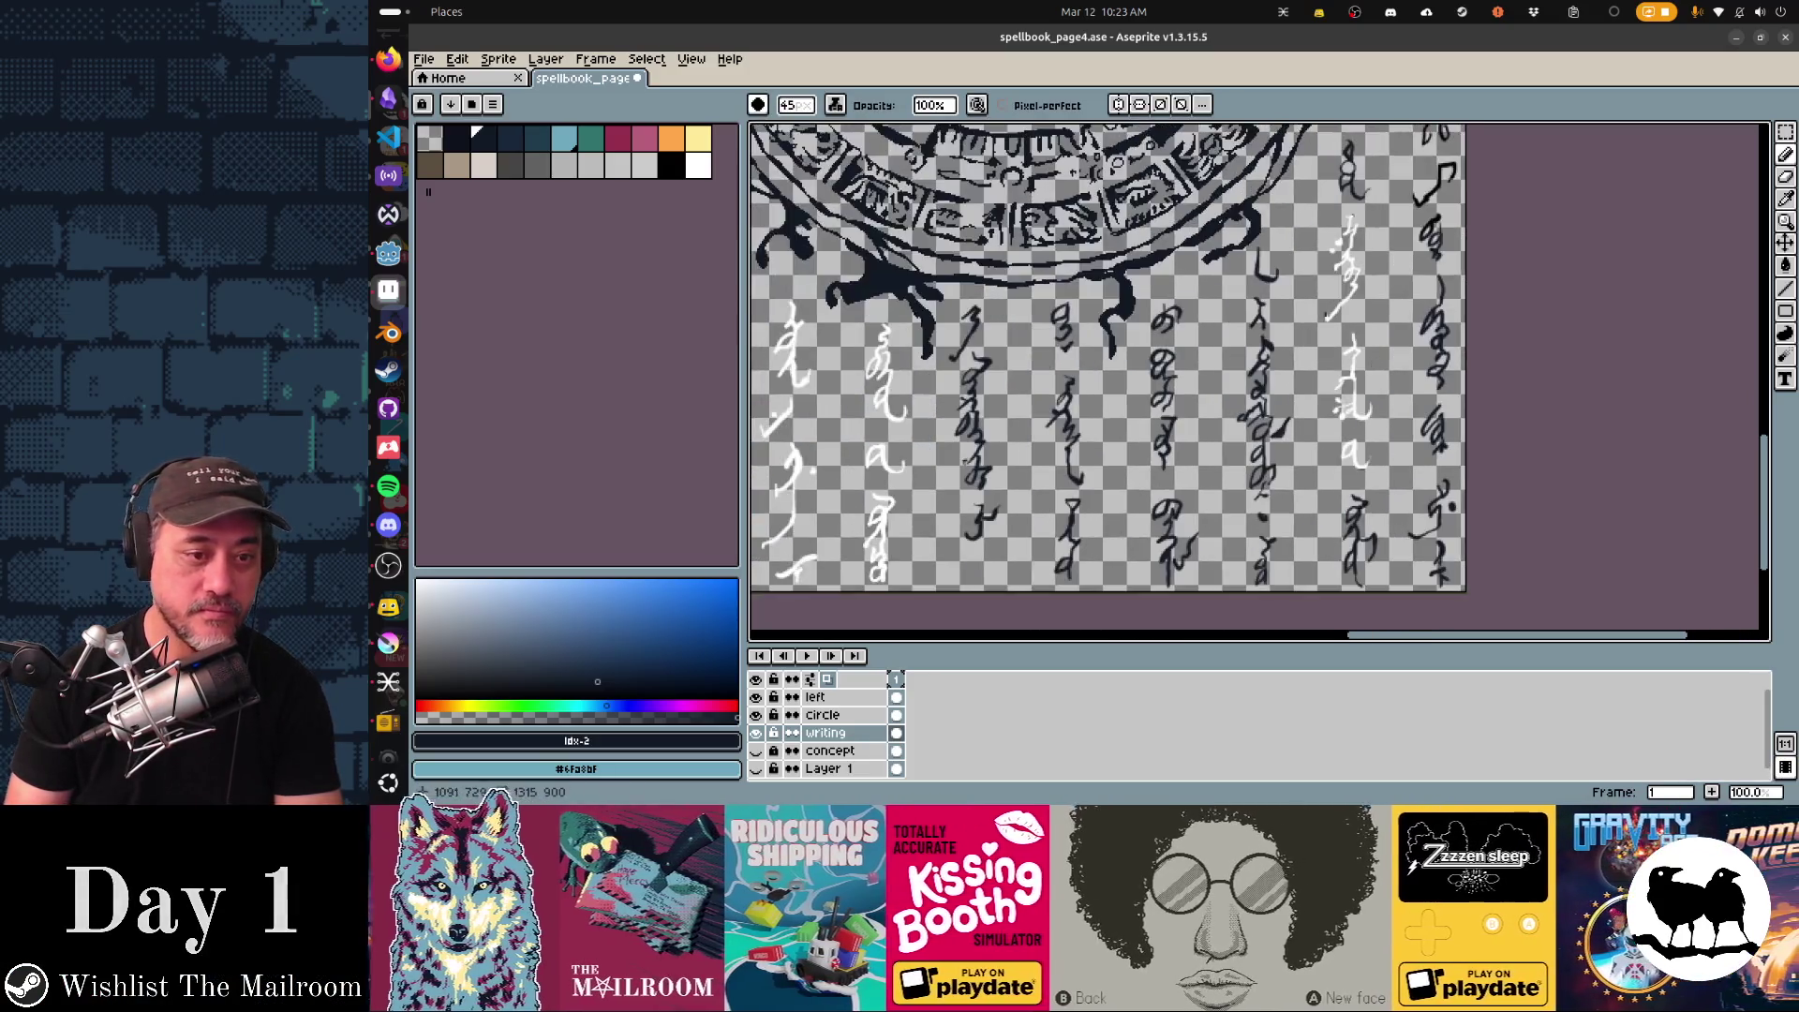
pyautogui.scroll(2, 1260, 379)
pyautogui.hscroll(-3, 1260, 380)
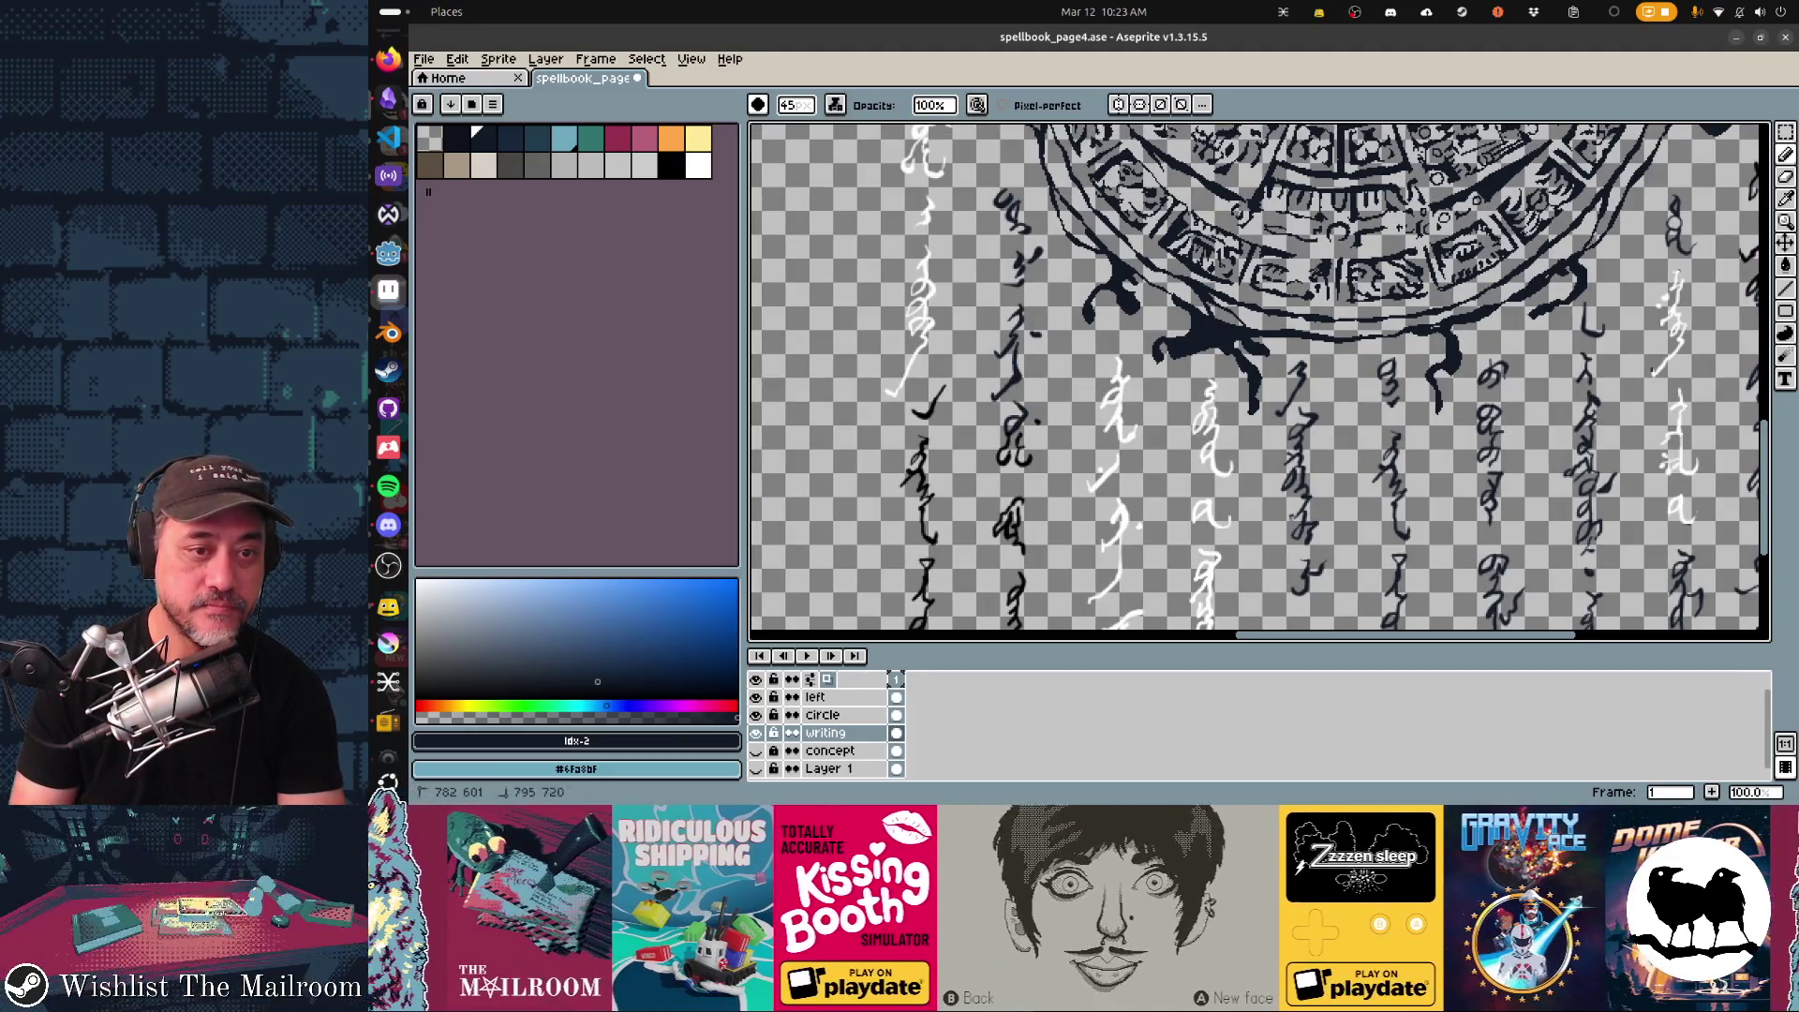
pyautogui.scroll(-3, 1260, 380)
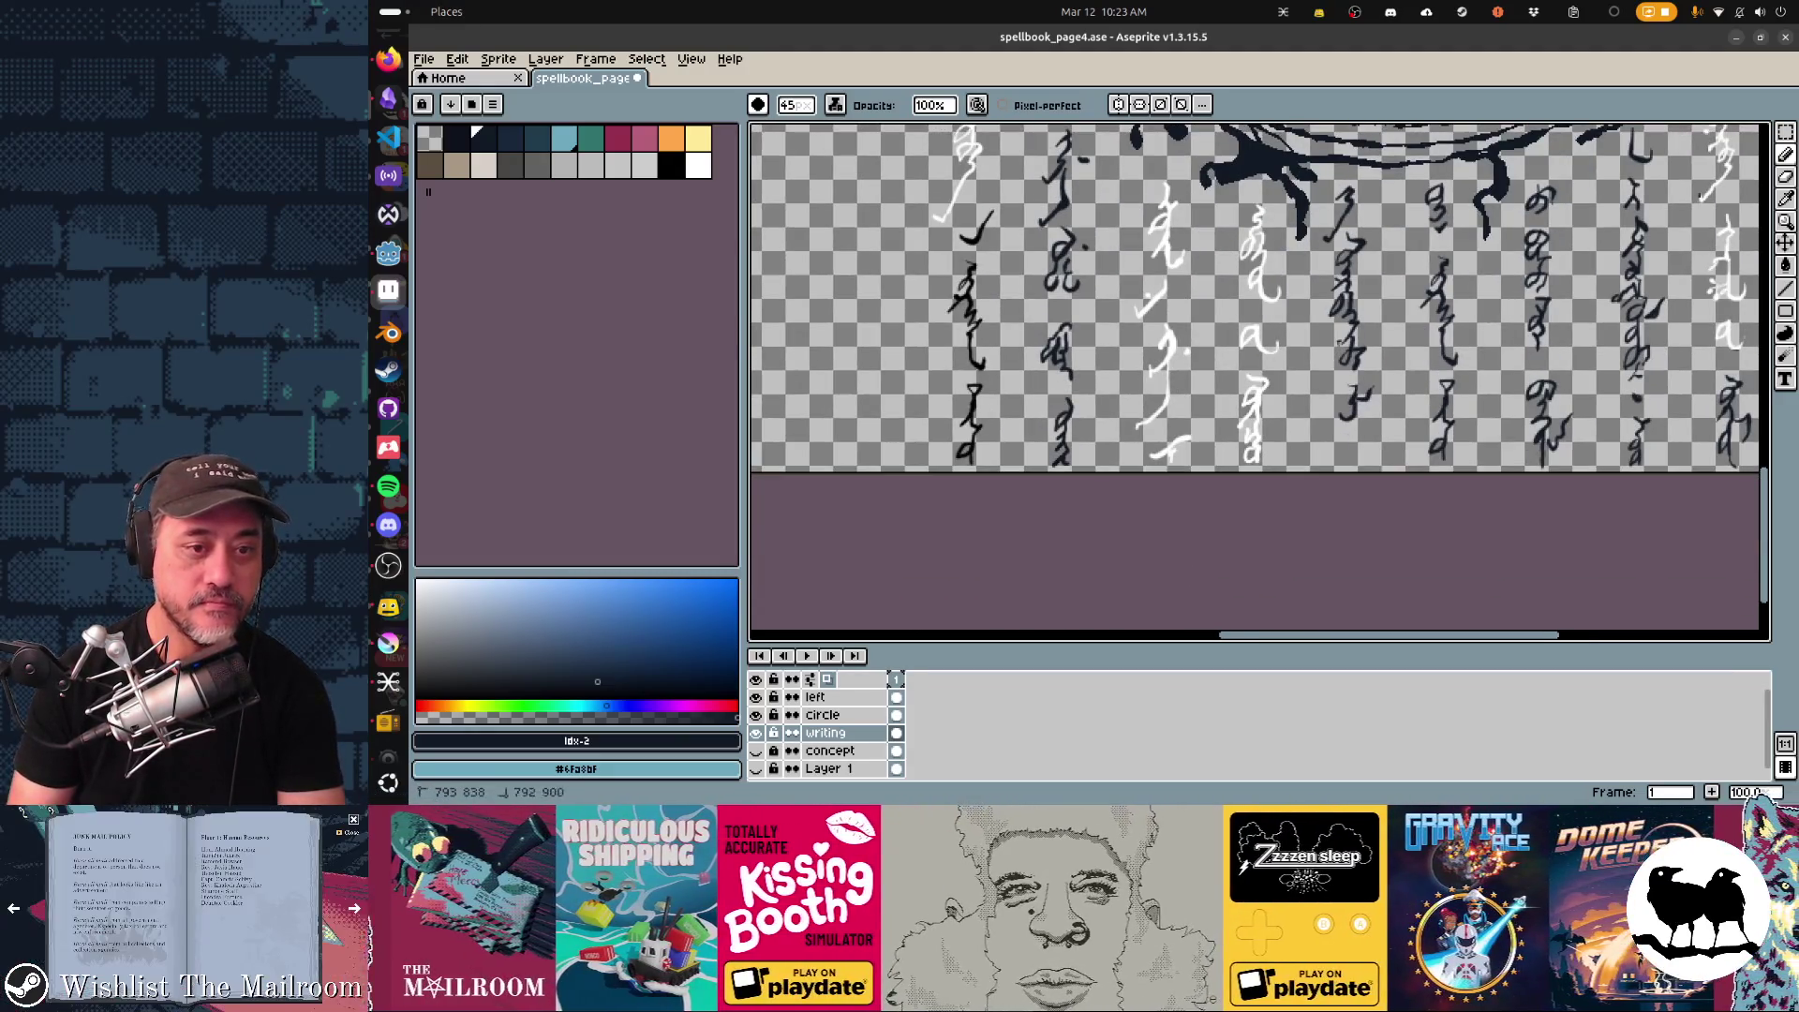
pyautogui.scroll(3, 1260, 380)
pyautogui.hscroll(1, 1259, 380)
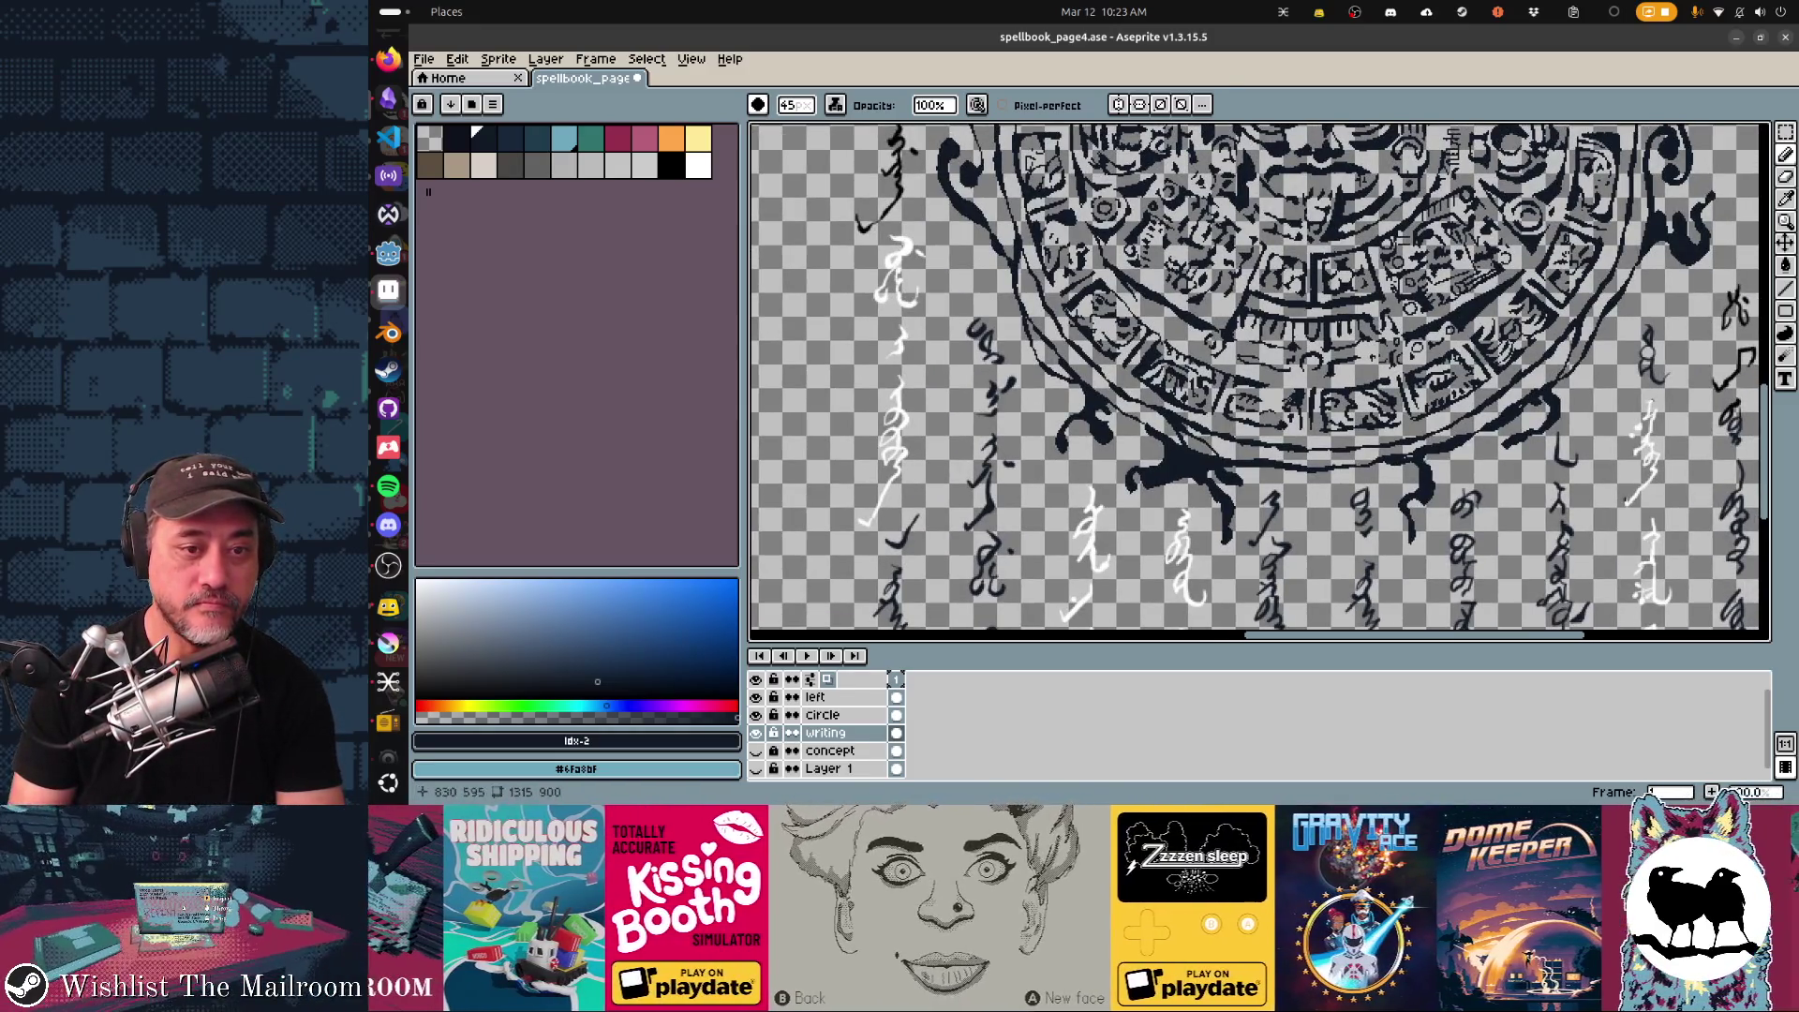
pyautogui.scroll(2, 1259, 380)
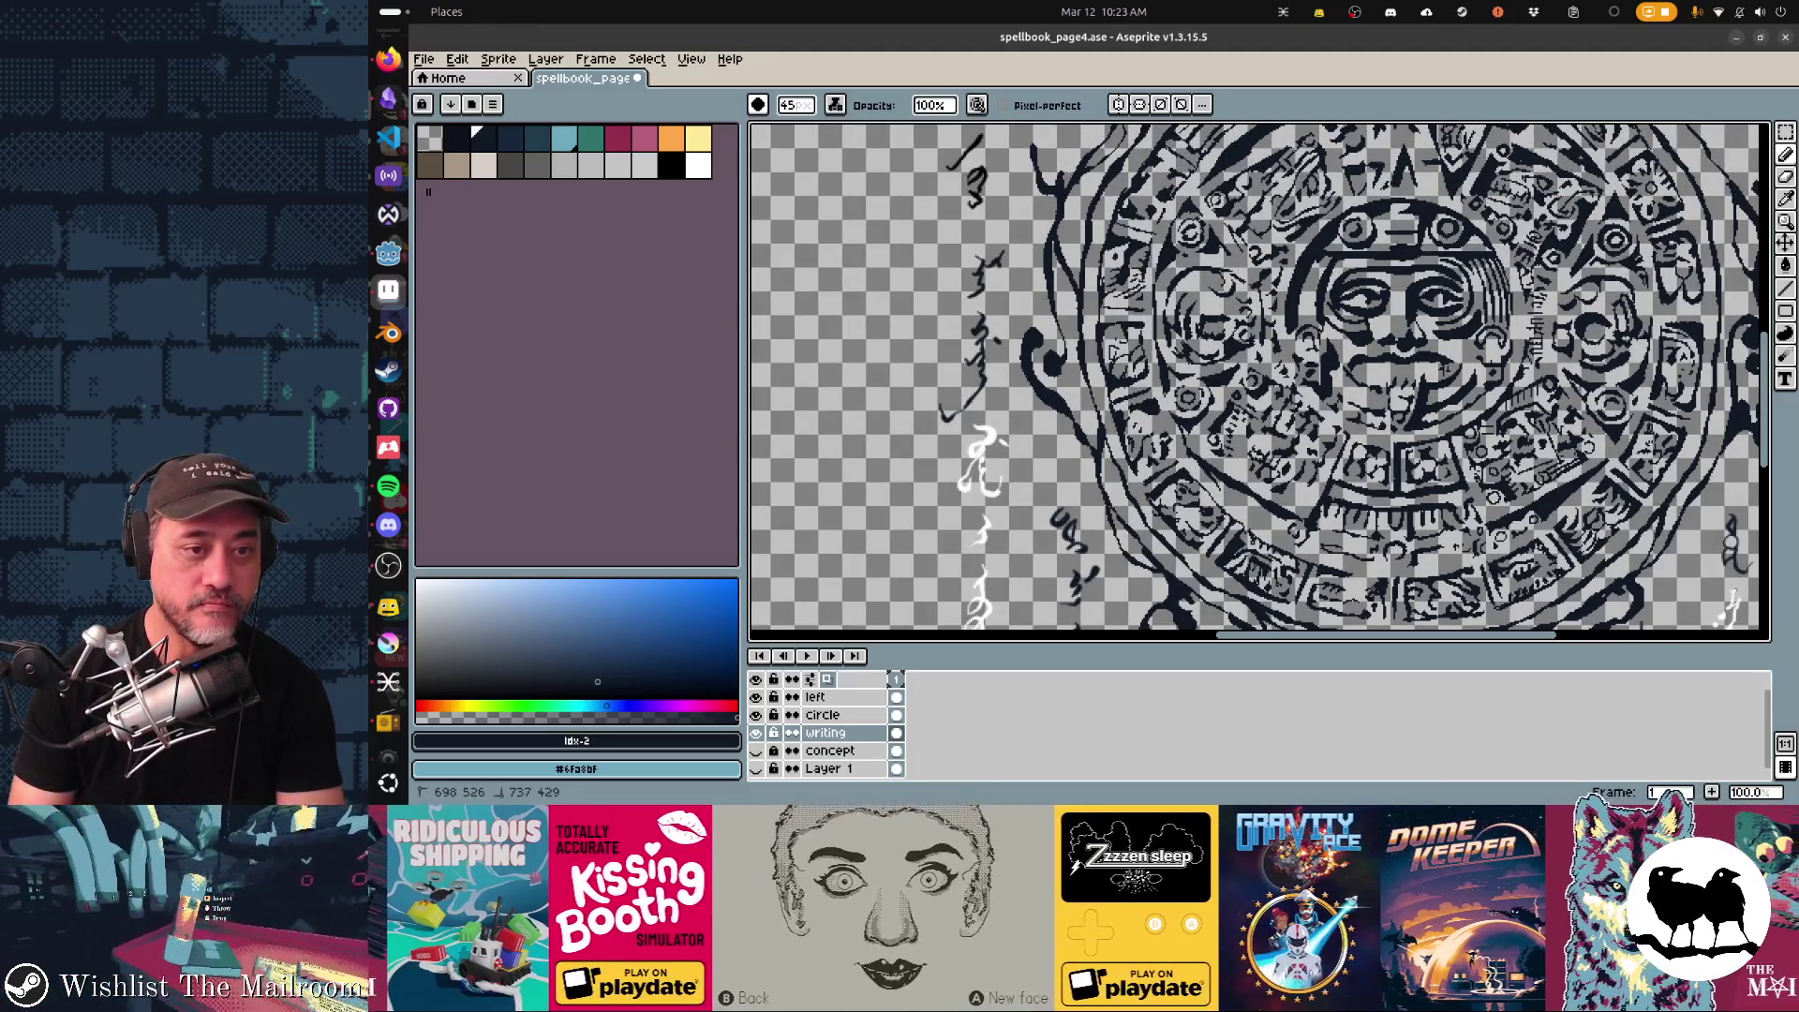
pyautogui.scroll(2, 1259, 380)
pyautogui.scroll(1, 1259, 378)
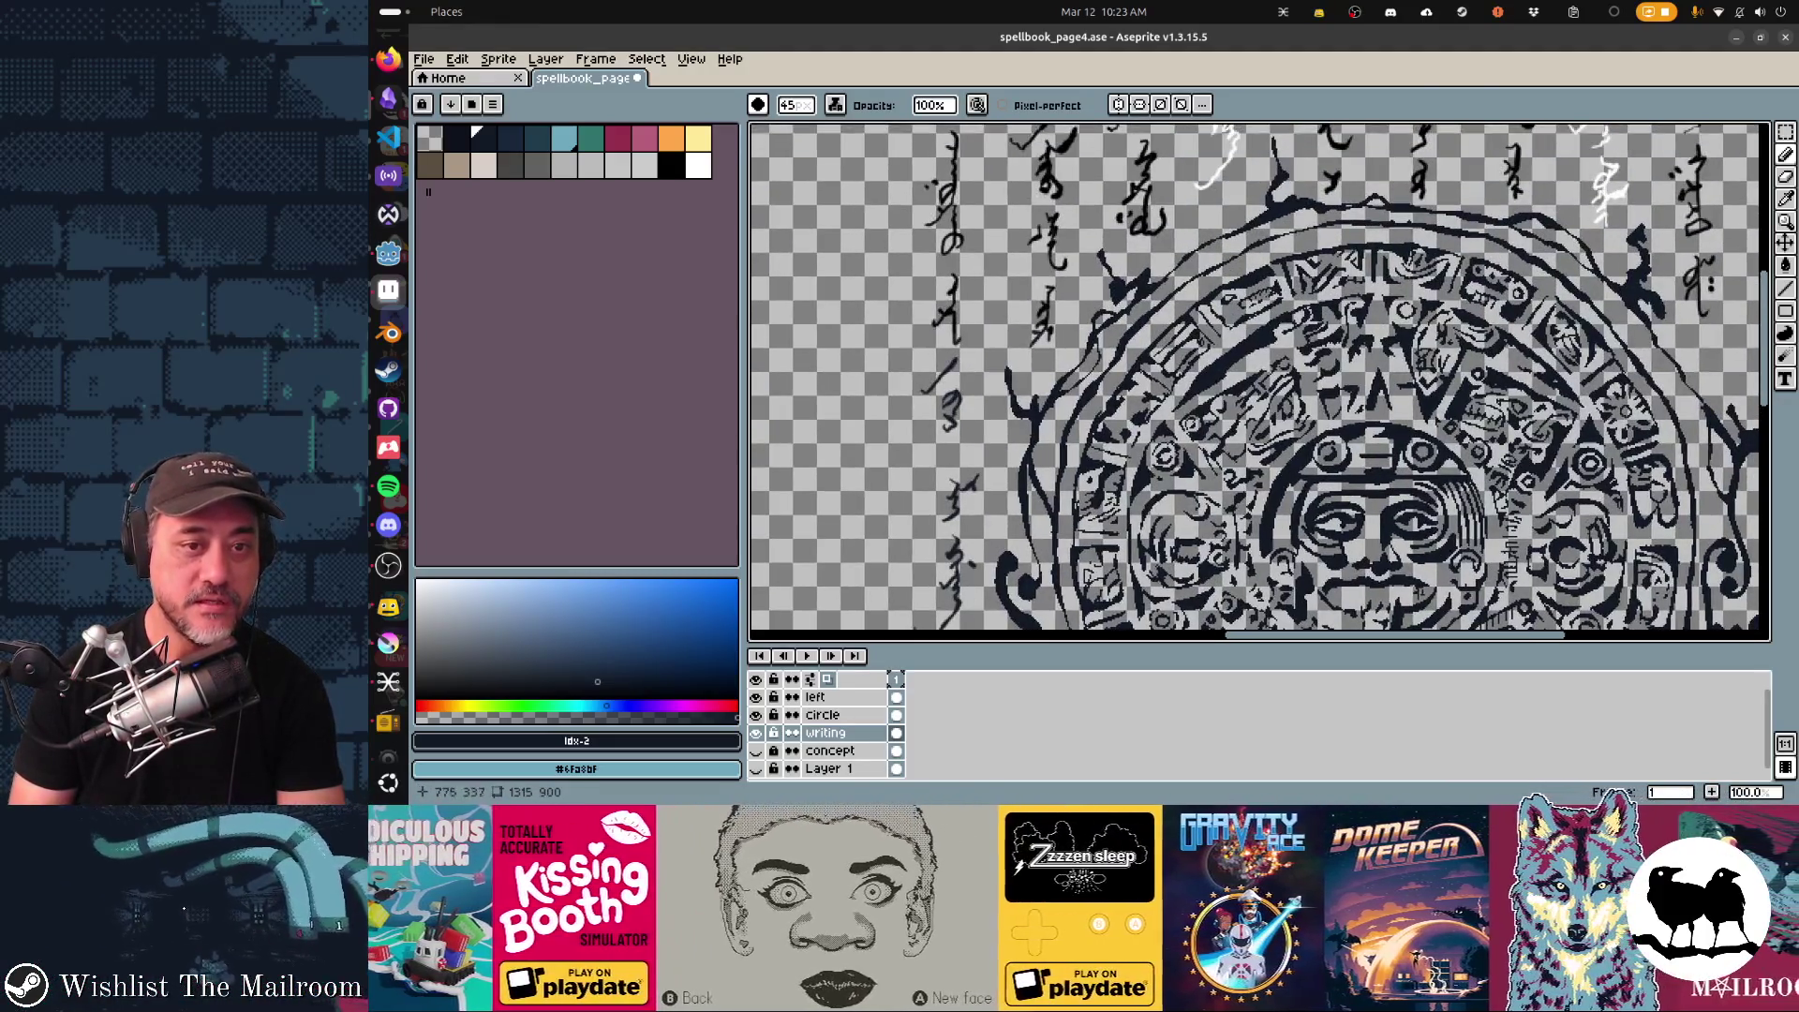
pyautogui.scroll(2, 1259, 380)
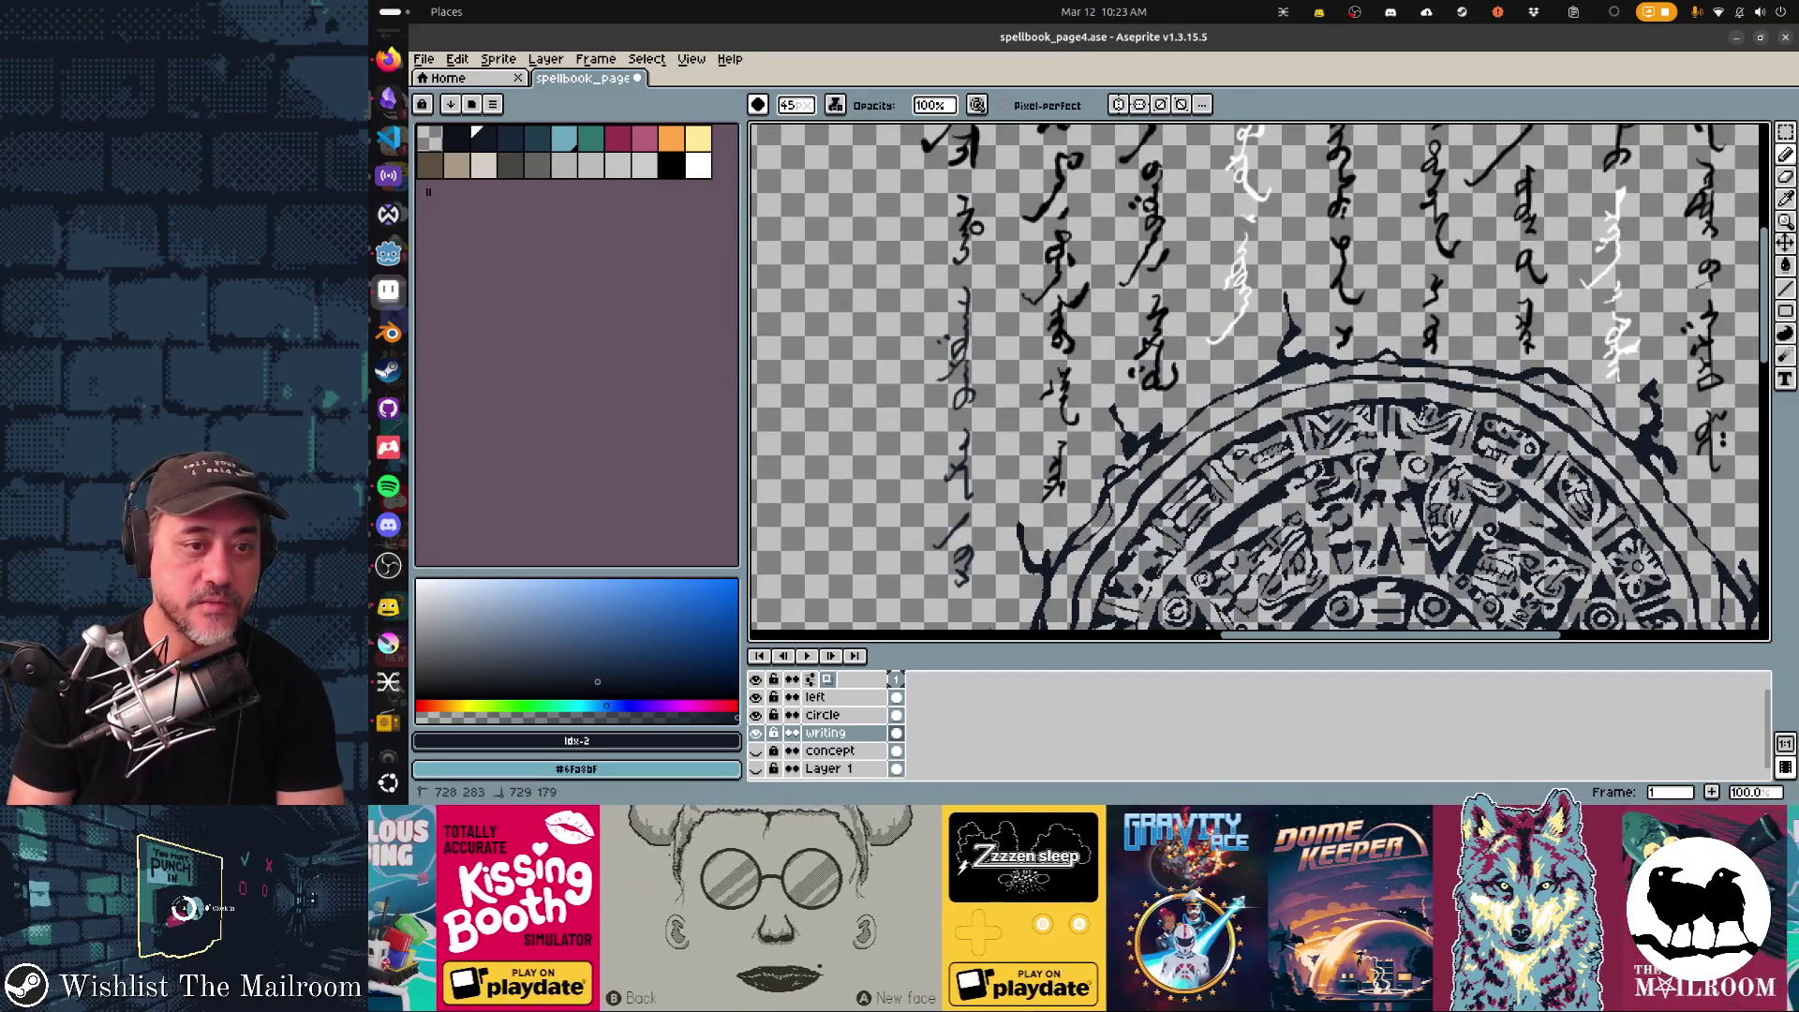
pyautogui.scroll(1, 1260, 376)
pyautogui.scroll(3, 1259, 377)
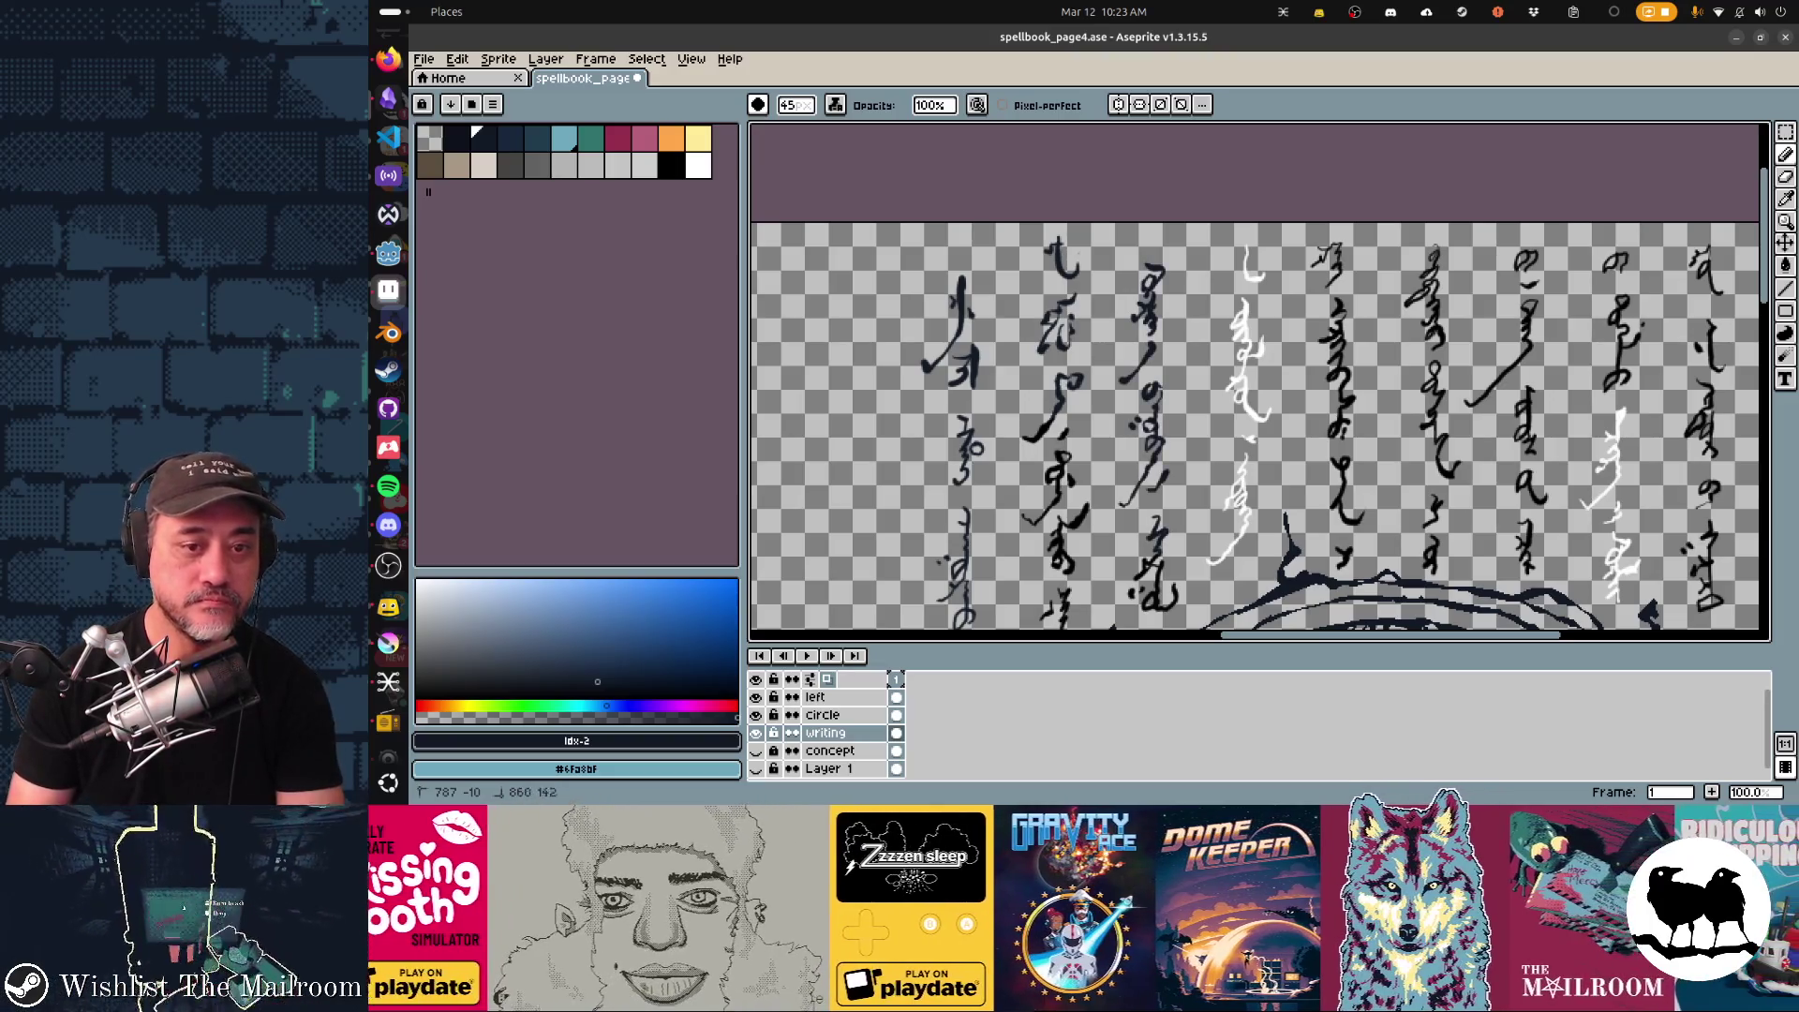
pyautogui.scroll(-2, 1259, 379)
pyautogui.scroll(-1, 1259, 380)
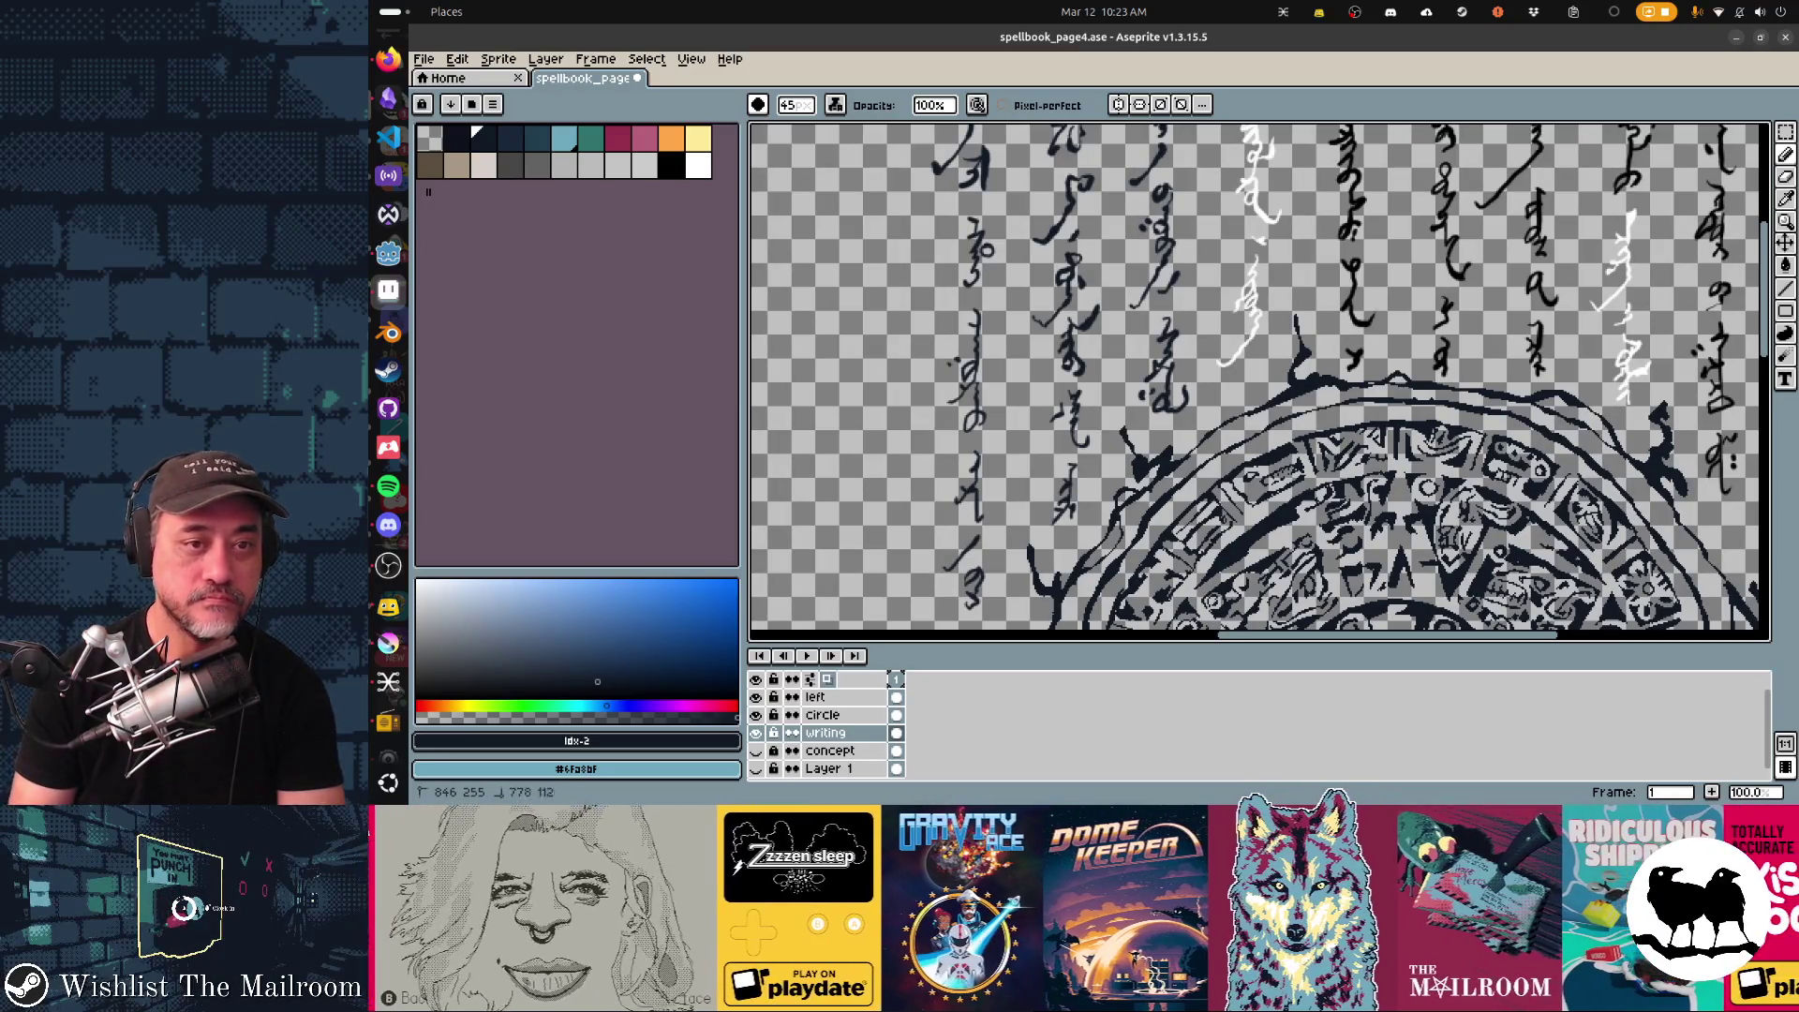
pyautogui.scroll(-1, 1260, 379)
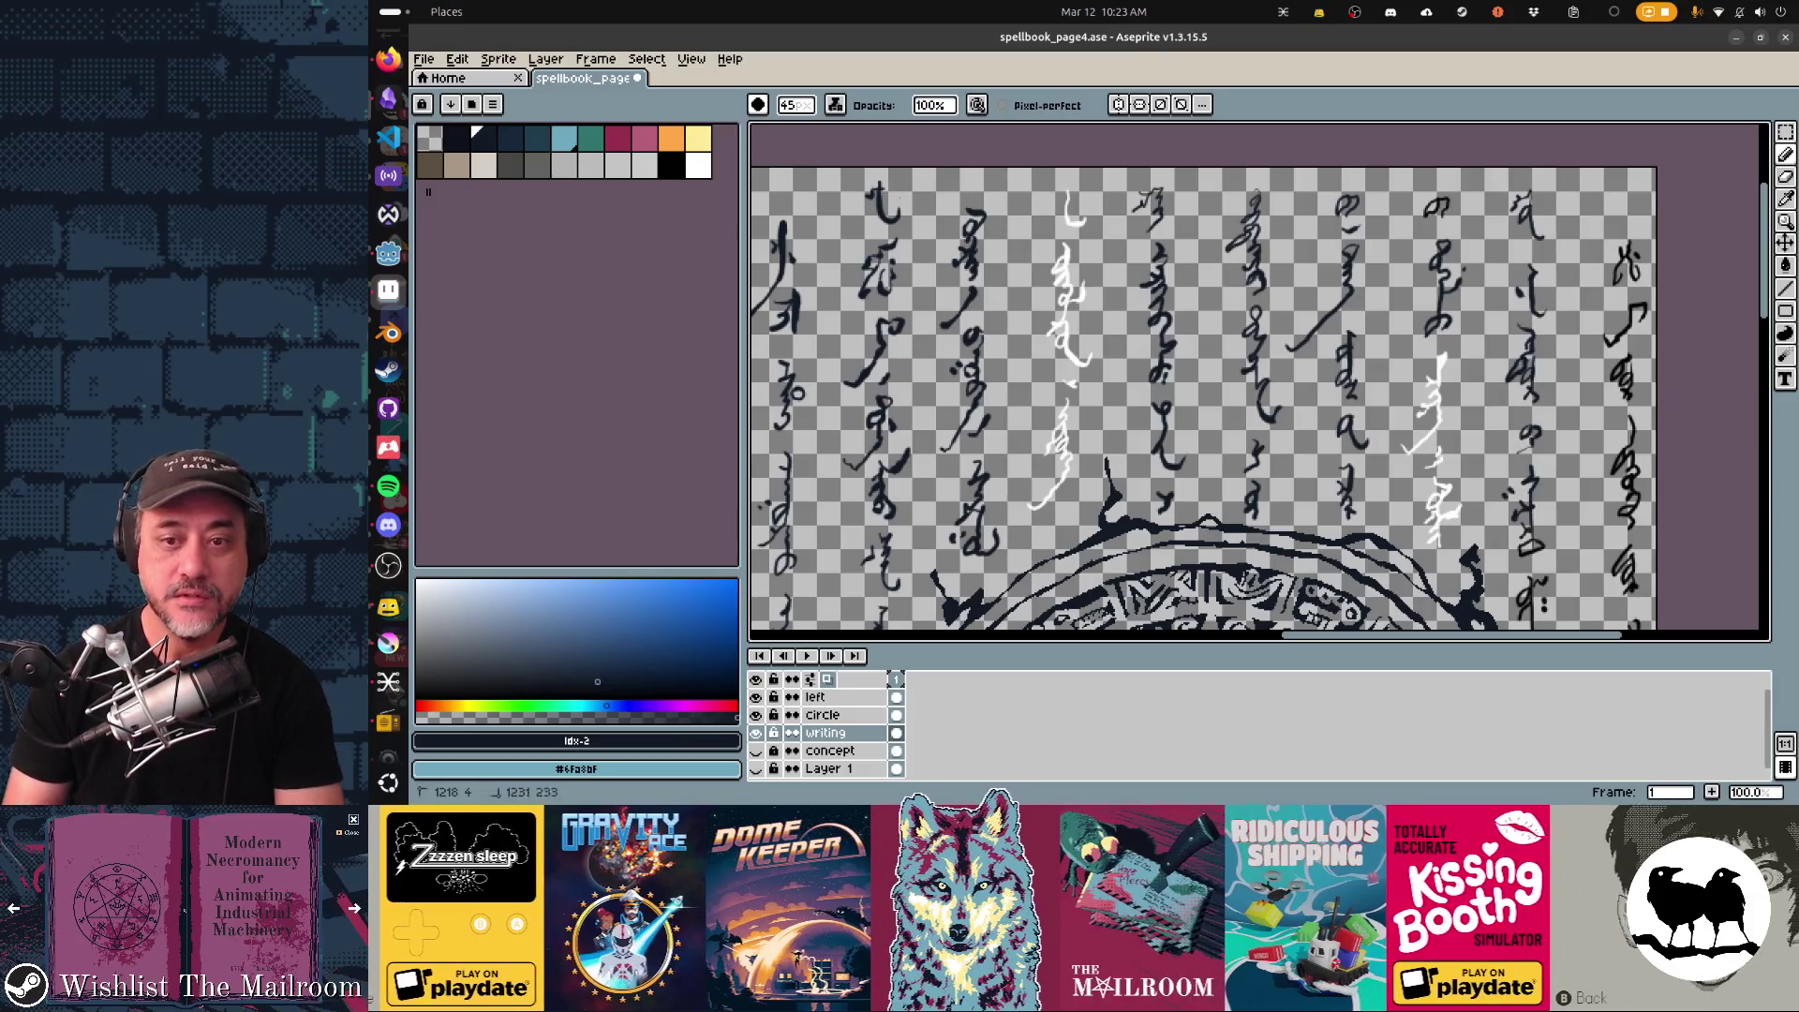
pyautogui.moveTo(1651, 171); pyautogui.dragTo(1347, 249)
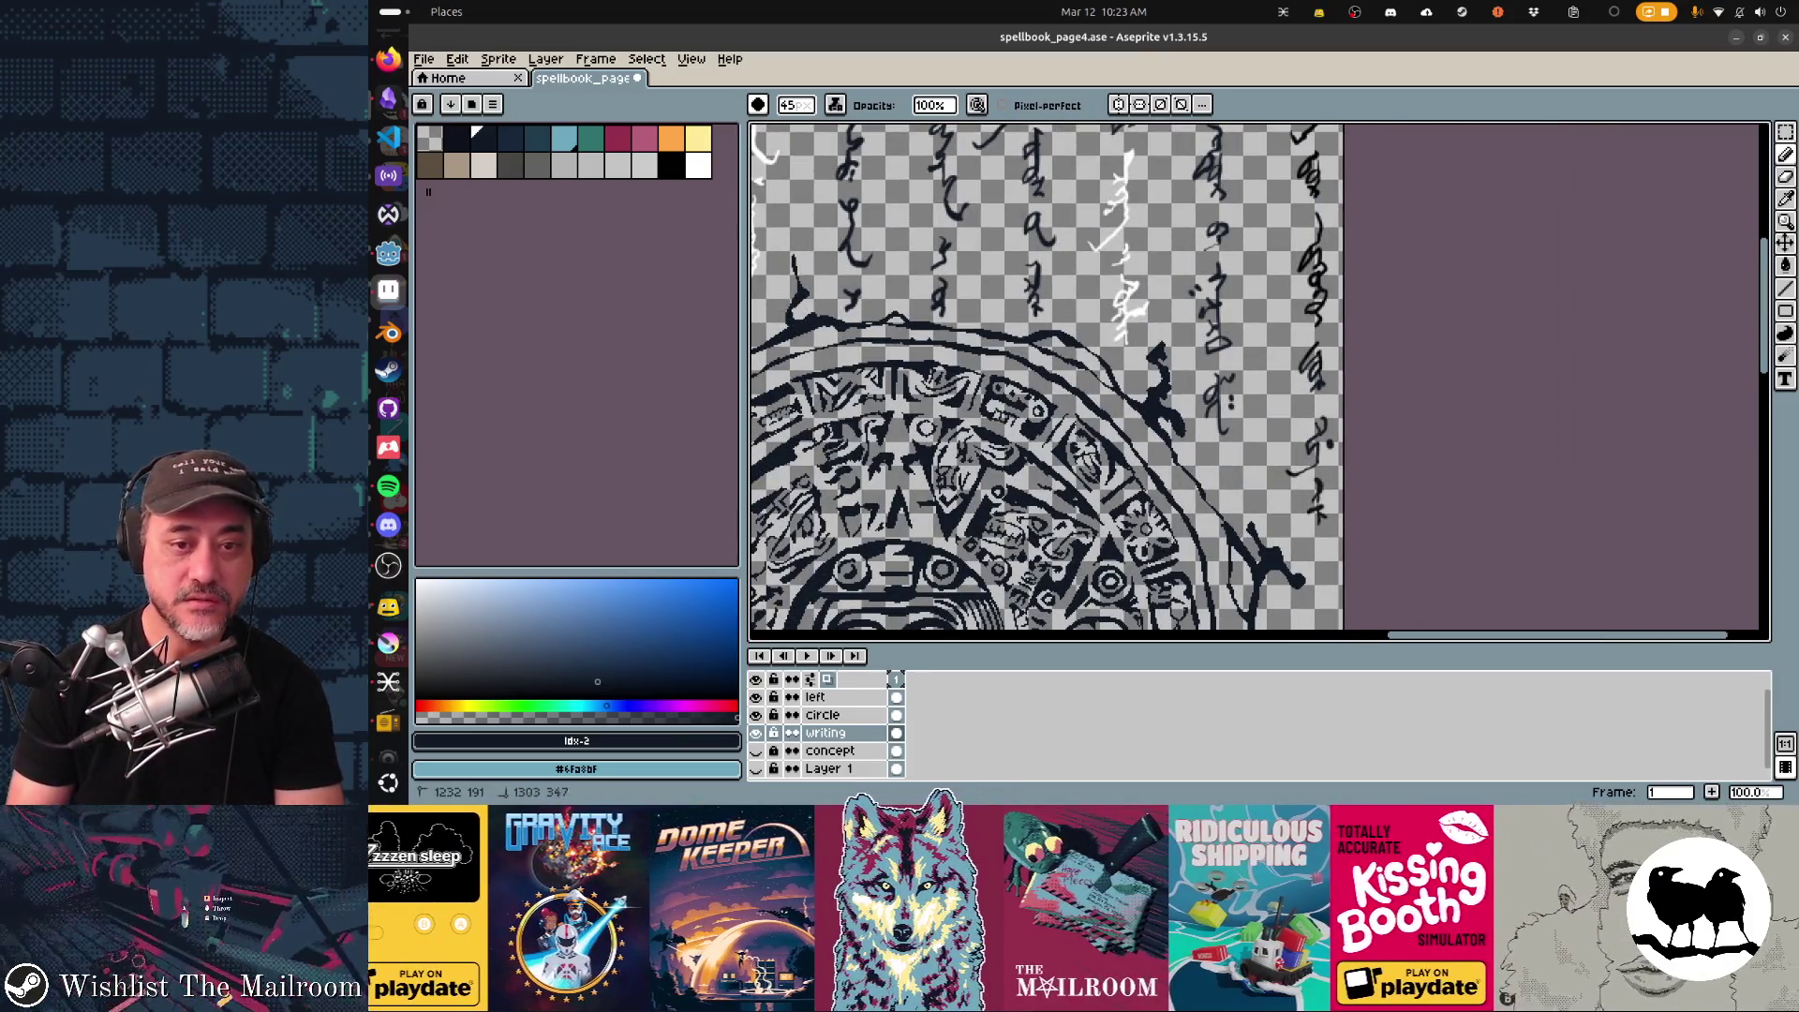
pyautogui.scroll(2, 1048, 377)
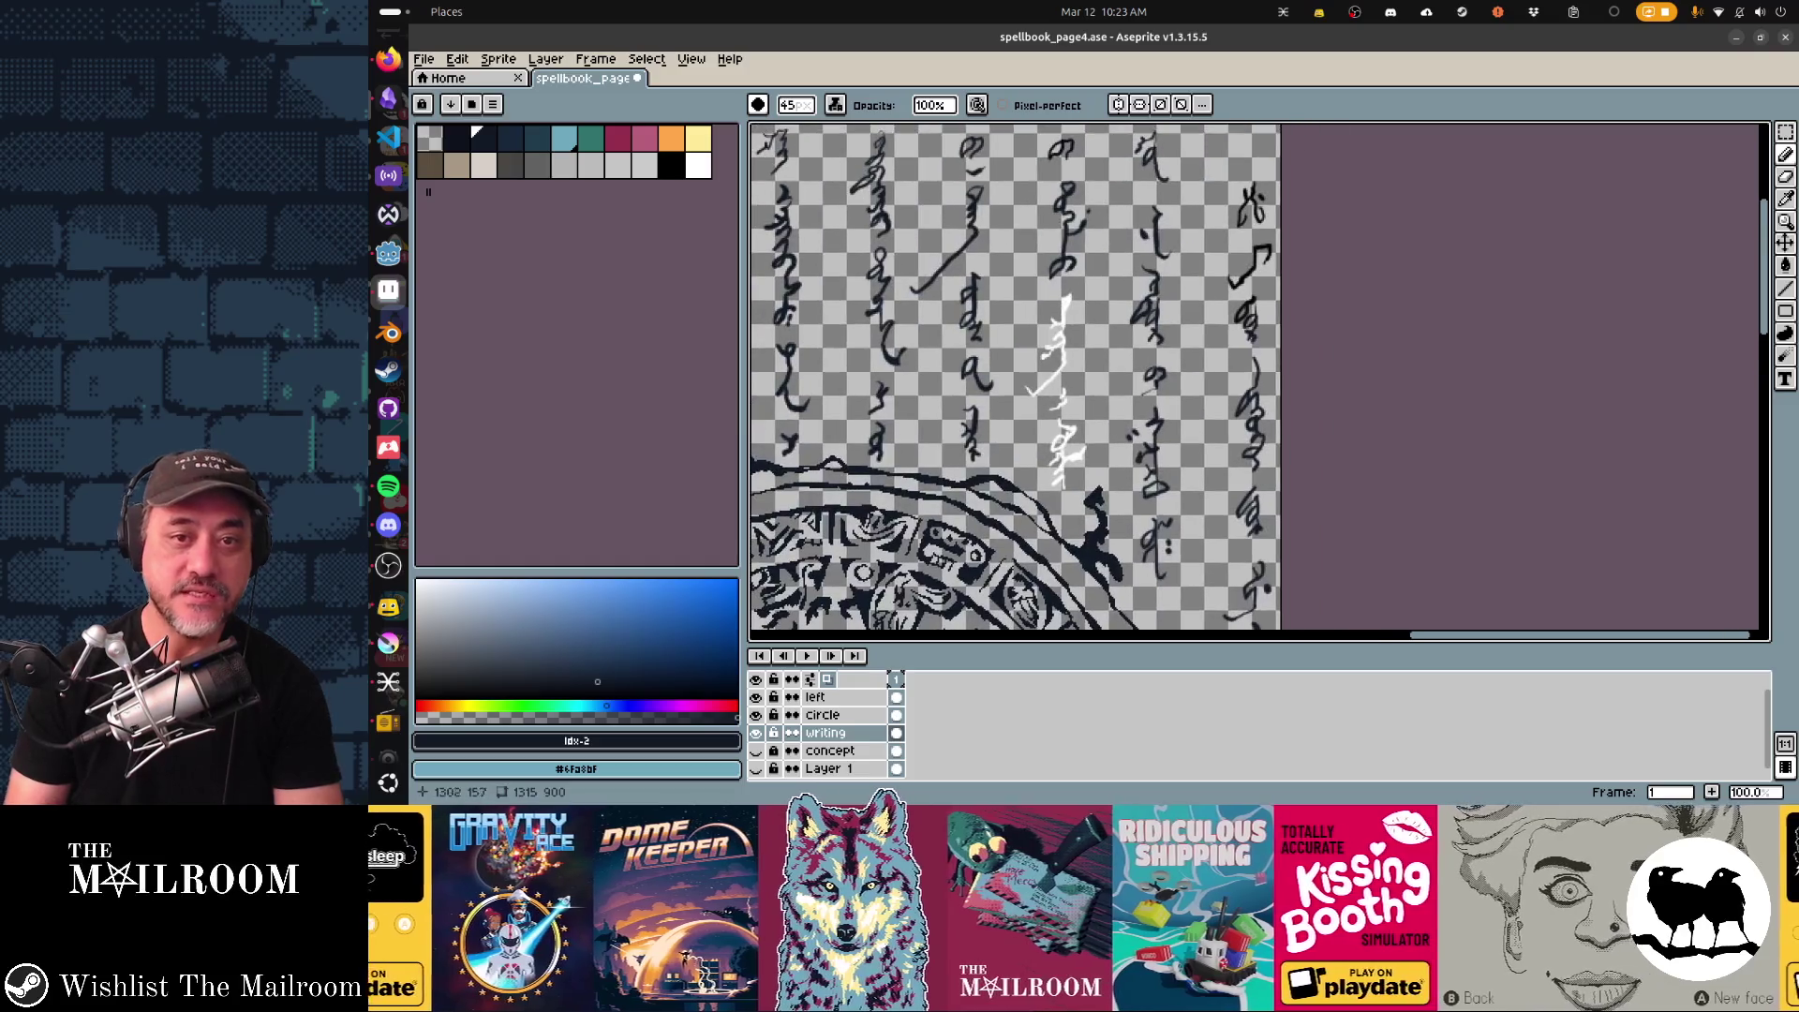
pyautogui.scroll(-2, 1018, 377)
pyautogui.scroll(-2, 1017, 377)
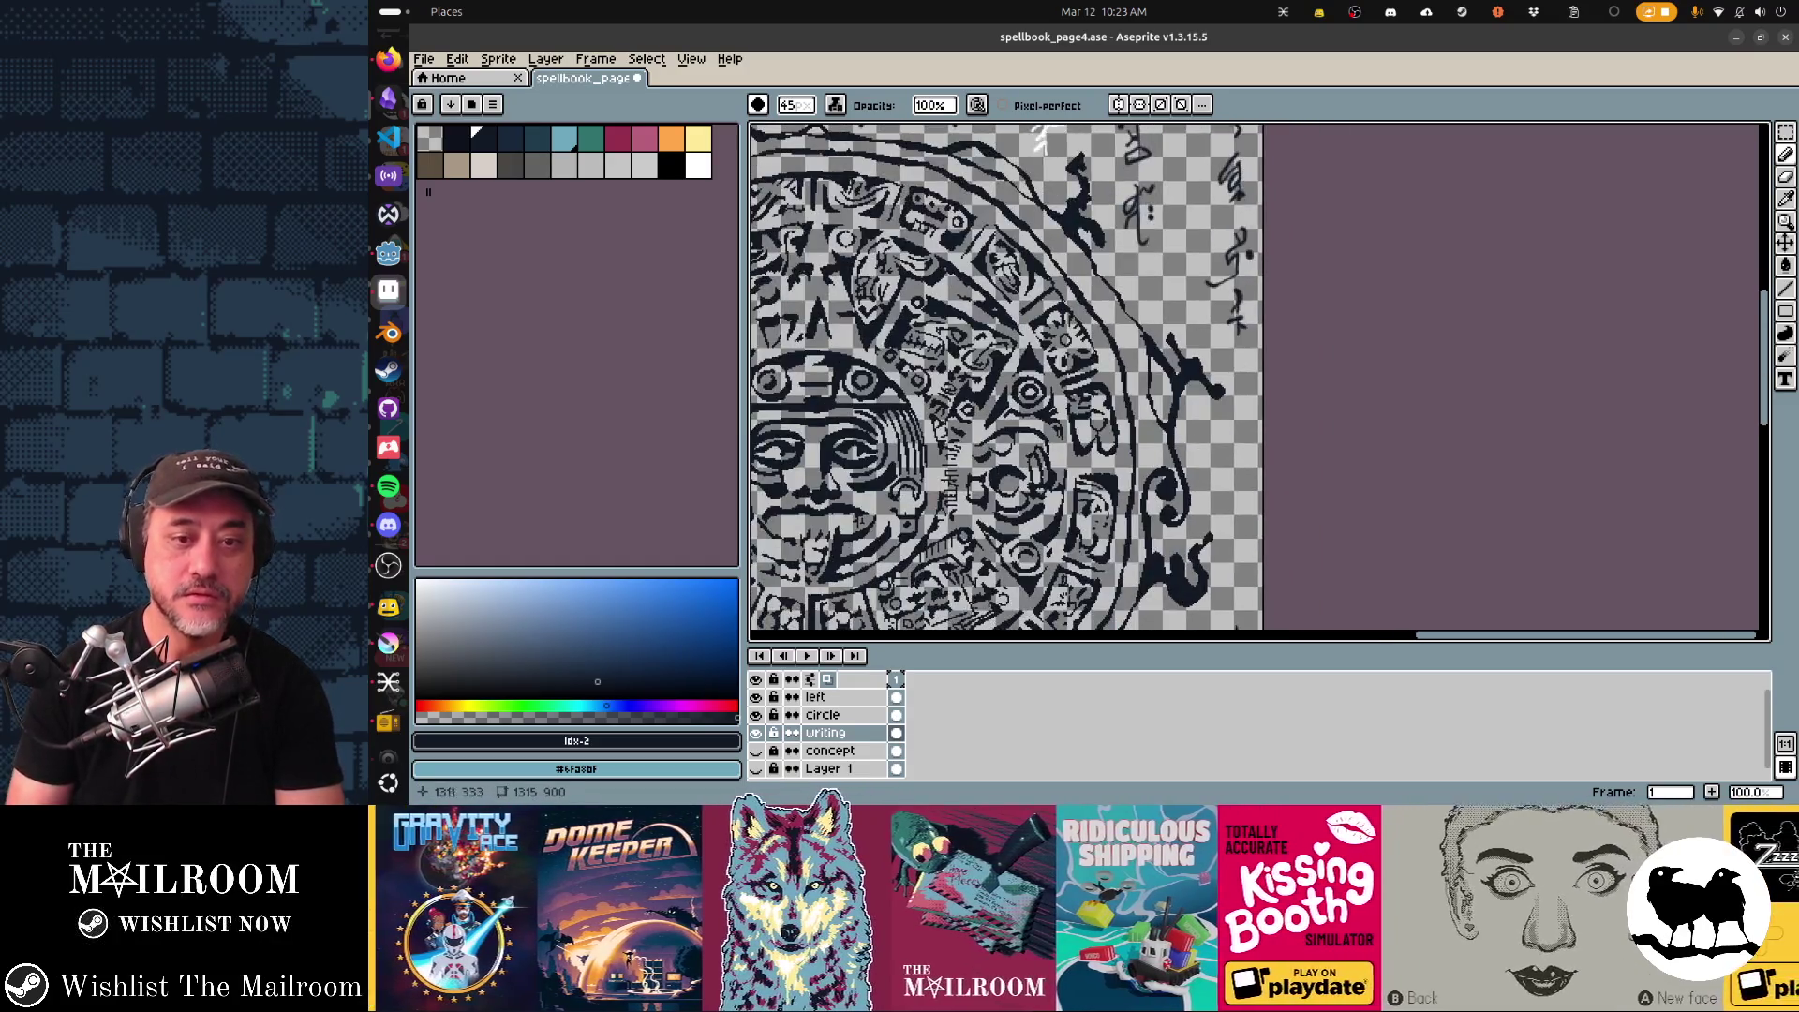
pyautogui.scroll(-2, 1019, 378)
pyautogui.scroll(-2, 1018, 377)
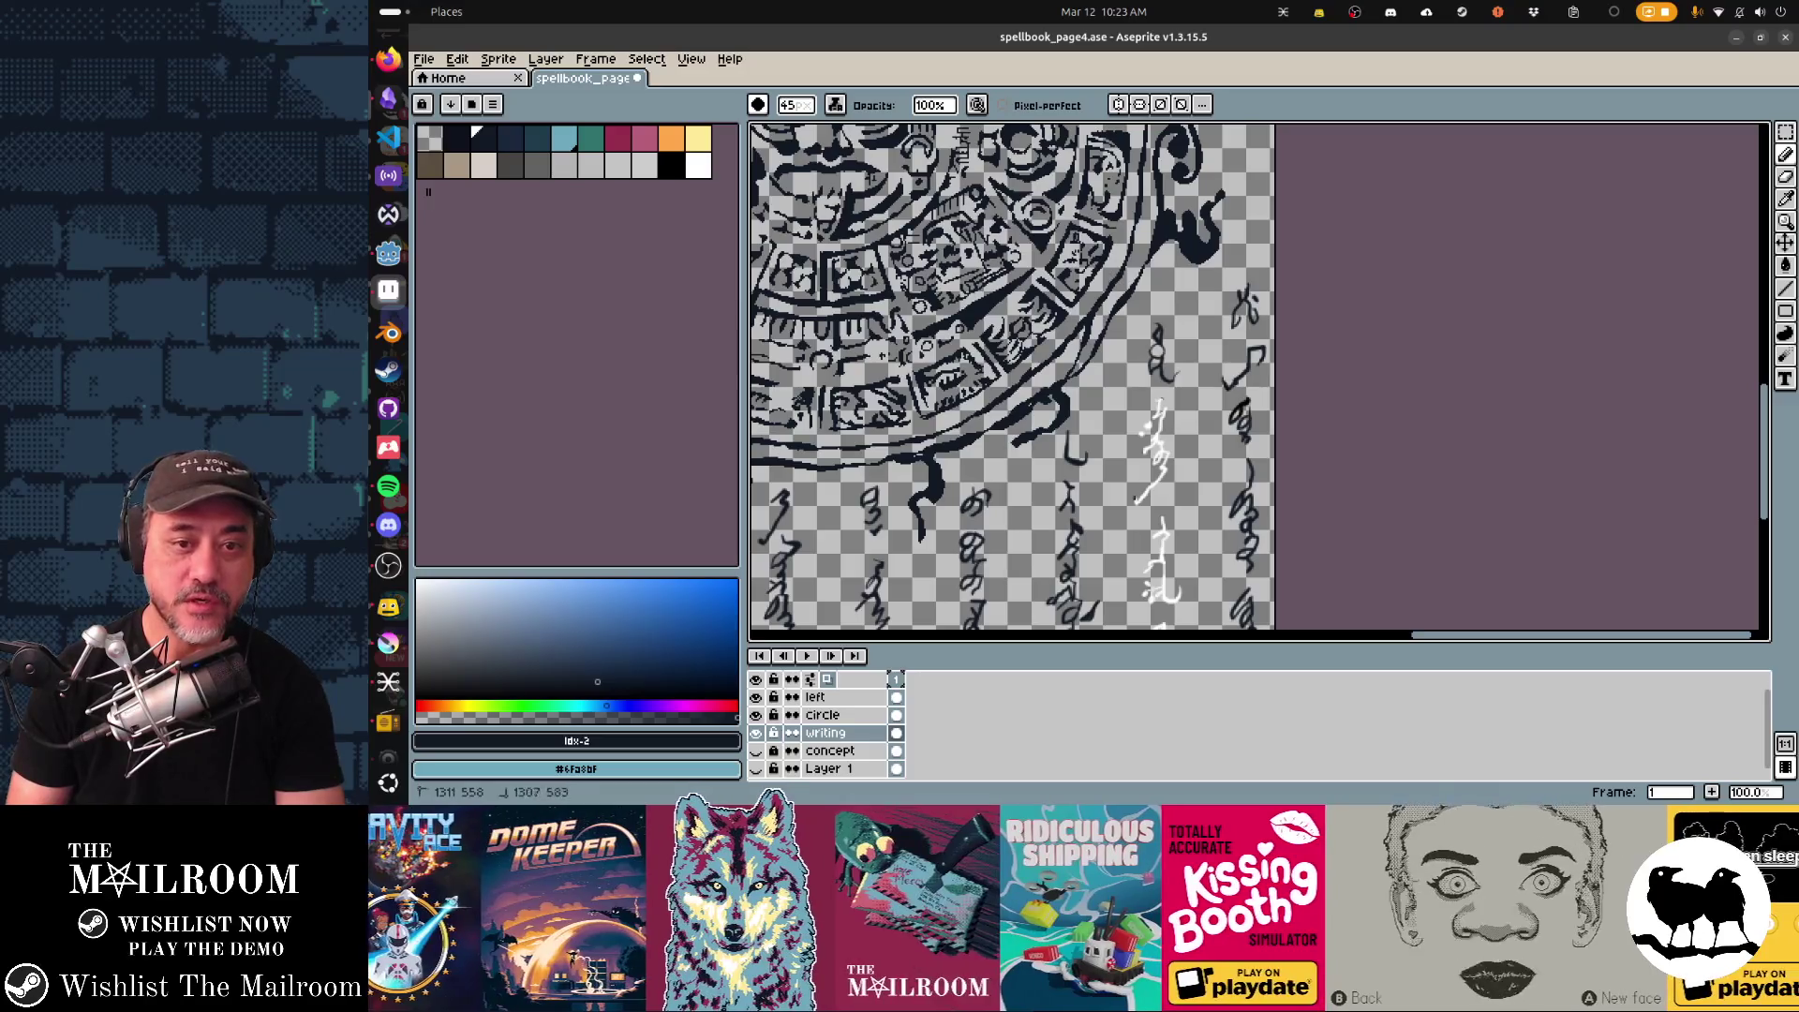
pyautogui.click(827, 715)
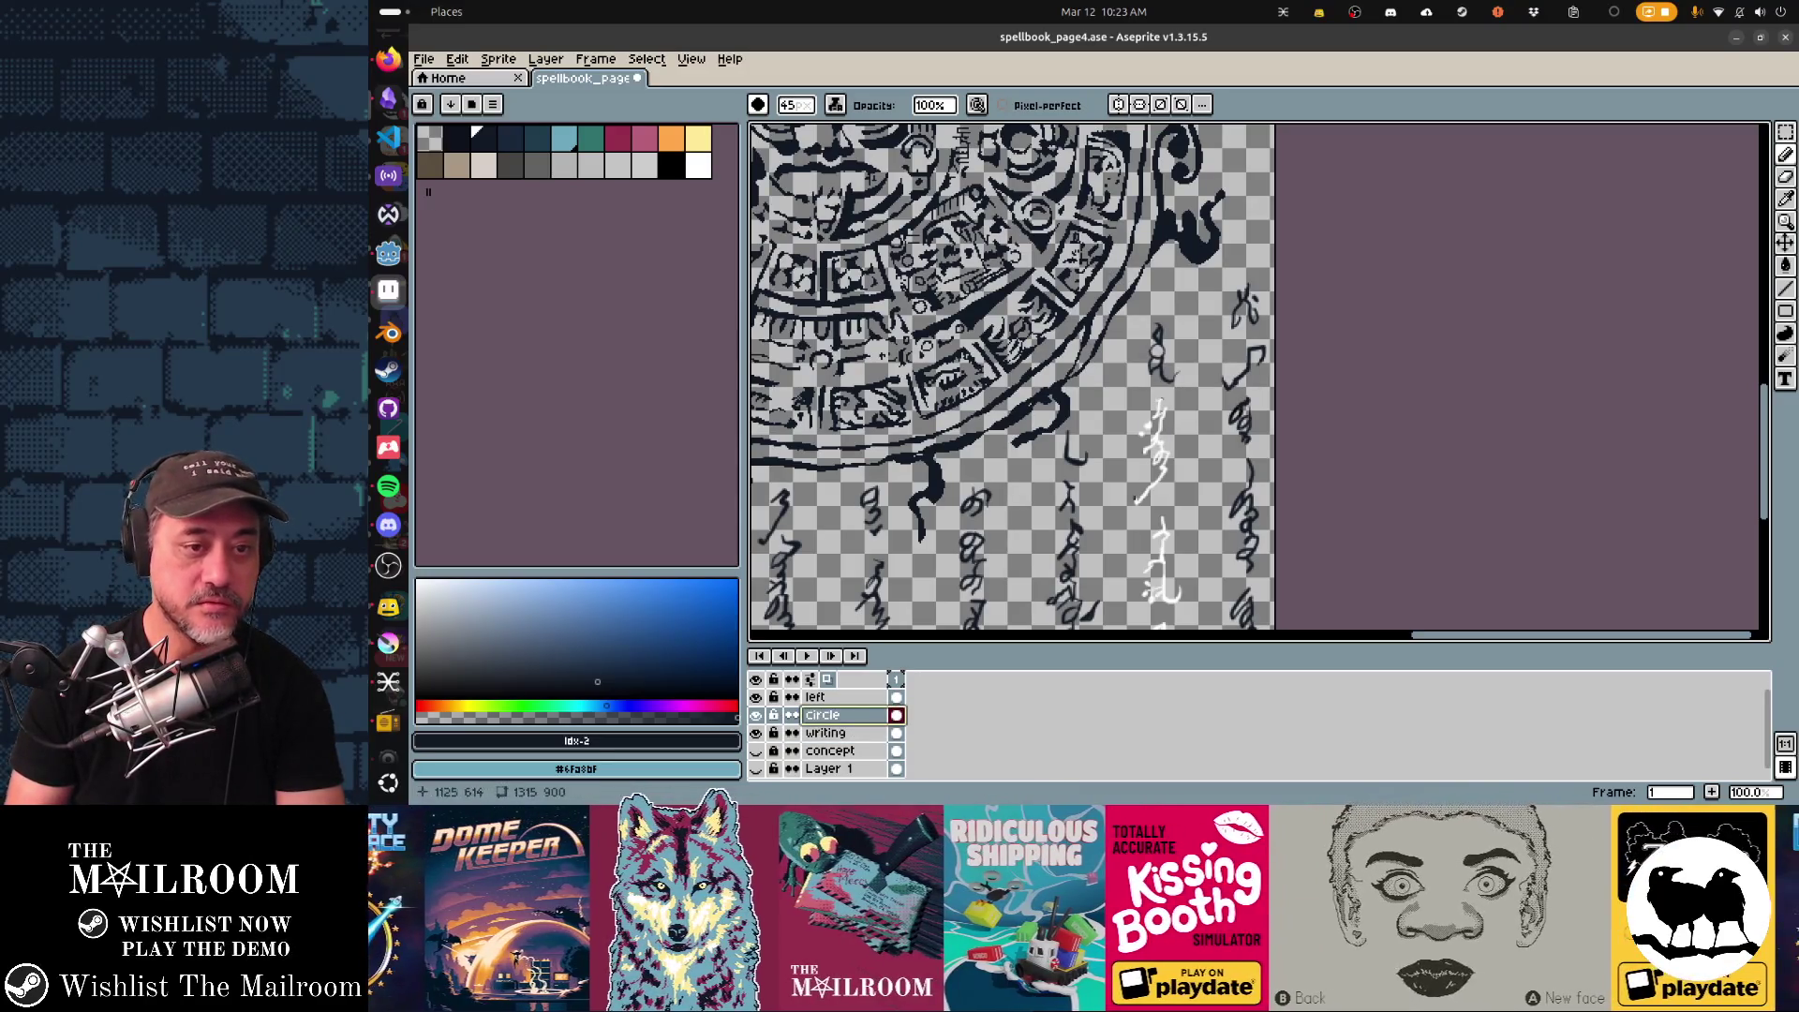
# Re-export the spellbook page as a sprite sheet and check it in the Godot book scene.
pyautogui.press('i')
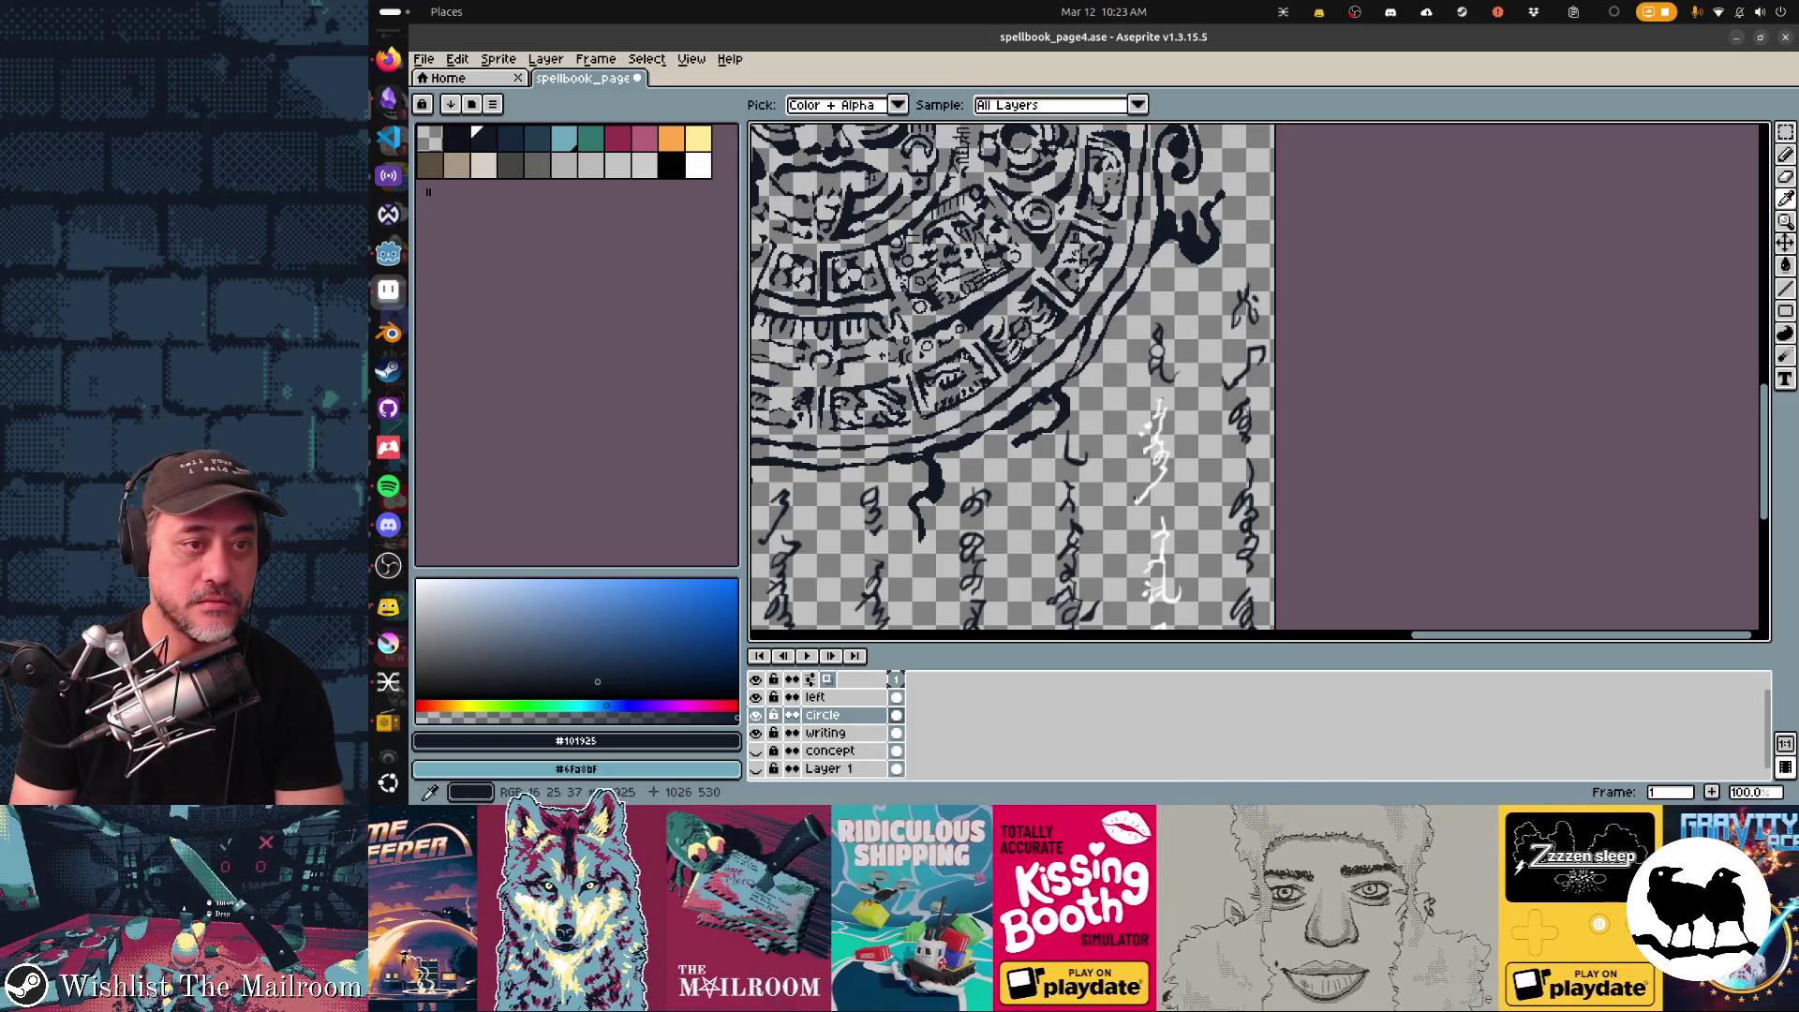
pyautogui.scroll(2, 1012, 379)
pyautogui.hscroll(-3, 1013, 380)
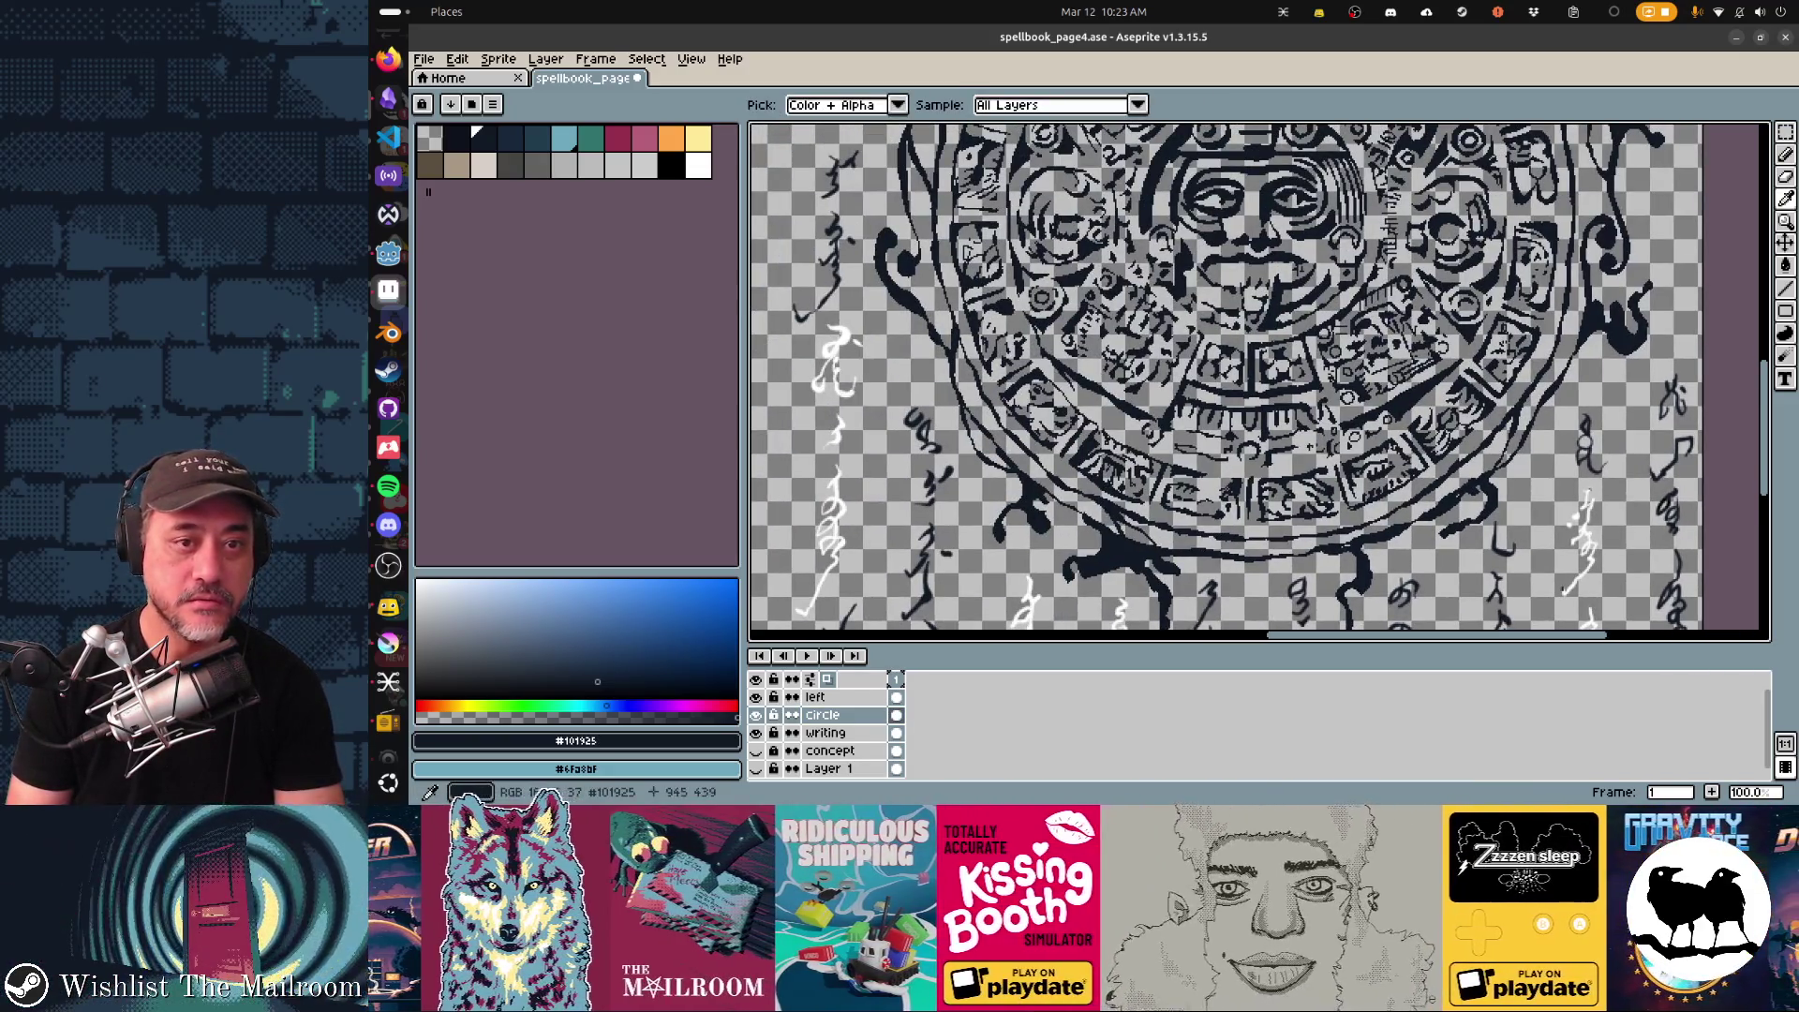
pyautogui.scroll(-5, 1223, 379)
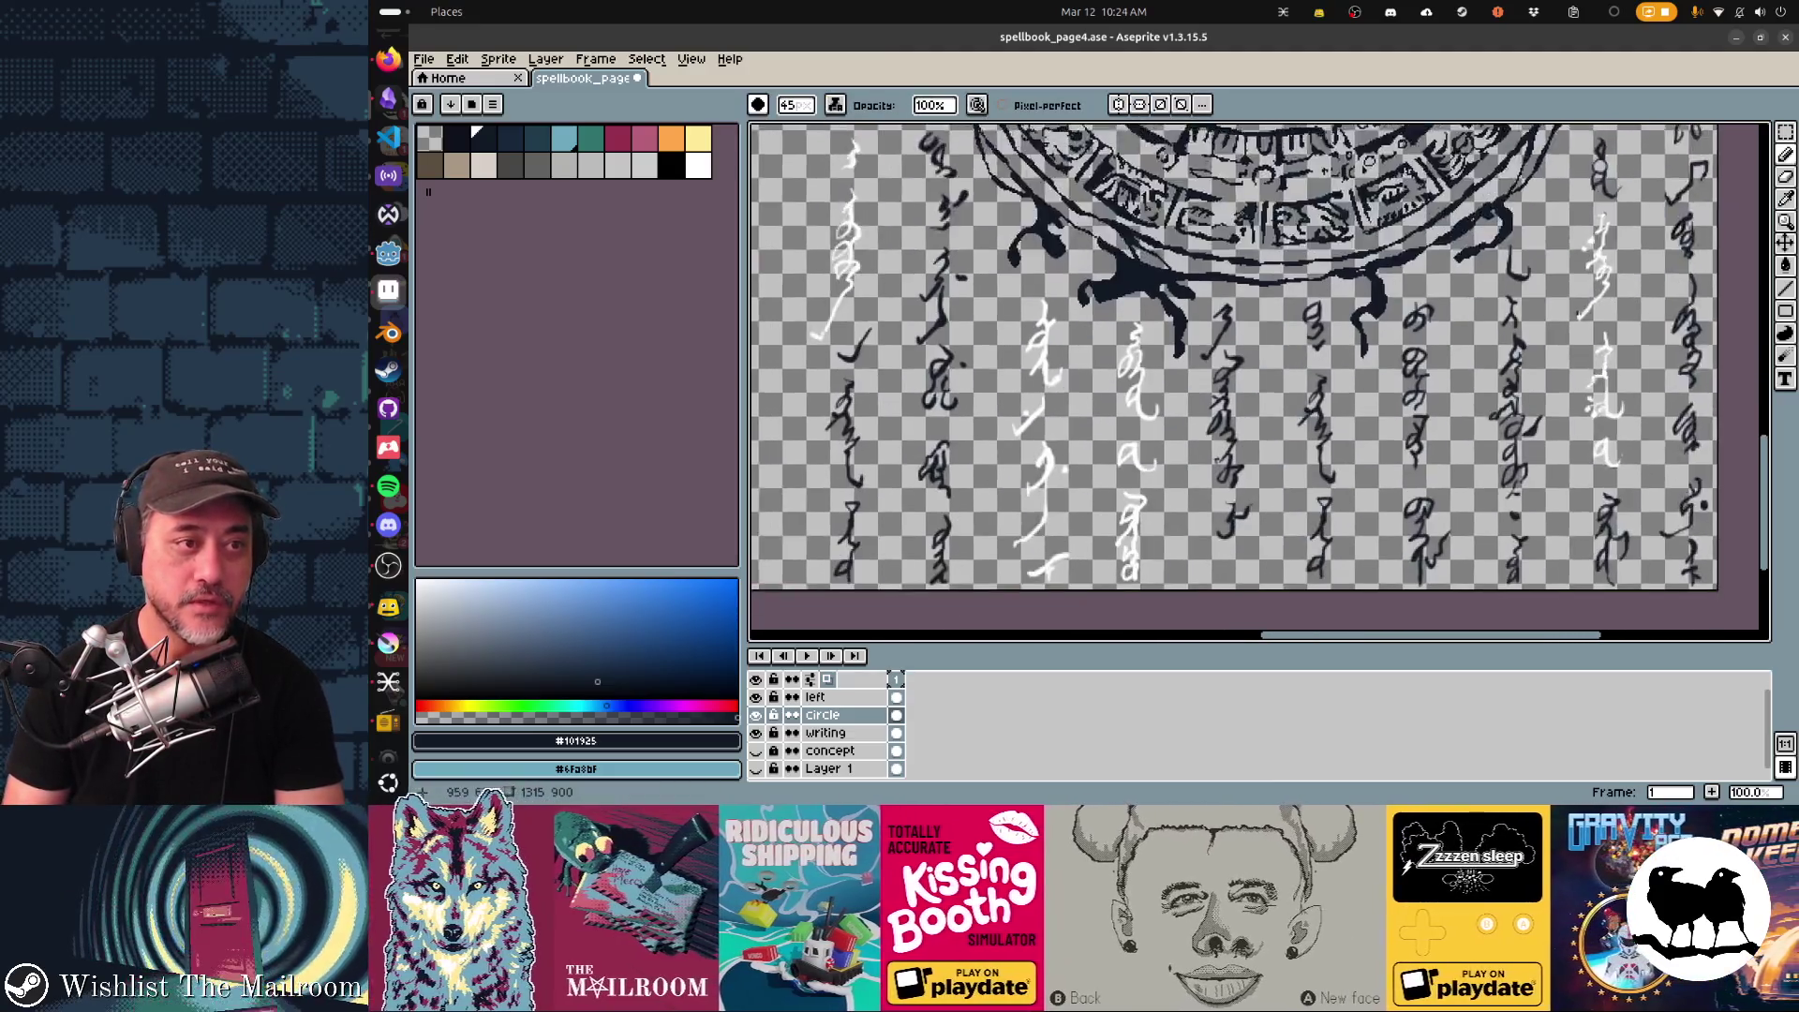
pyautogui.hotkey('ctrl', 'shift', 'x')
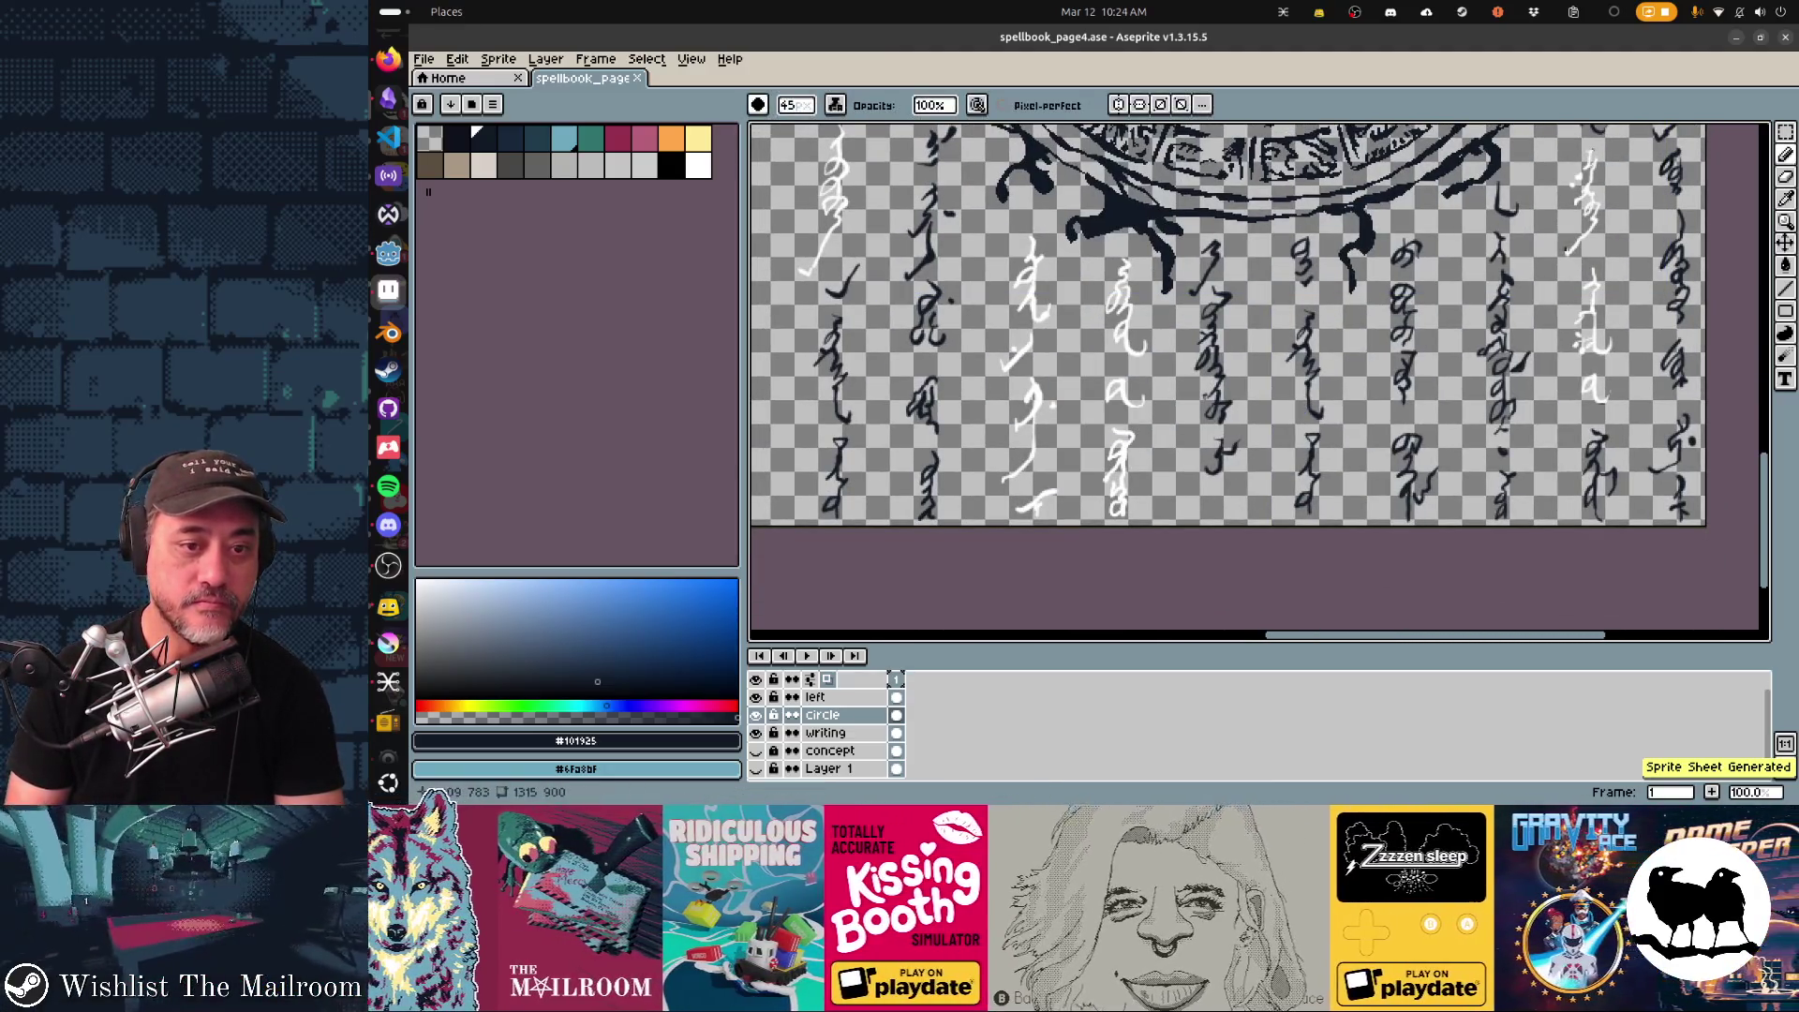
pyautogui.hotkey('alt', 'Tab')
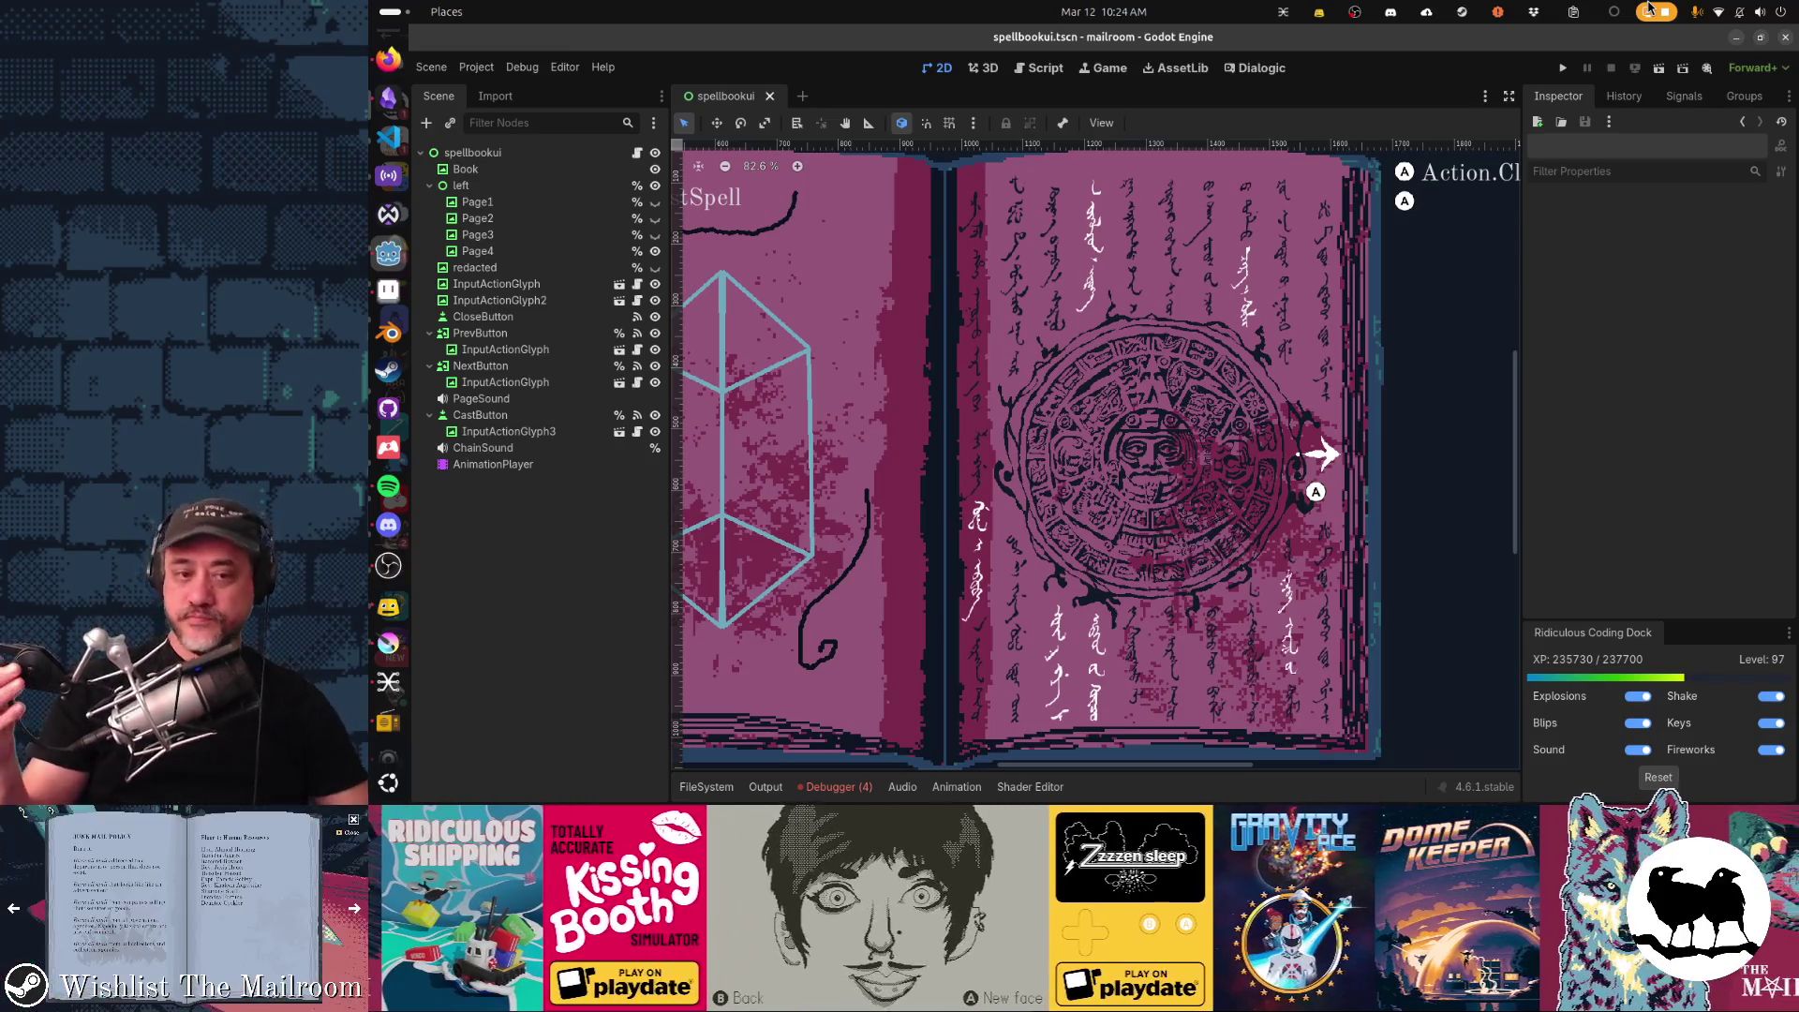
# Switch over to the Shortwave radio app.
pyautogui.hotkey('alt', 'Tab')
pyautogui.hotkey('alt', 'Tab')
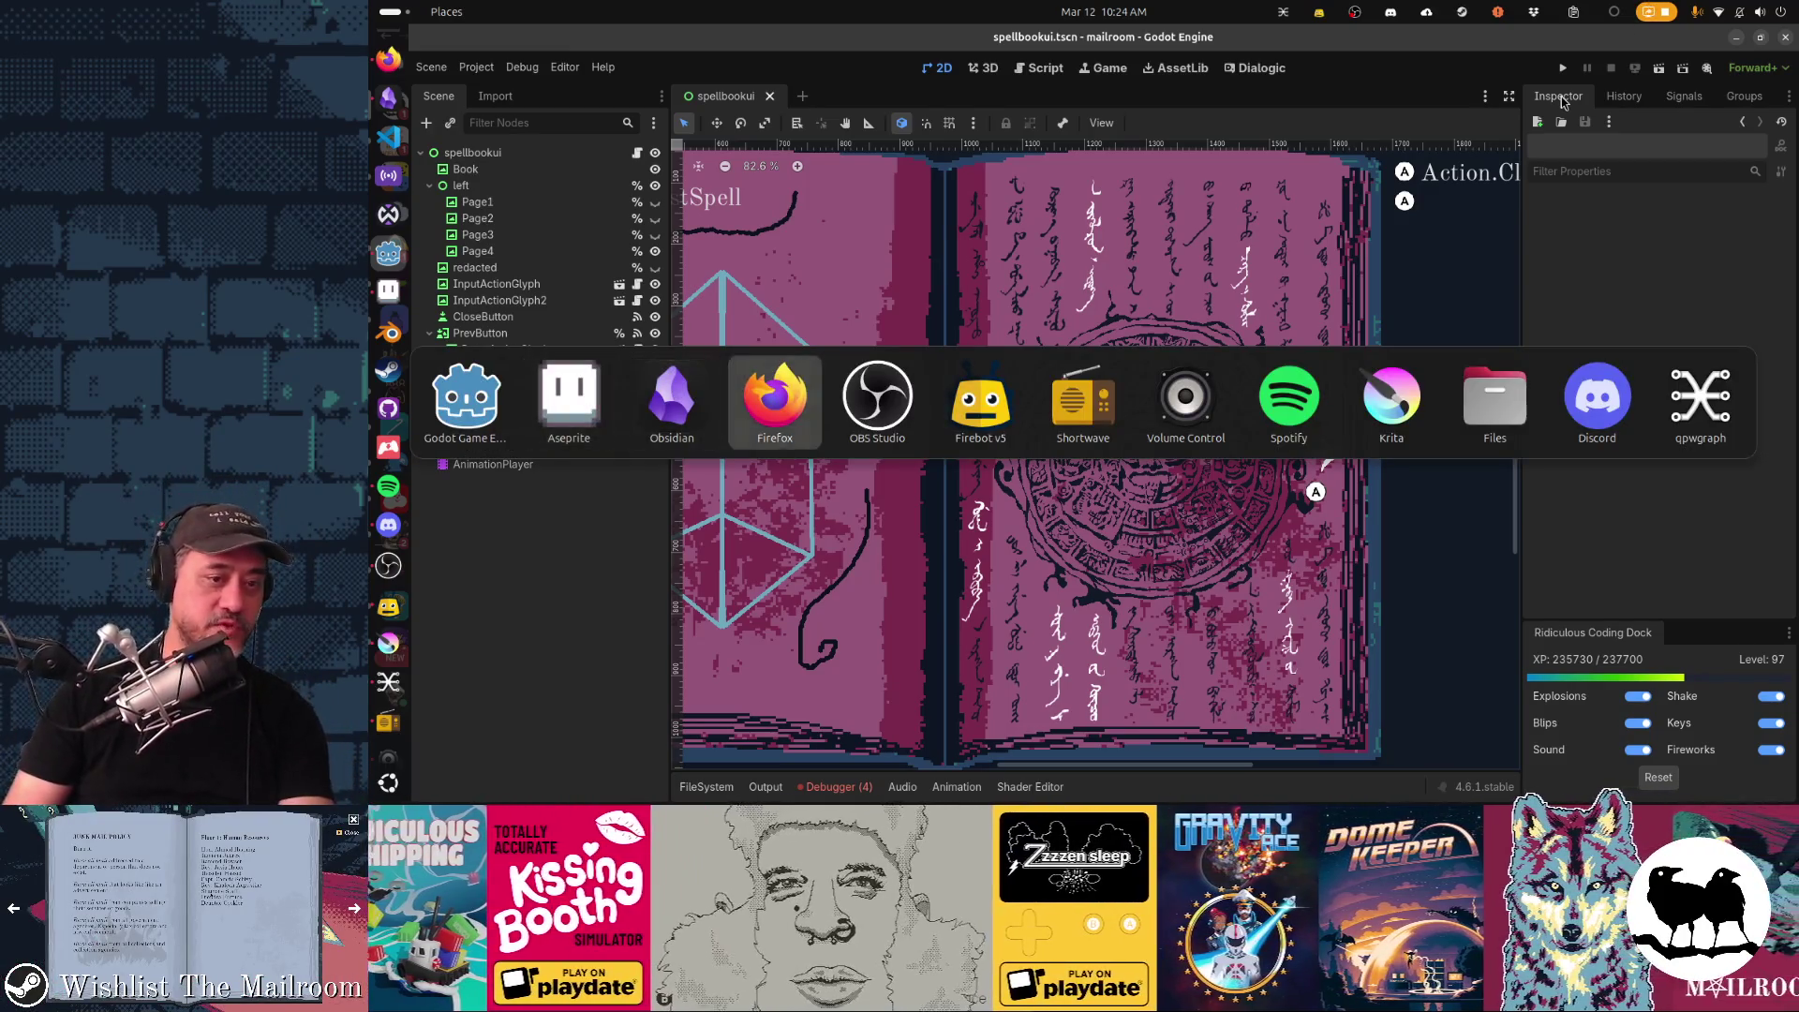
pyautogui.hotkey('alt', 'Tab')
pyautogui.hotkey('alt', 'Tab')
pyautogui.hotkey('alt', 'Tab')
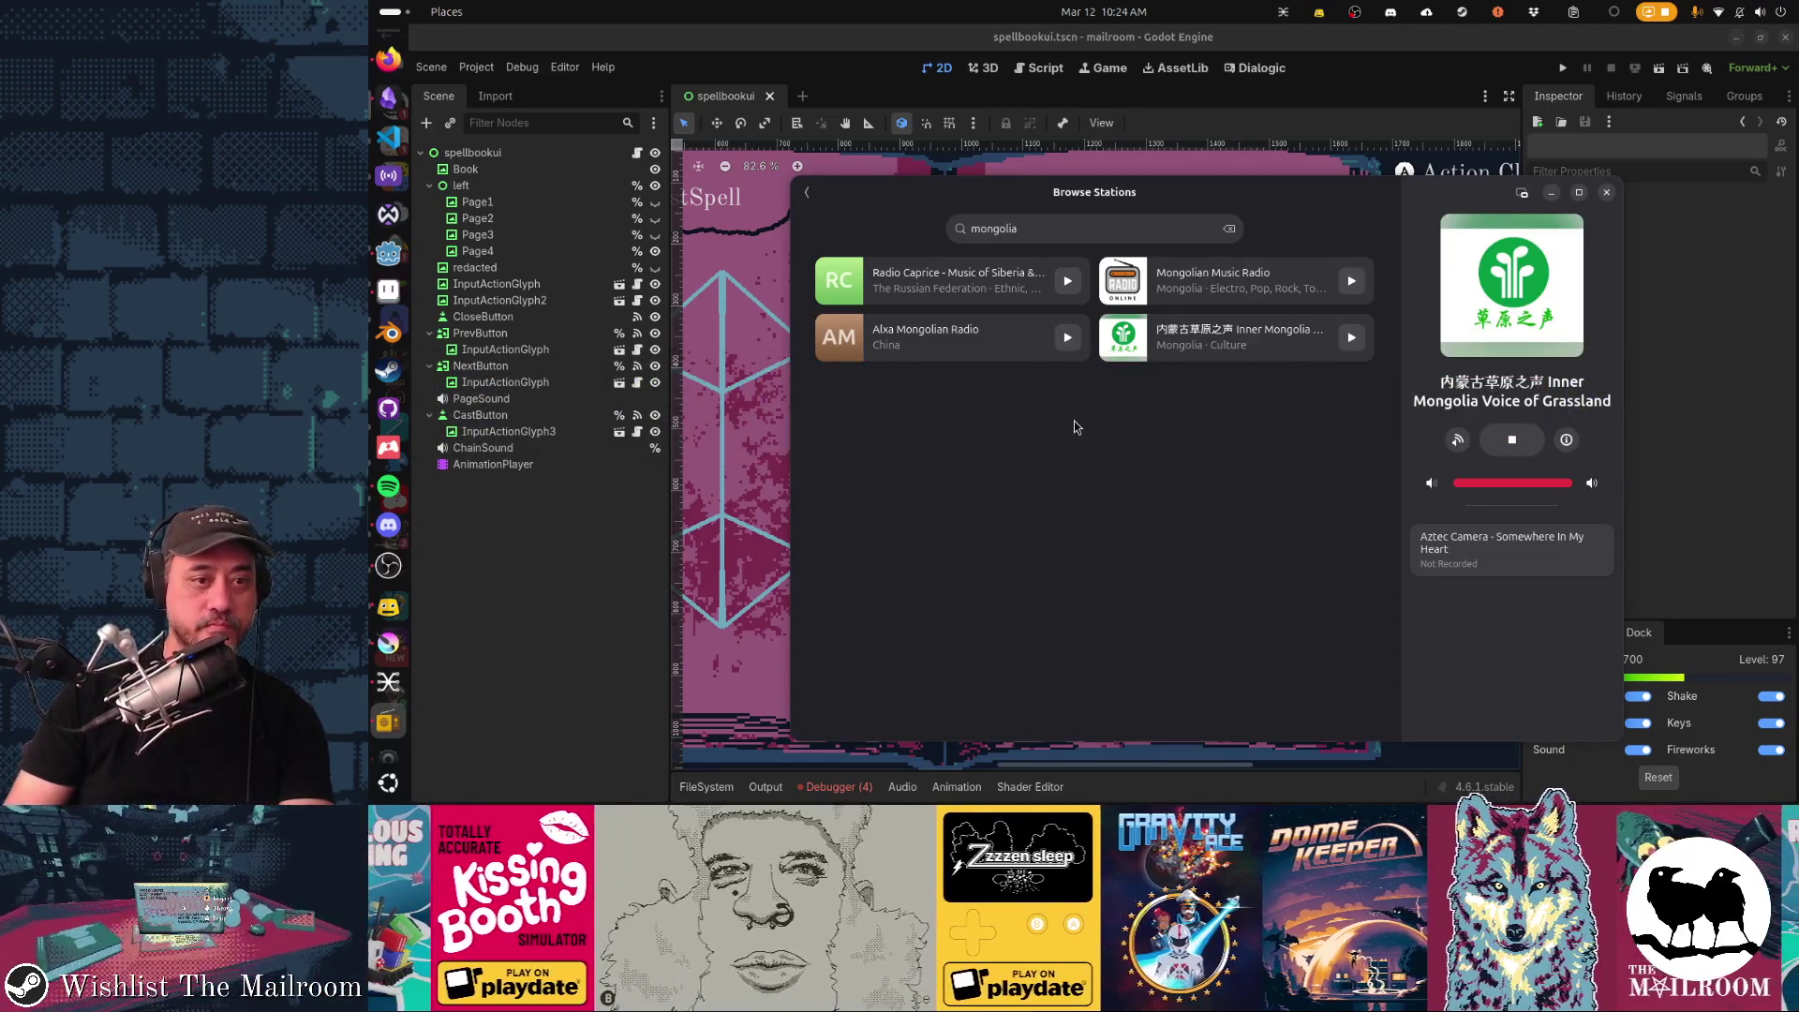
# Play Chante France 60's from the saved library, then bring Godot back to front.
pyautogui.click(1228, 228)
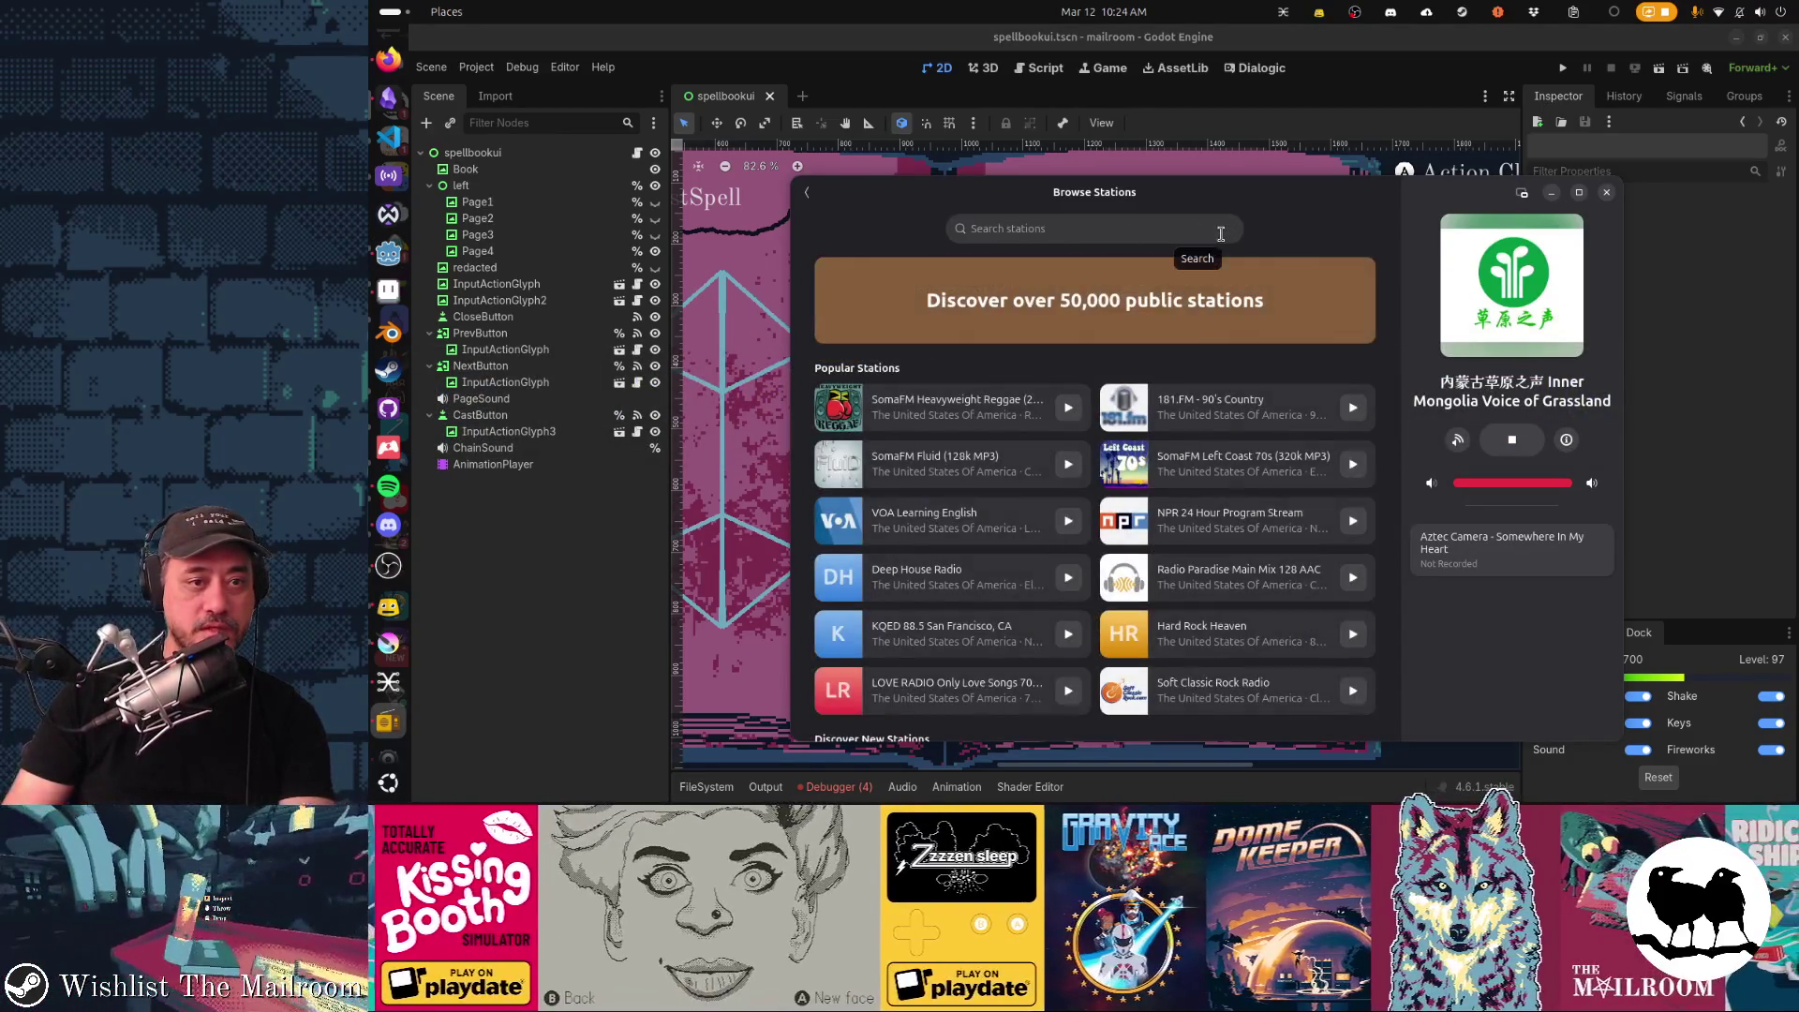
pyautogui.click(808, 191)
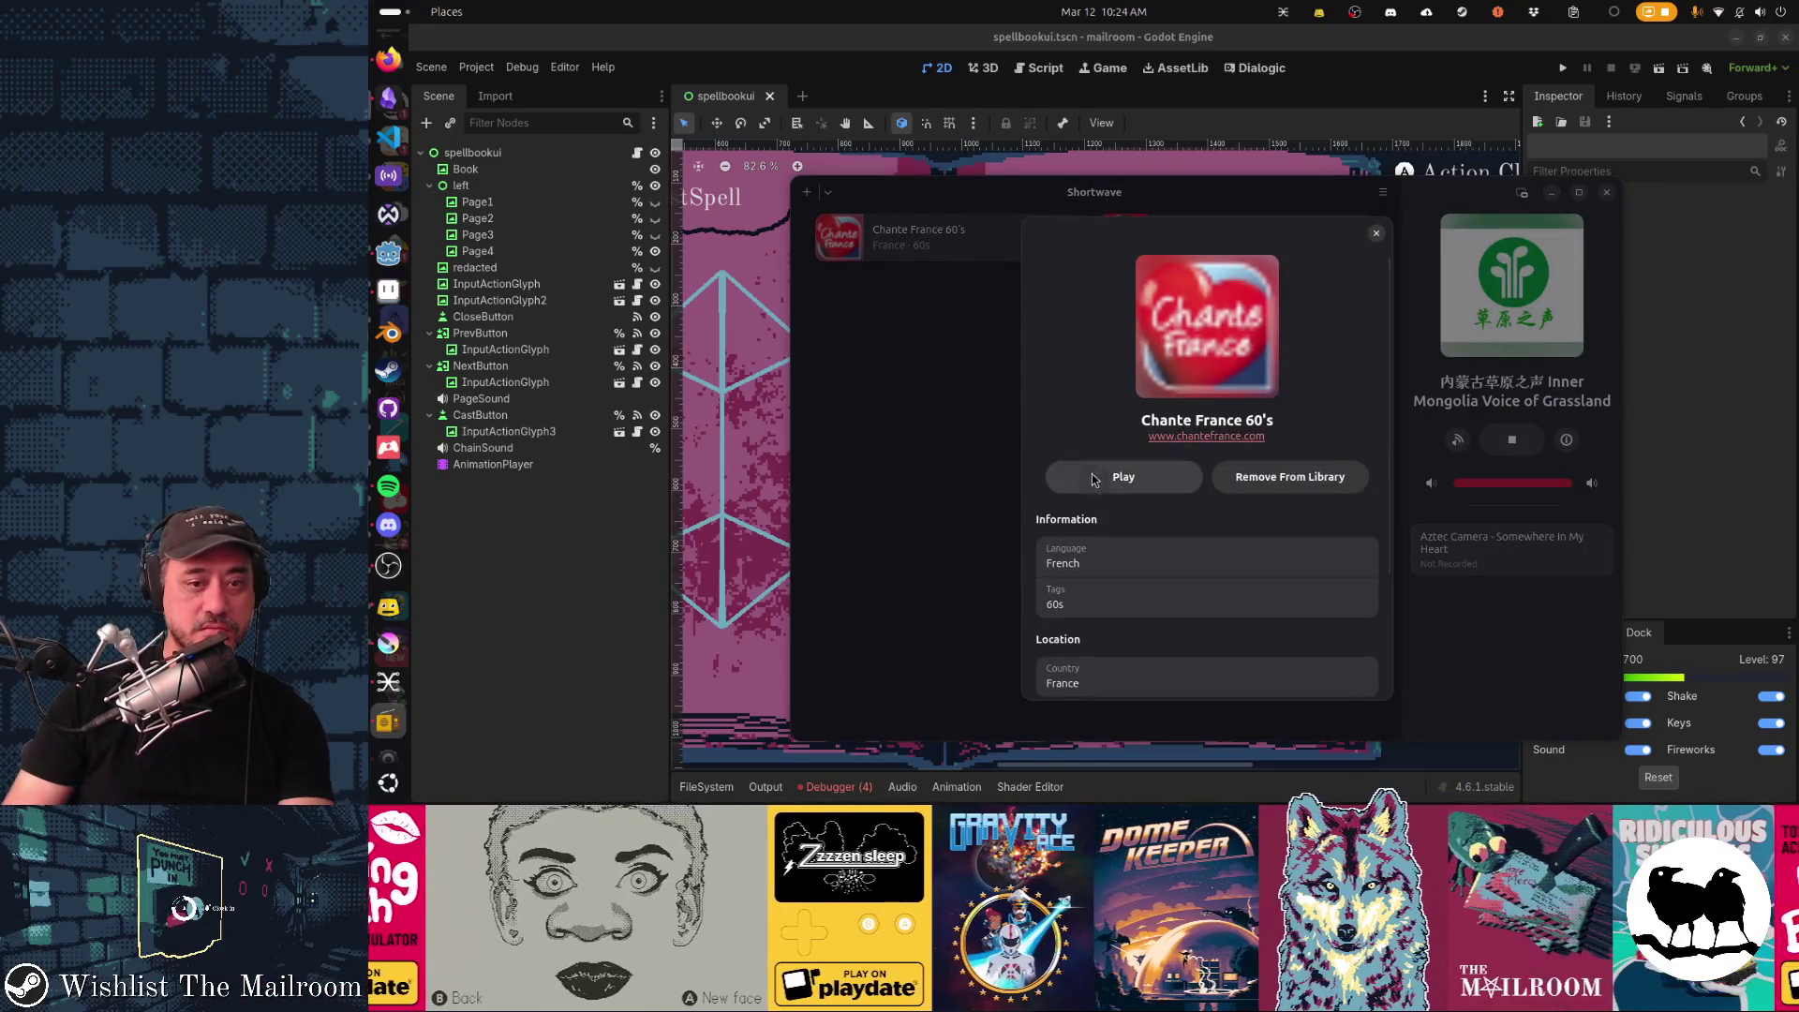
pyautogui.click(1096, 480)
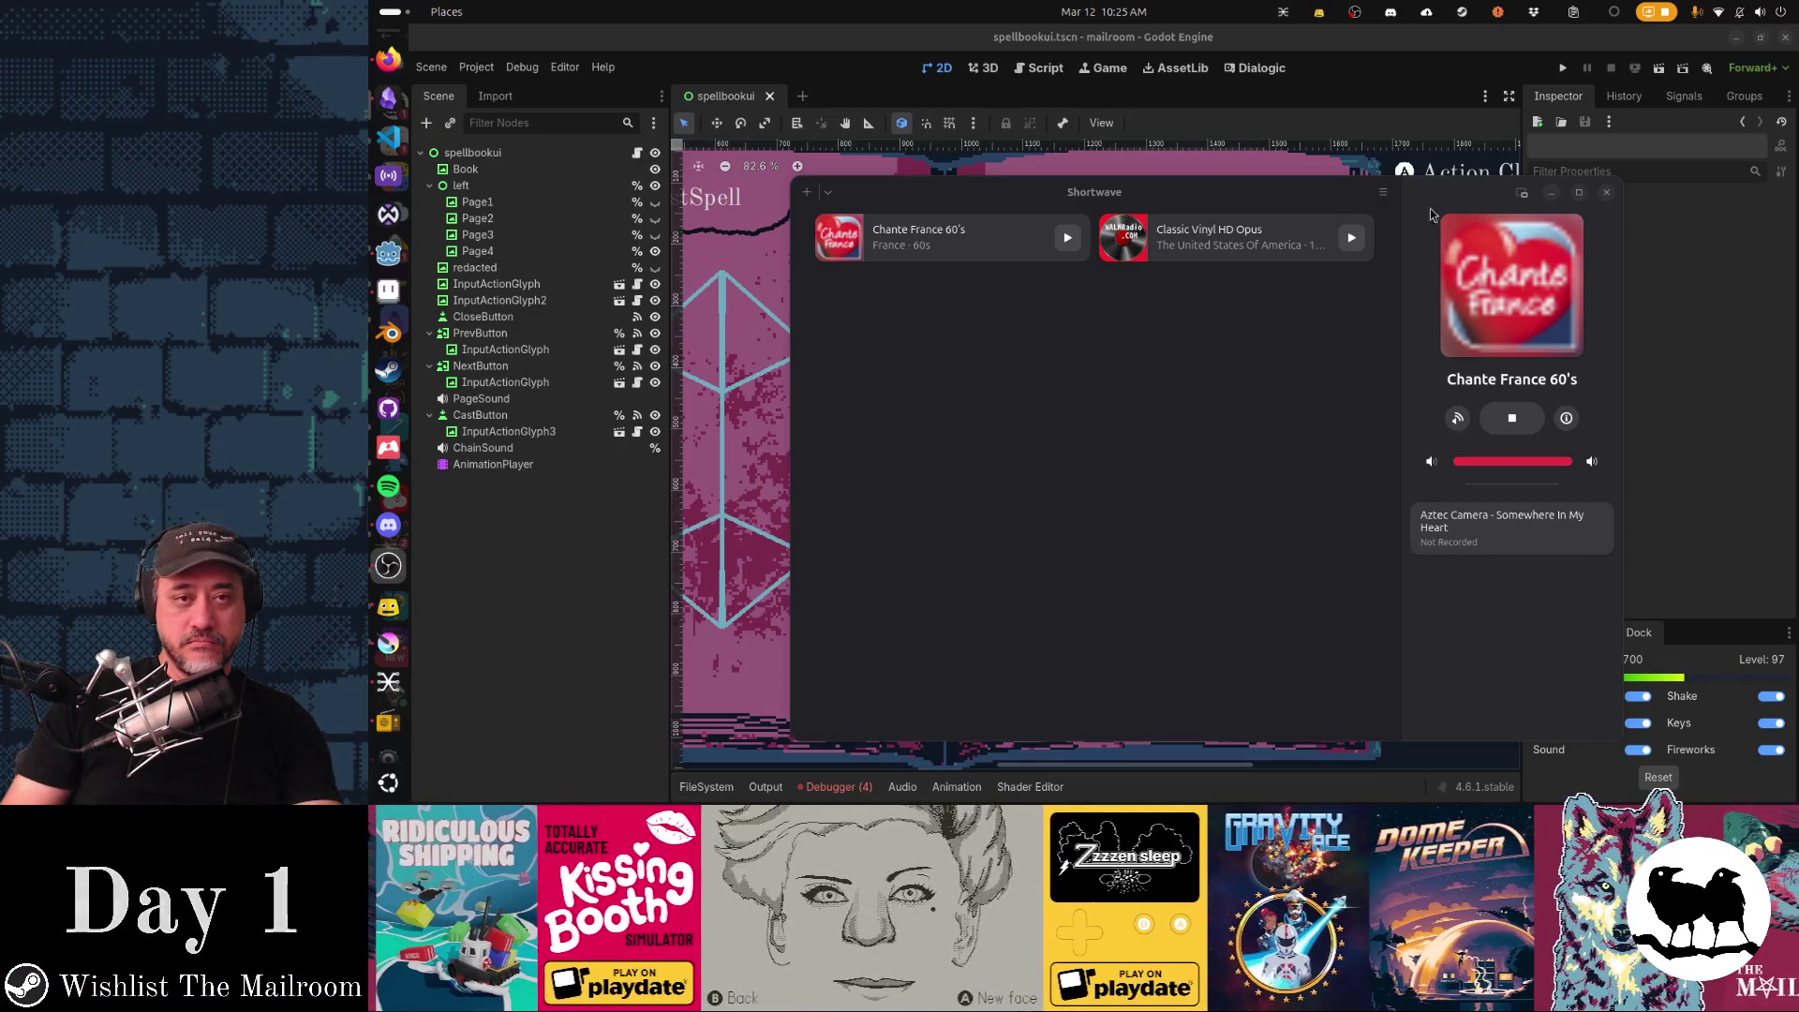
pyautogui.click(1427, 51)
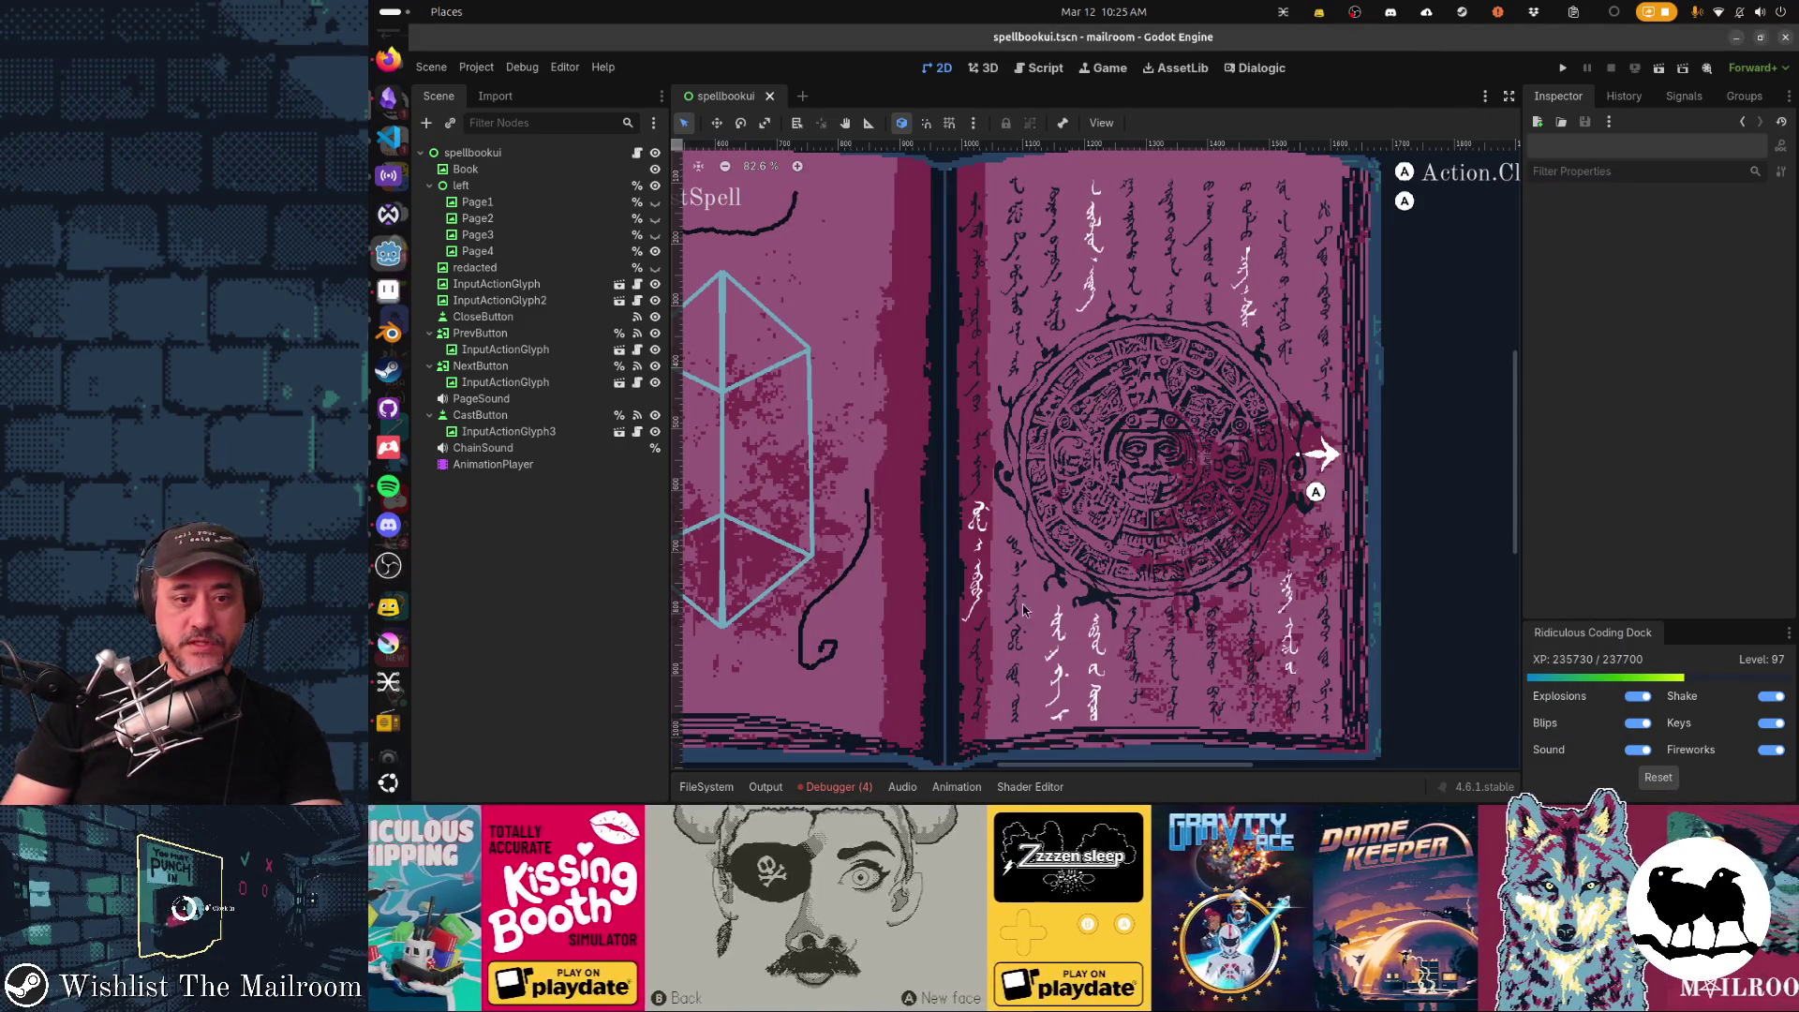
pyautogui.hscroll(-5, 1080, 588)
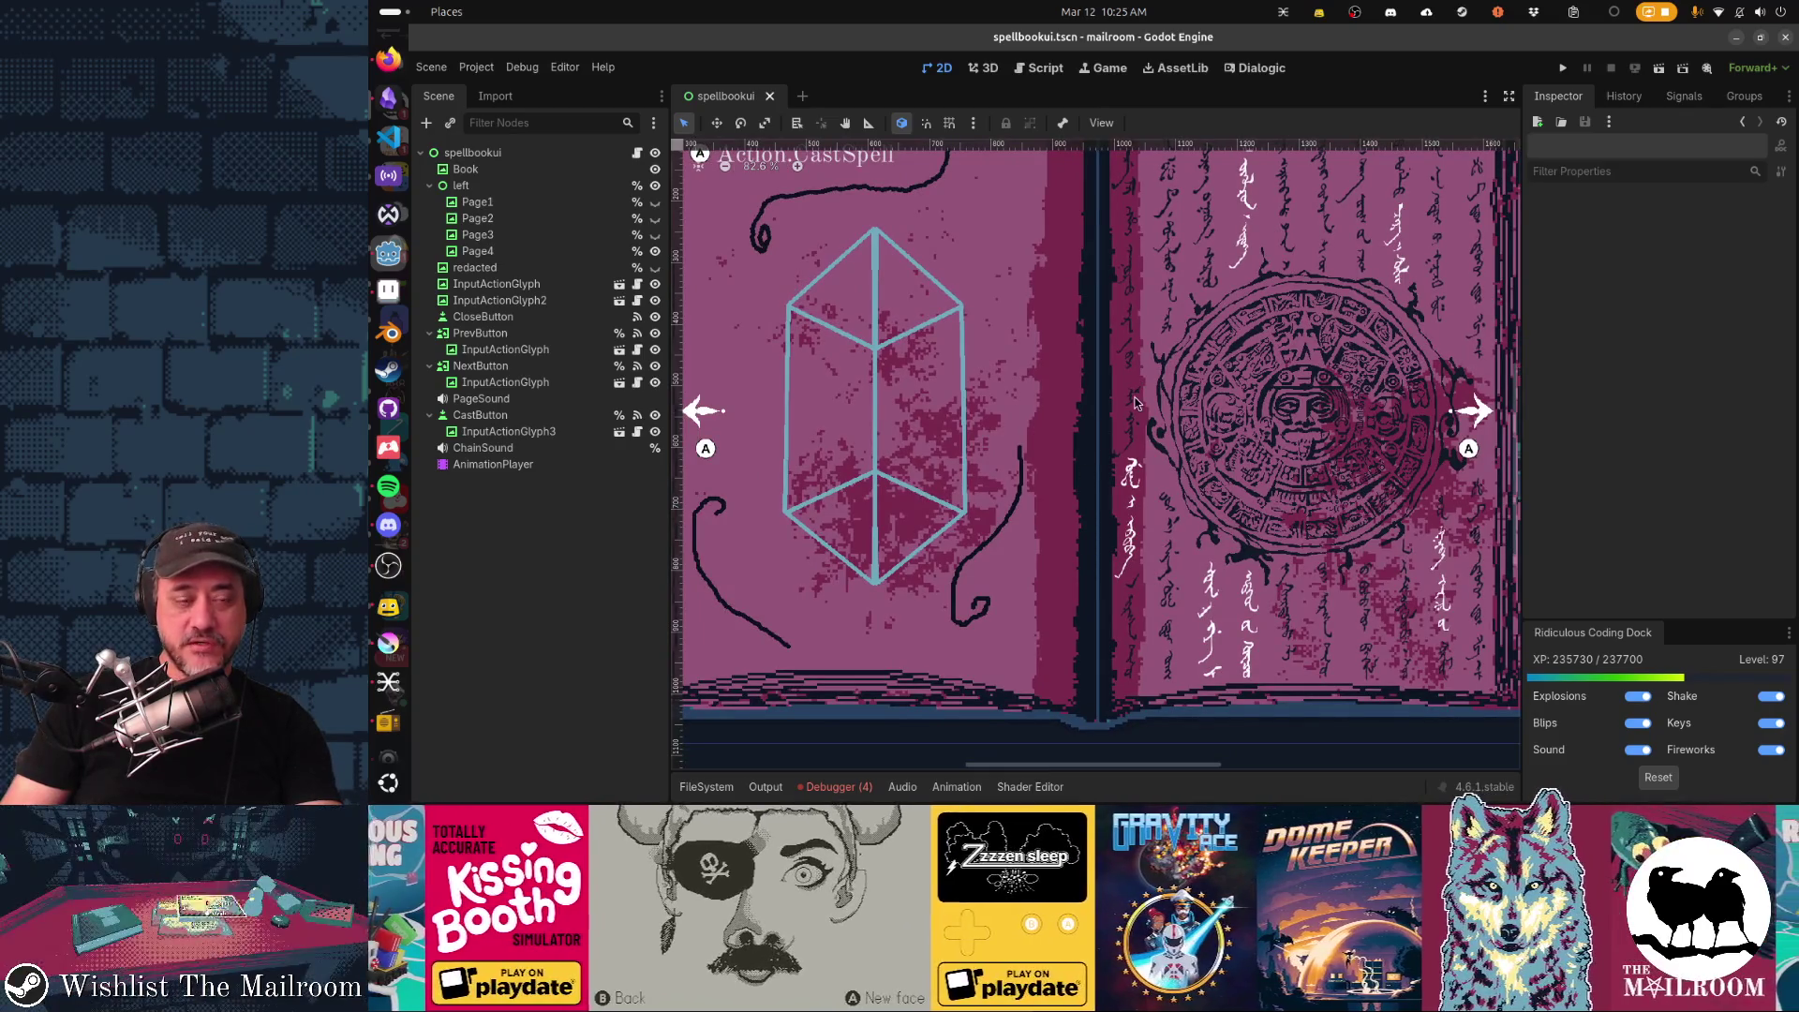
pyautogui.scroll(-1, 1134, 399)
pyautogui.scroll(-1, 1145, 396)
pyautogui.scroll(-1, 1158, 394)
# Pan the 2D view to centre the open book with the updated calendar page.
pyautogui.moveTo(1160, 395); pyautogui.dragTo(1164, 435)
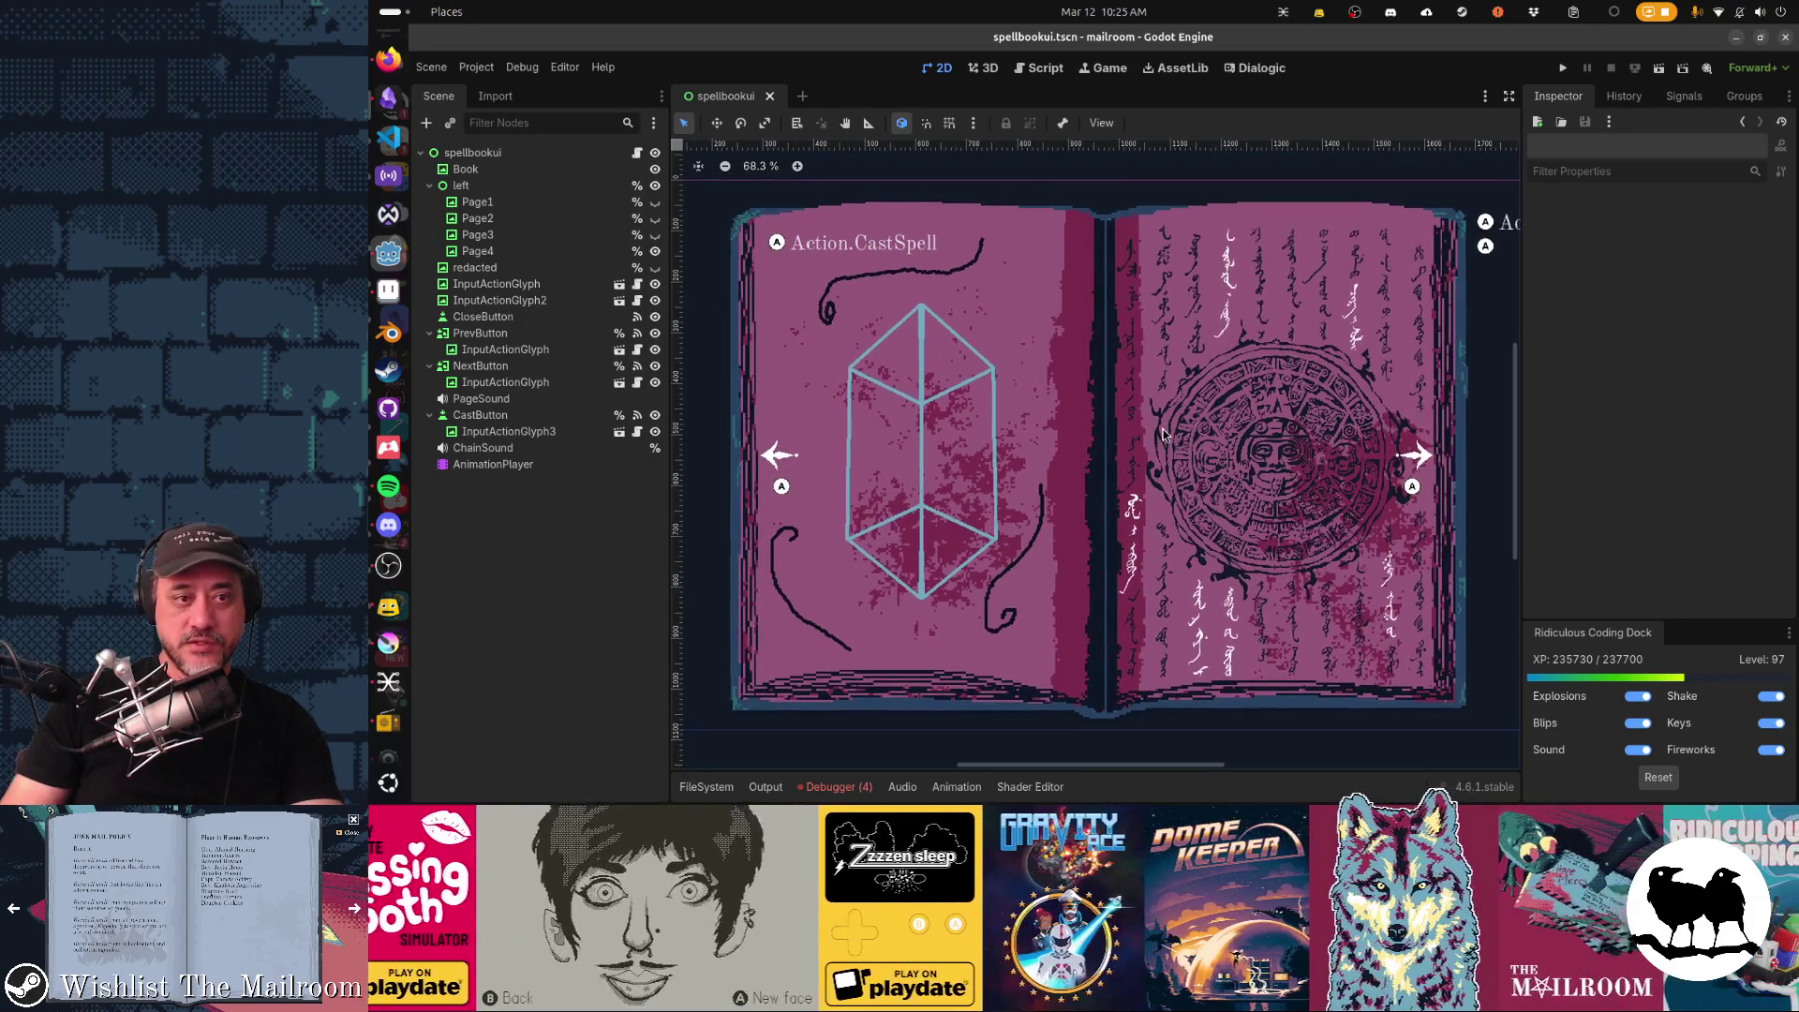
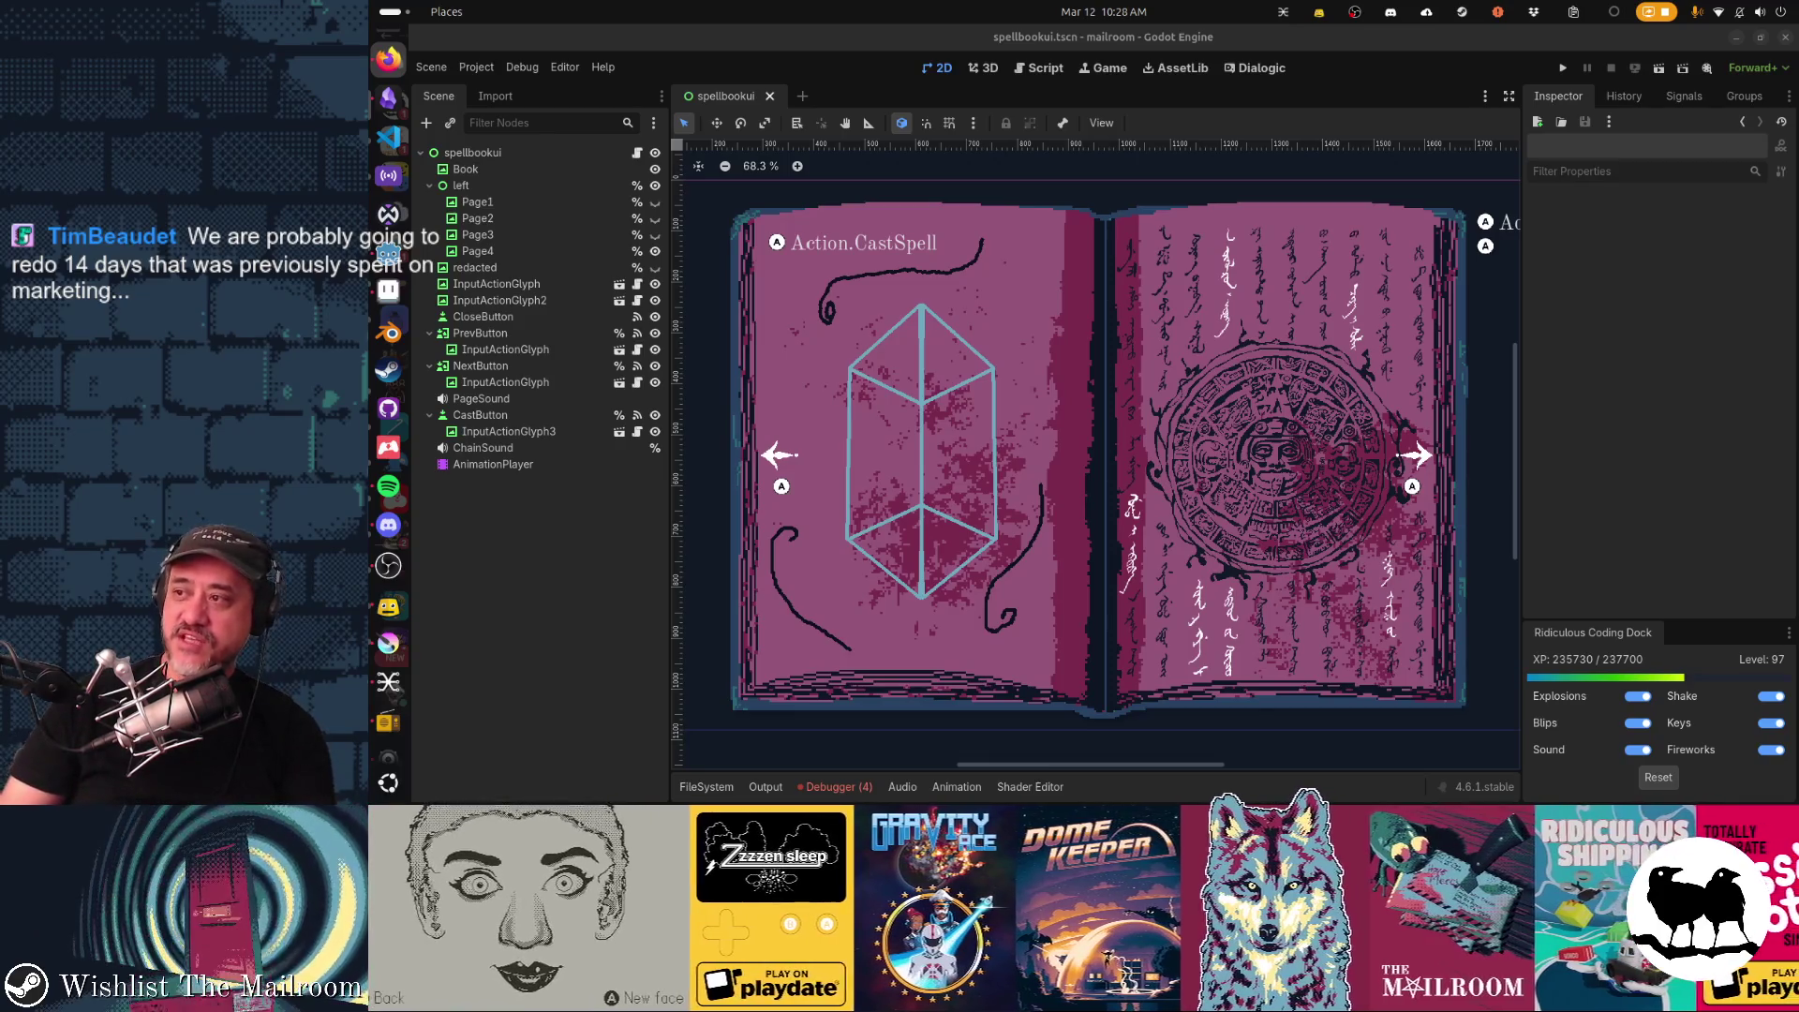
# Bring up the Cairn Steam store page and start its gameplay trailer.
pyautogui.press('super+shift+Left')
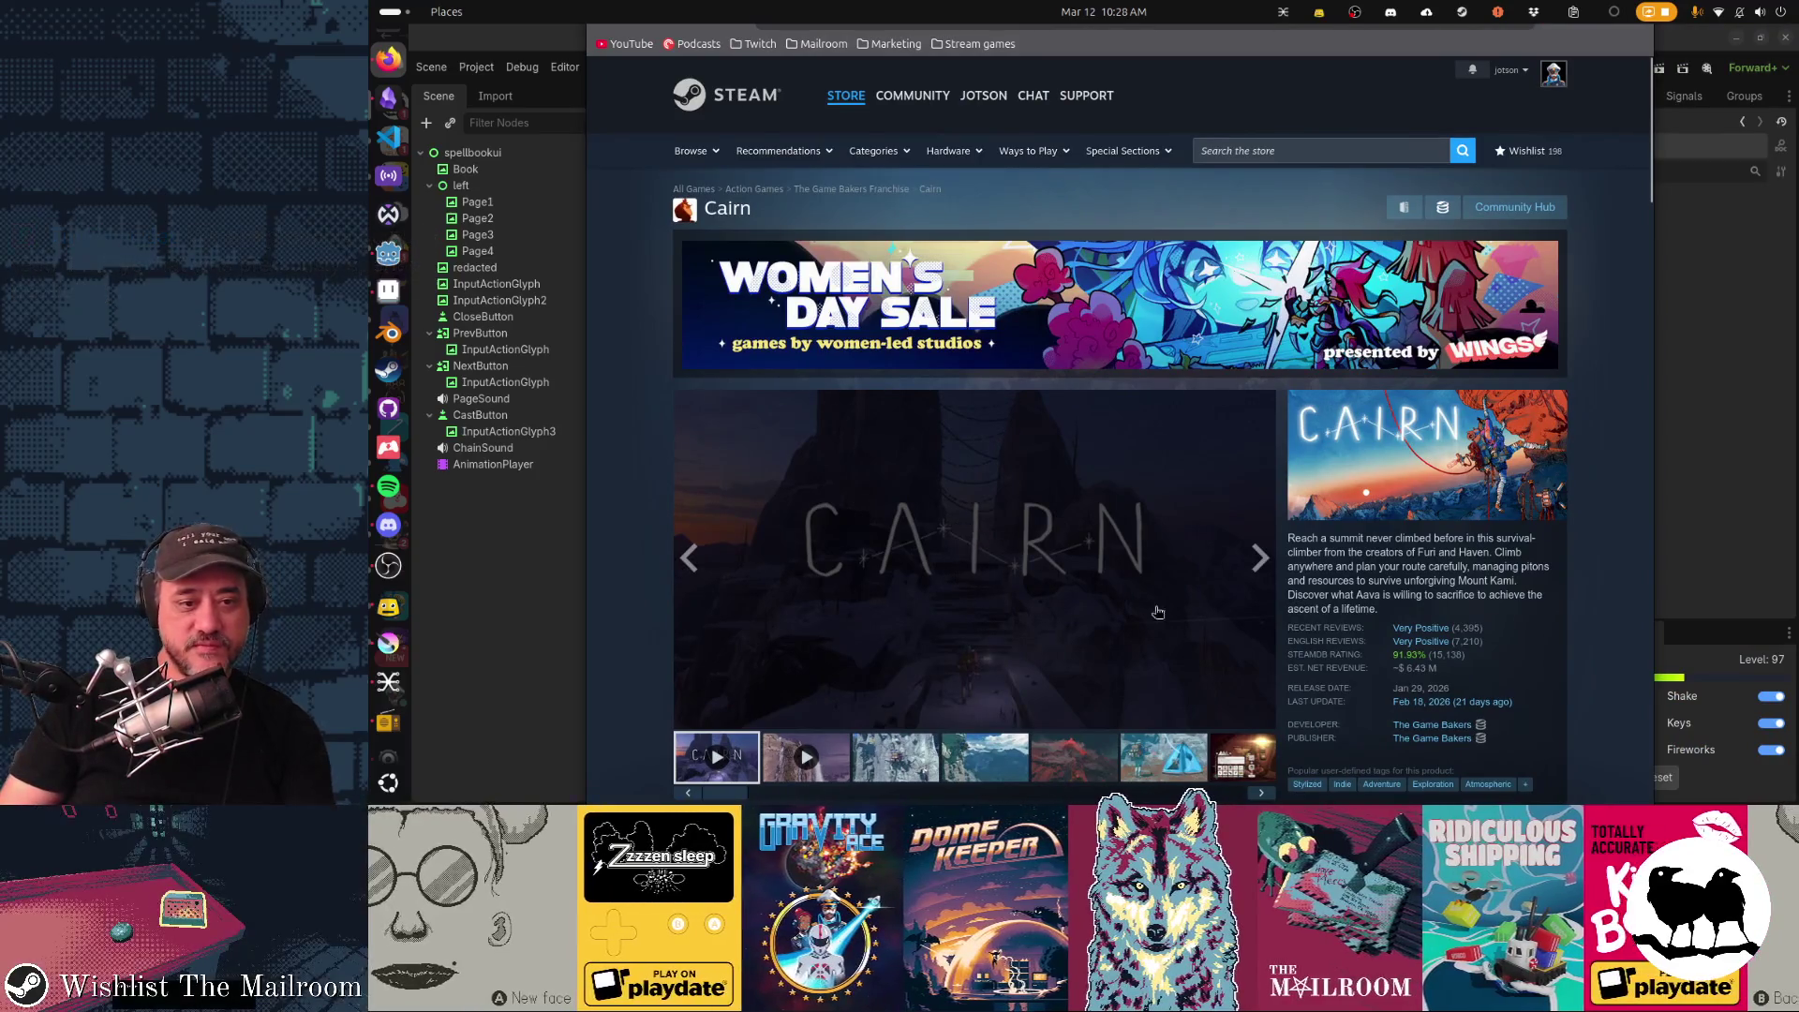
pyautogui.click(1259, 715)
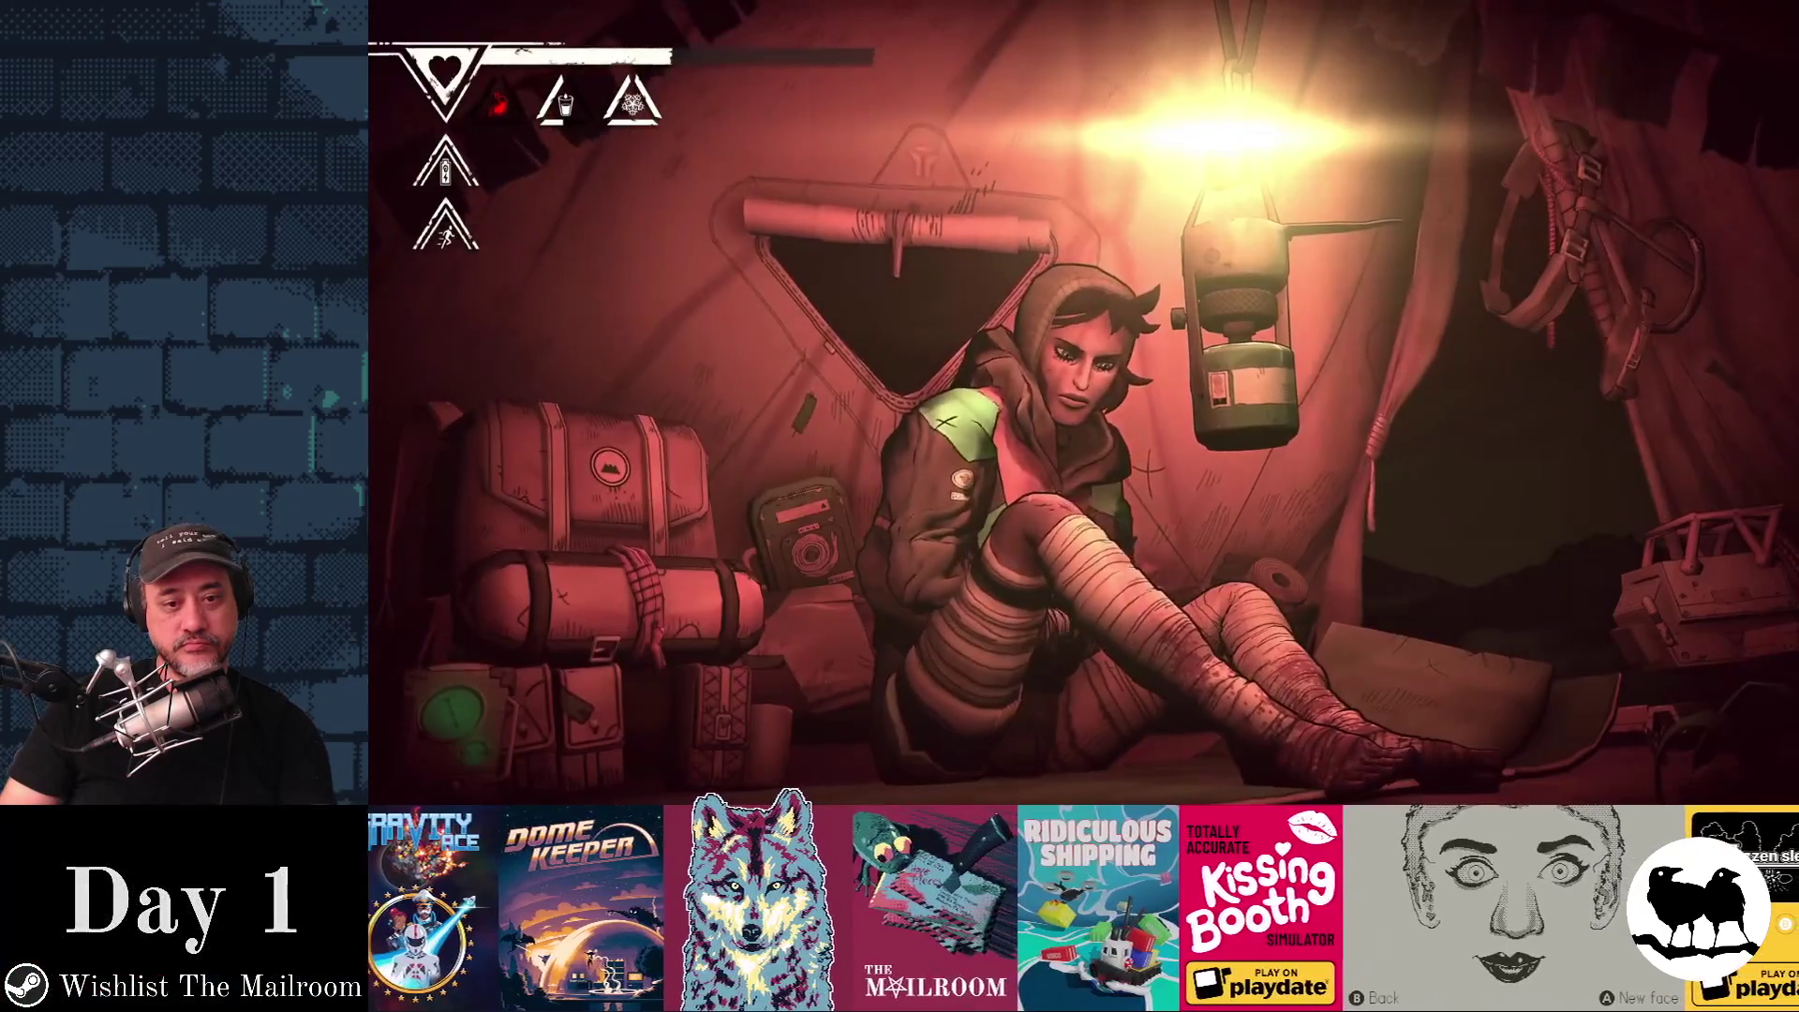
pyautogui.press('Left')
pyautogui.press('Return')
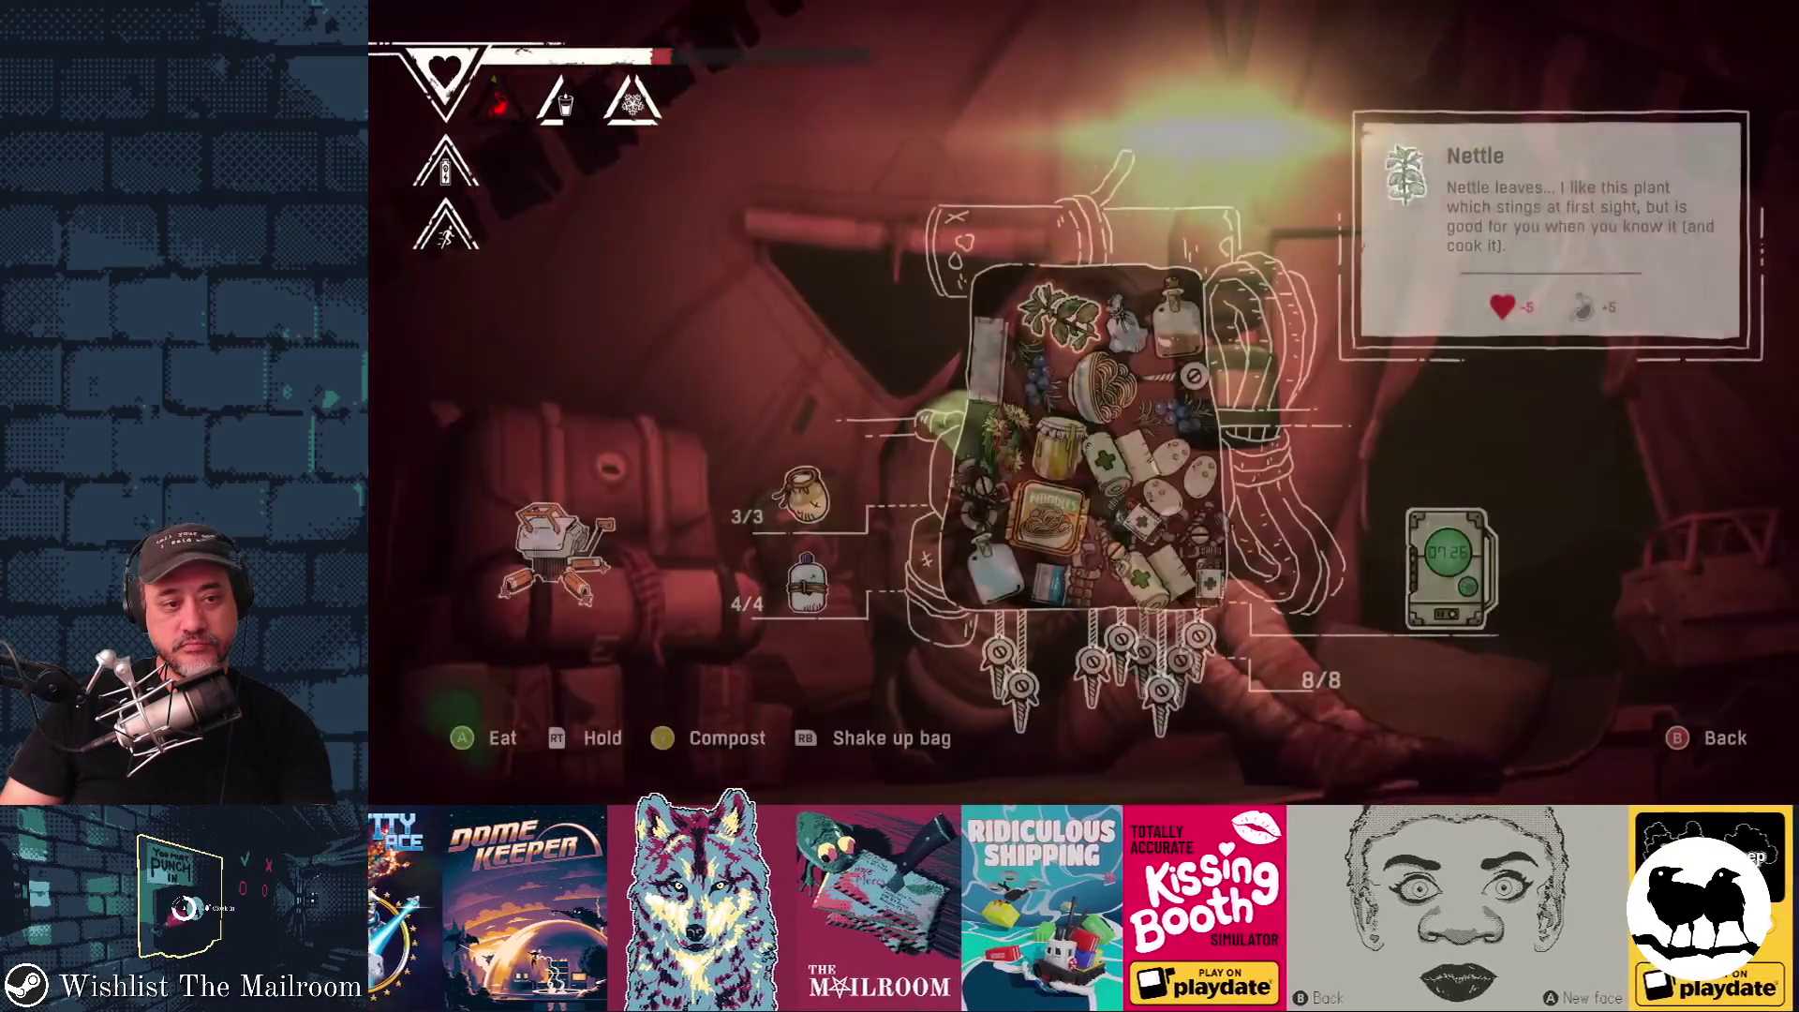
pyautogui.press('Left')
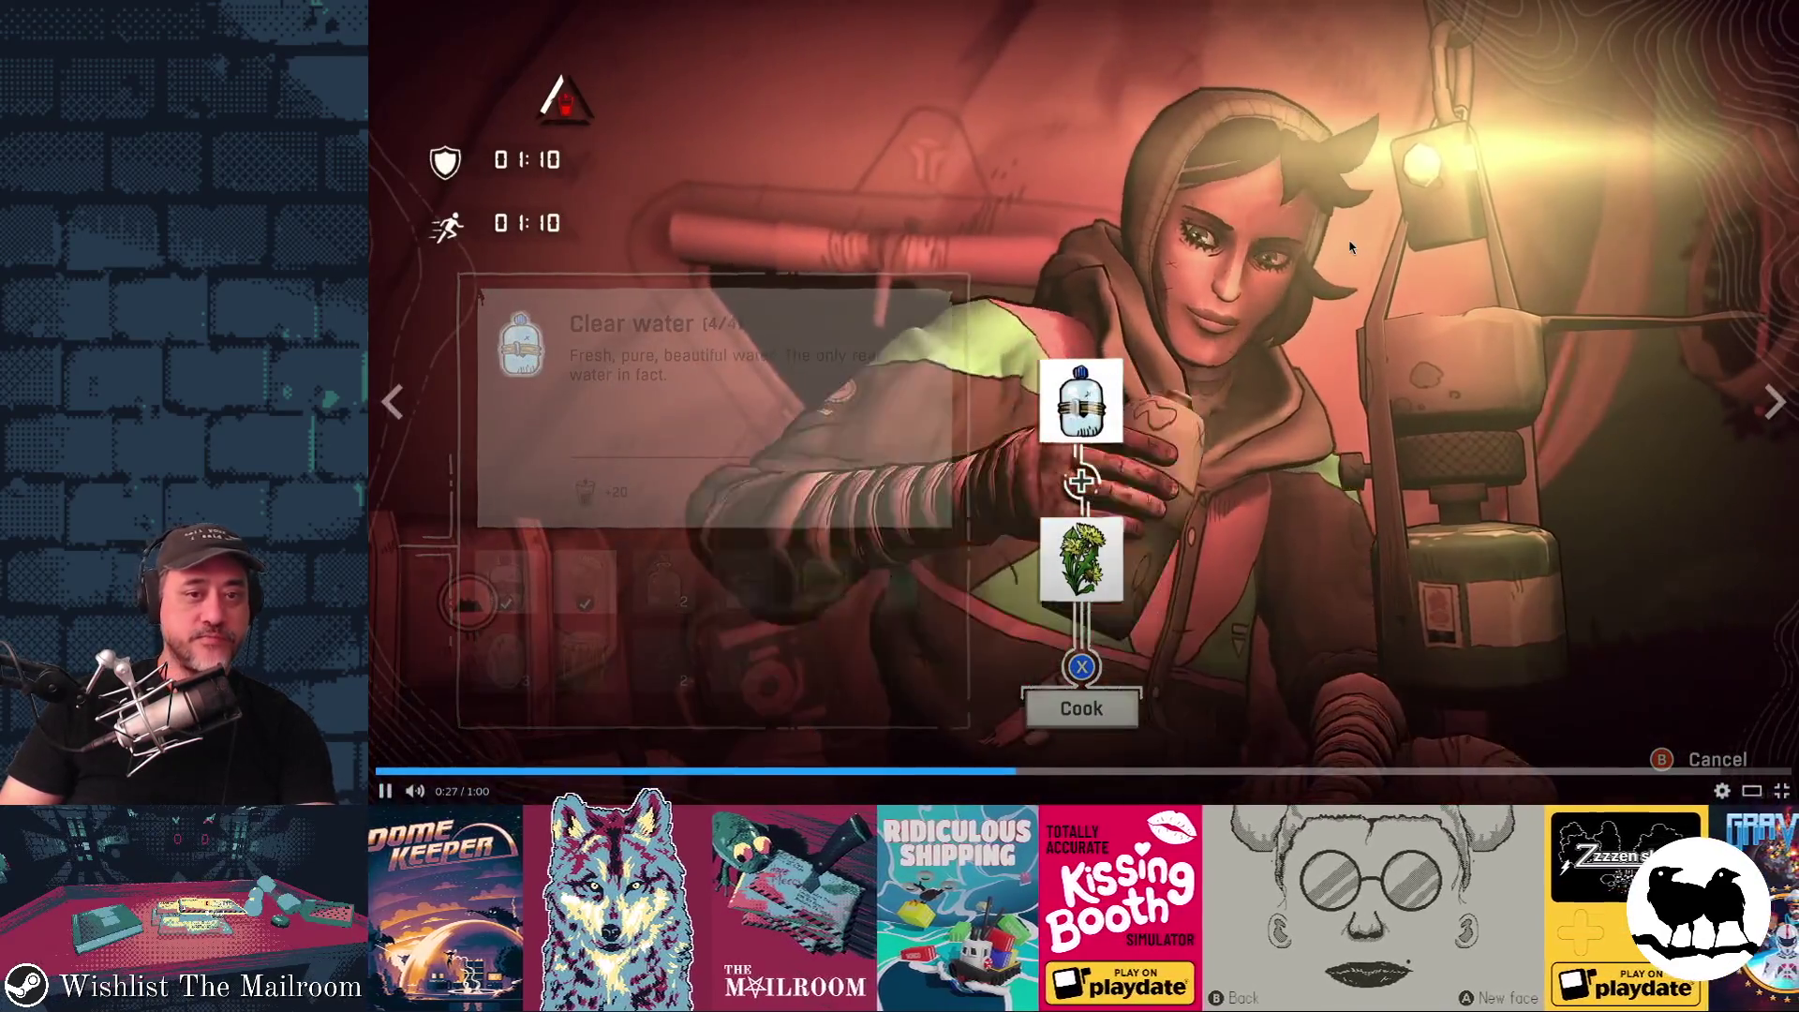
# Watch the trailer full screen, then leave full-screen playback.
pyautogui.doubleClick(1350, 248)
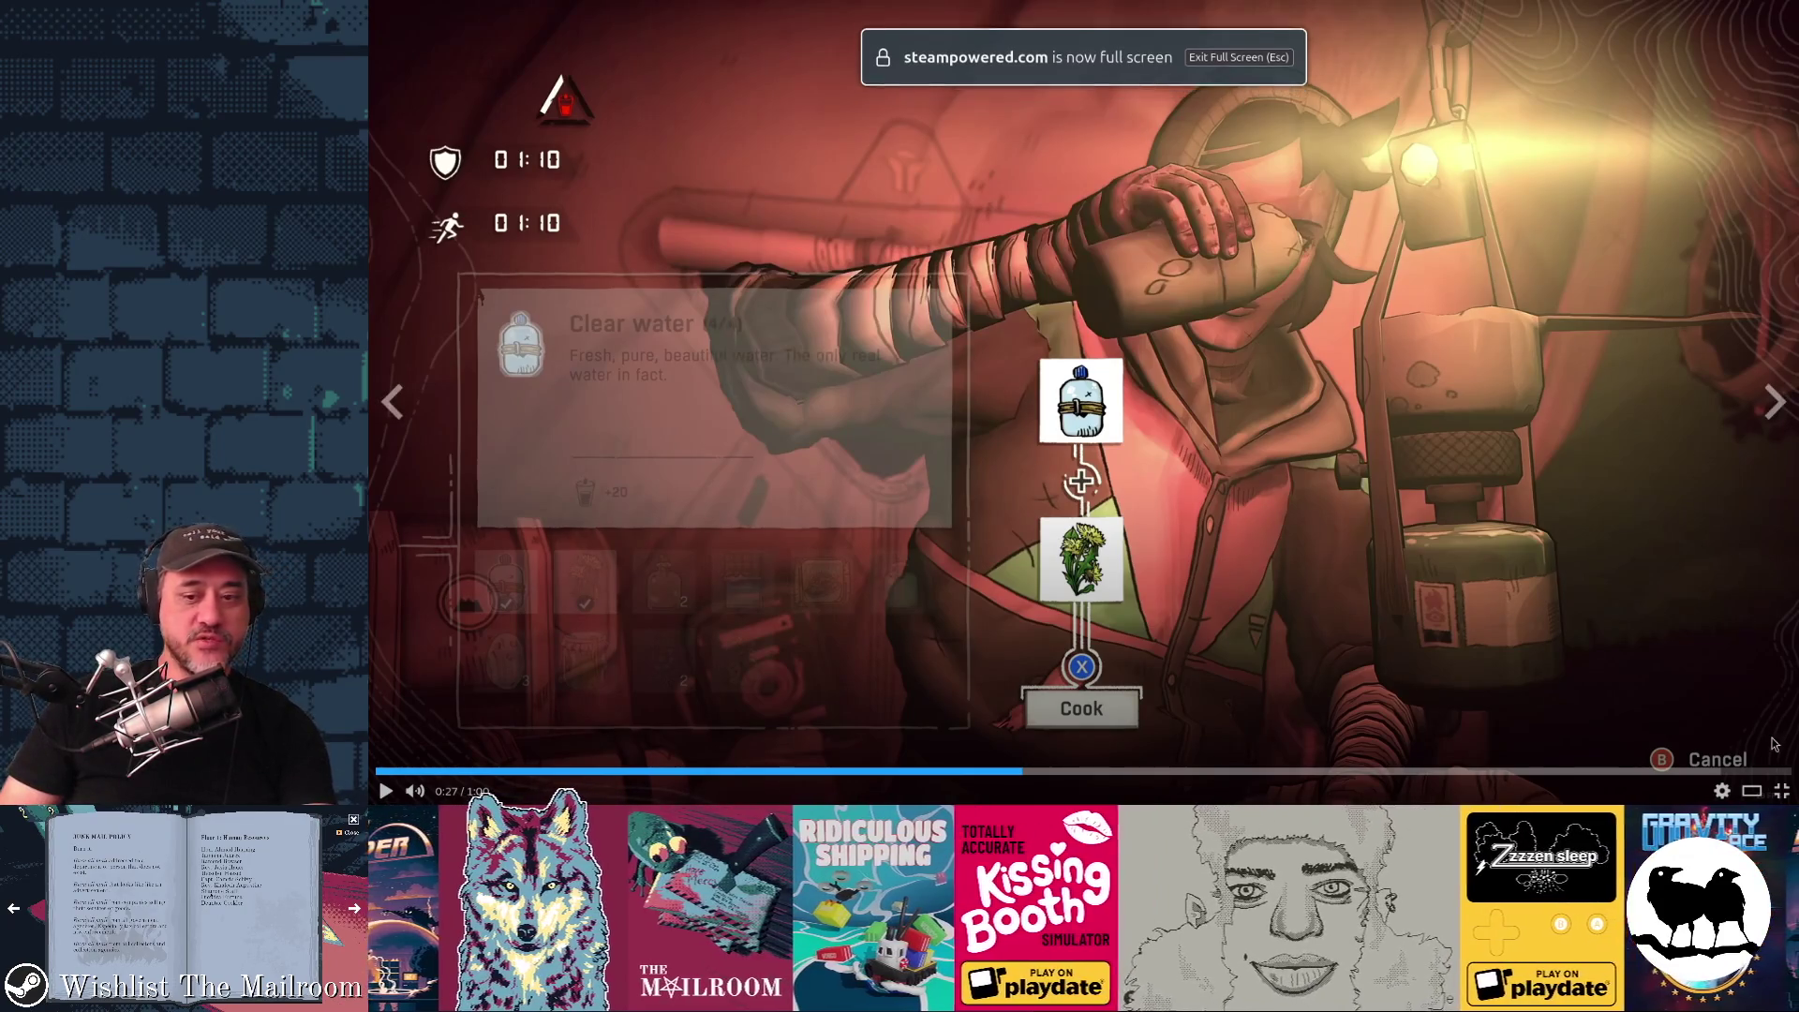
pyautogui.press('Escape')
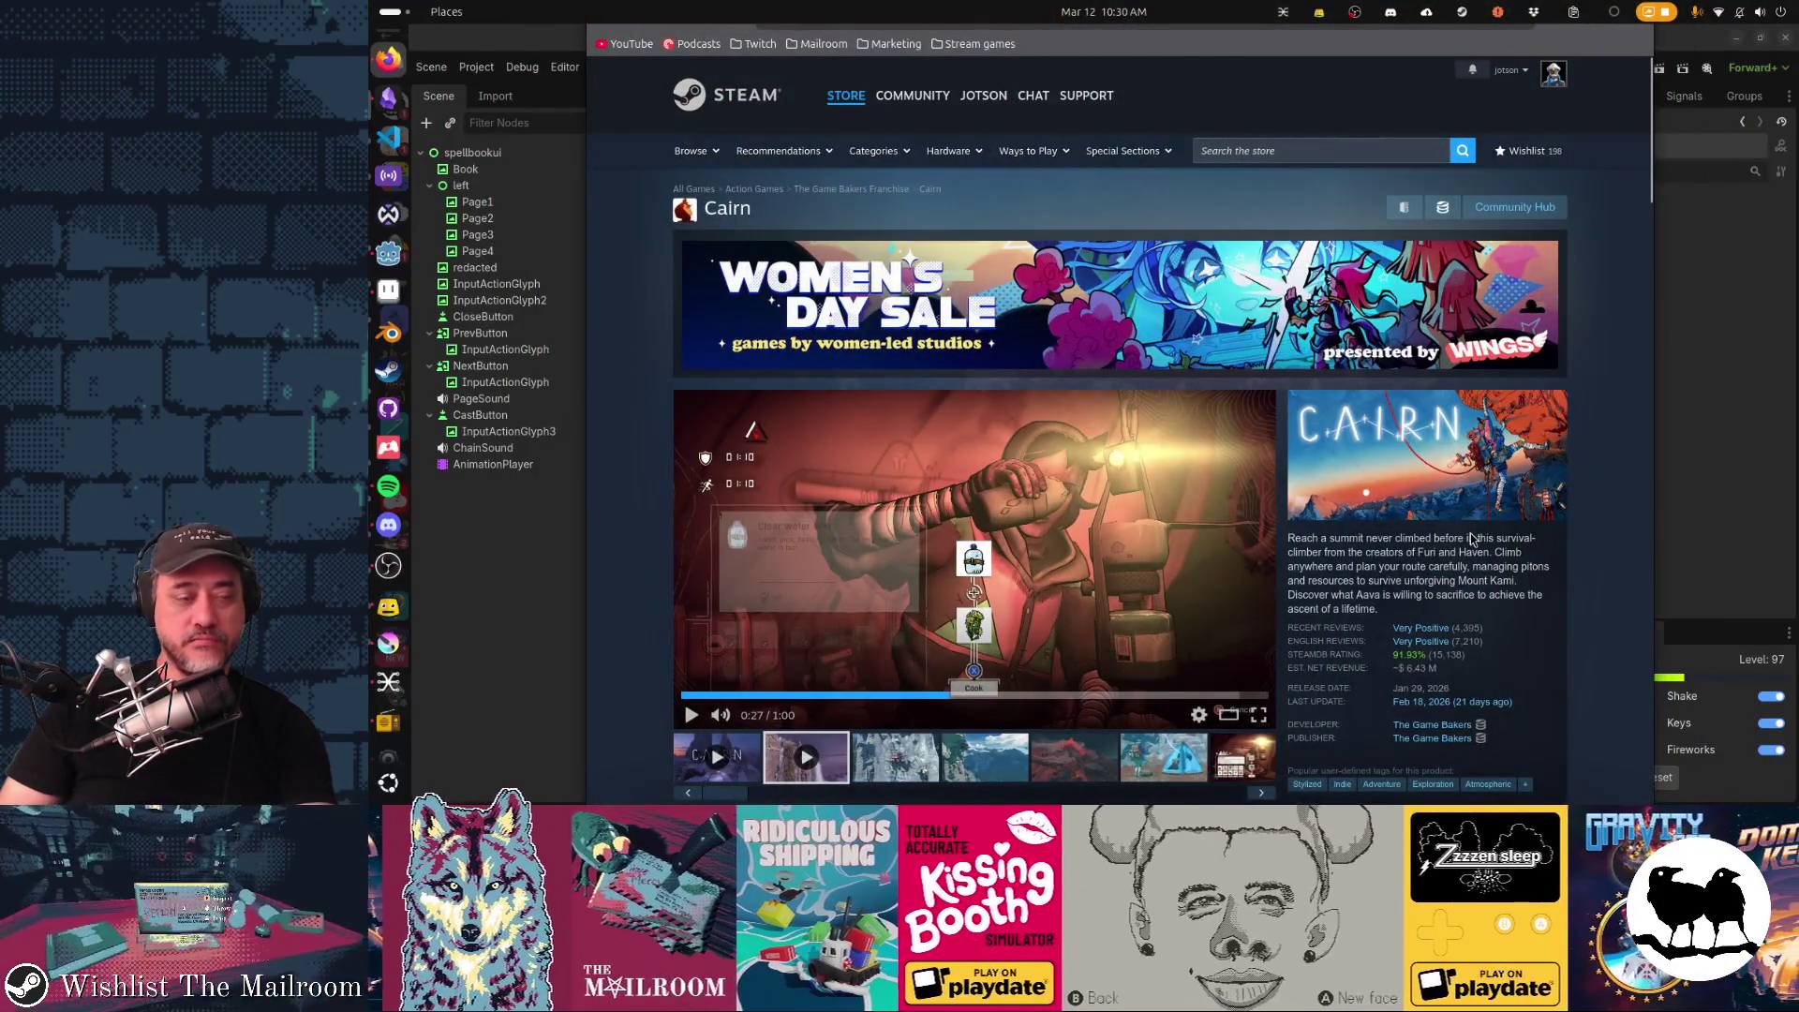
pyautogui.moveTo(1121, 250)
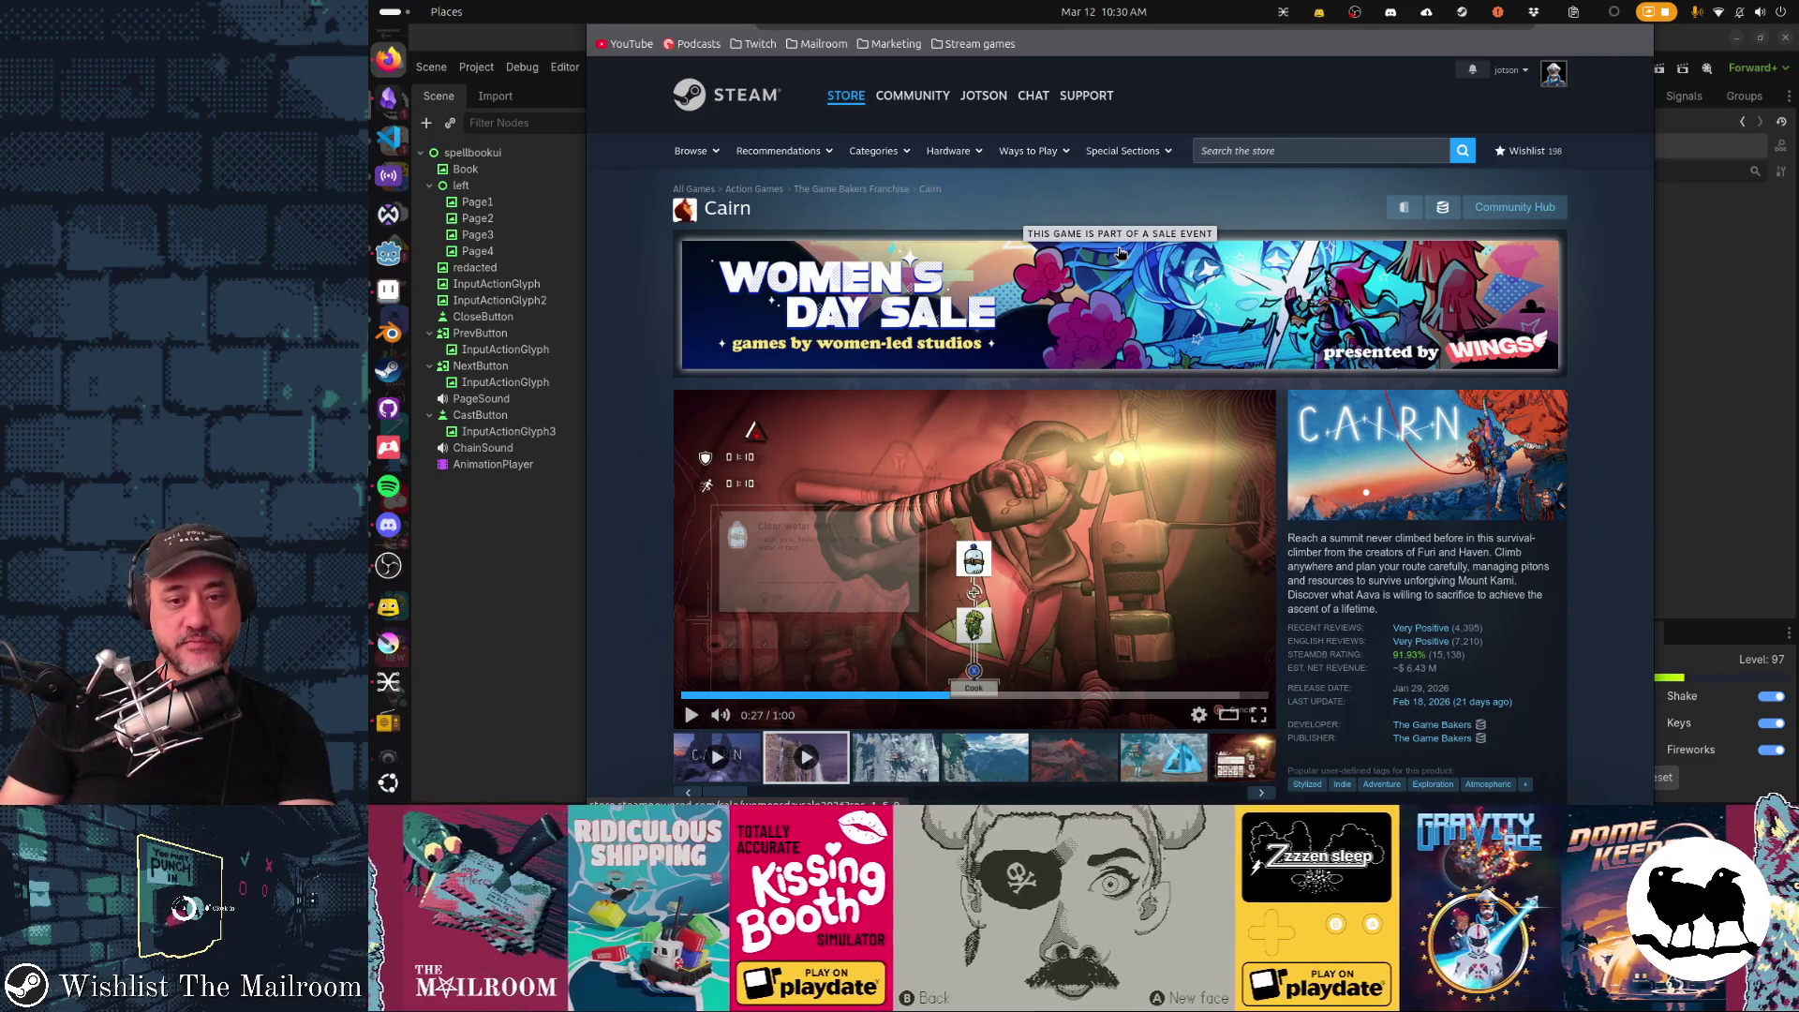
pyautogui.scroll(-3, 1119, 253)
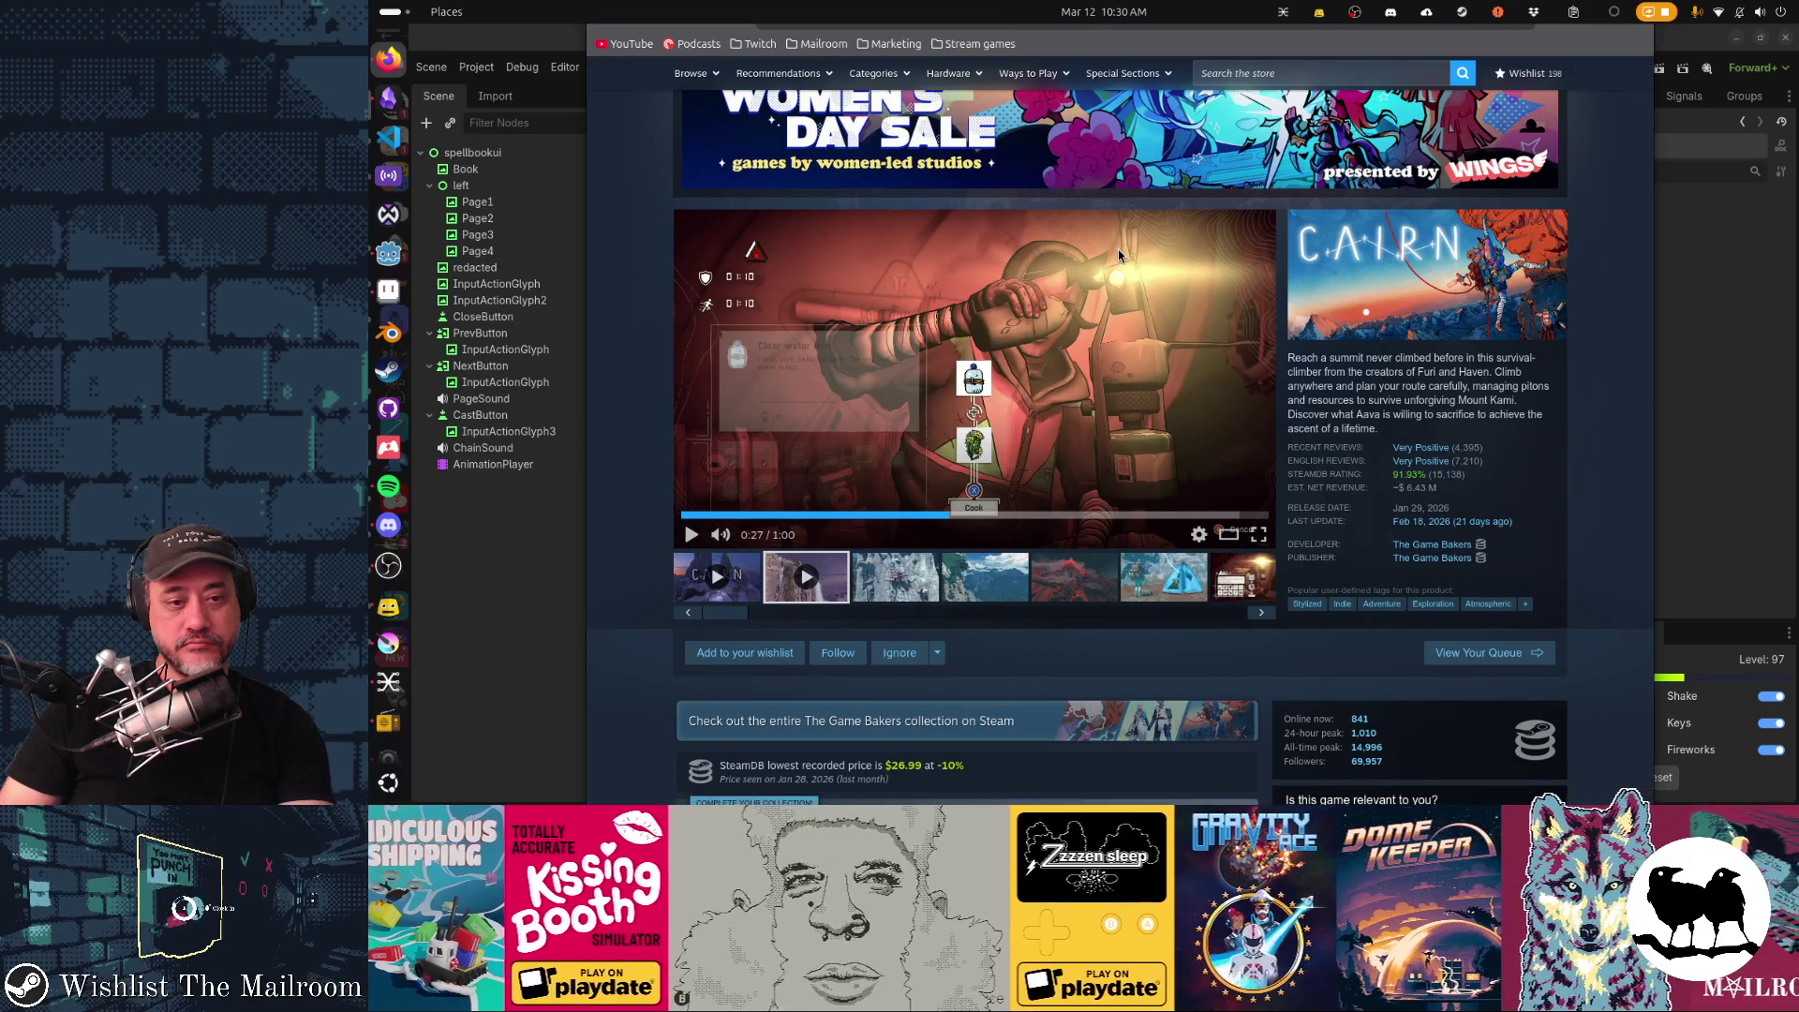
pyautogui.scroll(3, 1118, 250)
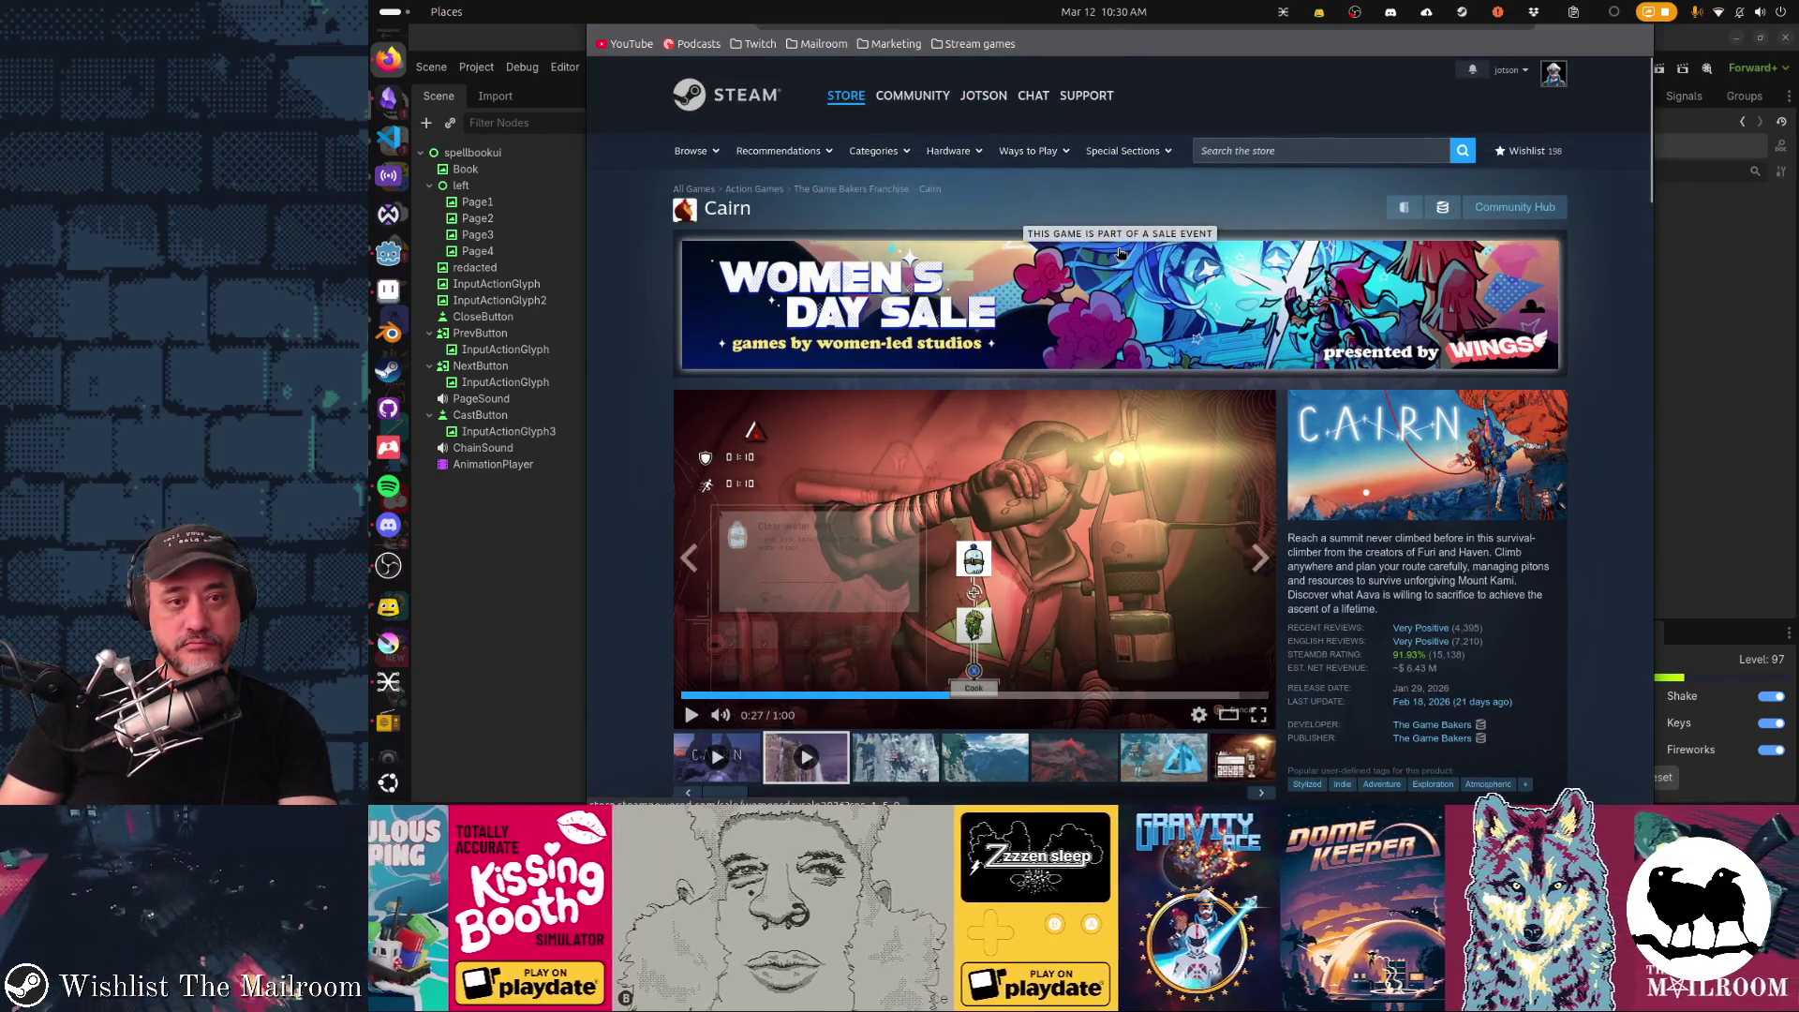
pyautogui.scroll(-2, 1117, 249)
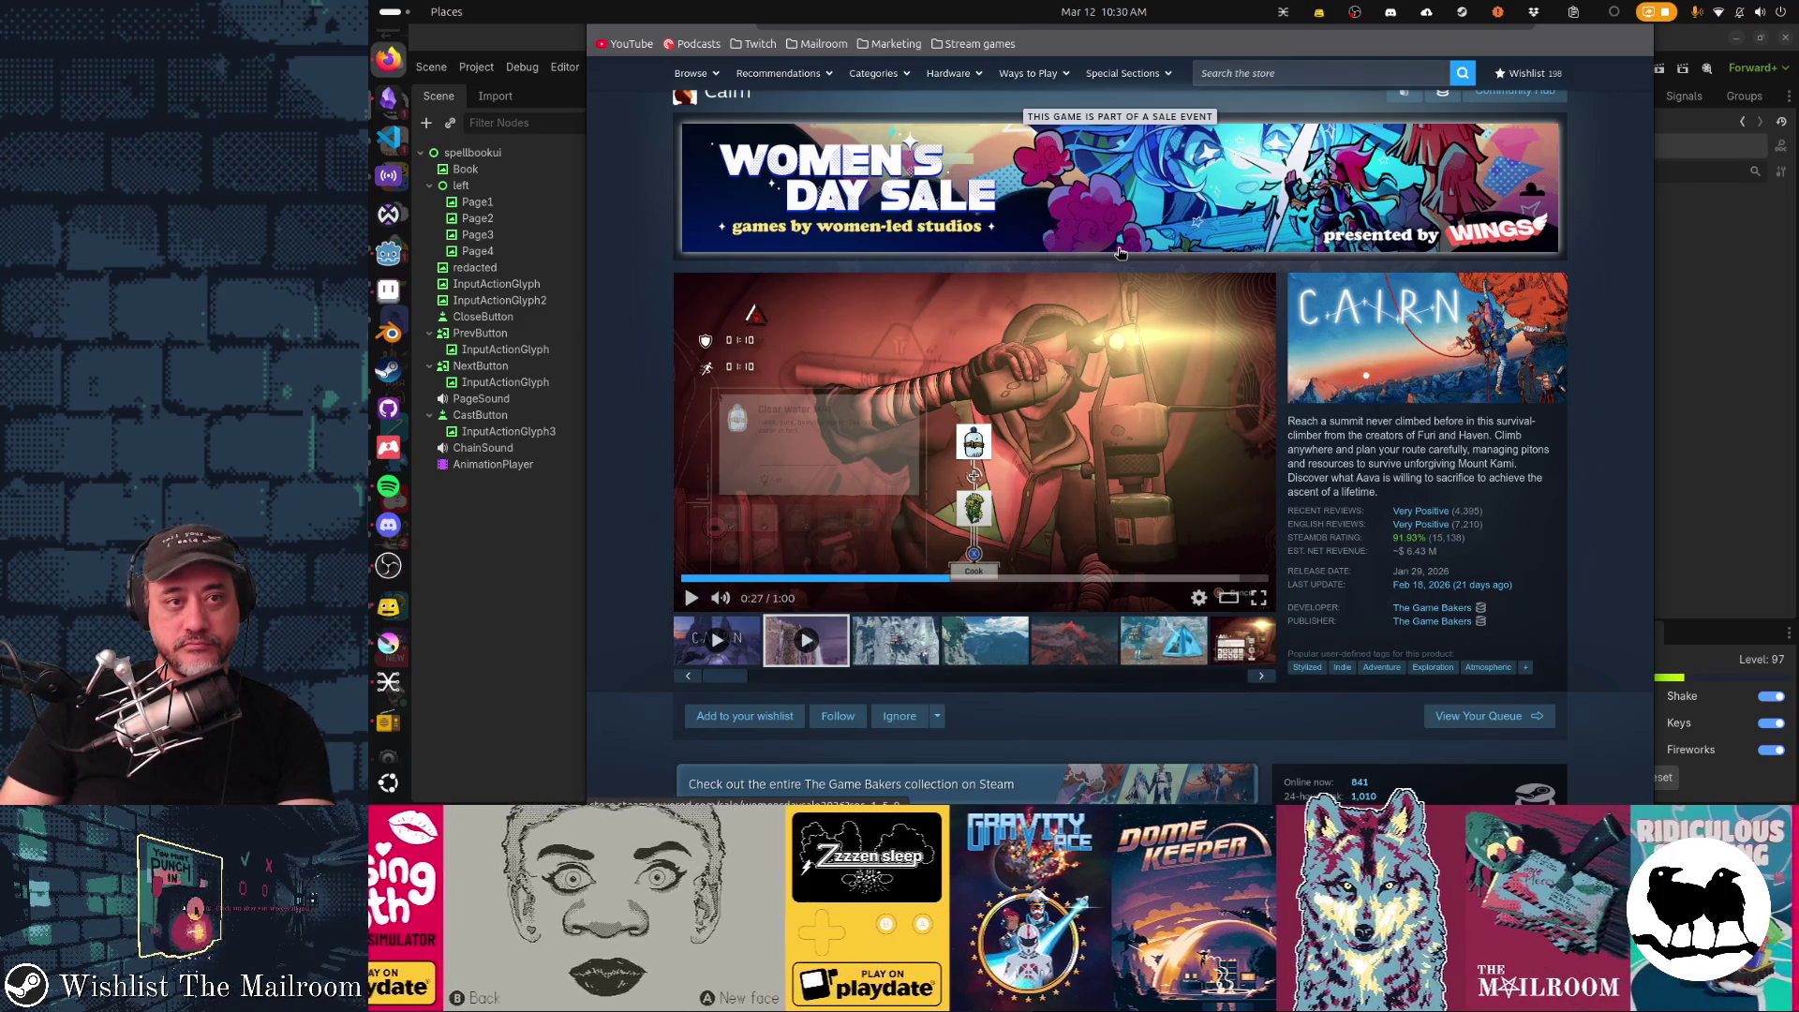
pyautogui.scroll(-3, 1117, 249)
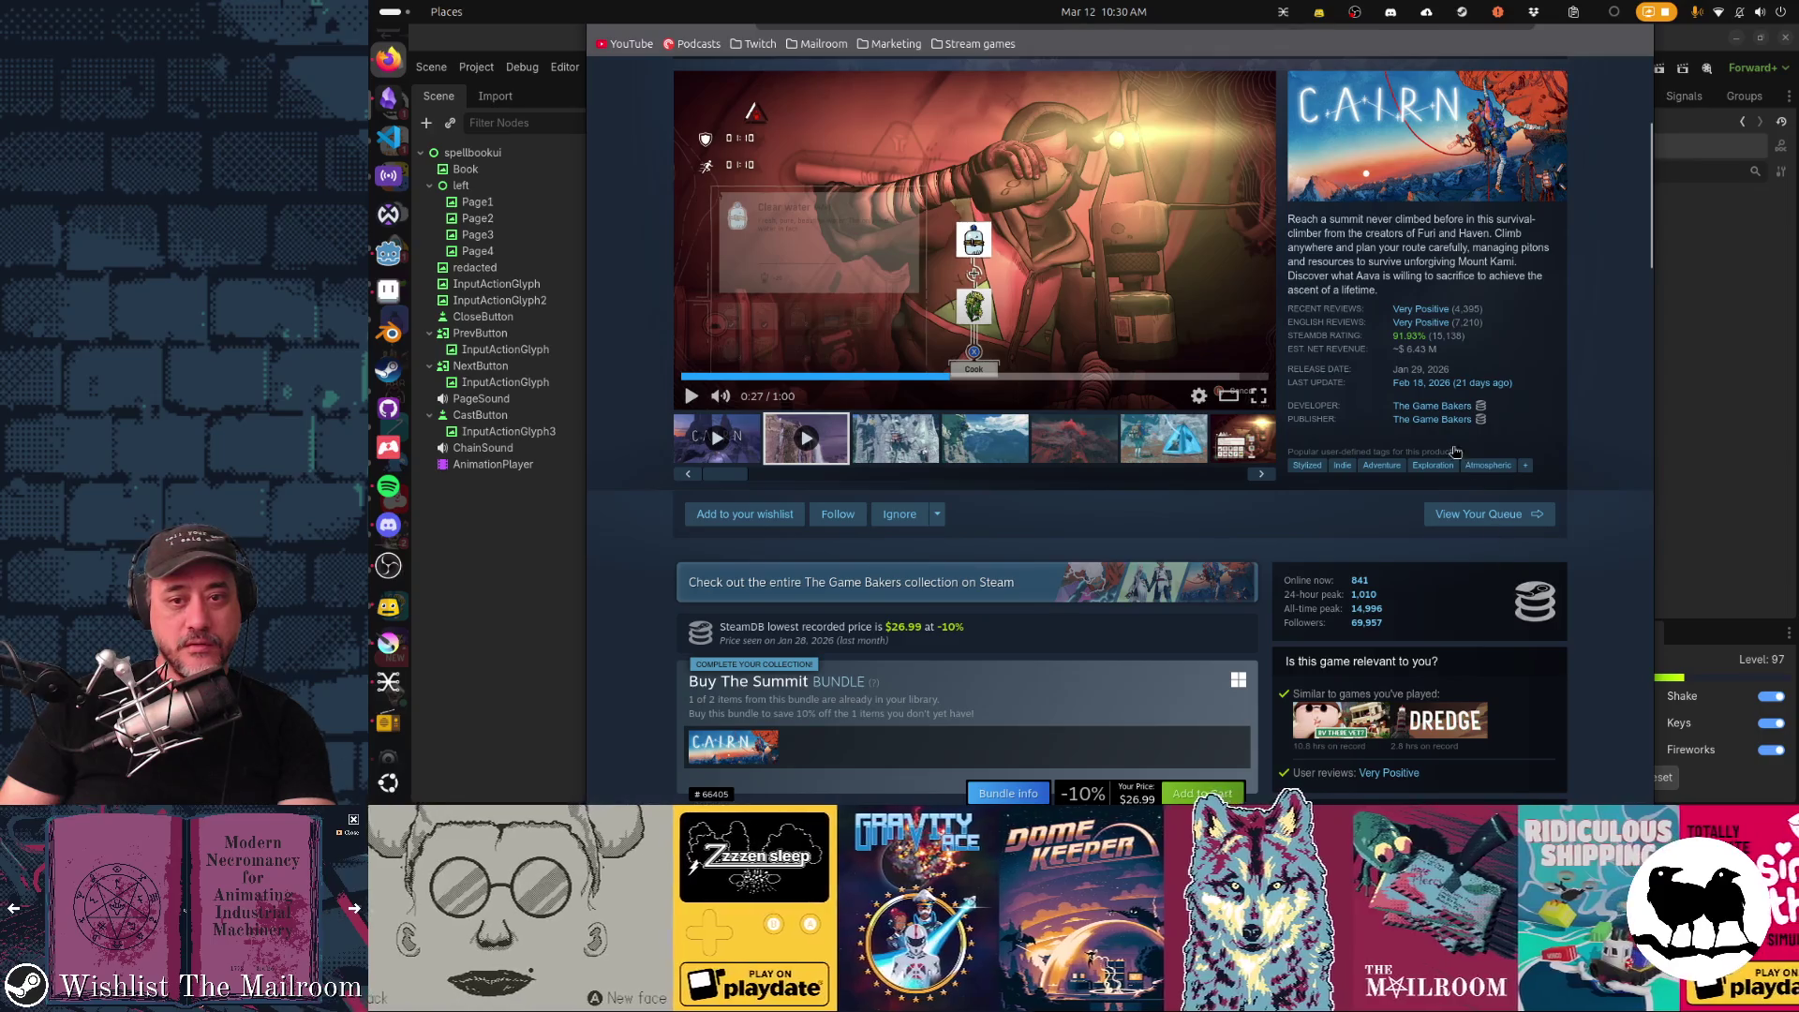
# Go from the Cairn store page to its SteamDB page.
pyautogui.click(1535, 601)
# Review Cairn's Metadata tables on SteamDB and return to the Steam store page.
pyautogui.click(691, 590)
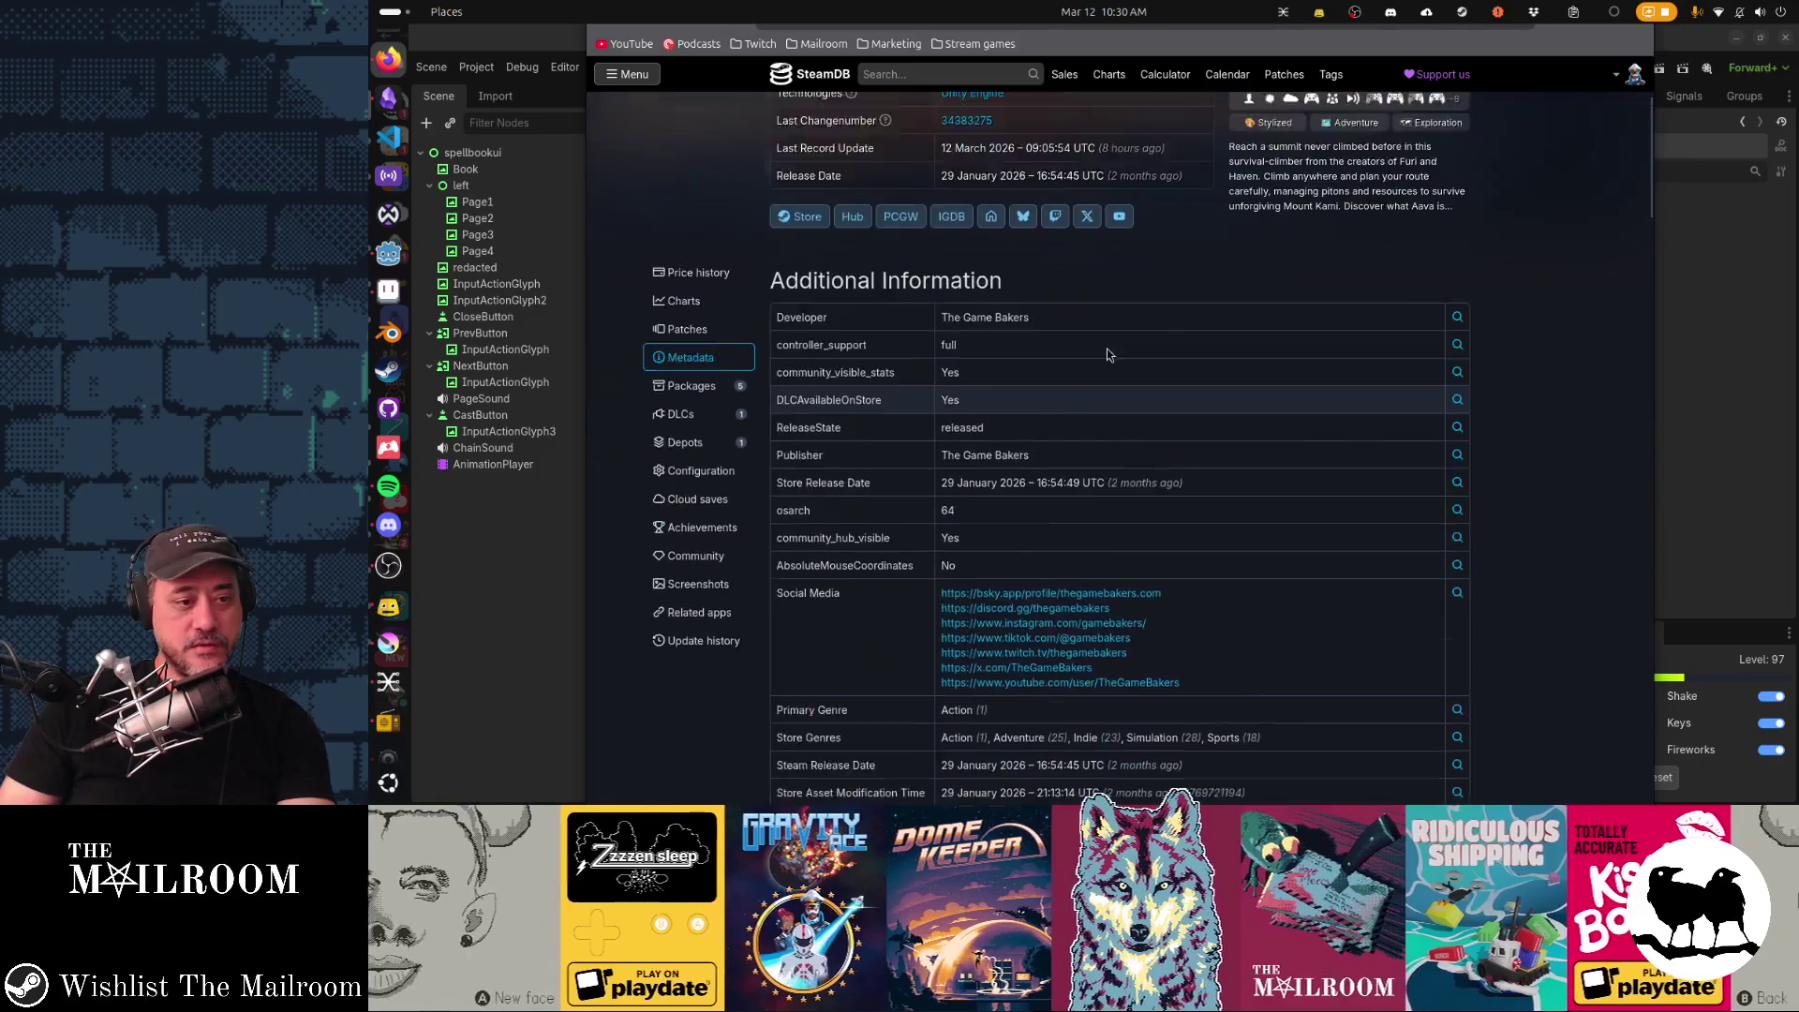
pyautogui.scroll(-5, 1104, 352)
pyautogui.scroll(1, 1174, 339)
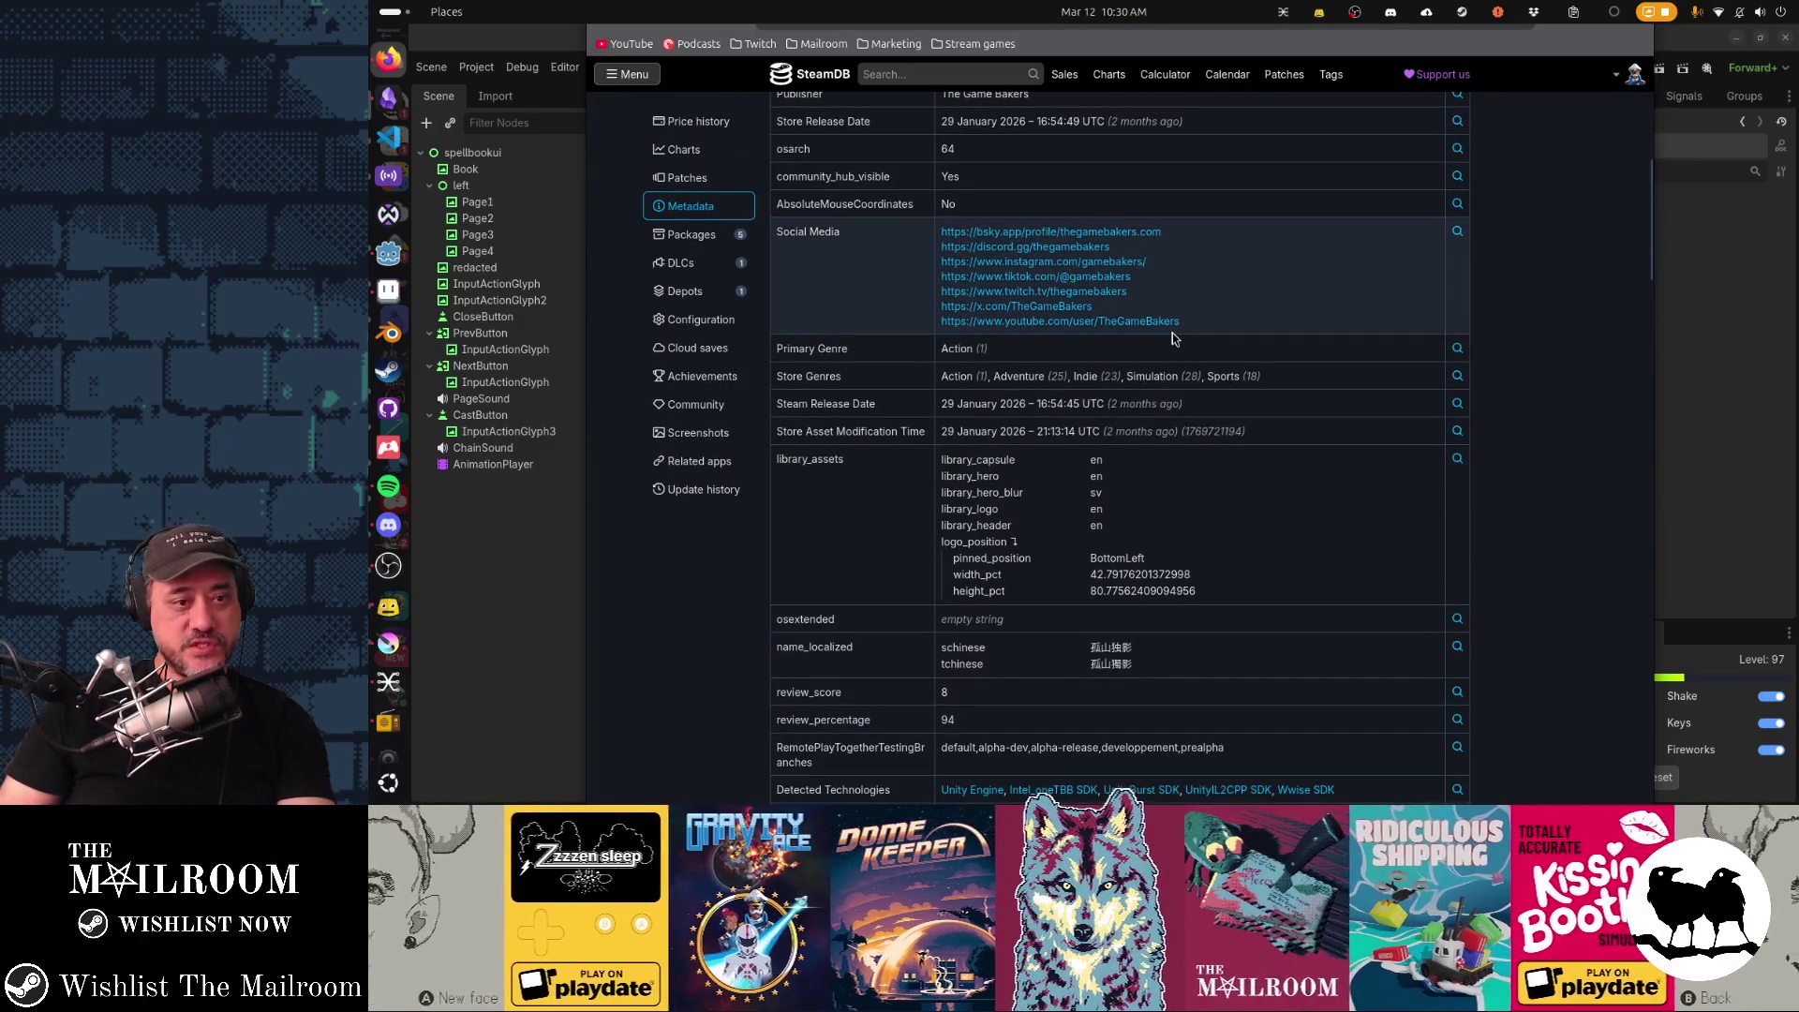
pyautogui.scroll(-5, 1174, 339)
pyautogui.scroll(-3, 1174, 339)
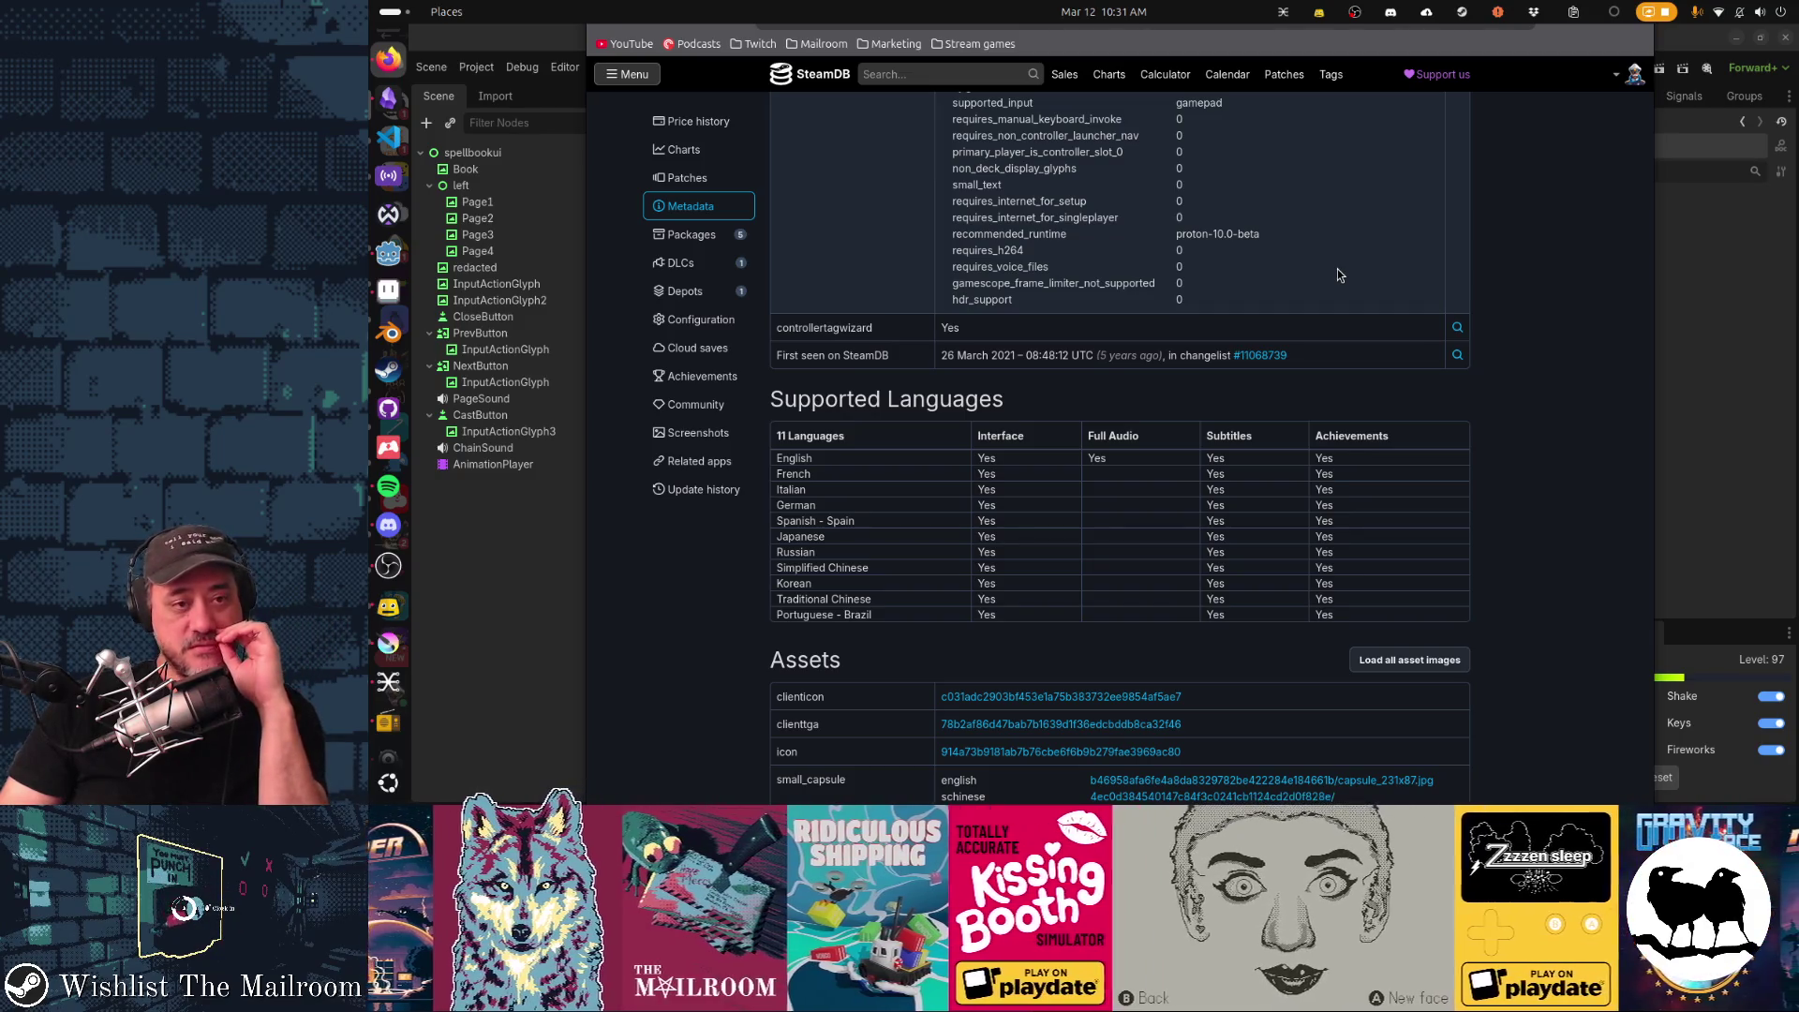
pyautogui.scroll(5, 1335, 270)
pyautogui.scroll(10, 1334, 270)
pyautogui.click(1348, 319)
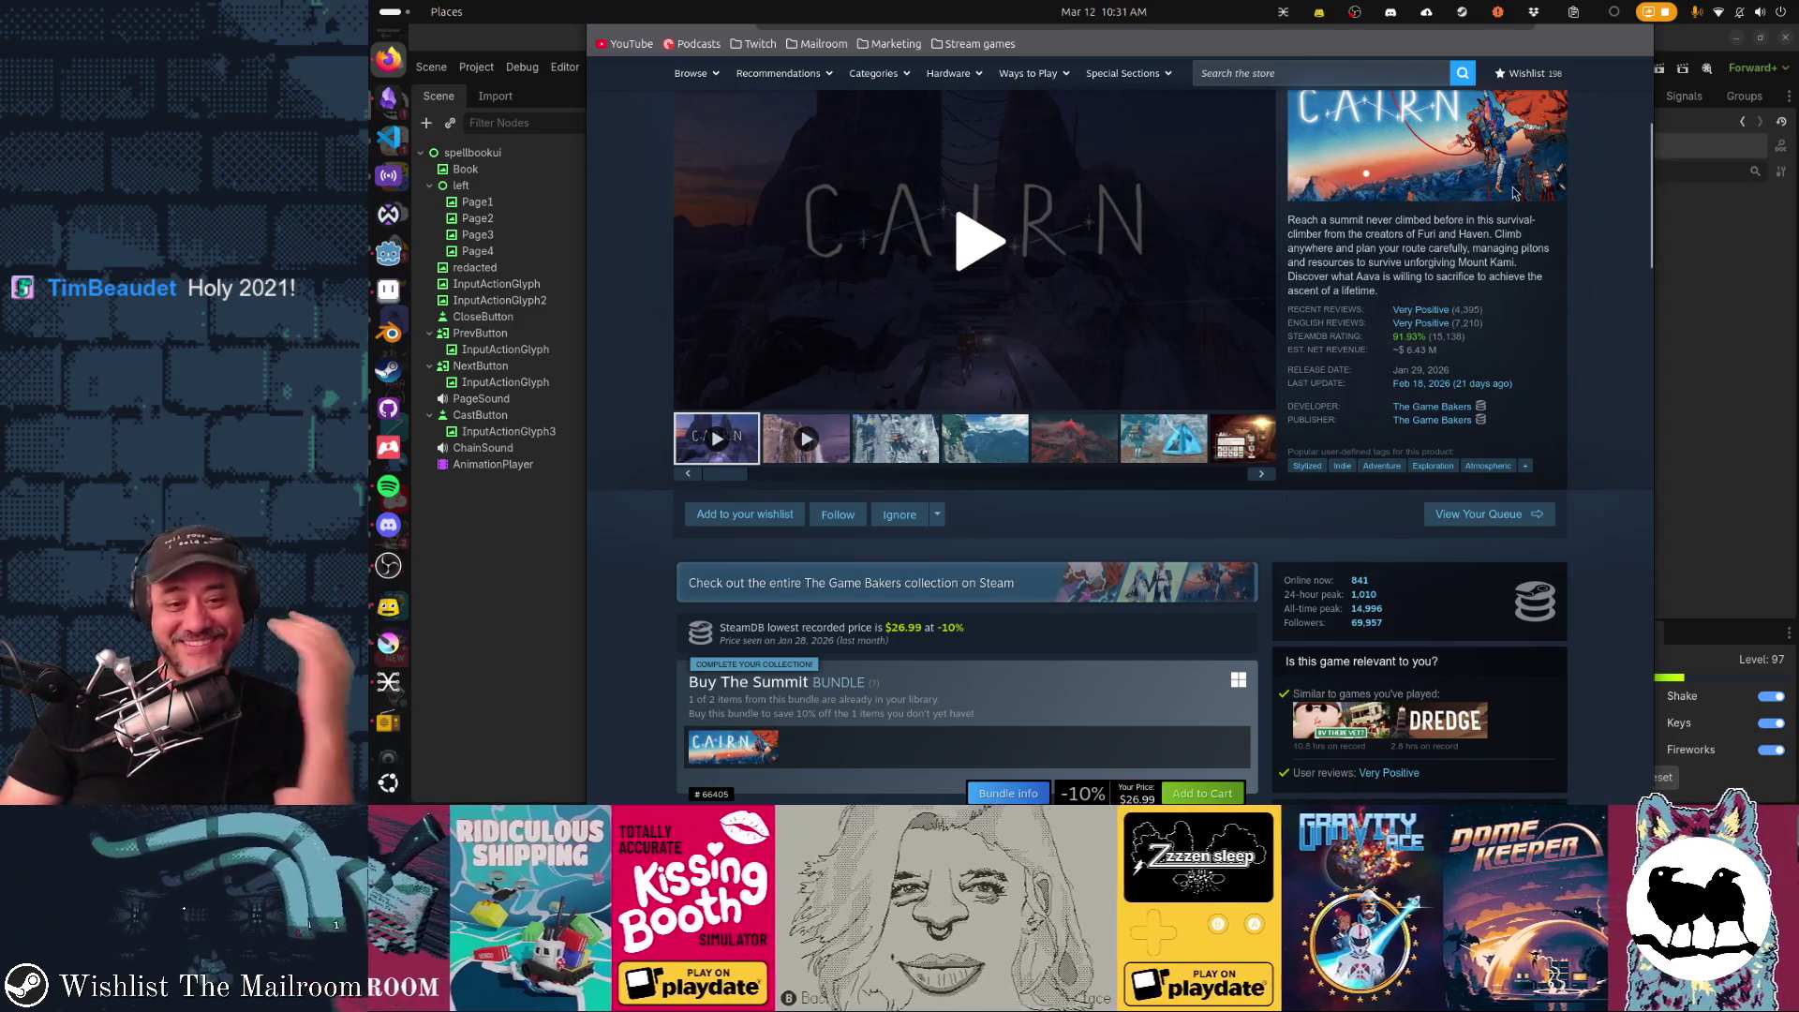
# Take Firefox out of full screen, nudge the window right and minimize it.
pyautogui.press('F11')
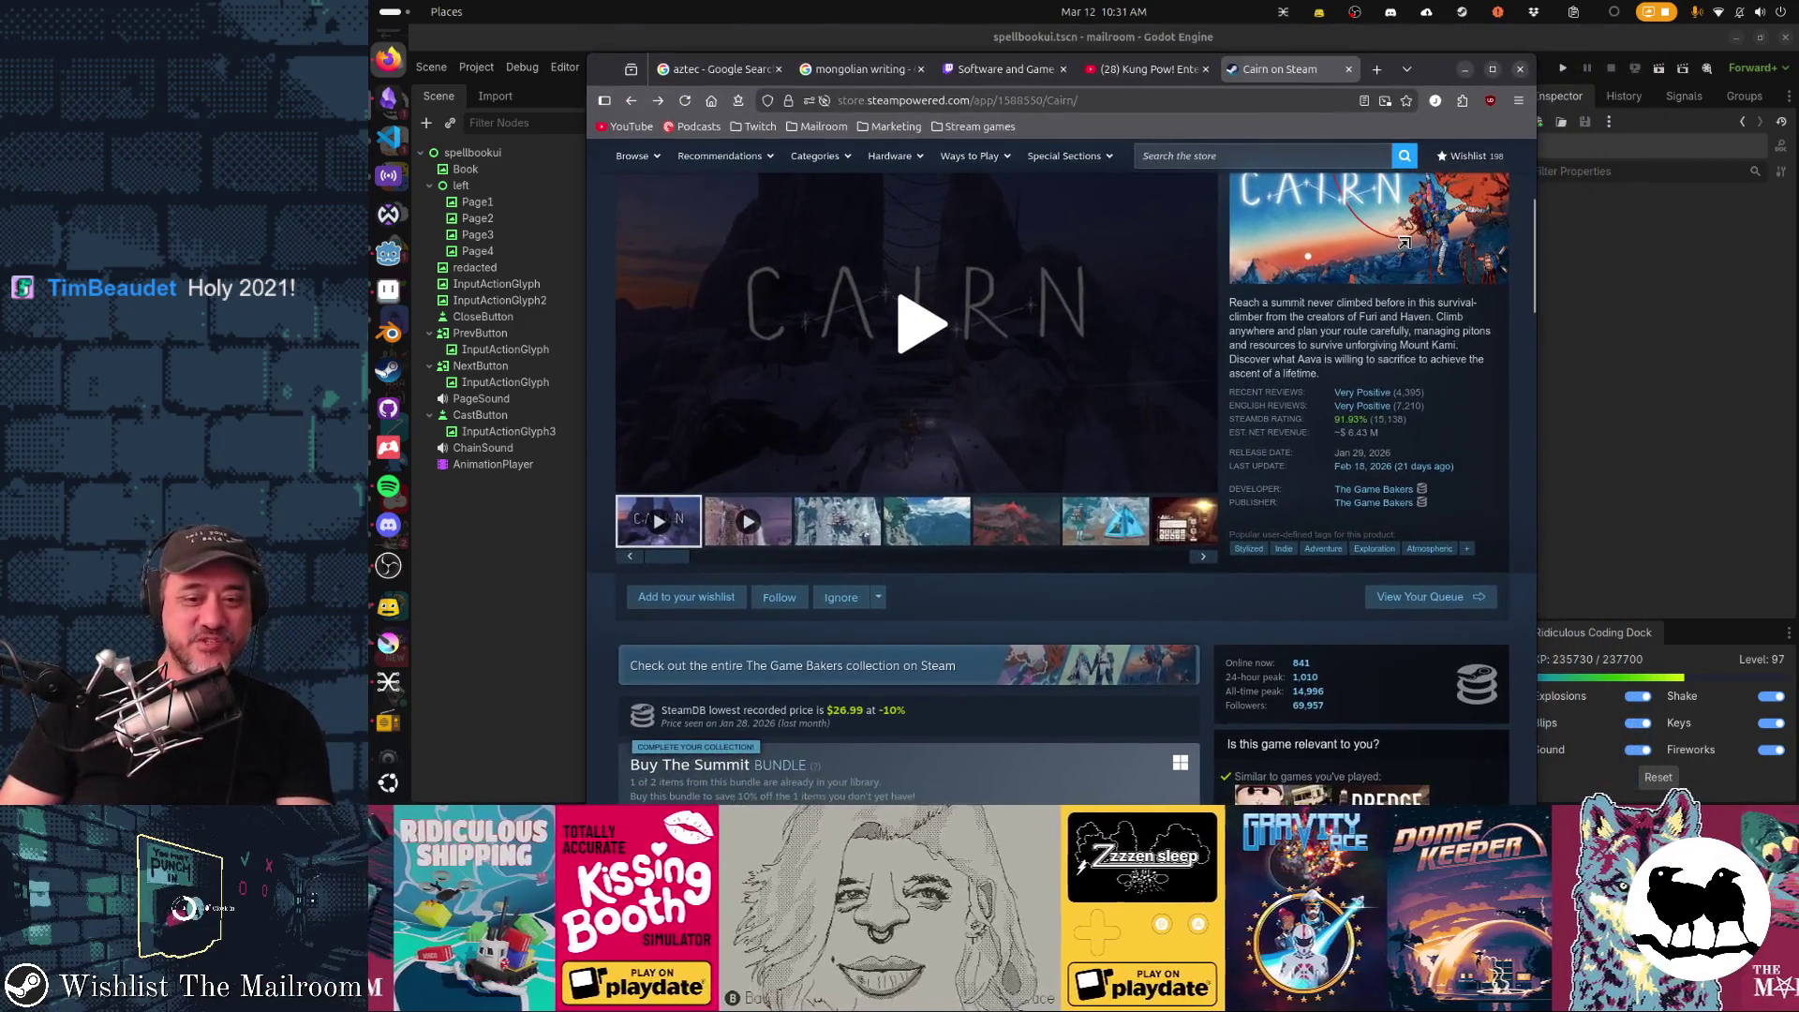
pyautogui.moveTo(1345, 394); pyautogui.dragTo(1400, 373)
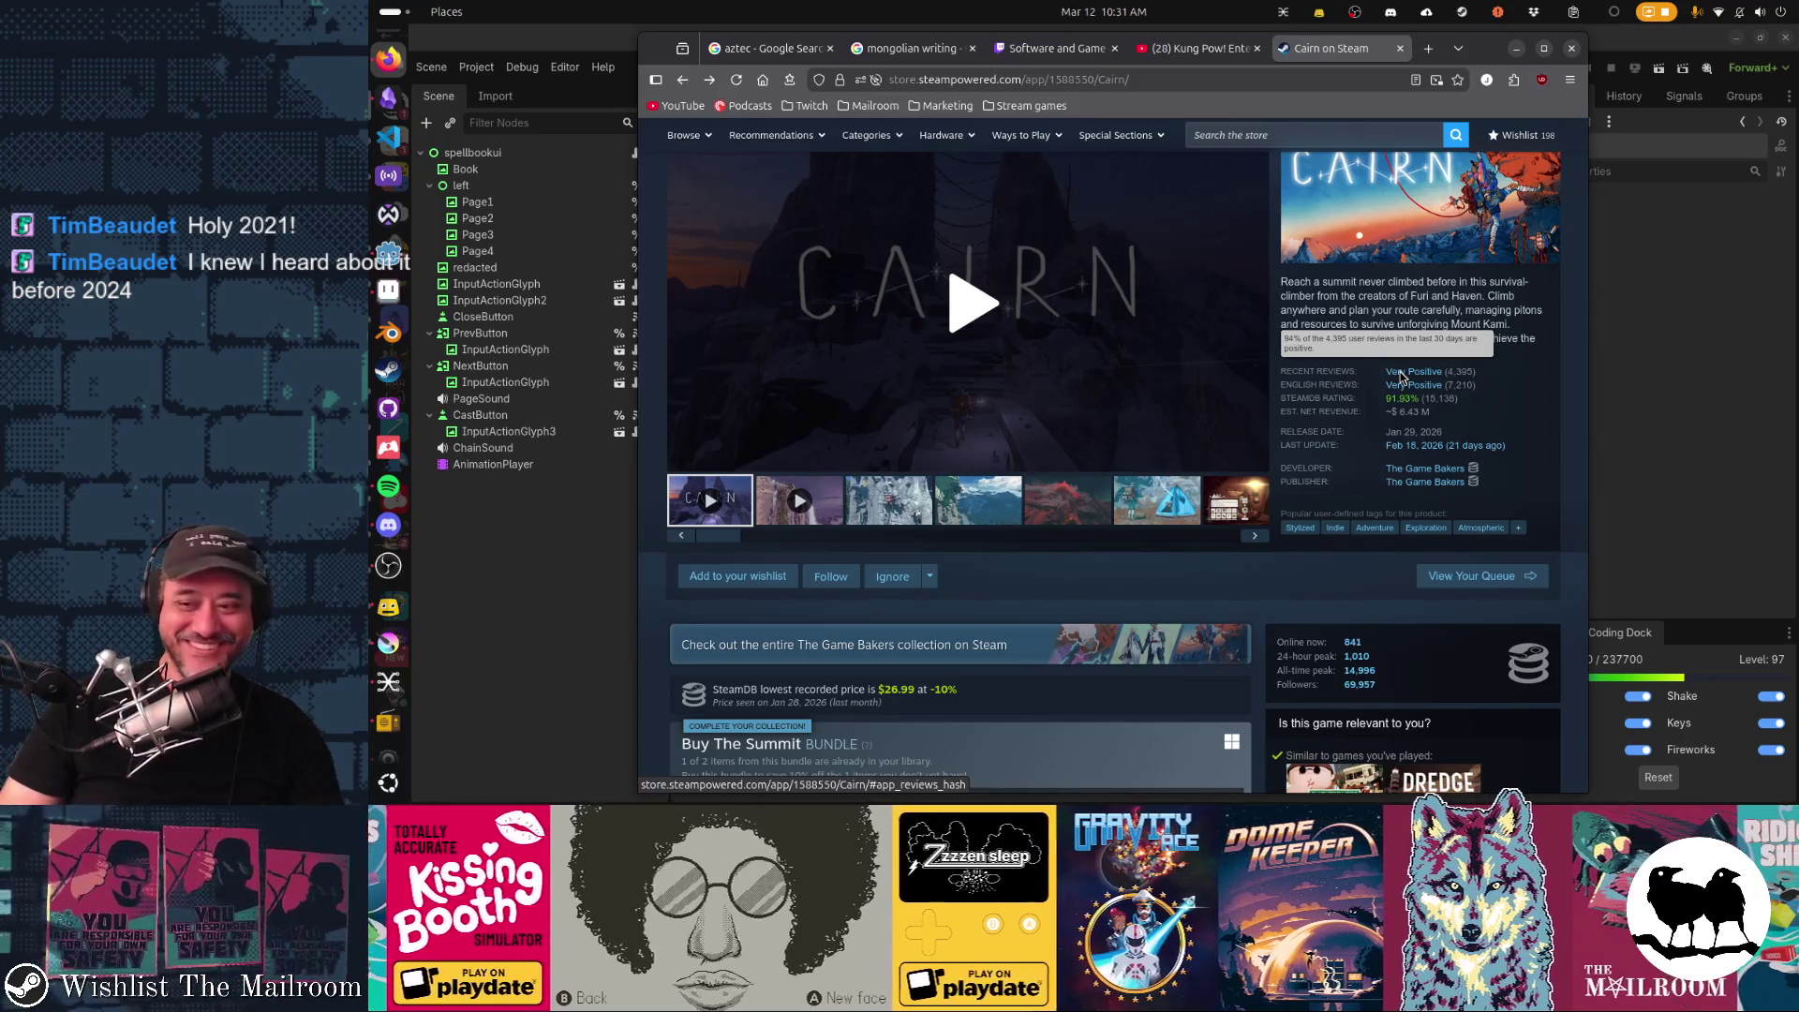
pyautogui.click(1515, 50)
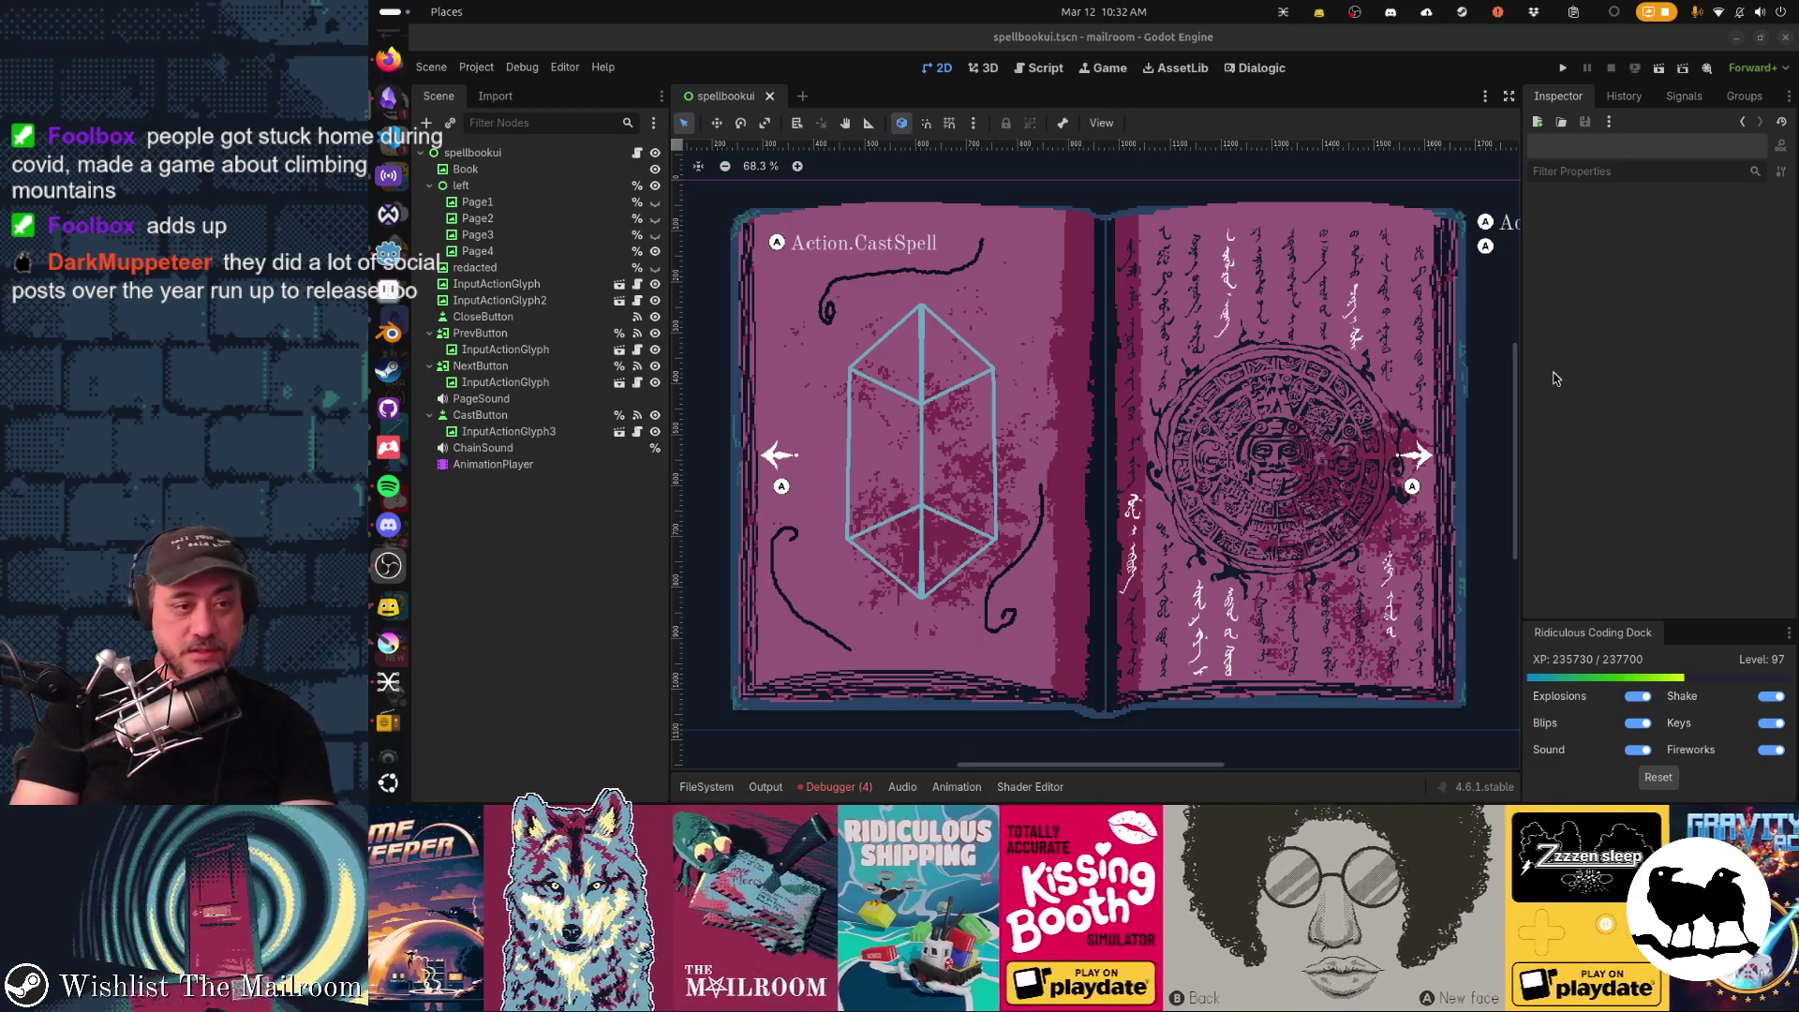
# Switch from Godot to Firefox via the app switcher and open a new blank tab.
pyautogui.hotkey('alt', 'Tab')
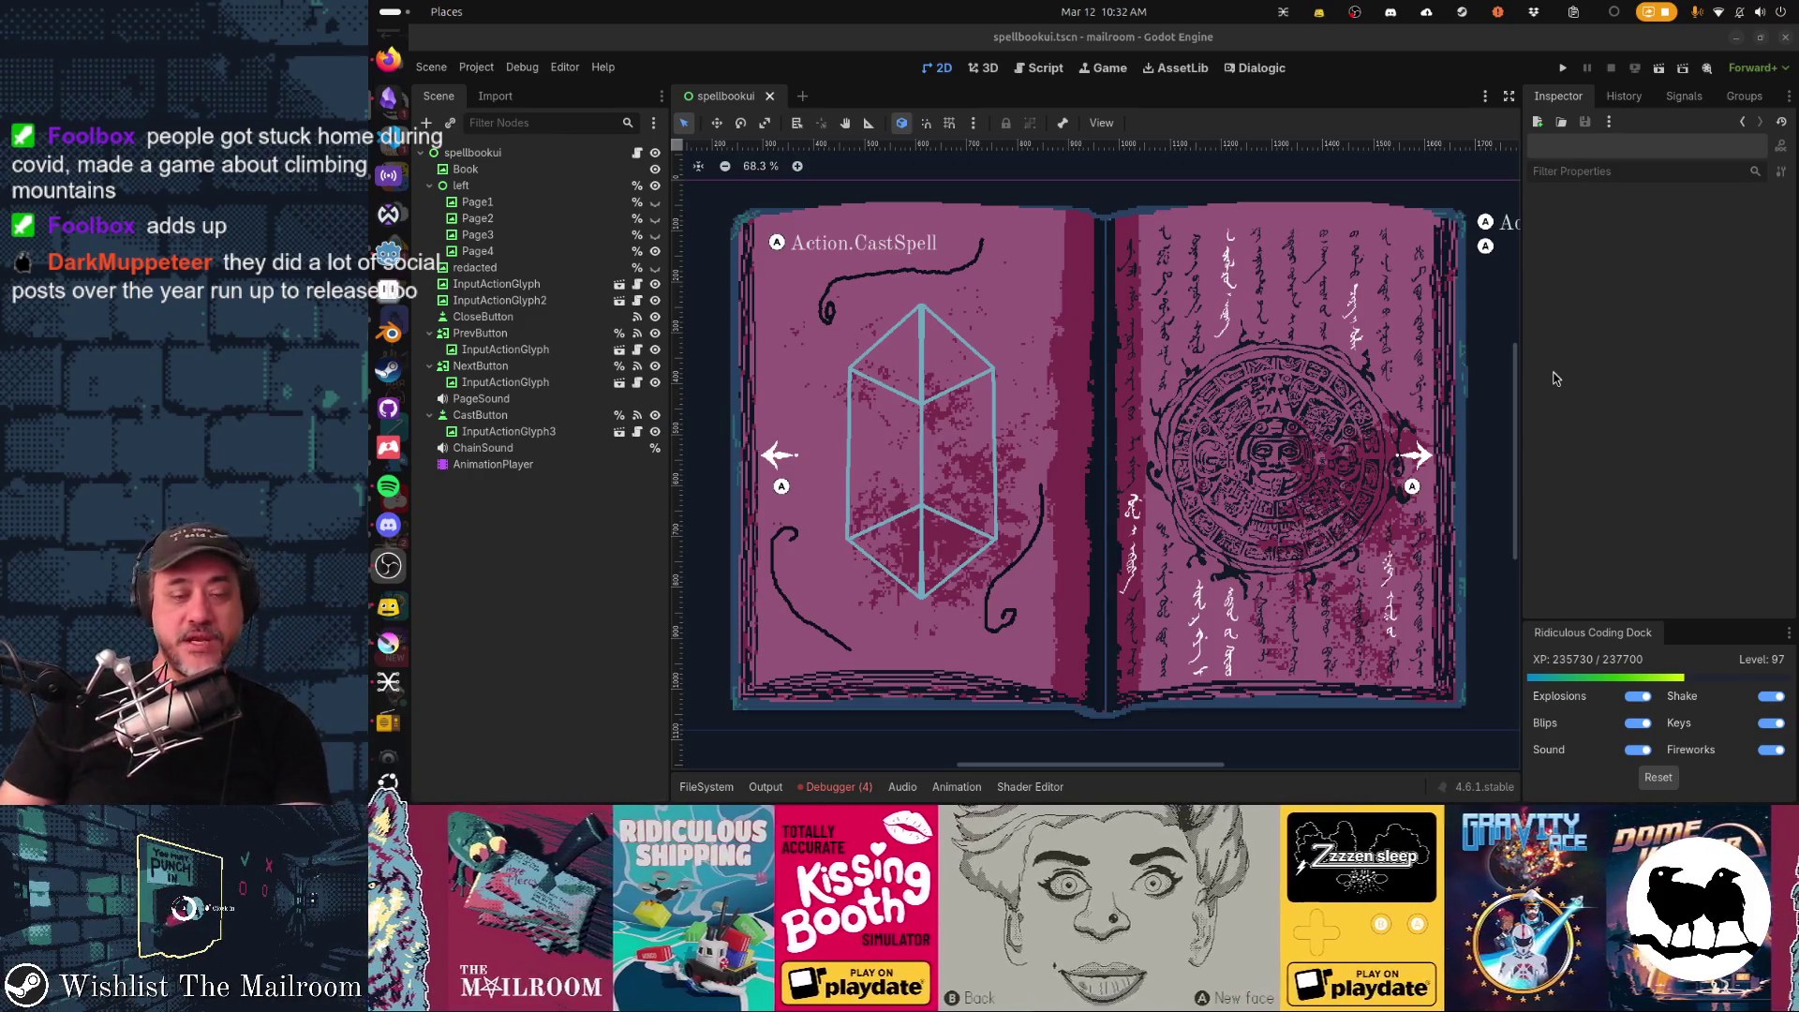
pyautogui.hotkey('alt', 'Tab')
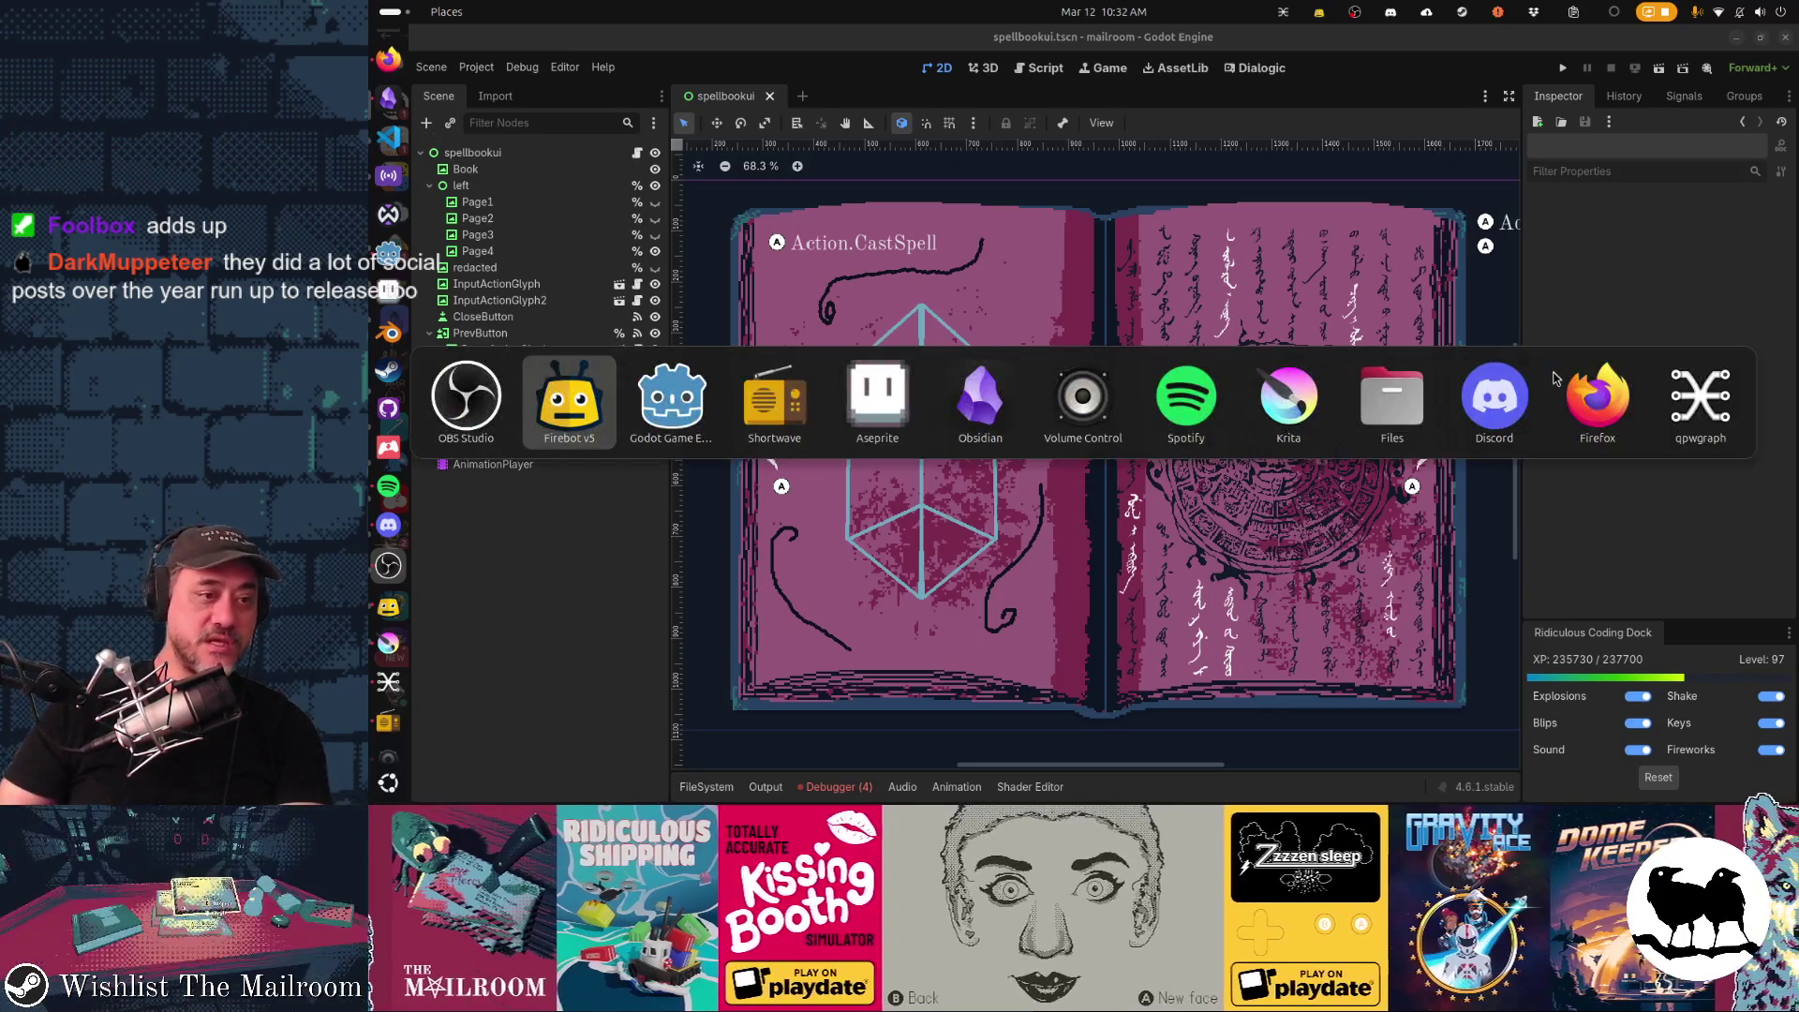
pyautogui.press('Tab')
pyautogui.press('Tab')
pyautogui.press('Tab')
pyautogui.press('Tab')
pyautogui.press('Tab')
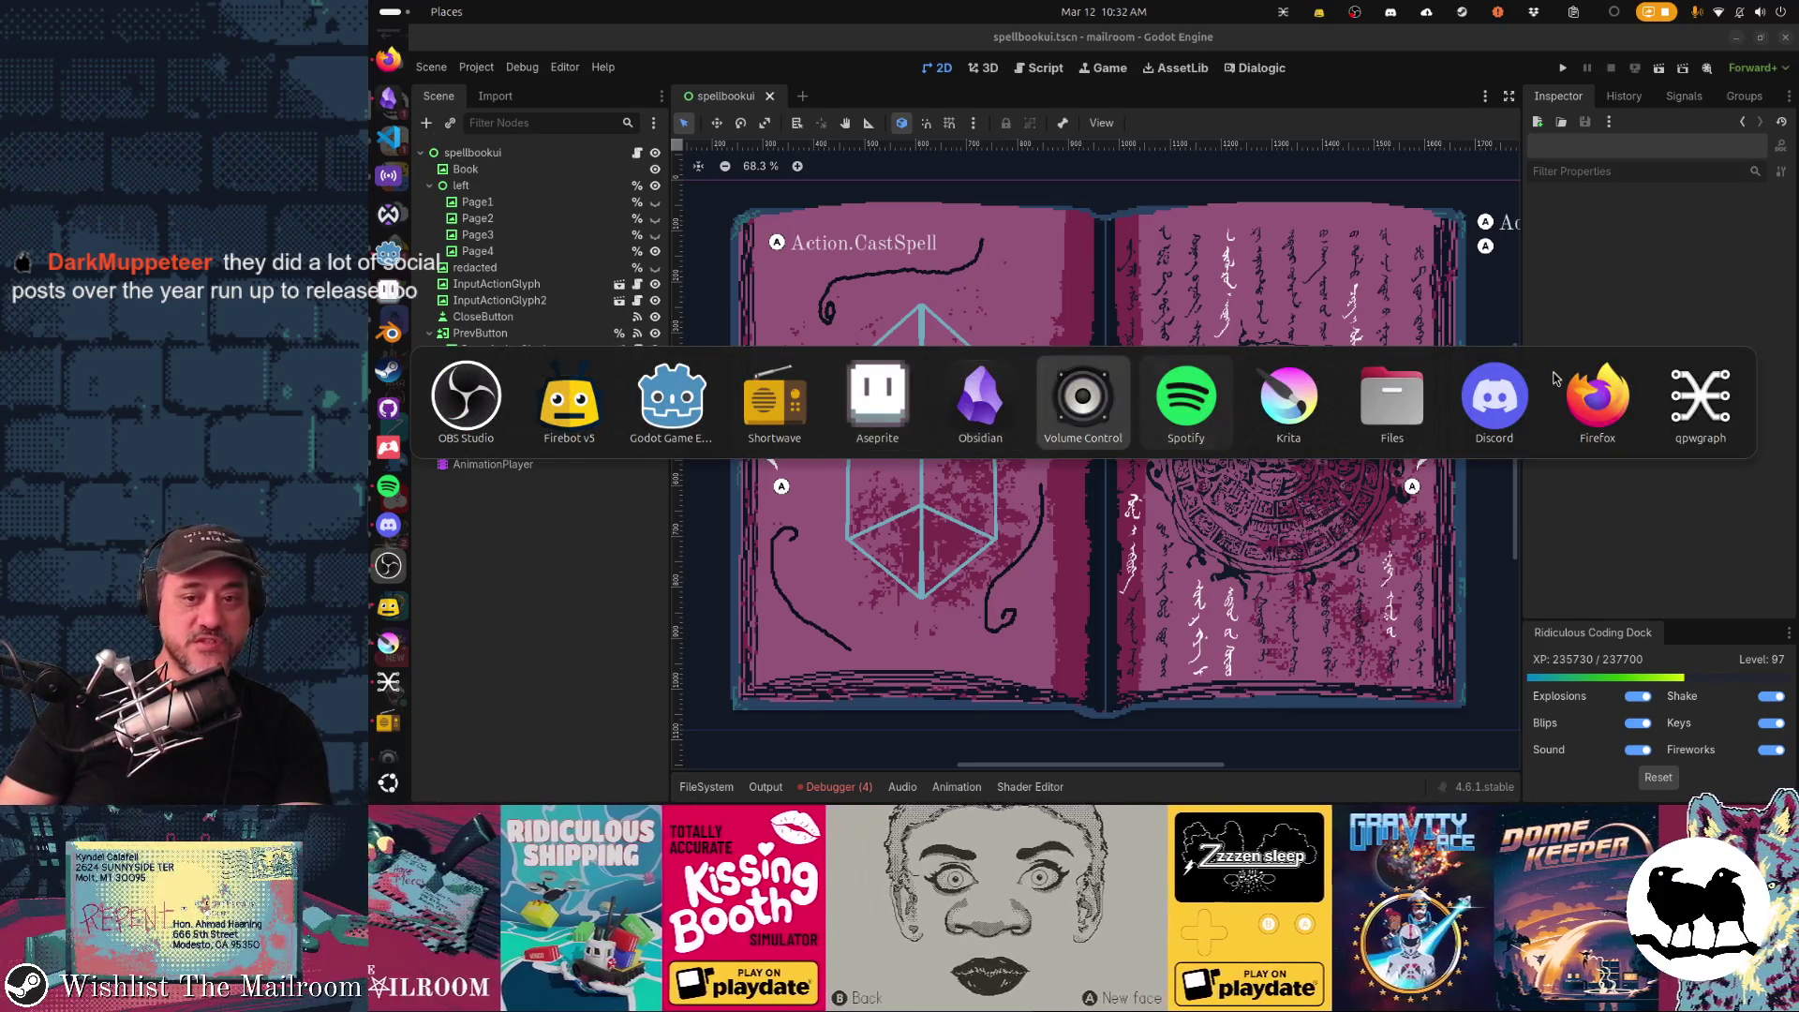
pyautogui.press('Tab')
pyautogui.press('Tab')
pyautogui.press('Tab')
pyautogui.press('Tab')
pyautogui.press('Tab')
pyautogui.hotkey('ctrl', 't')
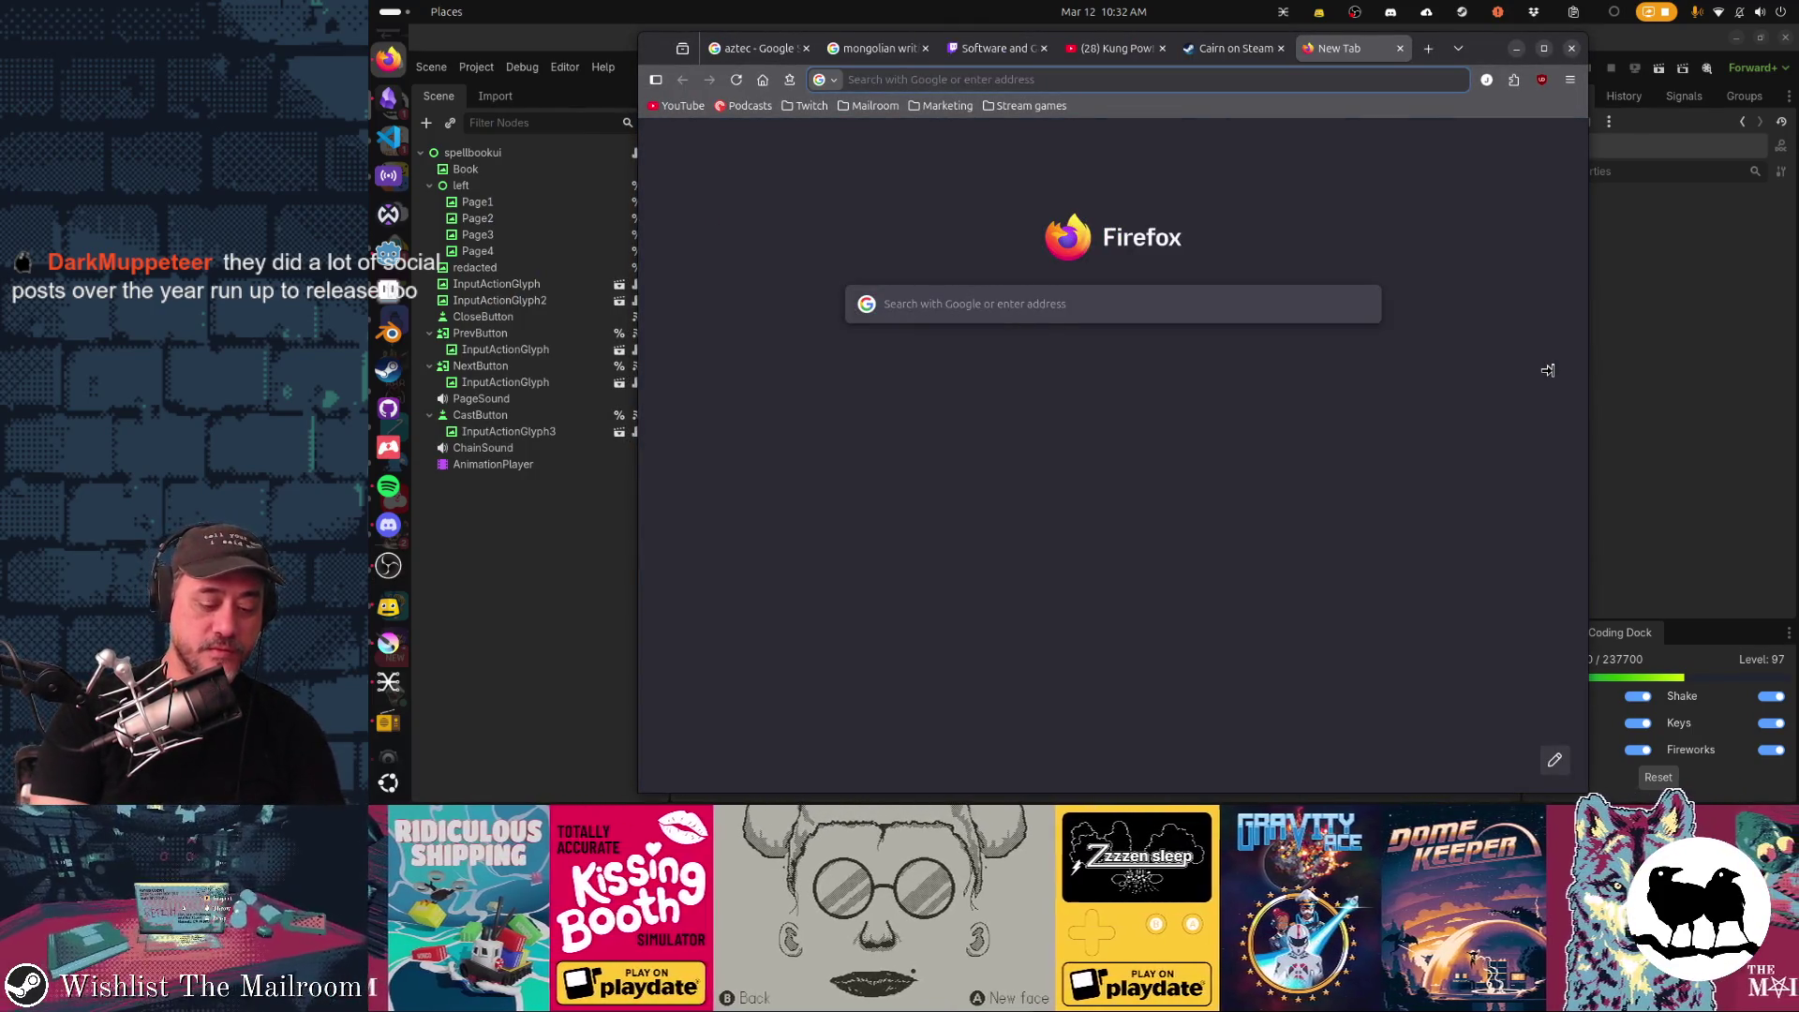
pyautogui.write('gemstones')
pyautogui.press('Return')
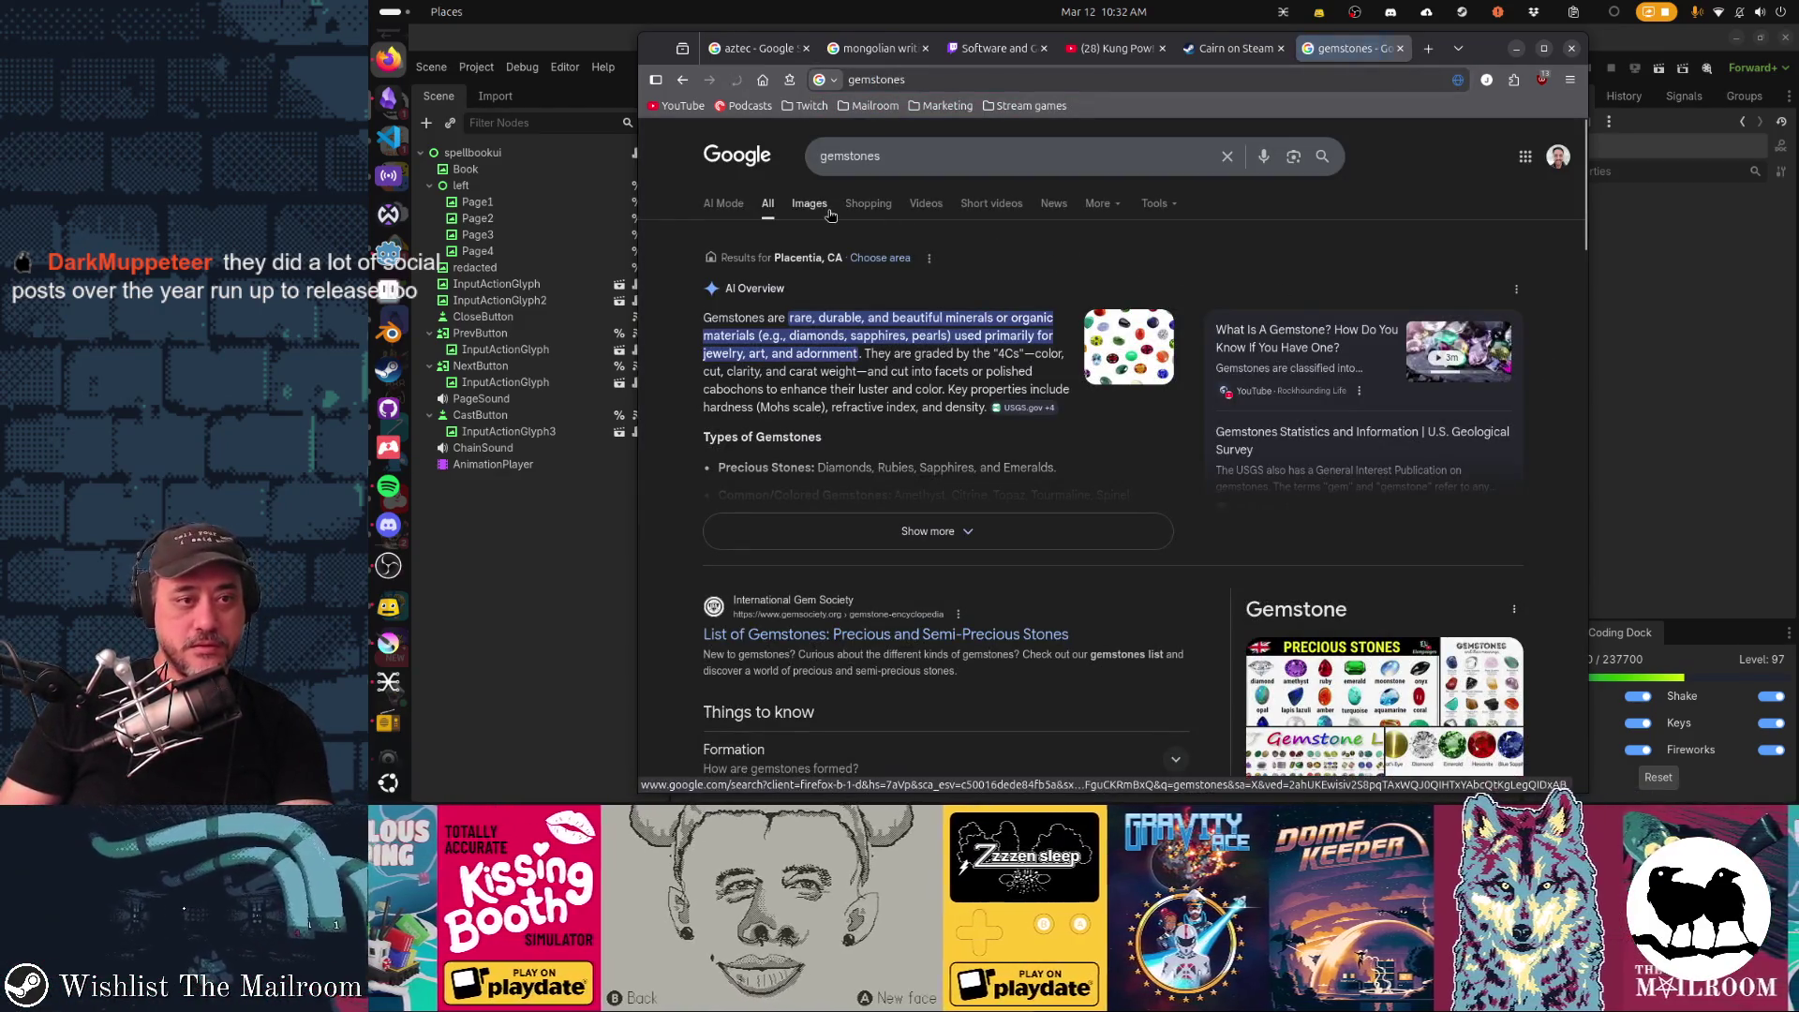
pyautogui.click(808, 202)
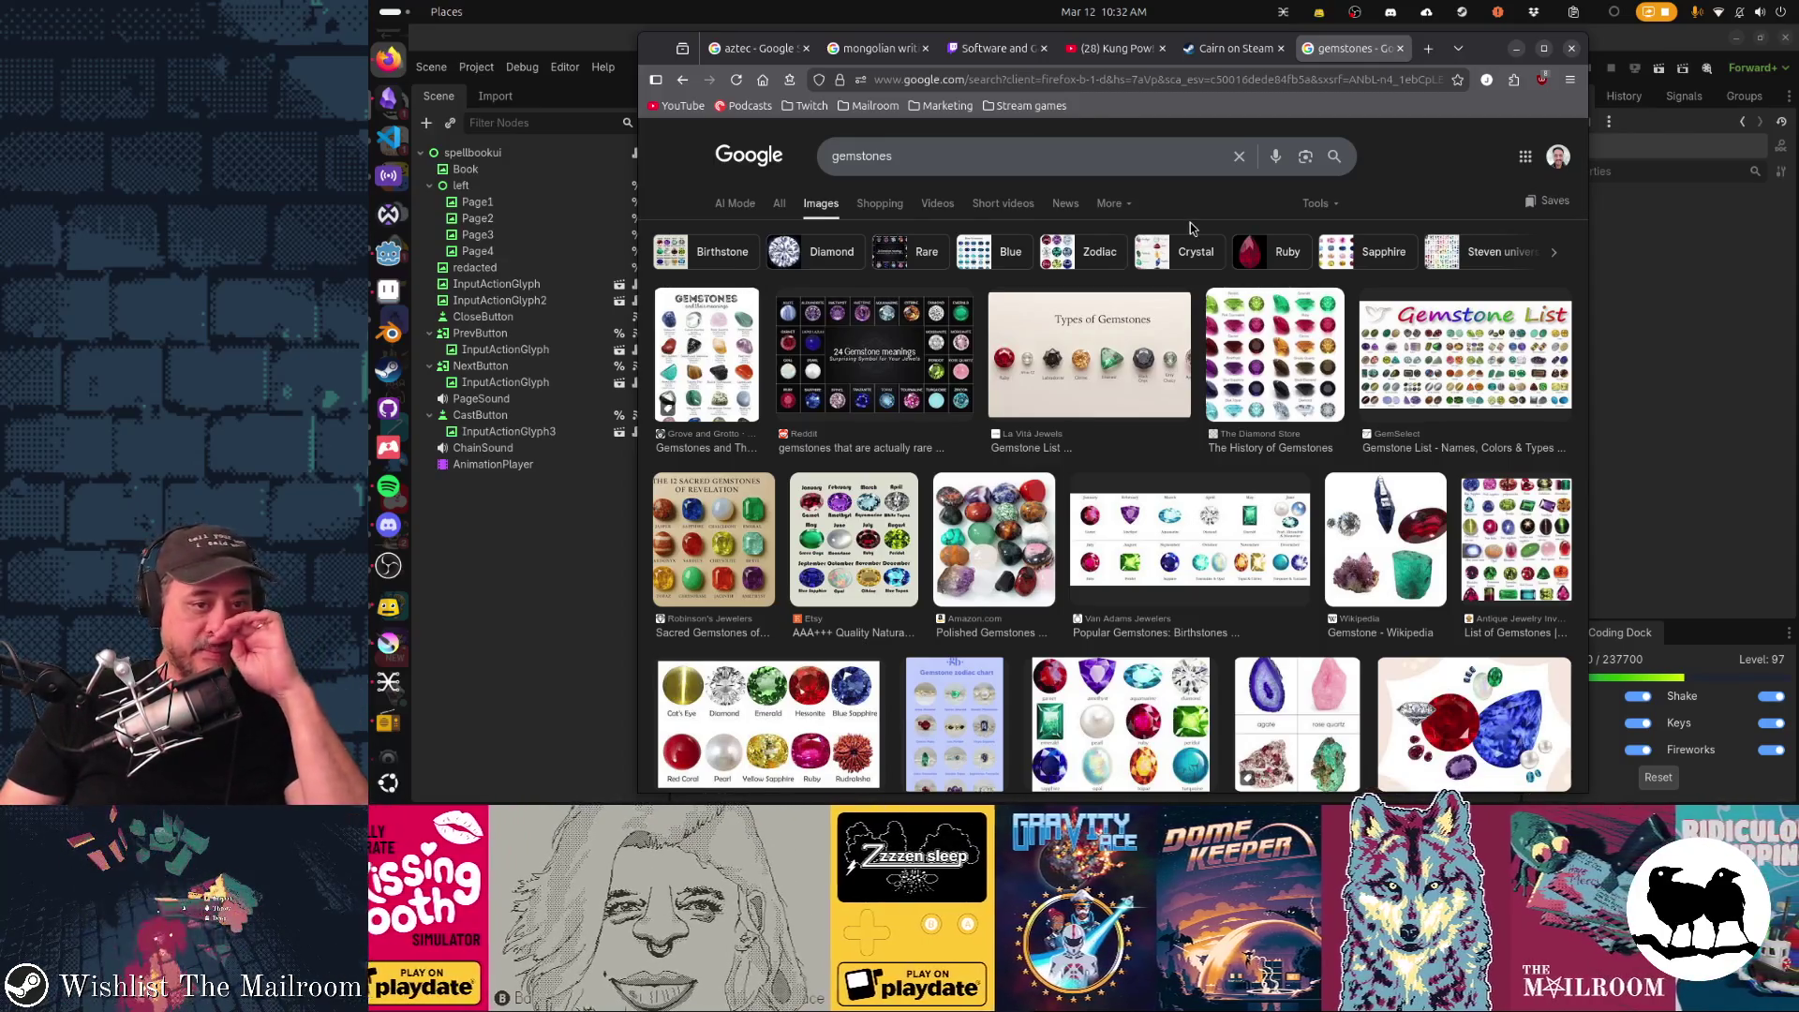
pyautogui.scroll(-1, 1191, 225)
pyautogui.scroll(-1, 1186, 246)
pyautogui.scroll(-1, 1184, 255)
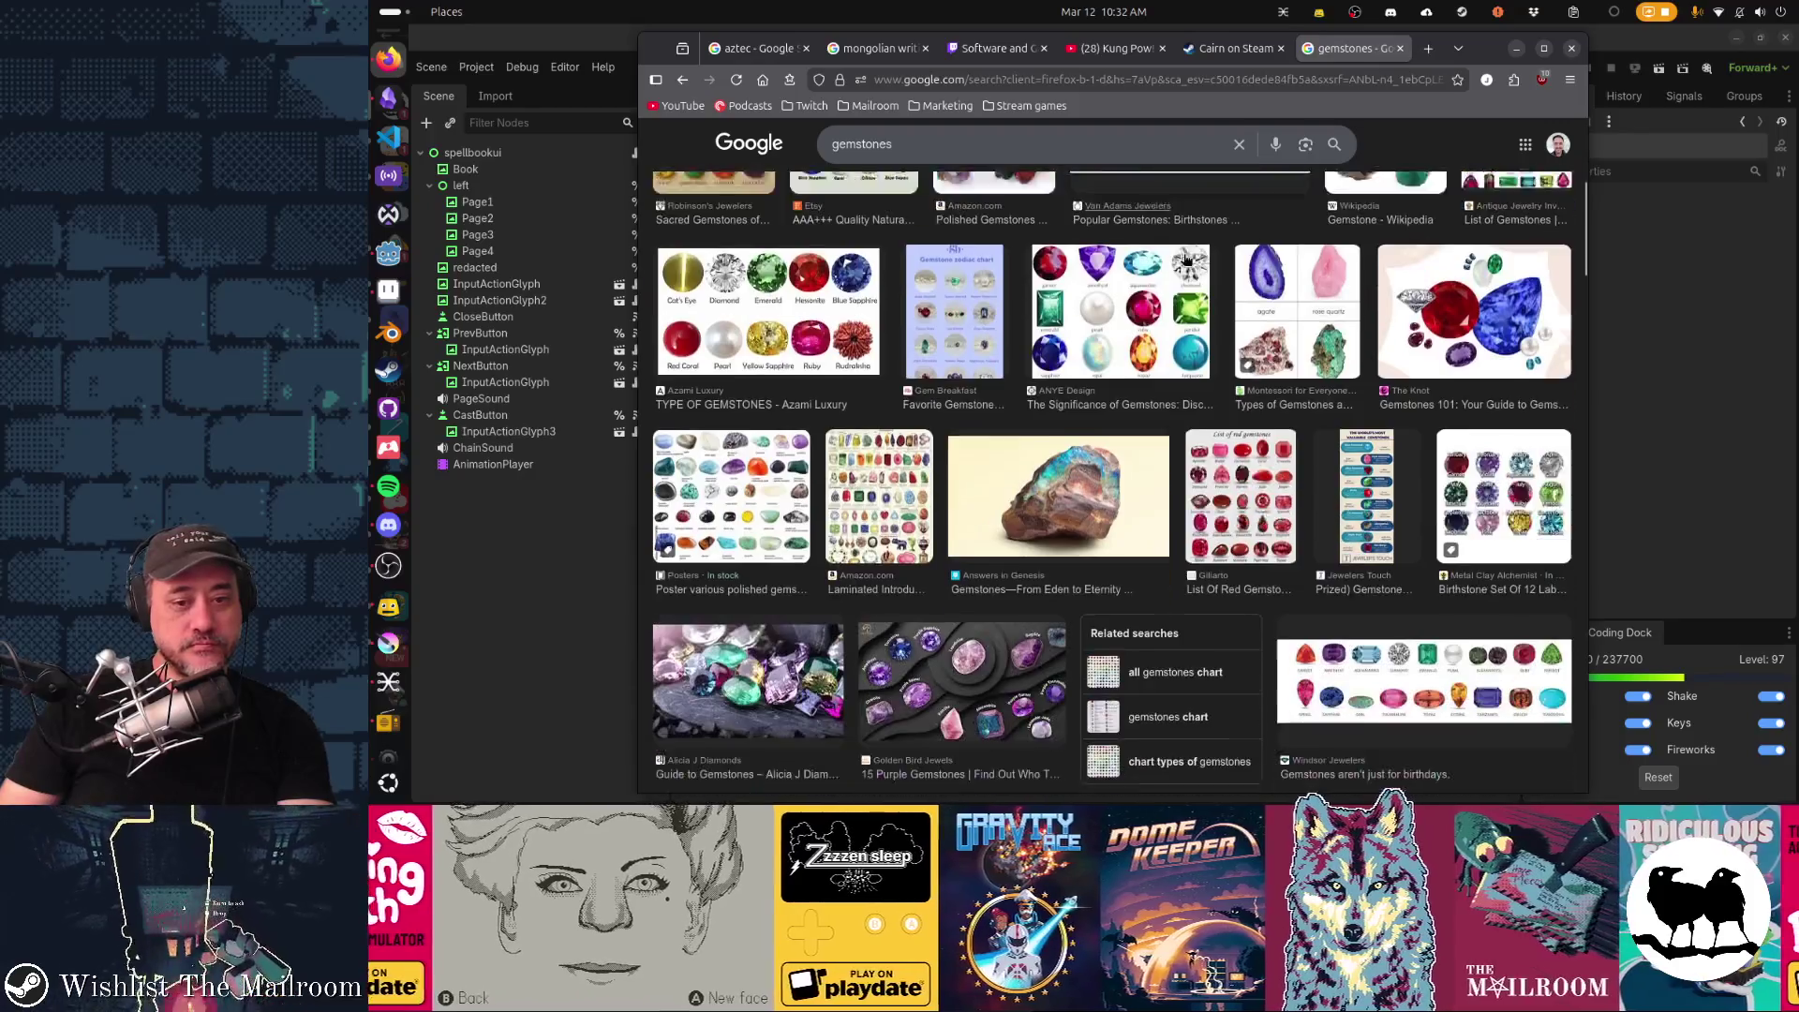
pyautogui.scroll(-1, 1187, 260)
pyautogui.scroll(-1, 1187, 259)
pyautogui.scroll(-1, 1184, 261)
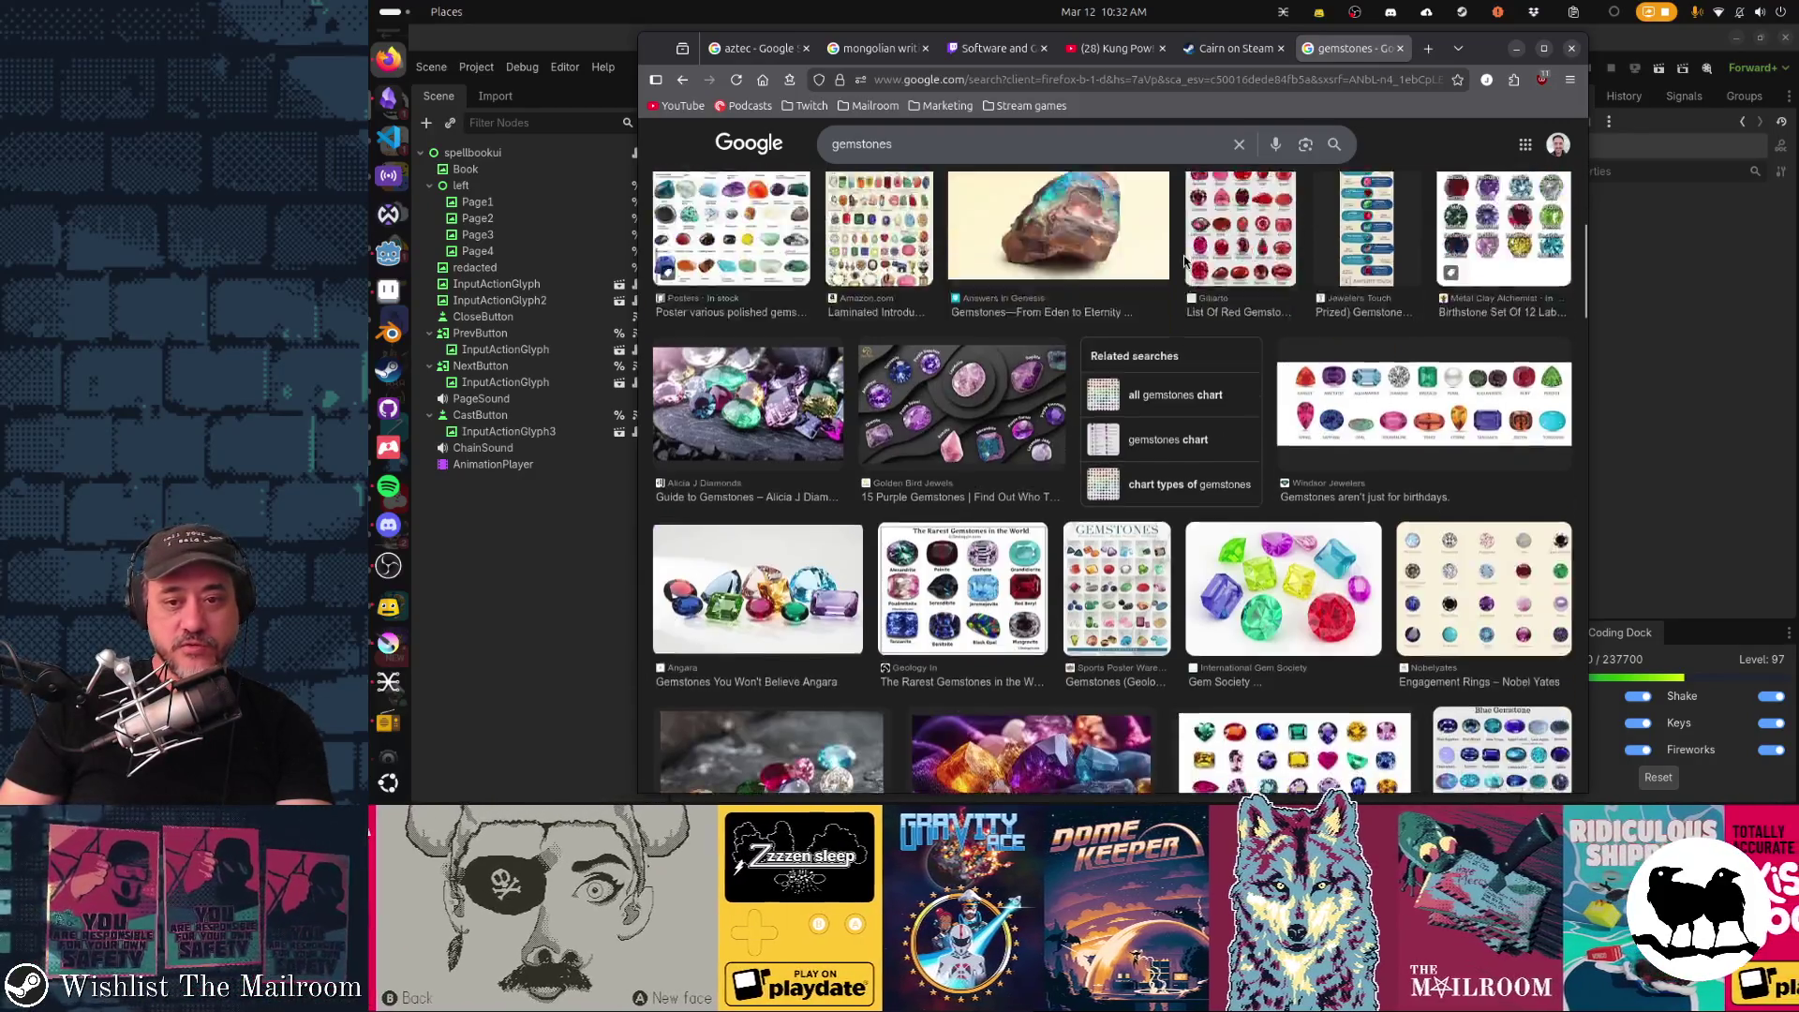
pyautogui.scroll(-1, 1185, 260)
pyautogui.scroll(-2, 1185, 260)
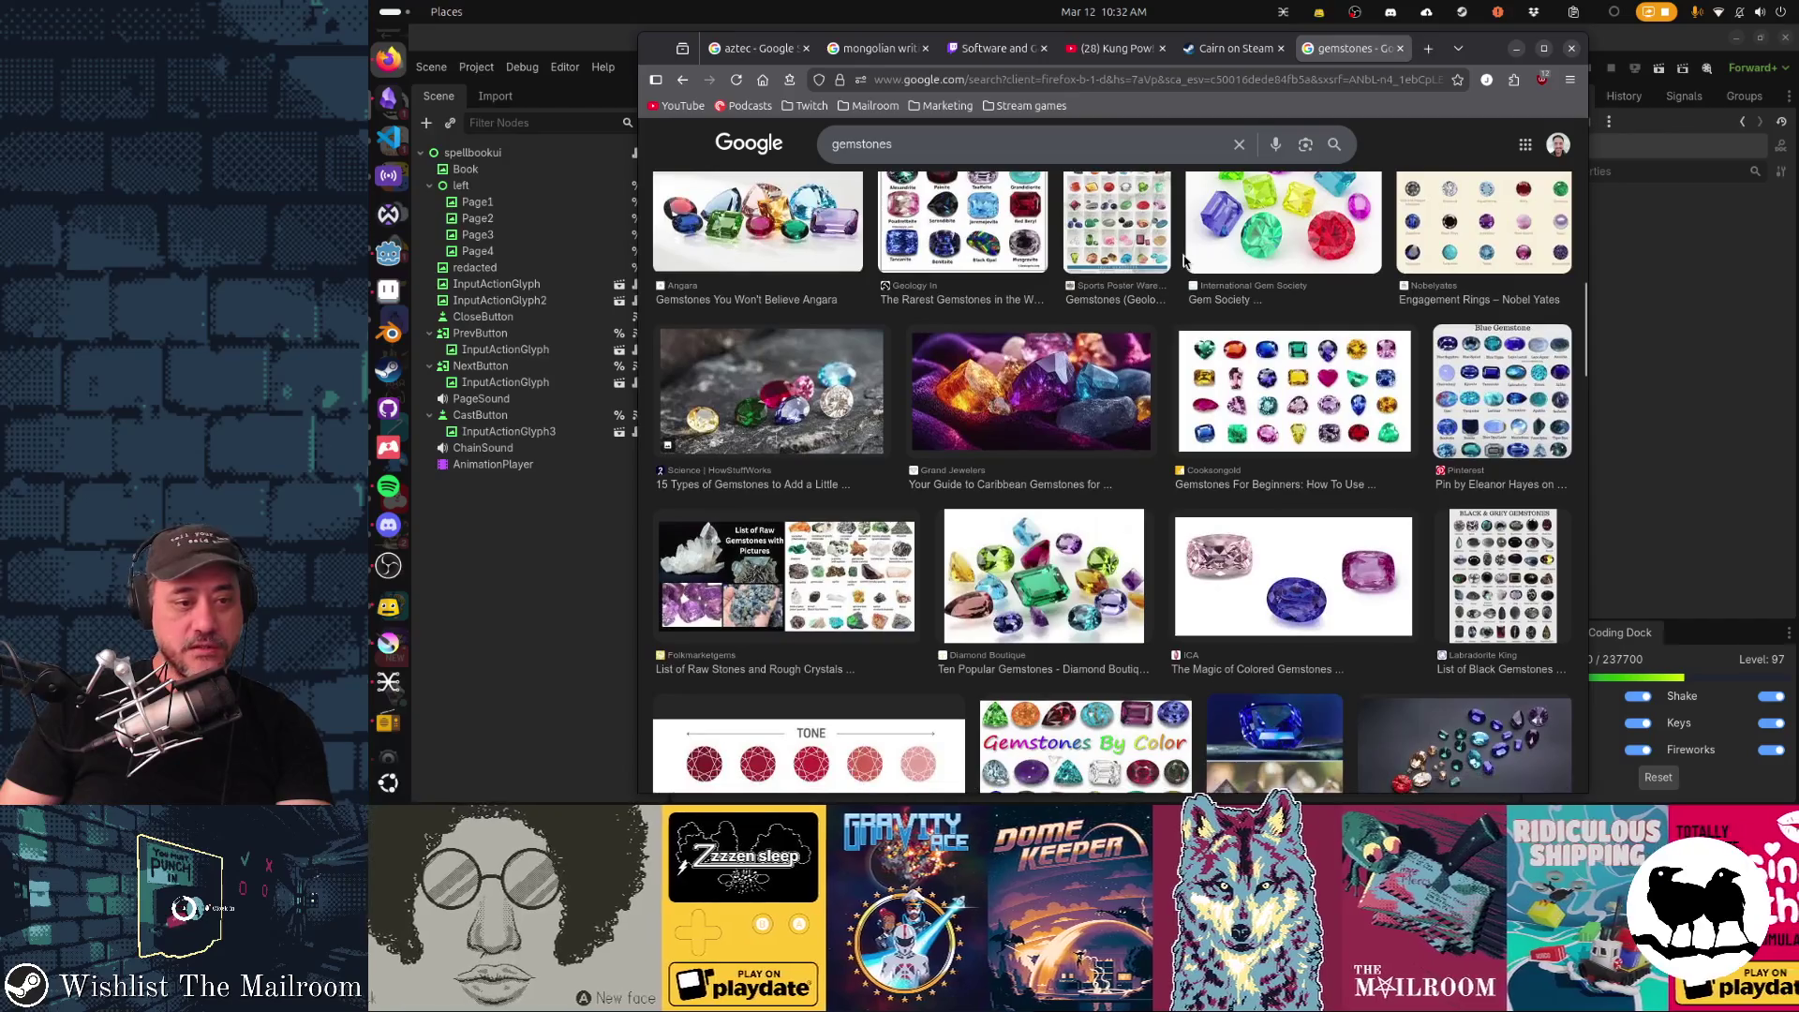
pyautogui.scroll(-2, 1185, 261)
pyautogui.scroll(-1, 1184, 259)
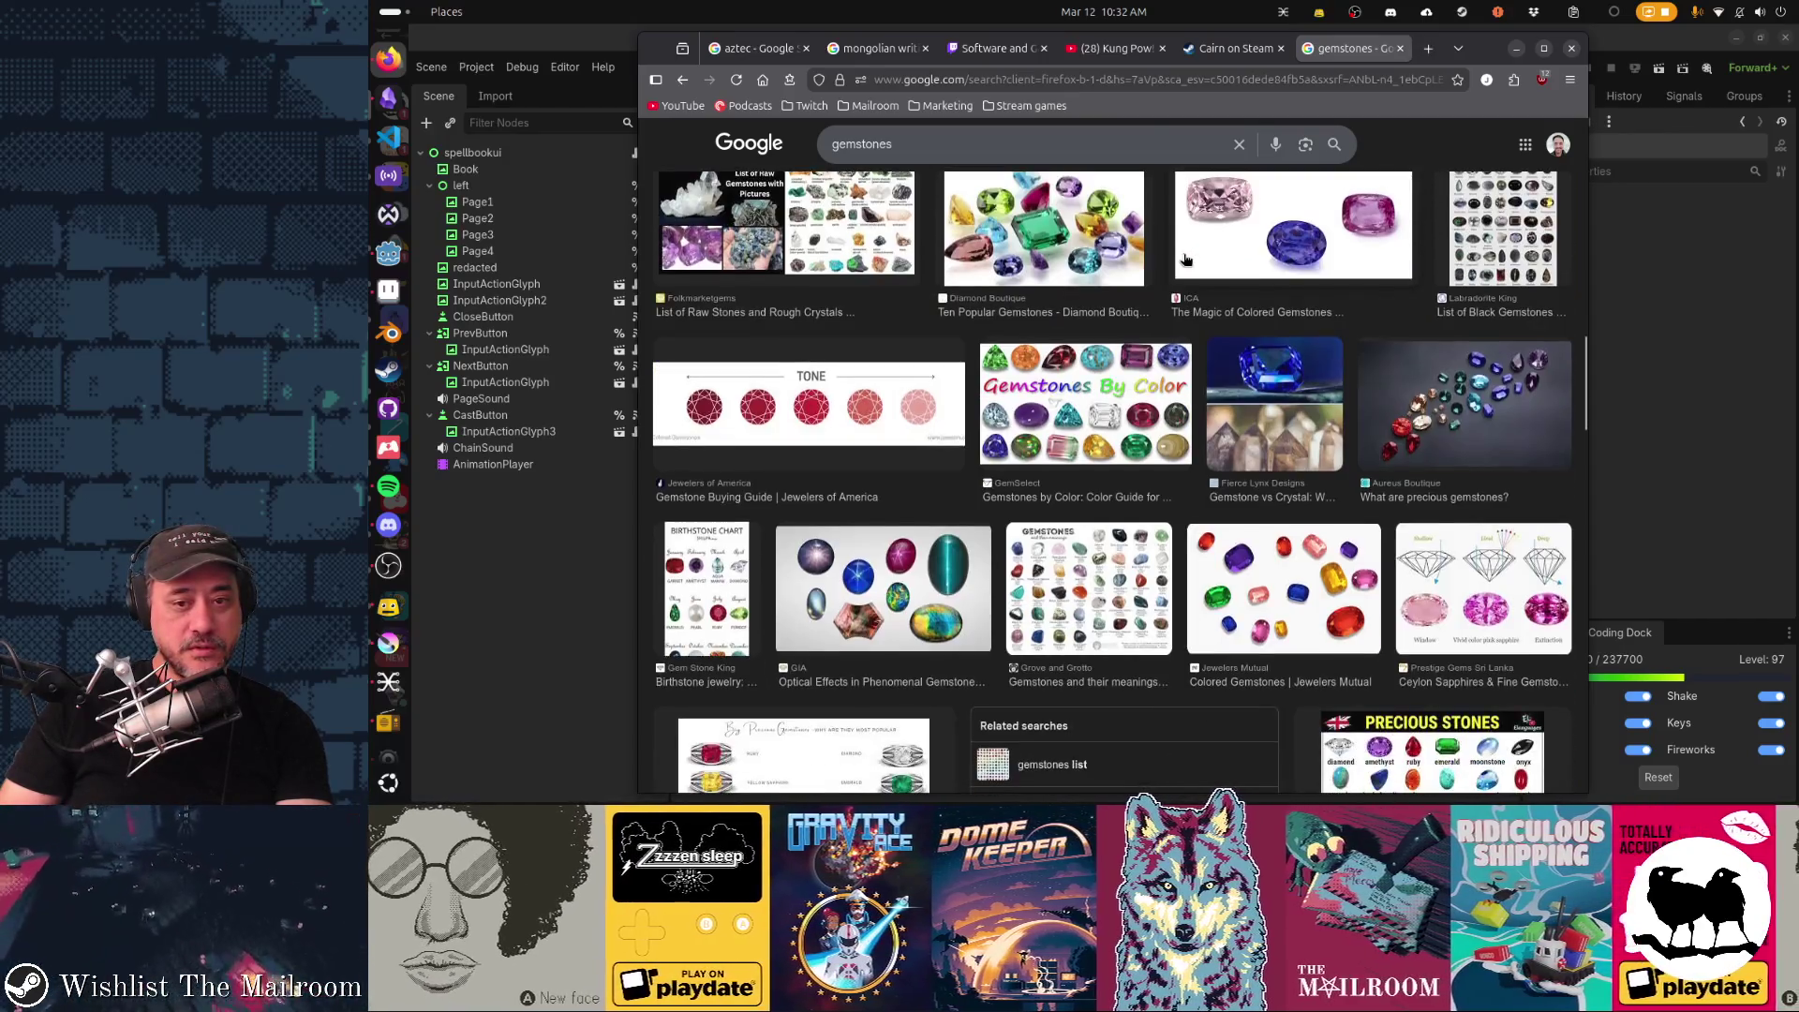
pyautogui.scroll(-1, 1185, 260)
pyautogui.scroll(-1, 1185, 259)
pyautogui.scroll(-1, 1185, 260)
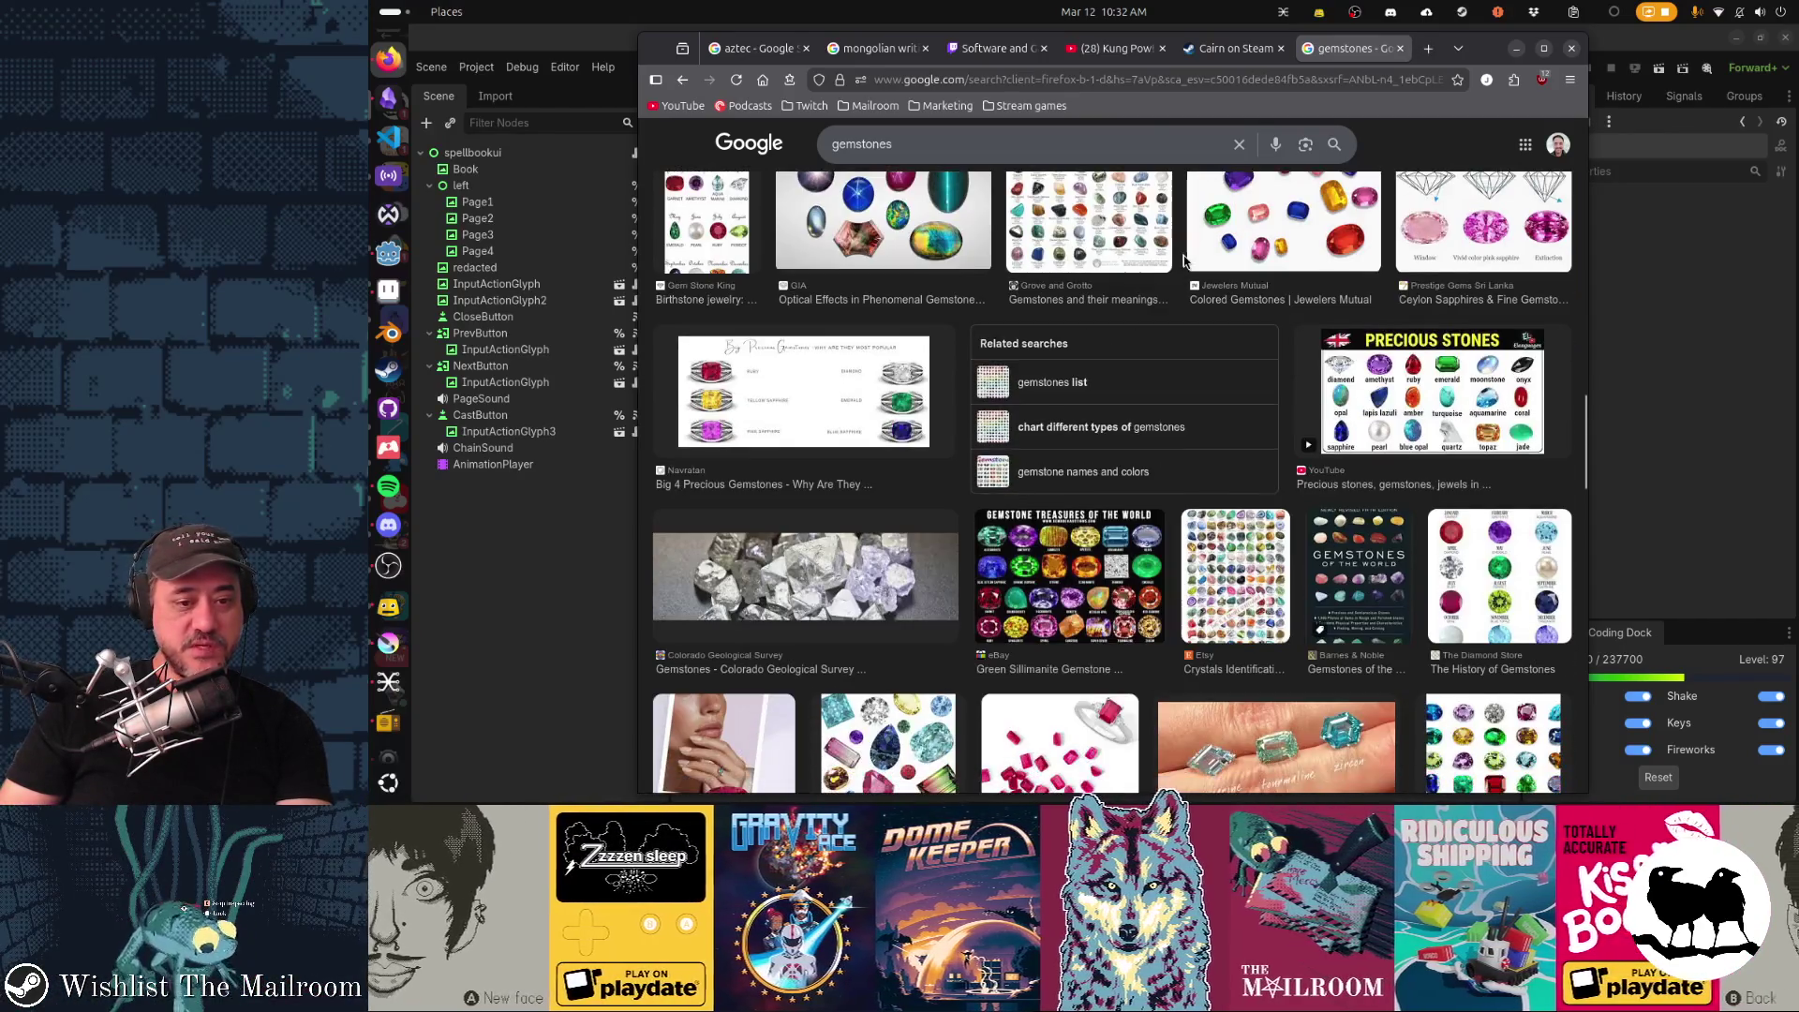
pyautogui.scroll(-2, 1185, 261)
pyautogui.scroll(-2, 1185, 261)
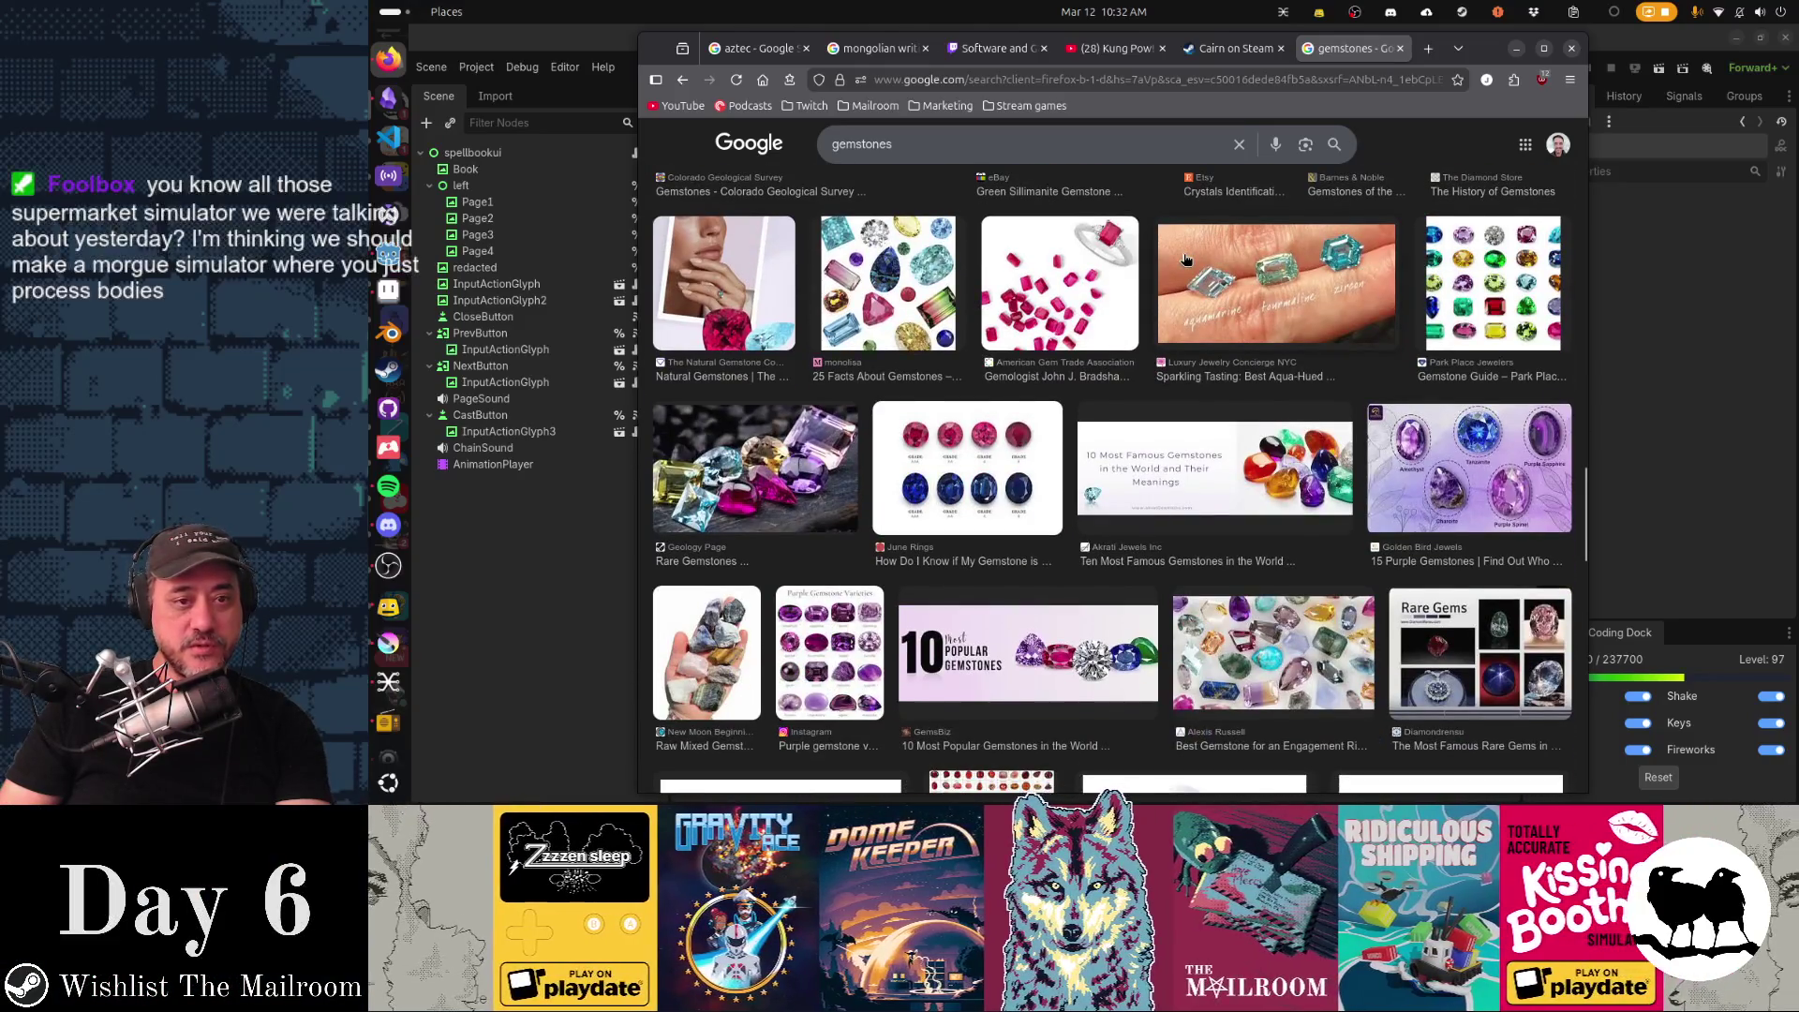
pyautogui.scroll(-1, 1185, 259)
pyautogui.scroll(-2, 1185, 260)
pyautogui.scroll(-2, 1185, 261)
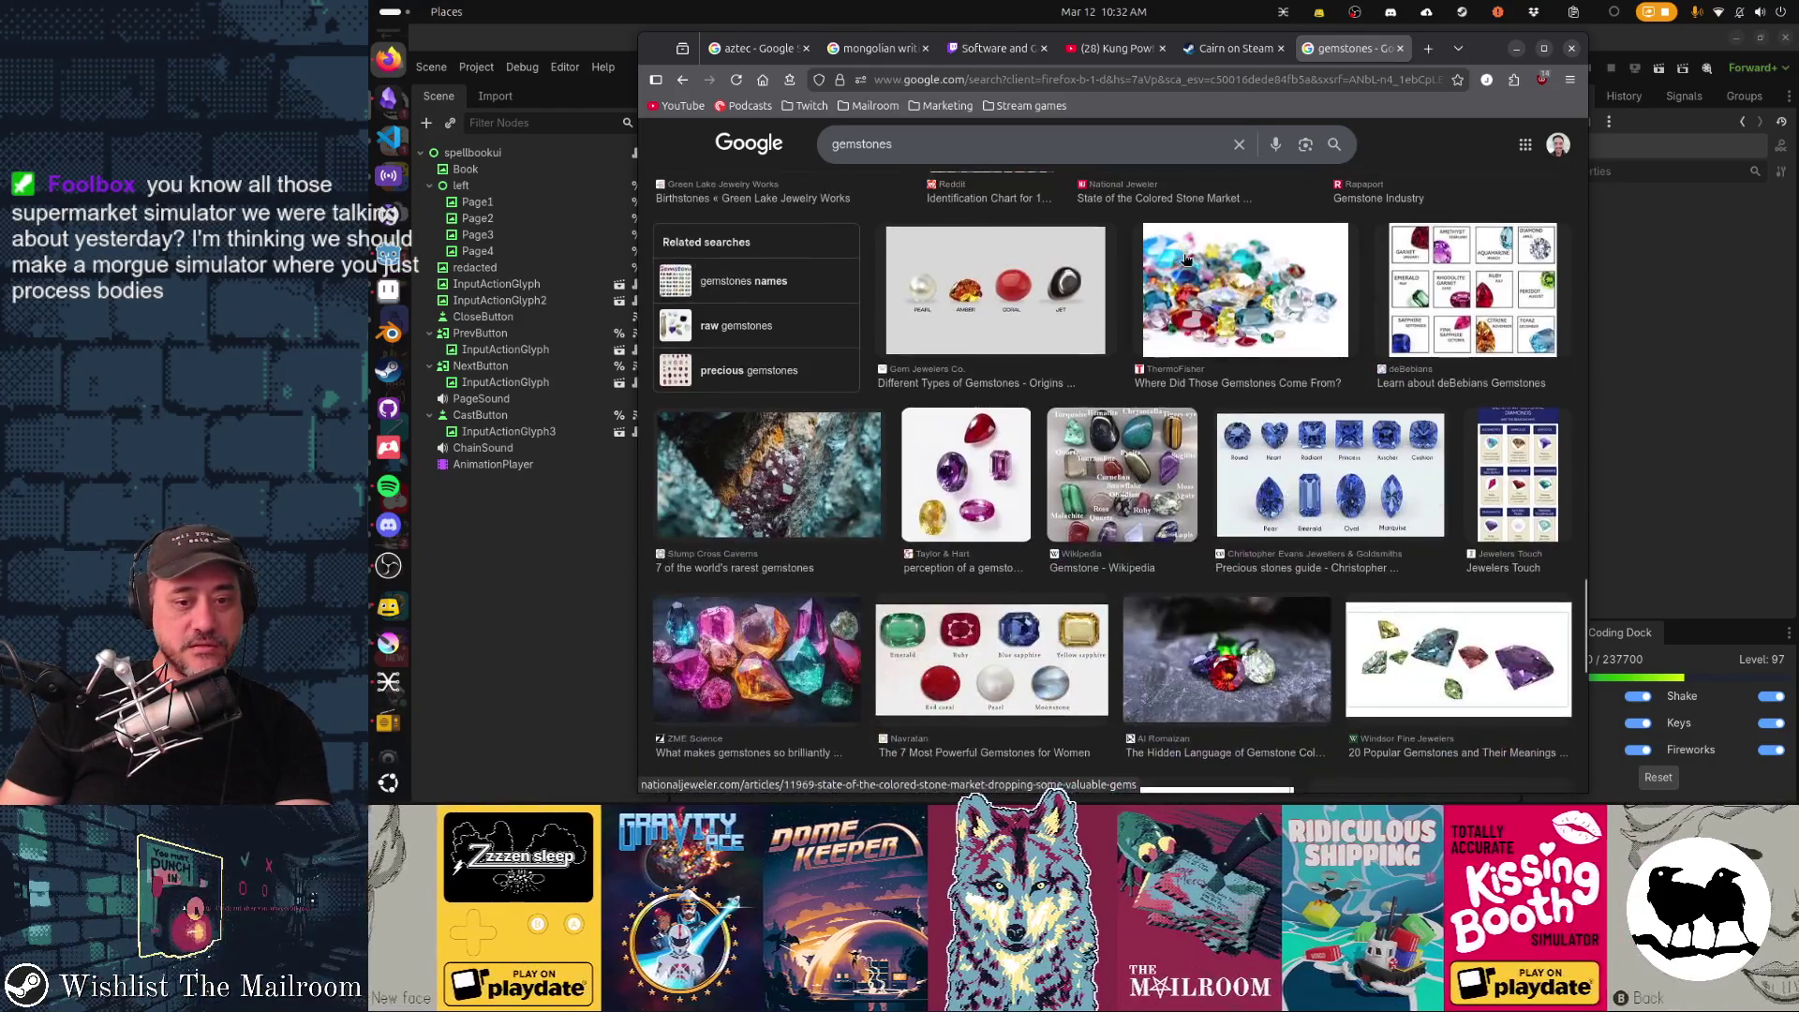
pyautogui.scroll(-1, 1186, 260)
pyautogui.scroll(-1, 1185, 260)
pyautogui.scroll(-2, 1186, 261)
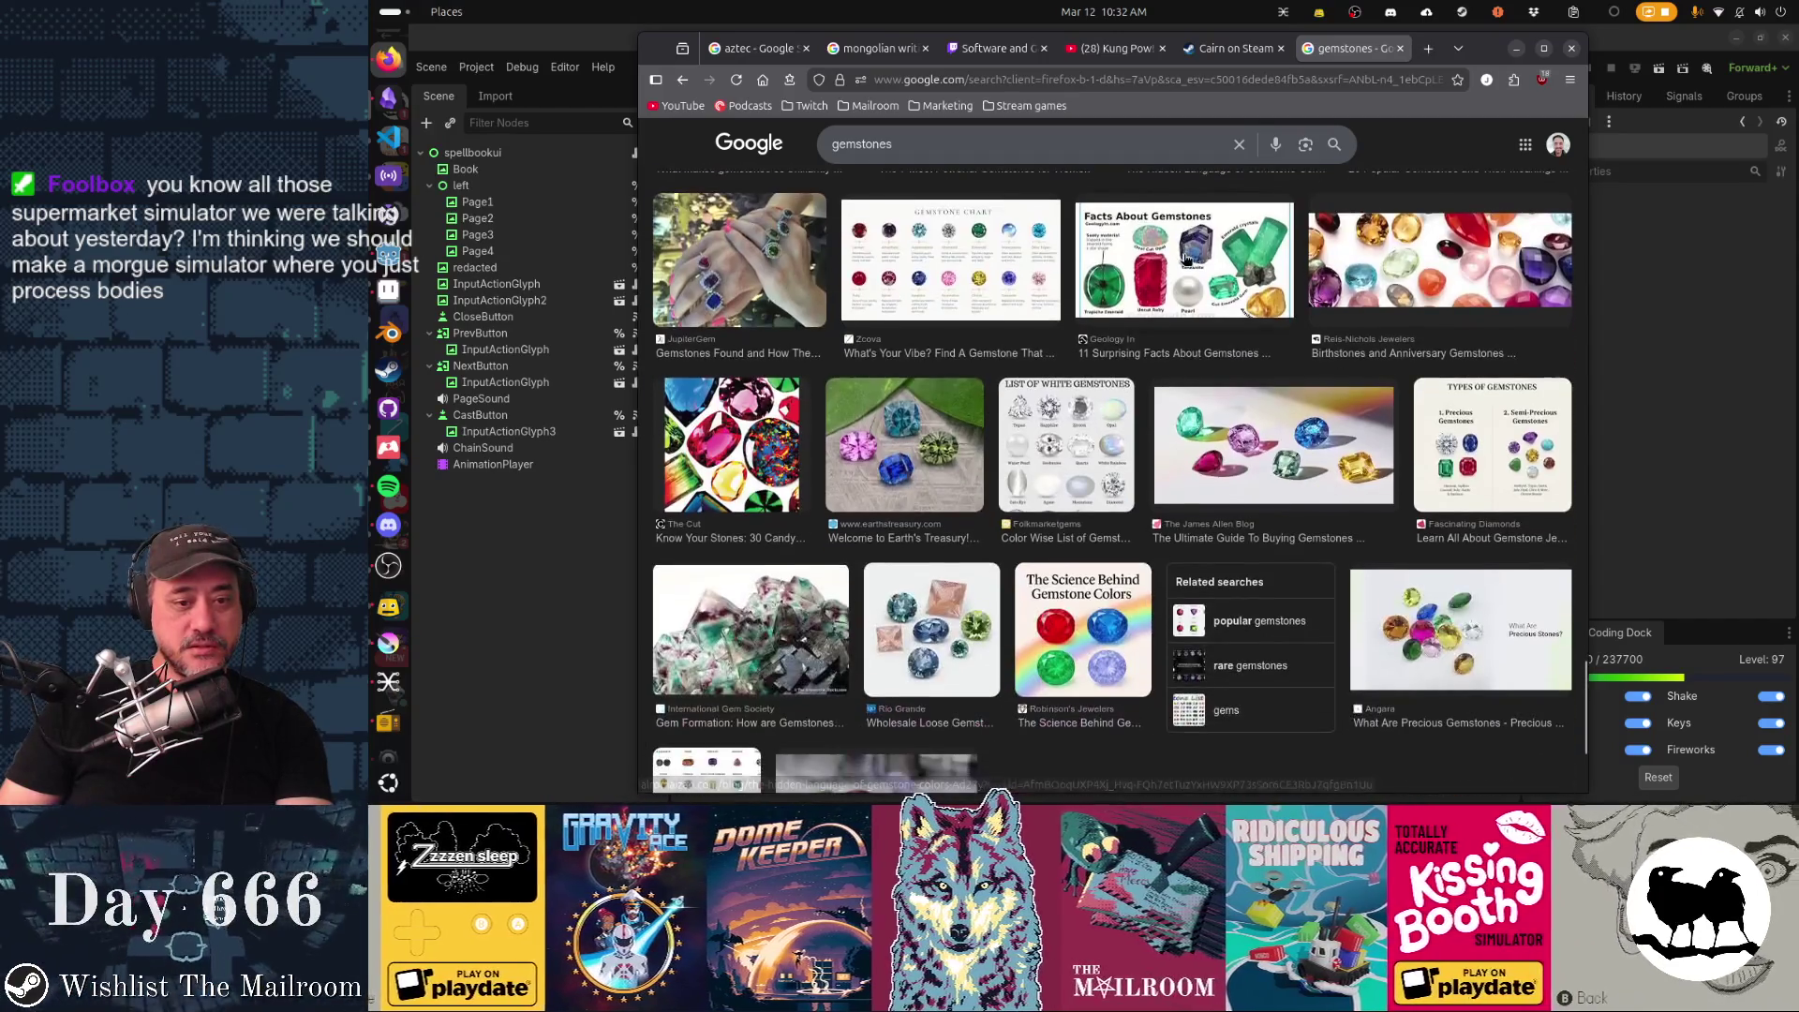
pyautogui.scroll(-2, 1185, 261)
pyautogui.scroll(-1, 1186, 260)
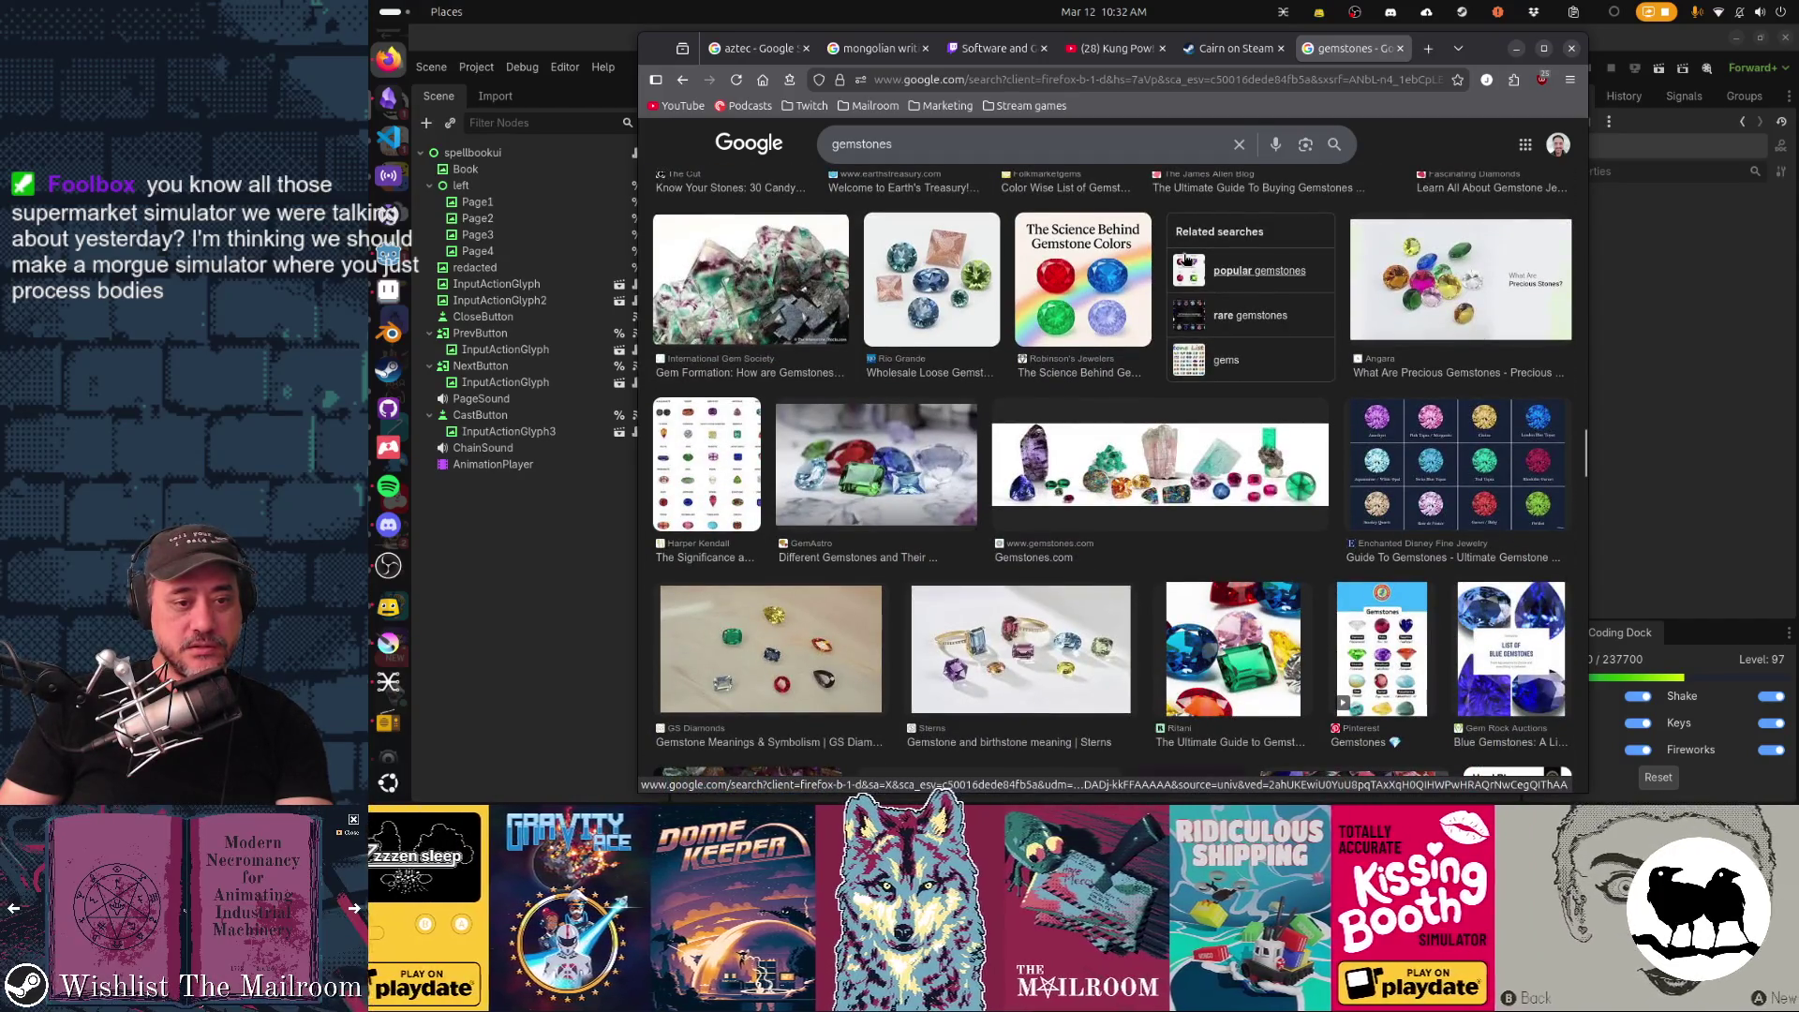
pyautogui.scroll(-1, 1186, 263)
pyautogui.scroll(-1, 1186, 261)
pyautogui.scroll(5, 1185, 260)
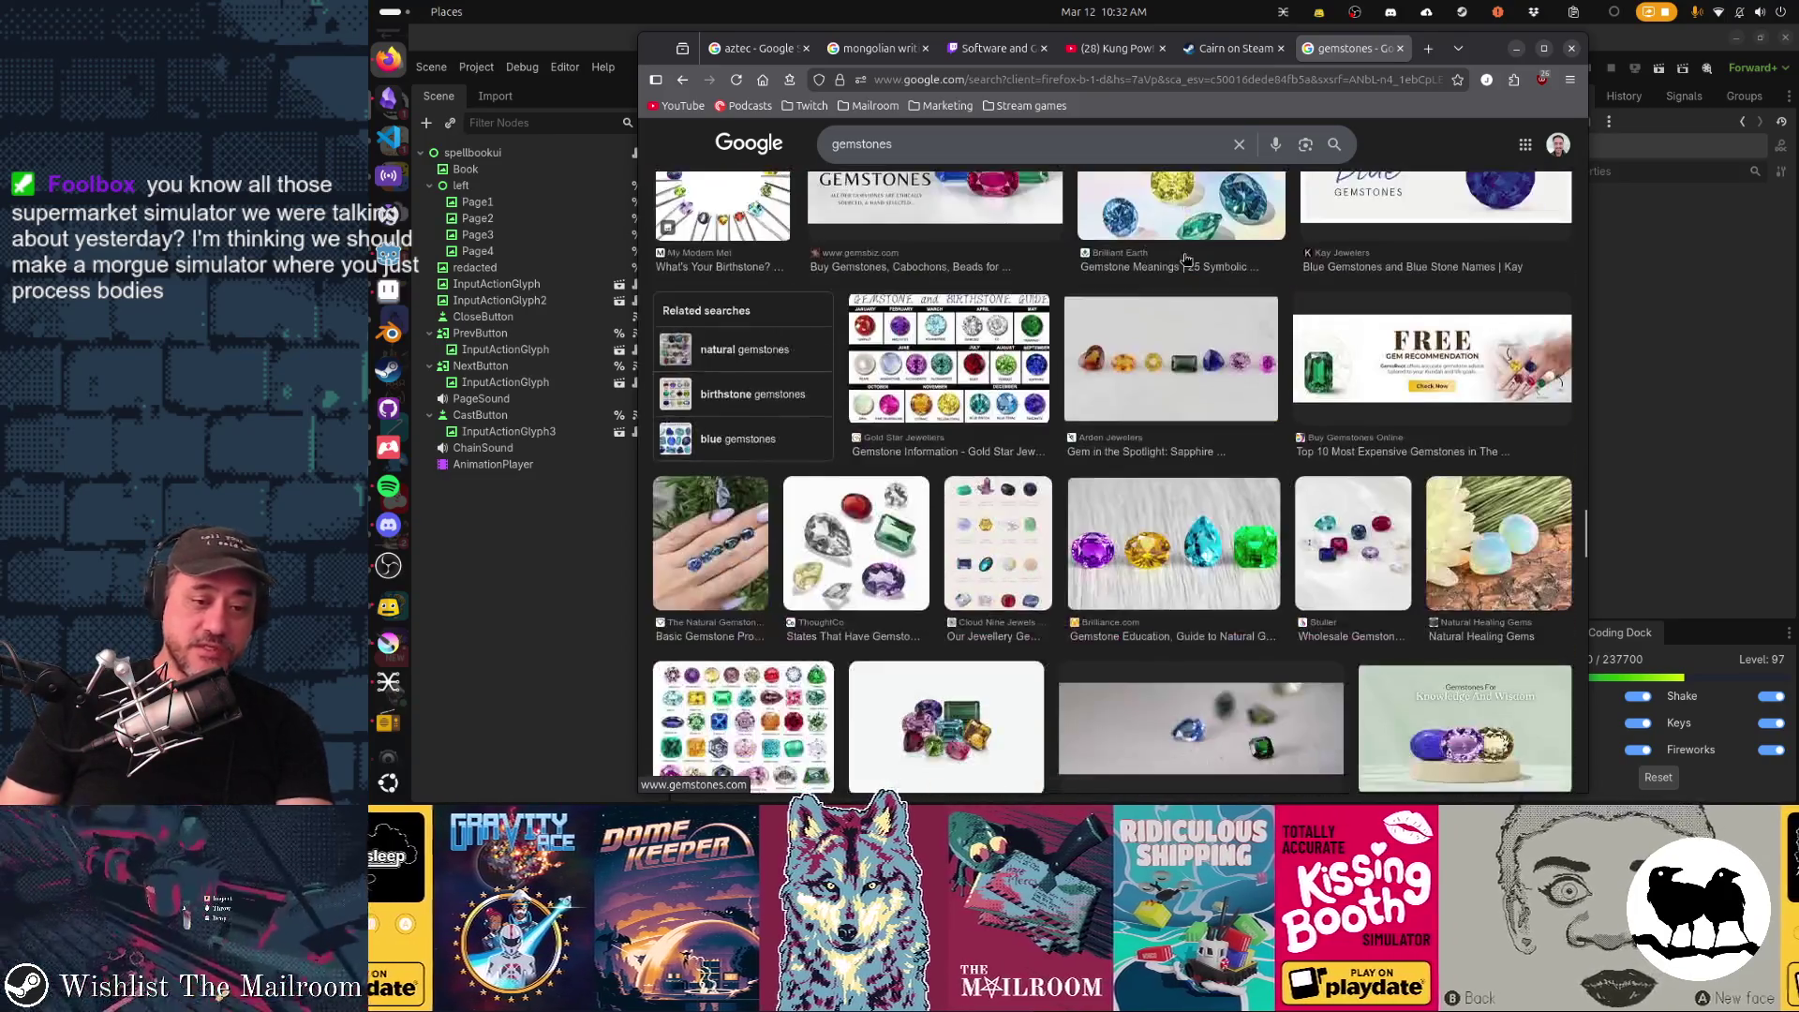
pyautogui.scroll(-5, 1185, 260)
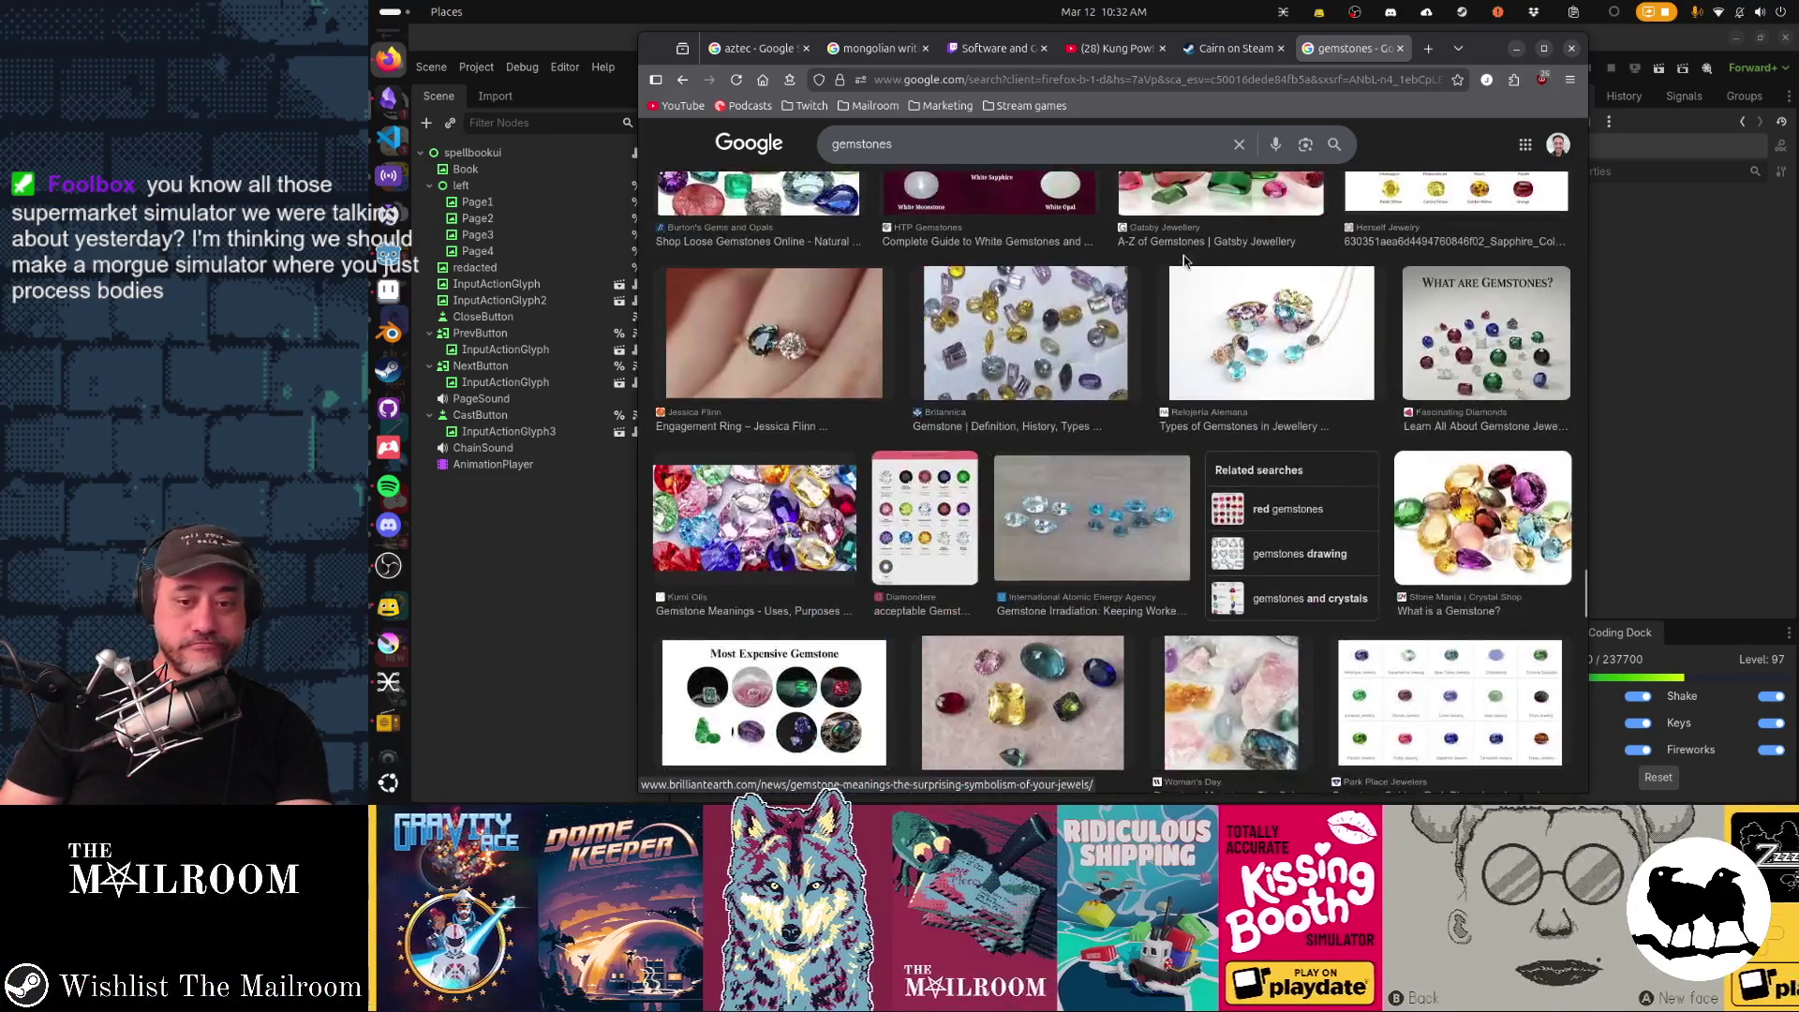
pyautogui.scroll(5, 1184, 262)
pyautogui.scroll(5, 1186, 260)
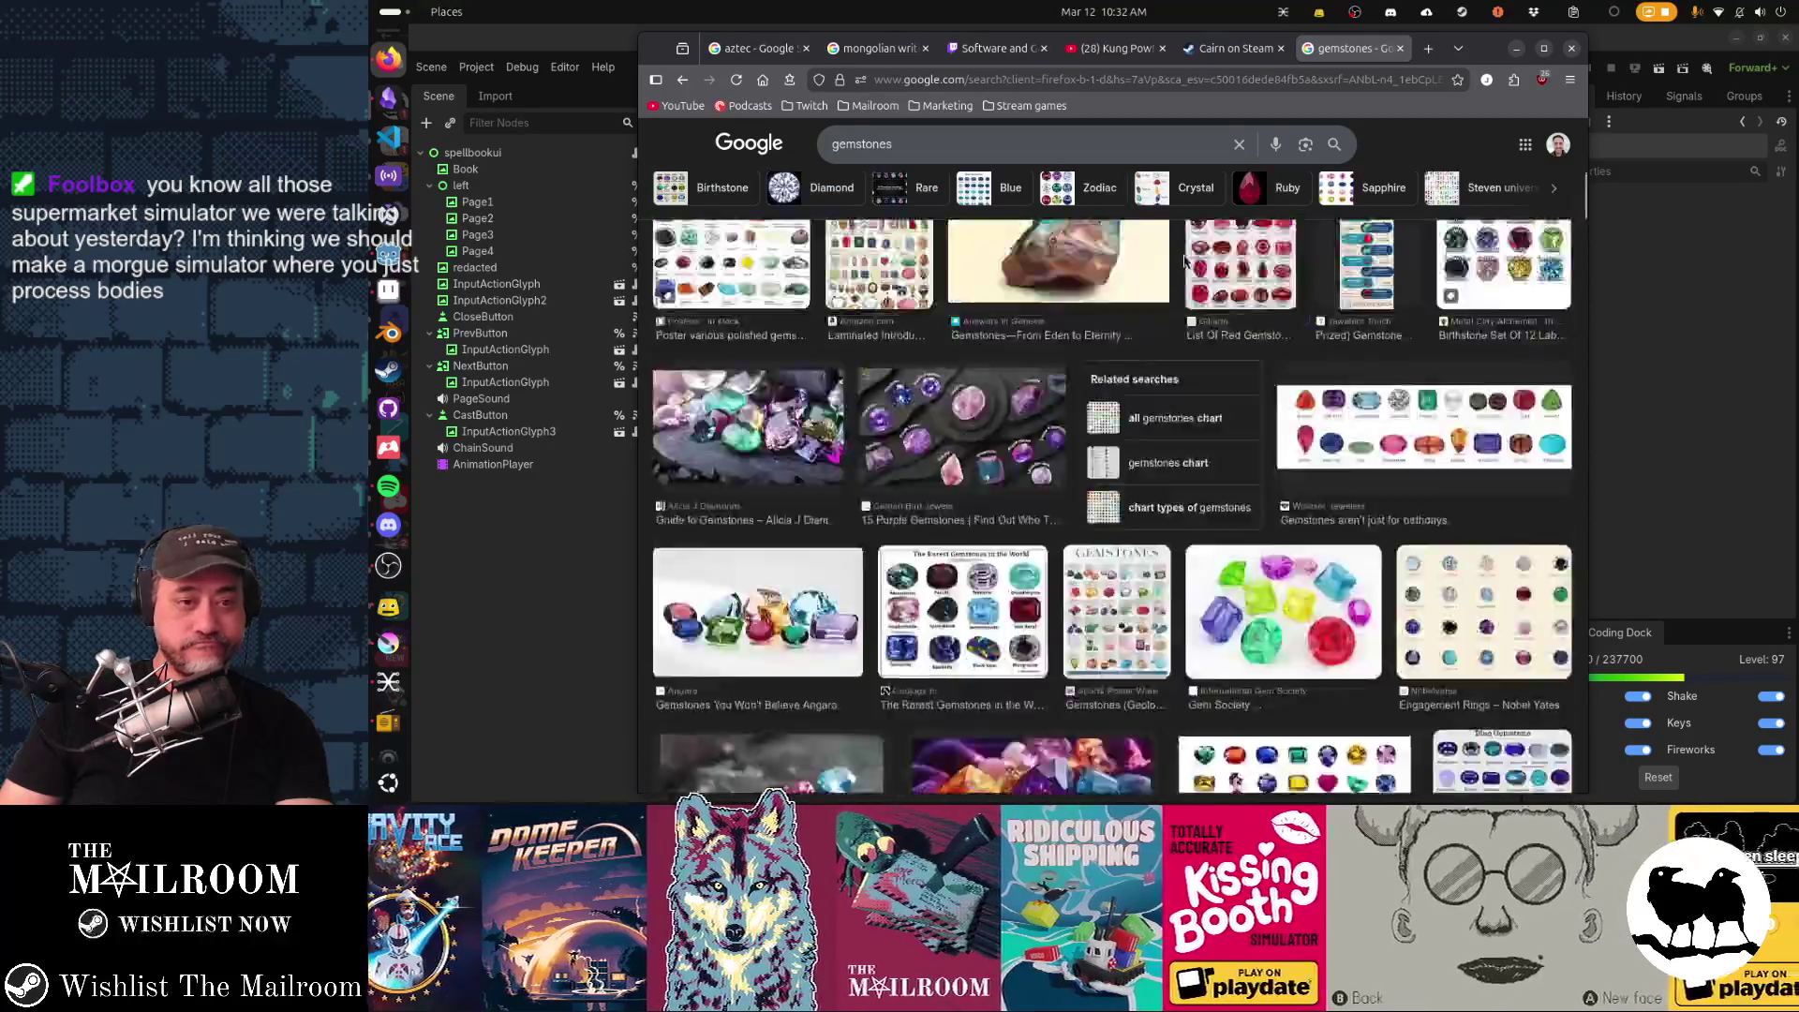
pyautogui.scroll(5, 1184, 259)
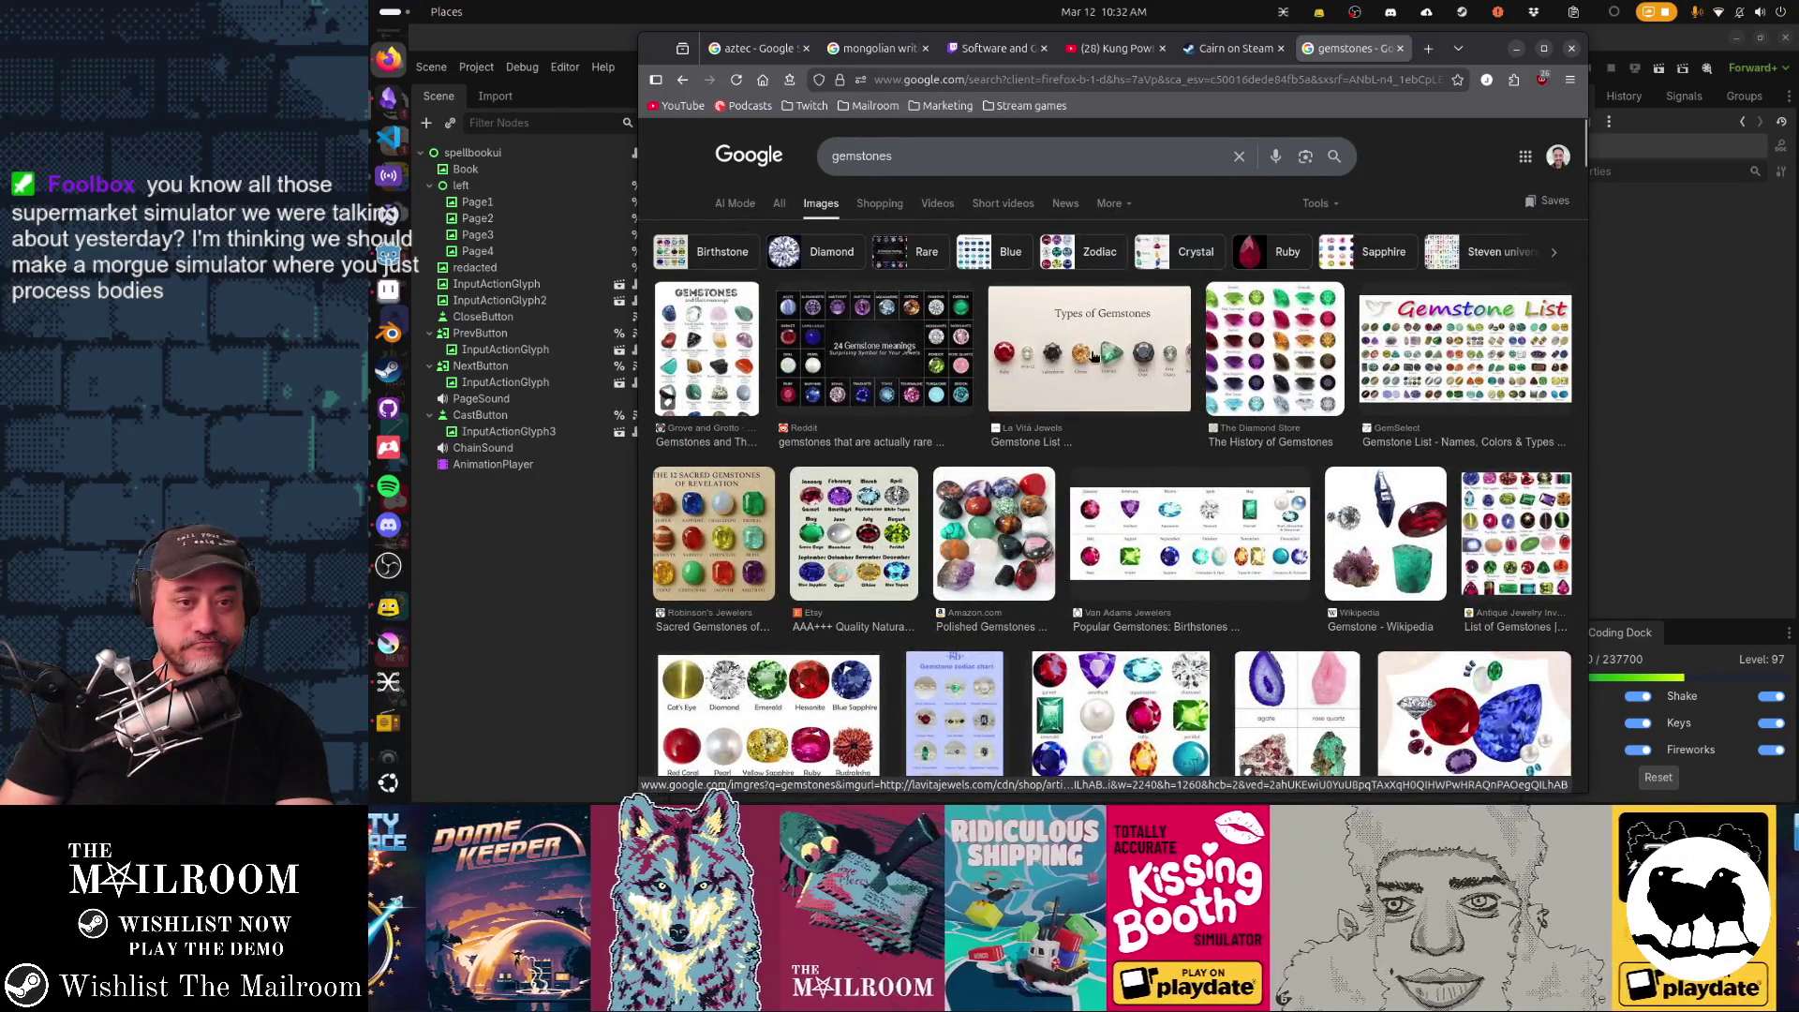
# Preview the Types of Gemstones result, visit its article, then close that tab.
pyautogui.click(1091, 357)
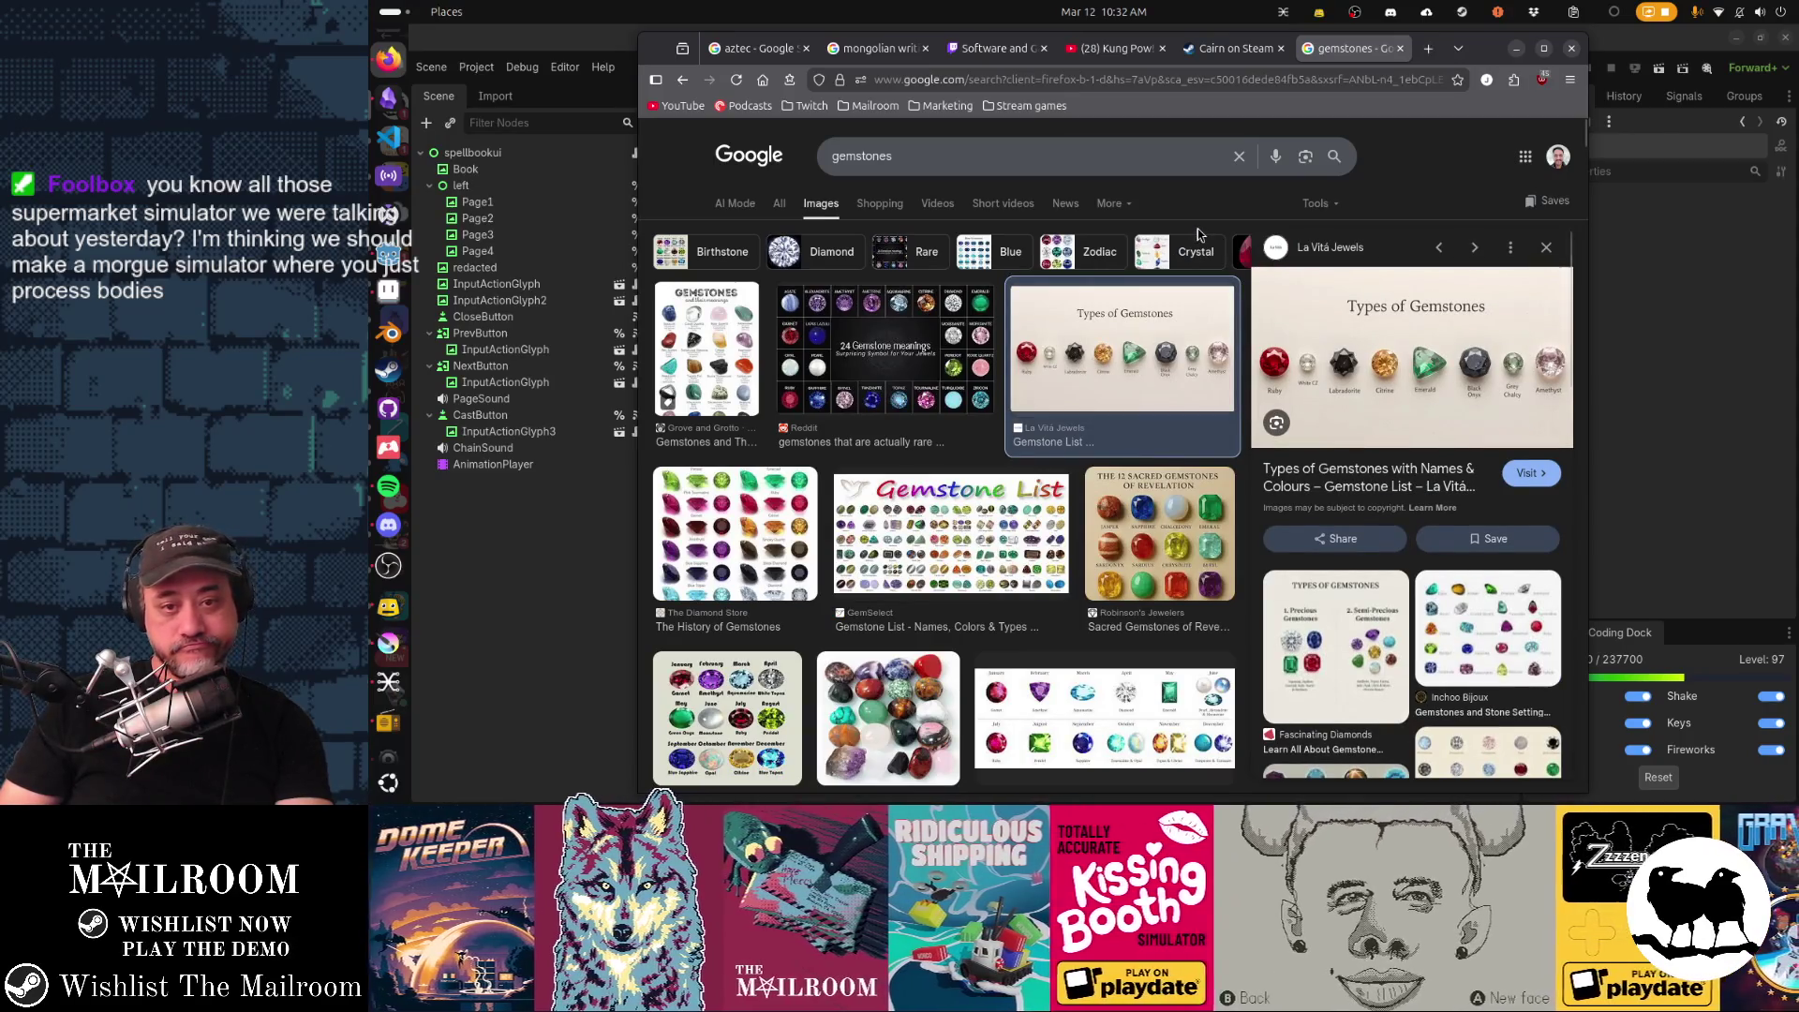
pyautogui.click(1276, 363)
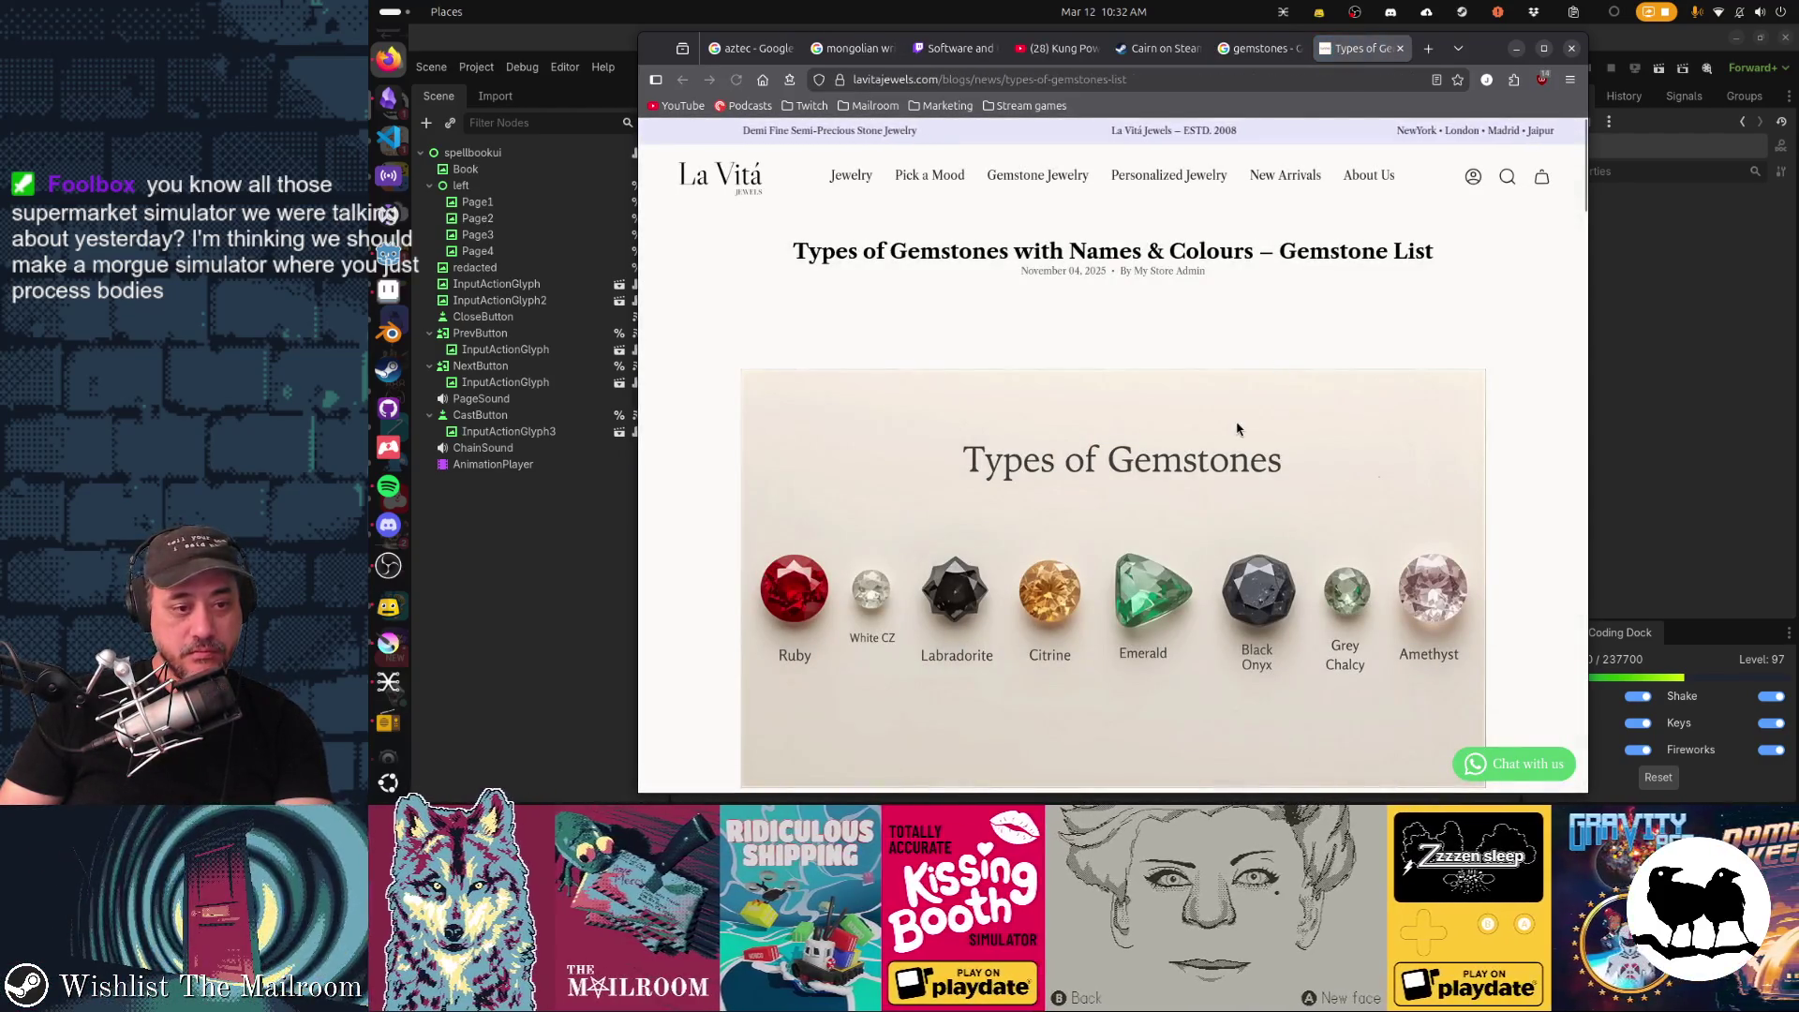
pyautogui.click(1398, 47)
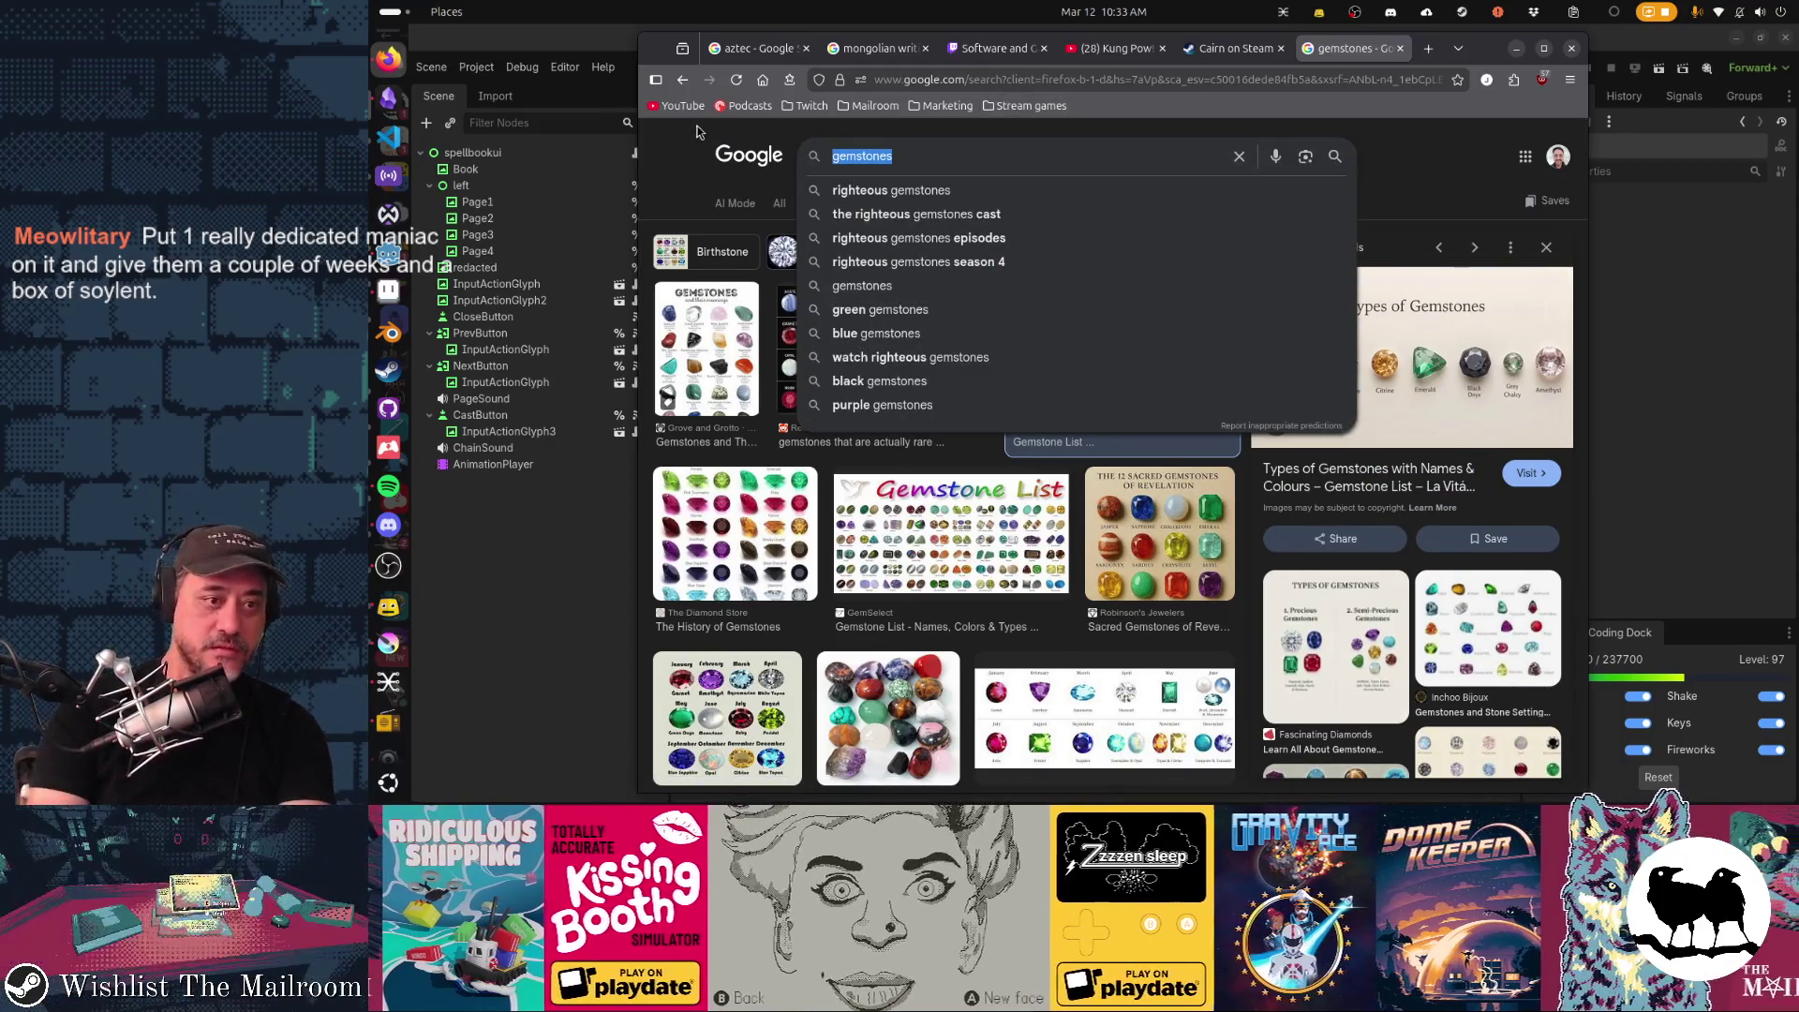
# Search Google Images for 'ruby' and preview the round lab-created ruby picture.
pyautogui.press('Escape')
pyautogui.press('Escape')
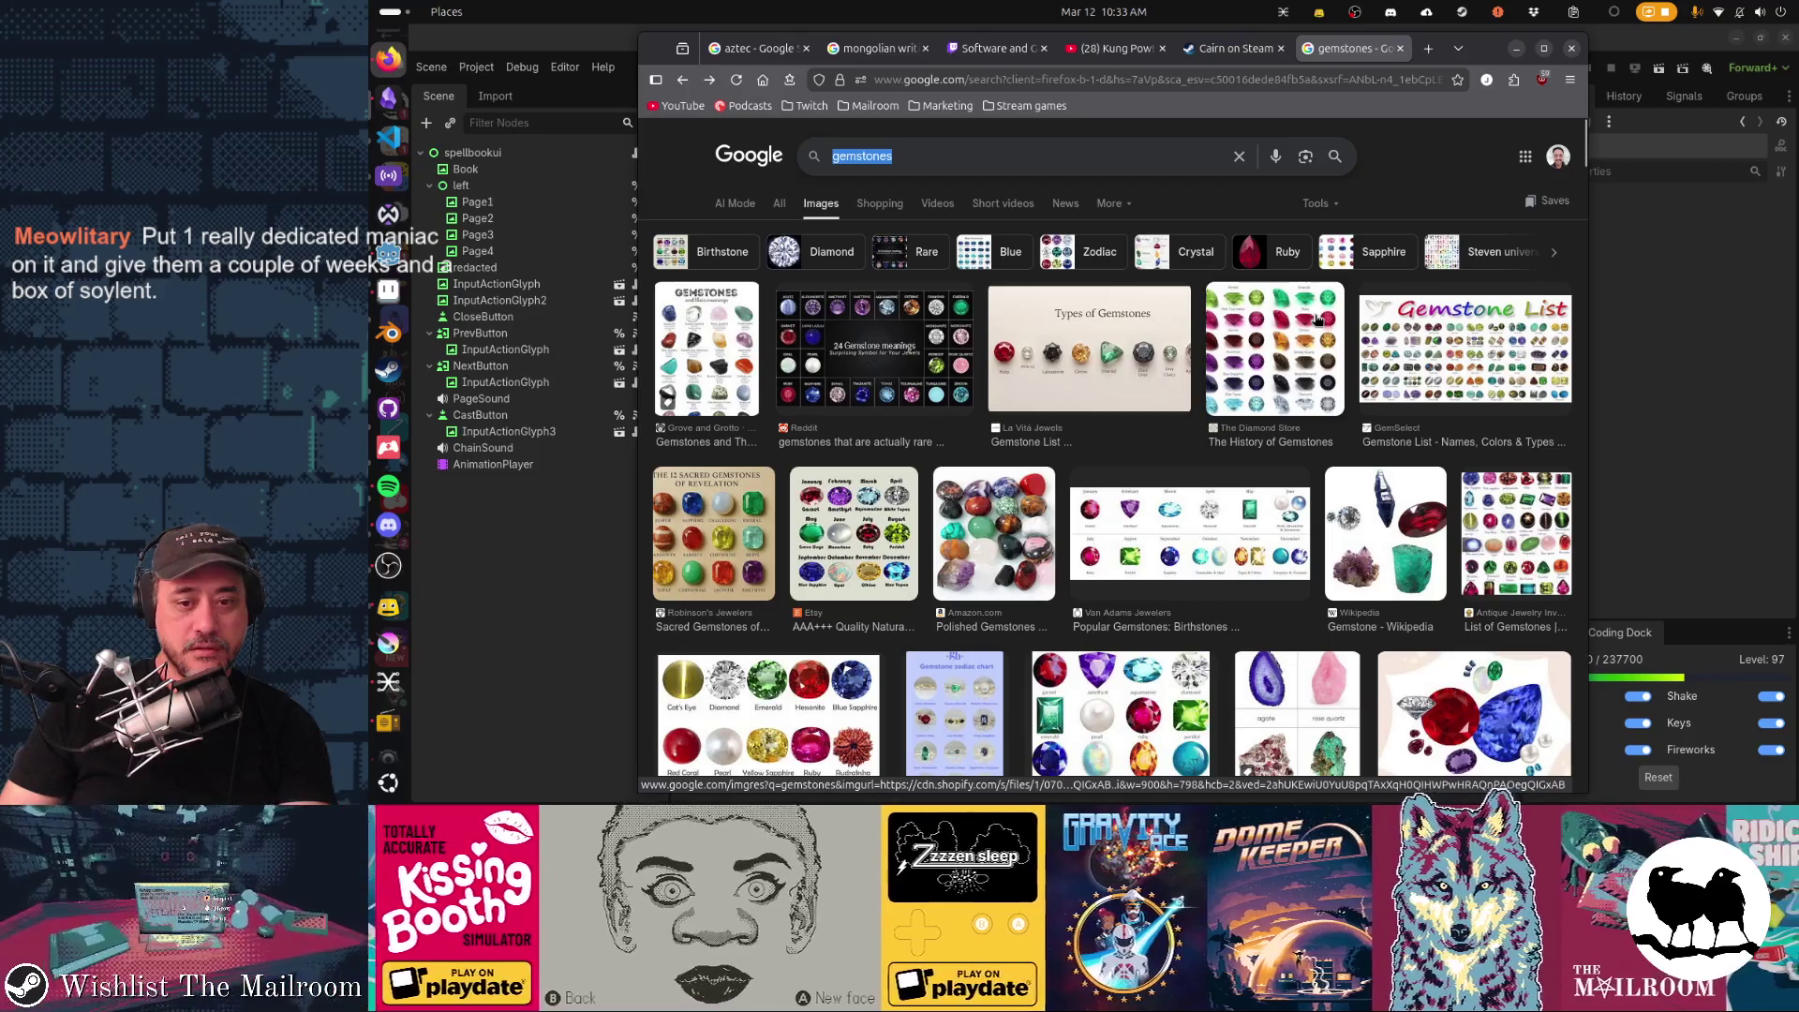
pyautogui.click(1015, 159)
pyautogui.write('ruby')
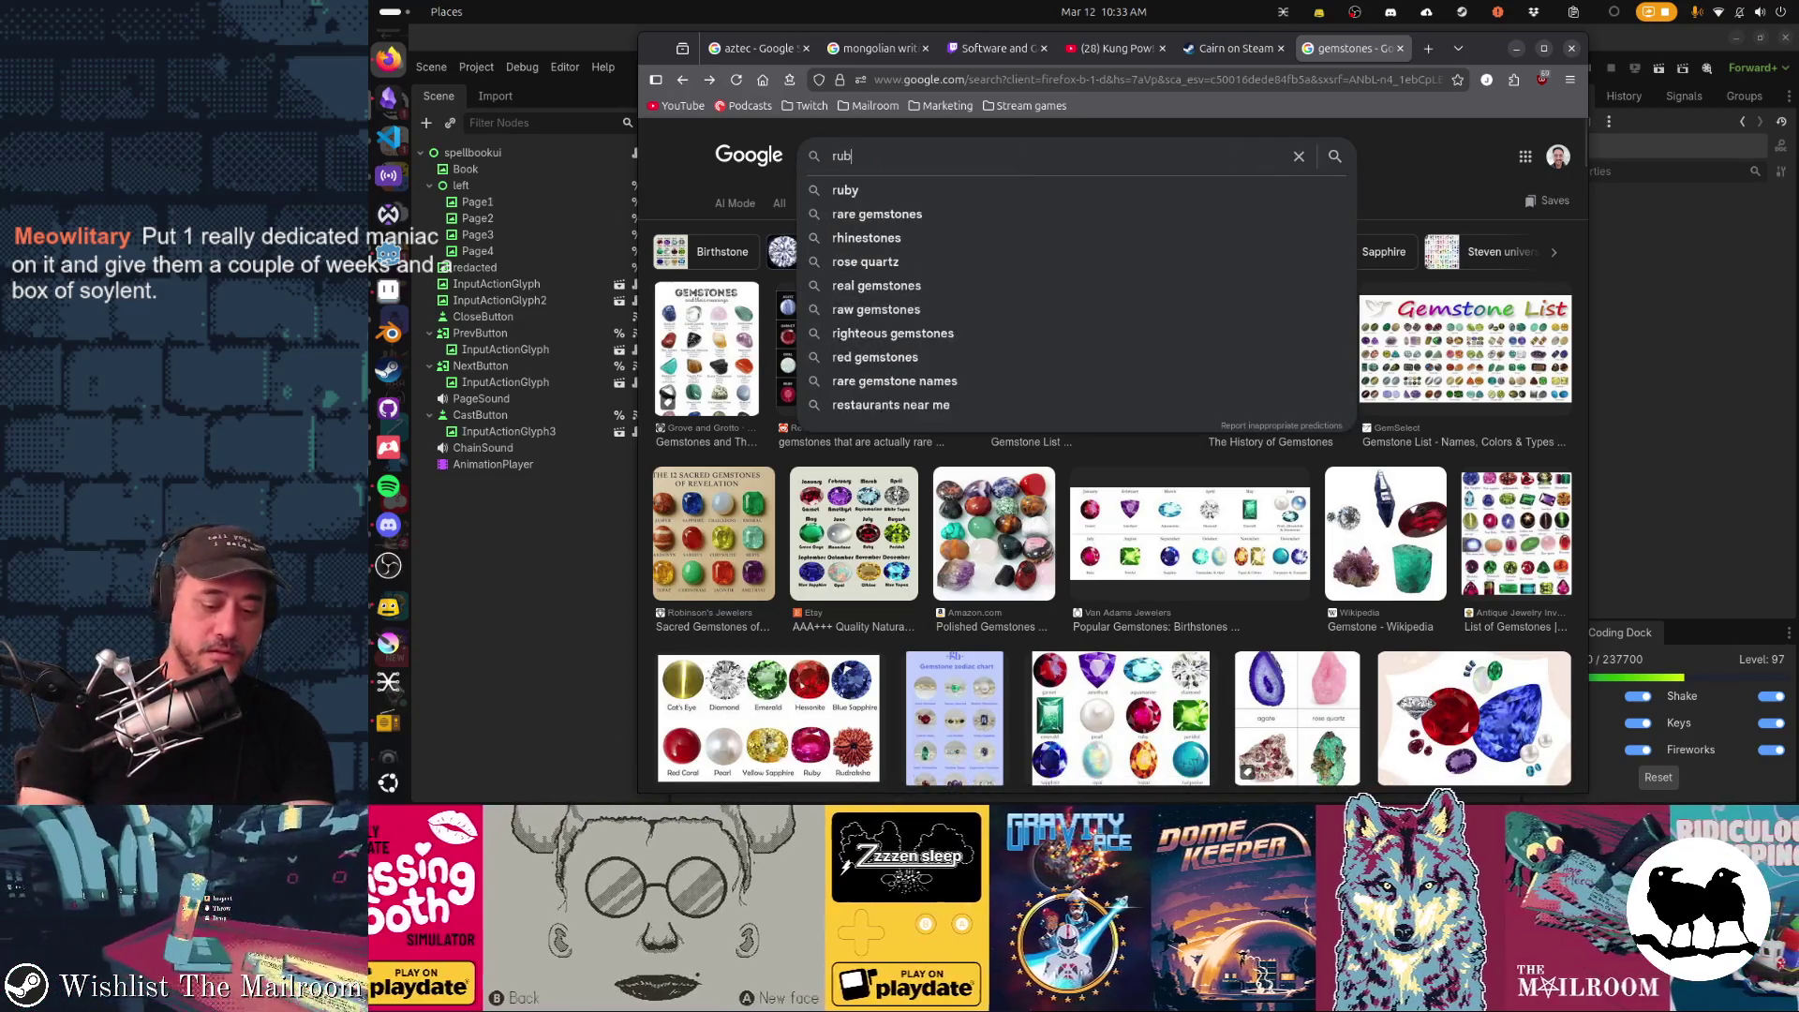
pyautogui.press('Return')
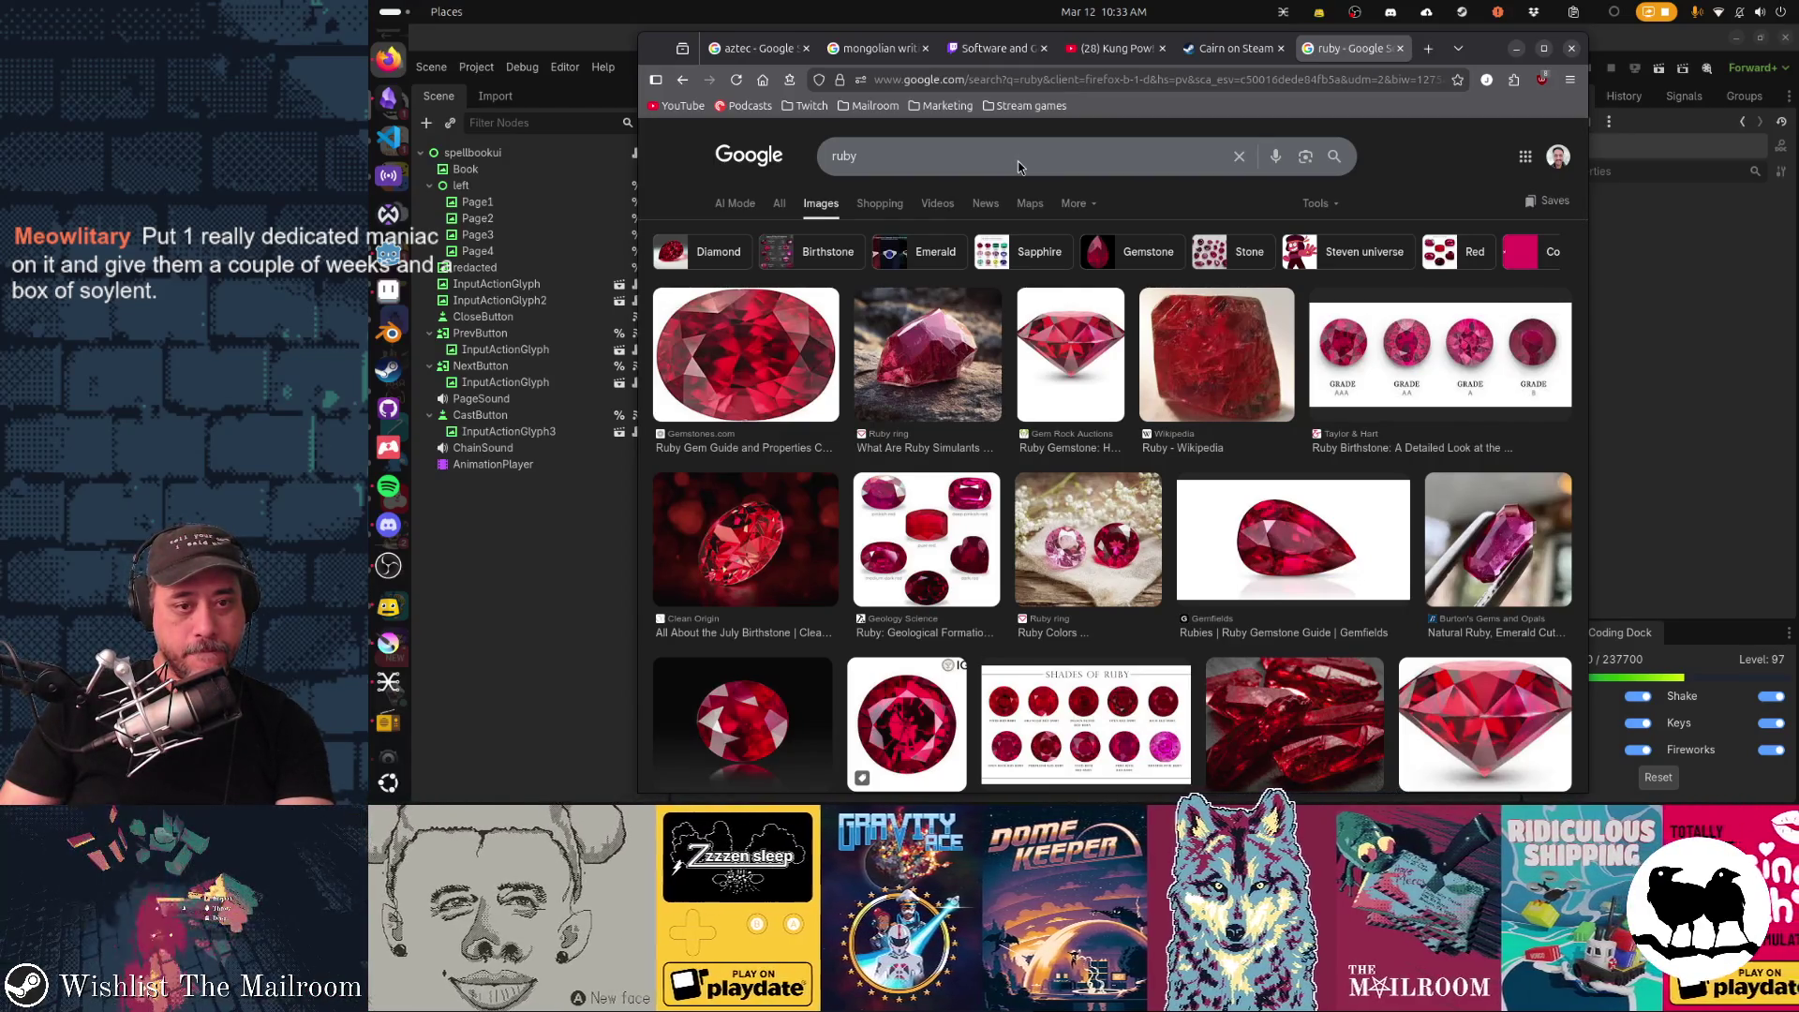
pyautogui.scroll(-3, 1019, 166)
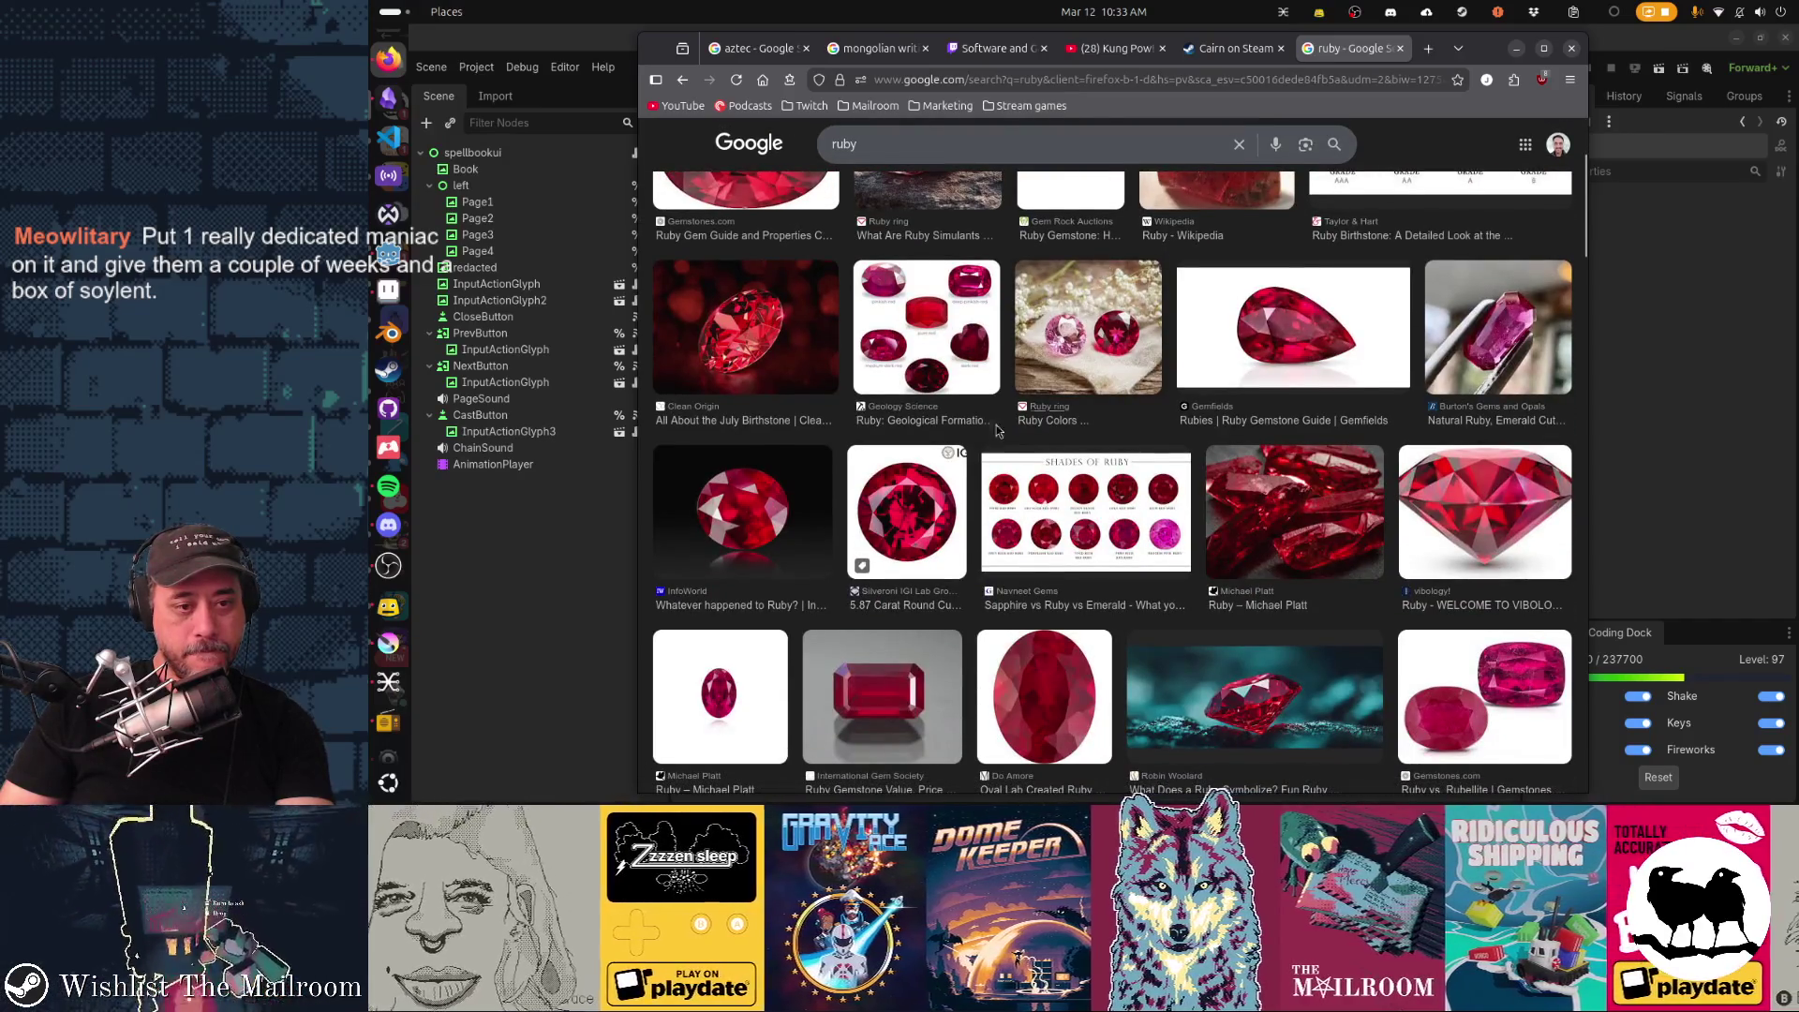
pyautogui.click(931, 503)
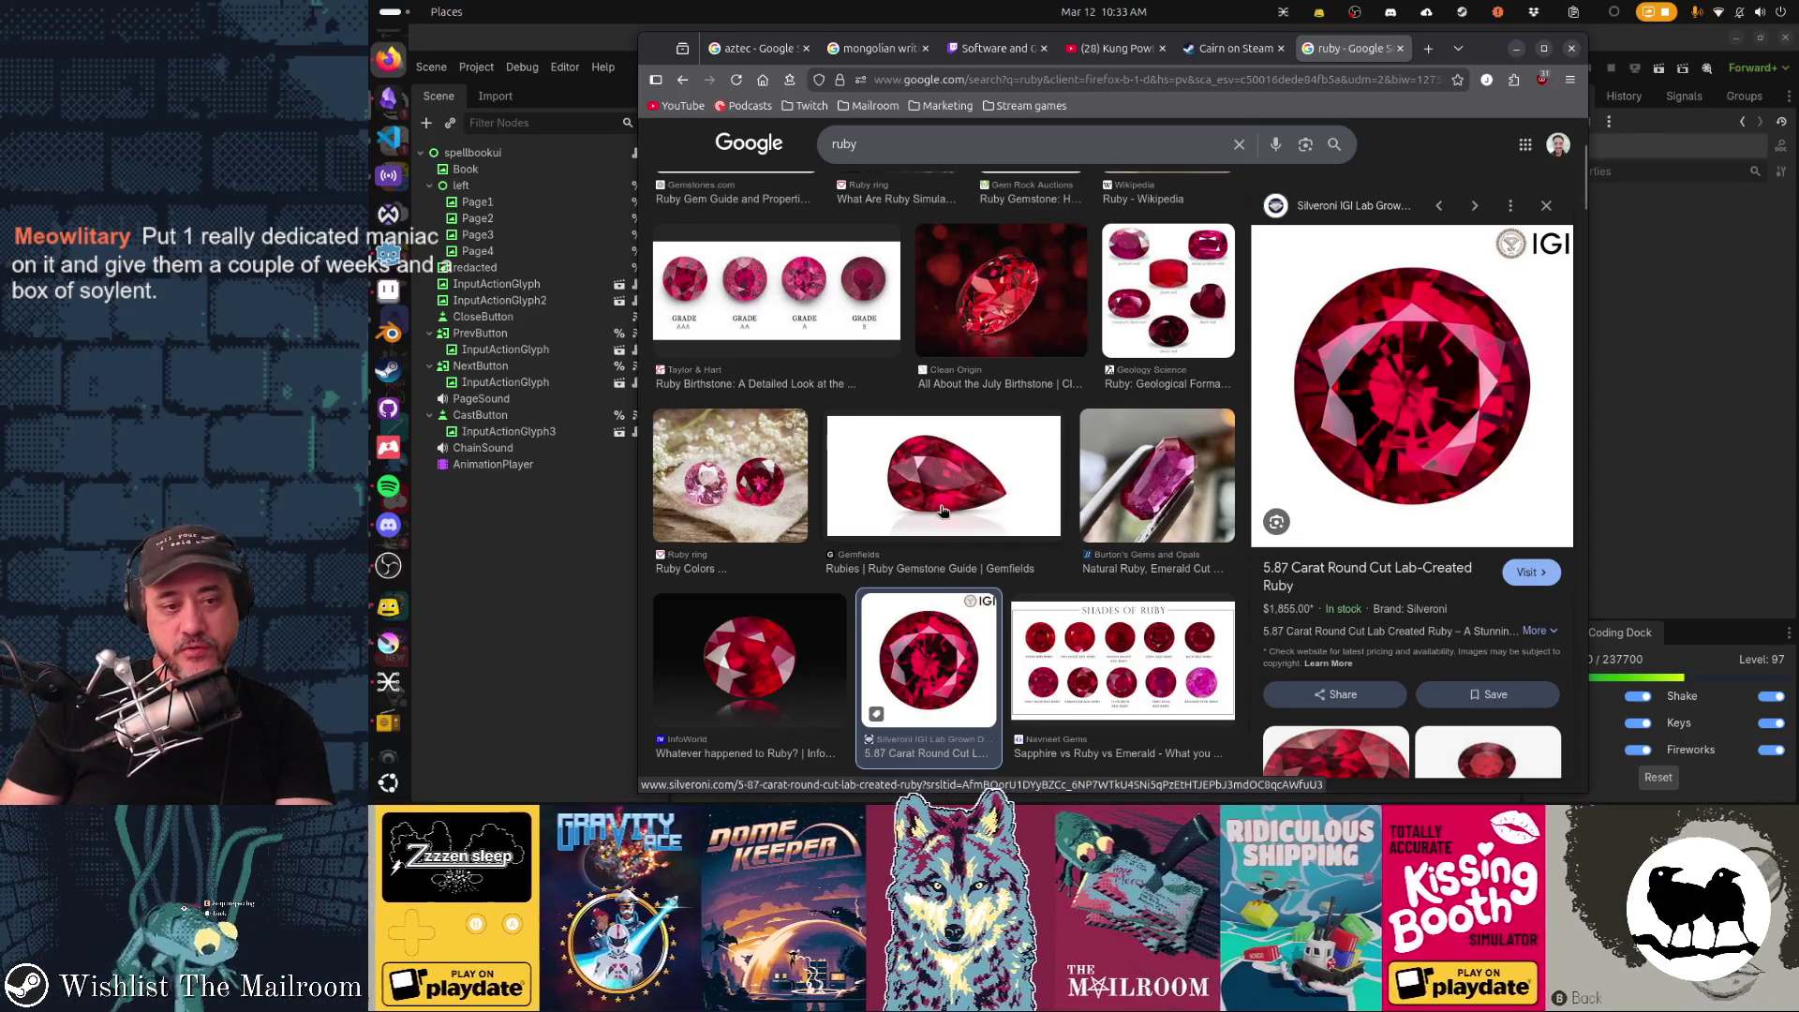
pyautogui.scroll(-1, 942, 512)
# Copy the ruby image to the clipboard and bring the Aseprite spellbook page forward.
pyautogui.rightClick(1368, 452)
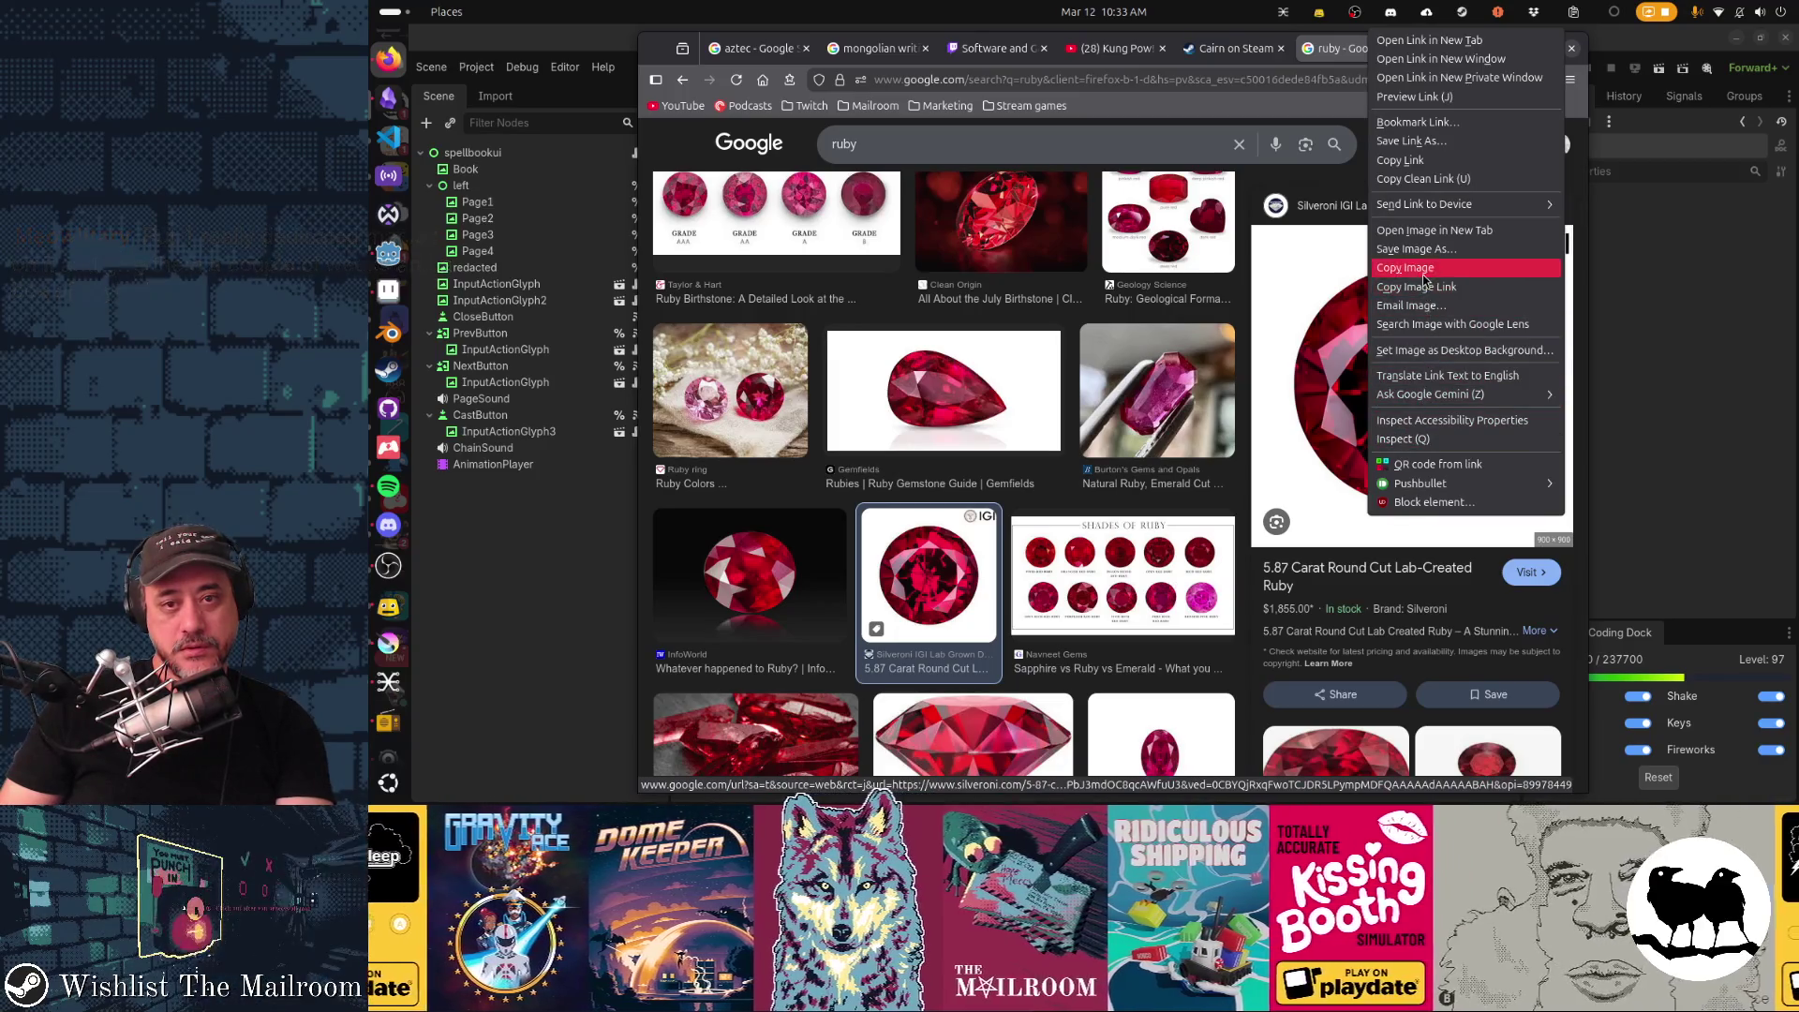
pyautogui.click(1306, 333)
pyautogui.hotkey('alt', 'Tab')
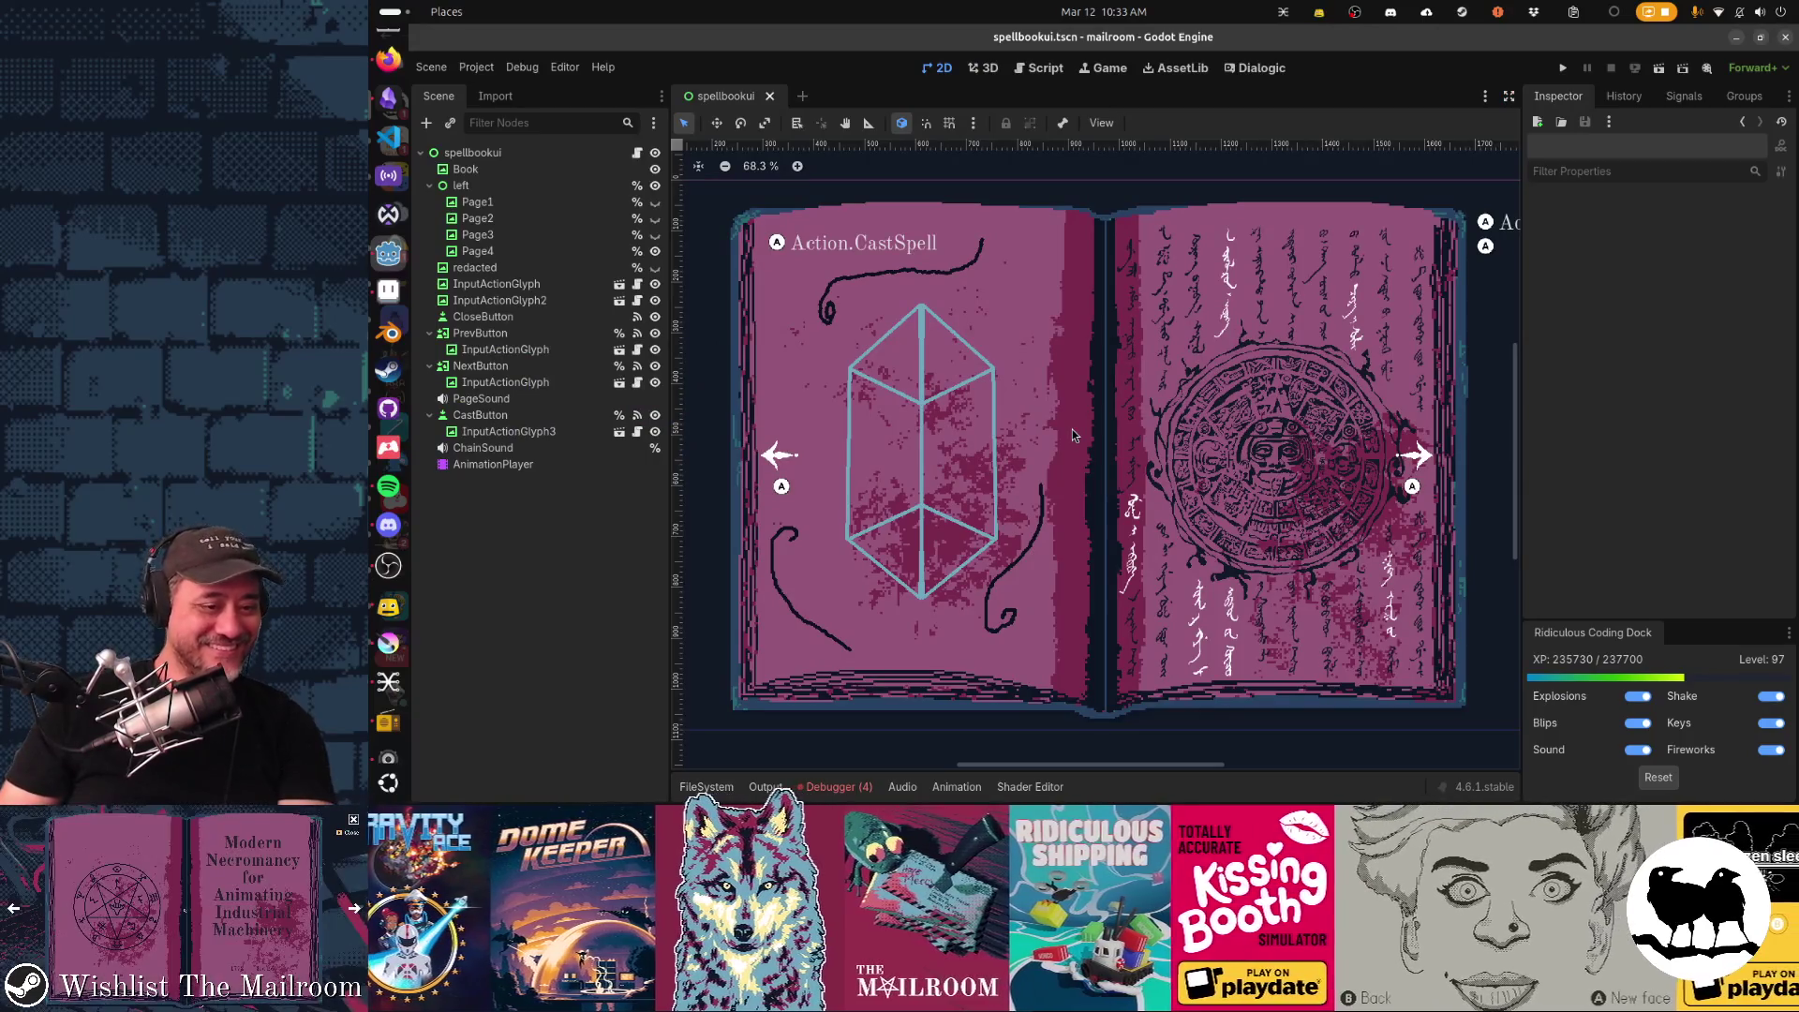
pyautogui.hotkey('alt', 'Tab')
pyautogui.hotkey('alt', 'Tab')
pyautogui.hotkey('alt', 'Tab')
pyautogui.hotkey('alt', 'Tab')
pyautogui.hotkey('alt', 'Tab')
pyautogui.scroll(-2, 1069, 422)
pyautogui.scroll(1, 1069, 422)
pyautogui.moveTo(1049, 436)
pyautogui.mouseDown()
pyautogui.moveTo(1254, 452)
pyautogui.moveTo(1282, 484)
pyautogui.mouseUp()
# Paste the ruby on a new layer, shrink it to about three quarters and centre it over the crystal sketch.
pyautogui.hotkey('shift', 'n')
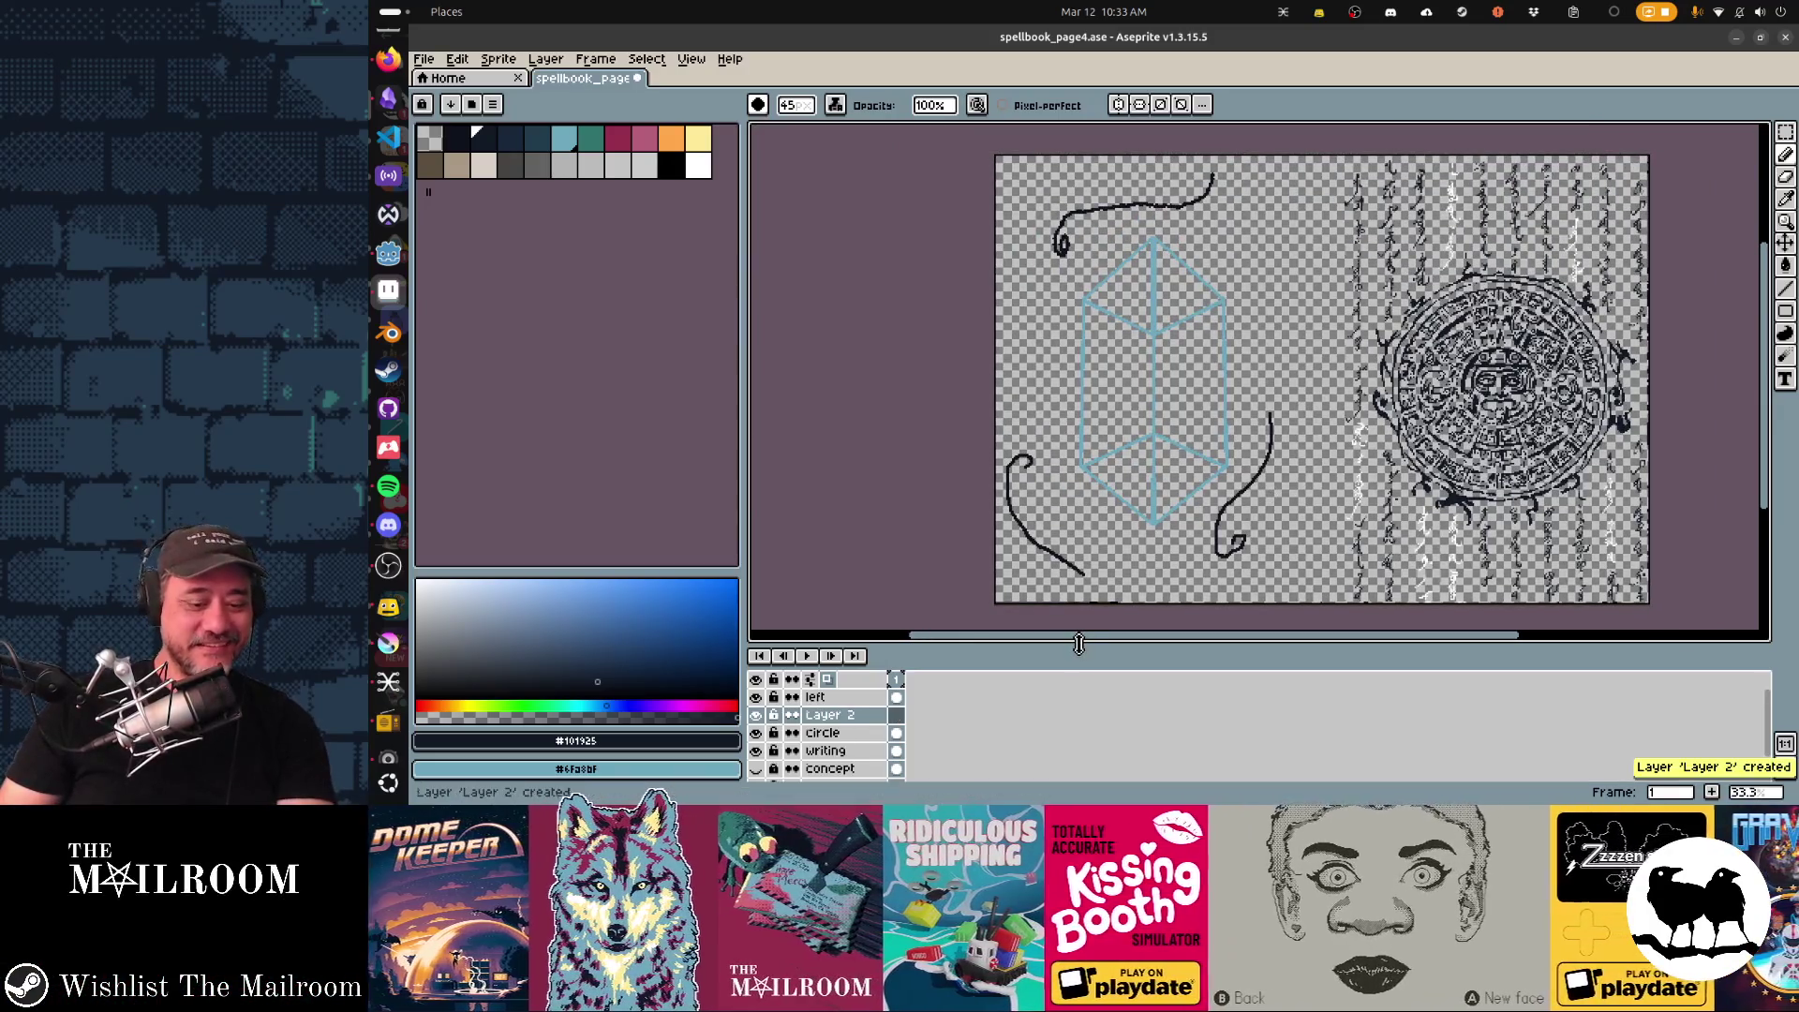
pyautogui.hotkey('ctrl', 'v')
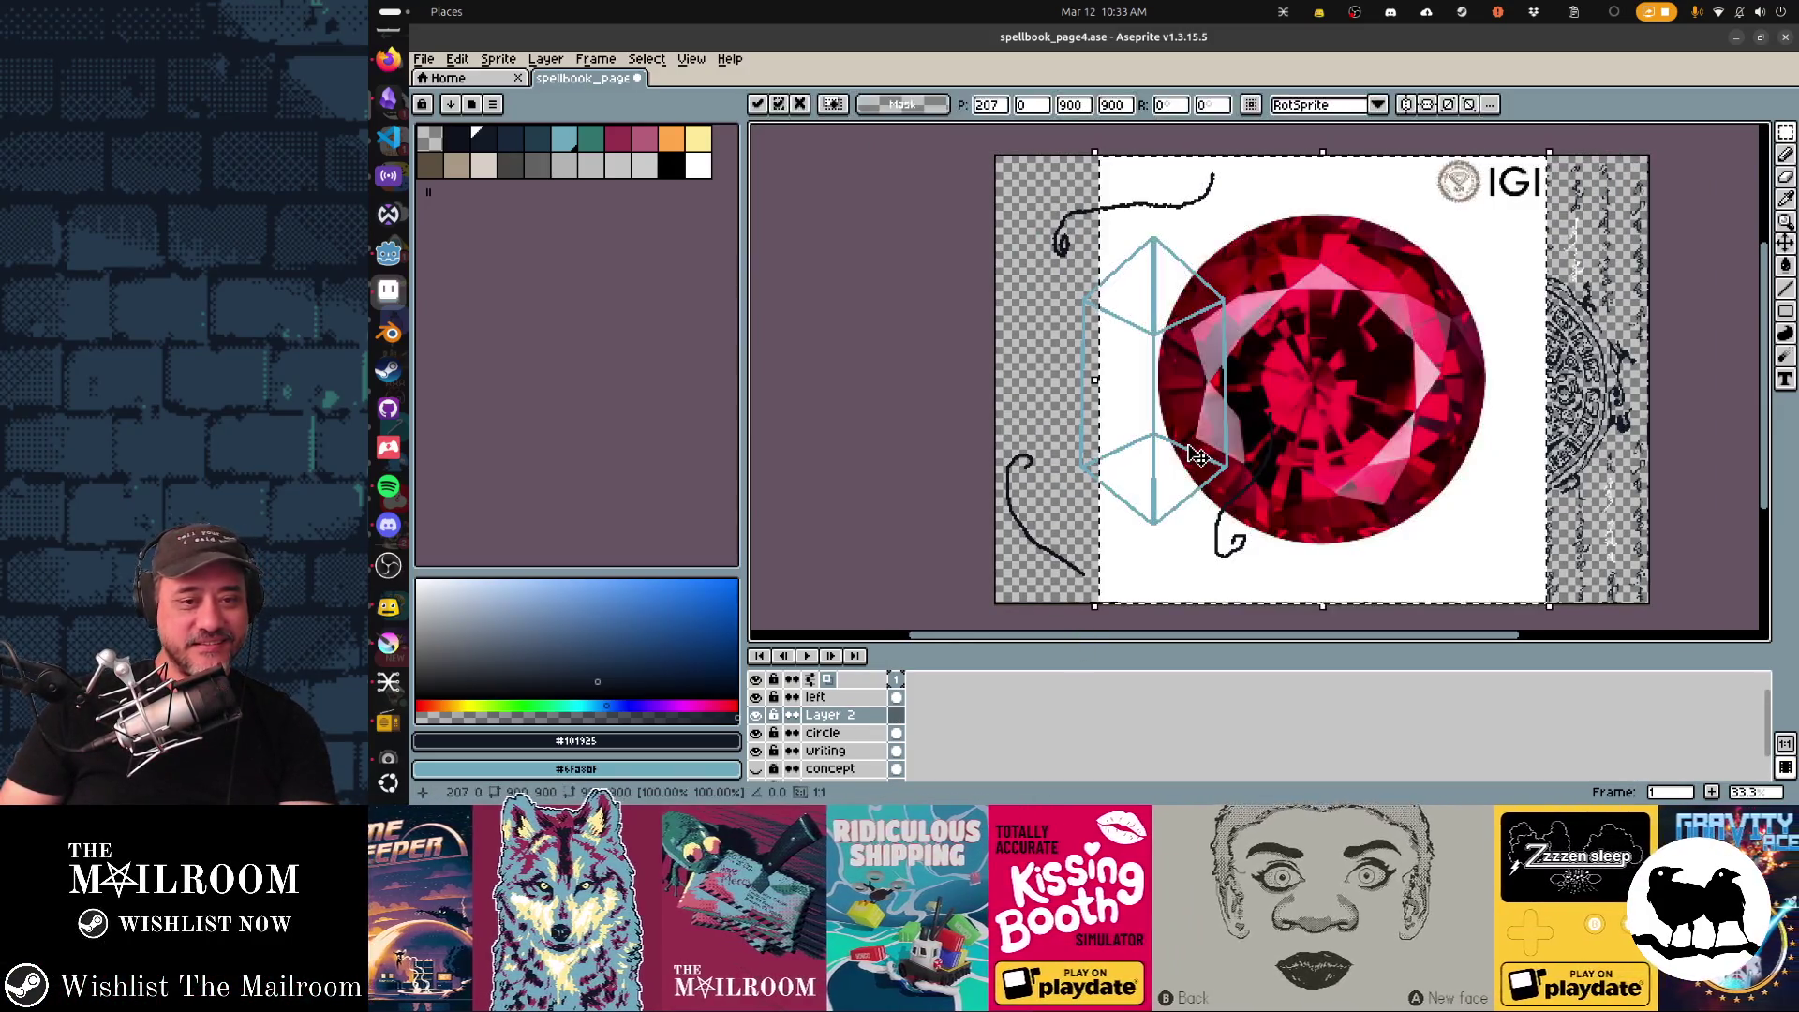
pyautogui.moveTo(1345, 452); pyautogui.dragTo(1205, 453)
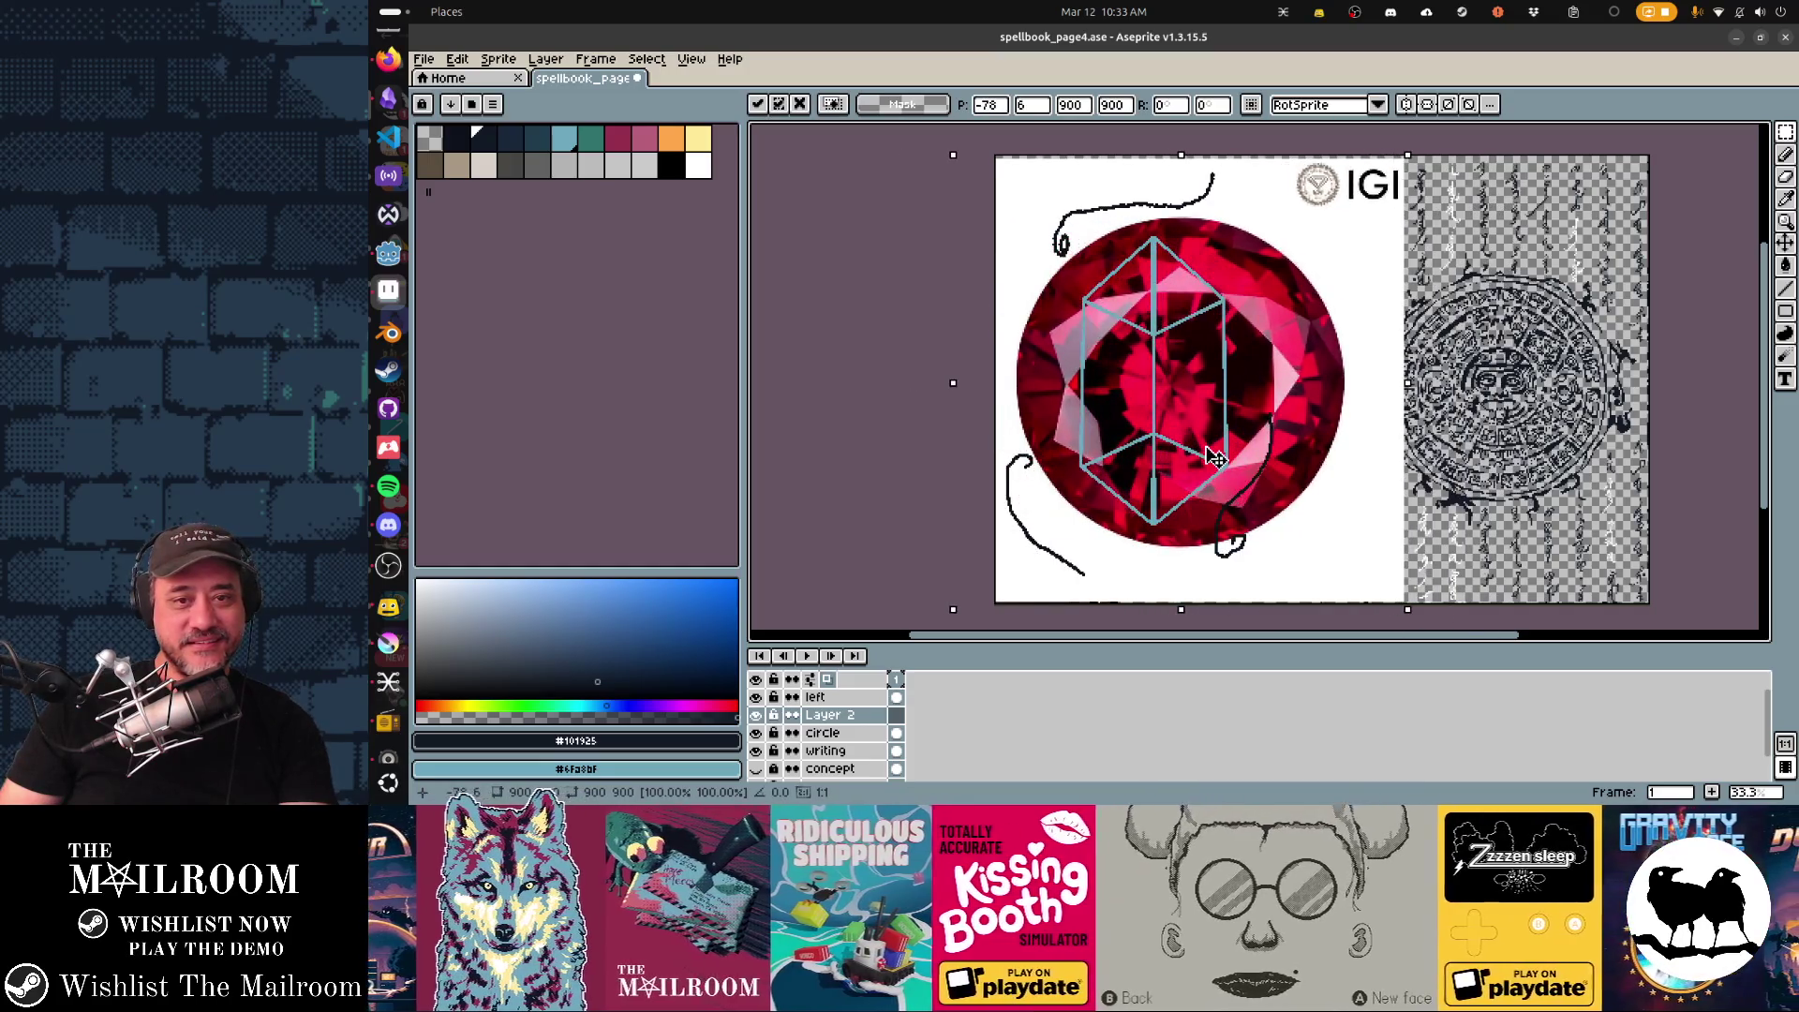
pyautogui.moveTo(1407, 608); pyautogui.dragTo(1286, 523)
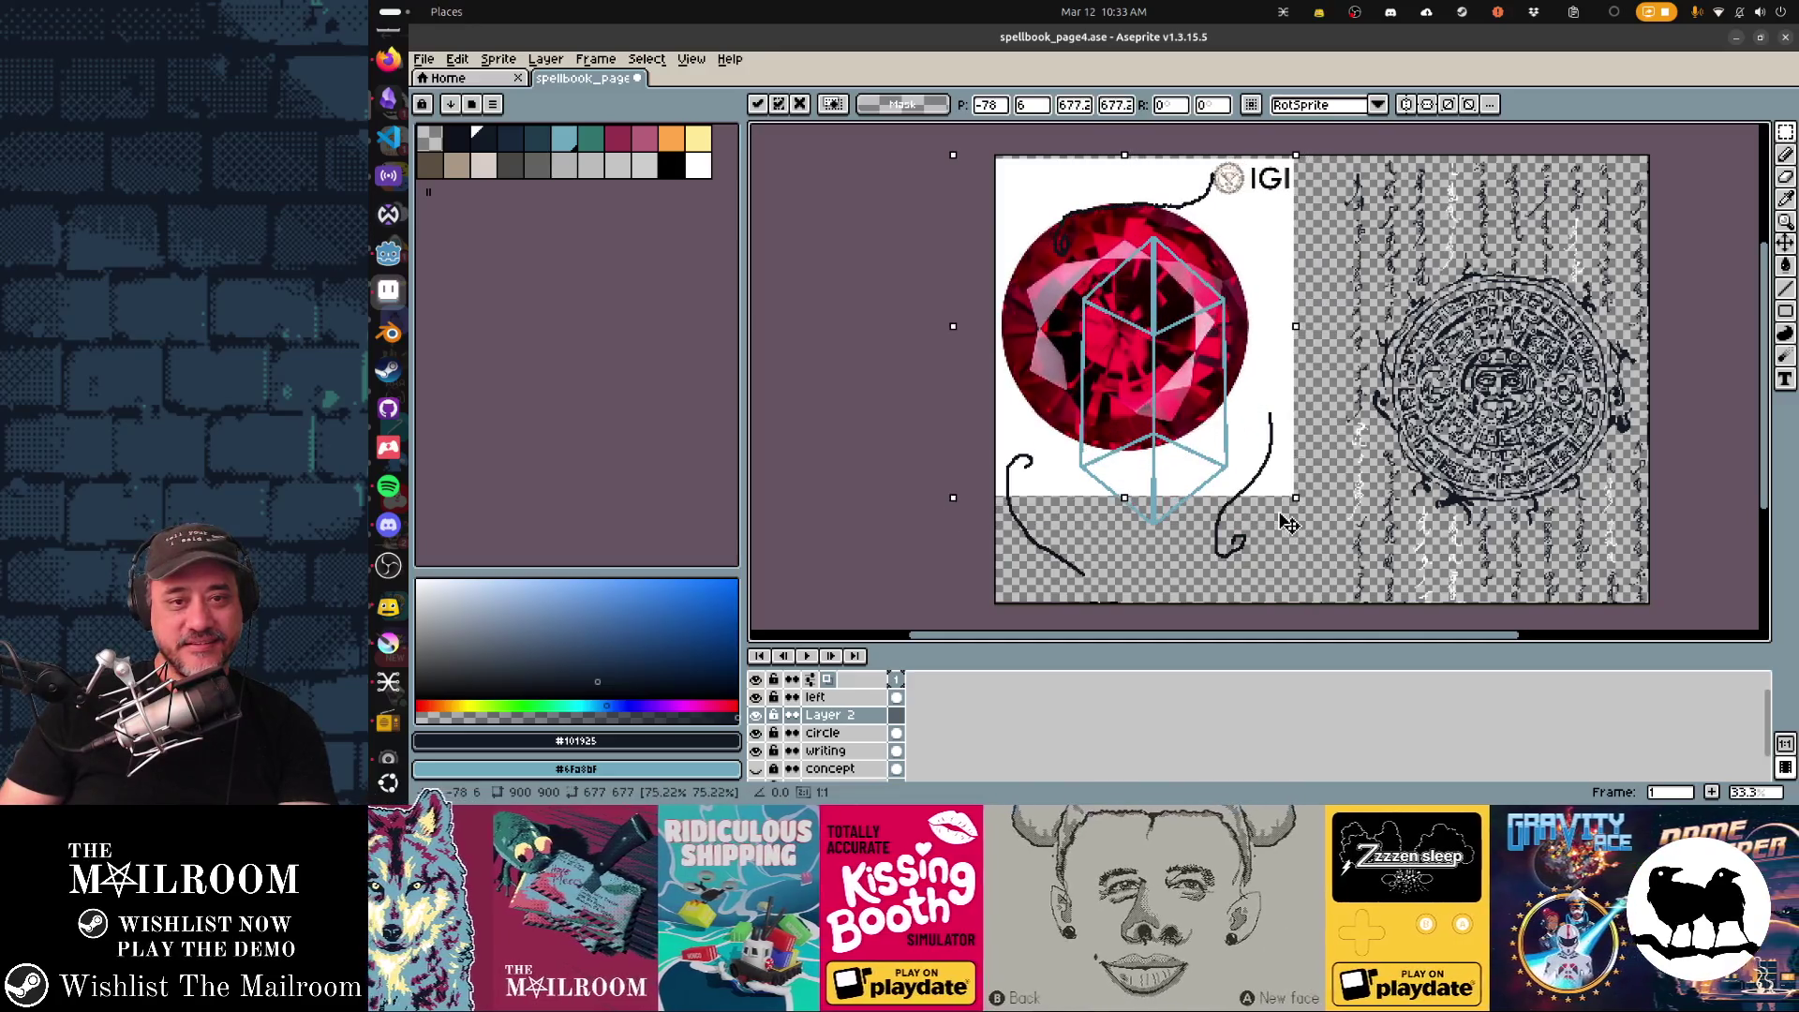
pyautogui.moveTo(1229, 407); pyautogui.dragTo(1263, 454)
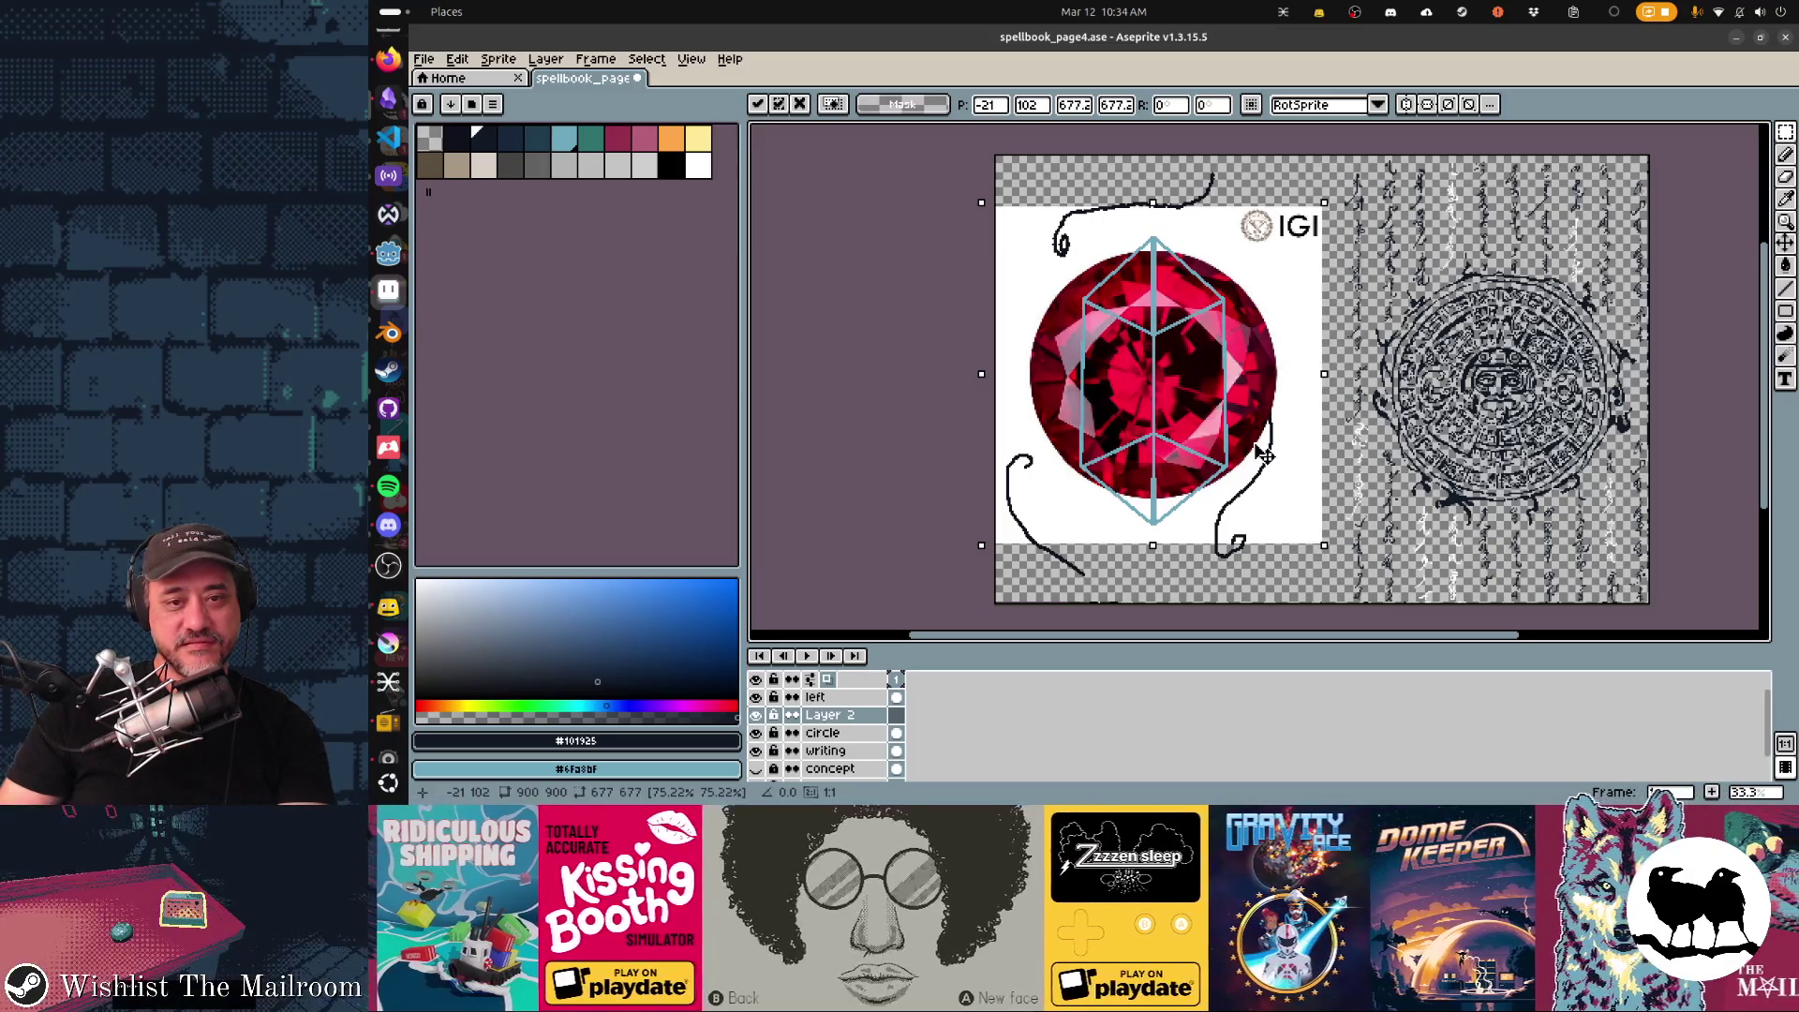
pyautogui.press('w')
# Remove the ruby's white background with the Magic Wand at tolerance about 20.
pyautogui.click(1296, 507)
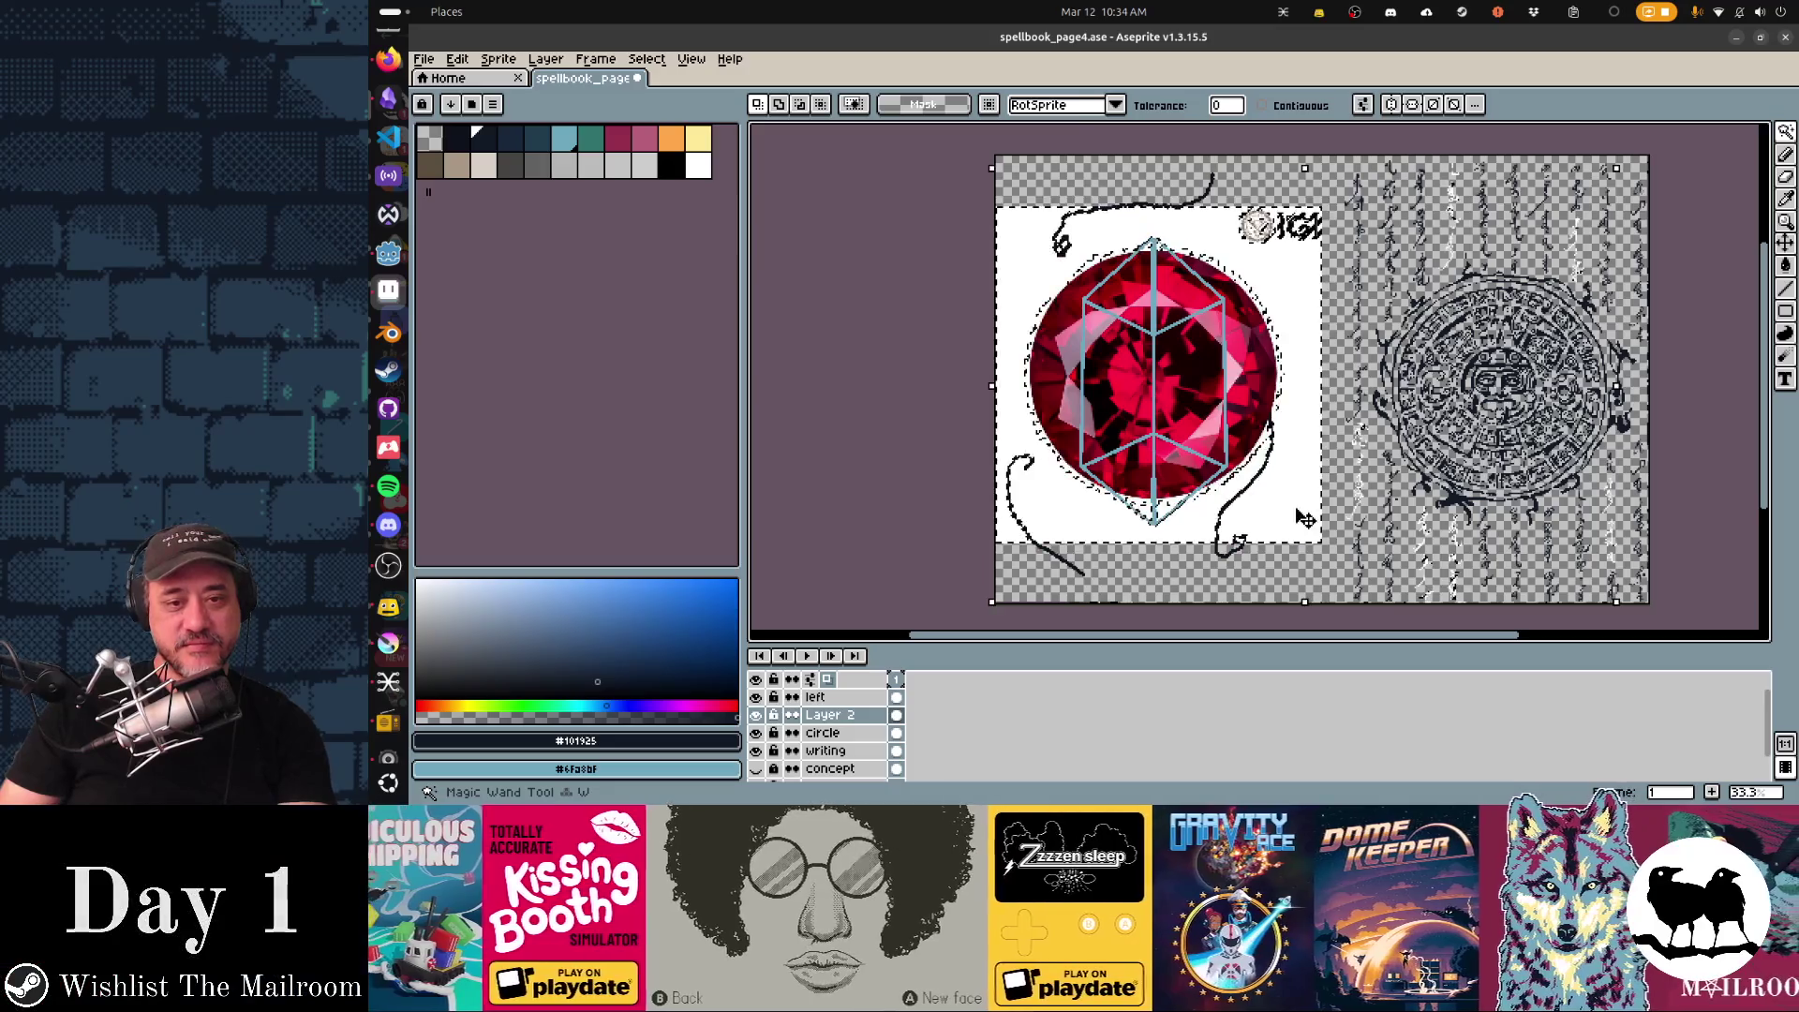
pyautogui.press('Delete')
pyautogui.hotkey('ctrl', 'z')
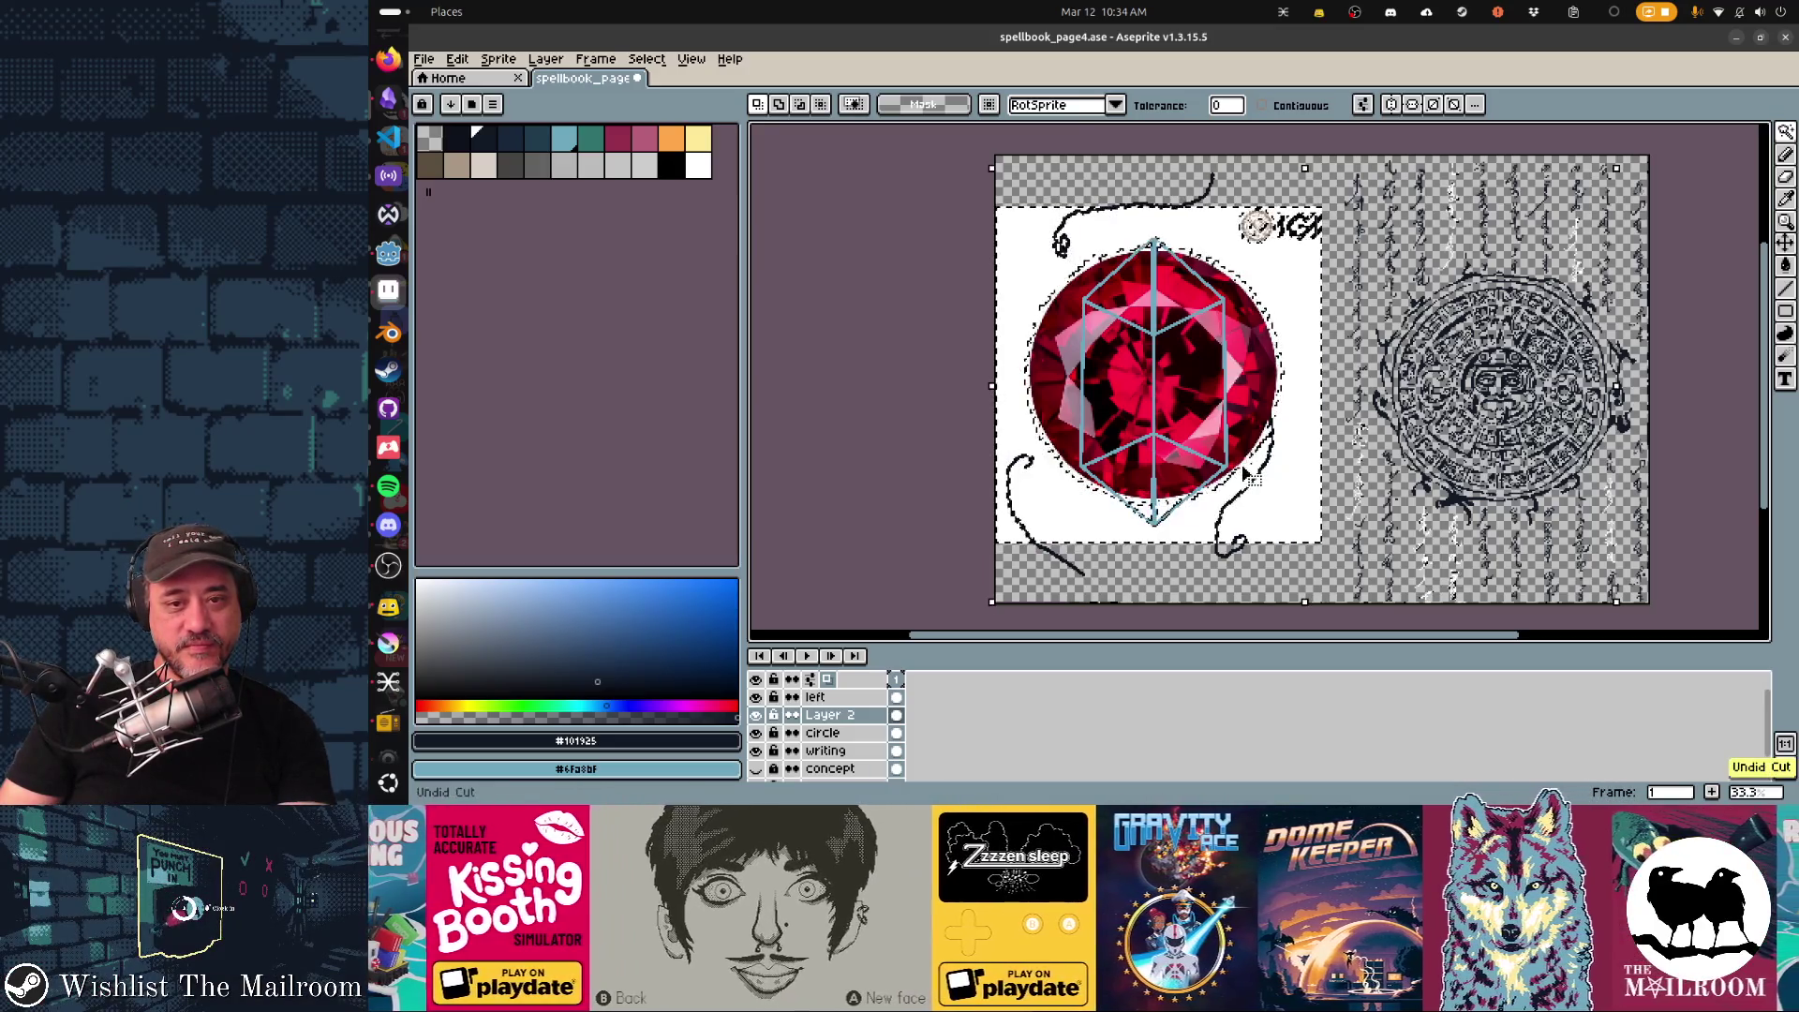
pyautogui.hotkey('ctrl', 'd')
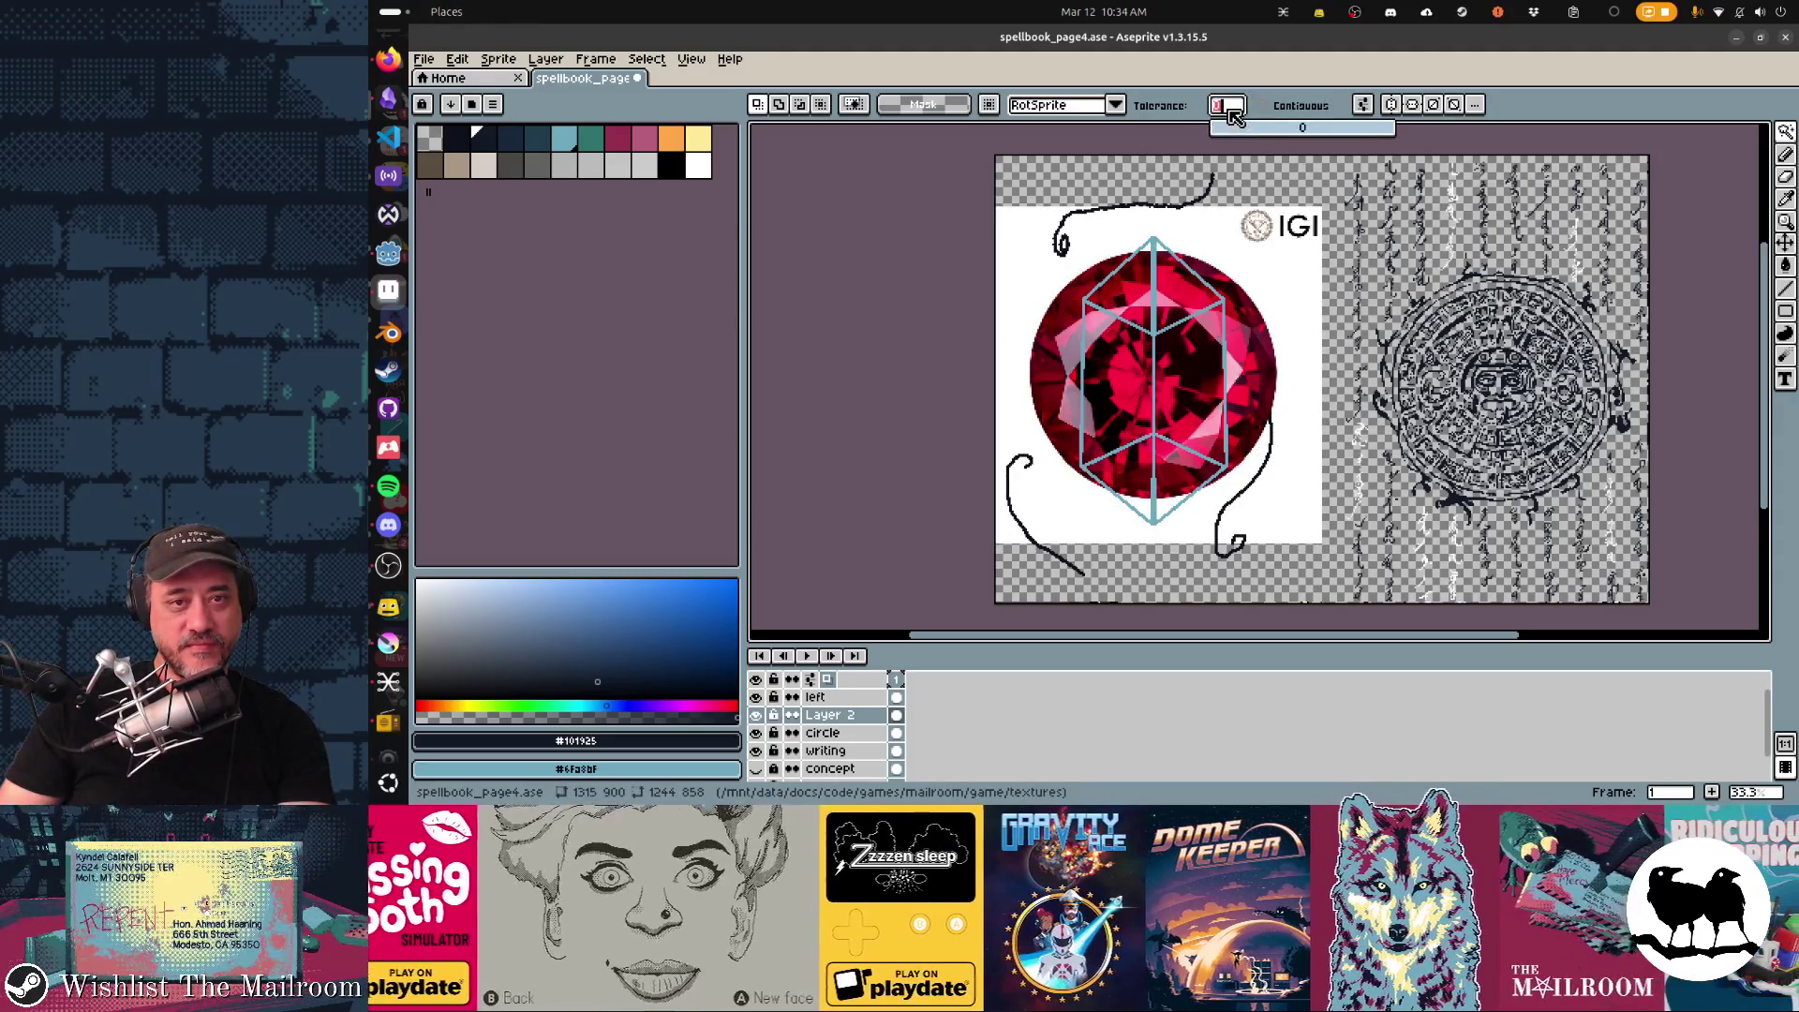
pyautogui.moveTo(1231, 117); pyautogui.dragTo(1239, 139)
pyautogui.click(1252, 260)
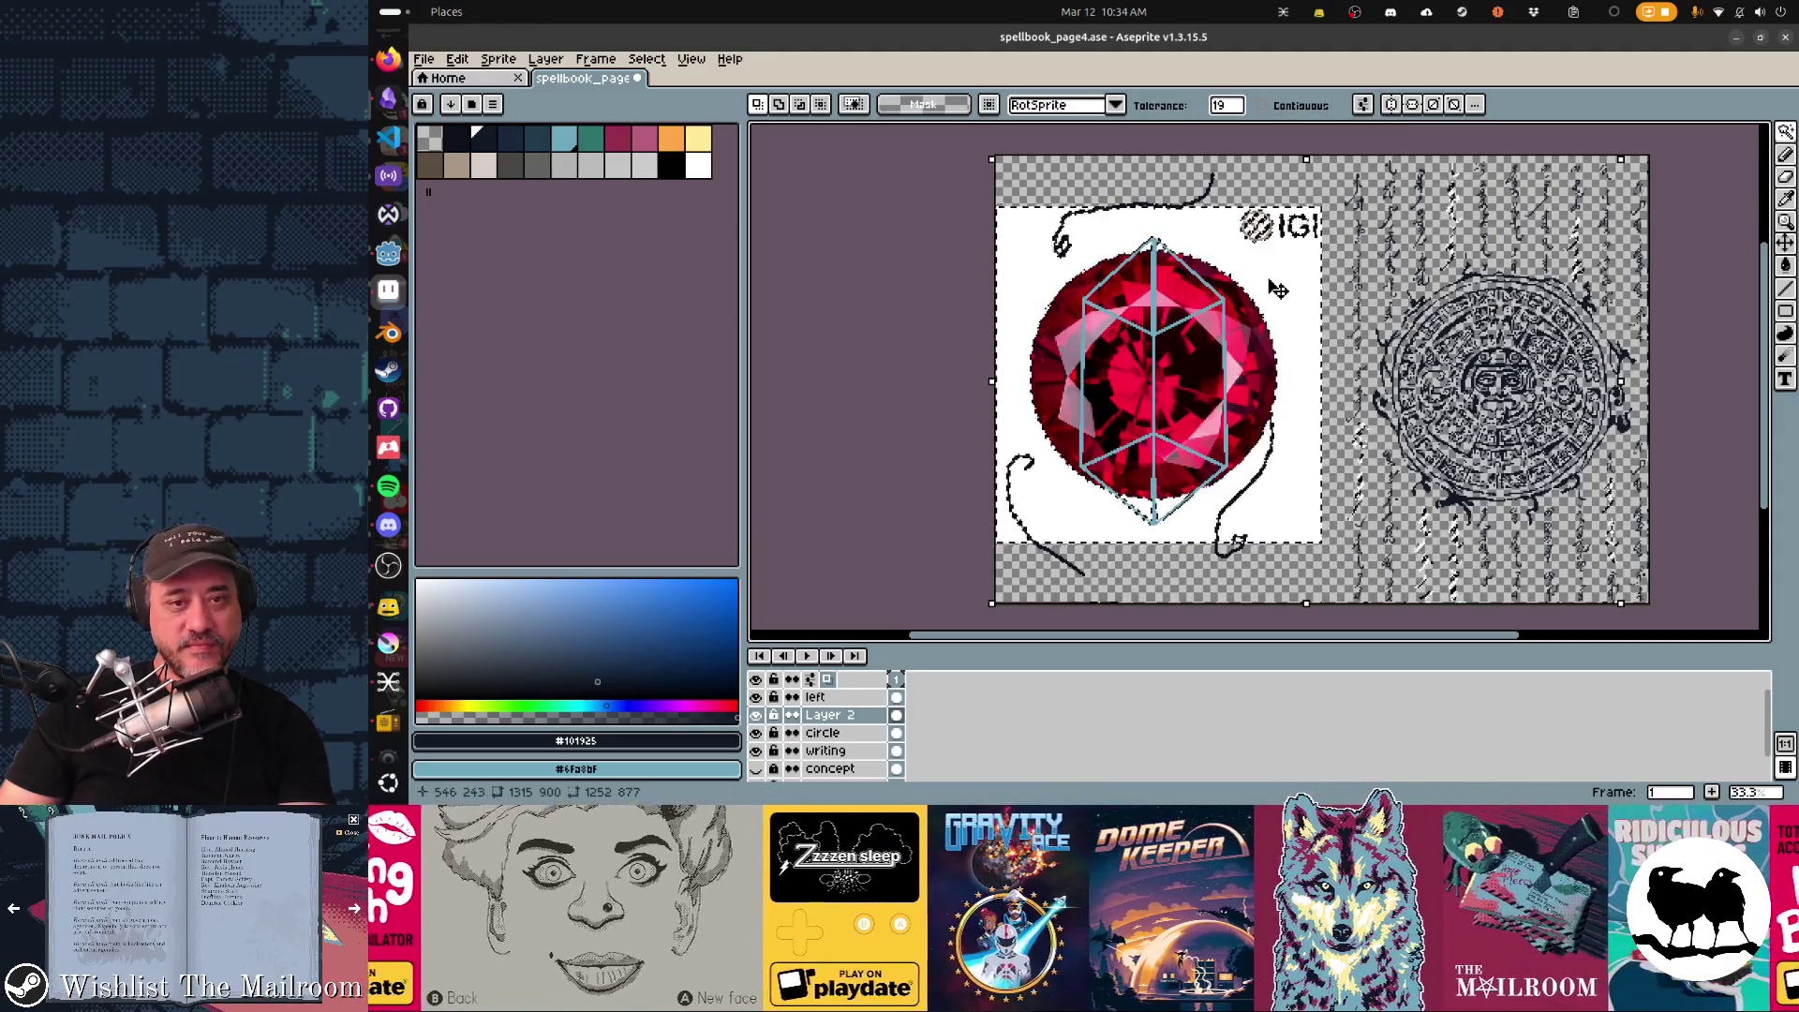
pyautogui.press('Delete')
pyautogui.press('m')
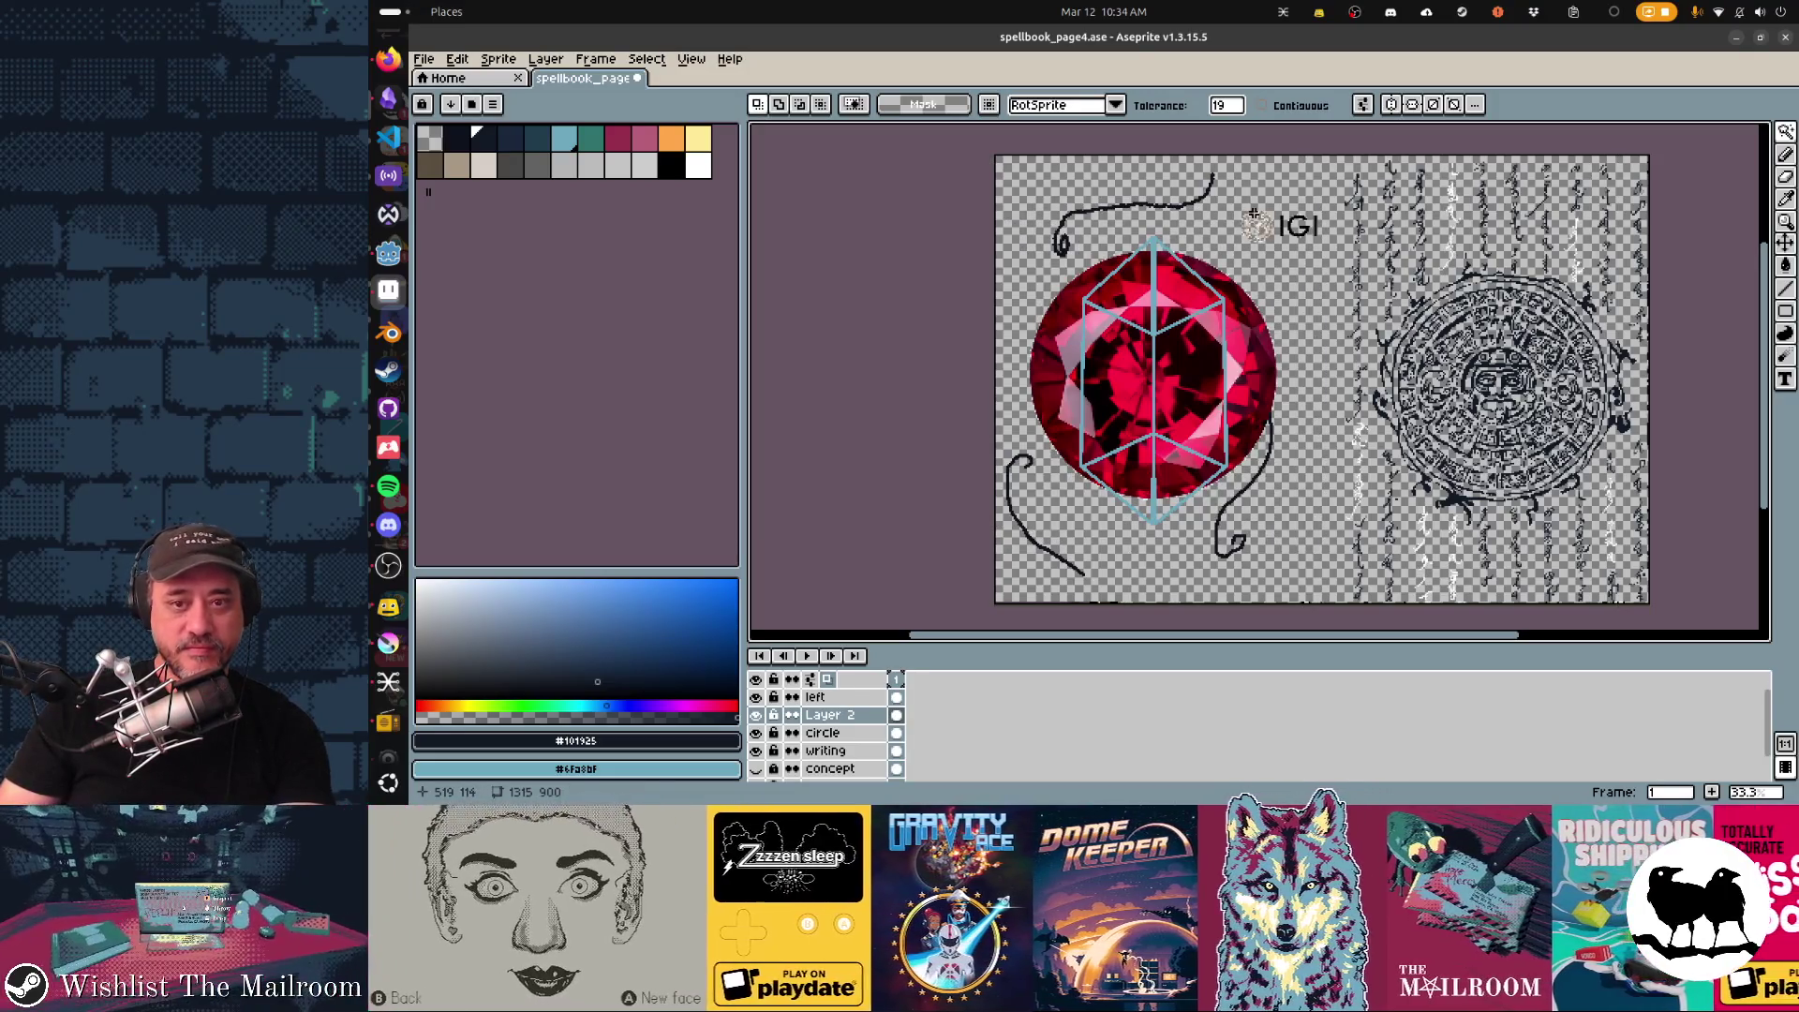
pyautogui.click(1330, 259)
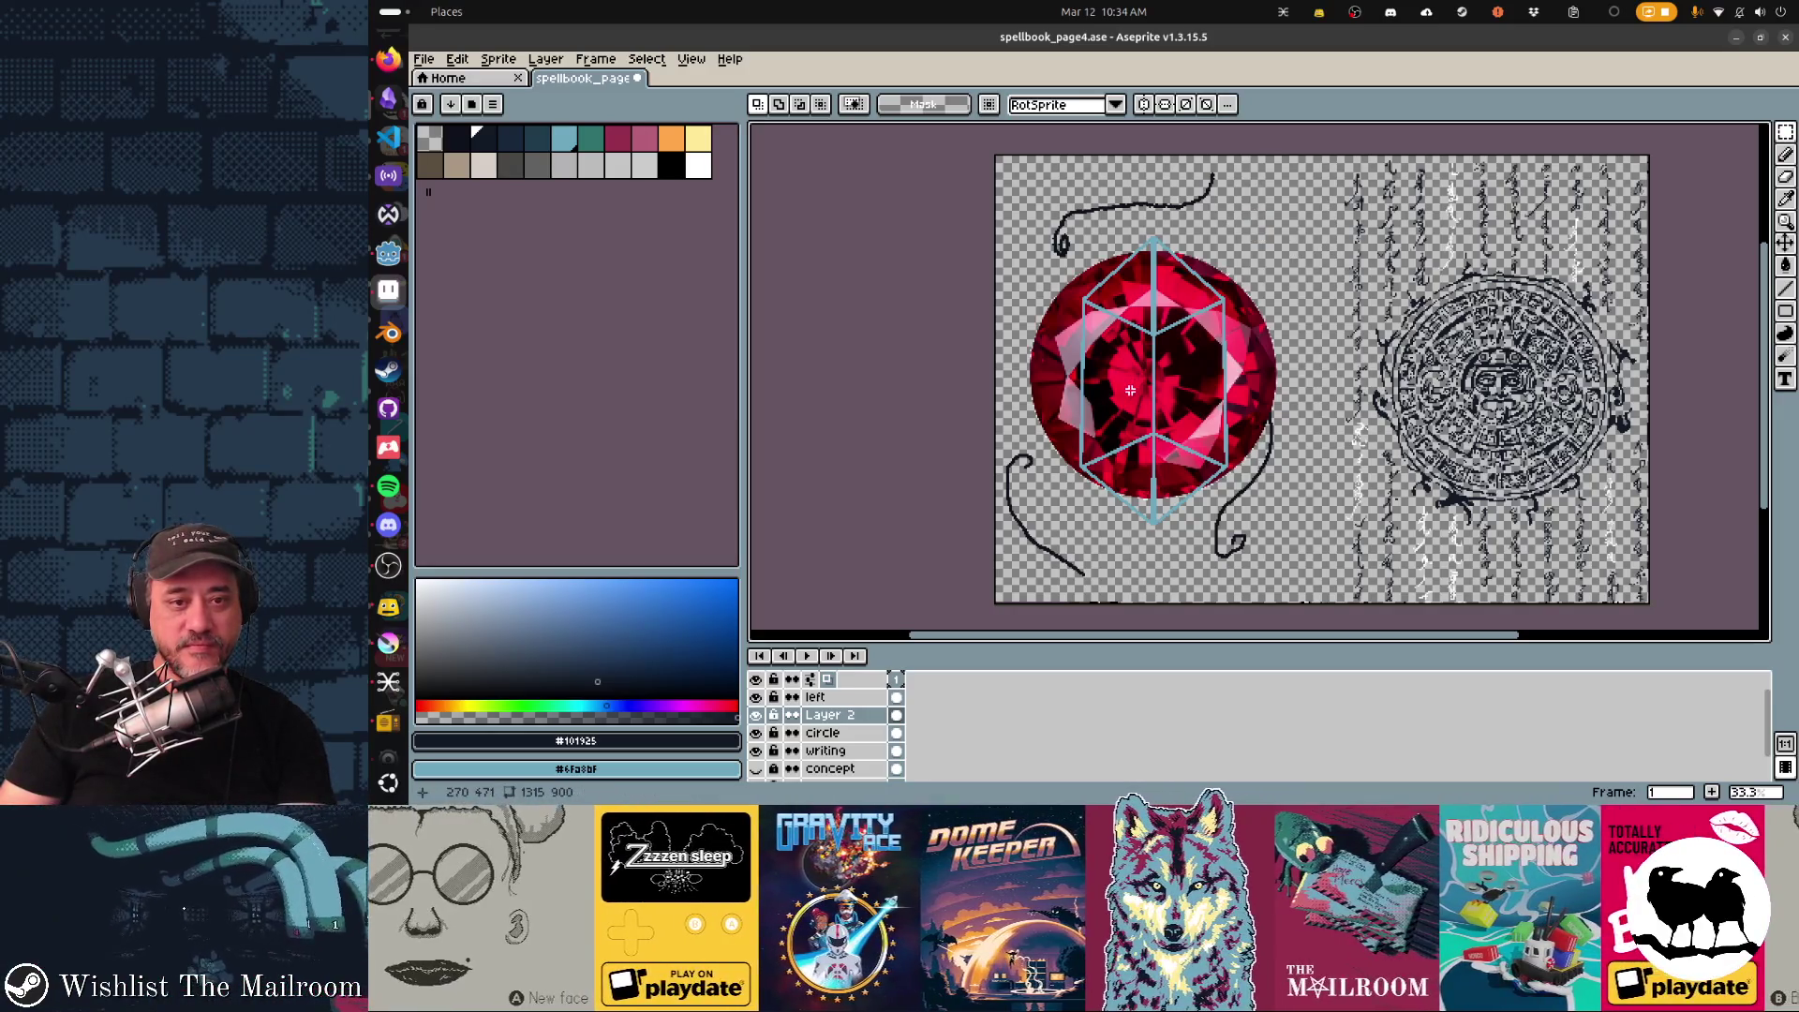
pyautogui.click(507, 60)
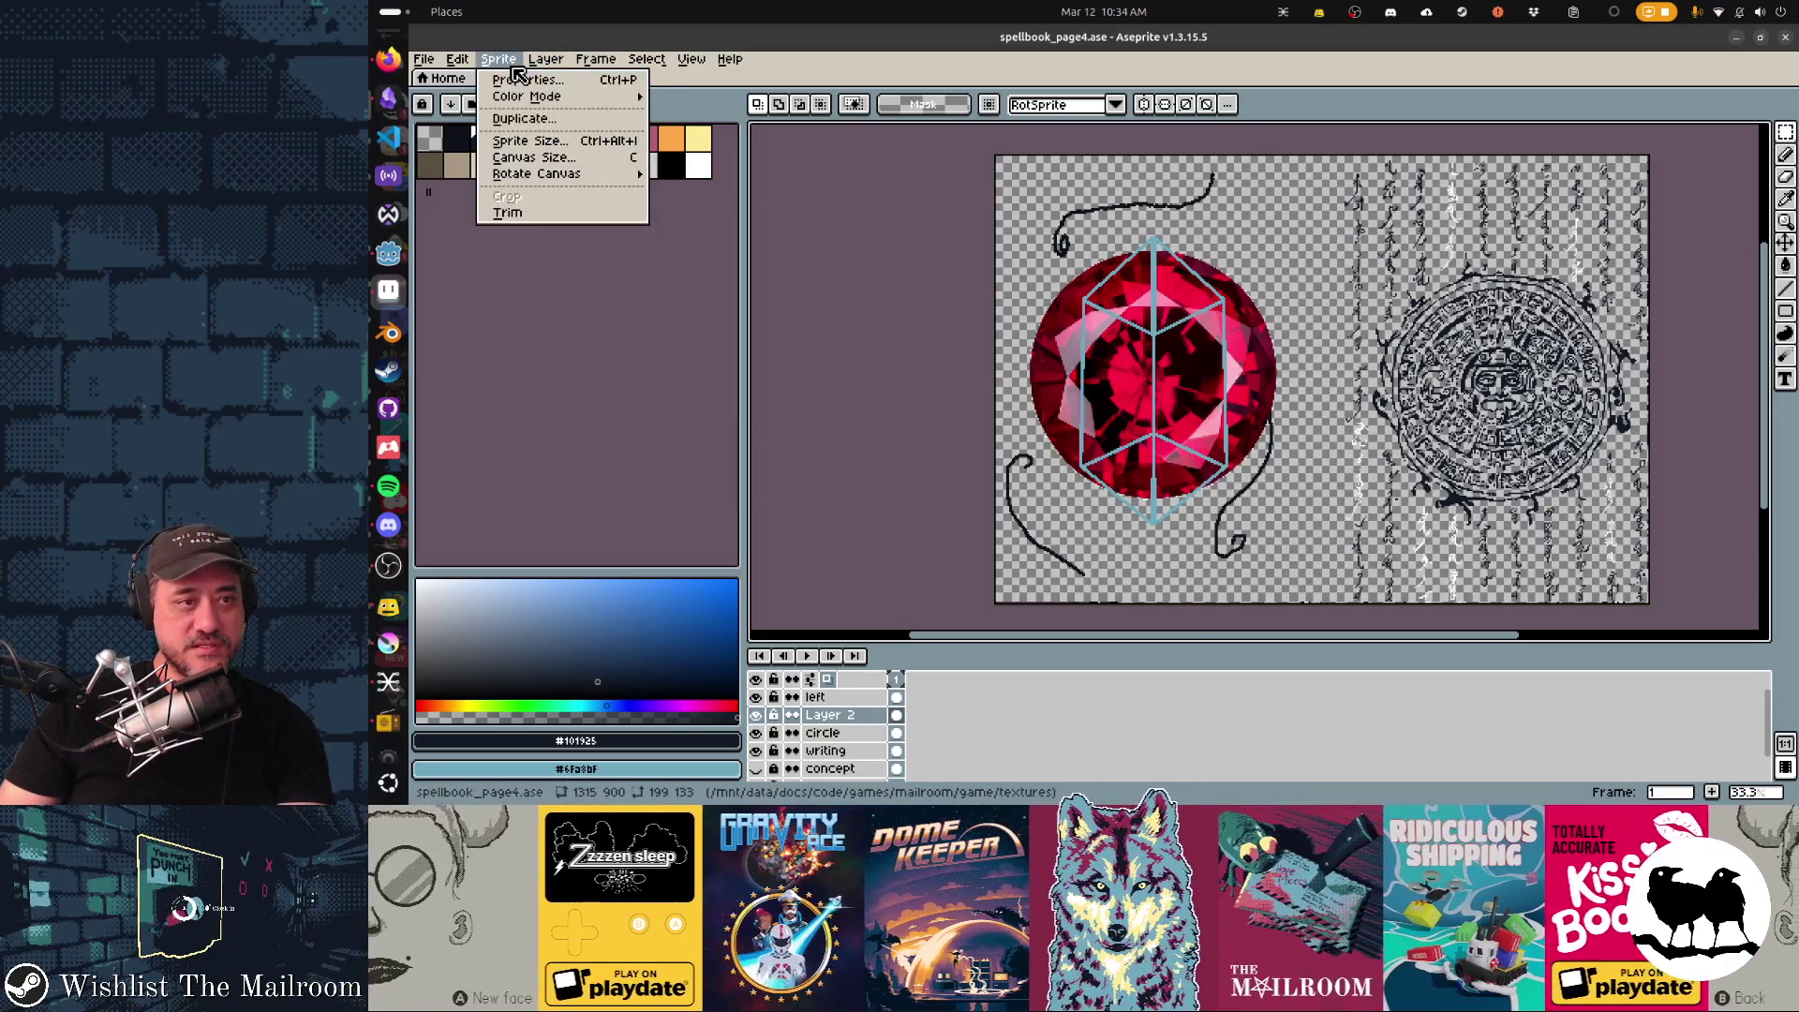
# Convert the sprite to indexed colour and toggle the left sketch layer to compare.
pyautogui.moveTo(528, 95)
pyautogui.click(727, 133)
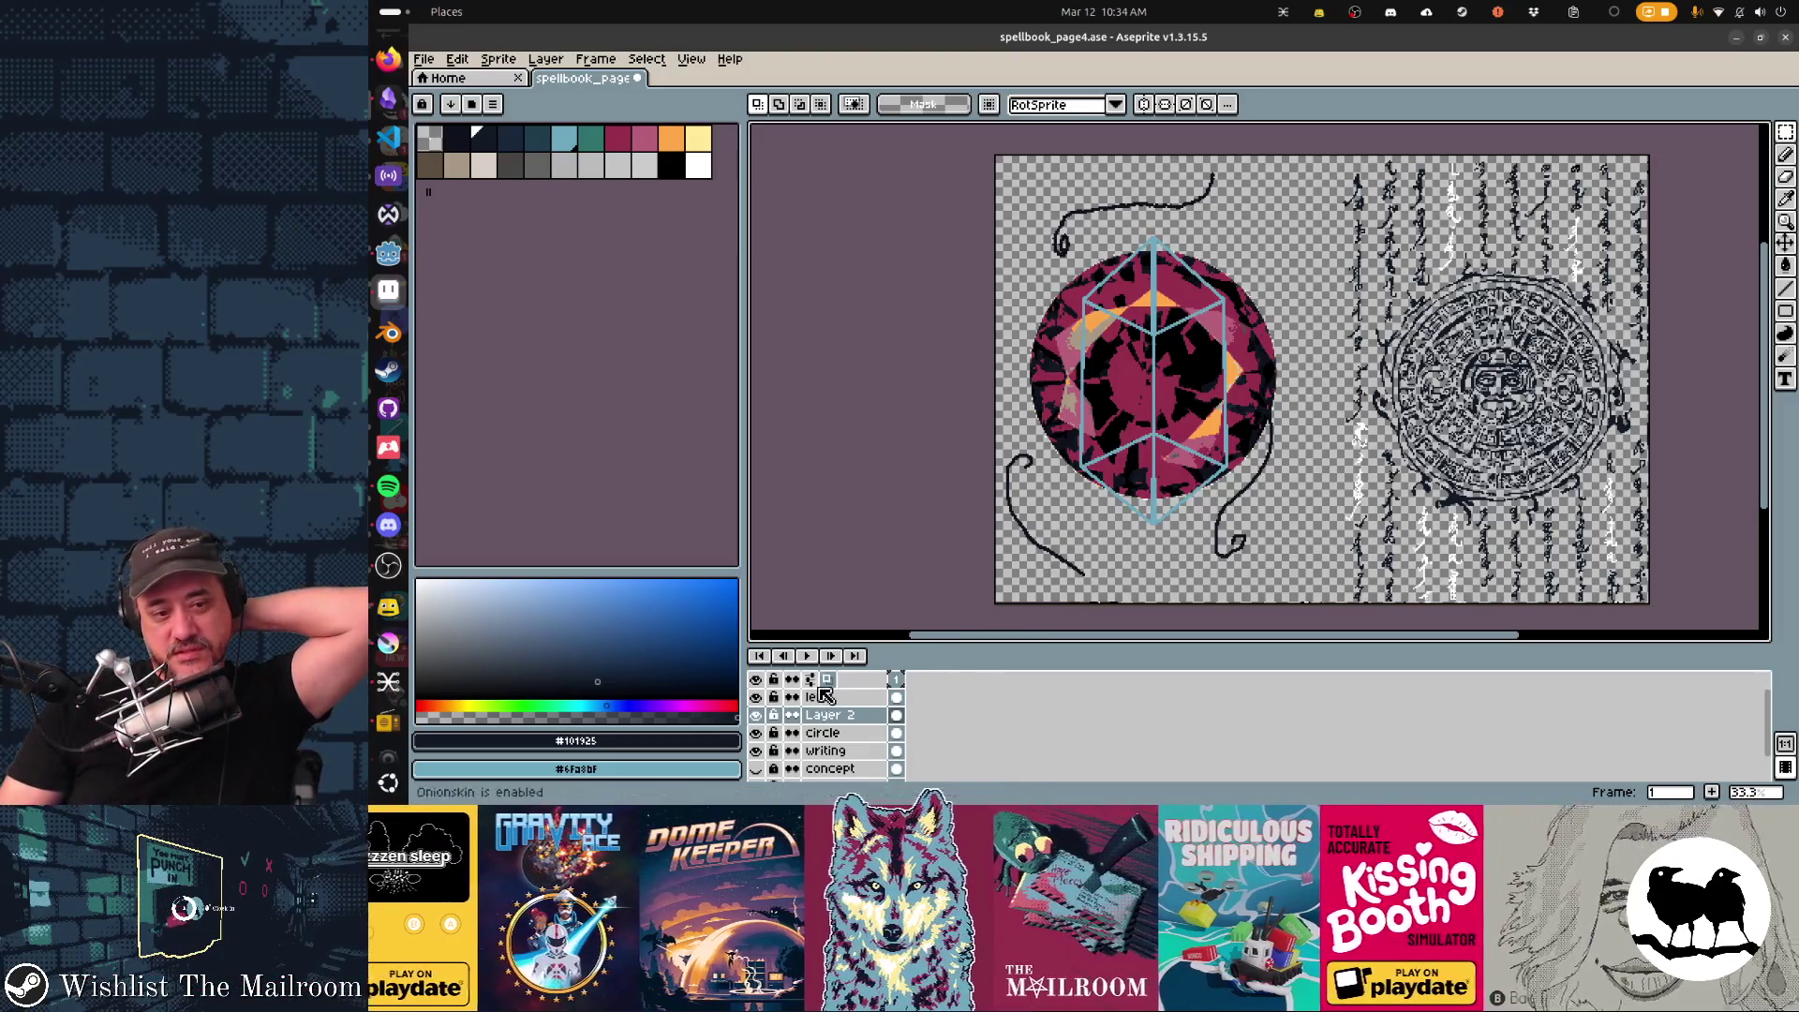
pyautogui.click(755, 698)
pyautogui.click(755, 698)
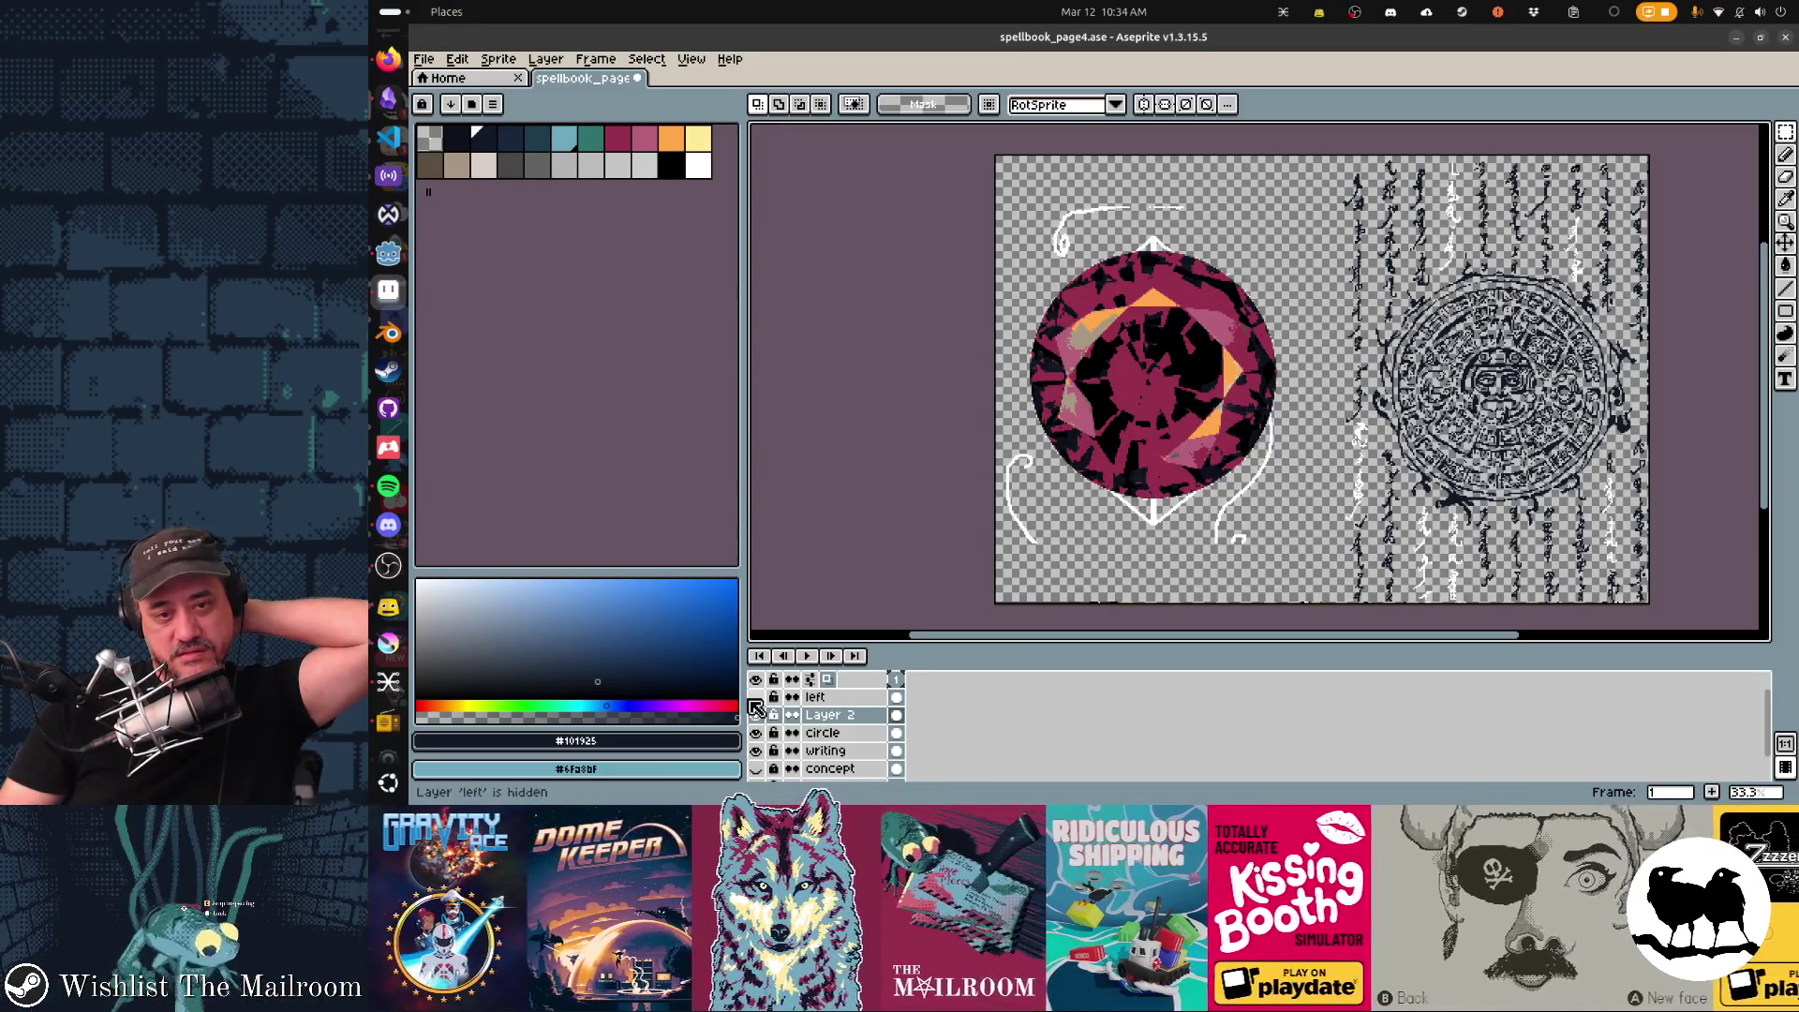
pyautogui.click(755, 700)
pyautogui.click(756, 699)
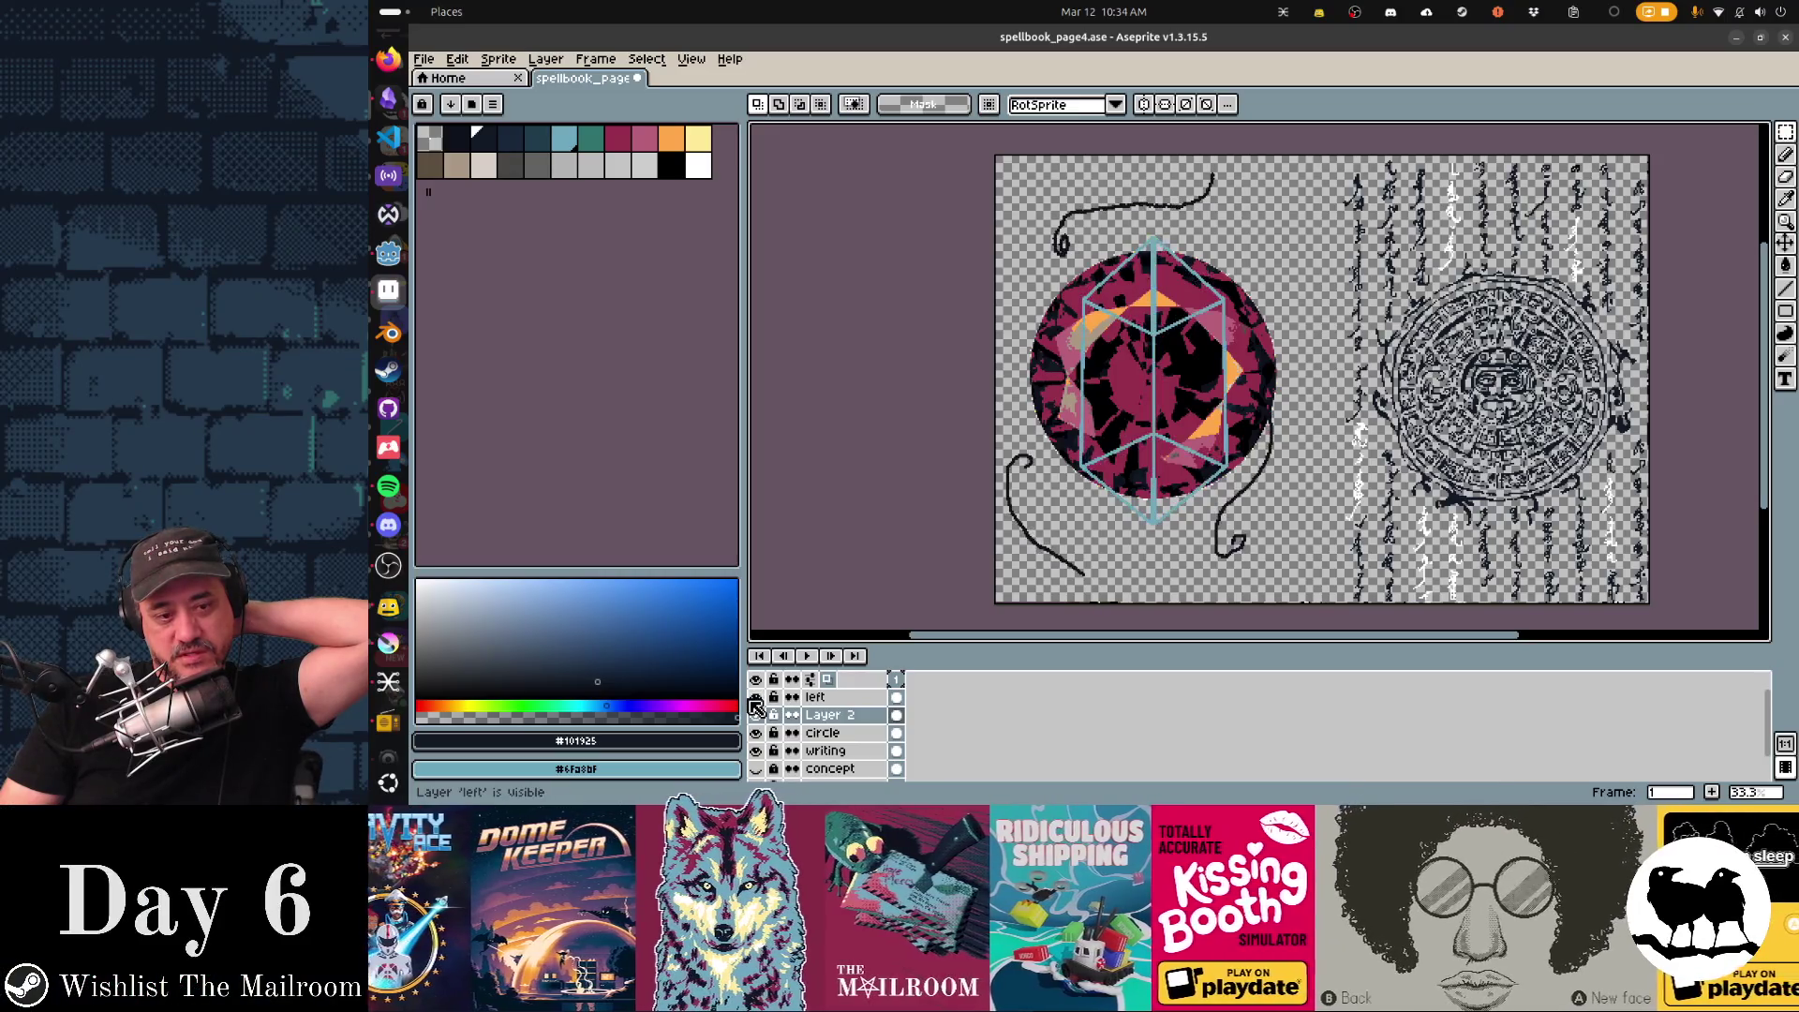
pyautogui.click(845, 699)
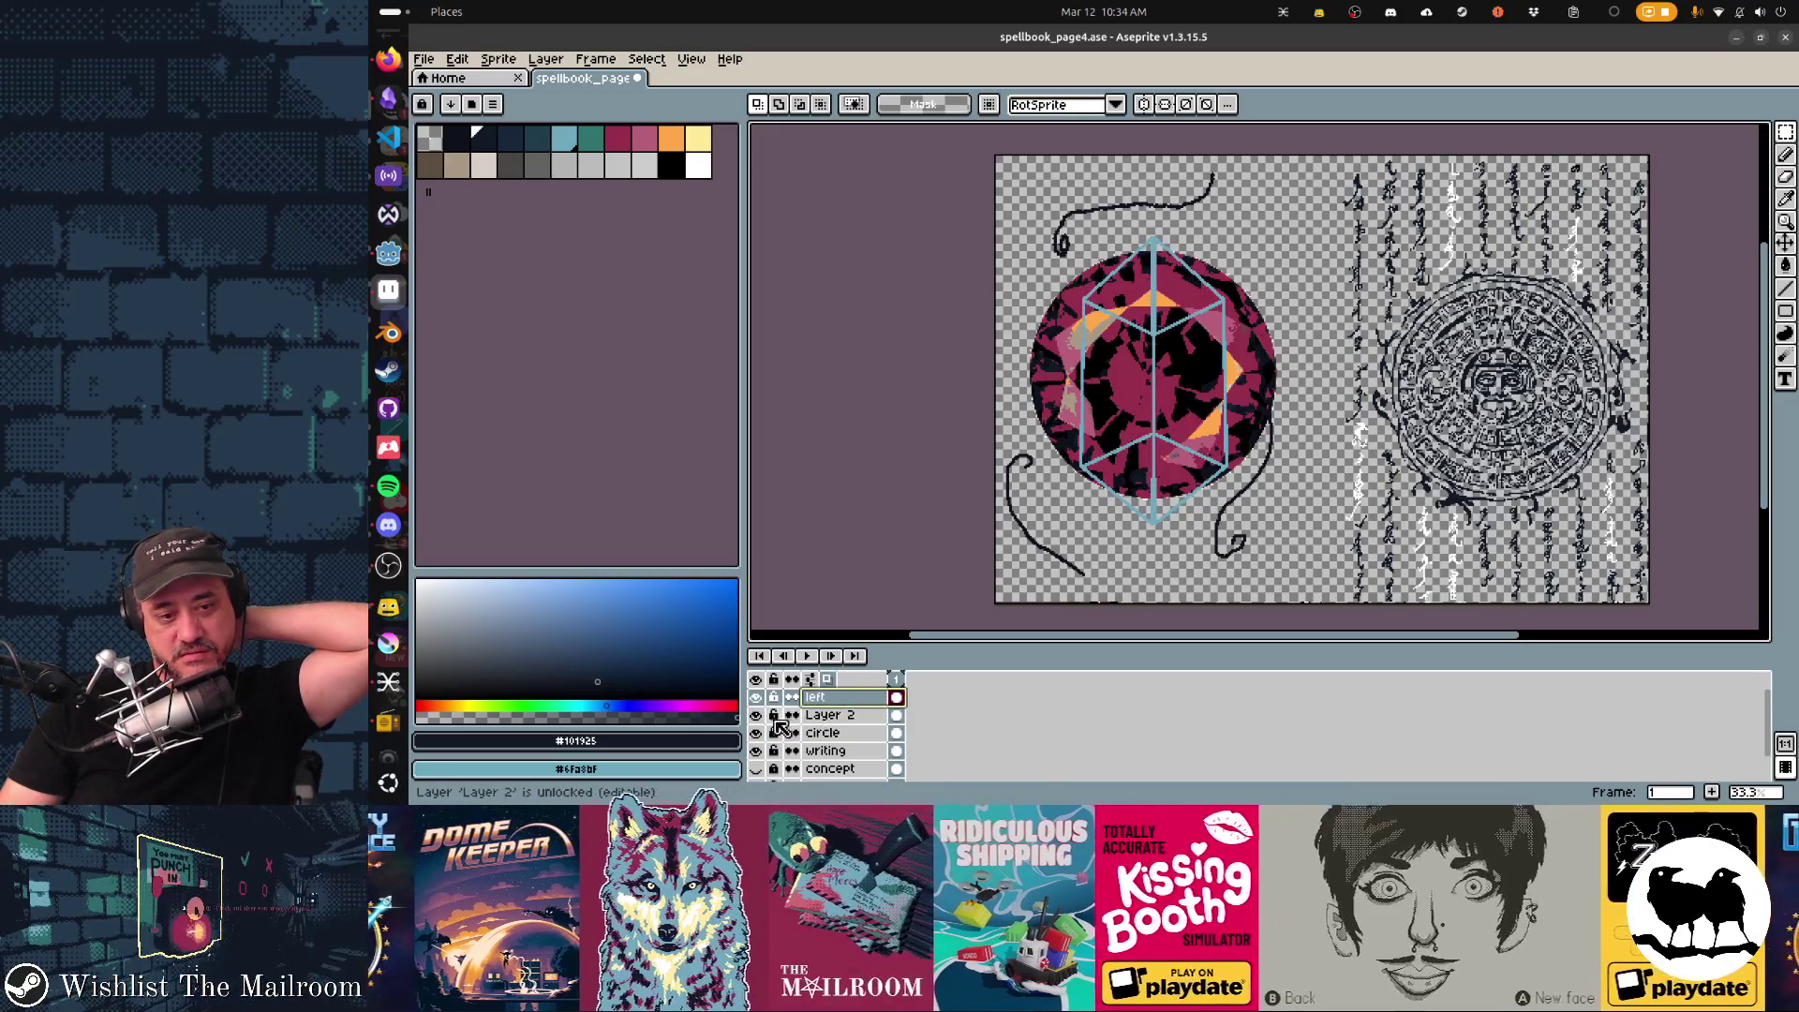
# Hide the circle, writing and left layers so only the gem's Layer 2 shows.
pyautogui.click(755, 731)
pyautogui.click(755, 714)
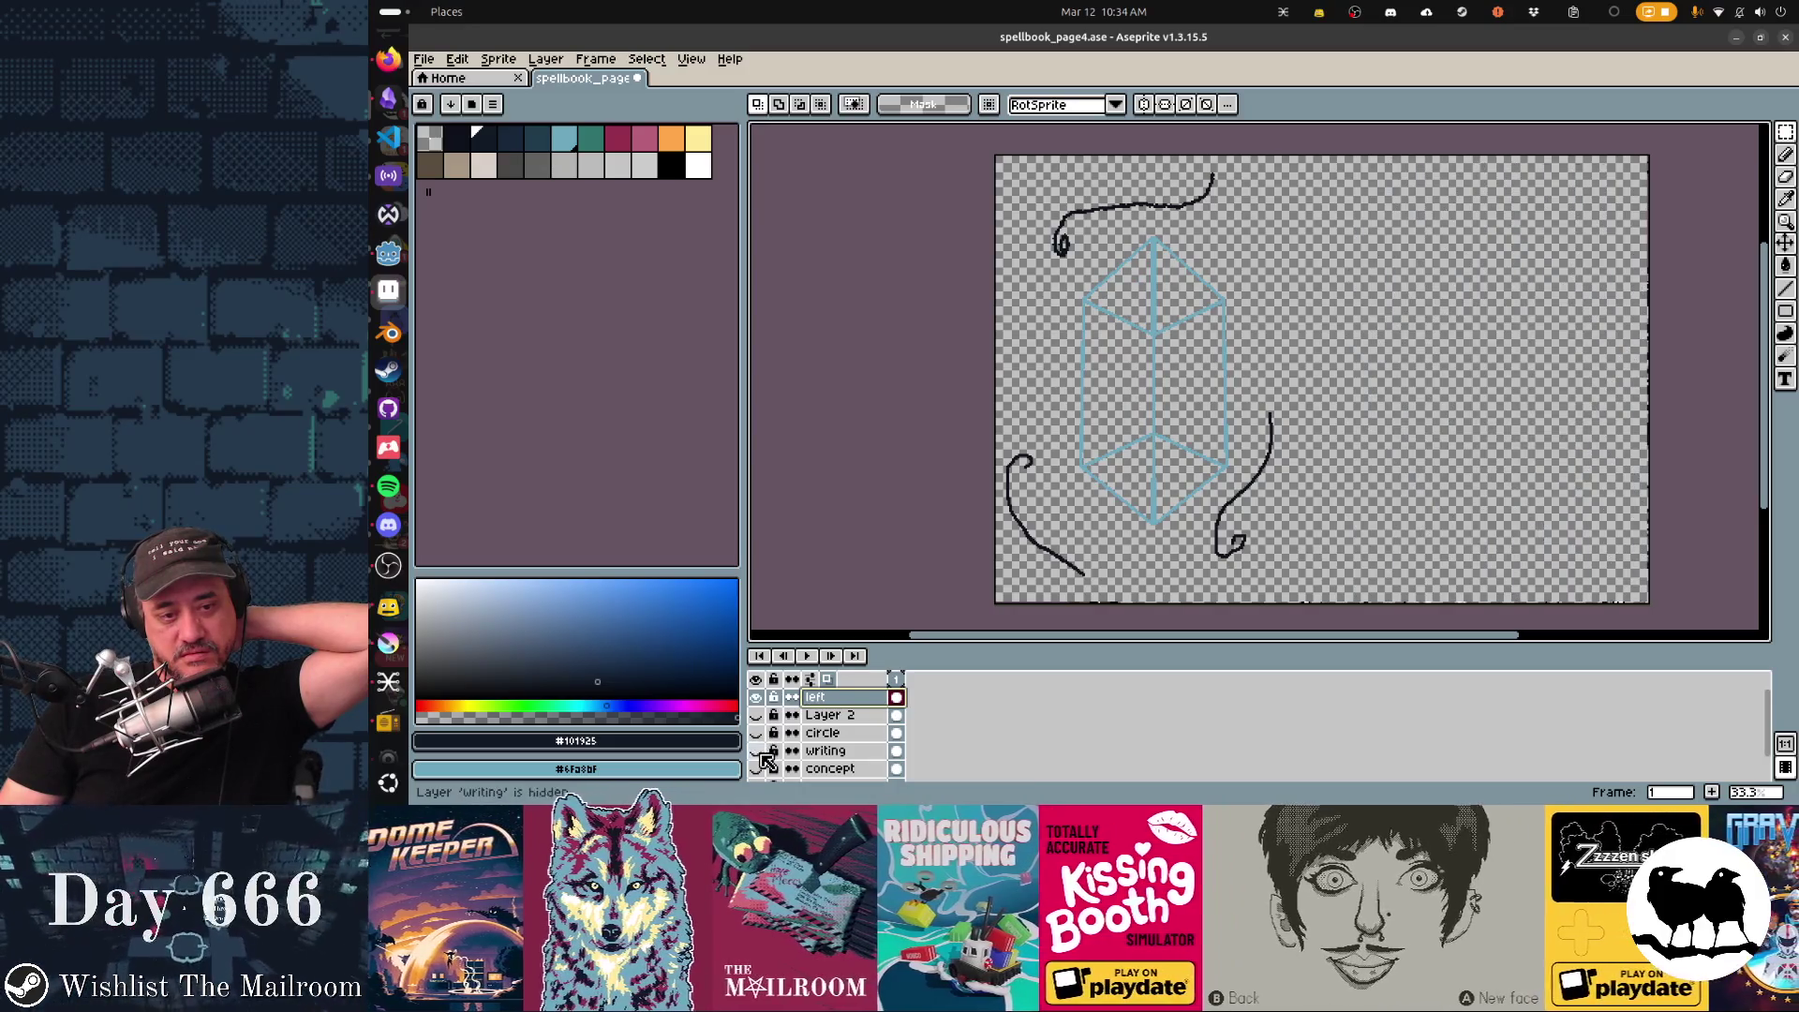
pyautogui.scroll(-2, 764, 746)
pyautogui.click(759, 755)
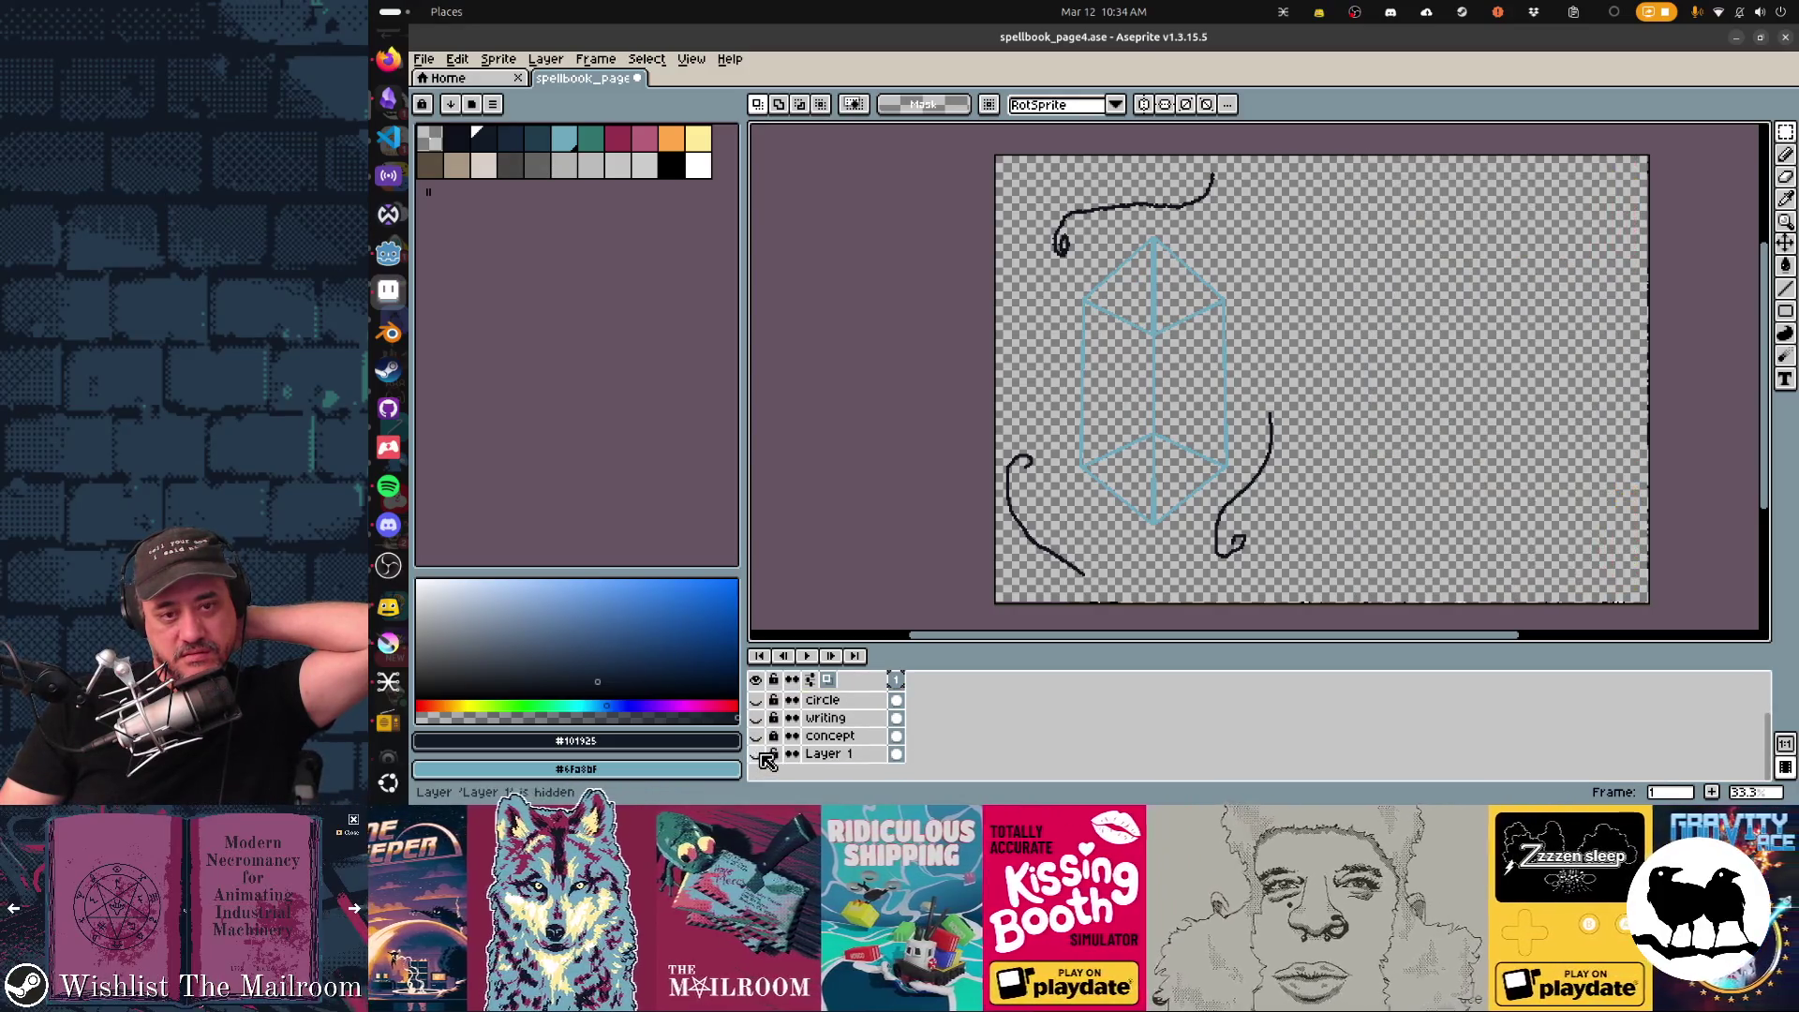
pyautogui.scroll(2, 760, 738)
pyautogui.click(761, 698)
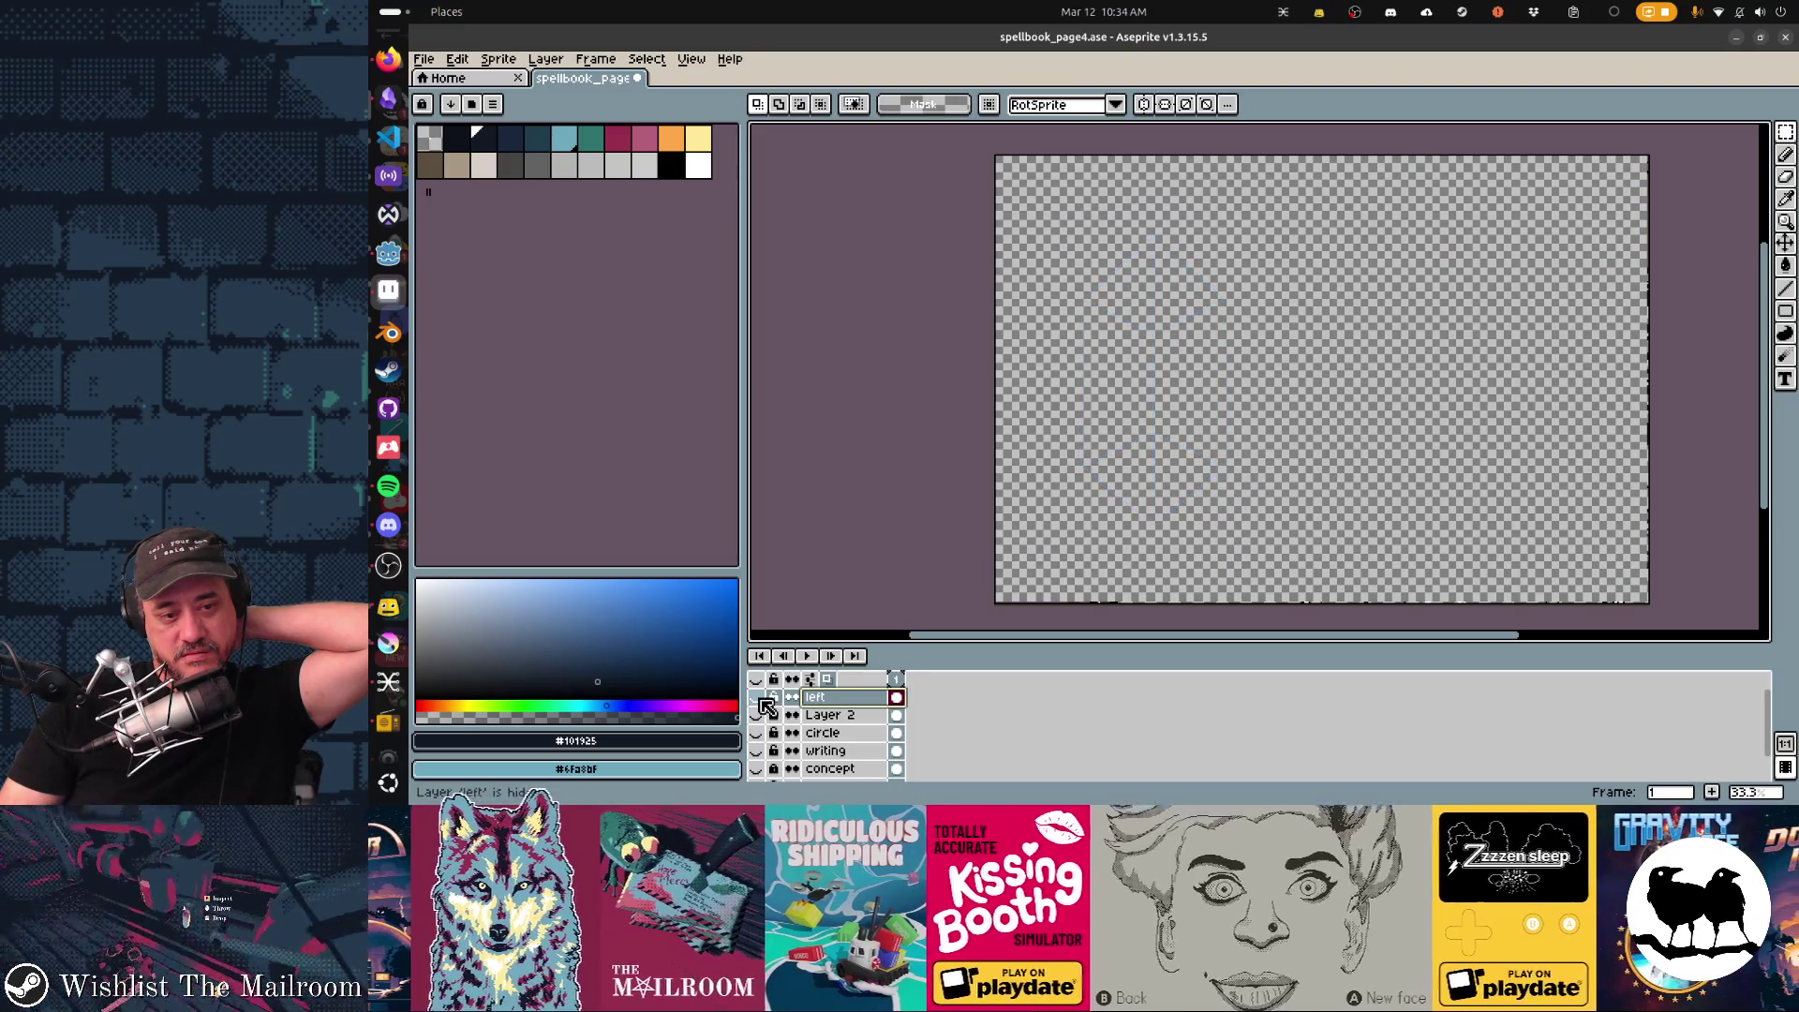
pyautogui.click(760, 716)
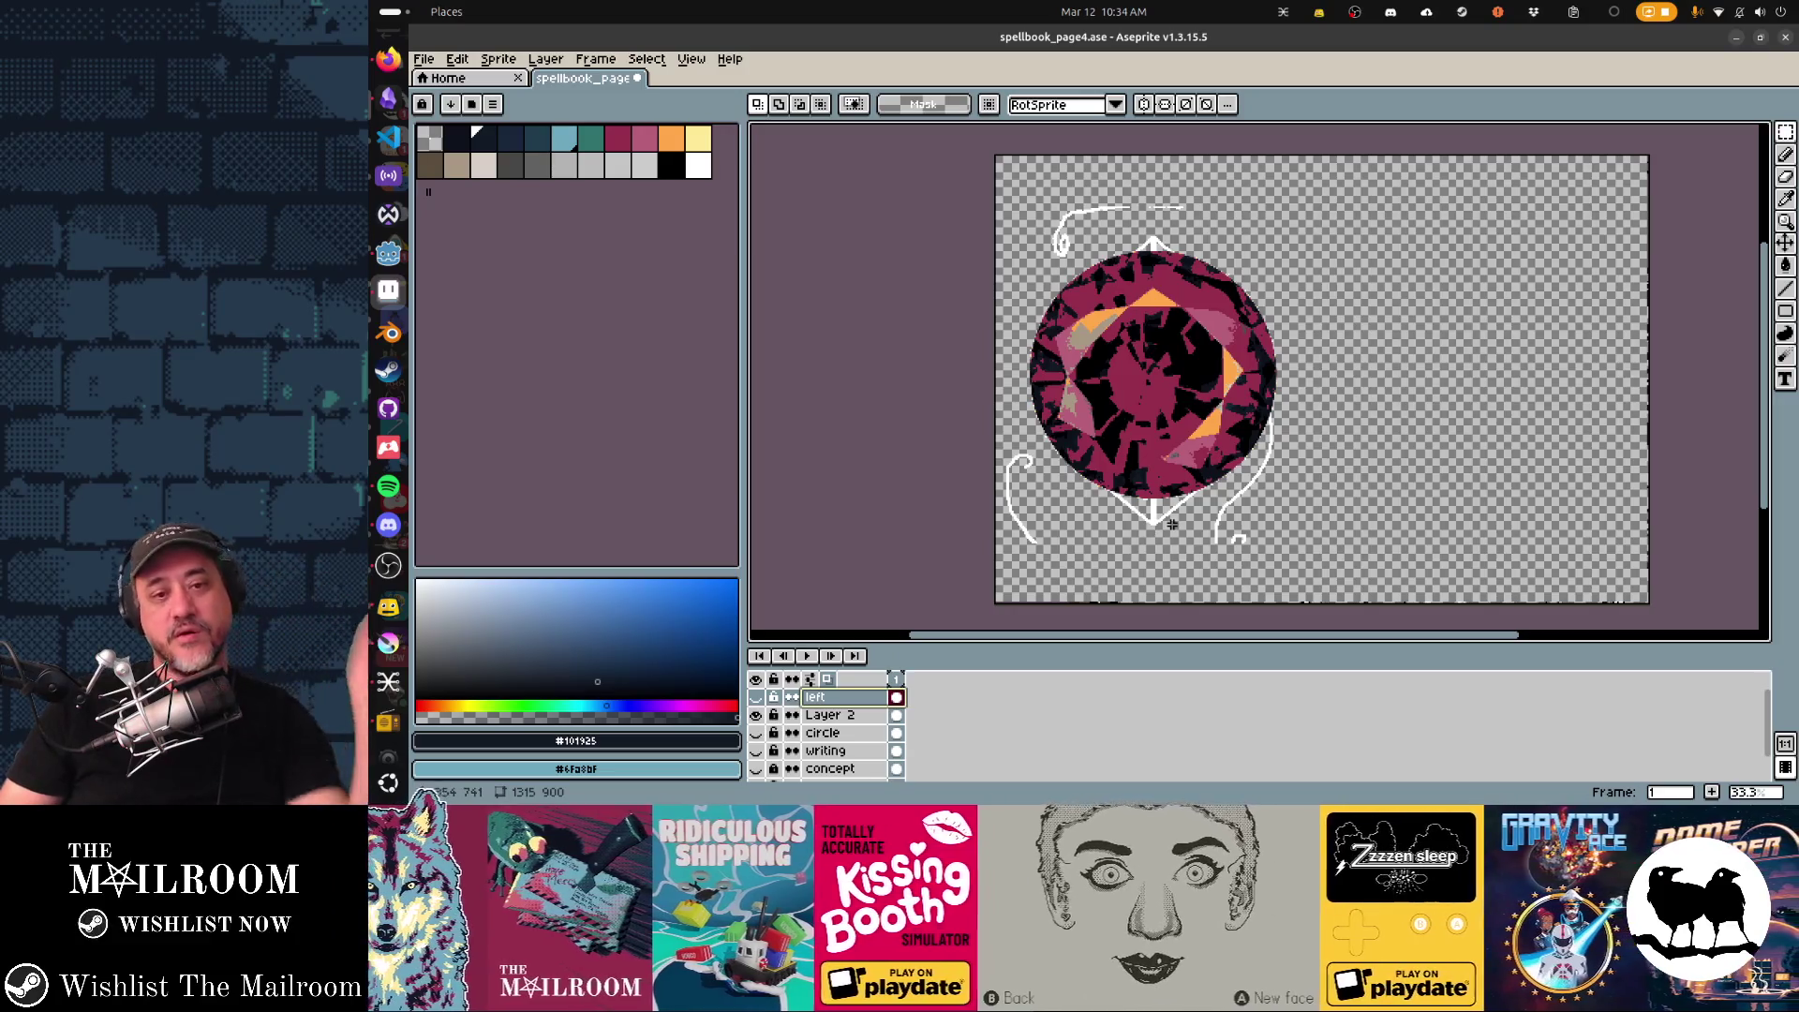
pyautogui.click(760, 699)
# Undo back to the original red gem and delete its white background with the Magic Wand.
pyautogui.hotkey('ctrl', 'z')
pyautogui.hotkey('ctrl', 'z')
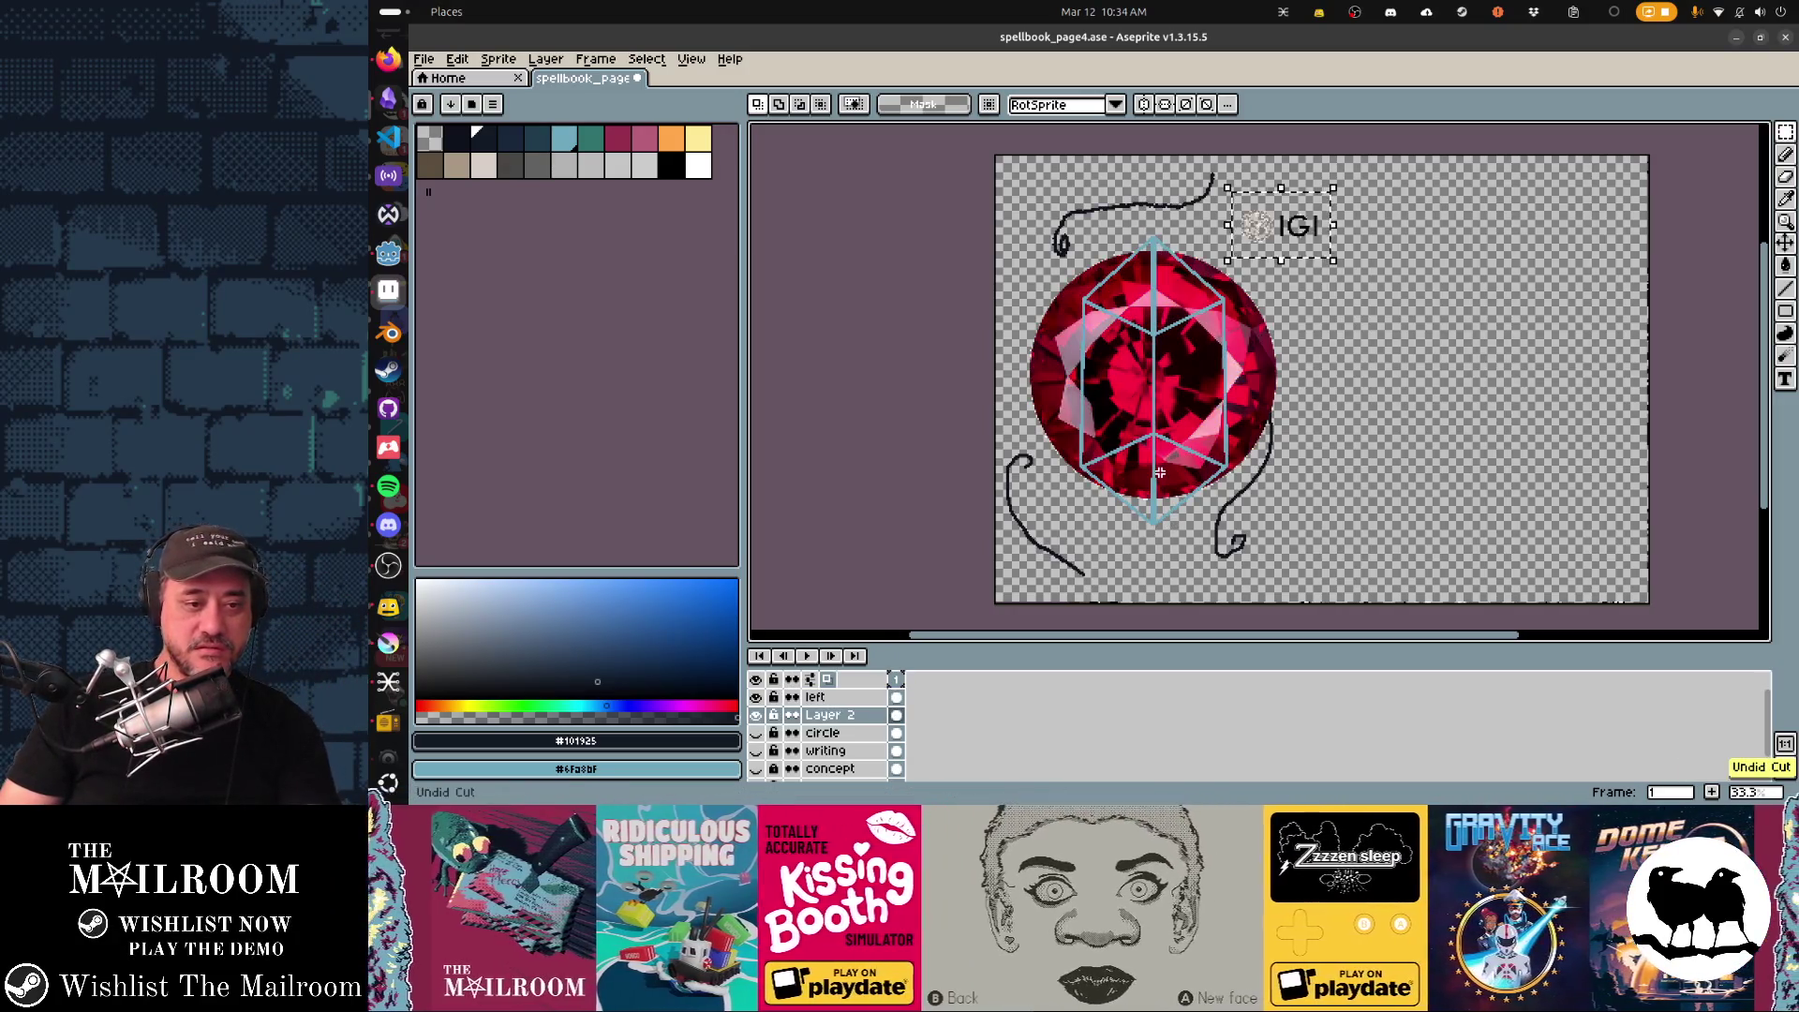
pyautogui.hotkey('ctrl', 'z')
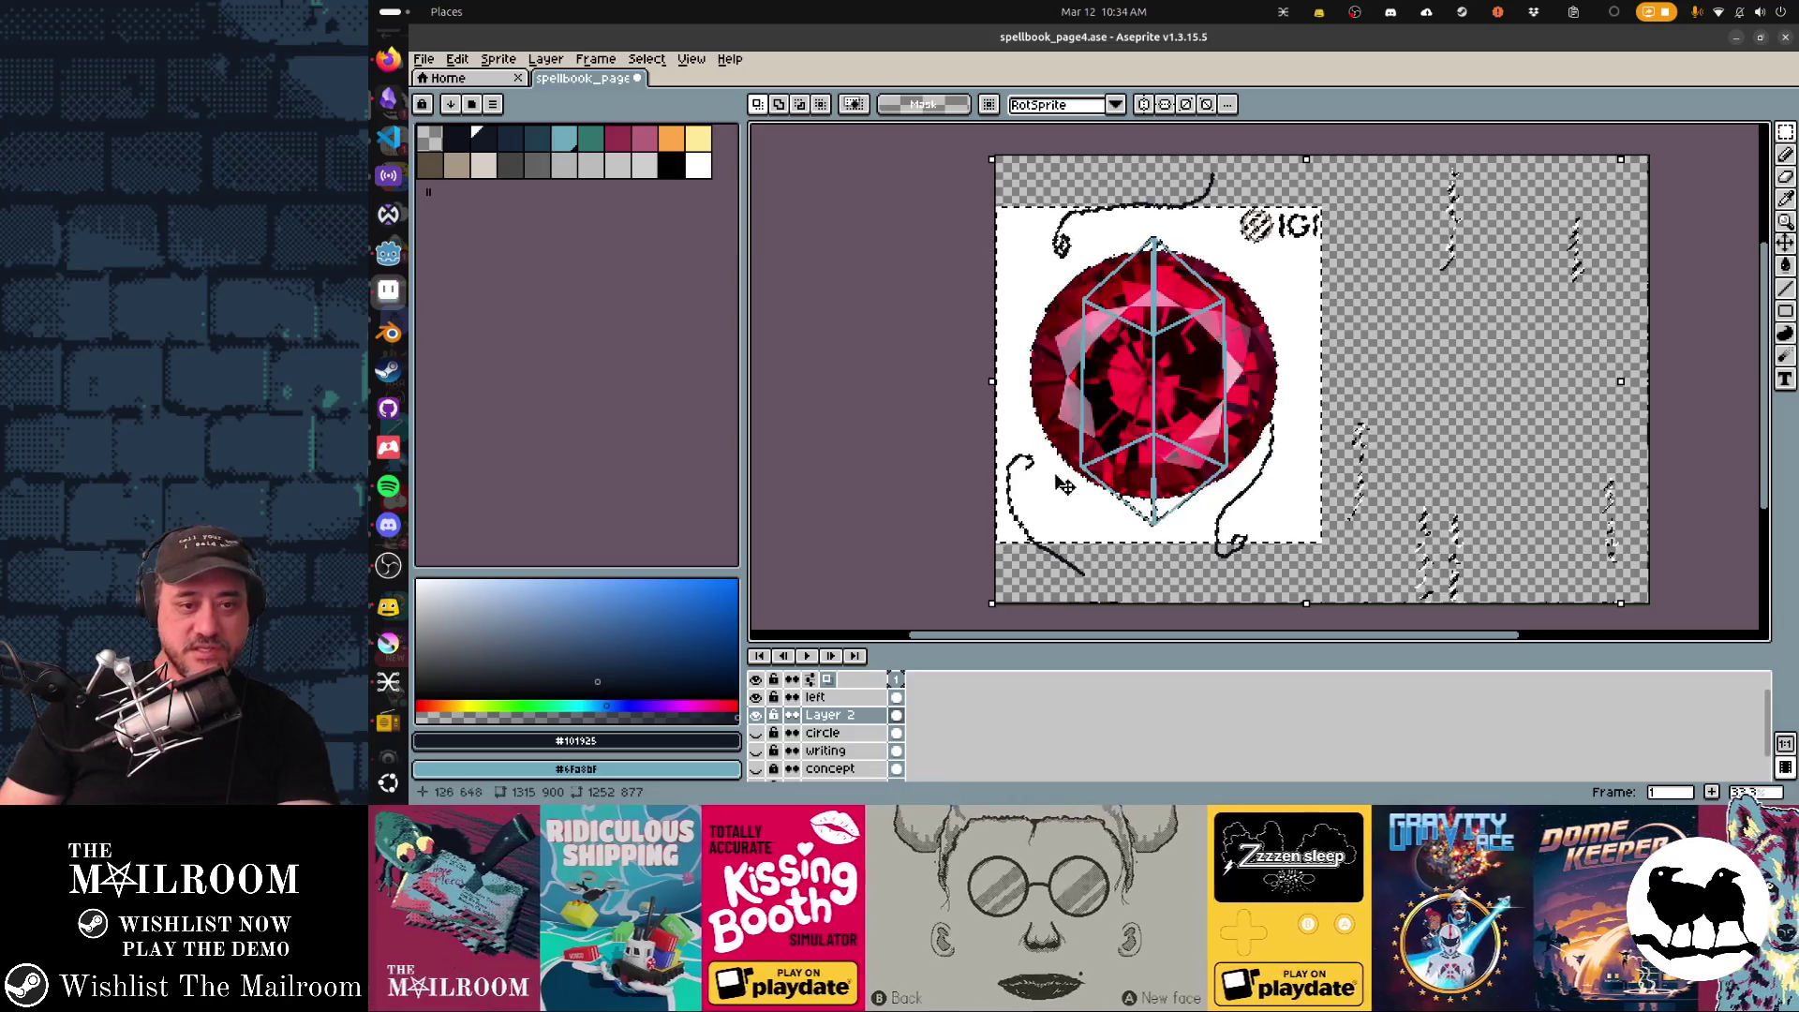
pyautogui.hotkey('ctrl', 'z')
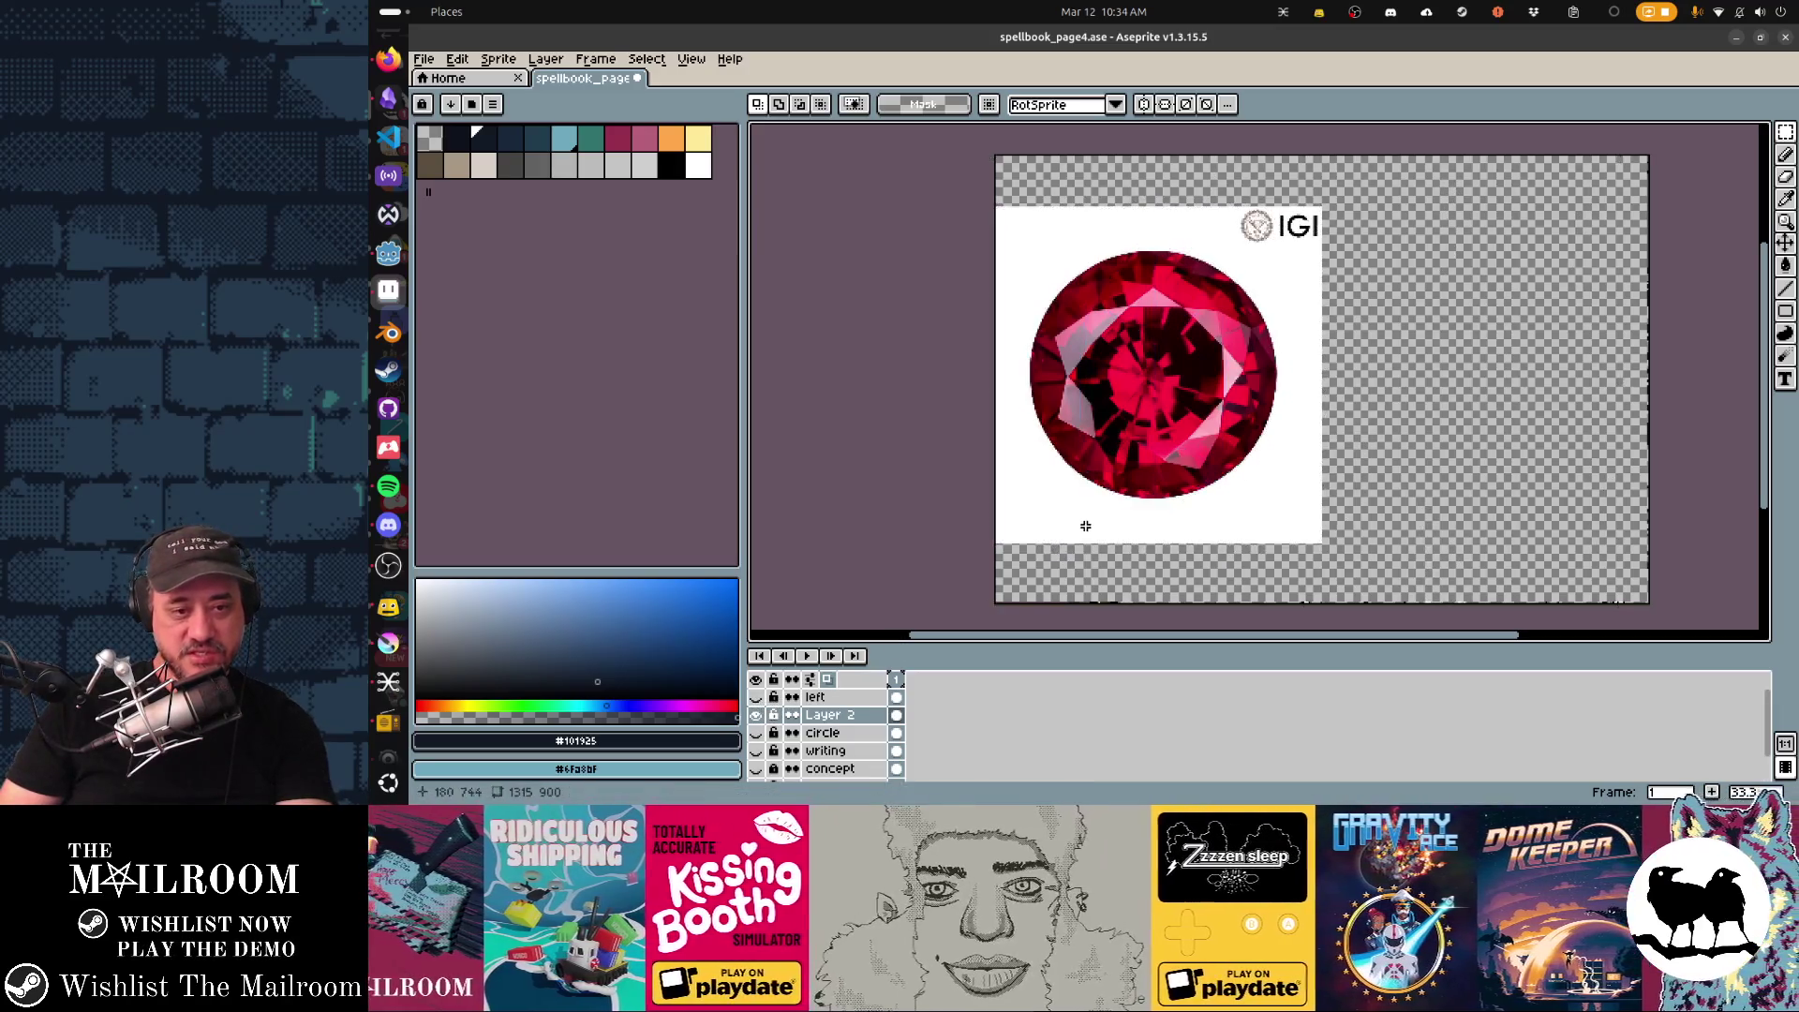
pyautogui.press('w')
pyautogui.click(1062, 513)
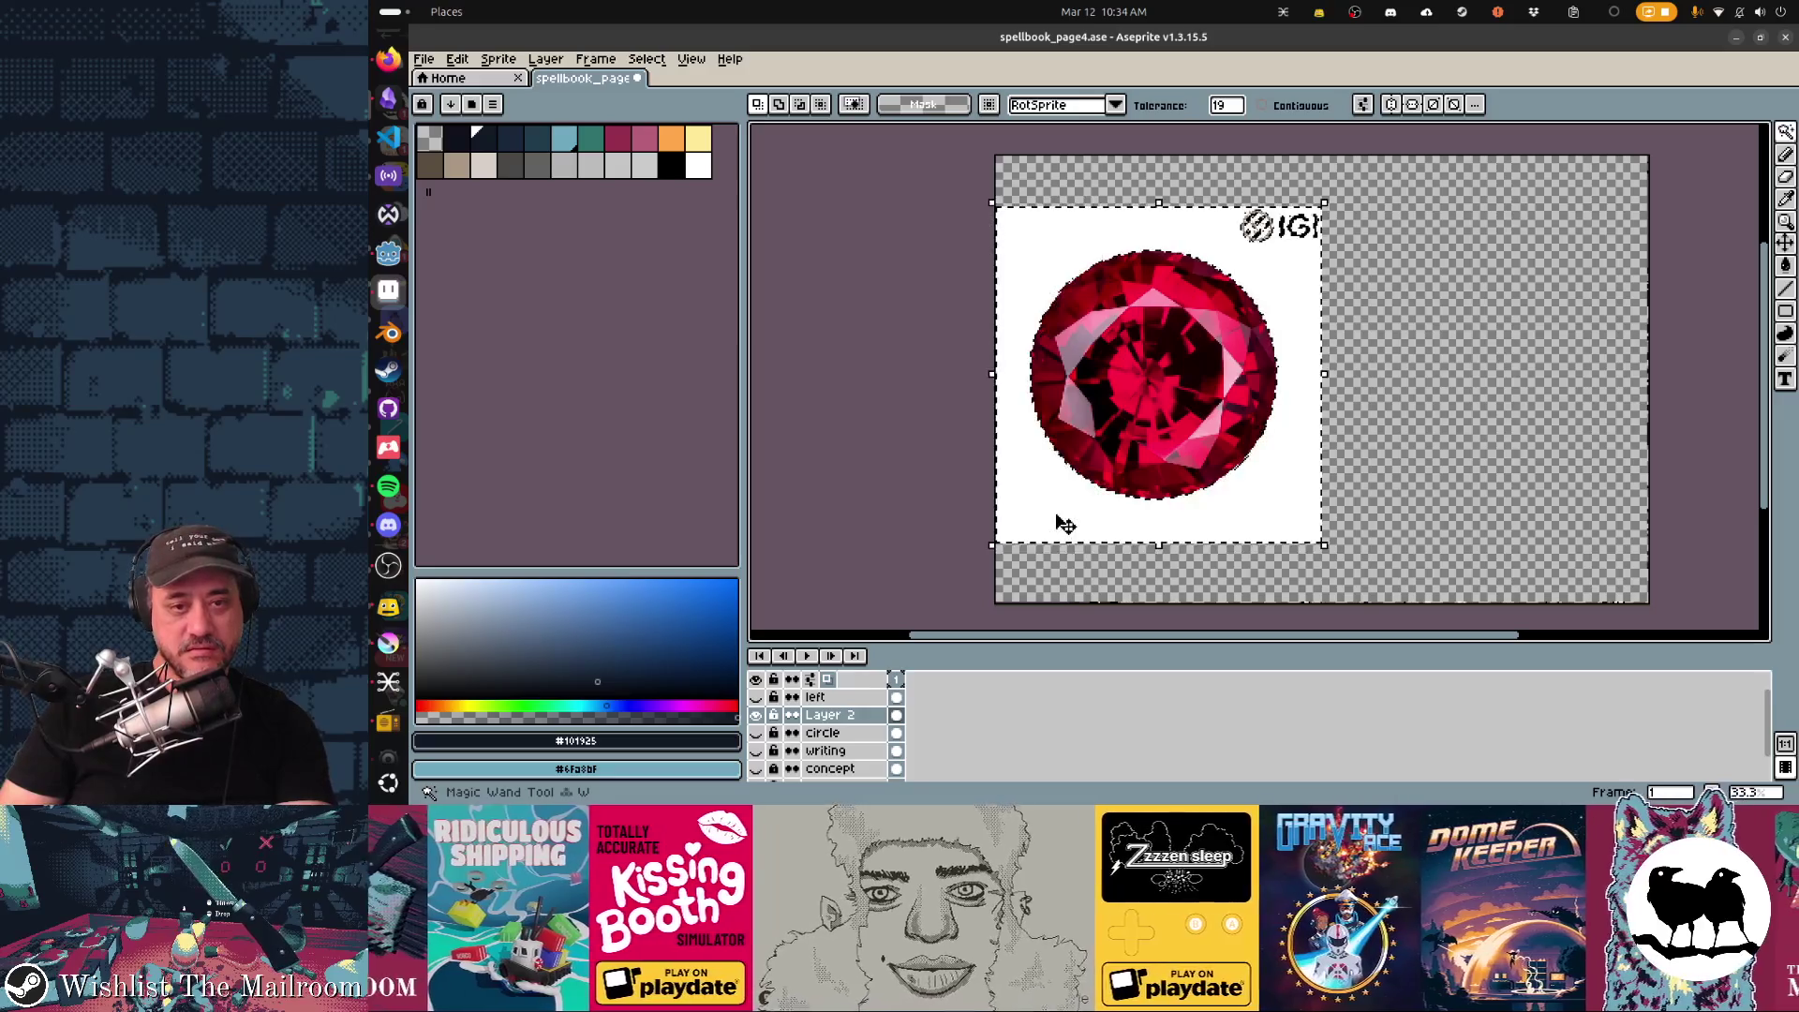
pyautogui.press('Delete')
# Marquee-delete the IGI logo and redisplay the left sketch layer to compare.
pyautogui.press('m')
pyautogui.moveTo(1232, 182); pyautogui.dragTo(1337, 259)
pyautogui.press('Delete')
pyautogui.hotkey('ctrl', 'd')
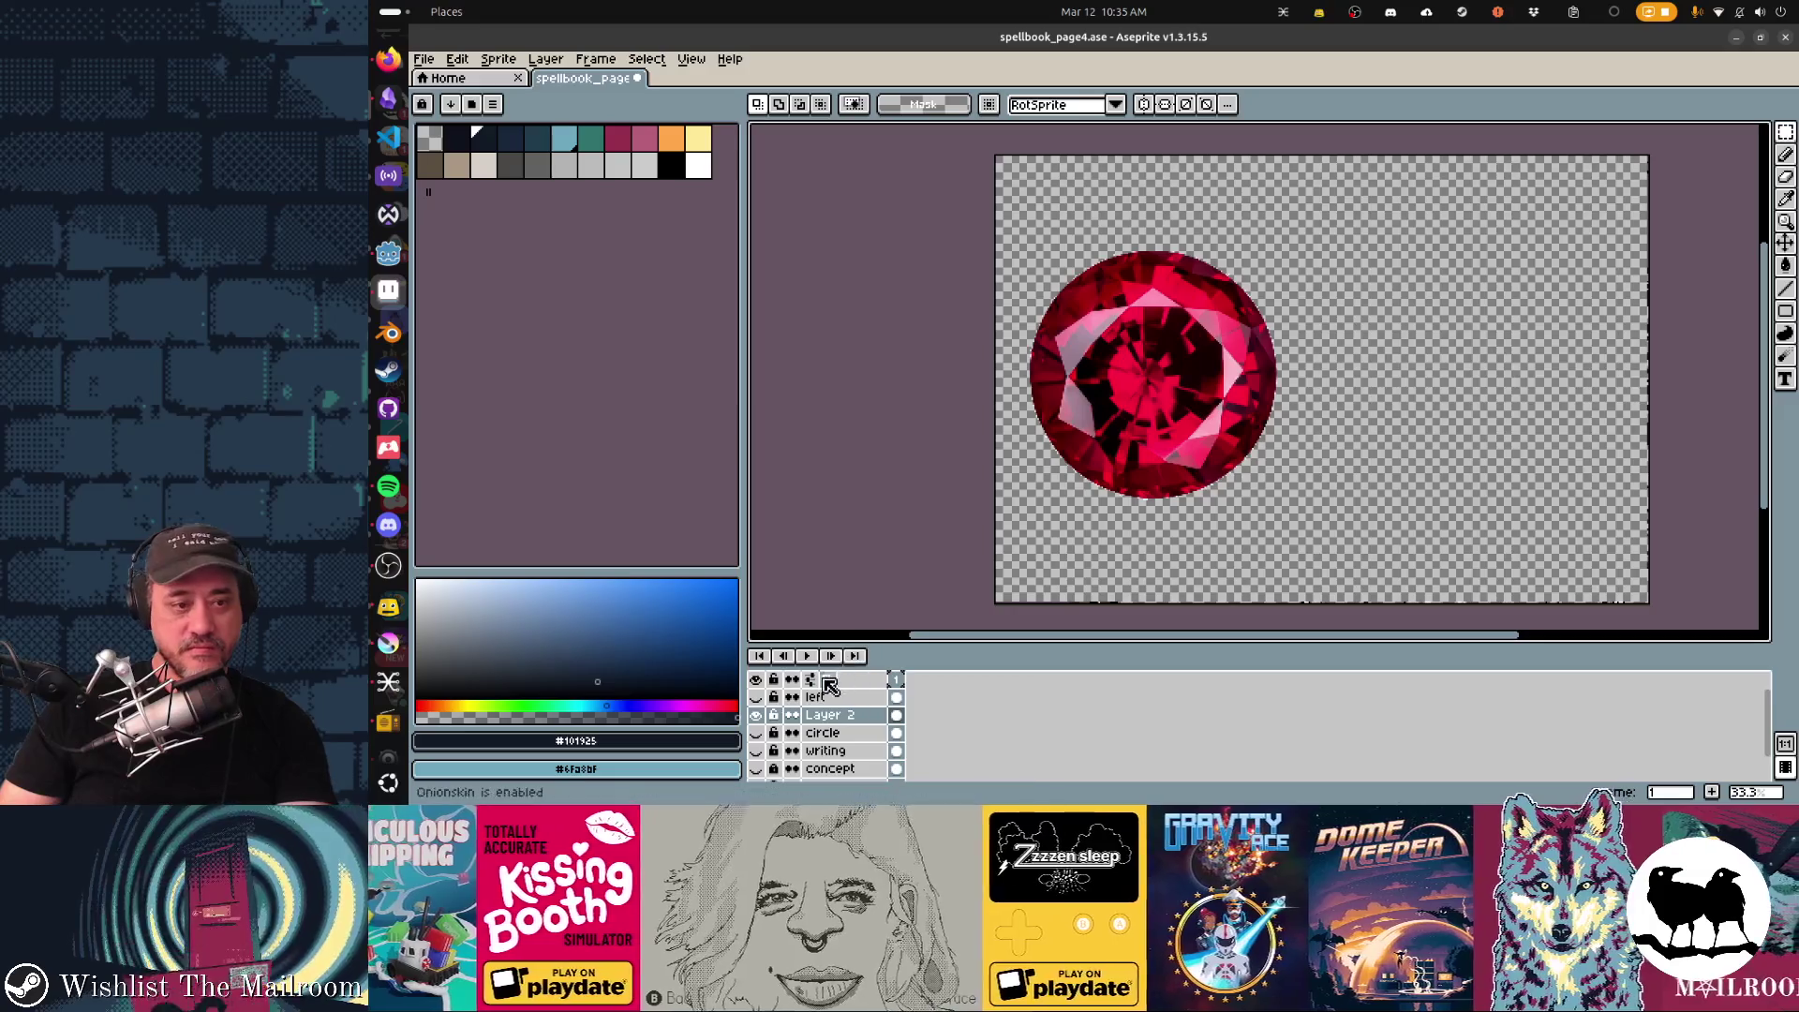
pyautogui.click(758, 697)
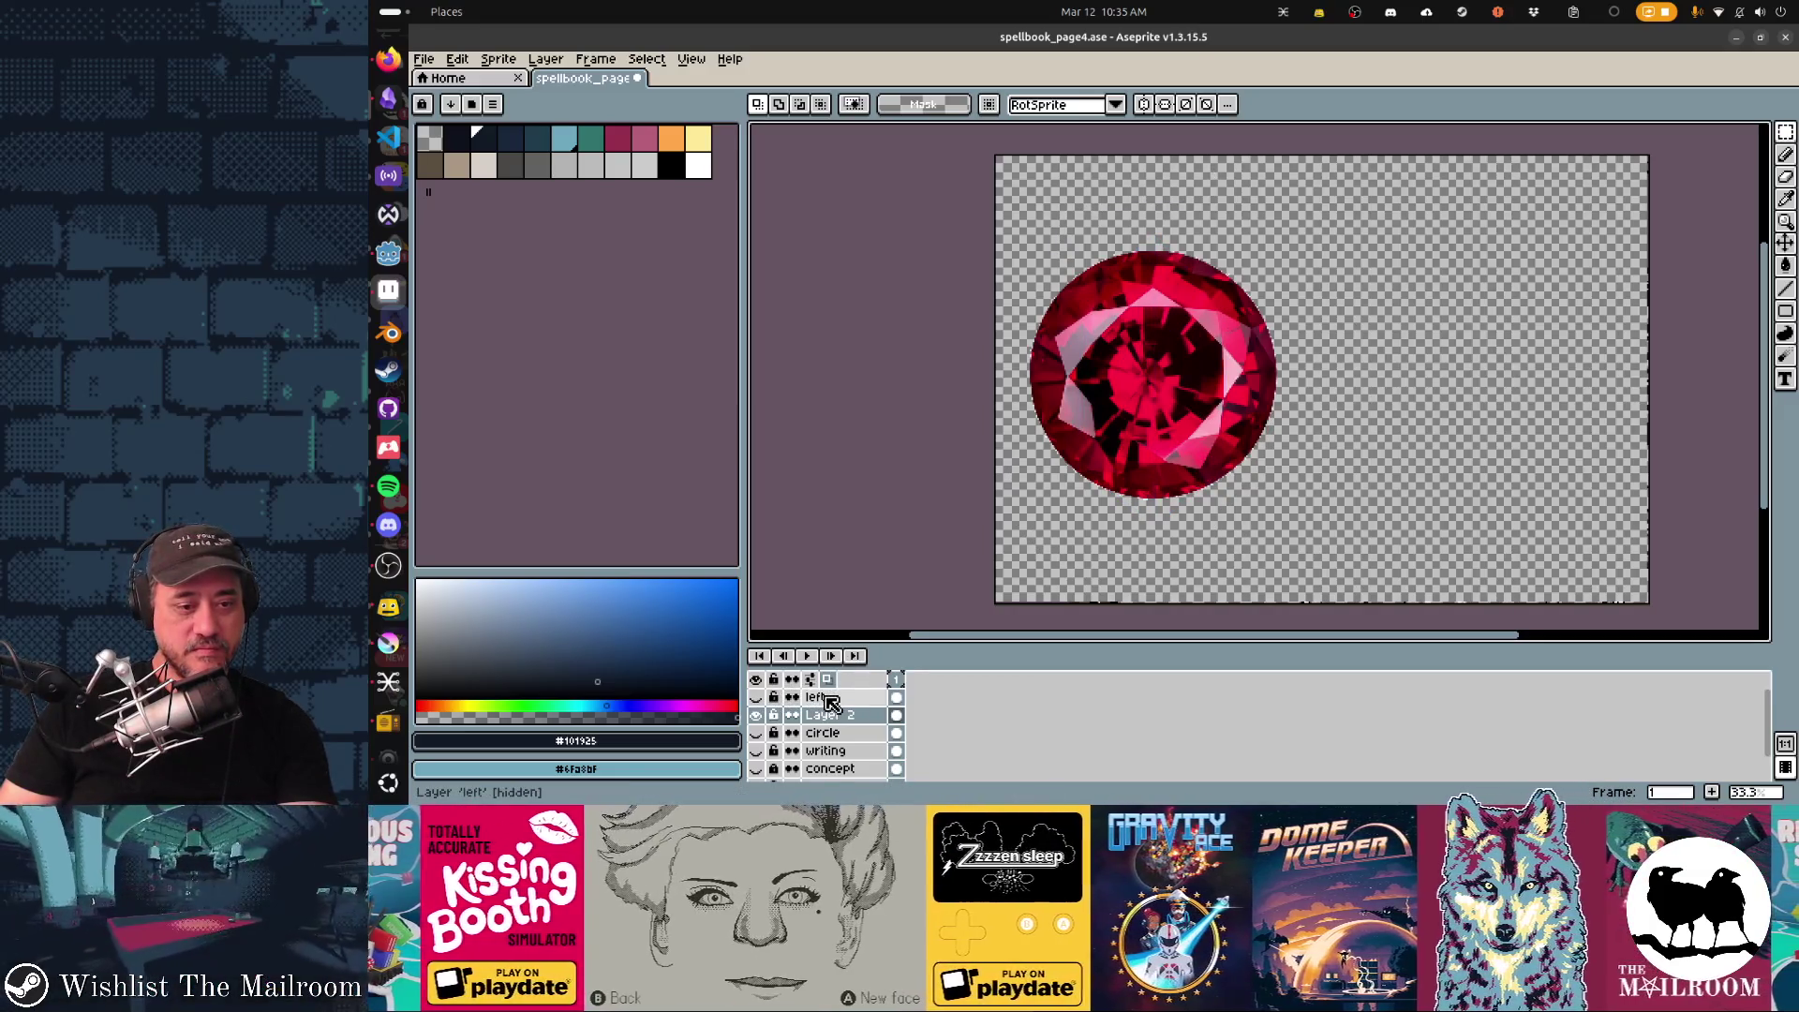
pyautogui.click(758, 697)
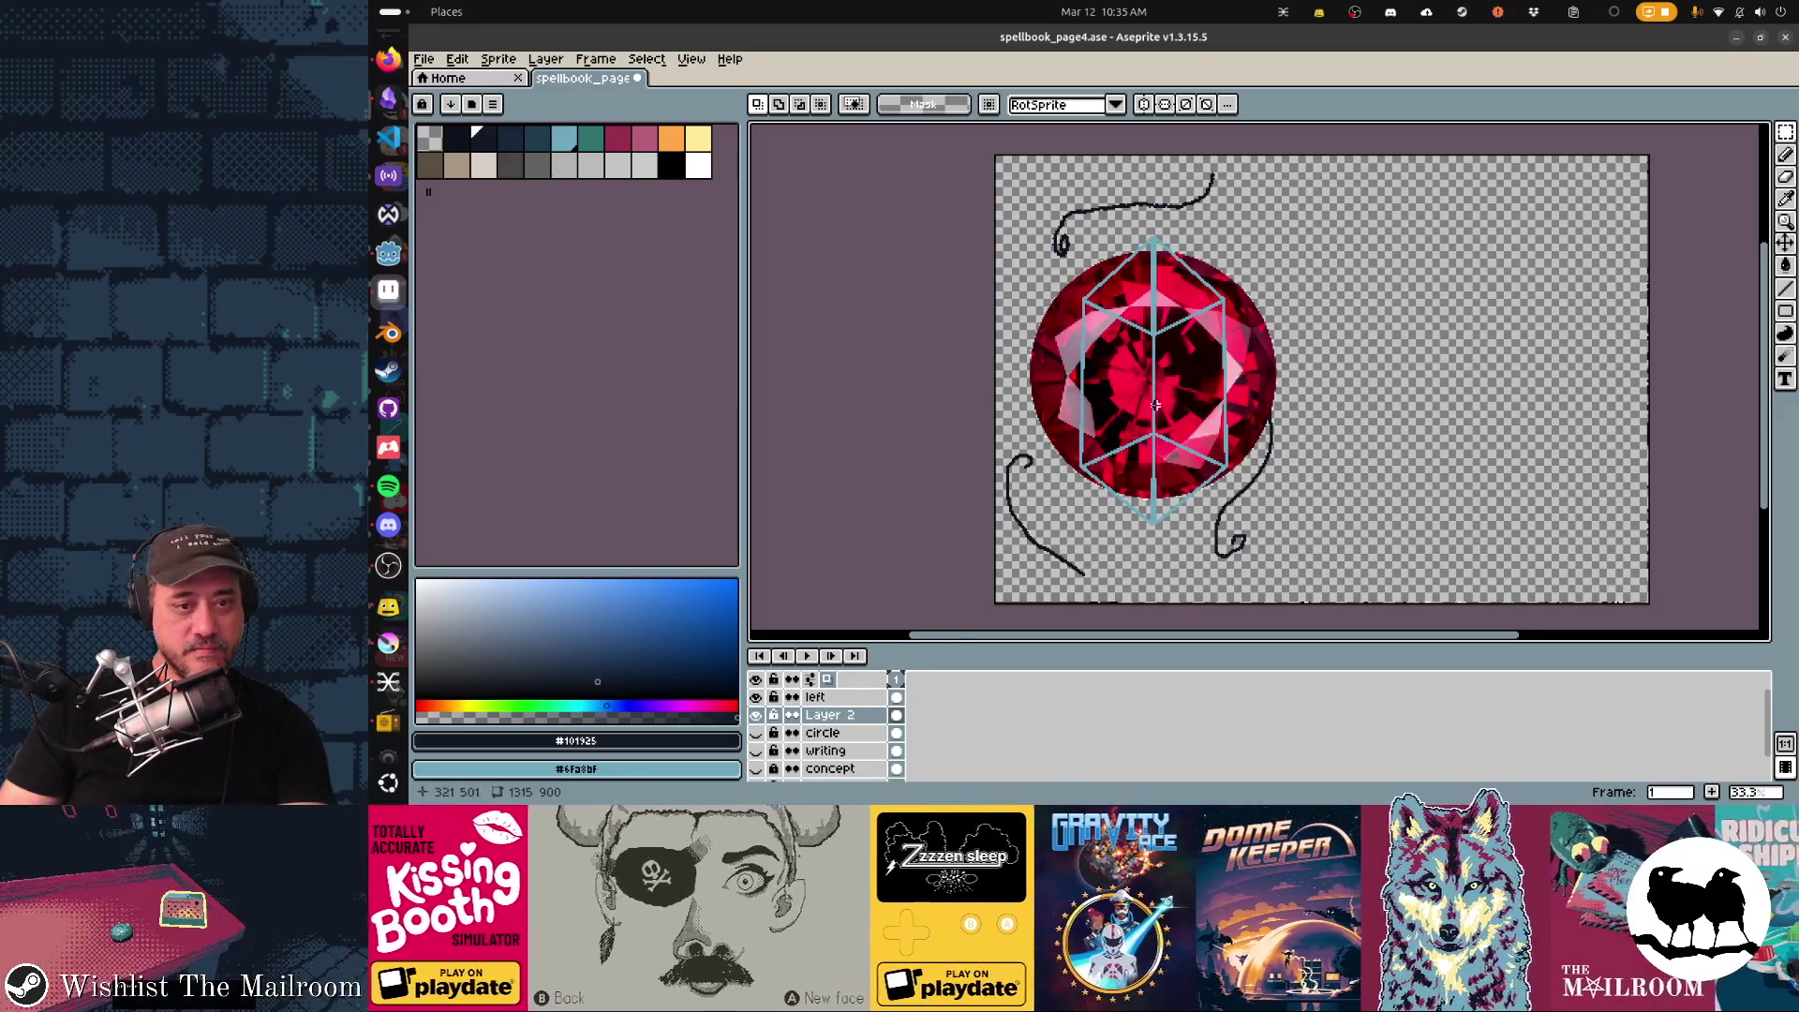
pyautogui.click(499, 57)
pyautogui.moveTo(526, 95)
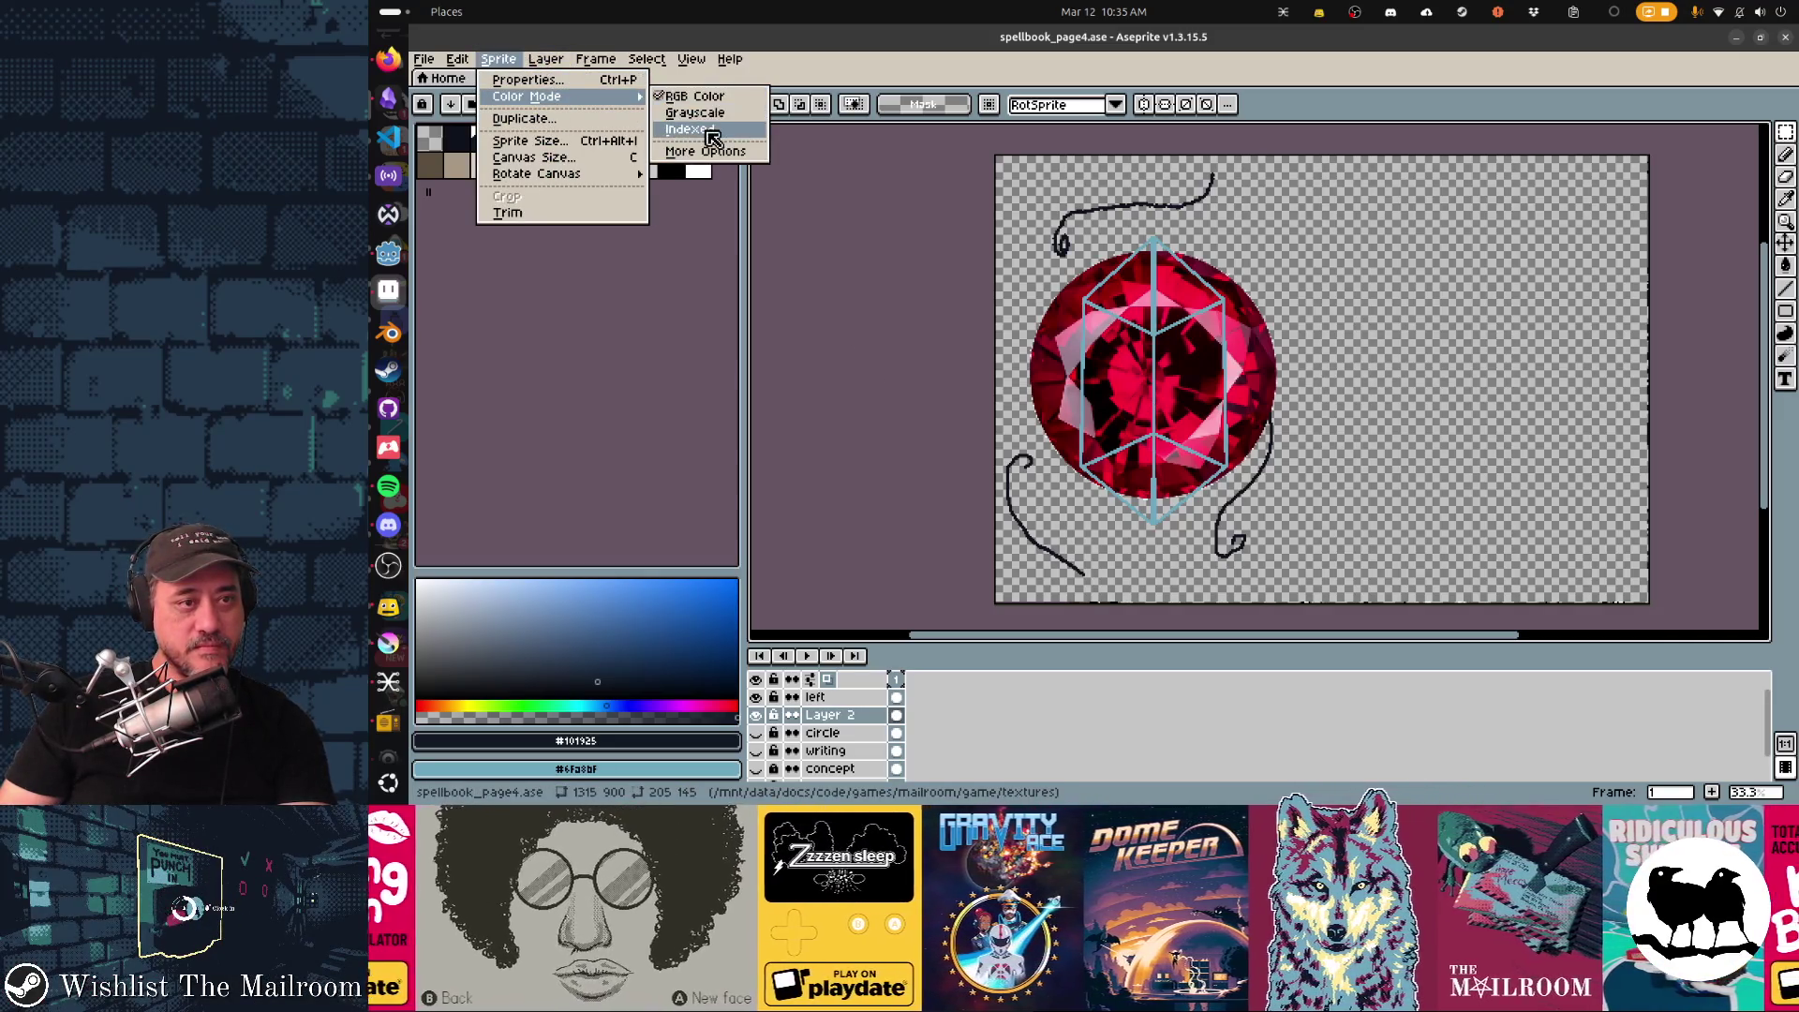
# Convert the sprite to indexed colour, hide the sketch lines and pick the orange swatch.
pyautogui.click(691, 129)
pyautogui.scroll(1, 1162, 369)
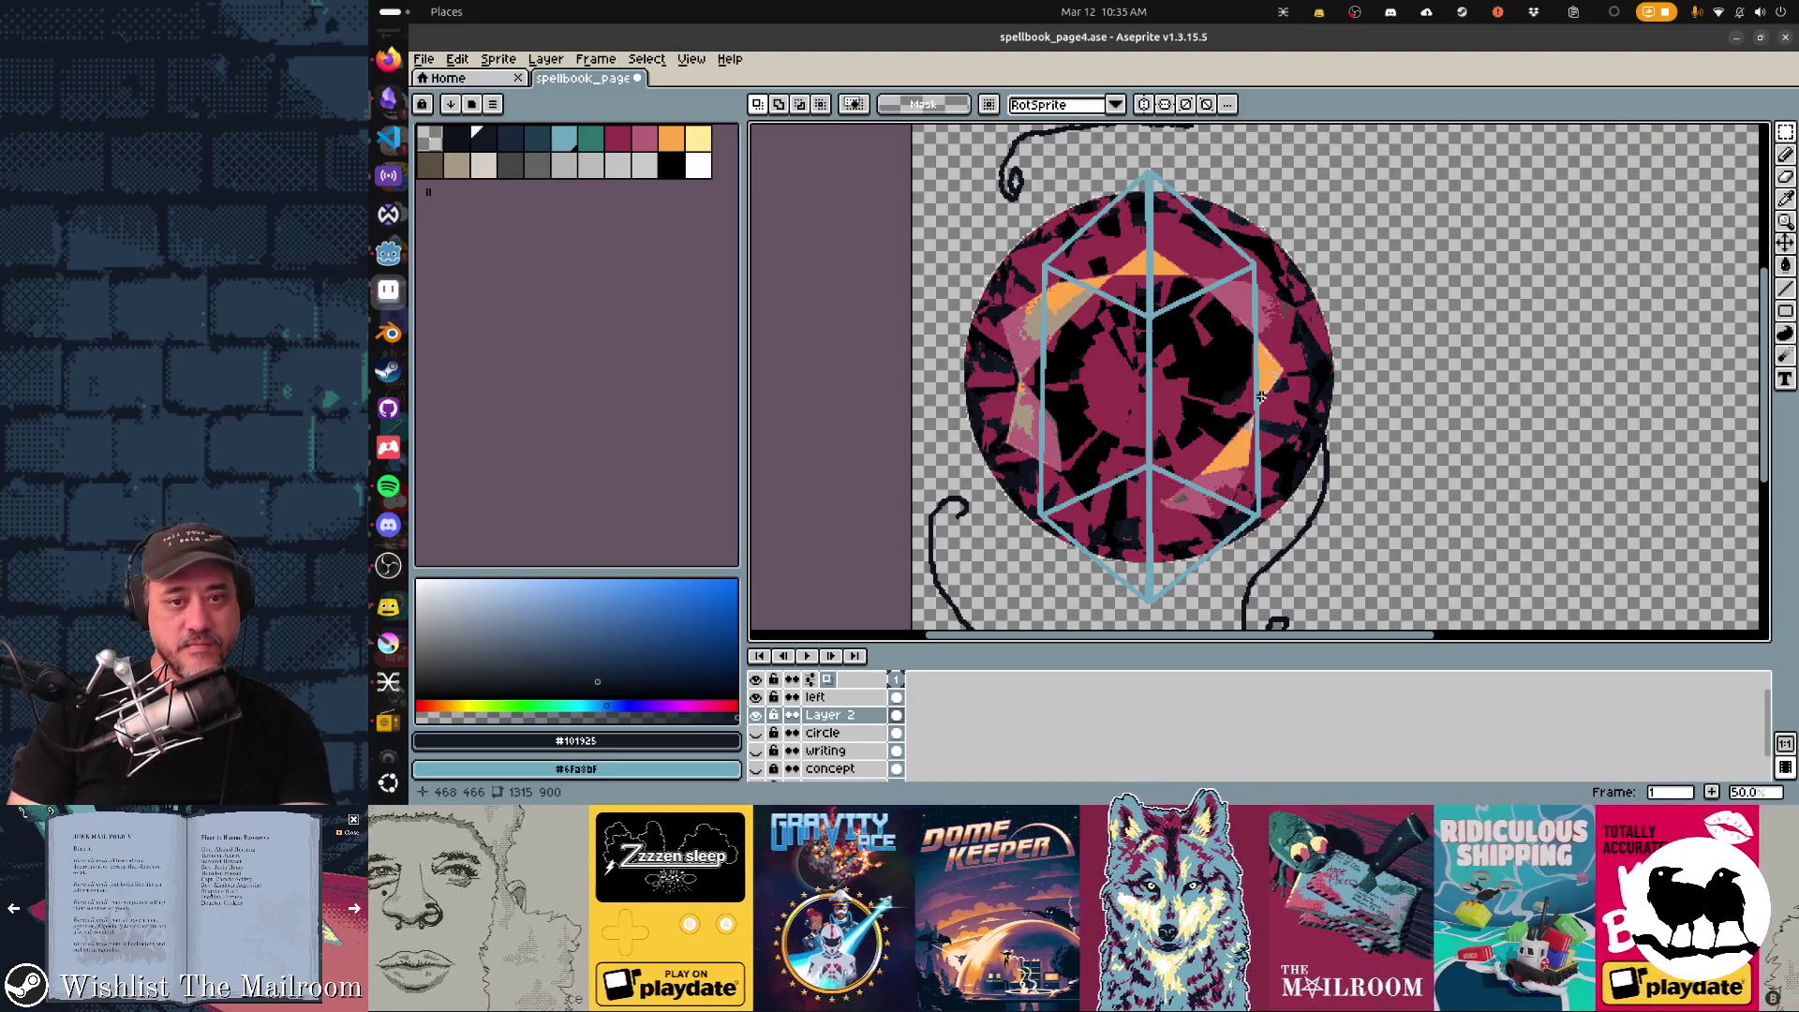
pyautogui.moveTo(1259, 436); pyautogui.dragTo(1290, 436)
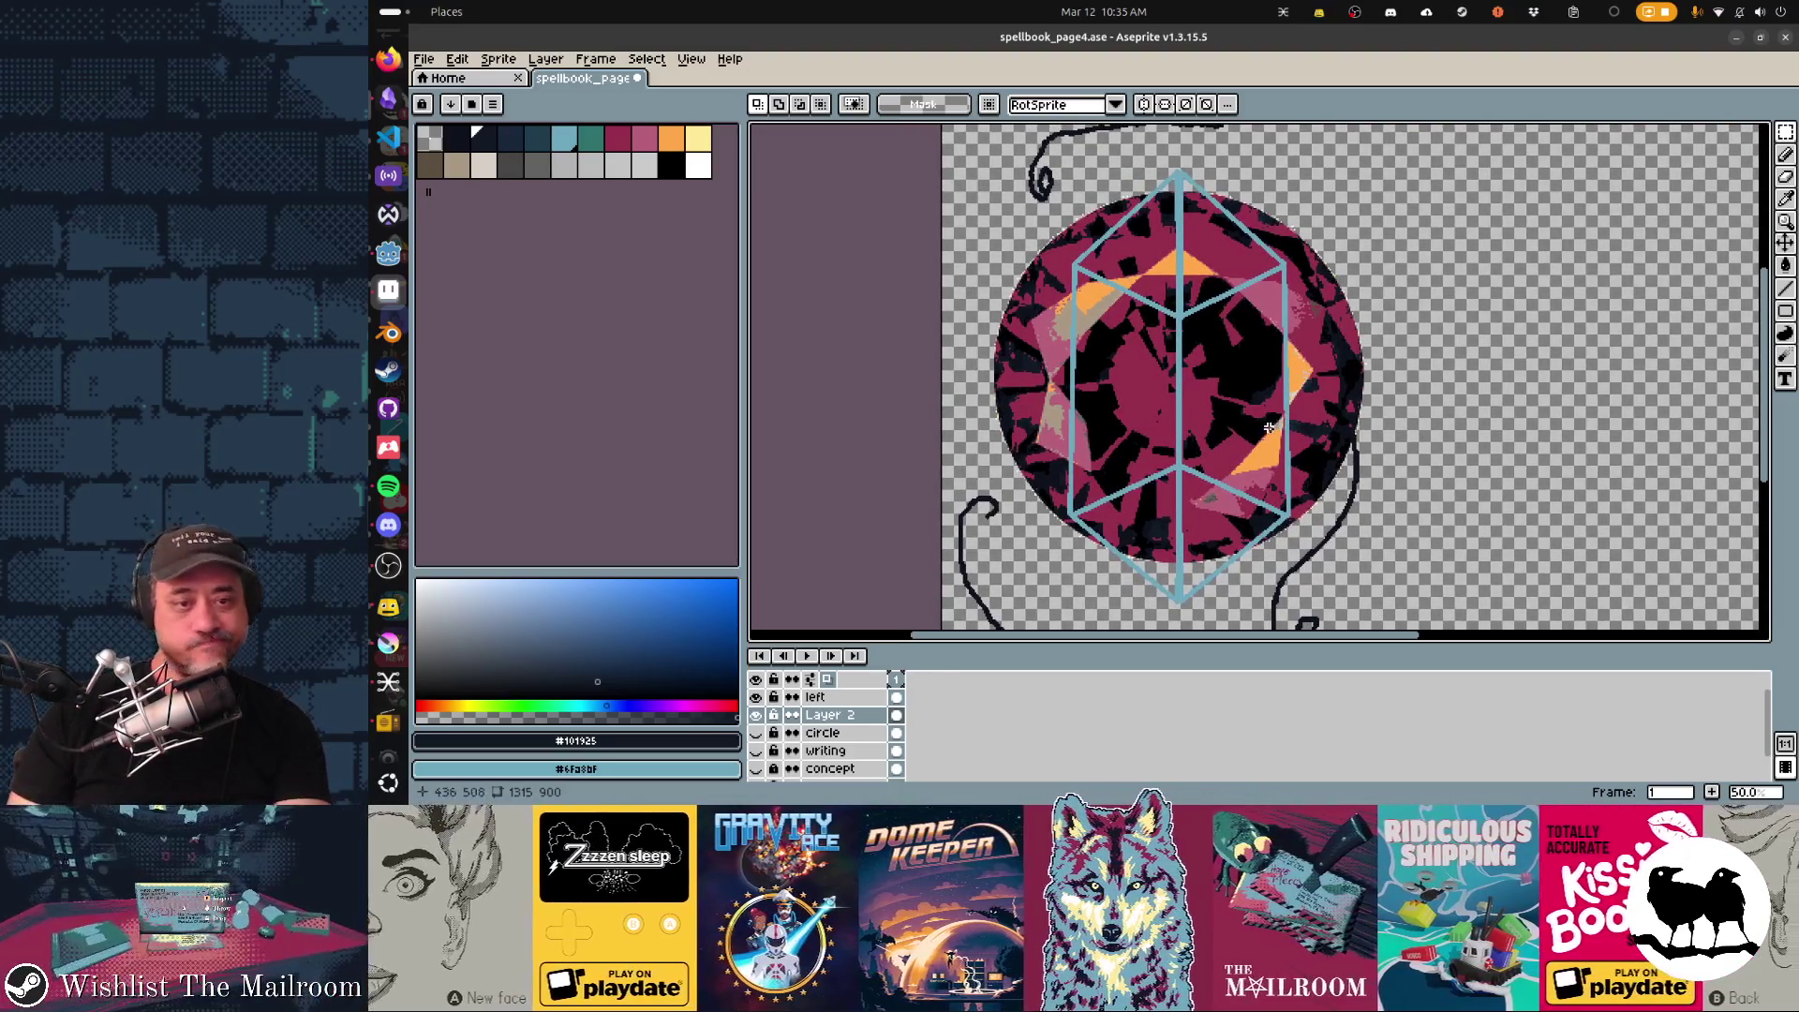
pyautogui.hotkey('shift', 'x')
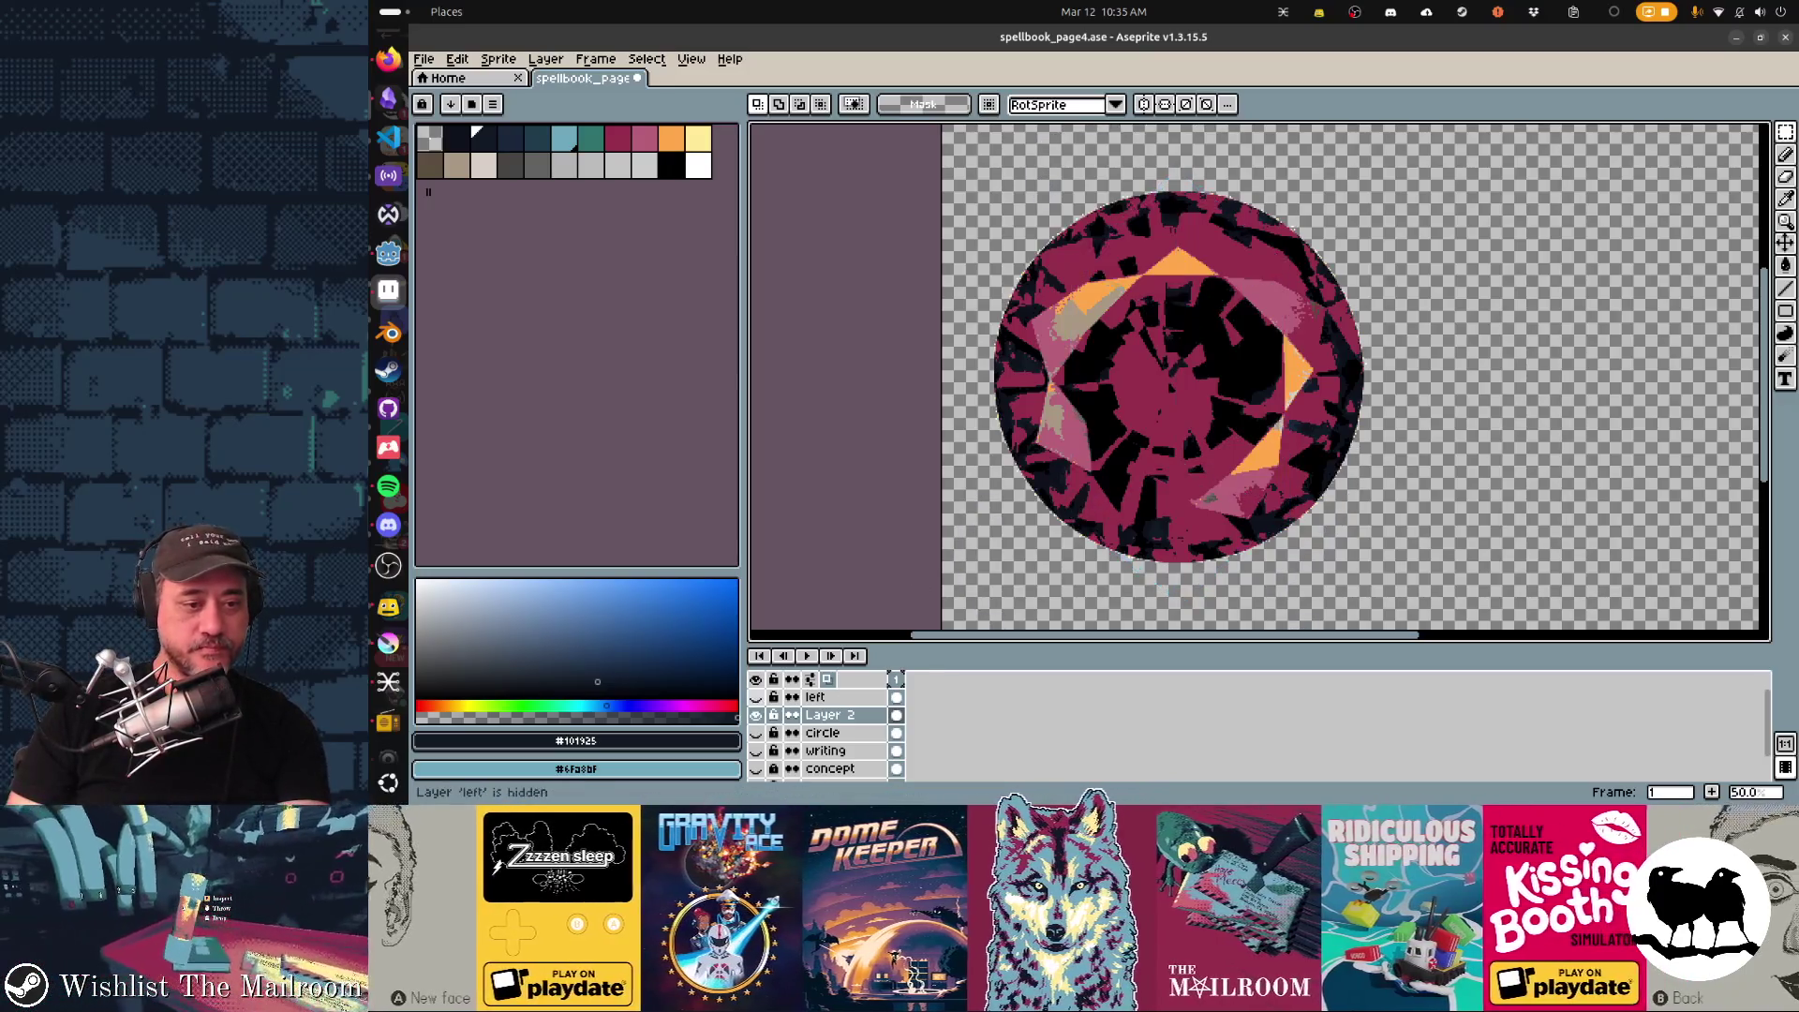
pyautogui.click(670, 138)
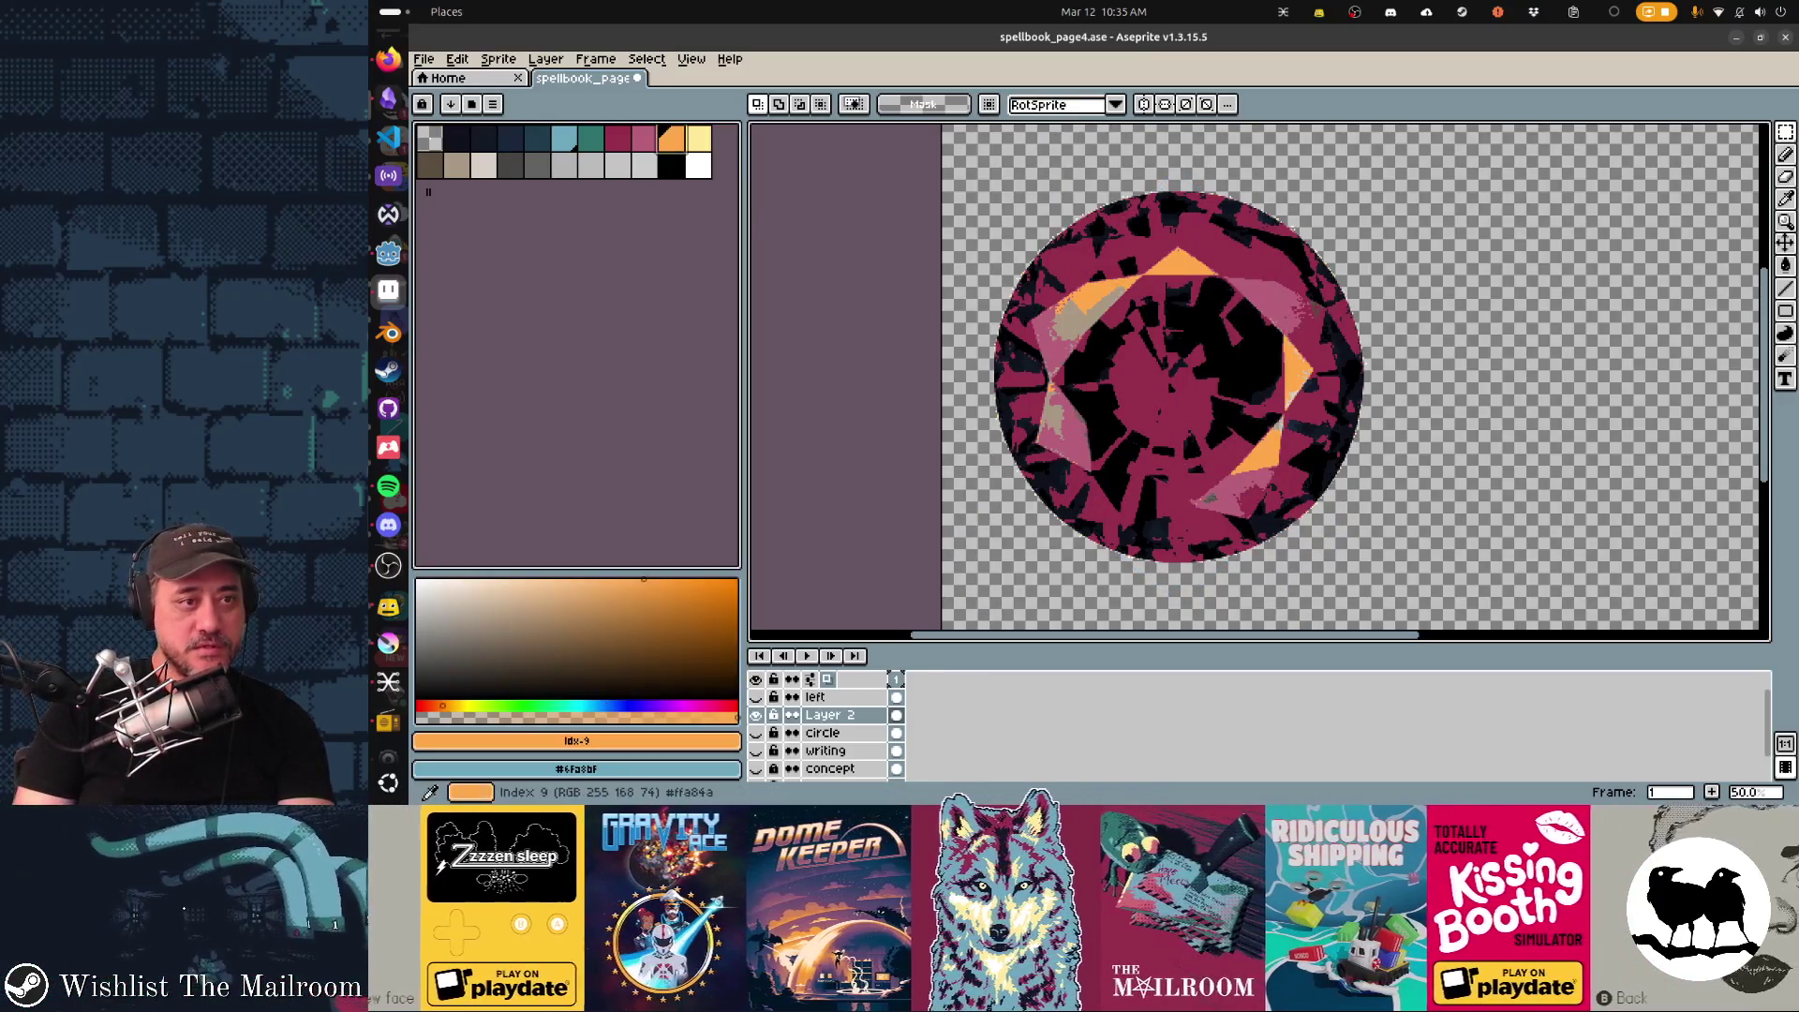
pyautogui.press('d')
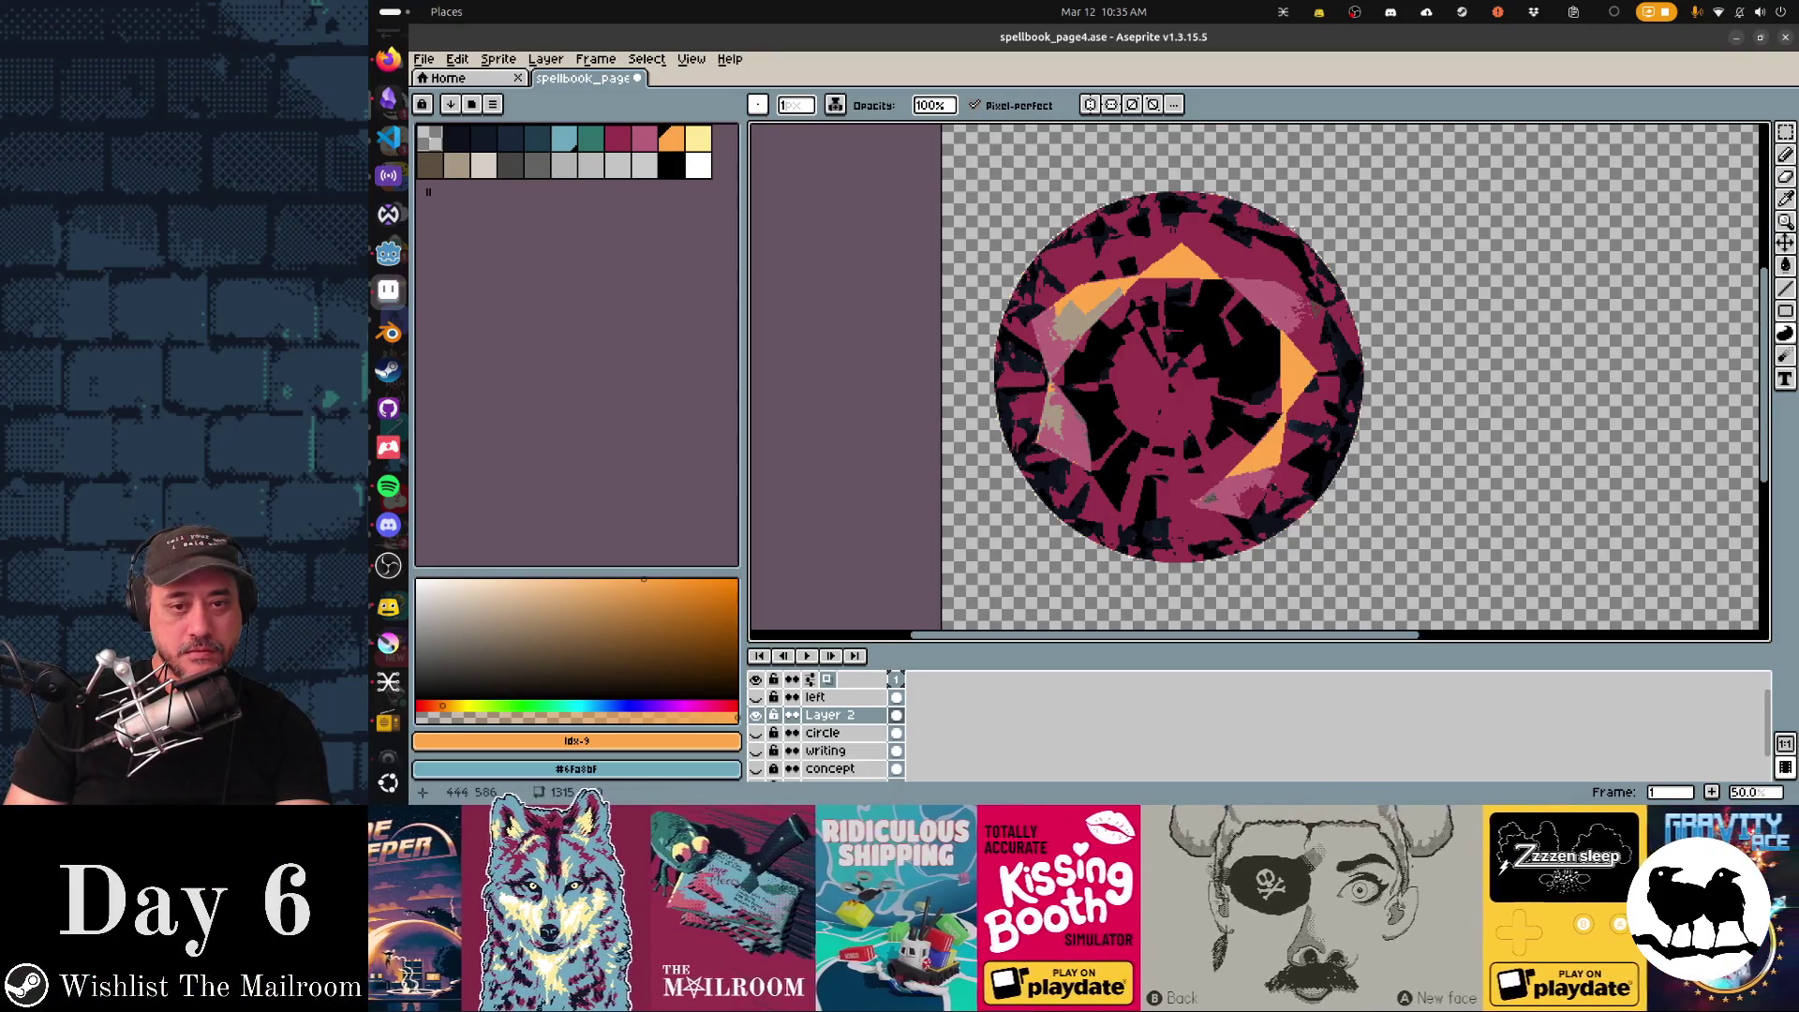
# Add pale teal facet highlights across the gem's upper left, centre and lower right.
pyautogui.click(644, 137)
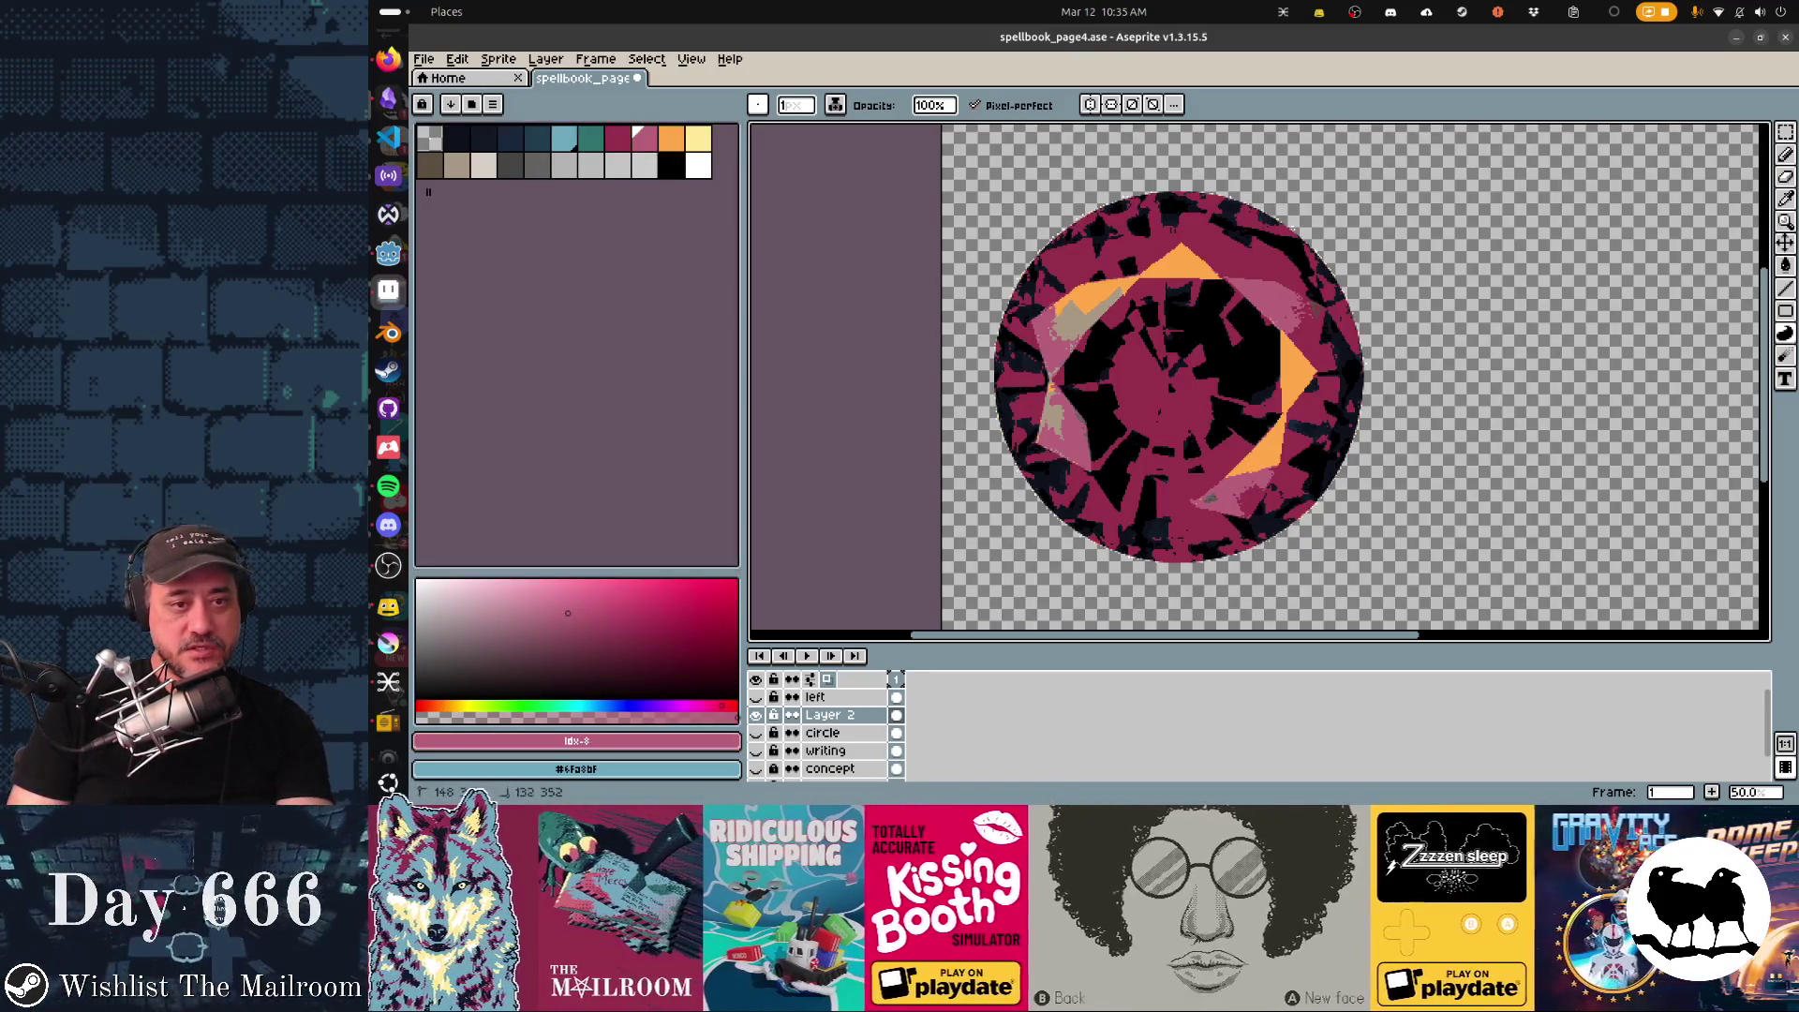
pyautogui.hotkey('ctrl', 'z')
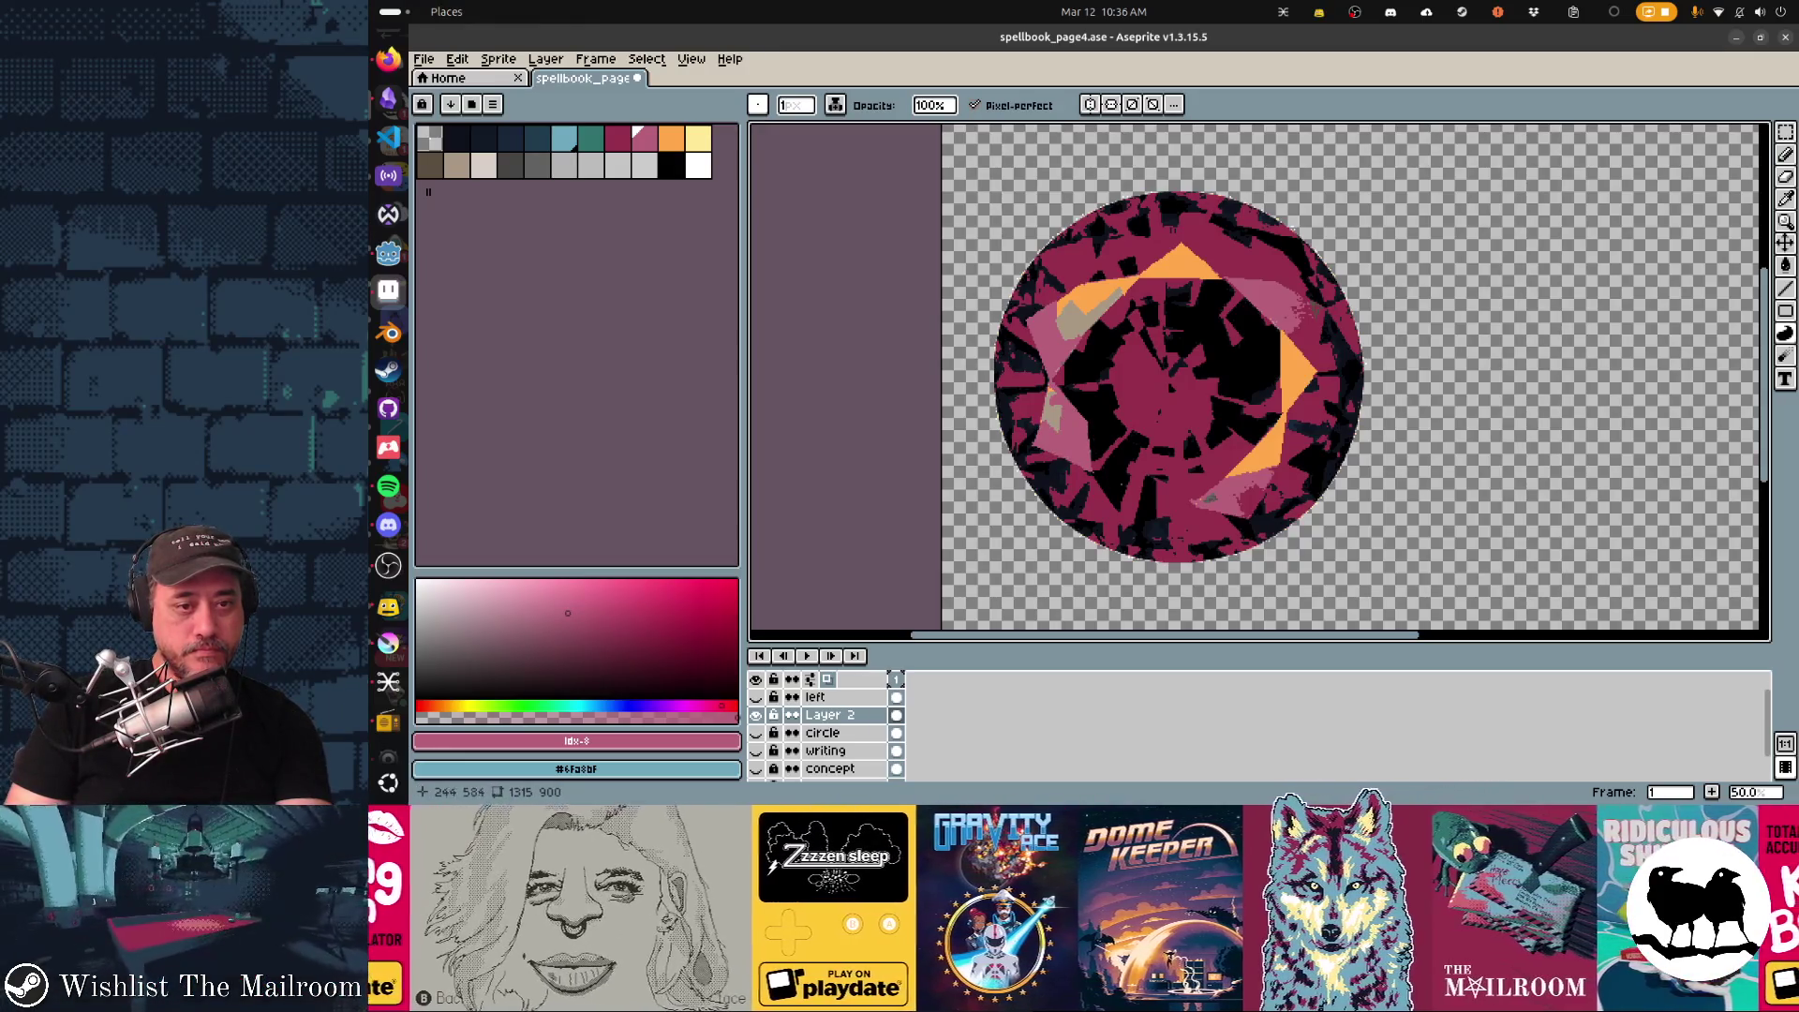
pyautogui.scroll(-2, 1258, 380)
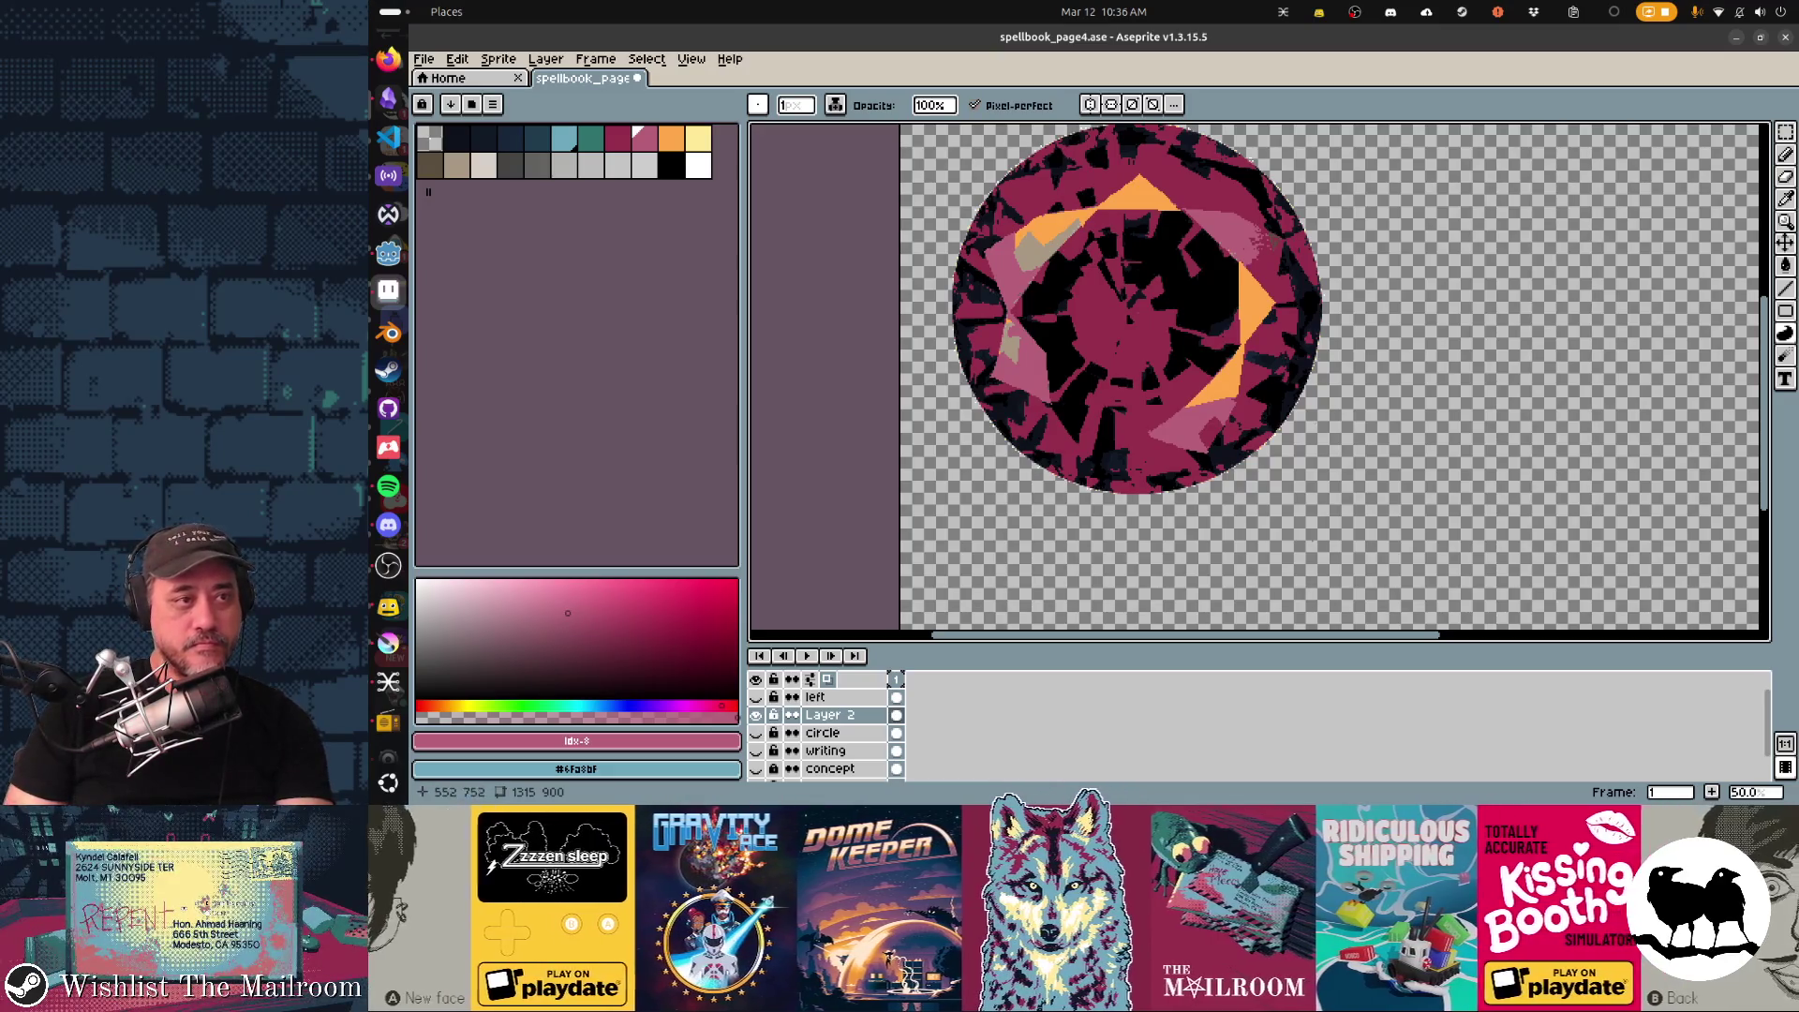
pyautogui.press('[')
pyautogui.press('[')
pyautogui.press('[')
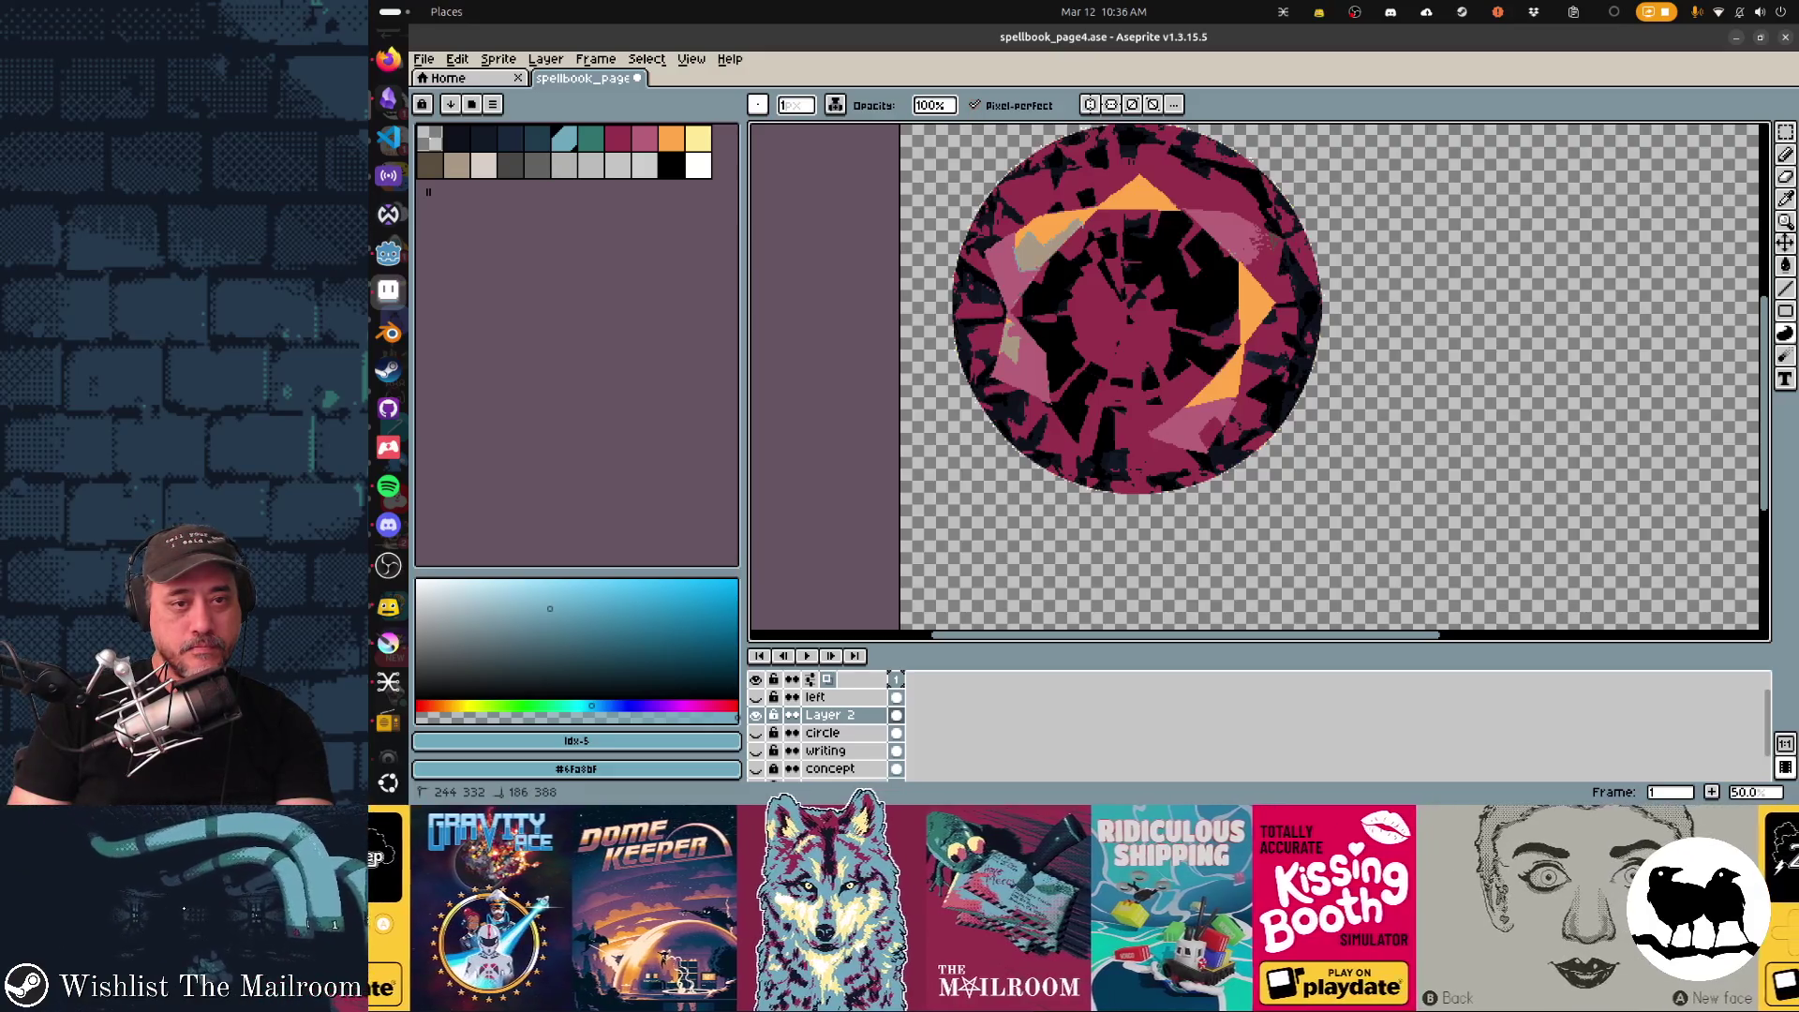
pyautogui.click(1041, 251)
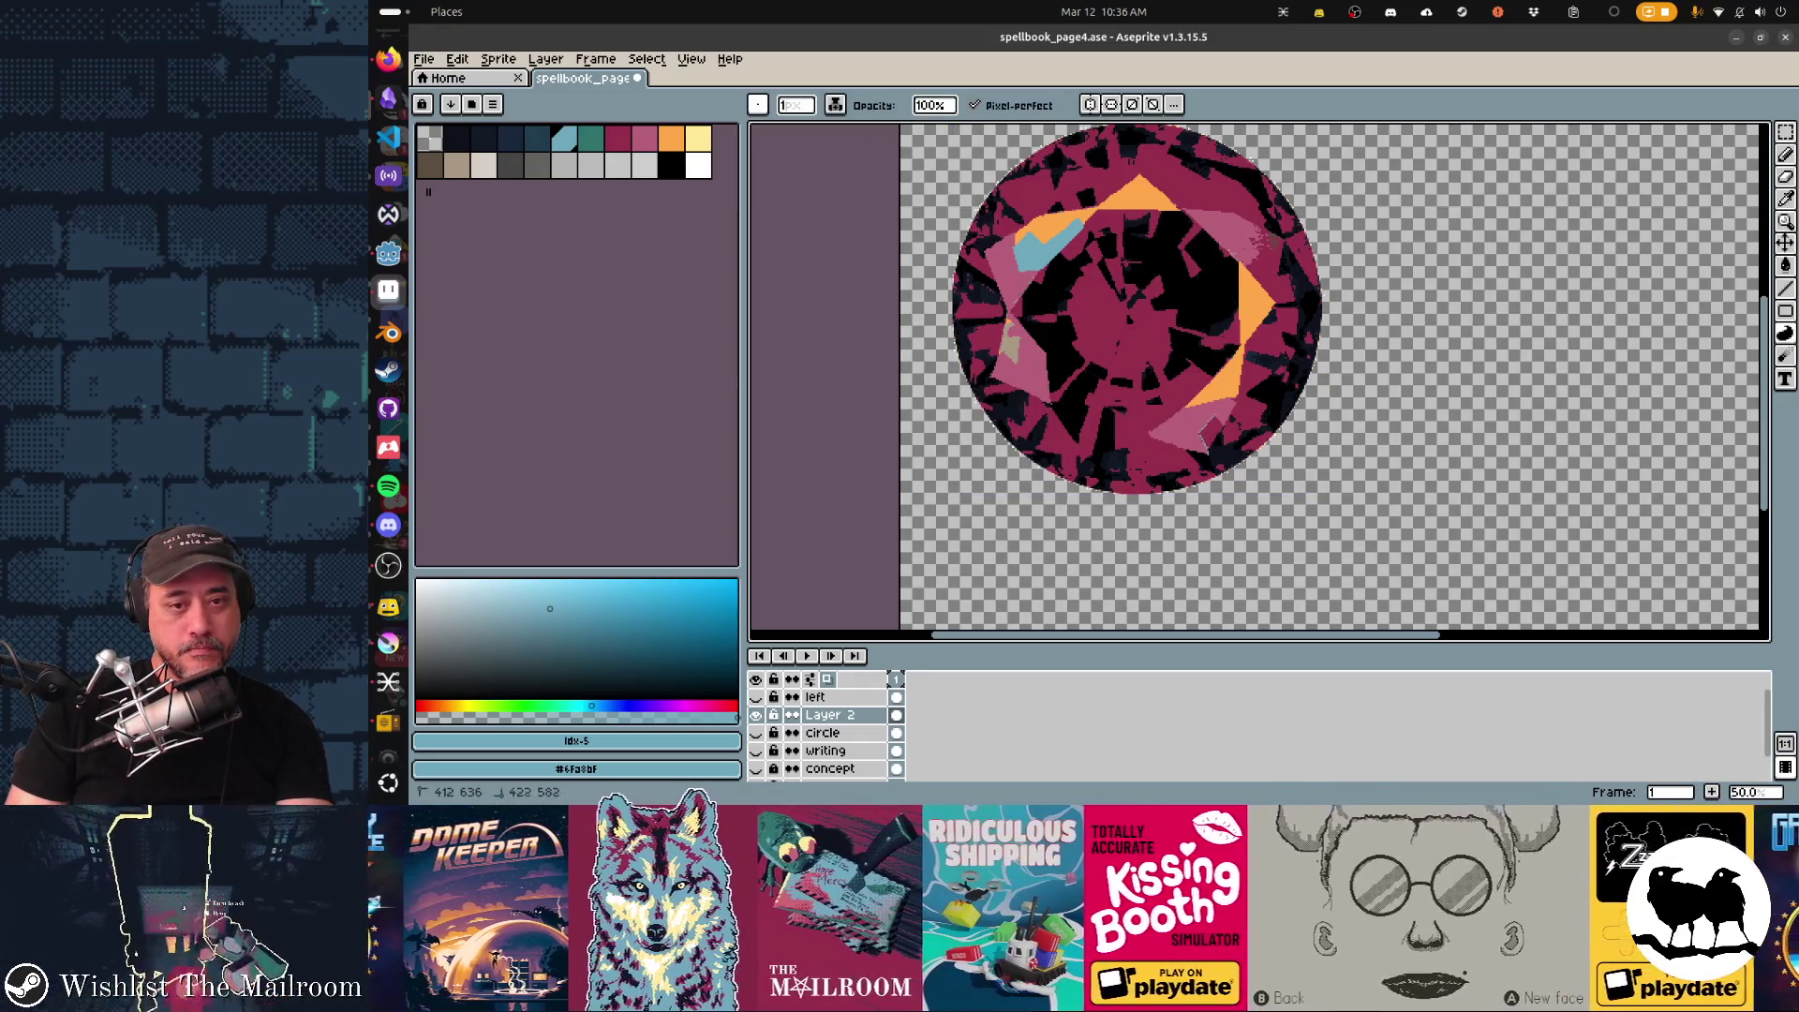
pyautogui.moveTo(1204, 420); pyautogui.dragTo(1217, 447)
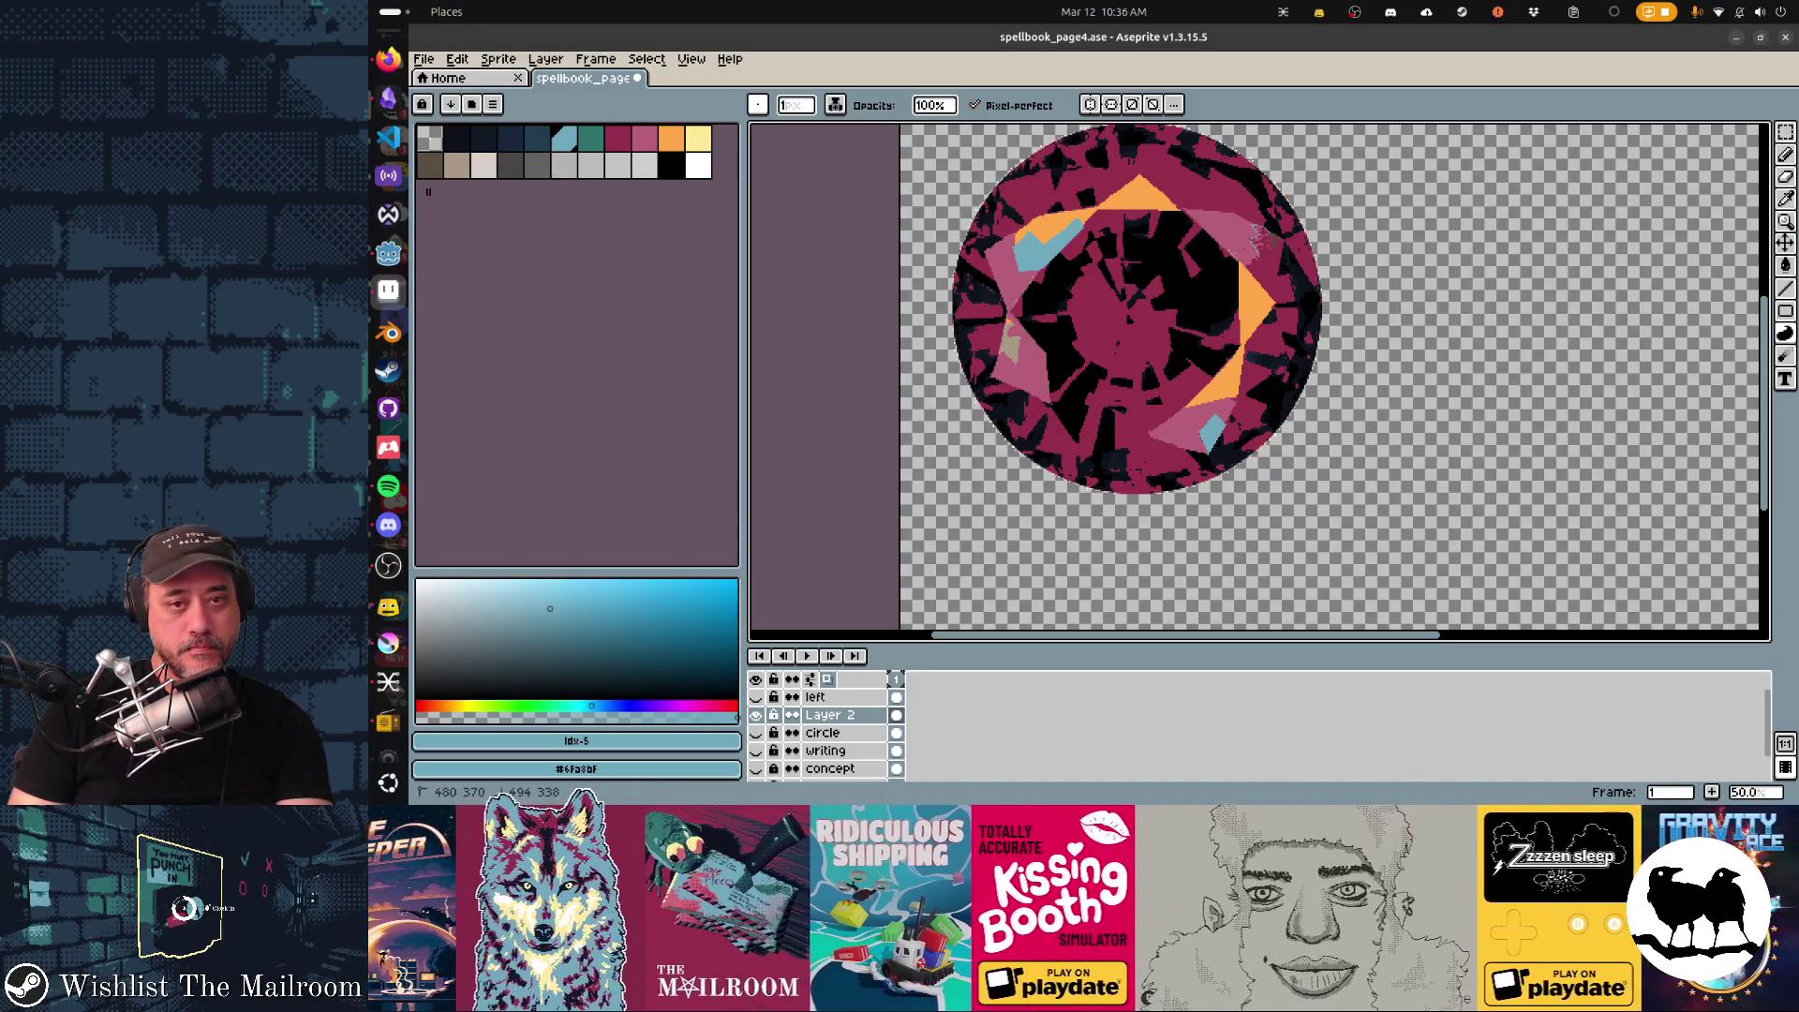
pyautogui.moveTo(1261, 239); pyautogui.dragTo(1264, 247)
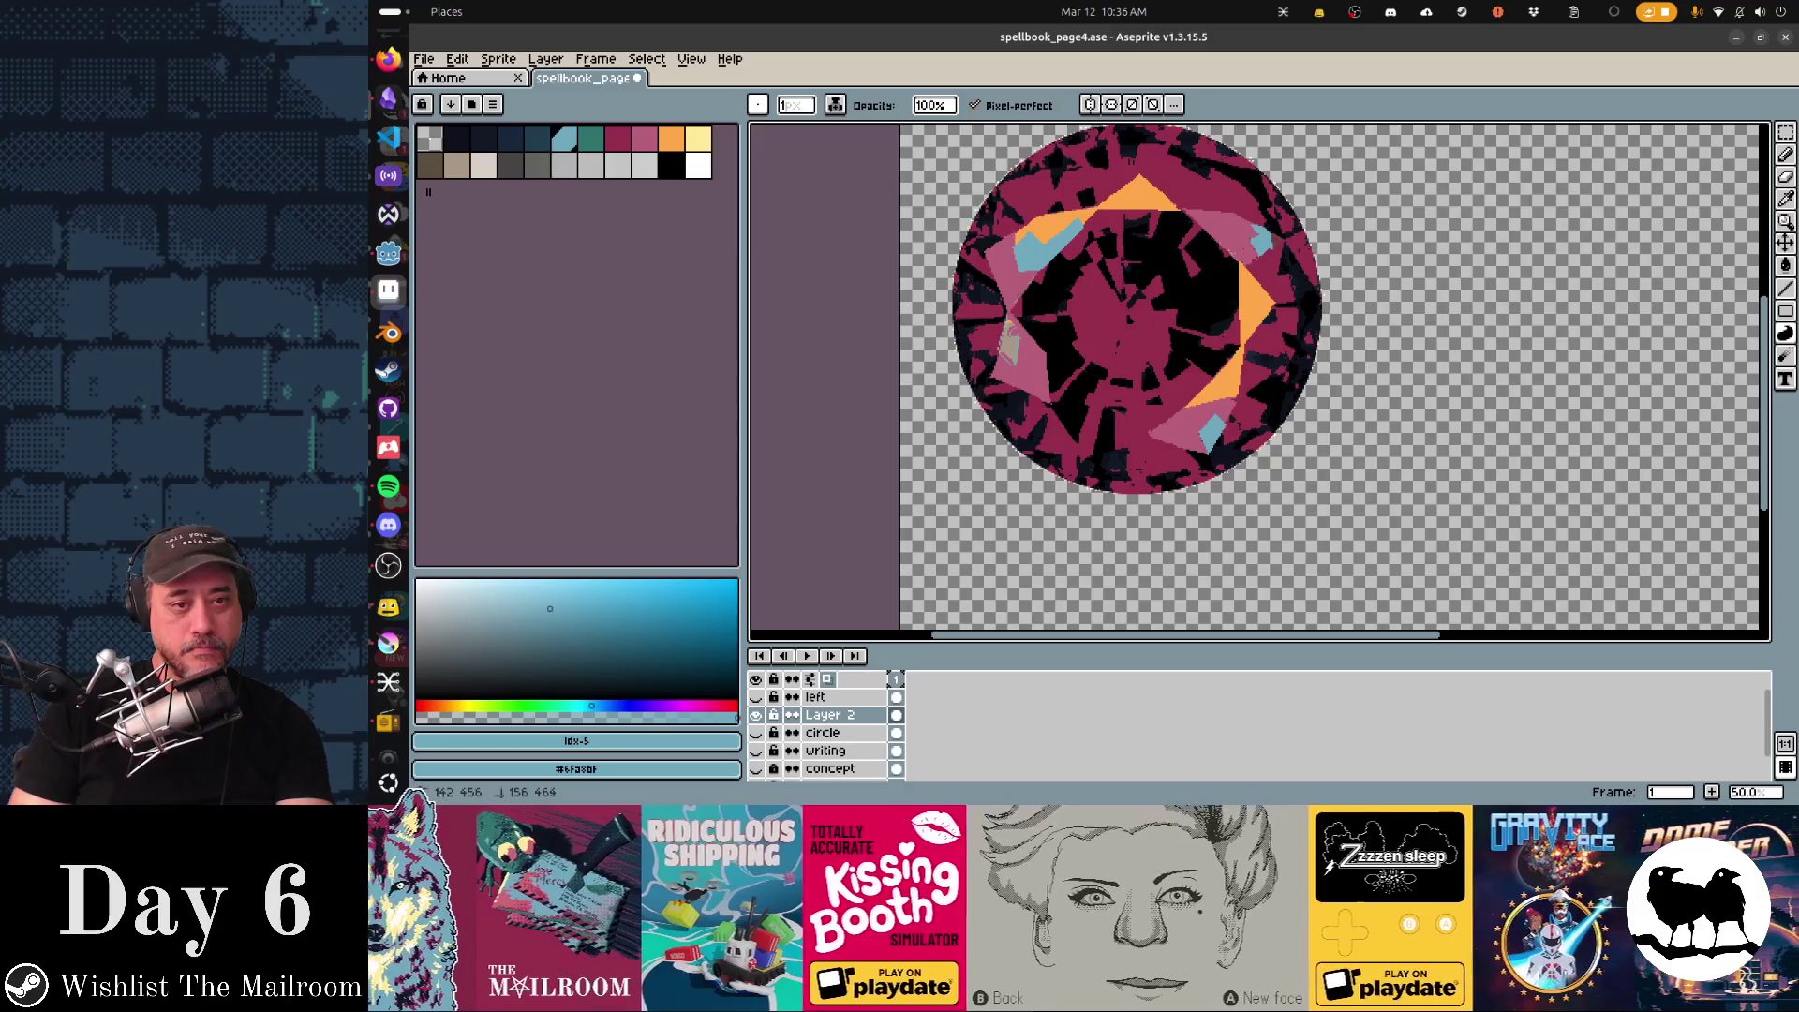
pyautogui.moveTo(1001, 343); pyautogui.dragTo(1010, 361)
pyautogui.moveTo(1144, 421); pyautogui.dragTo(803, 500)
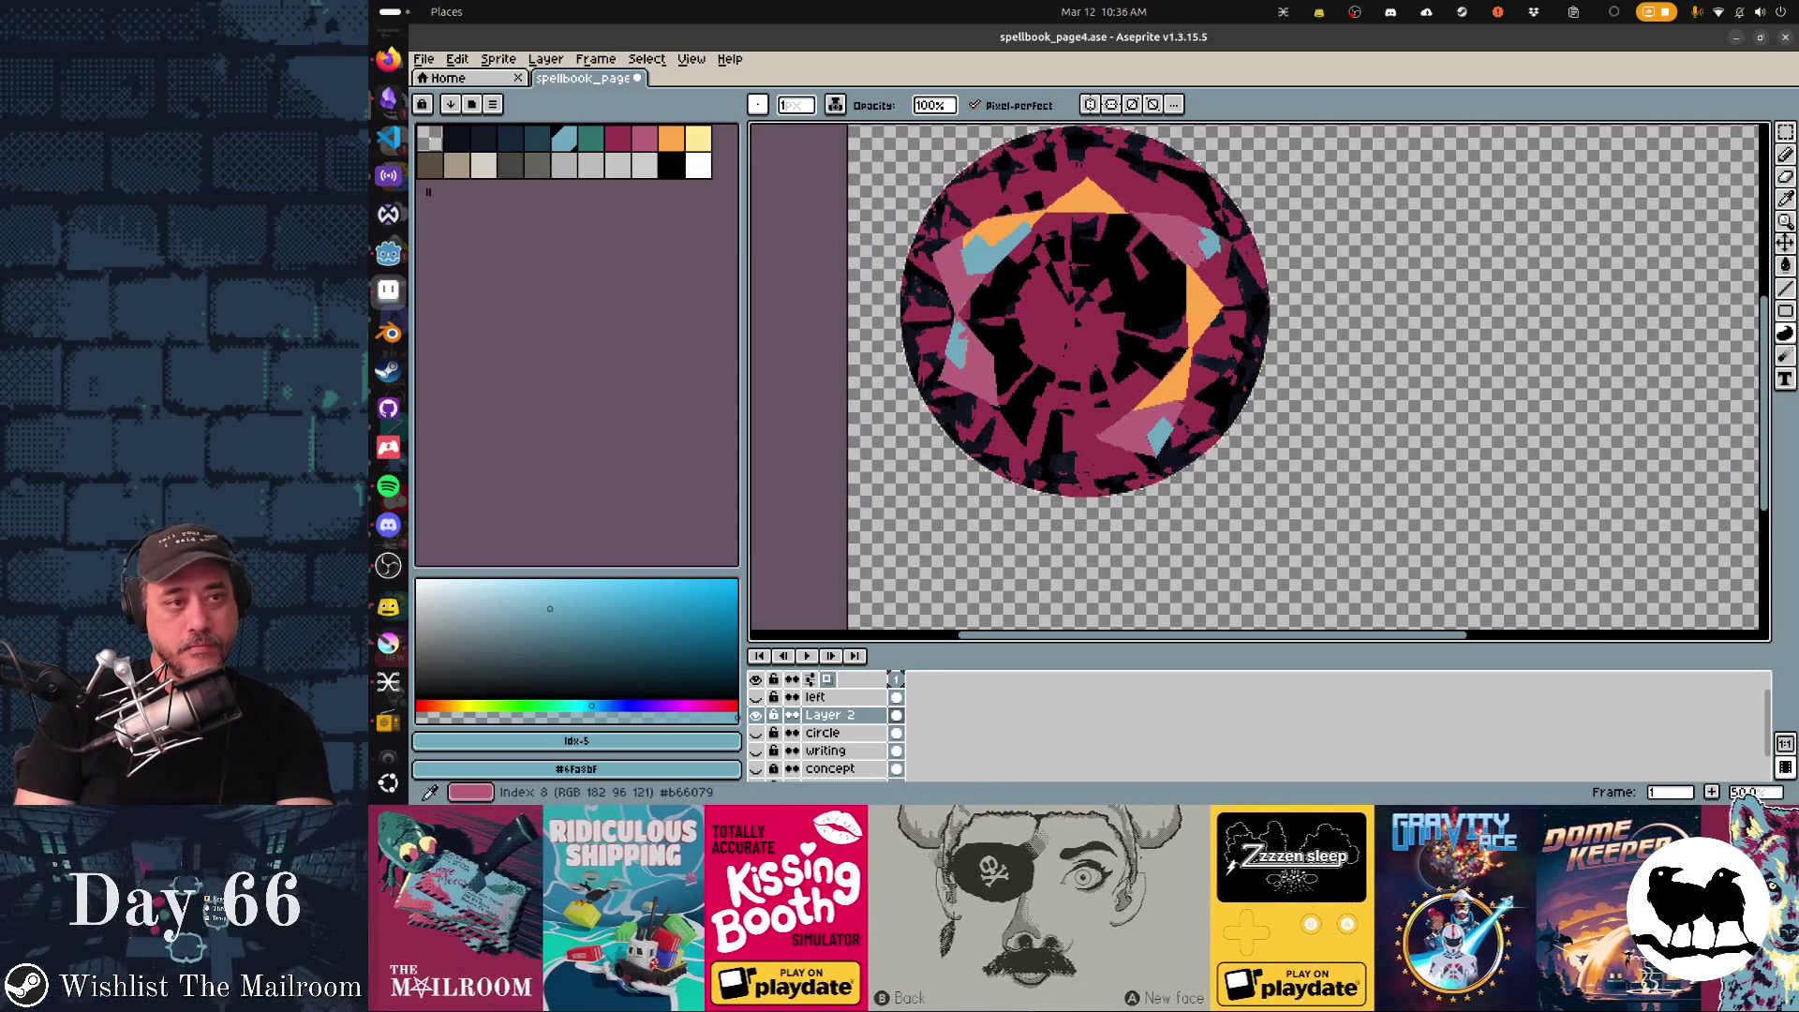
# With black selected, outline and close a filled polygon wedge reaching down from the gem's centre.
pyautogui.click(671, 165)
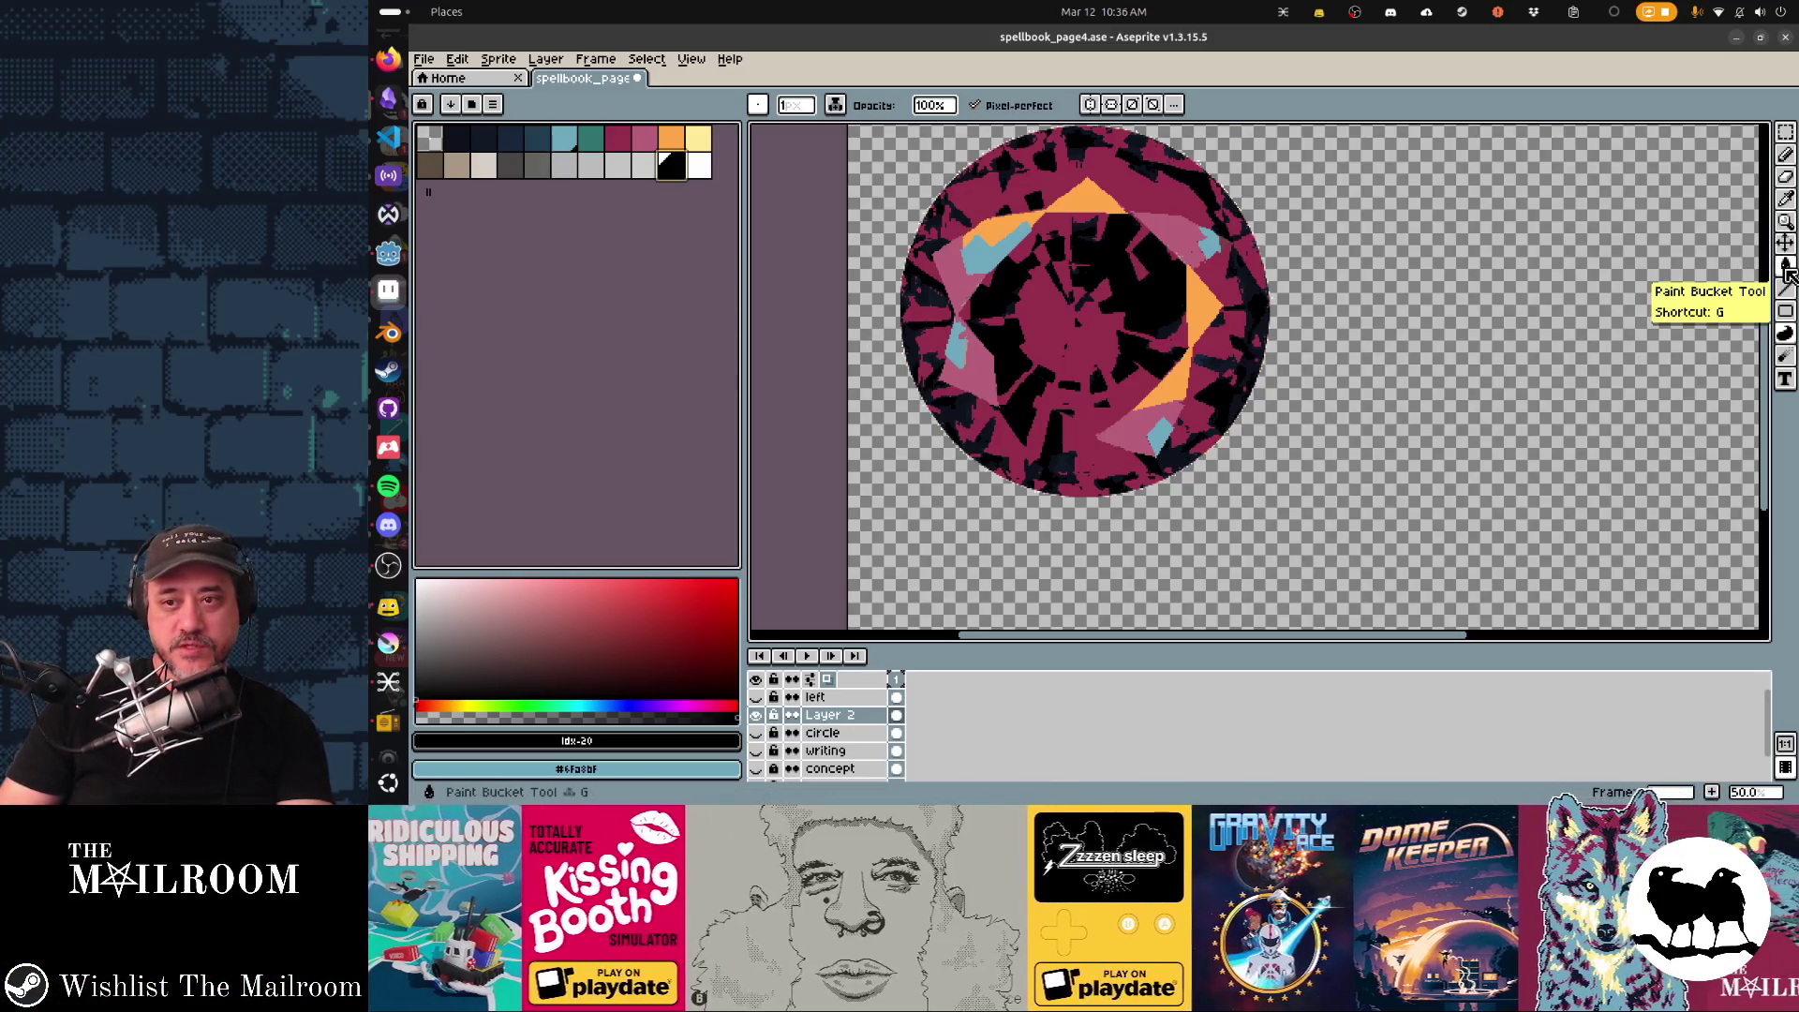
pyautogui.click(1787, 156)
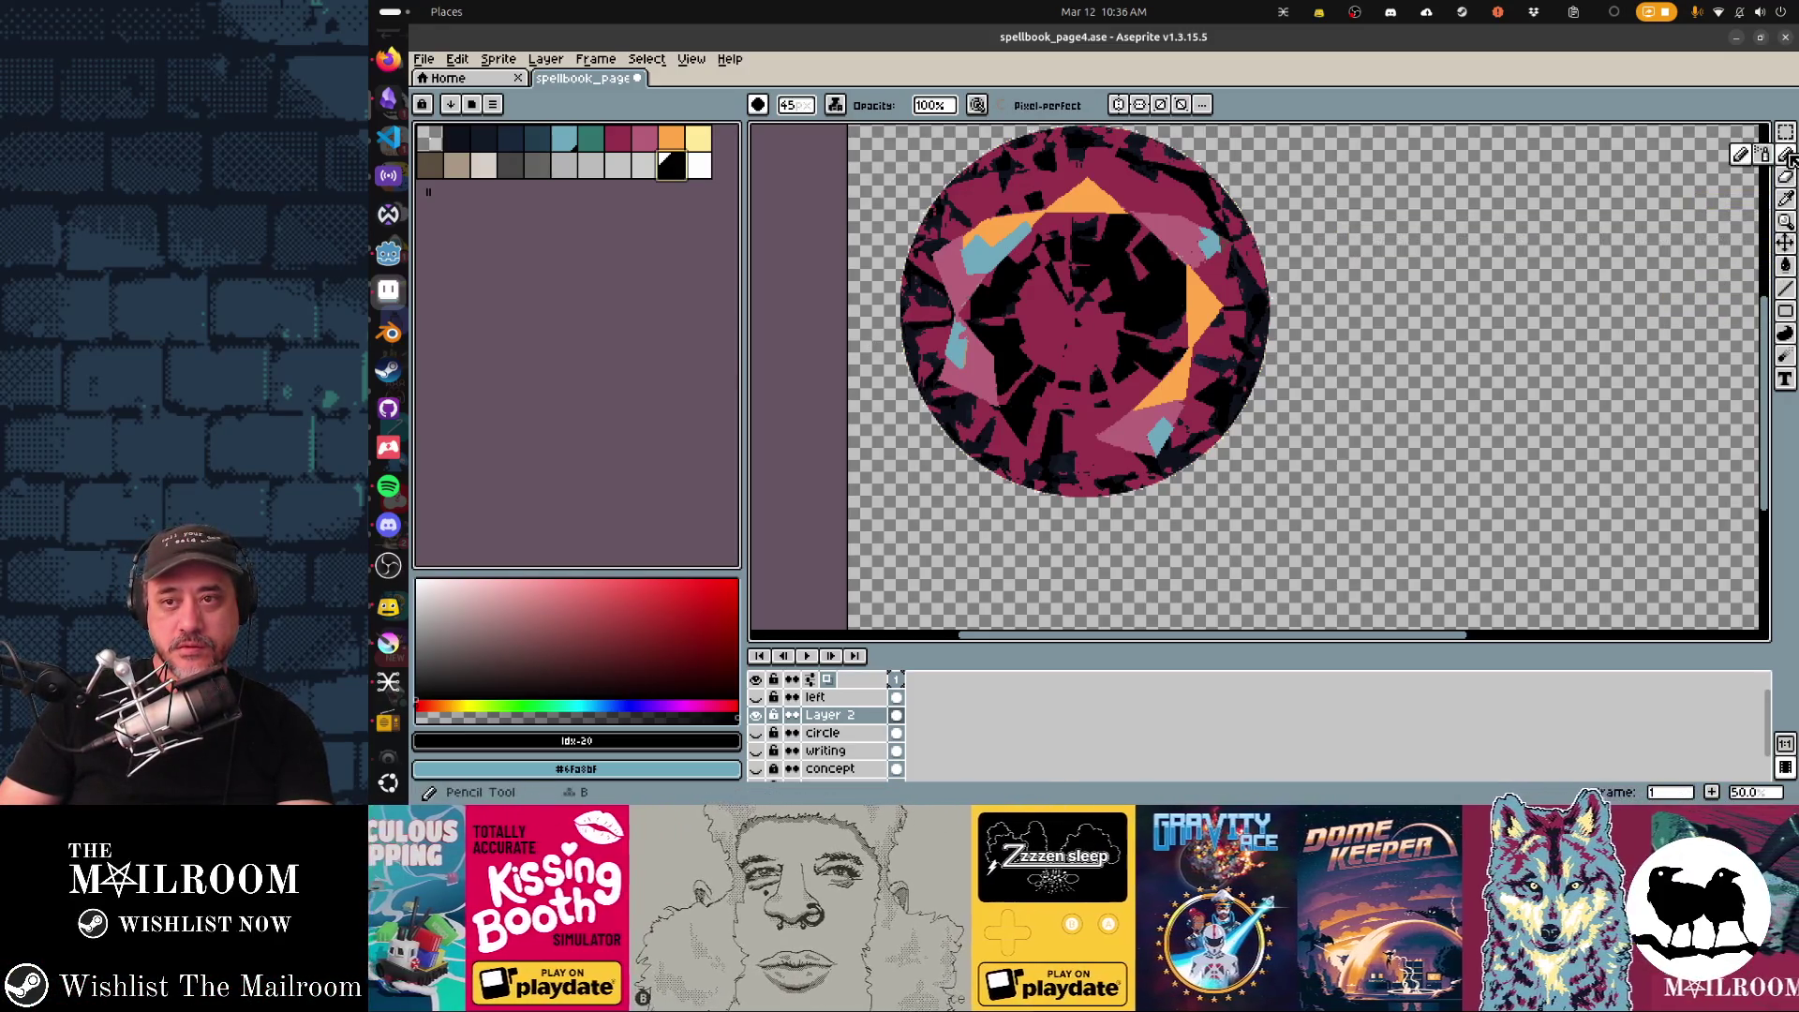
pyautogui.click(1787, 335)
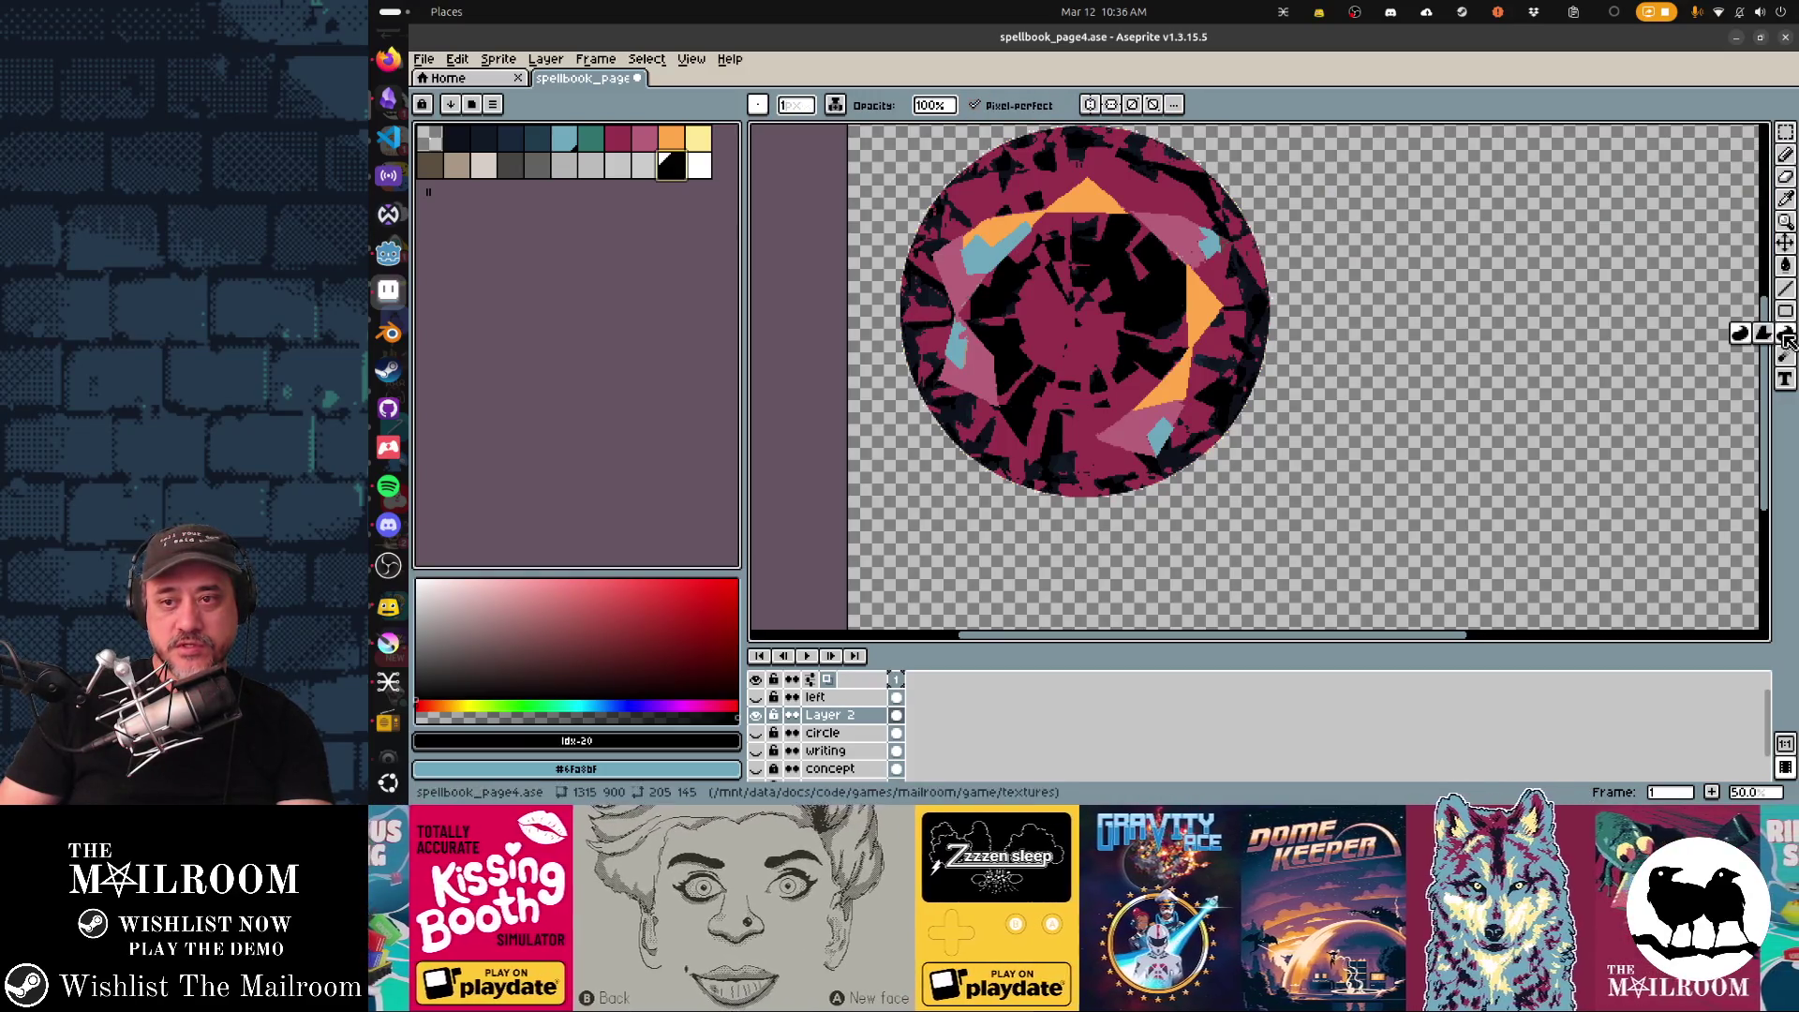
pyautogui.click(1779, 341)
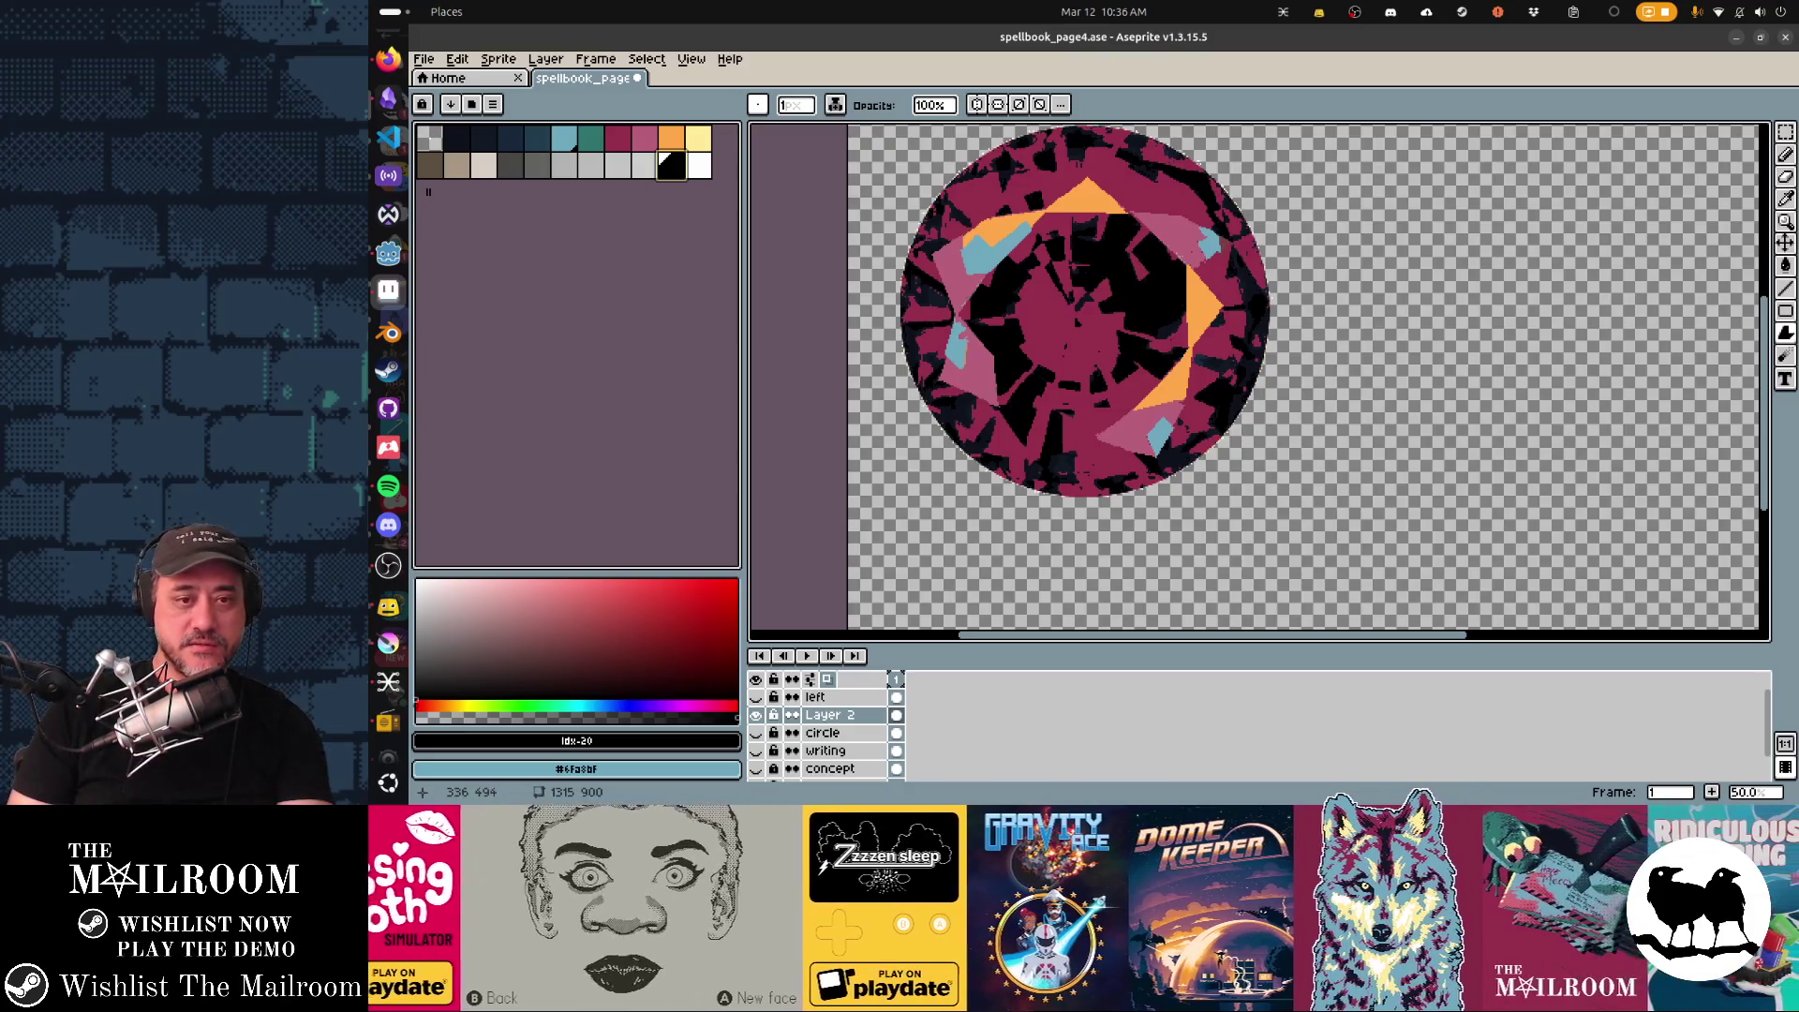
pyautogui.keyDown('alt'); pyautogui.click(1069, 472); pyautogui.keyUp('alt')
pyautogui.press('b')
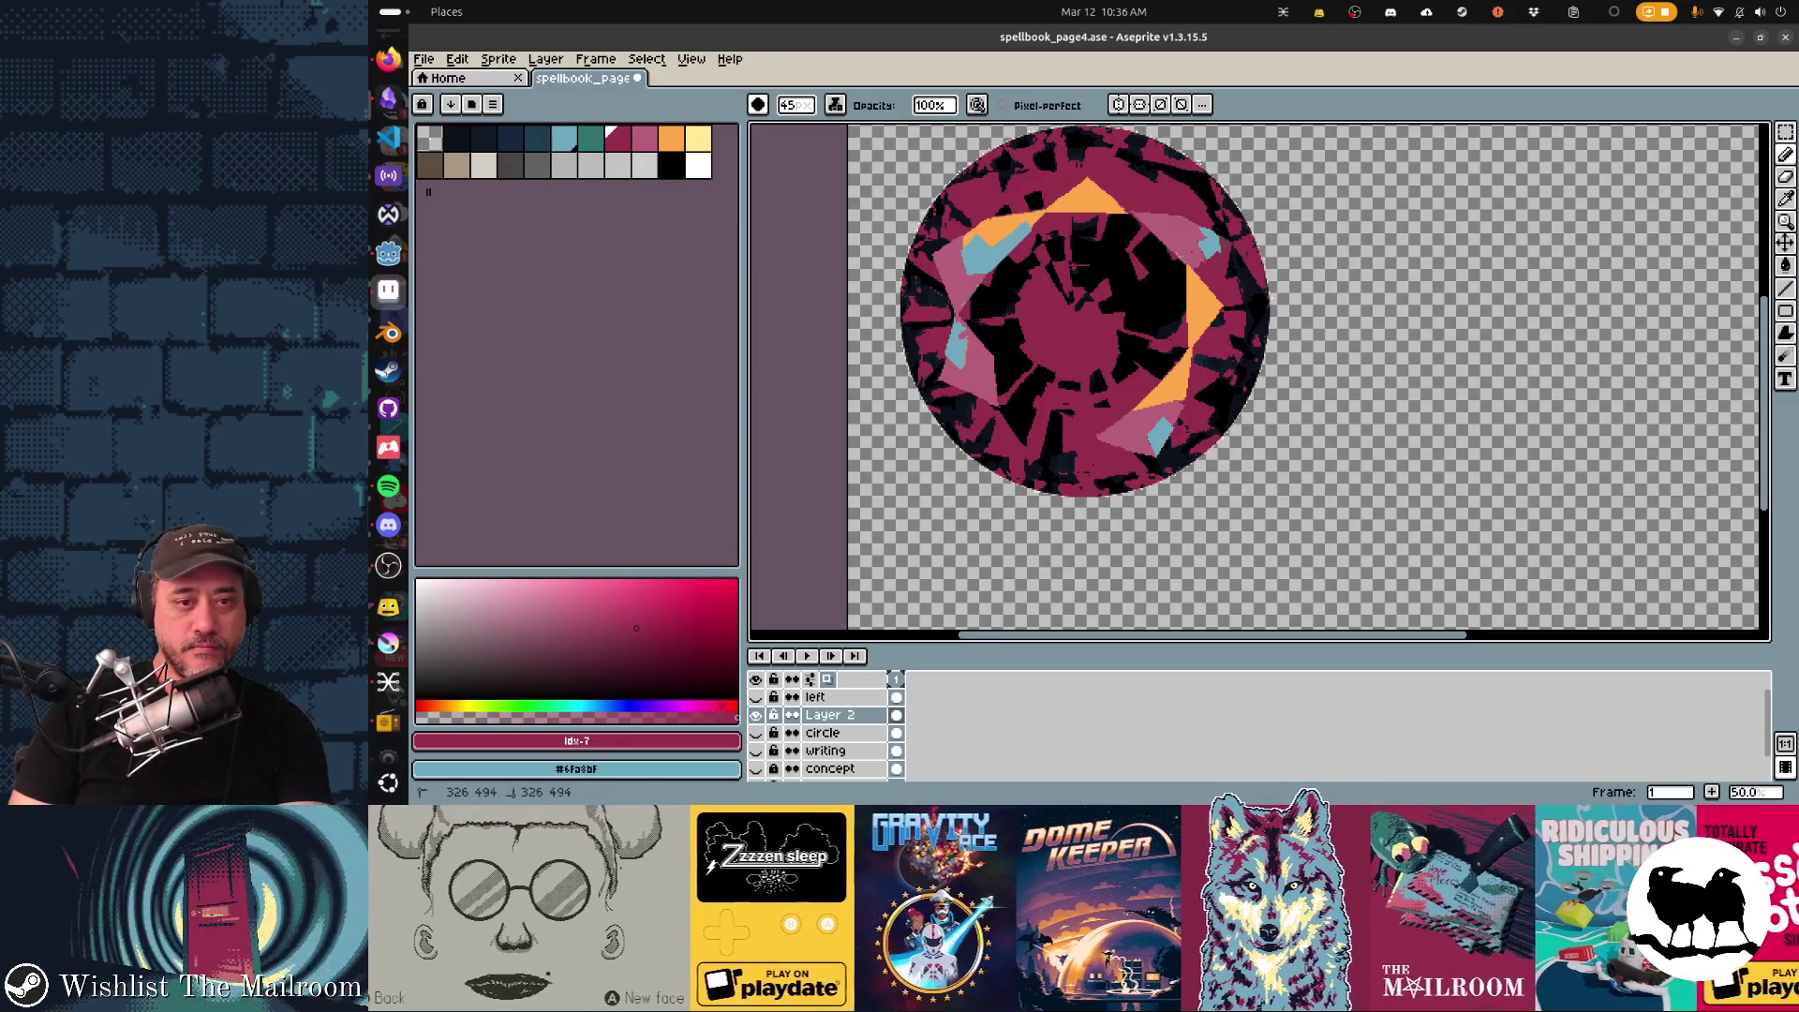
pyautogui.press('e')
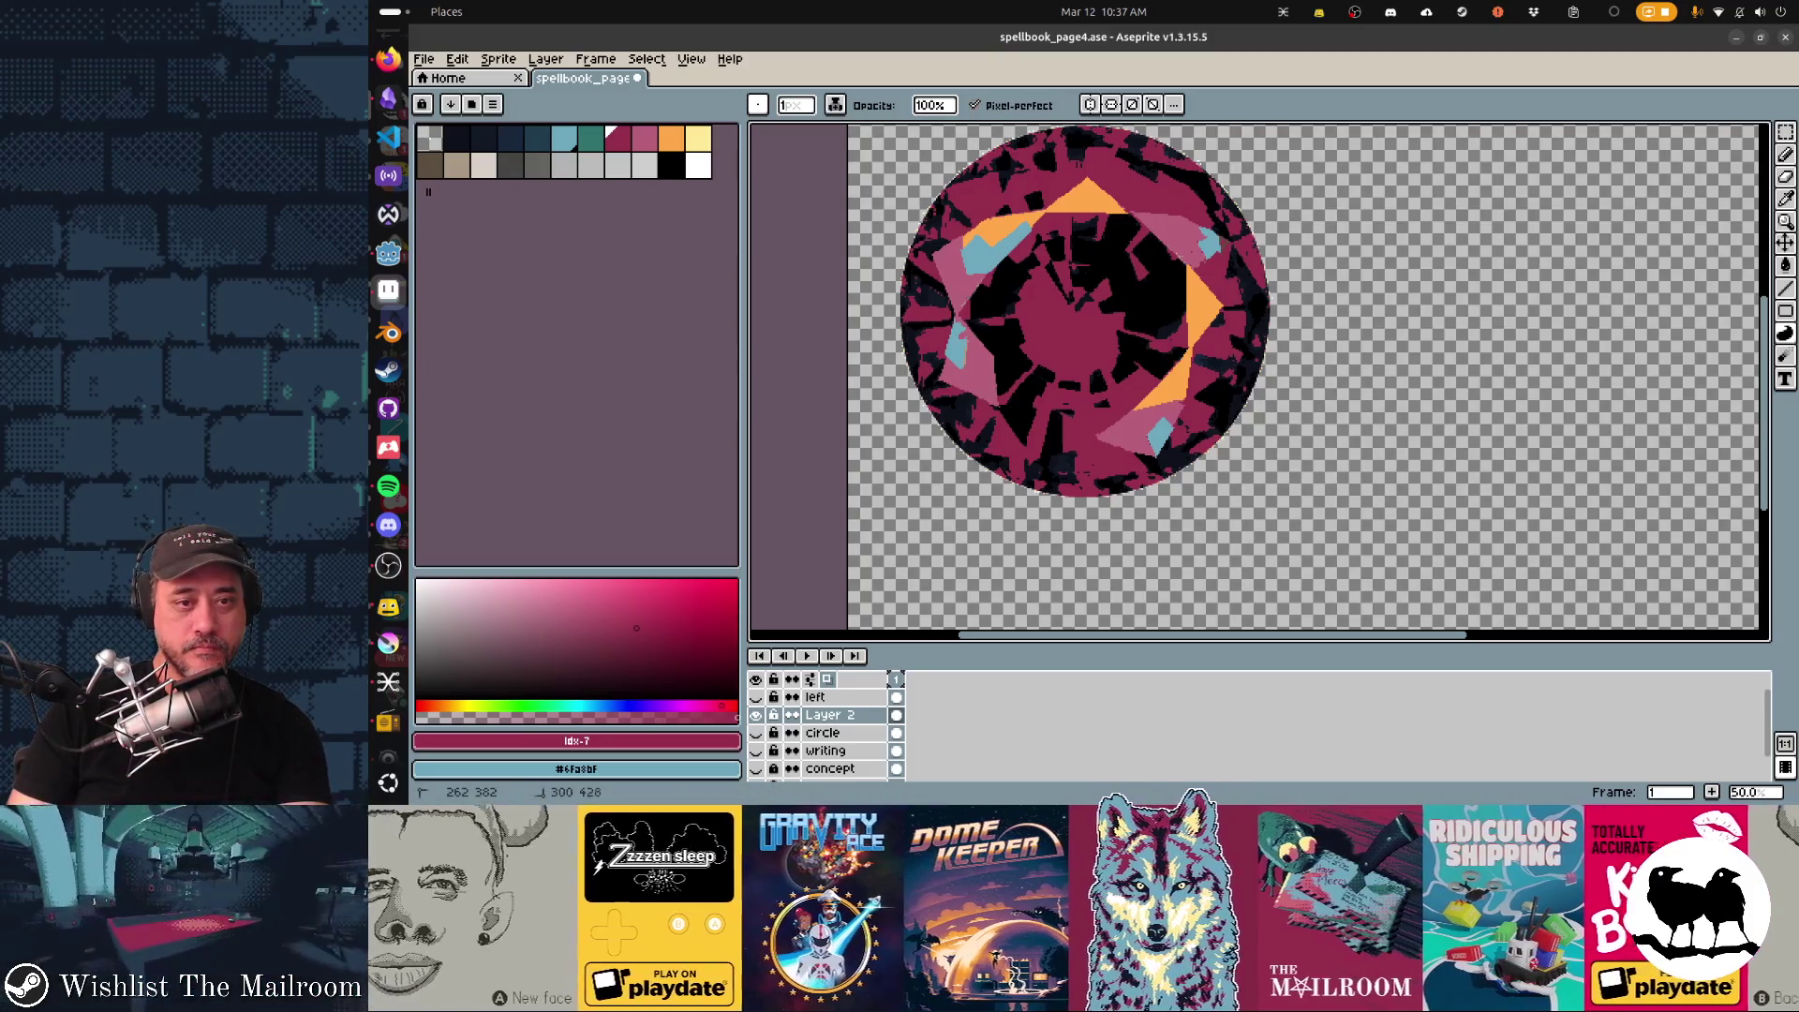
pyautogui.keyDown('alt'); pyautogui.click(1037, 394); pyautogui.keyUp('alt')
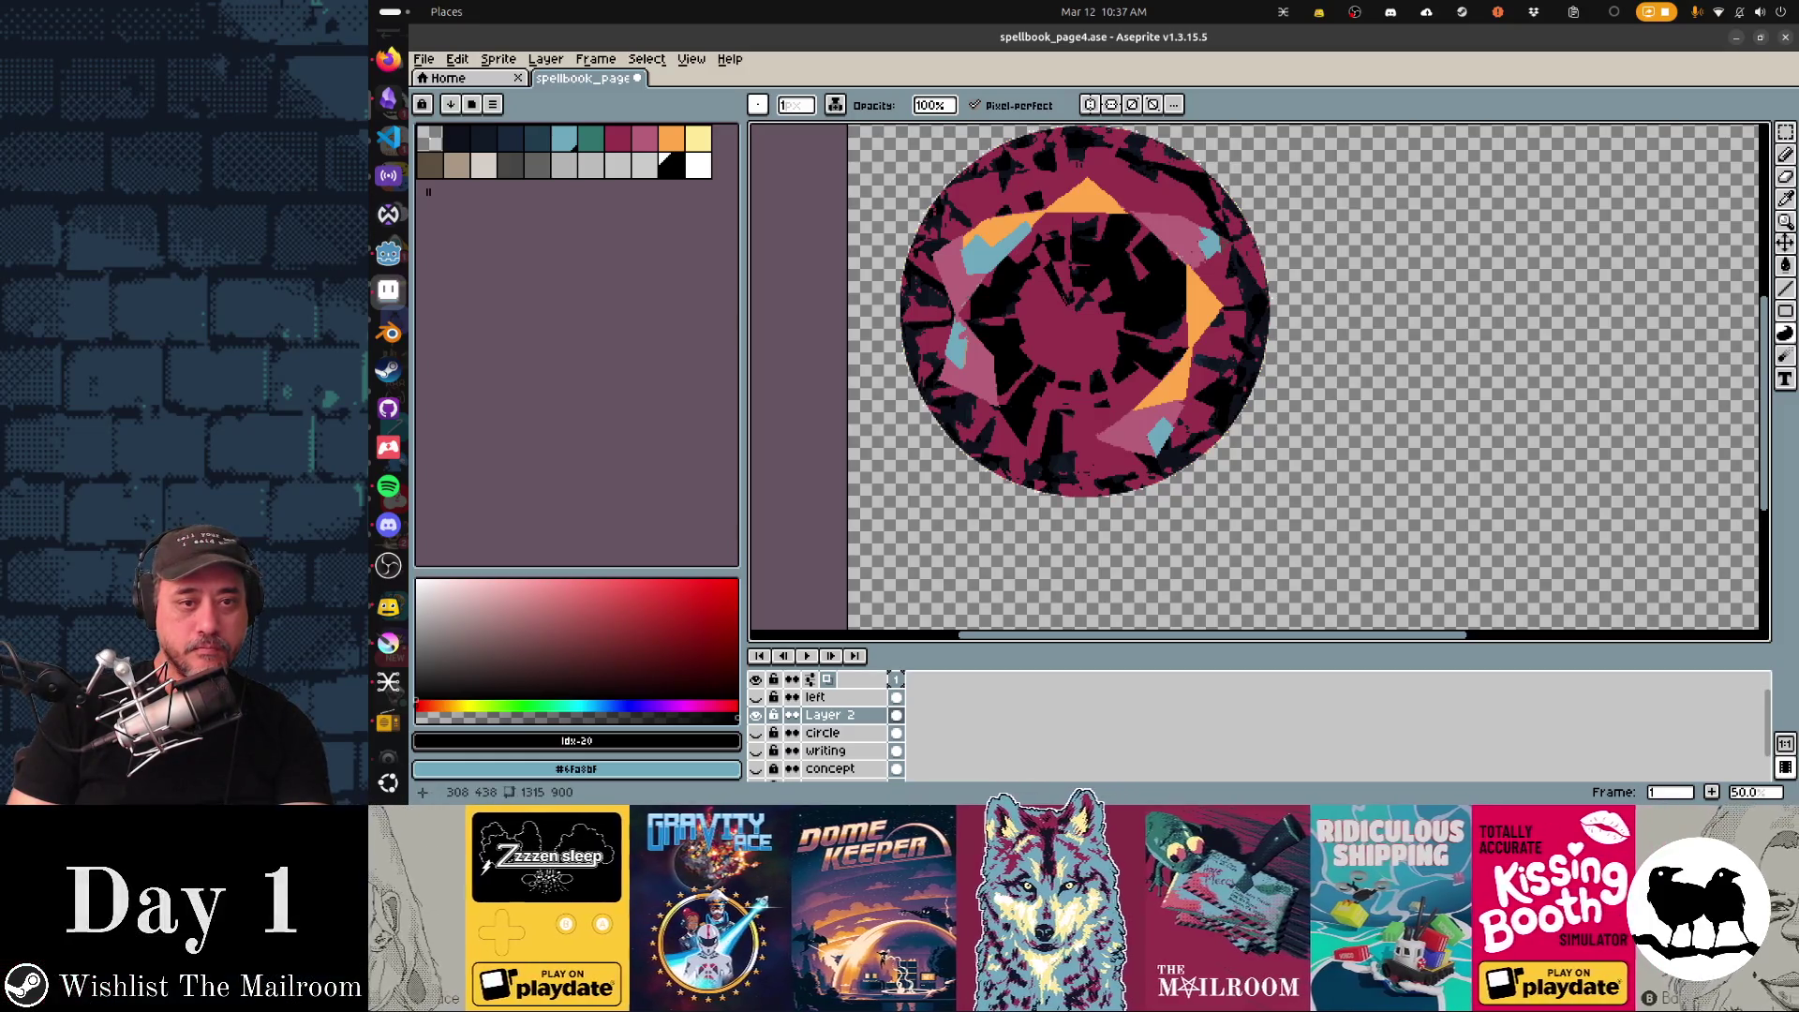
pyautogui.hotkey('ctrl', 'z')
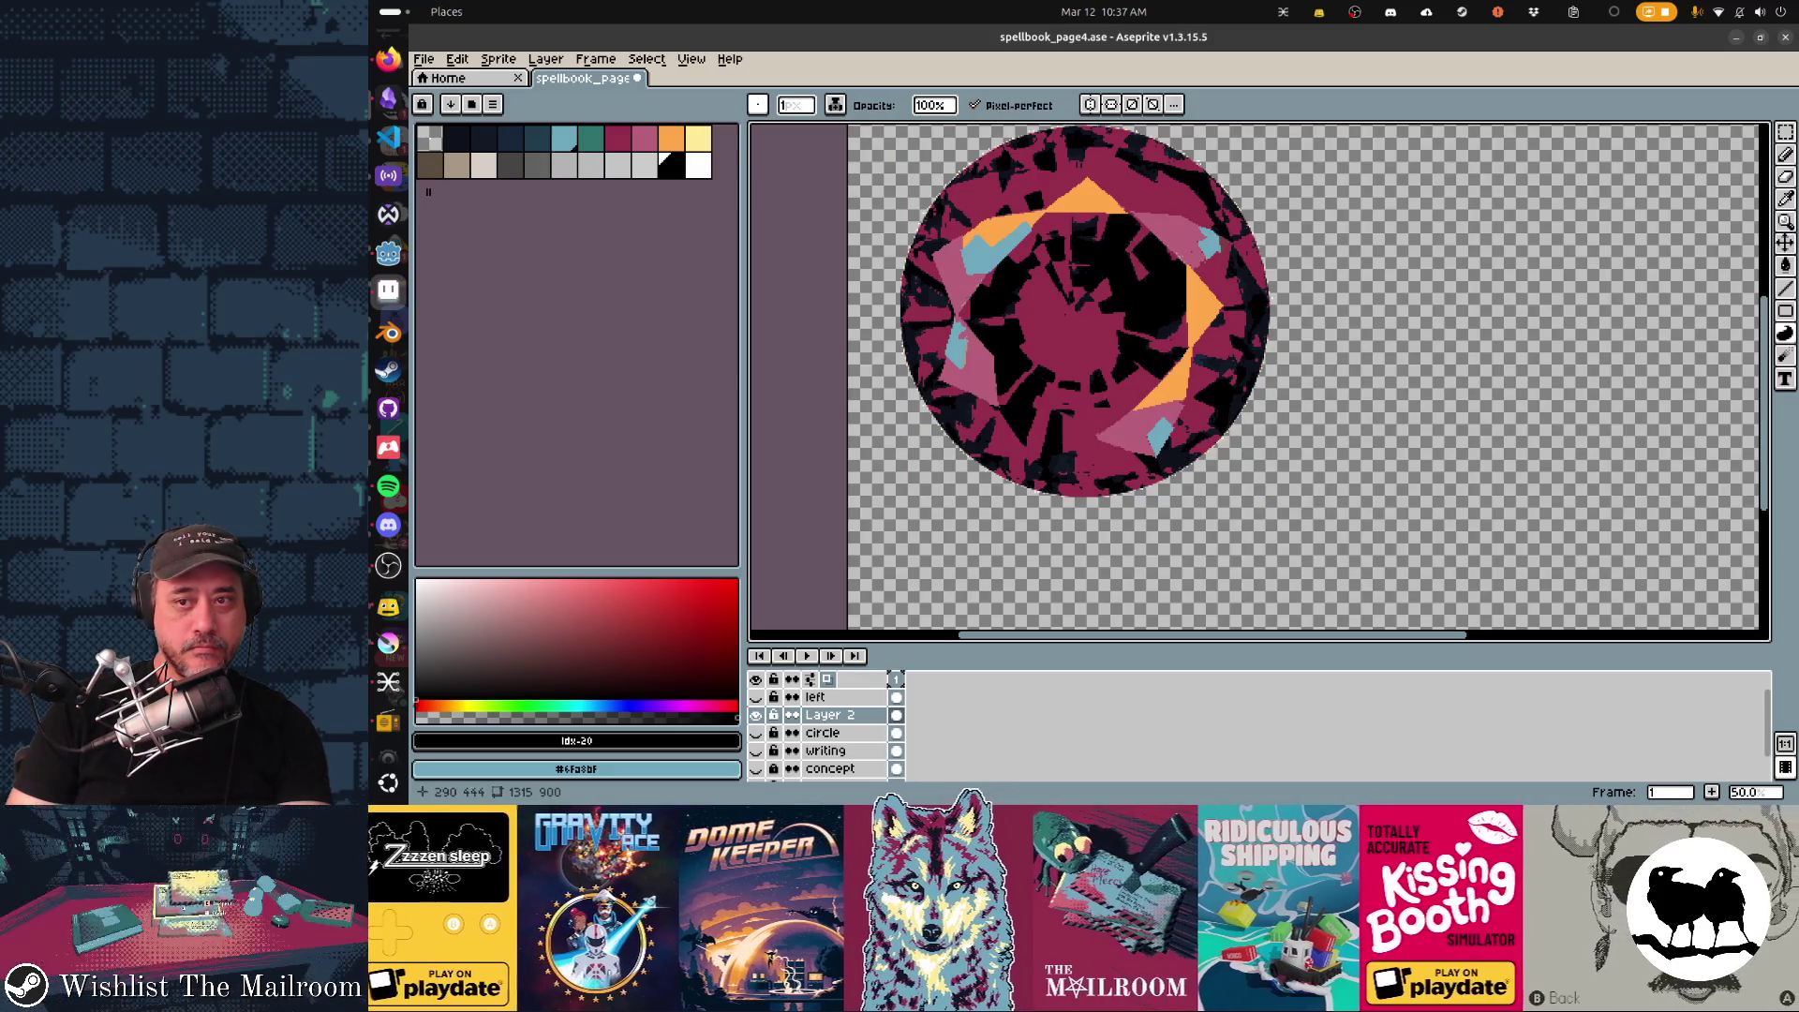
pyautogui.click(1786, 333)
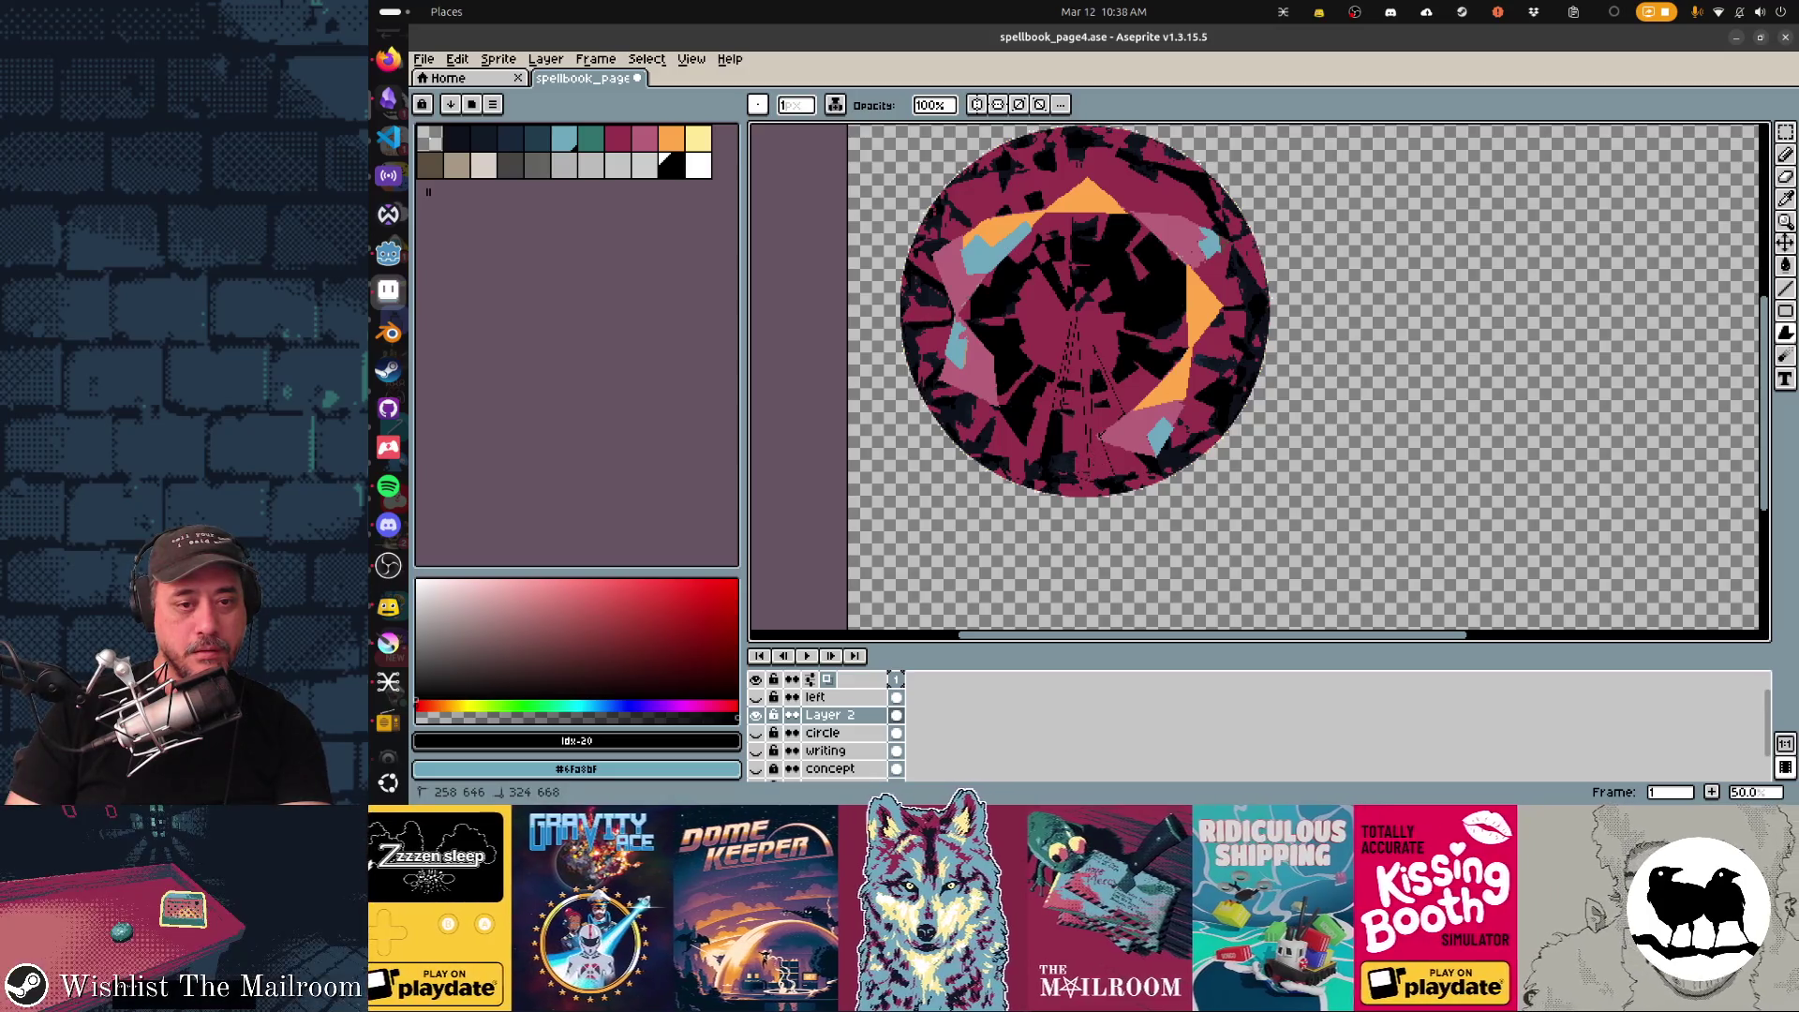
pyautogui.click(1086, 422)
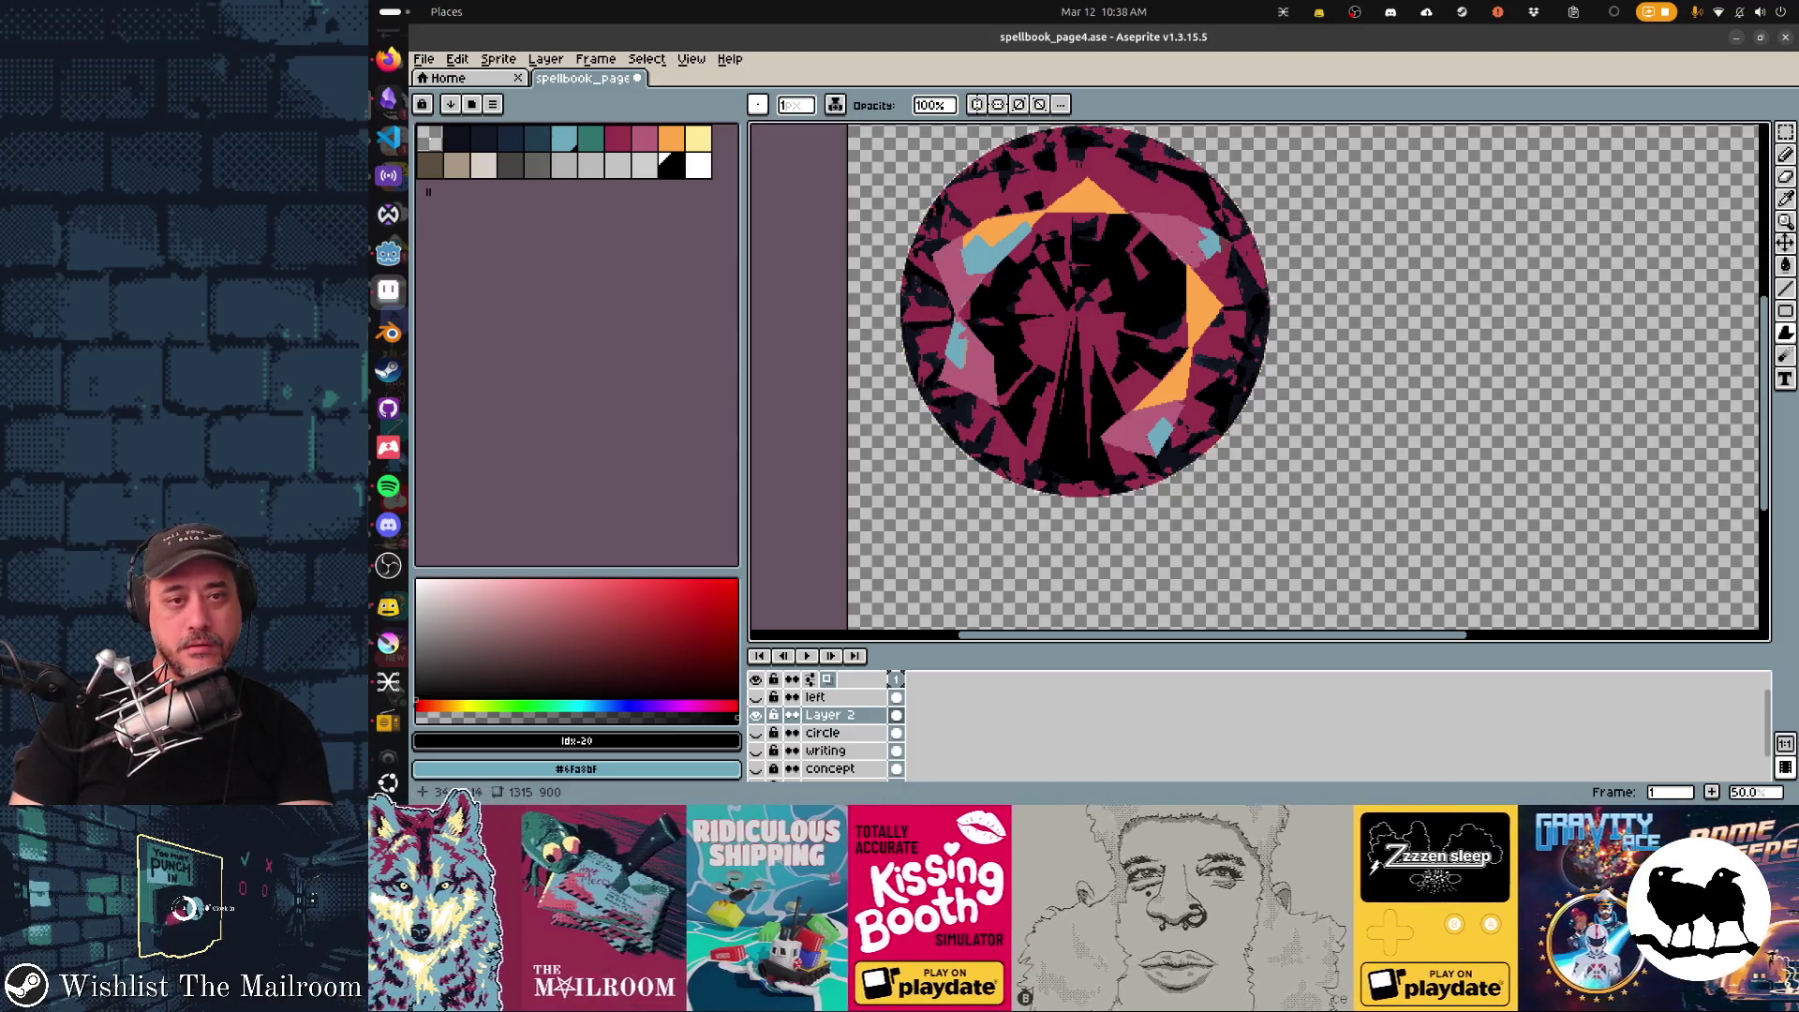
# Sample crimson from the artwork, then return to black as the drawing colour.
pyautogui.keyDown('alt'); pyautogui.click(1028, 353); pyautogui.keyUp('alt')
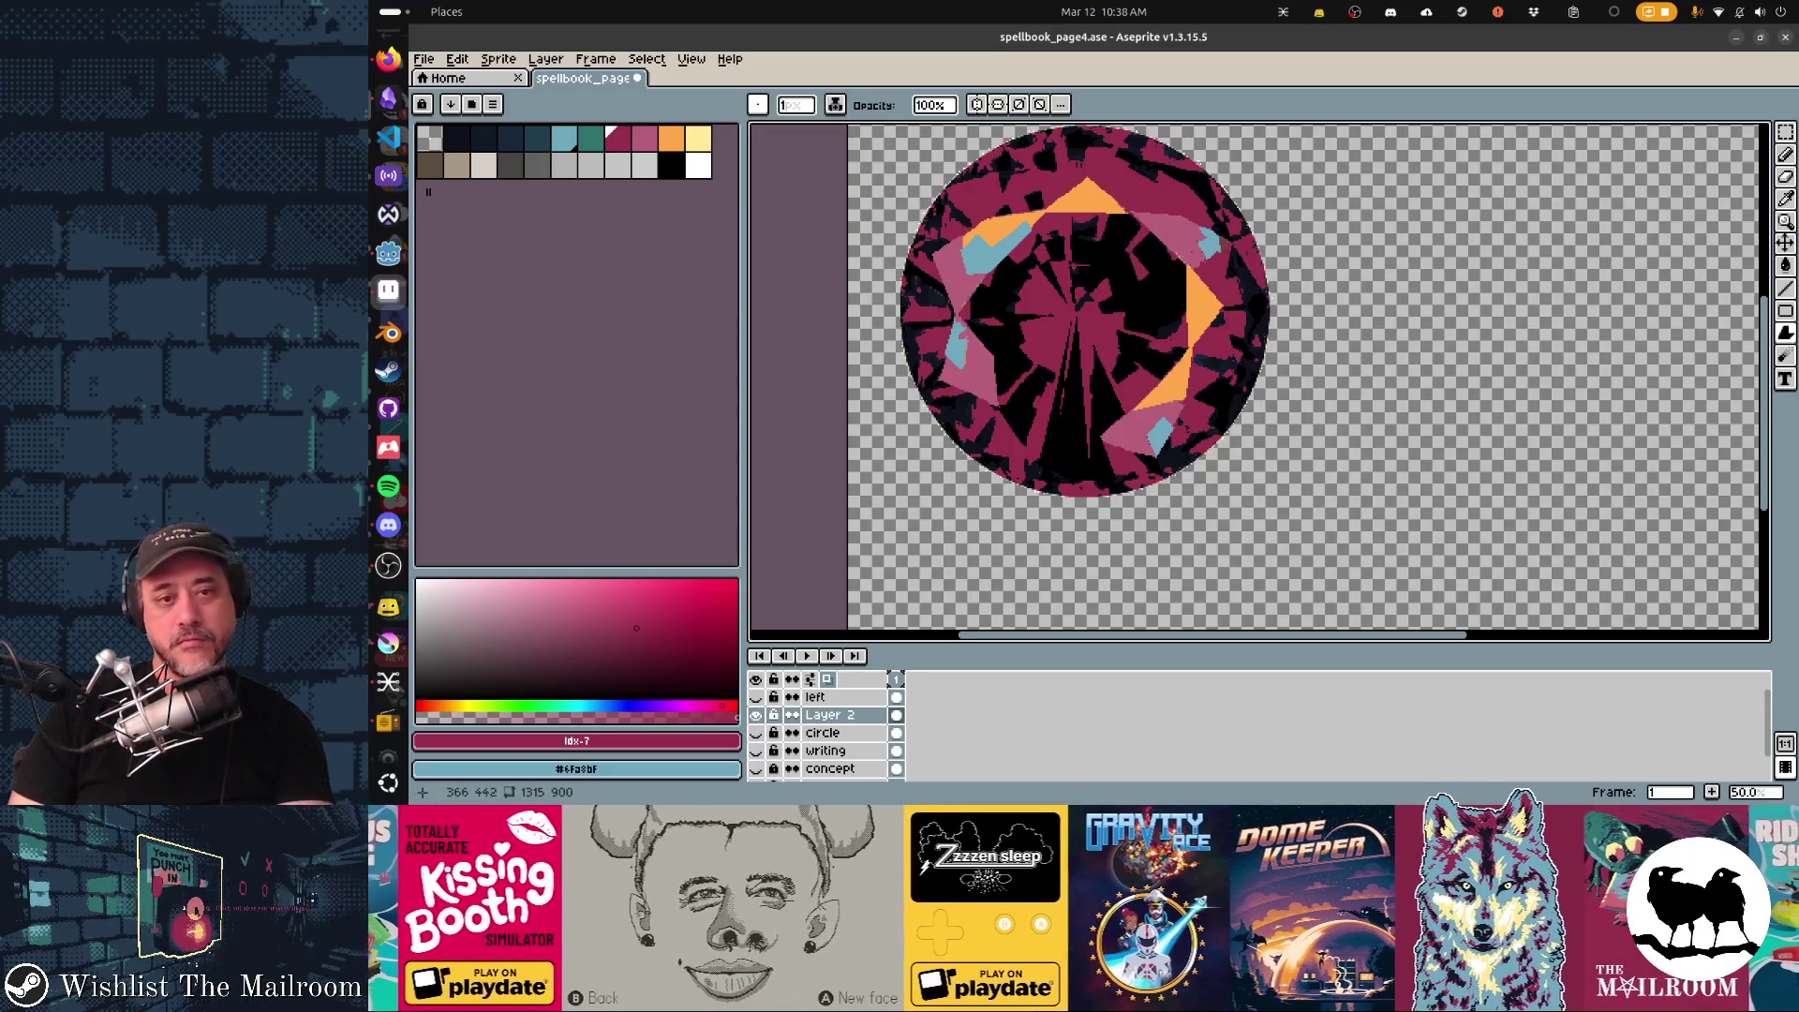
pyautogui.press('i')
pyautogui.click(1107, 422)
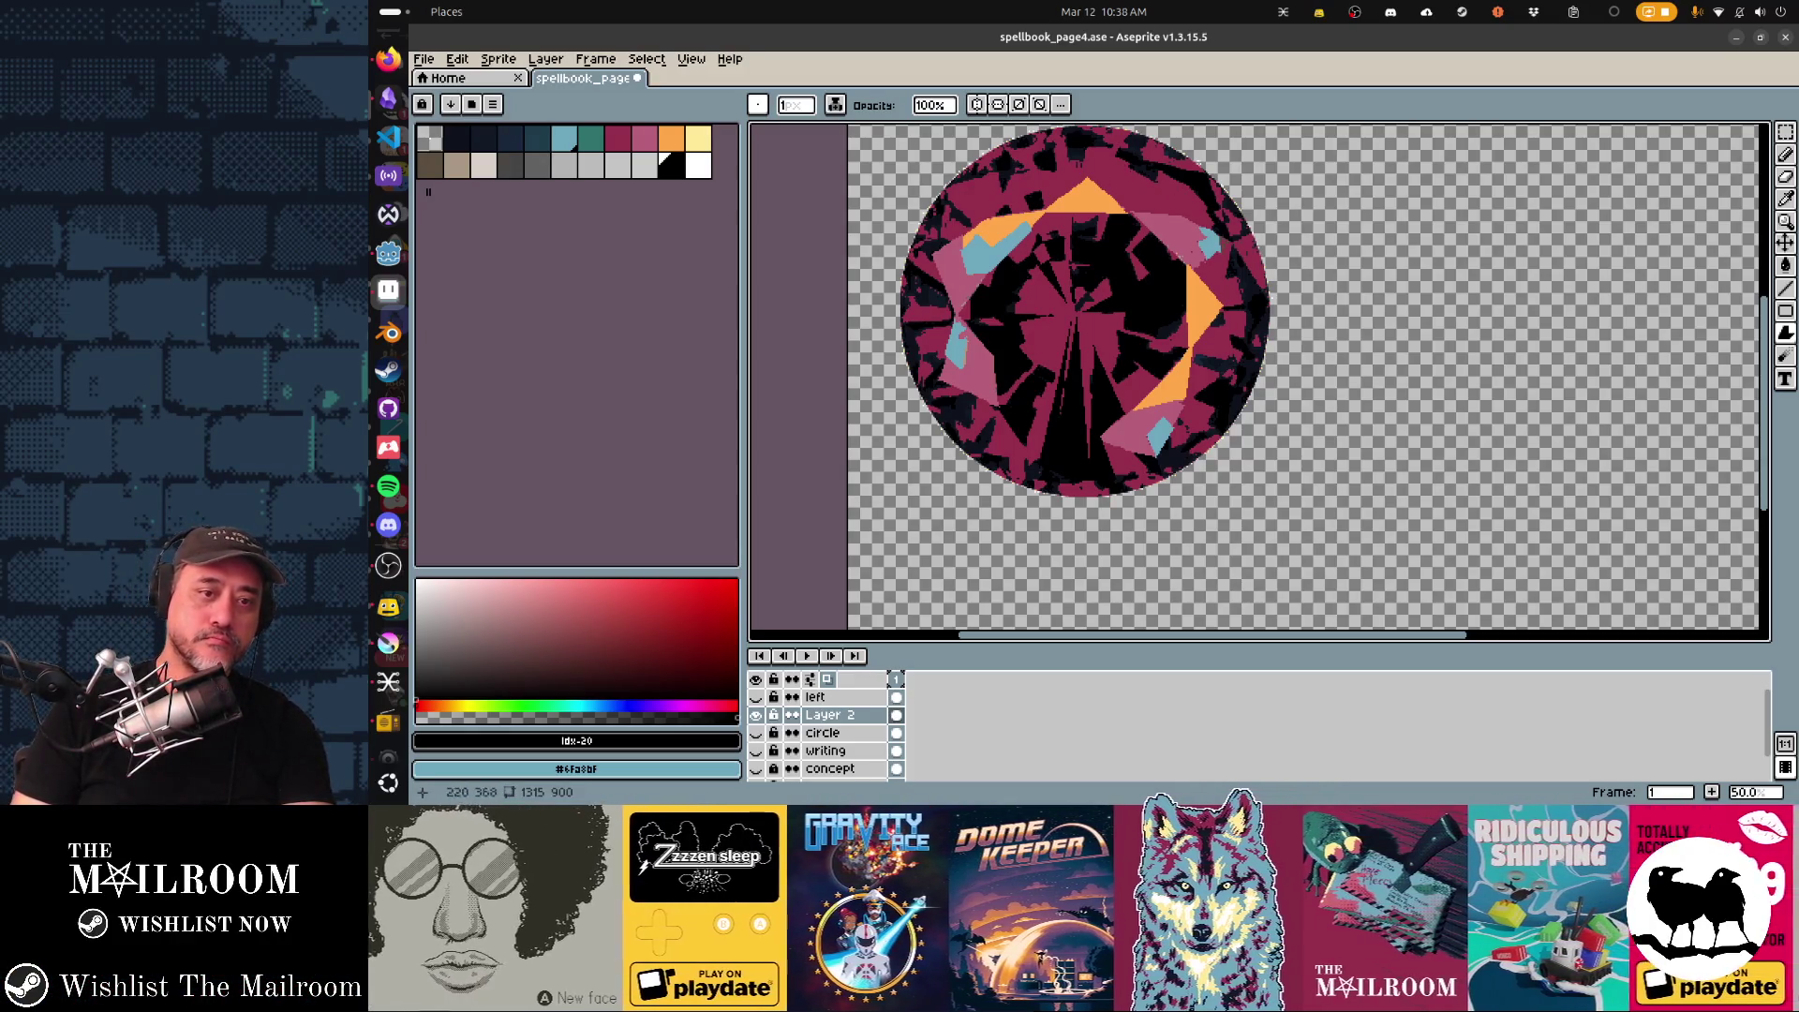
pyautogui.scroll(1, 1258, 380)
pyautogui.scroll(1, 1258, 380)
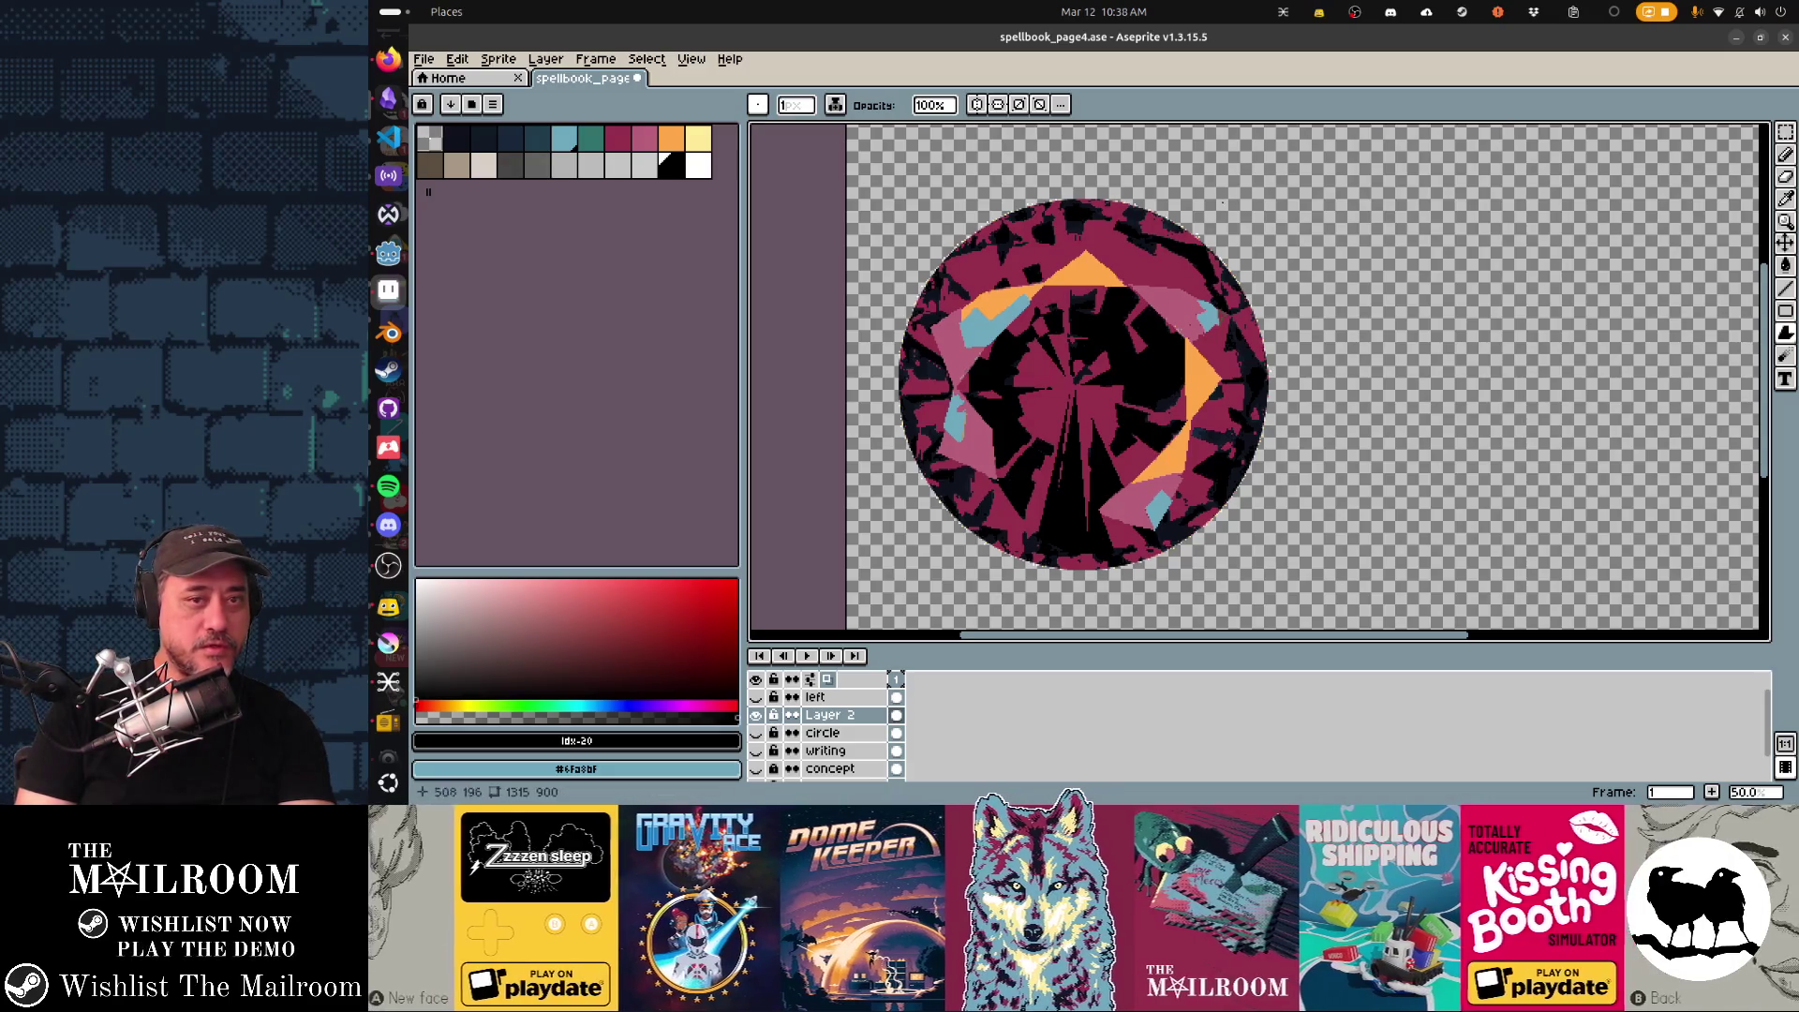
# Erase along the gem's left and lower-left rim to give it an irregular faceted edge.
pyautogui.press('e')
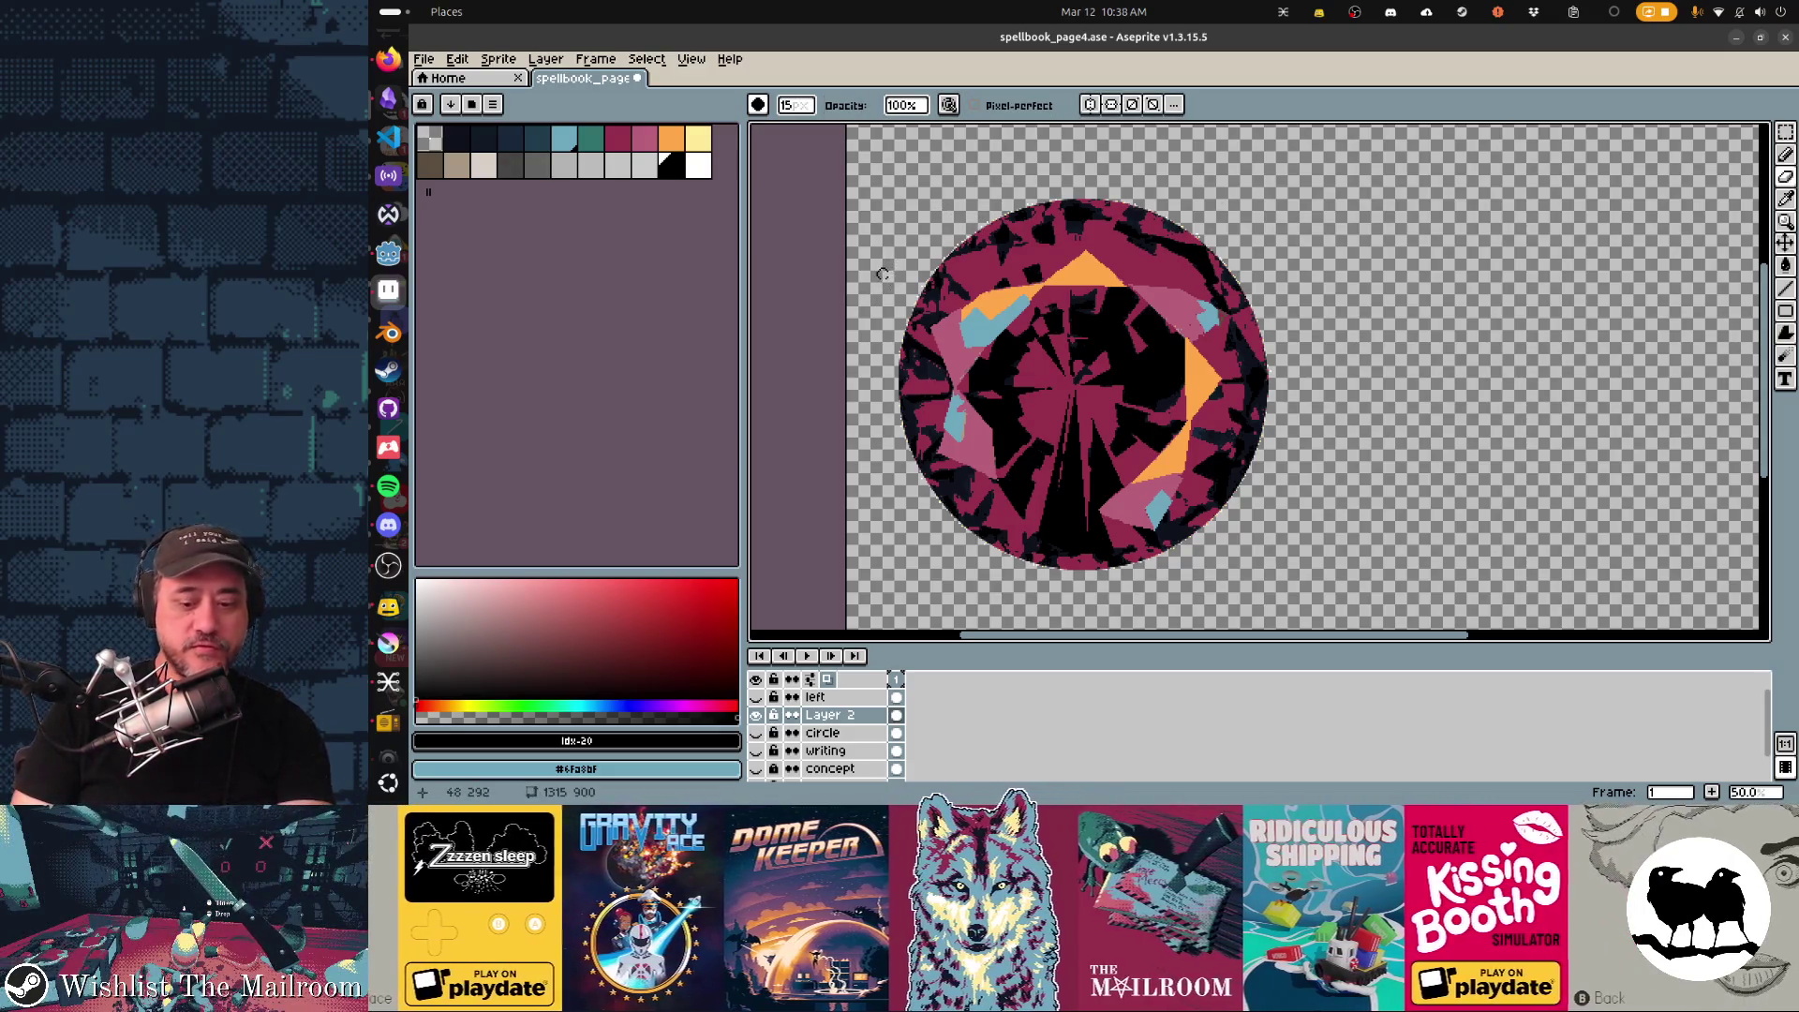
pyautogui.scroll(10, 864, 353)
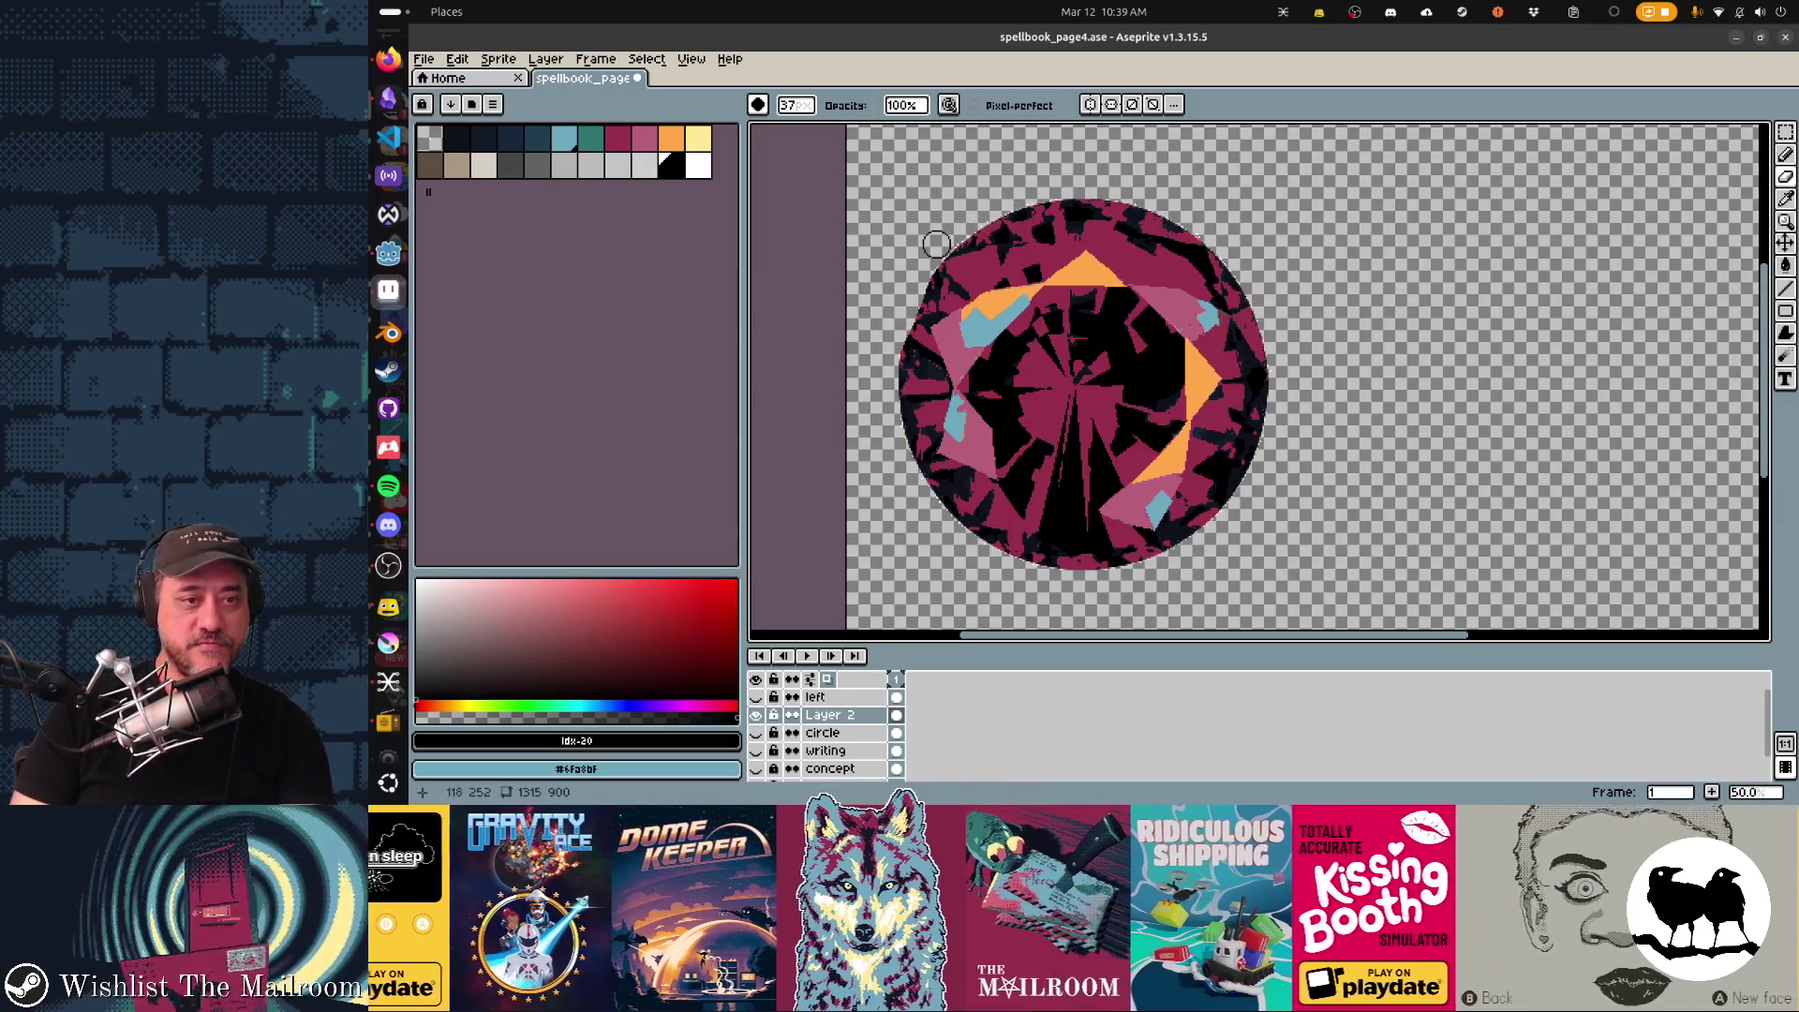
pyautogui.hotkey('ctrl', 'z')
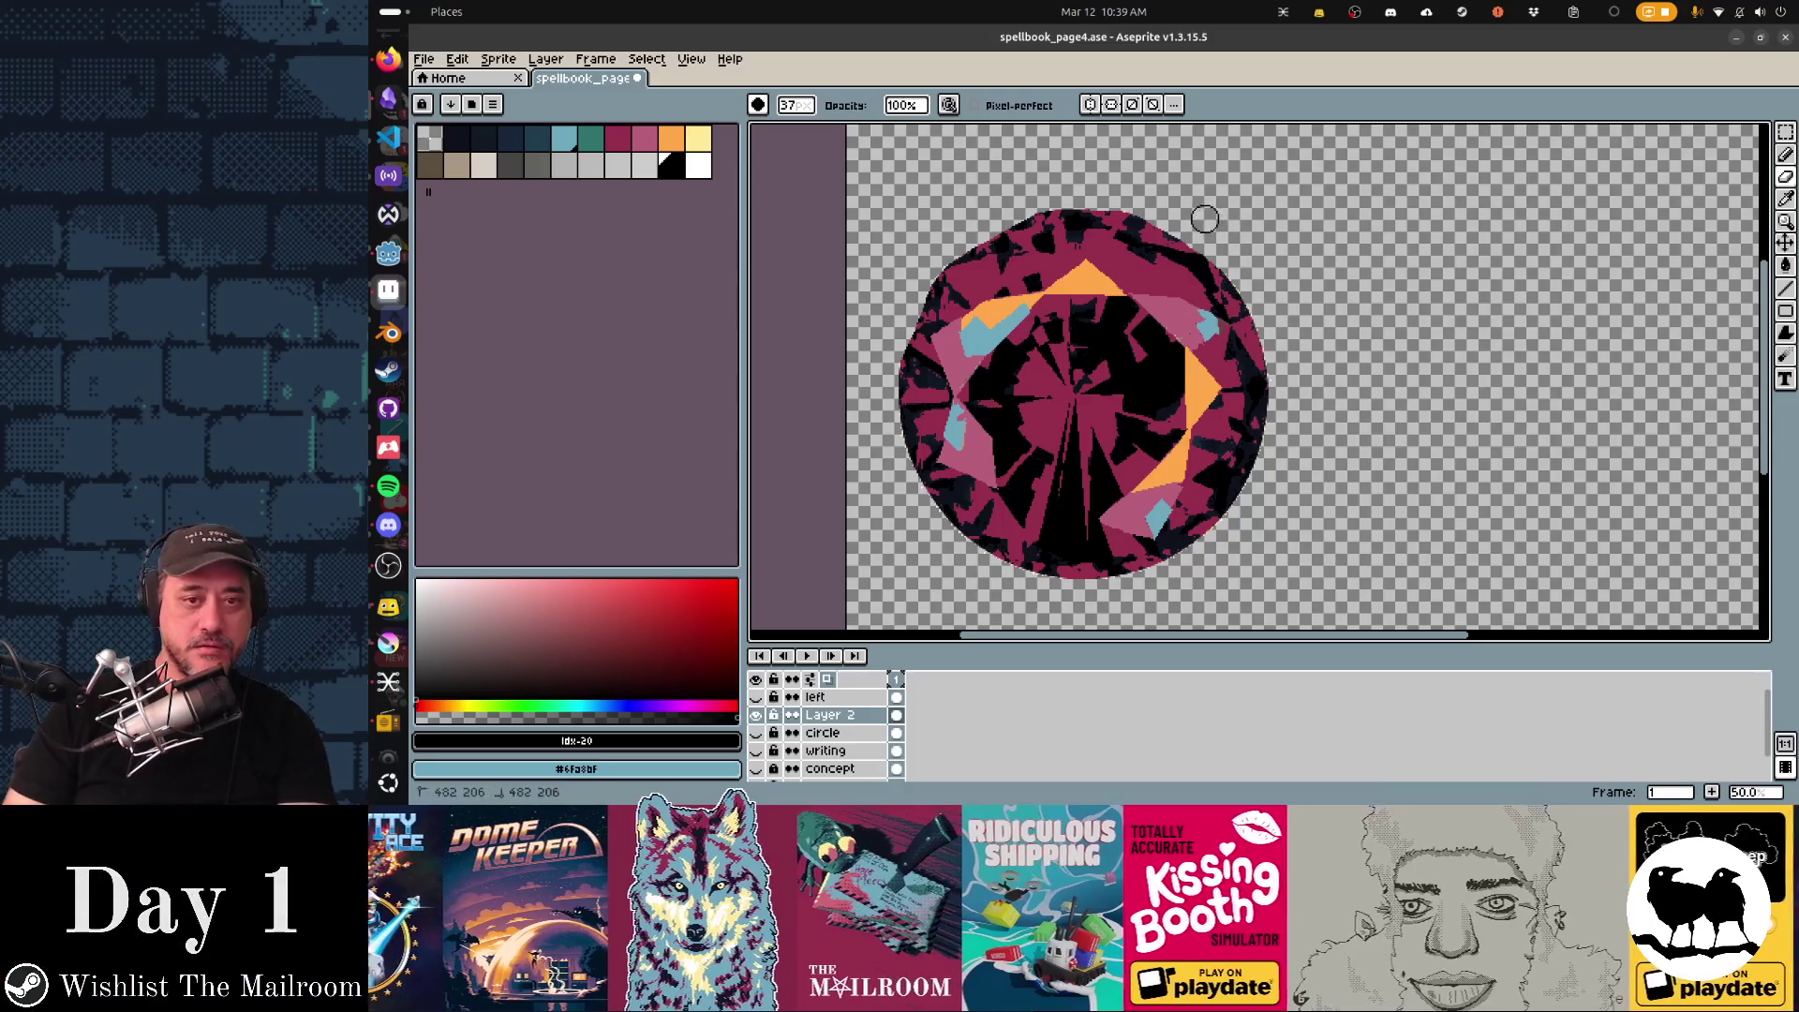
pyautogui.hotkey('ctrl', 'z')
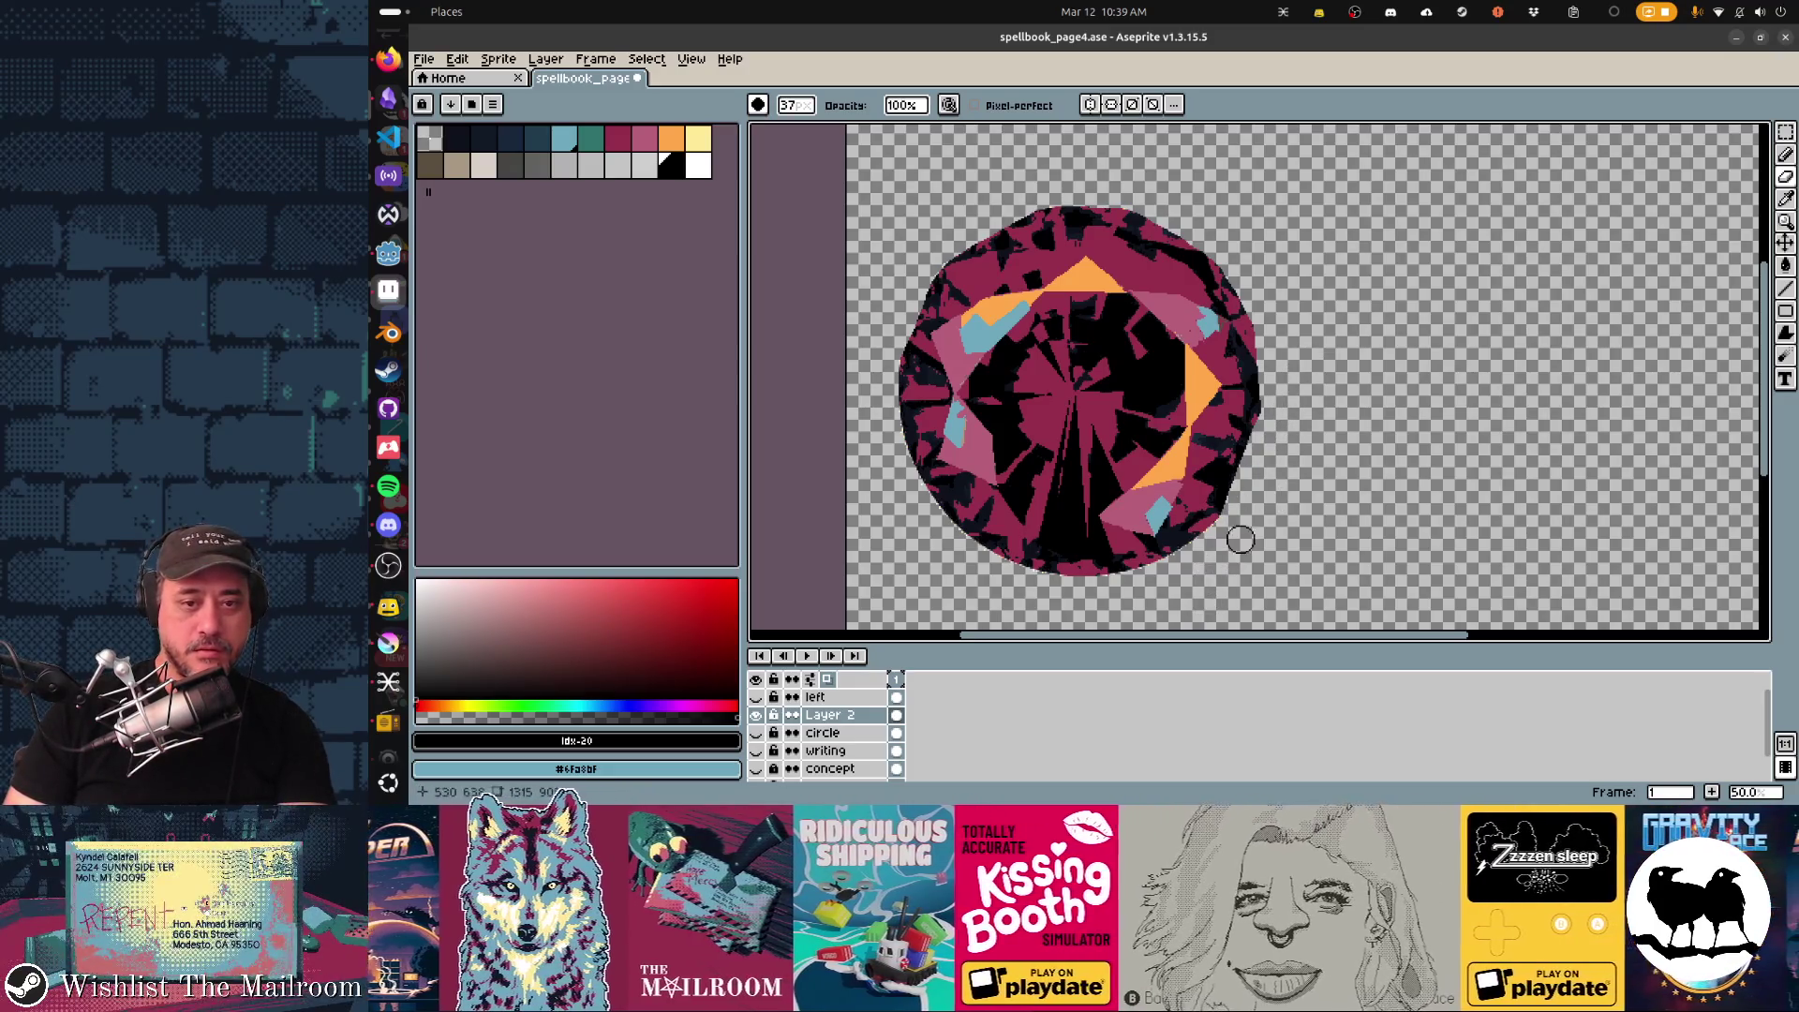
pyautogui.scroll(-2, 1252, 516)
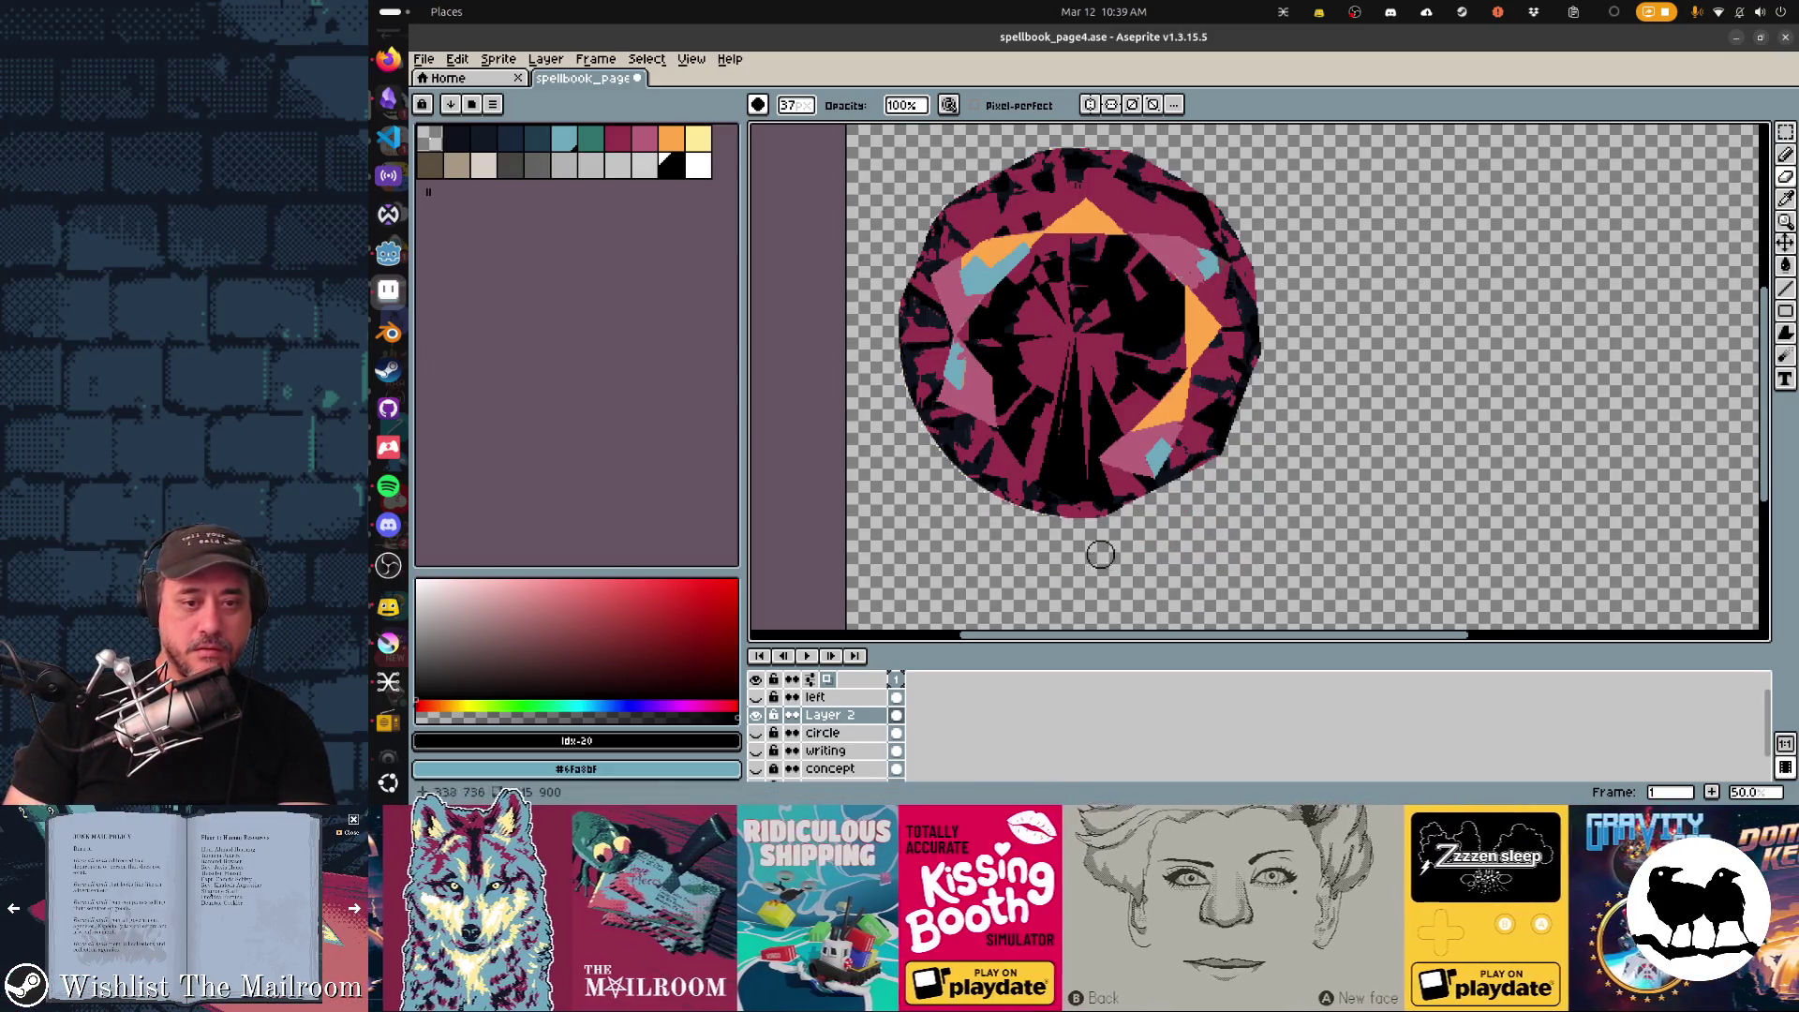
pyautogui.moveTo(929, 479); pyautogui.dragTo(1111, 515)
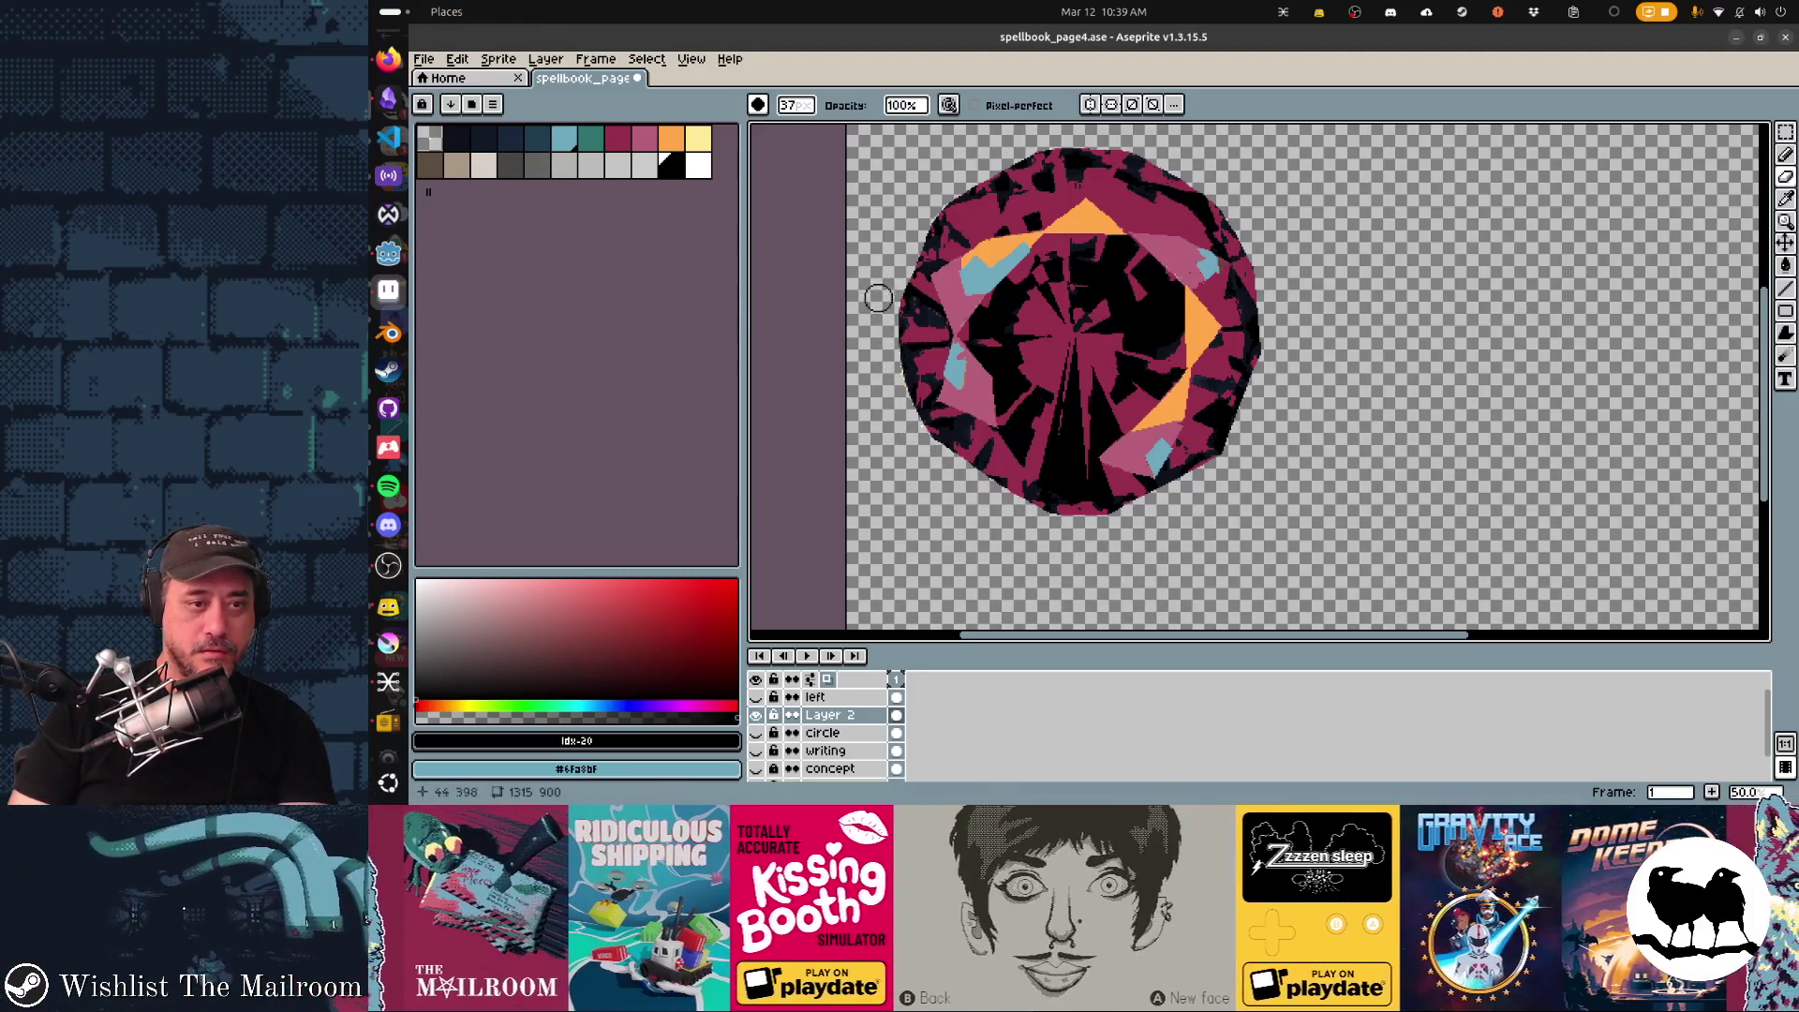
pyautogui.moveTo(876, 292); pyautogui.dragTo(913, 454)
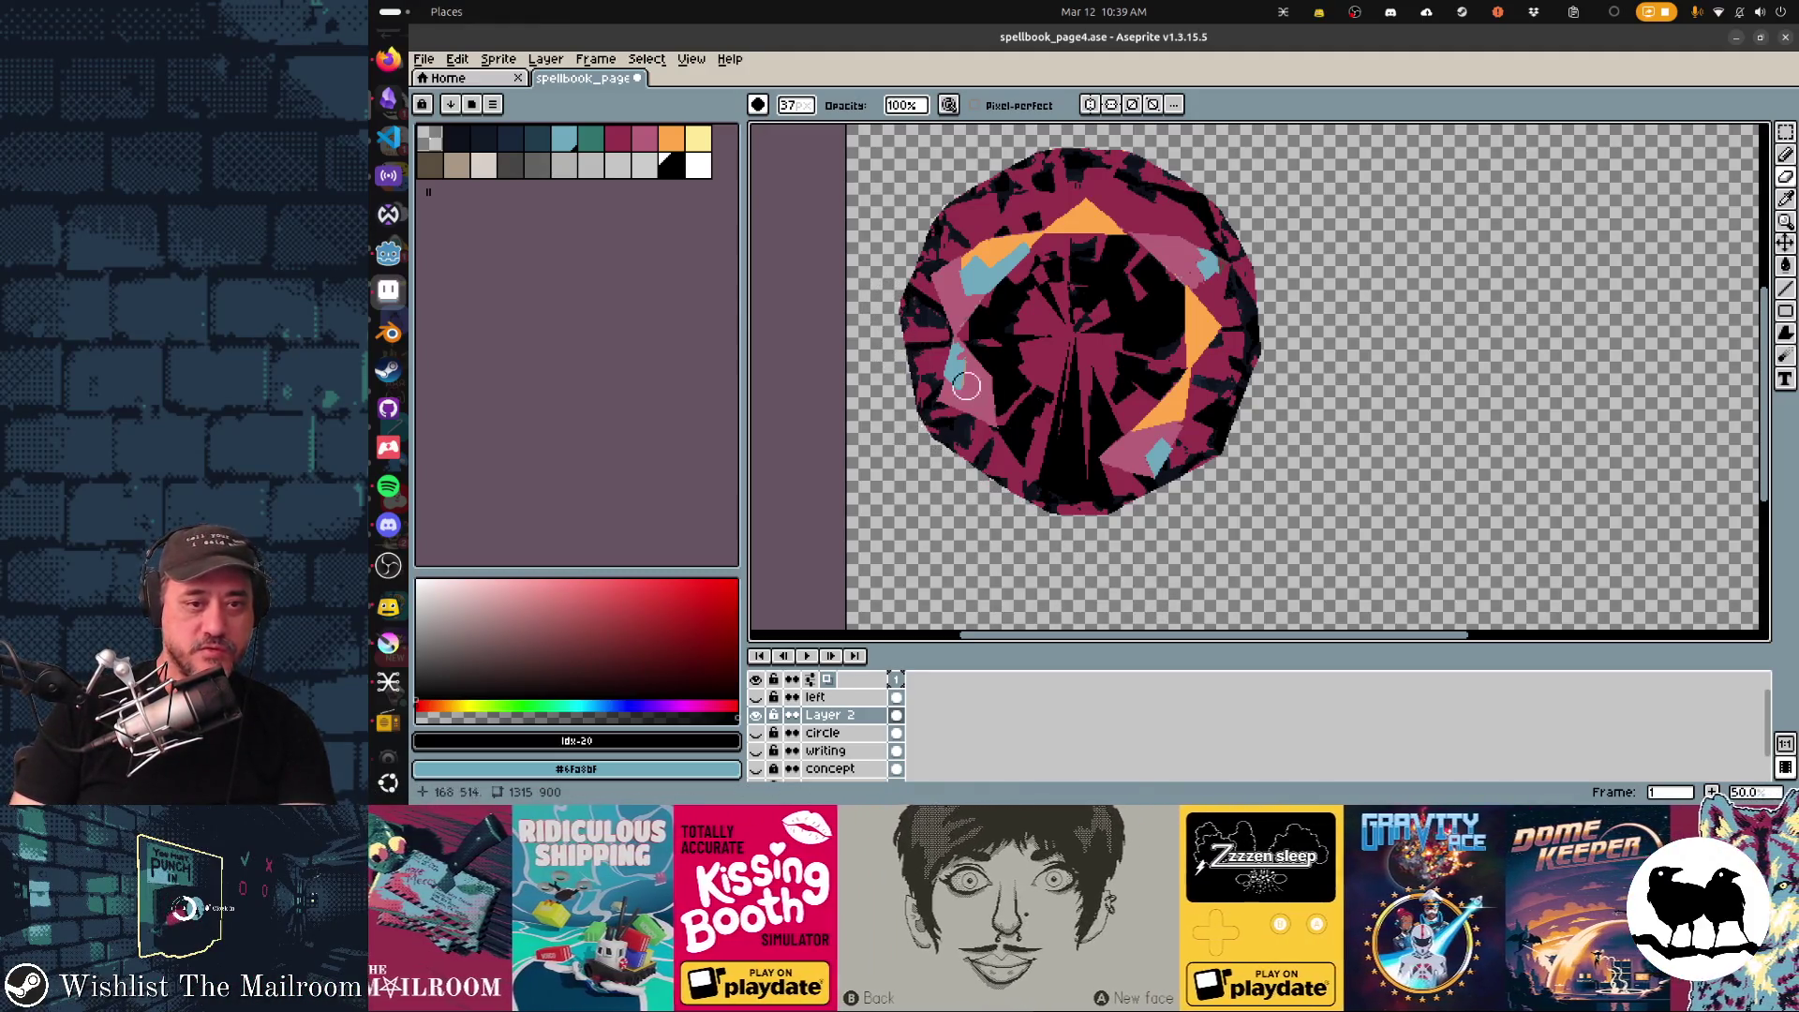
pyautogui.scroll(1, 1106, 450)
pyautogui.scroll(1, 1077, 301)
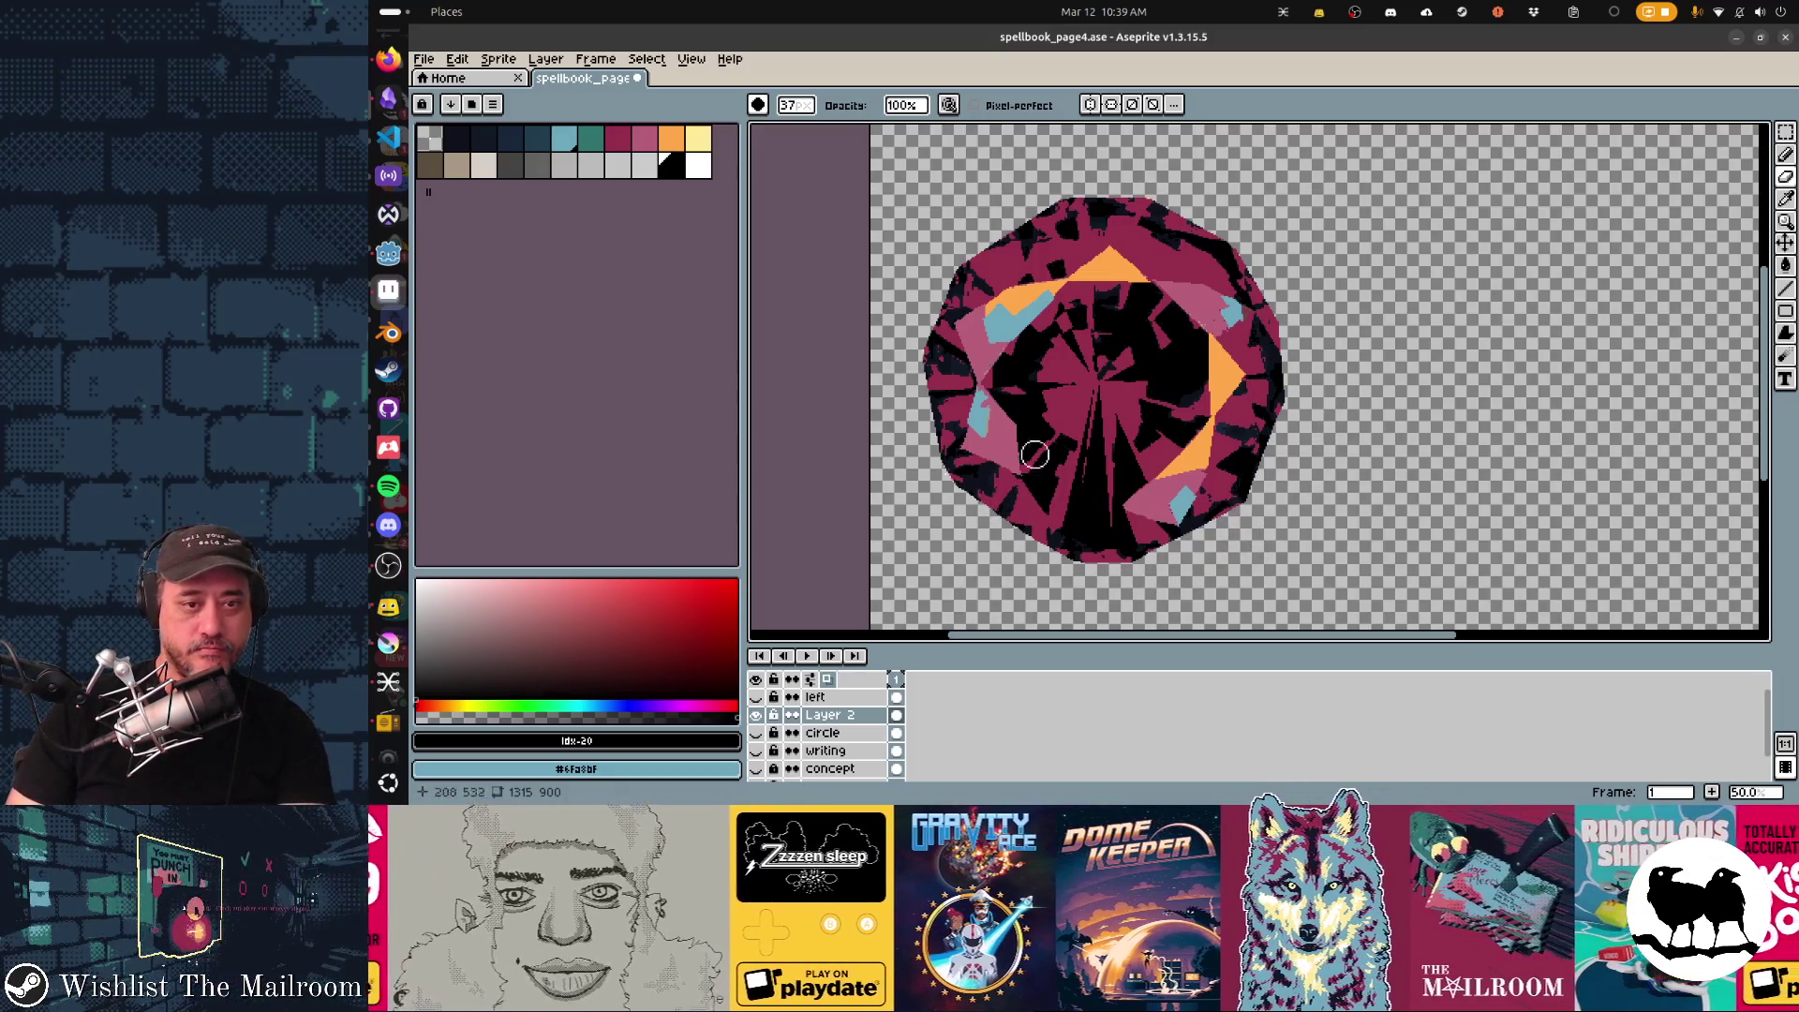
# Select white and the filled polygon tool, briefly checking the spellbook in Godot.
pyautogui.press(']')
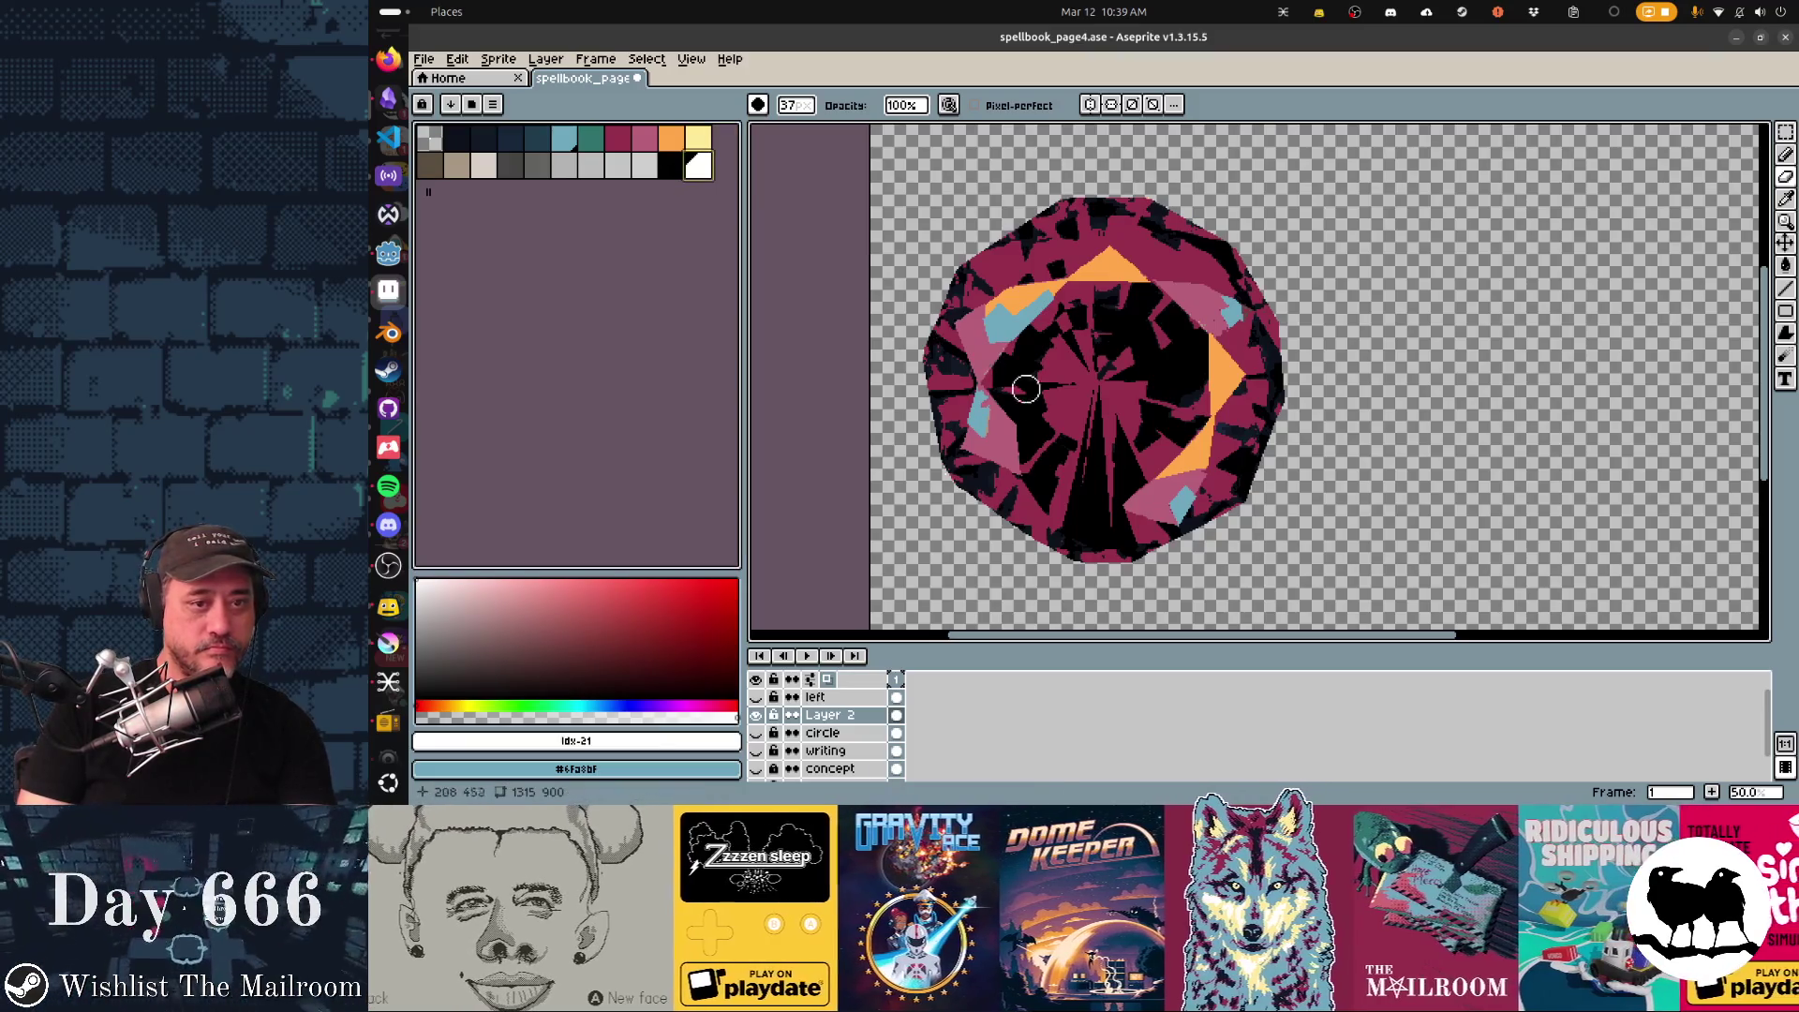
pyautogui.press('b')
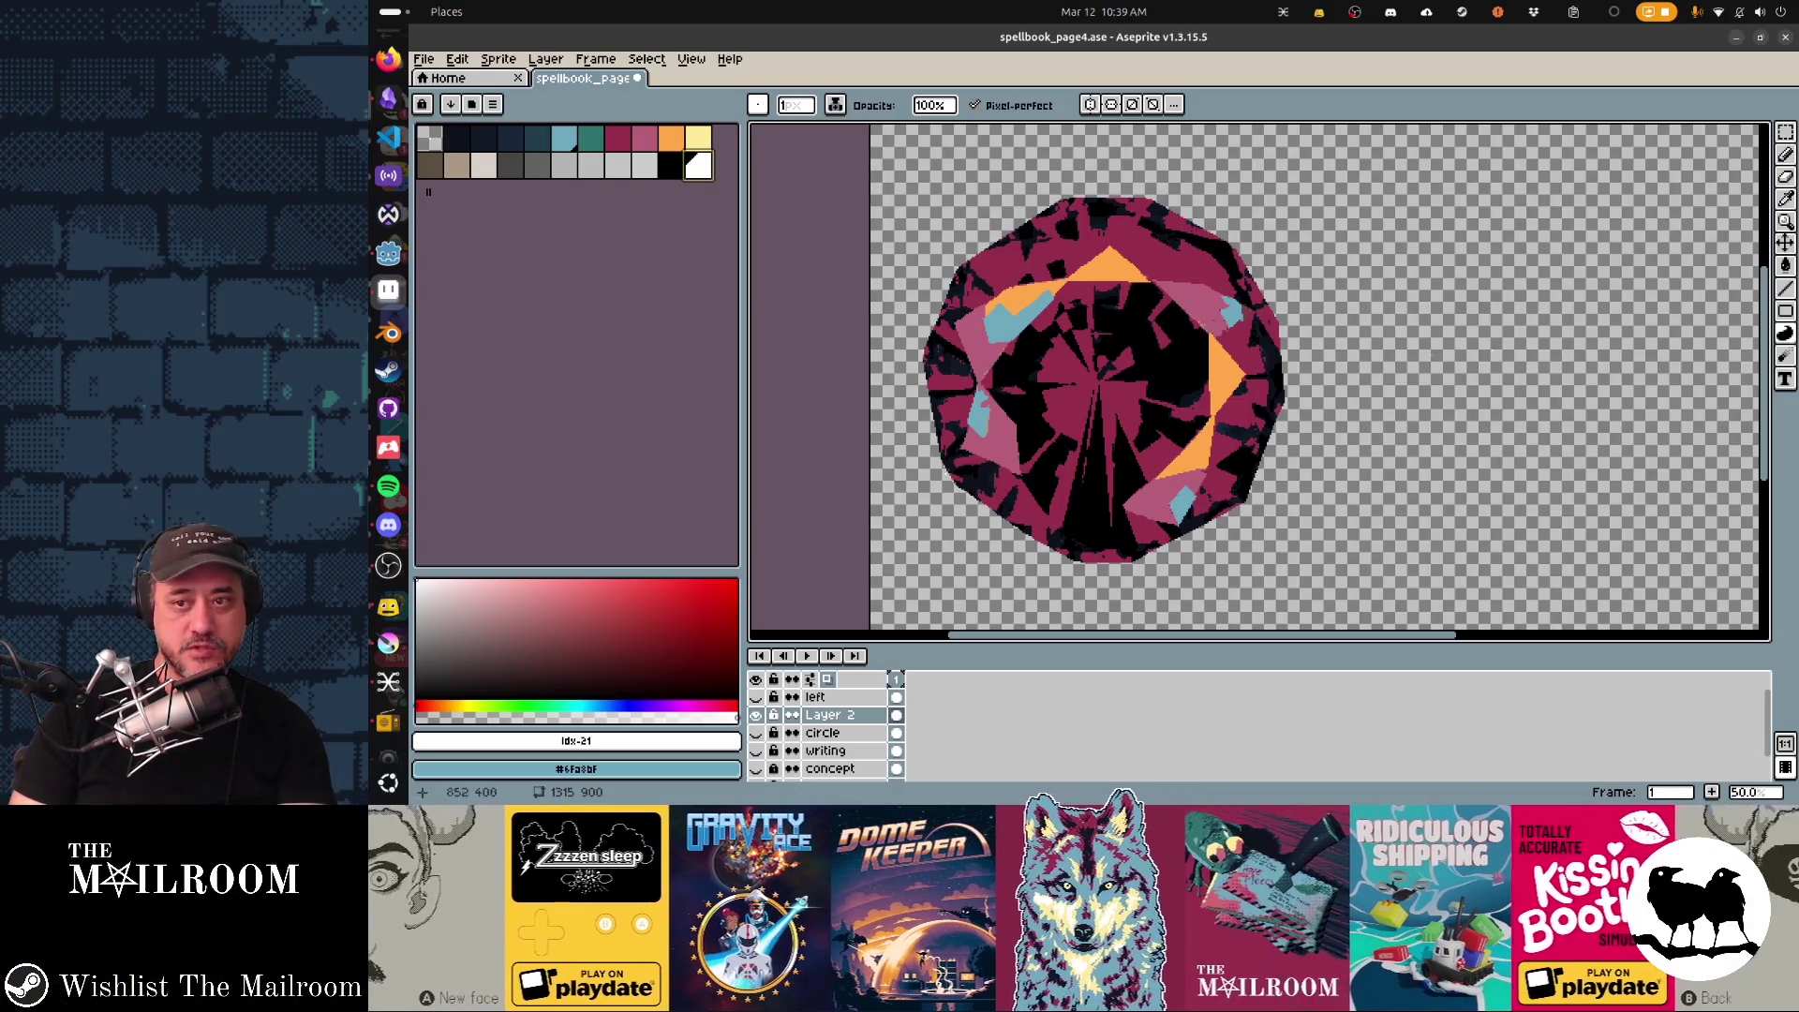
pyautogui.hotkey('shift', 'd')
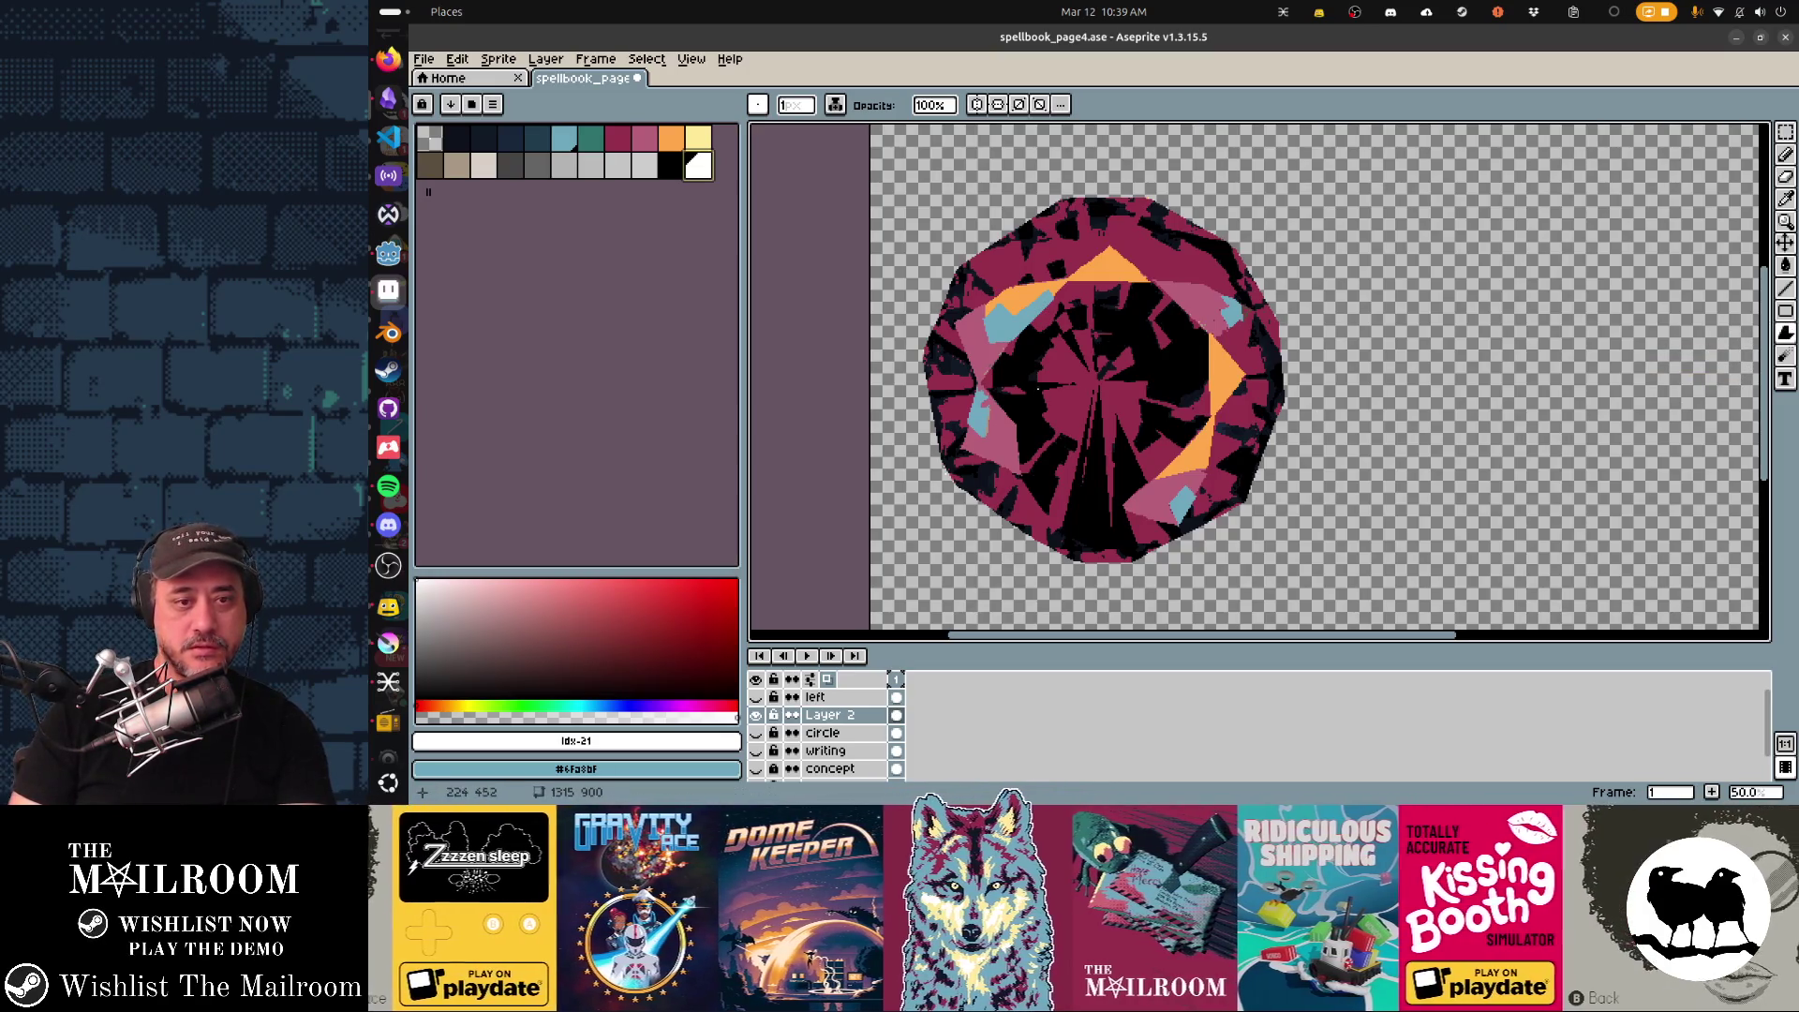
pyautogui.click(389, 252)
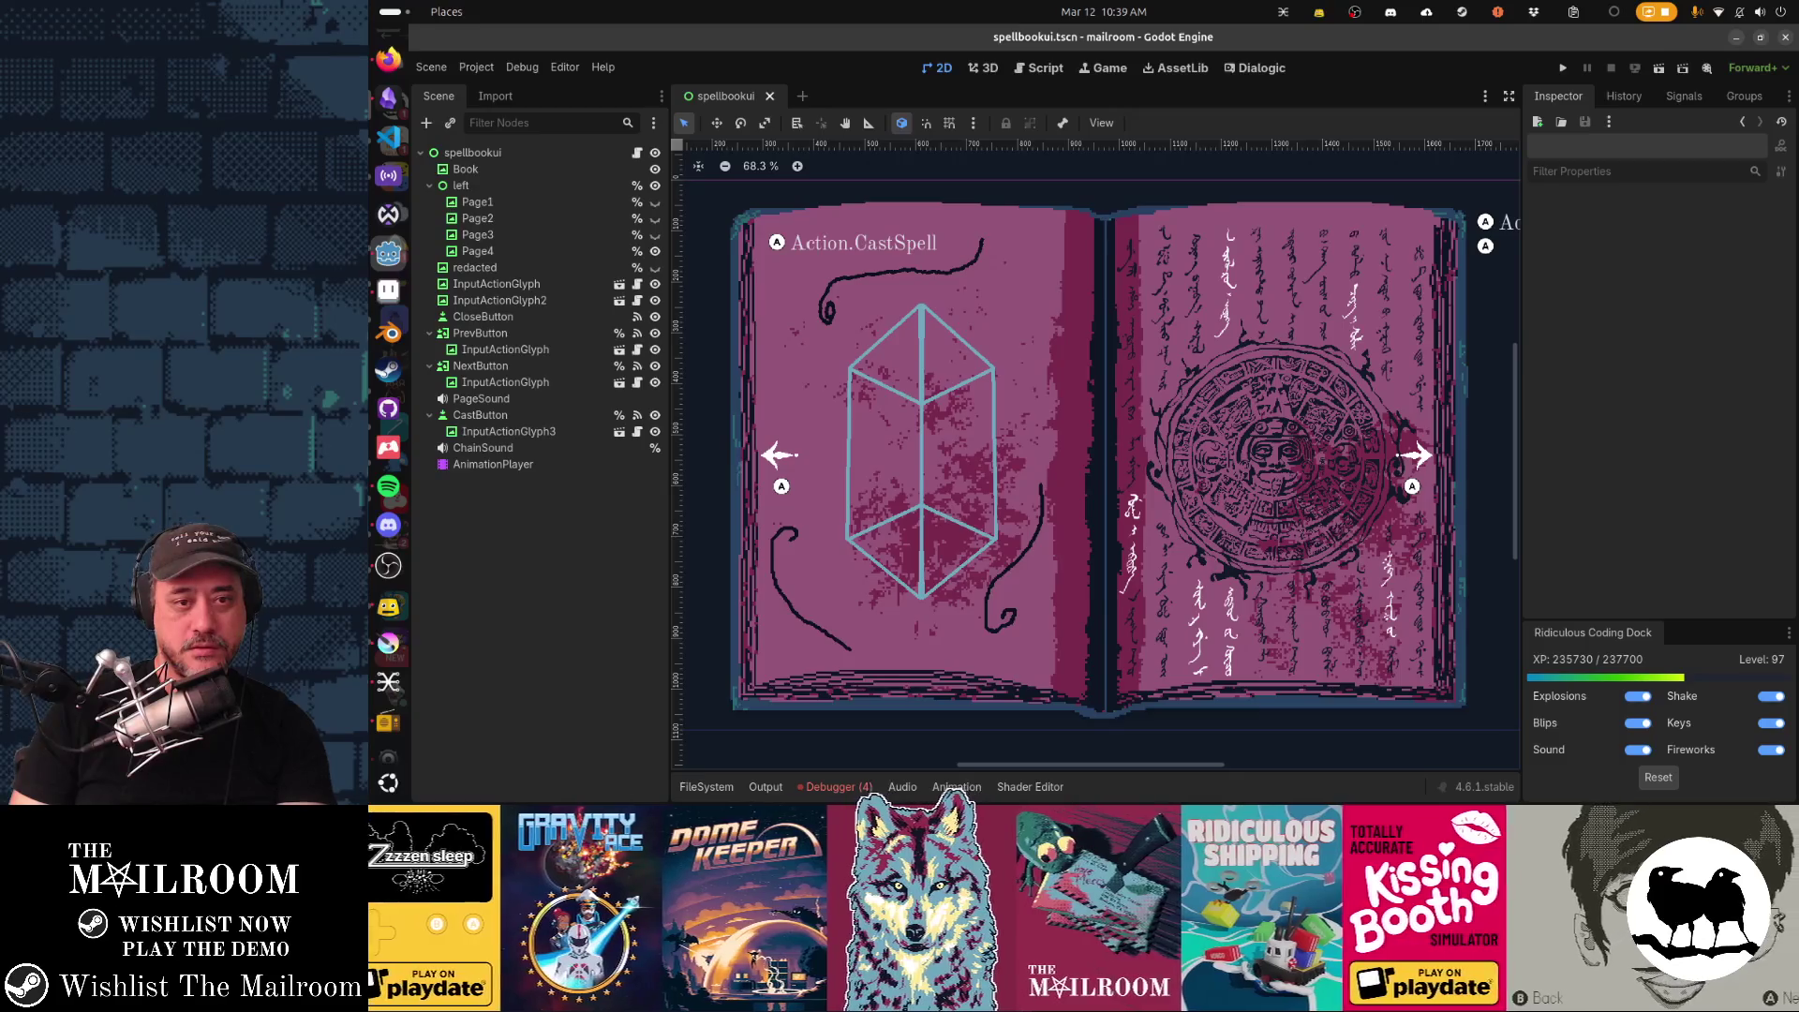
pyautogui.hotkey('alt', 'Tab')
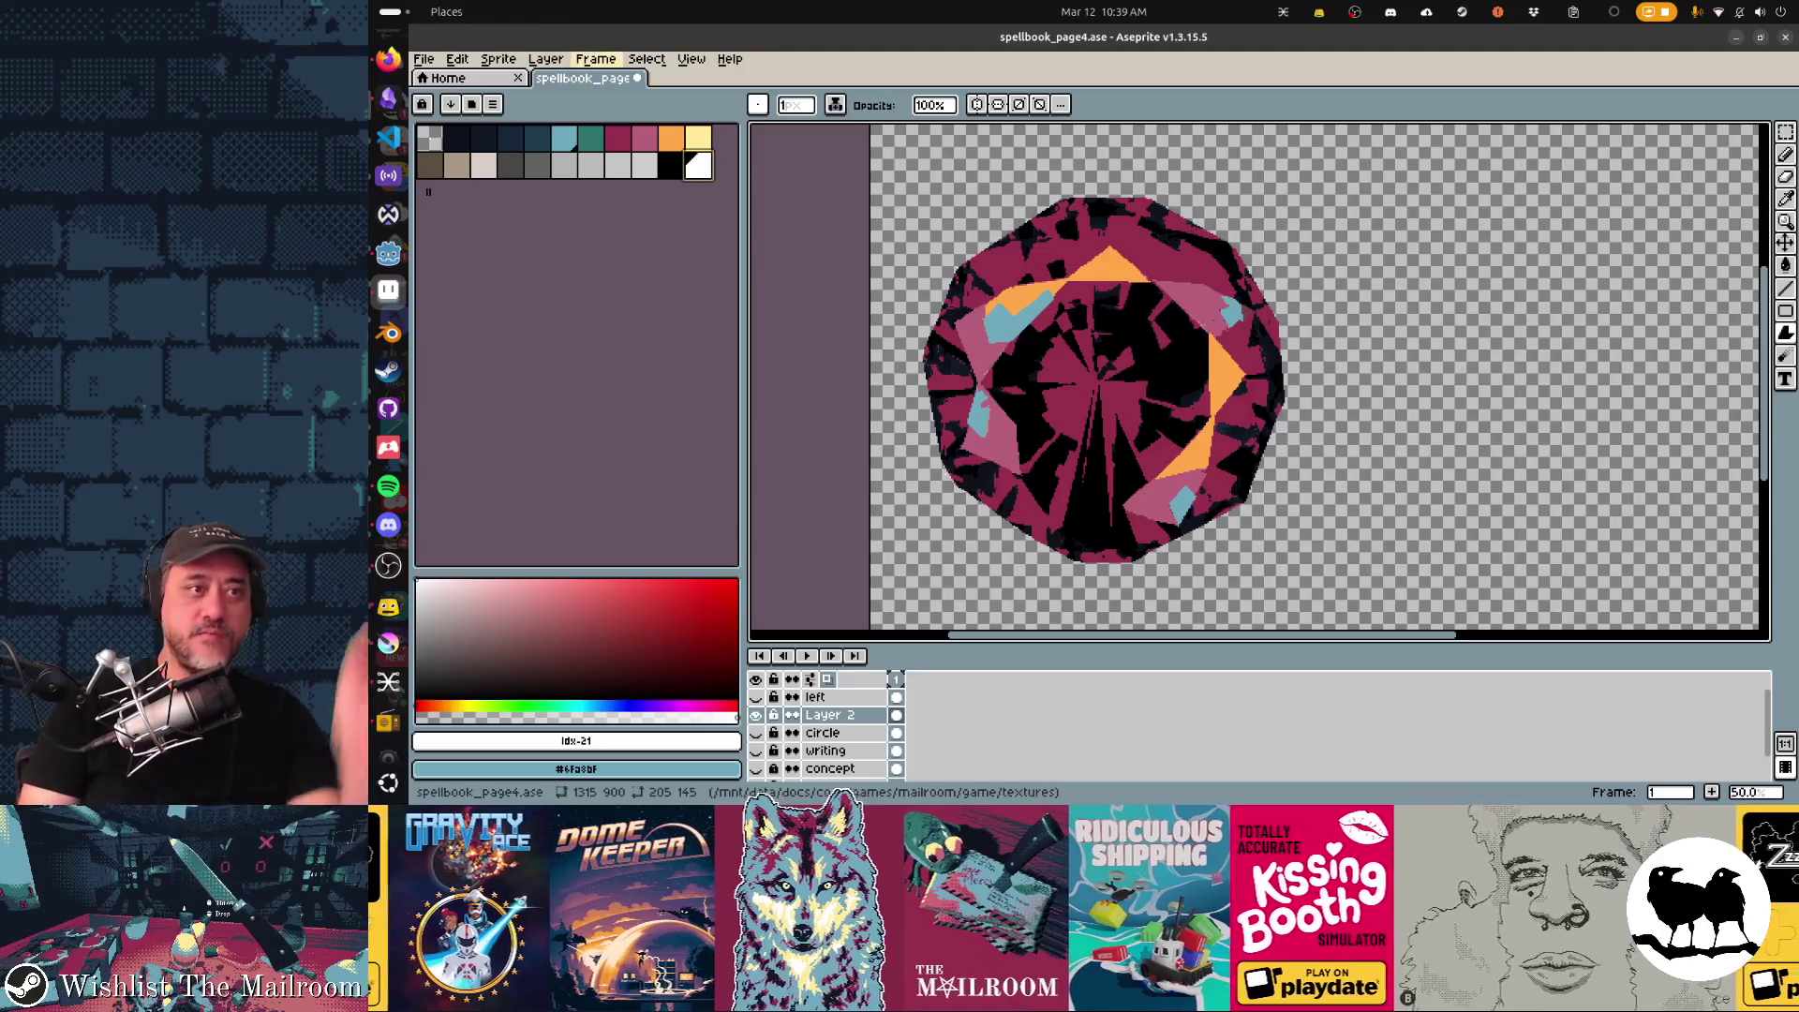
pyautogui.click(546, 58)
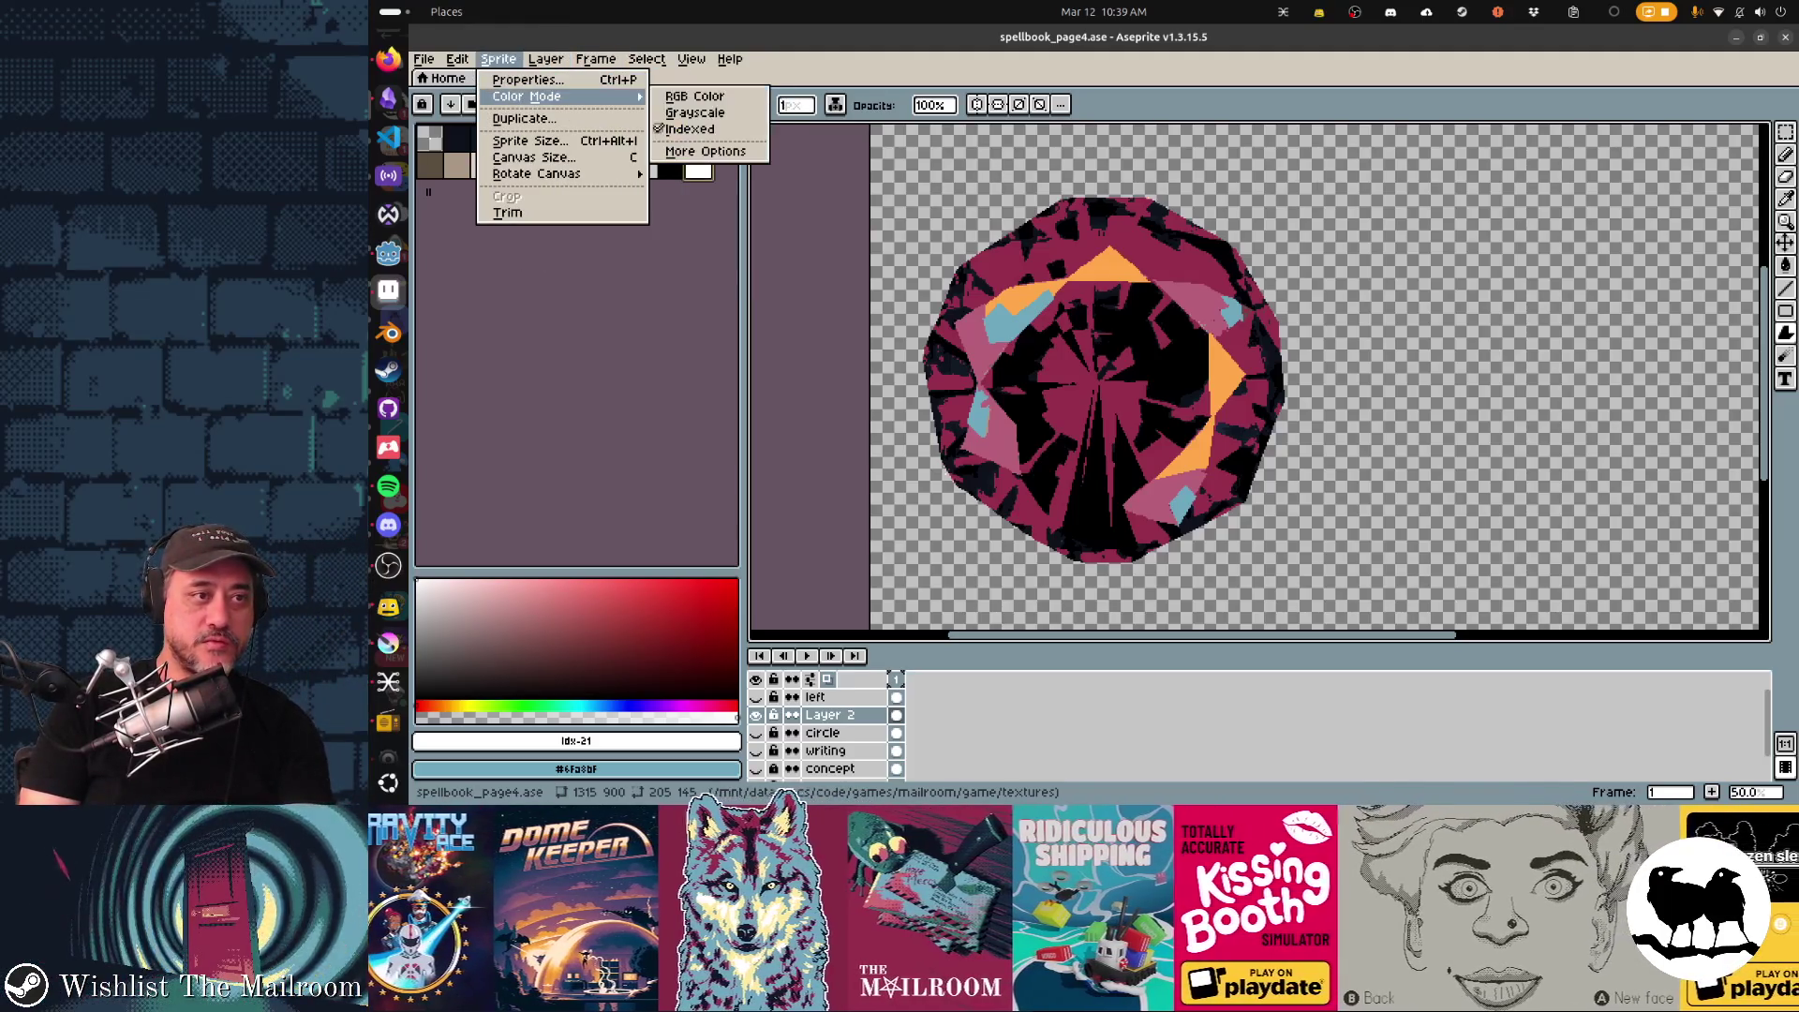
# Convert the sprite to RGB and fill a white sheen shape over the gem on a new layer.
pyautogui.click(695, 95)
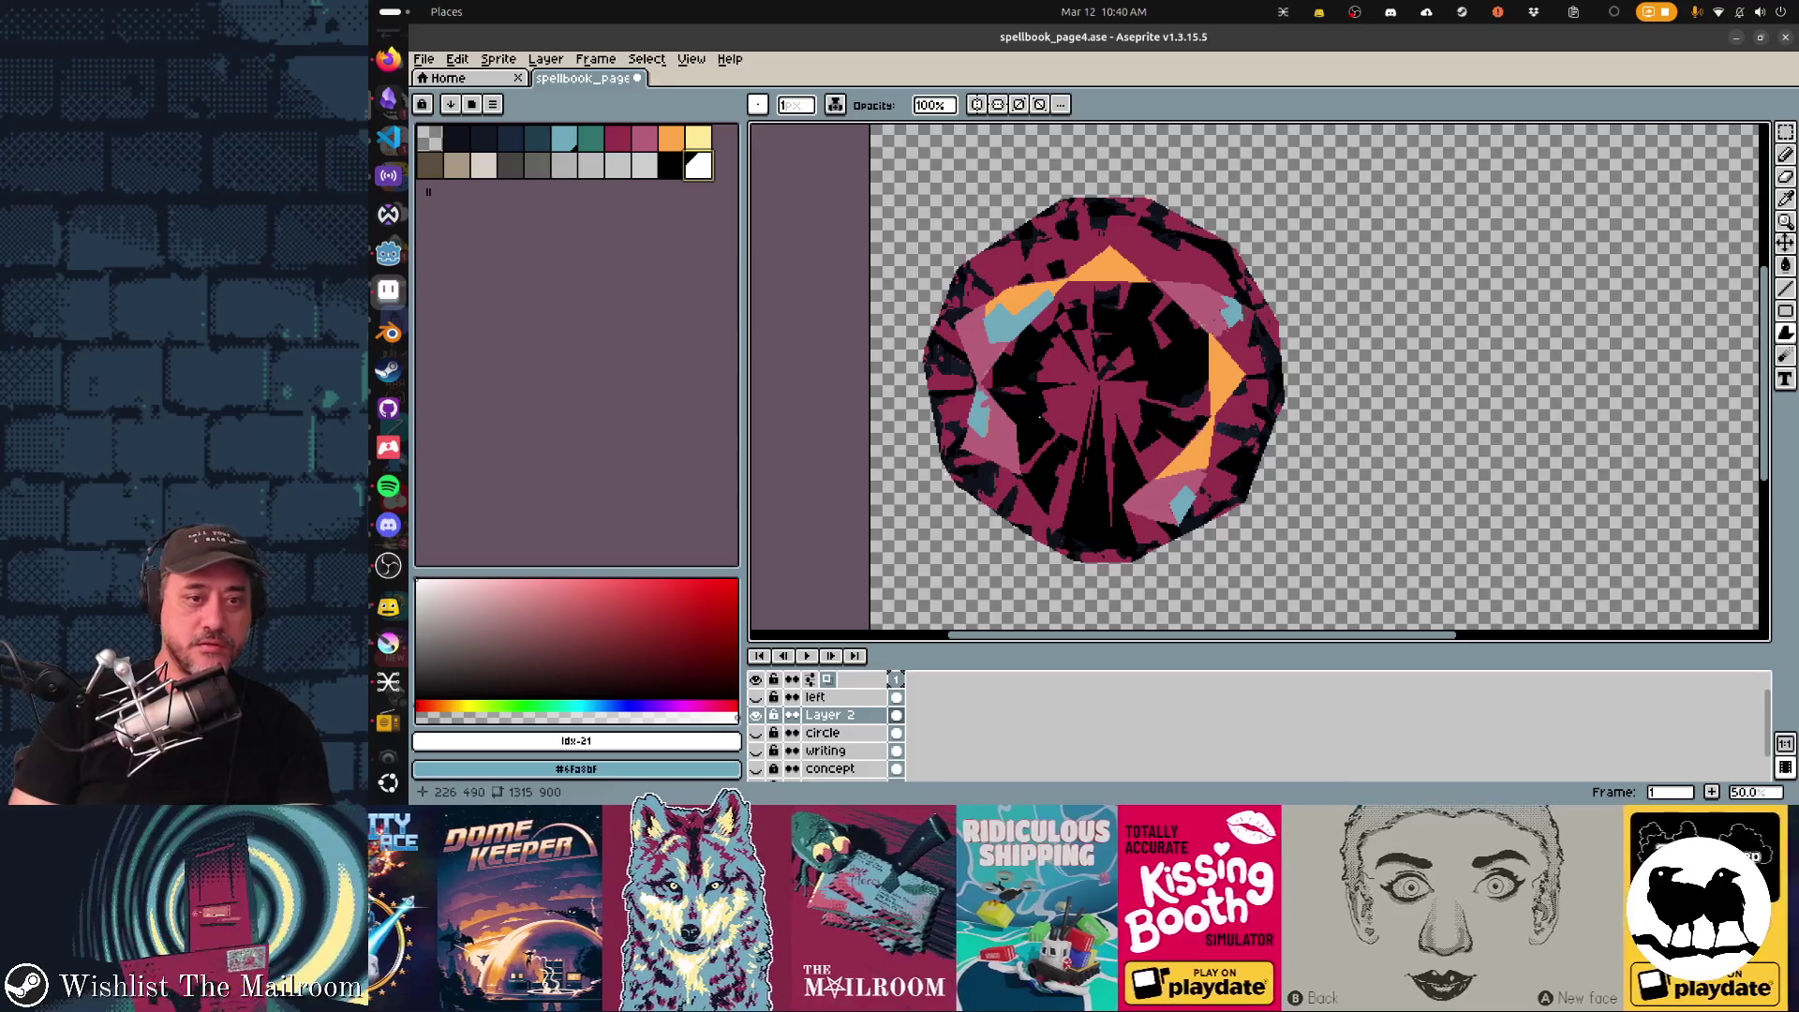
pyautogui.hotkey('shift', 'n')
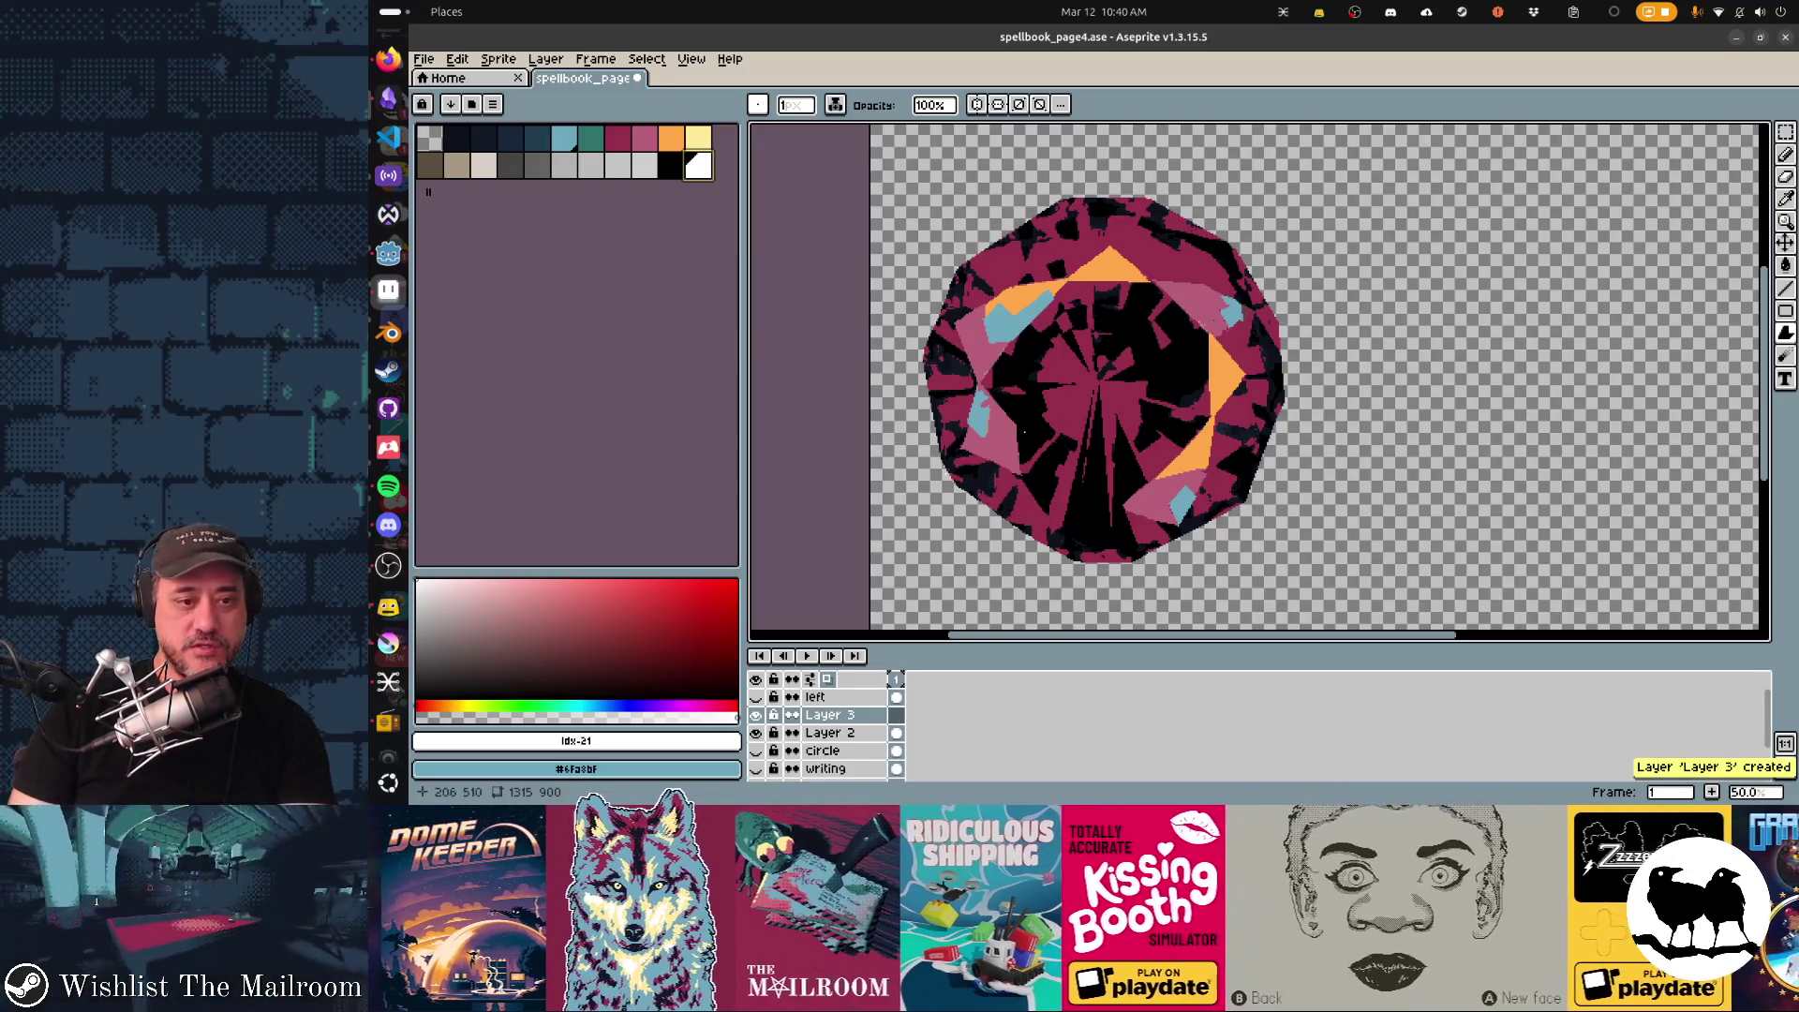
pyautogui.keyDown('shift'); pyautogui.click(1028, 433); pyautogui.keyUp('shift')
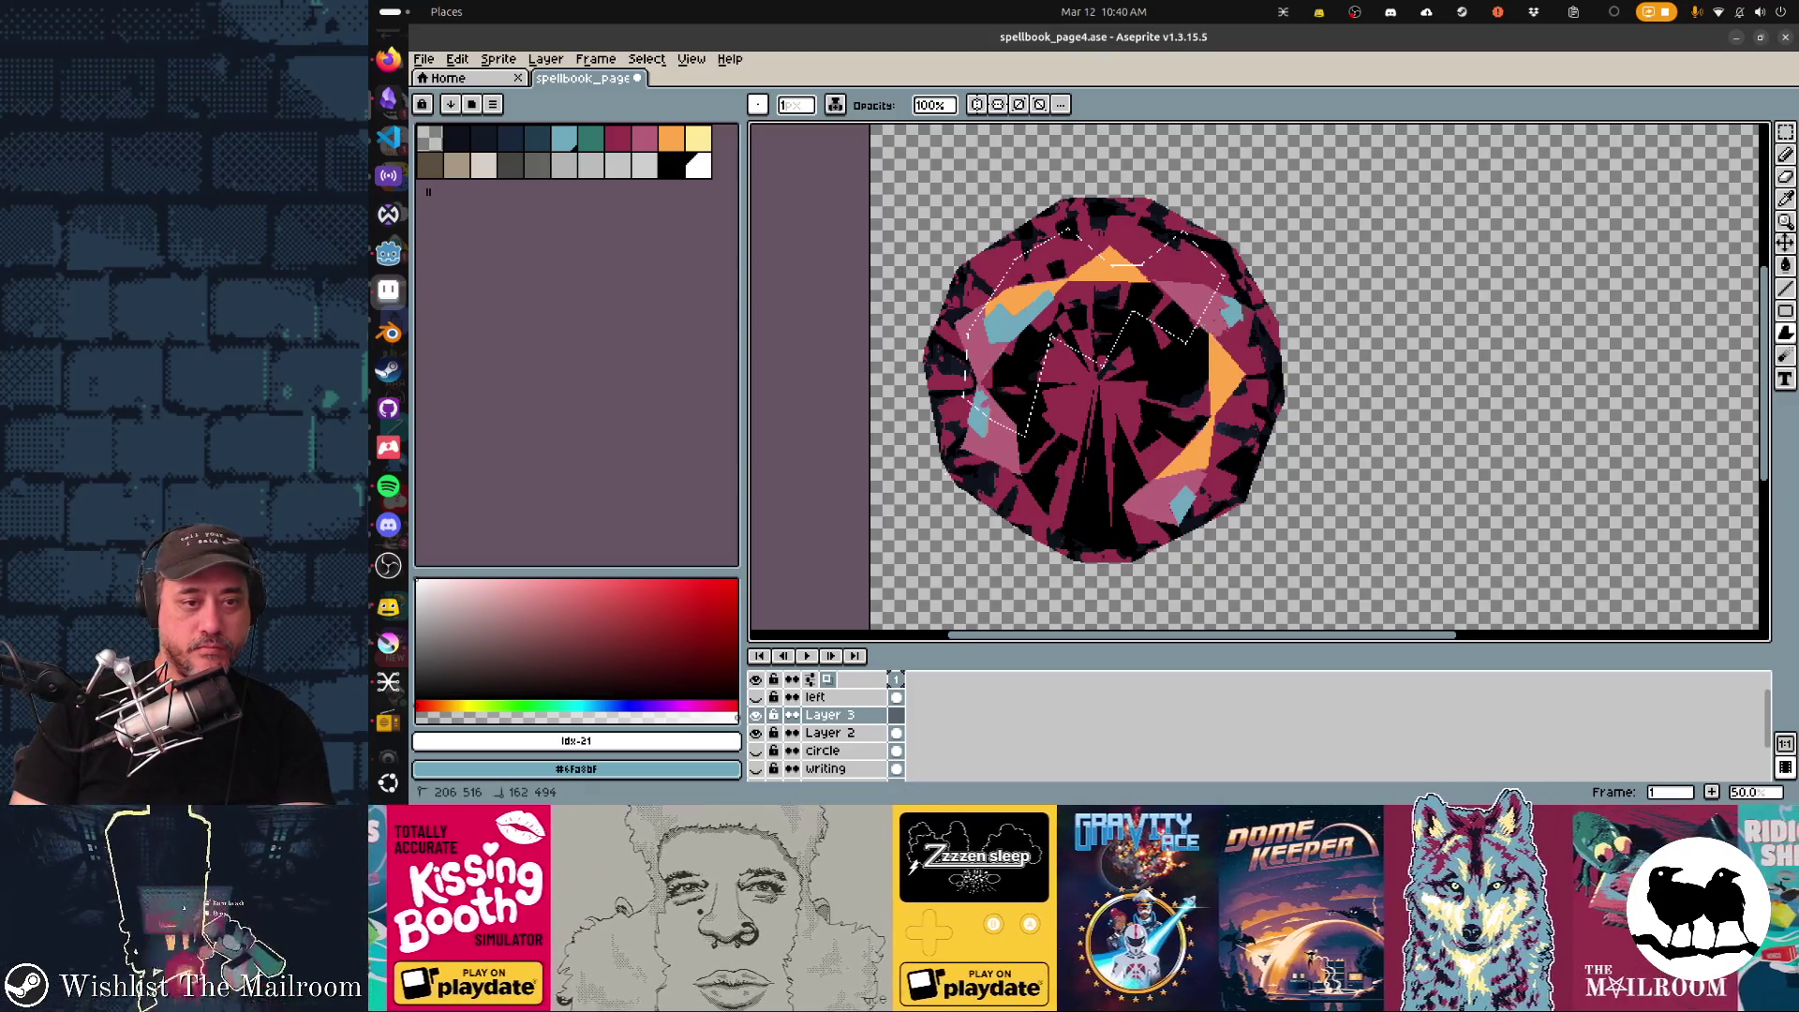
pyautogui.press('f')
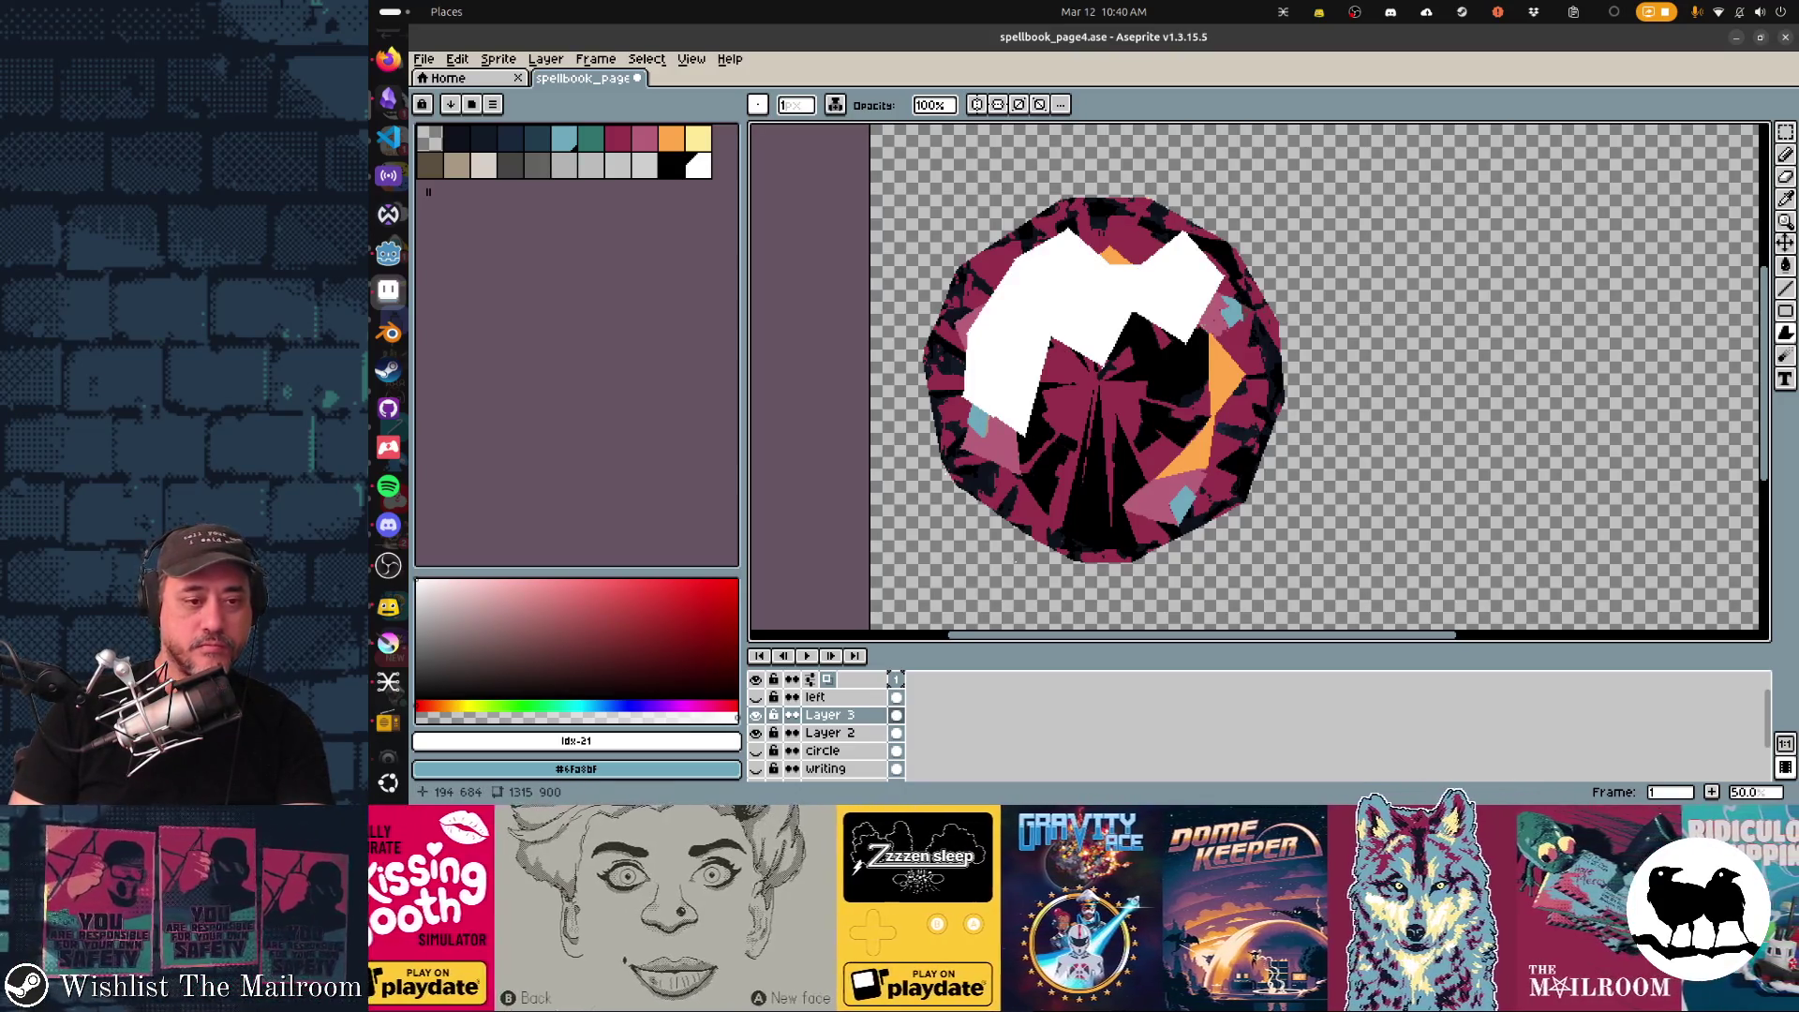
# Lower Layer 3's opacity to 47% and add a new layer for the glint highlights.
pyautogui.hotkey('shift', 'p')
pyautogui.moveTo(970, 388); pyautogui.dragTo(738, 388)
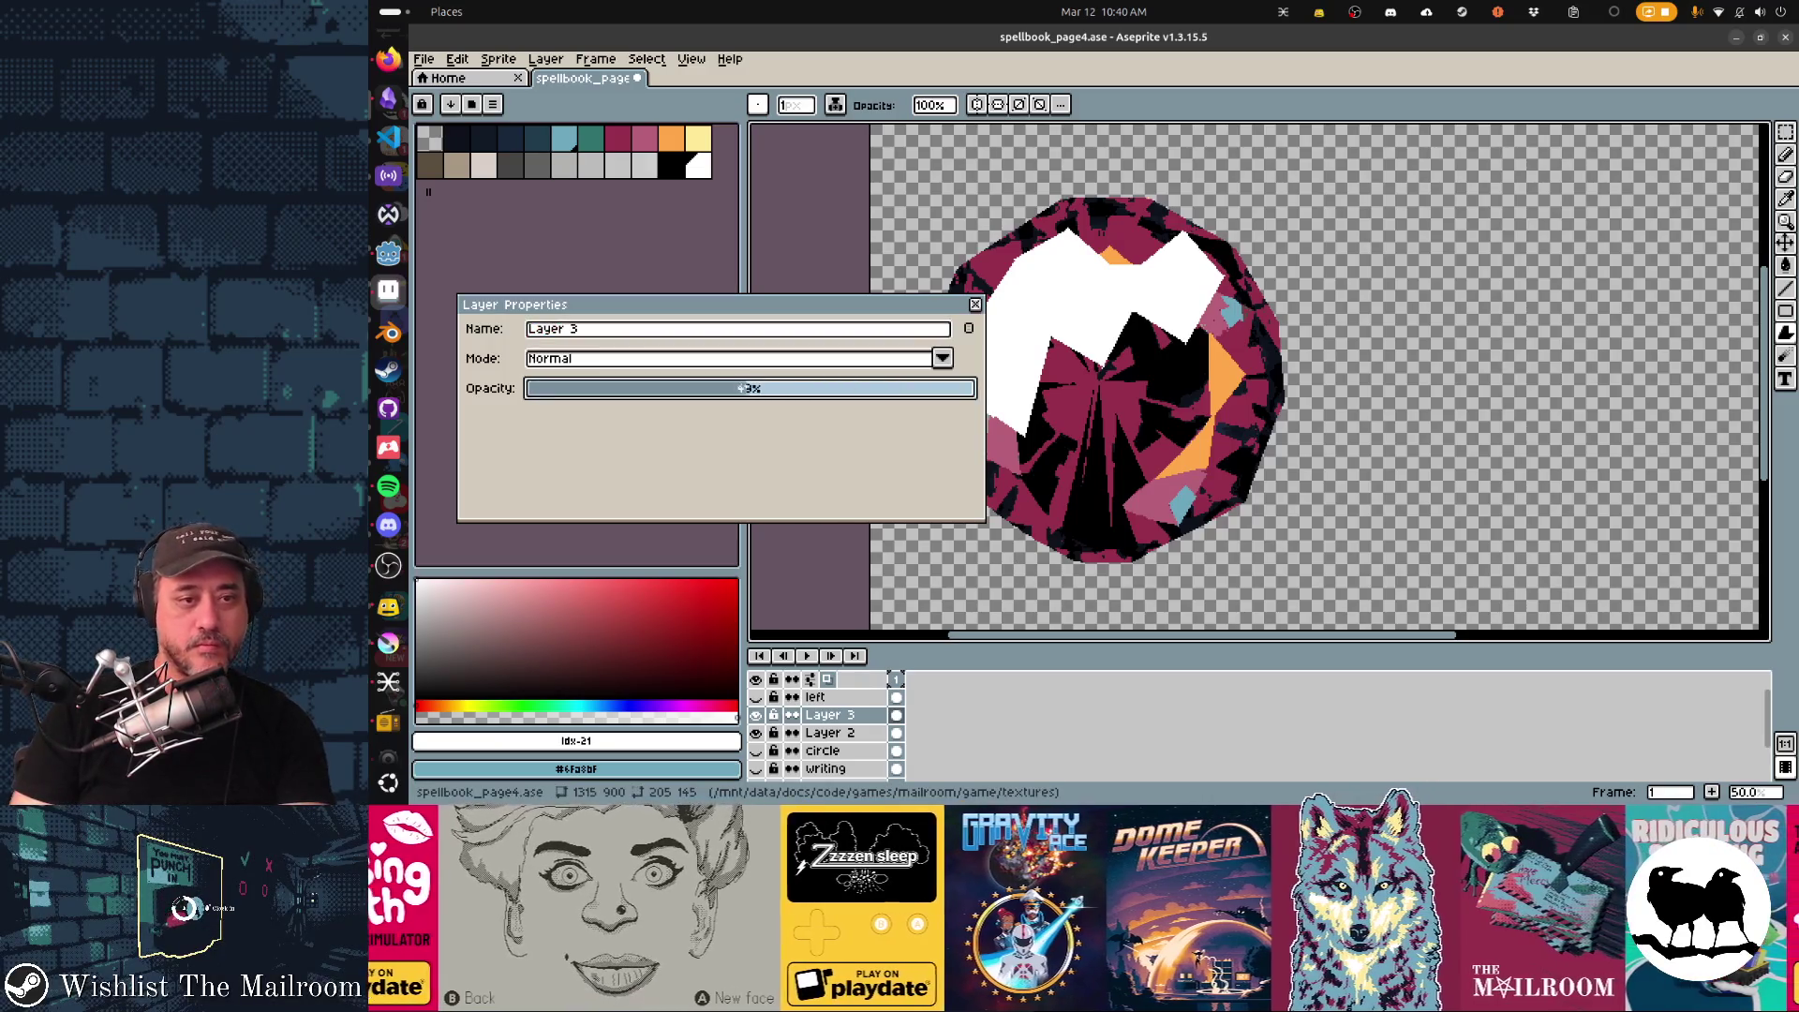
pyautogui.press('Escape')
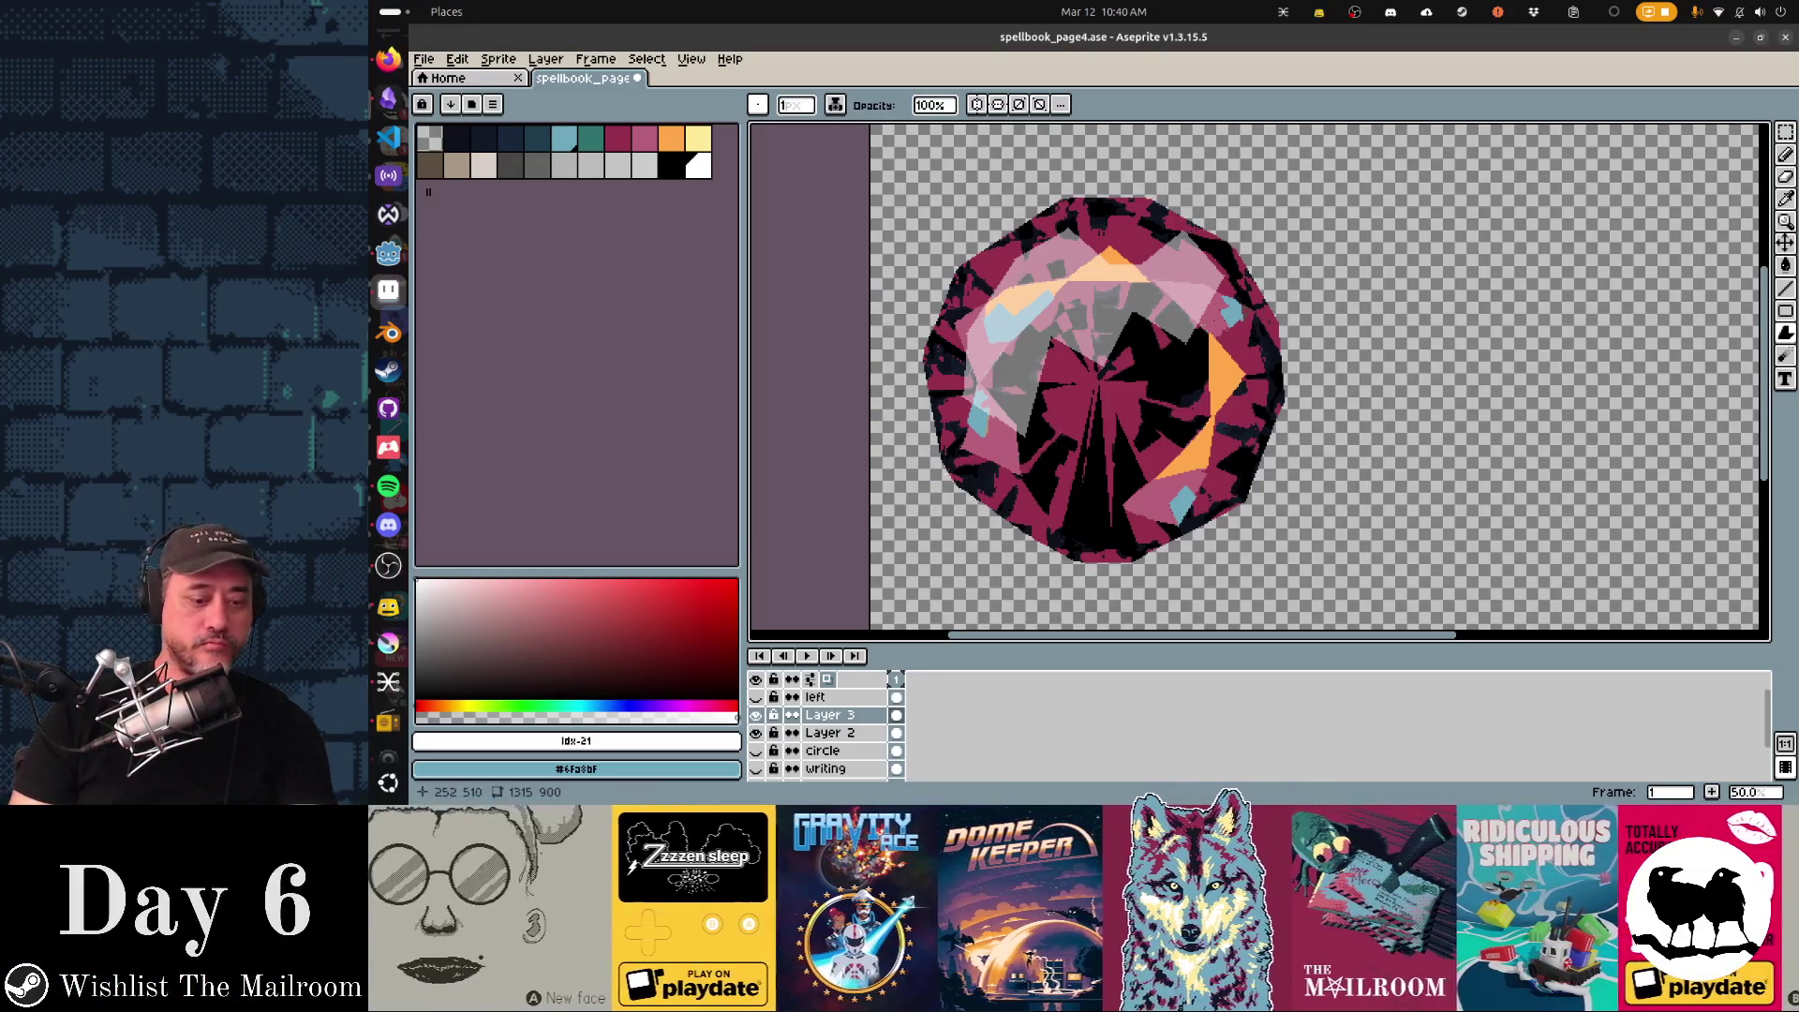
pyautogui.hotkey('shift', 'n')
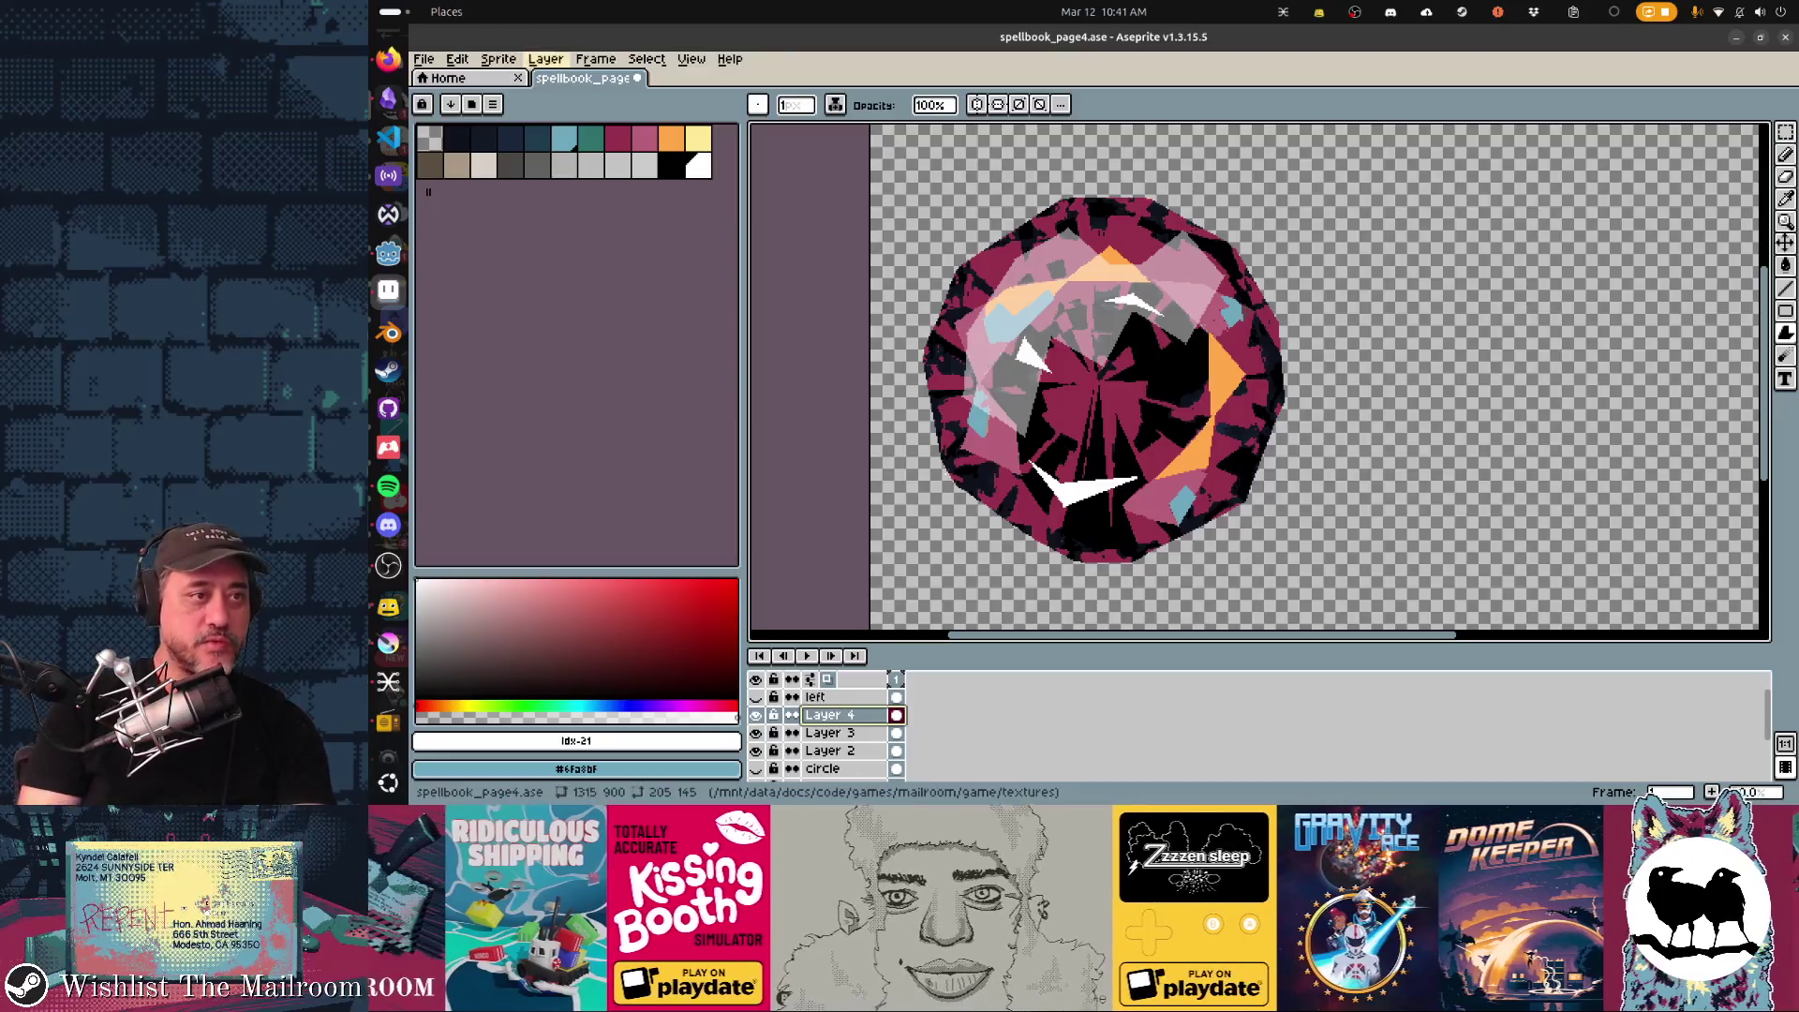
# Duplicate the highlight layer and try a blur-17x17 convolution, undoing the first passes.
pyautogui.click(546, 58)
pyautogui.click(576, 207)
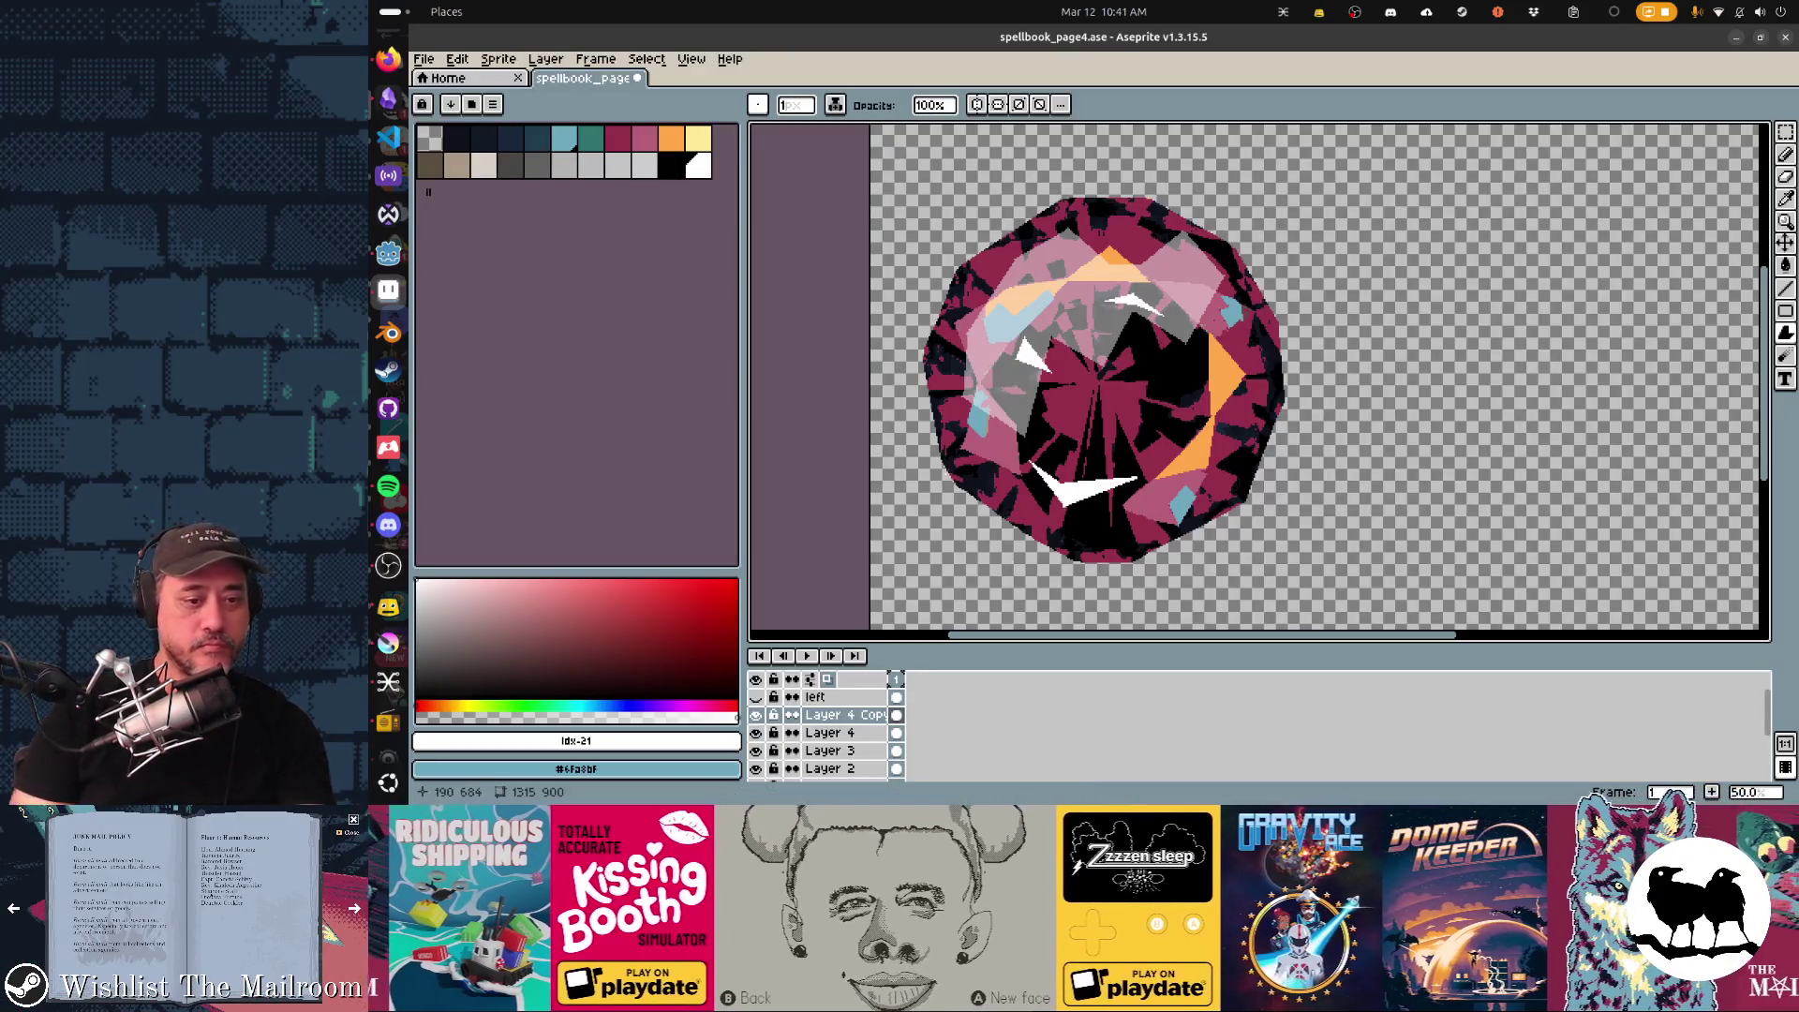
pyautogui.press('F9')
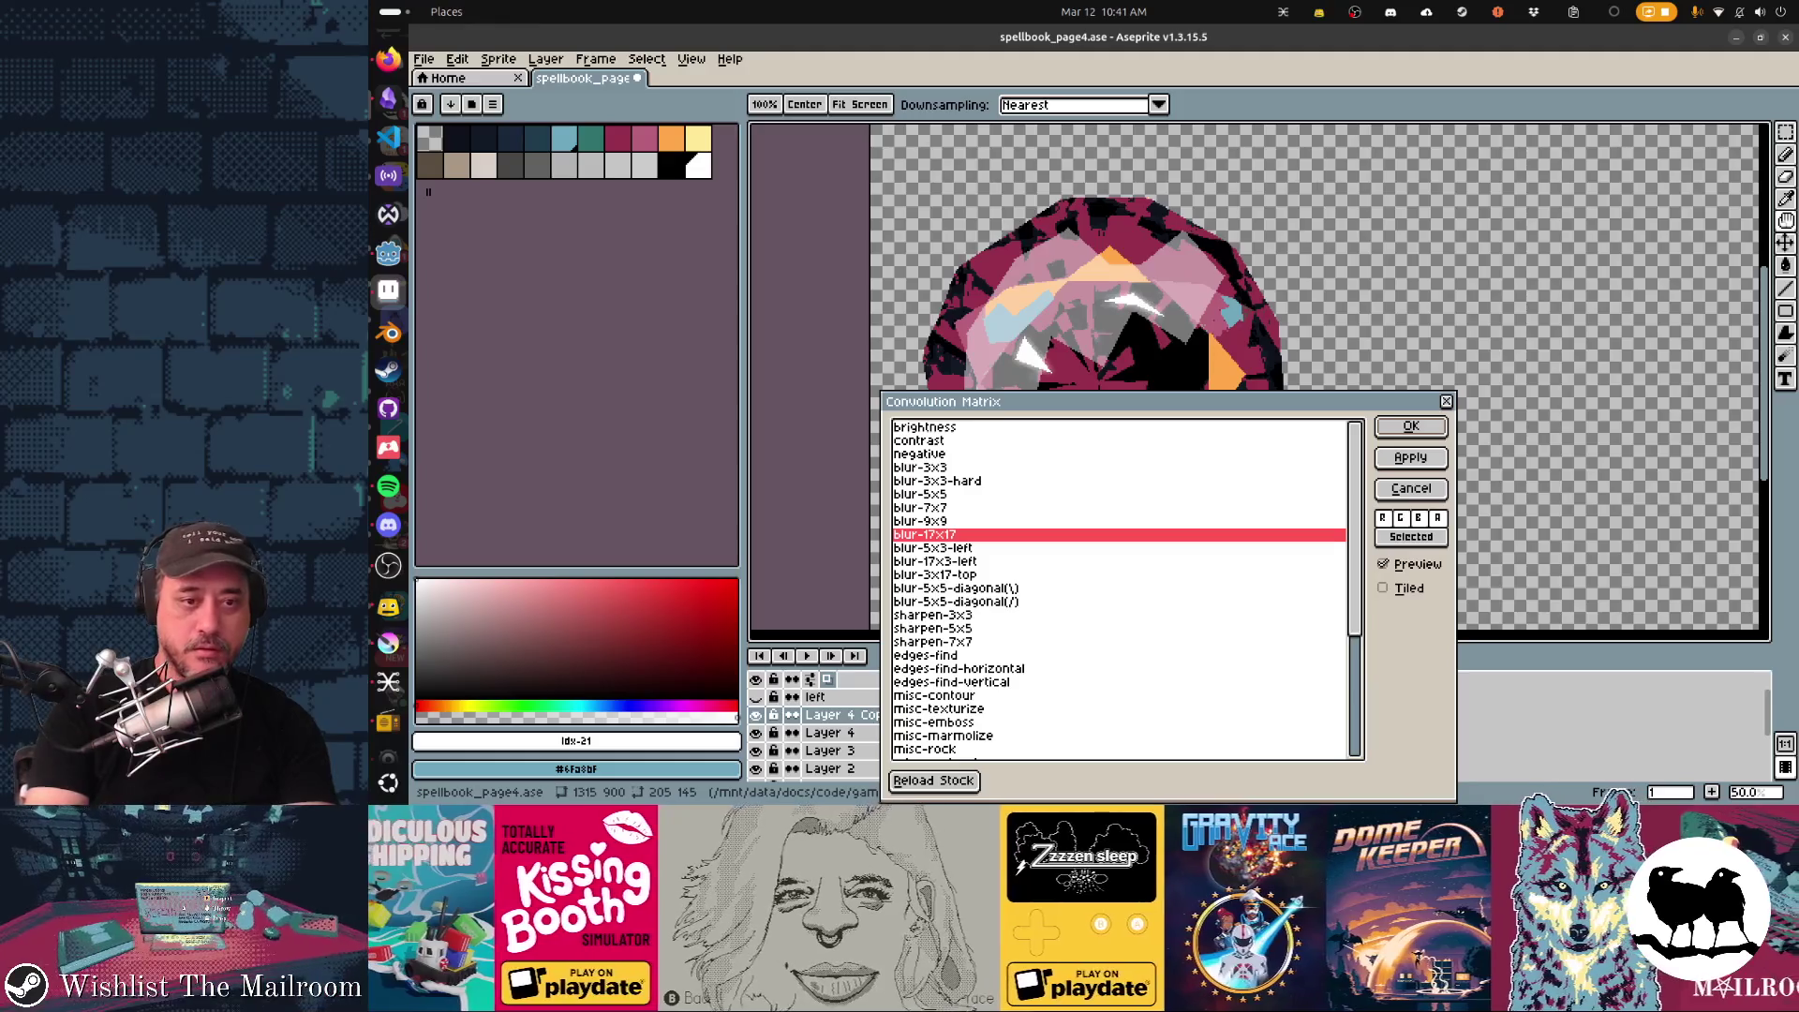
pyautogui.press('Return')
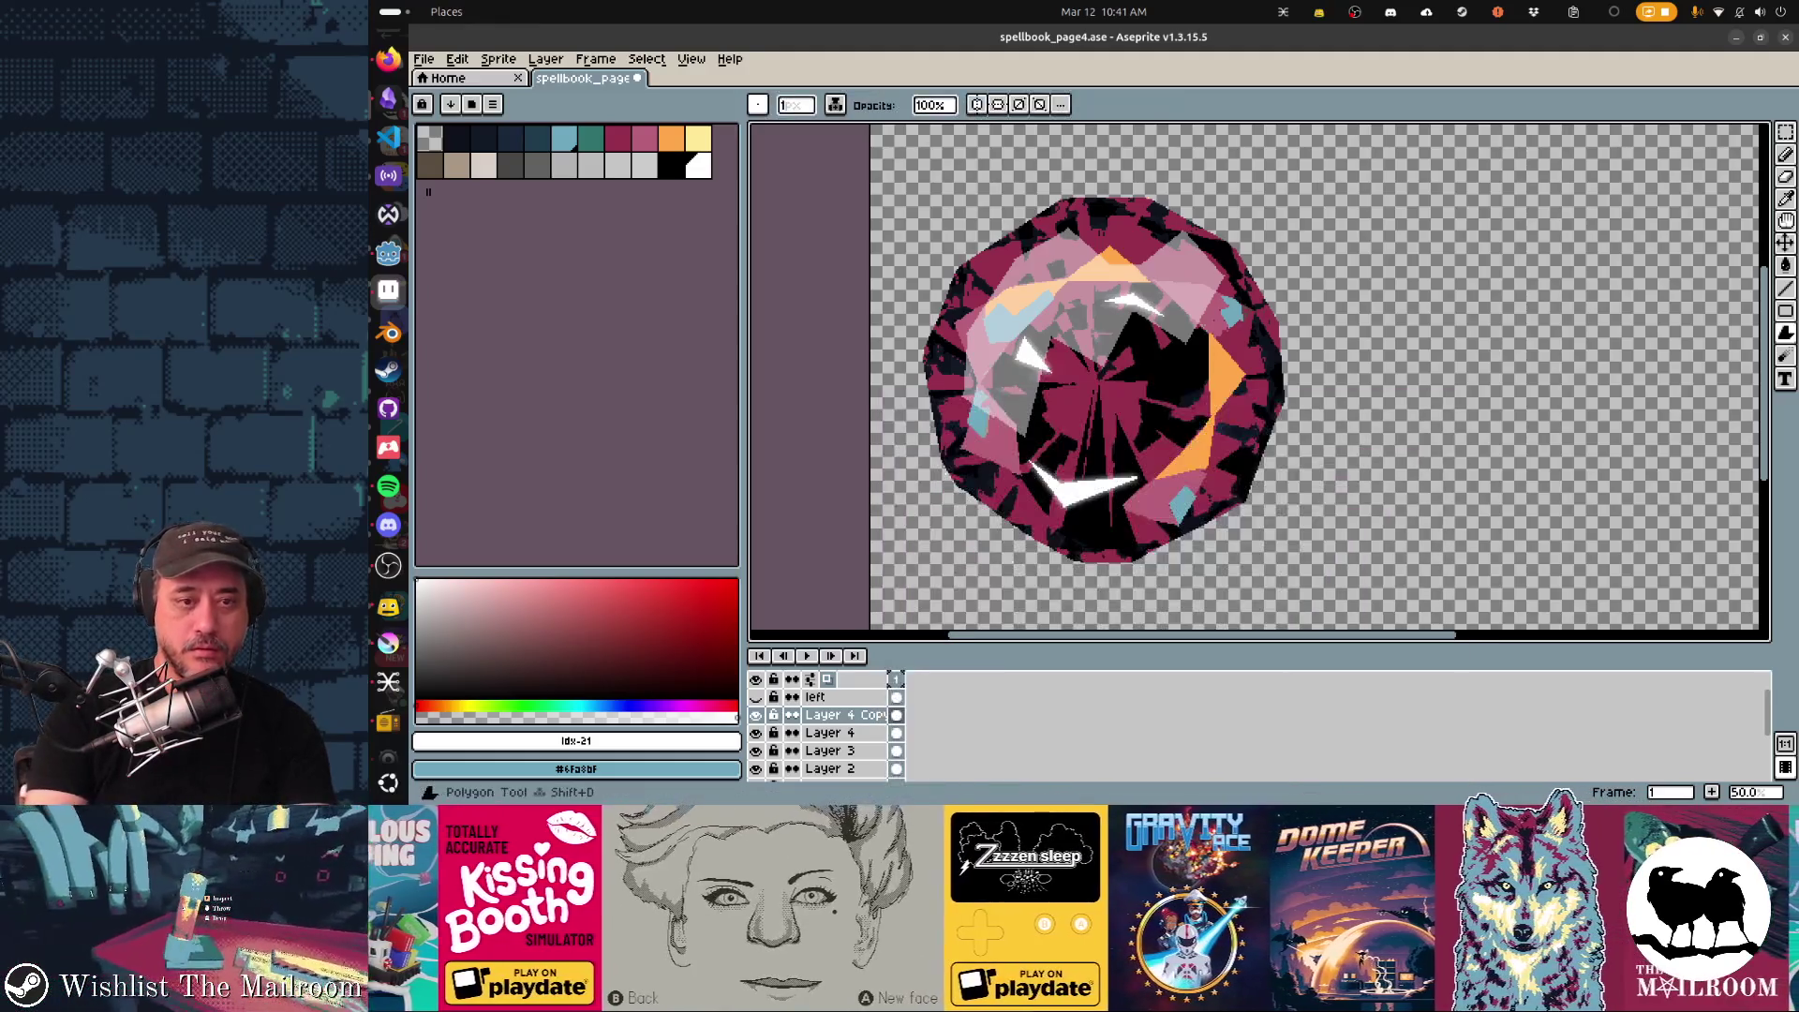
pyautogui.press('F9')
pyautogui.press('Return')
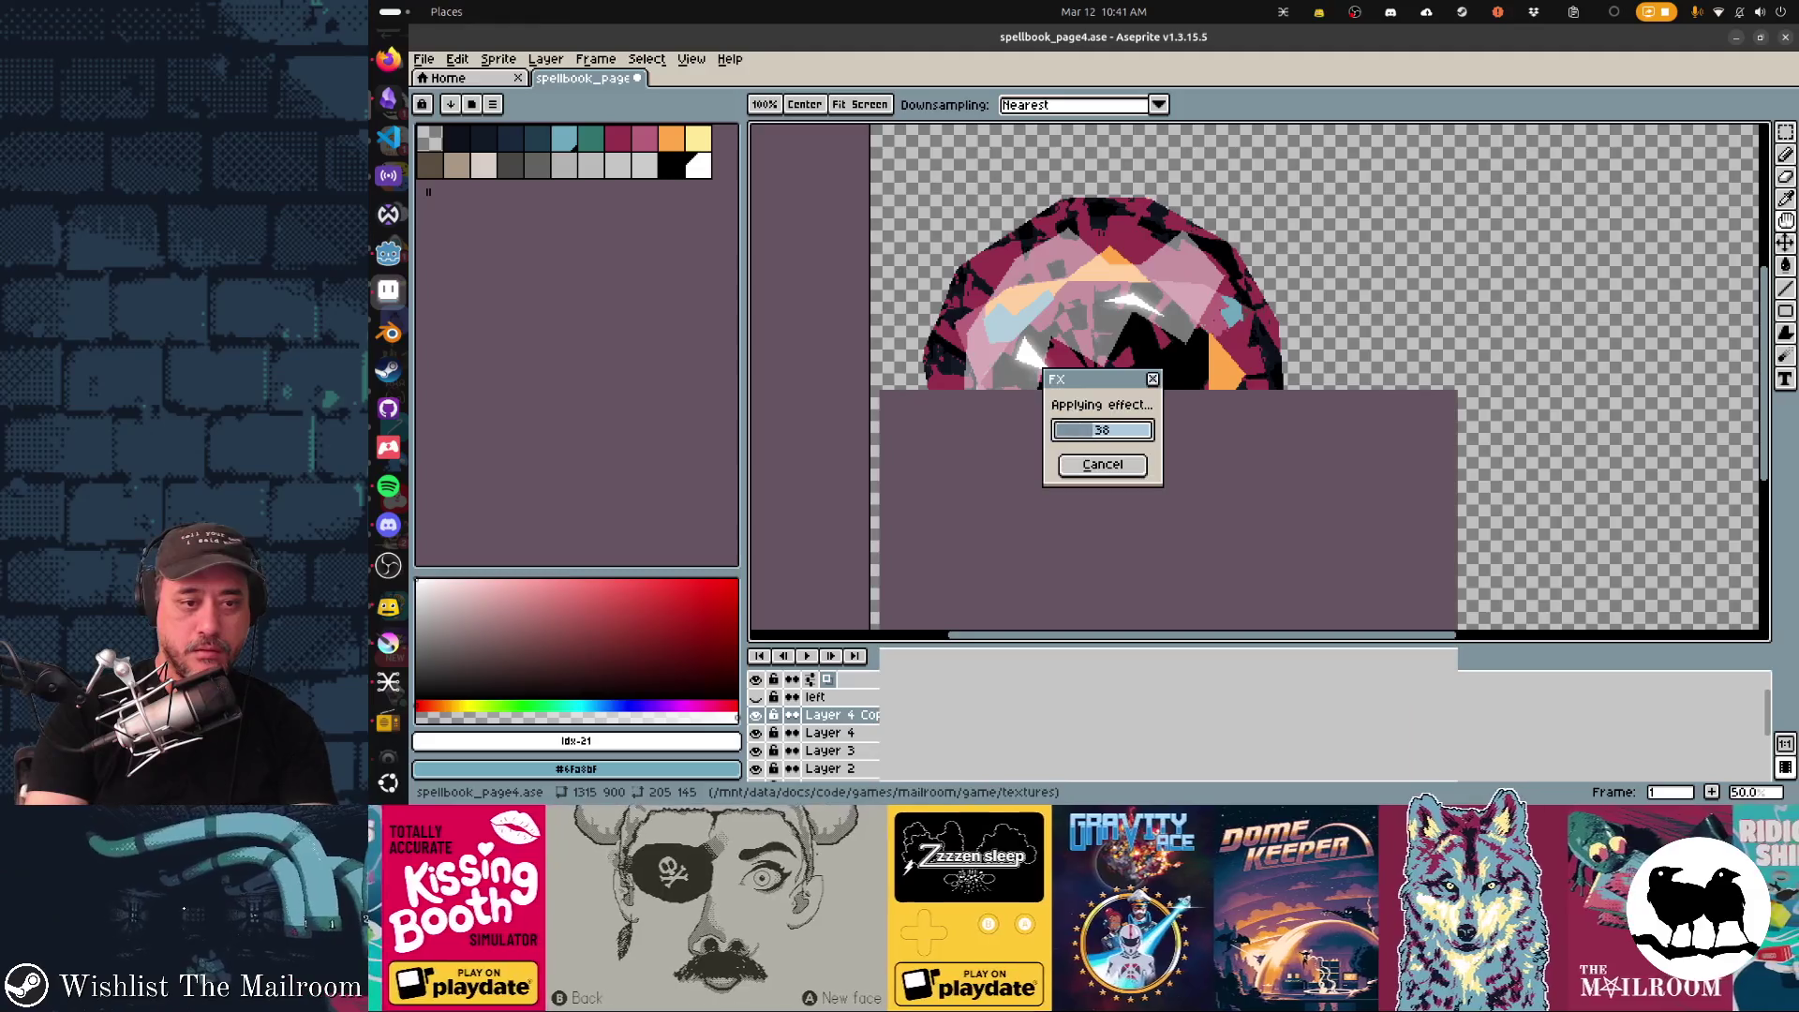
pyautogui.hotkey('ctrl', 'z')
pyautogui.press('F9')
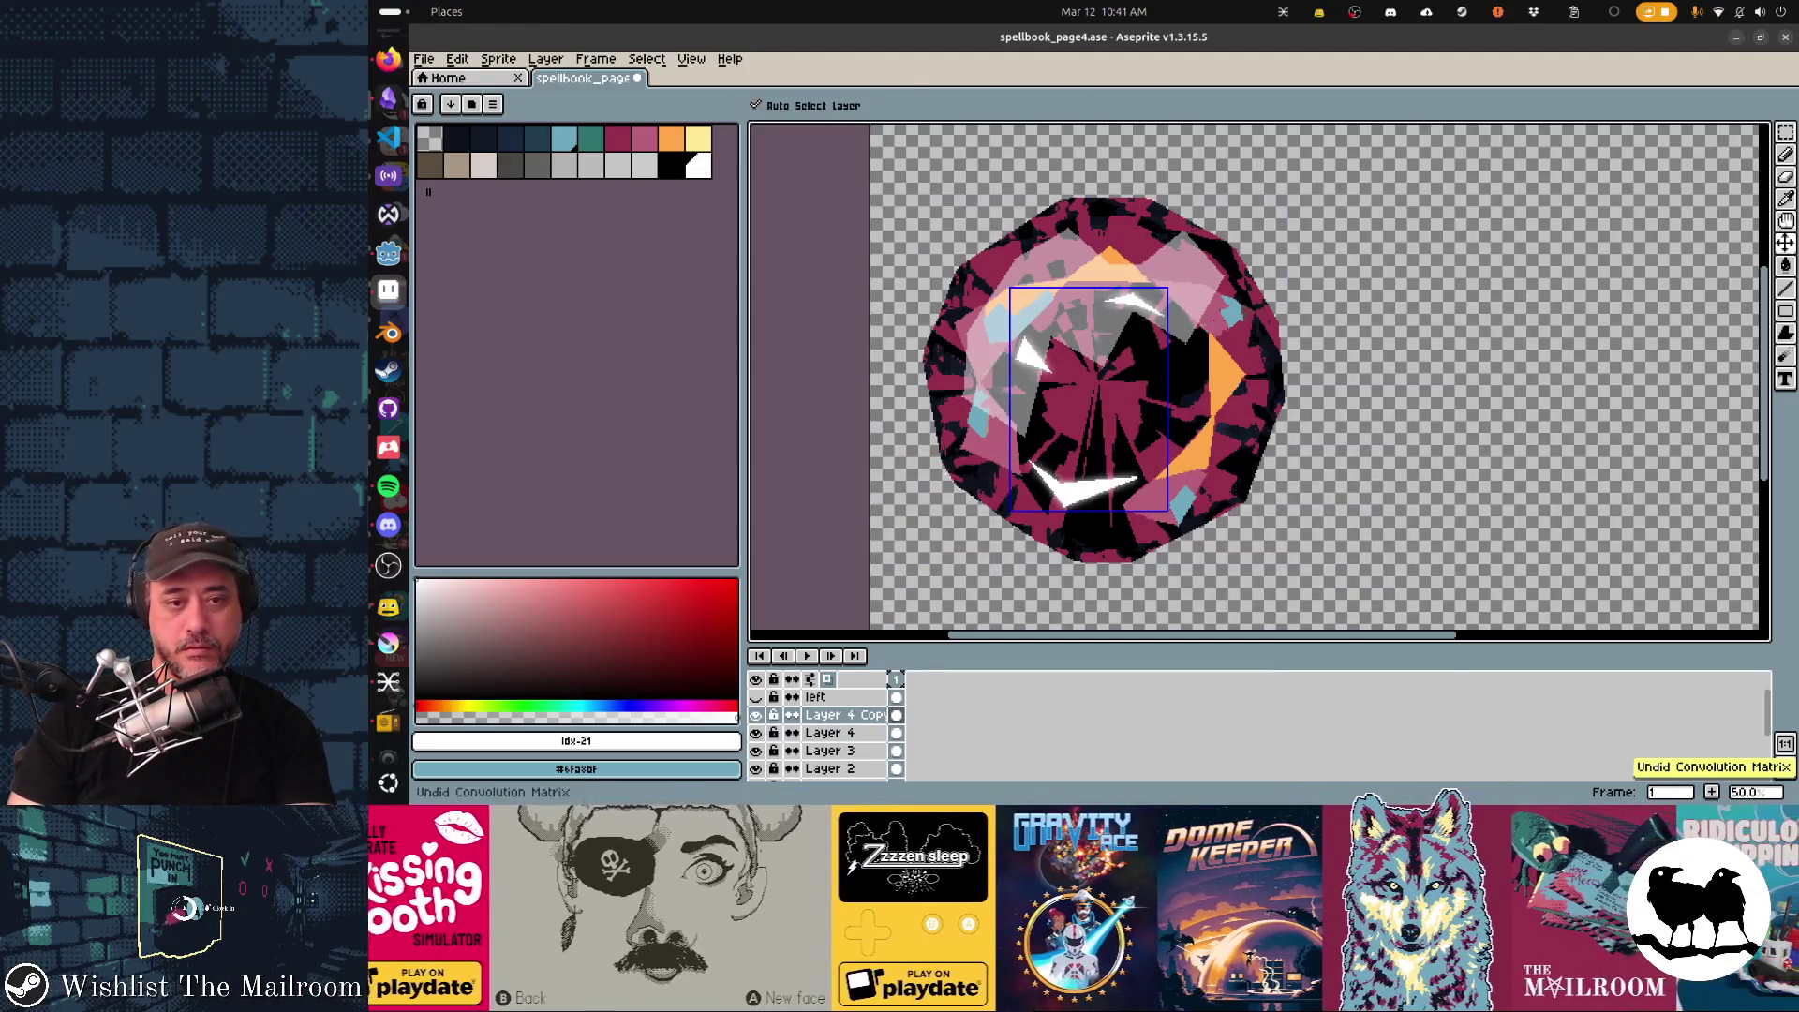
pyautogui.press('Escape')
# Blur the copied highlights twice into a soft glow and show the writing layer.
pyautogui.press('F9')
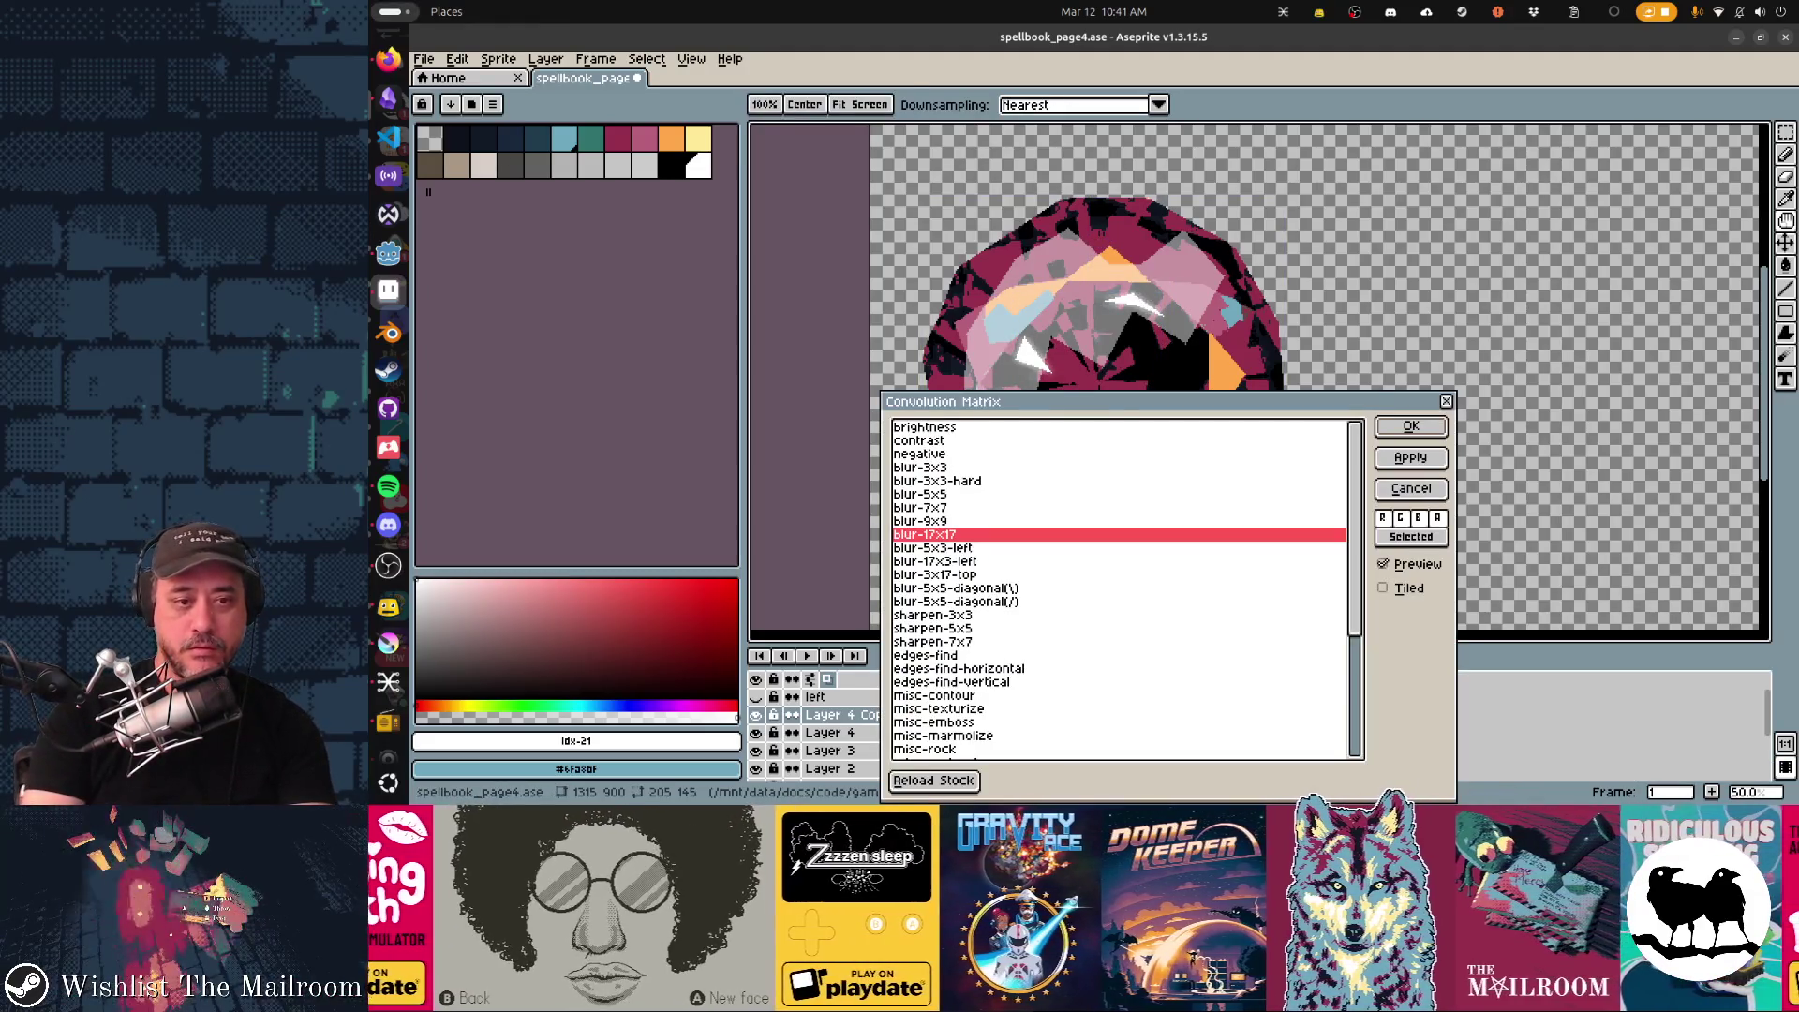
pyautogui.press('Return')
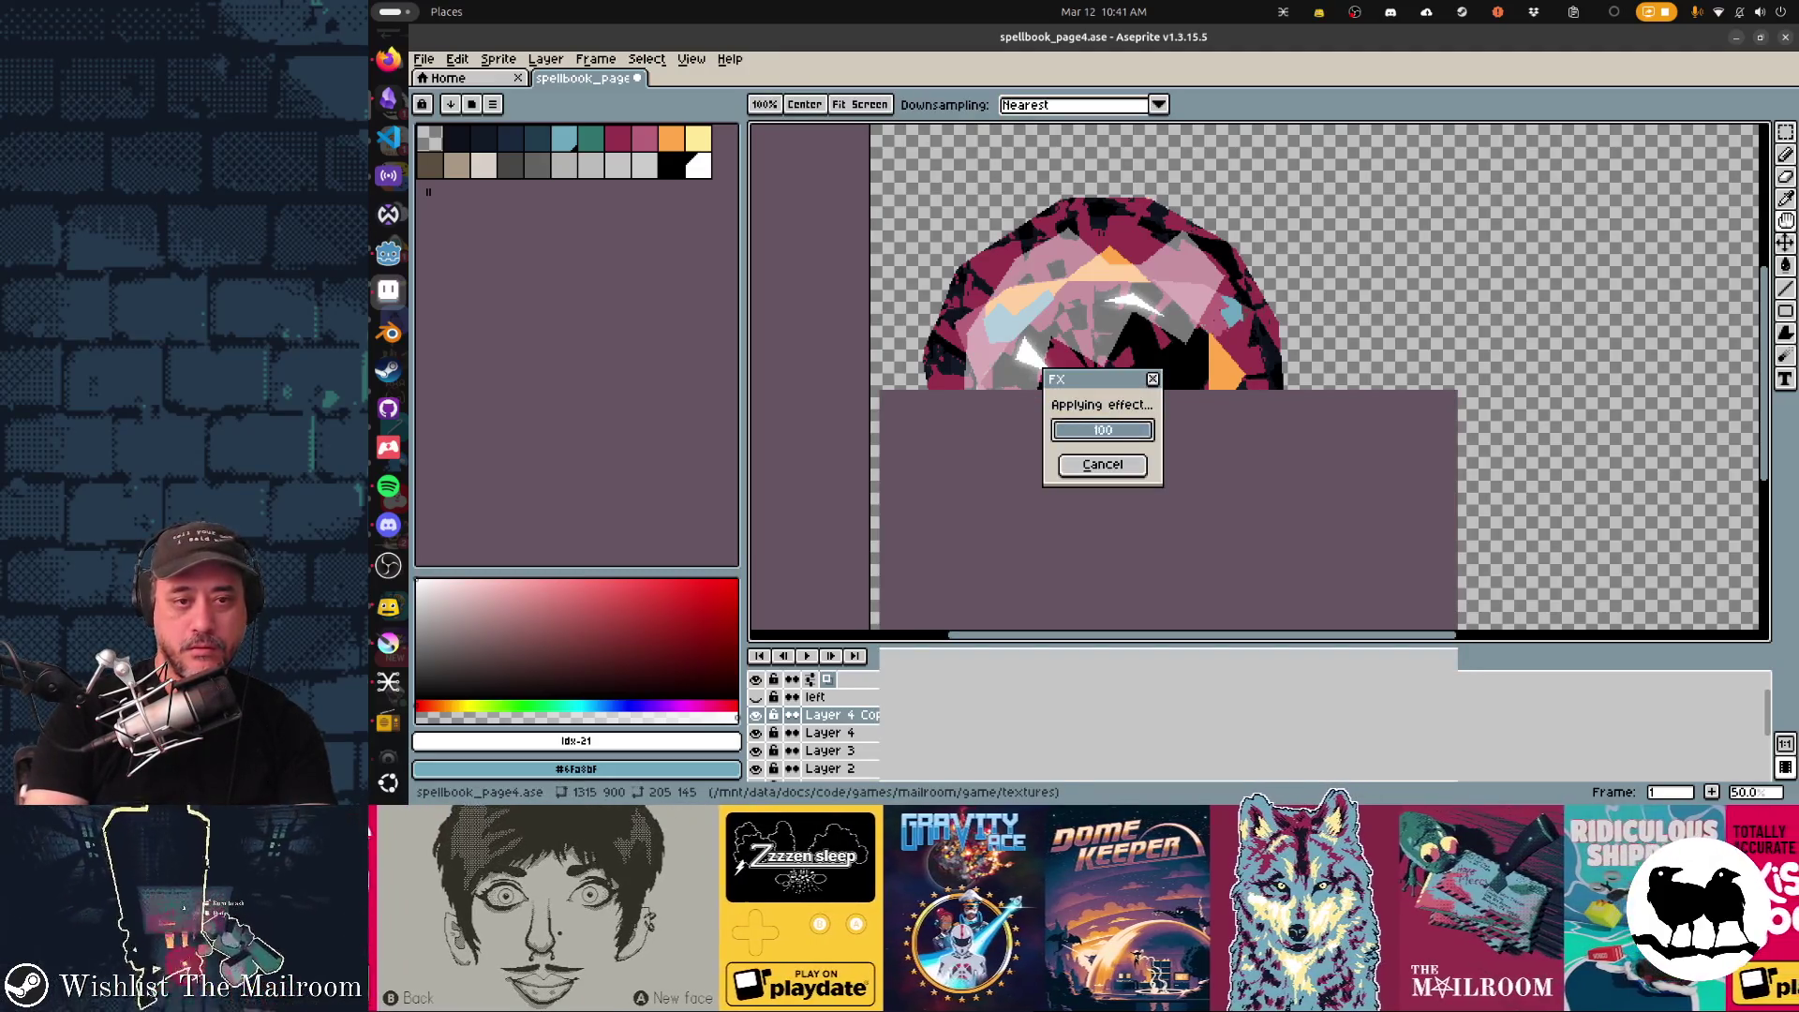
pyautogui.press('F9')
pyautogui.press('Return')
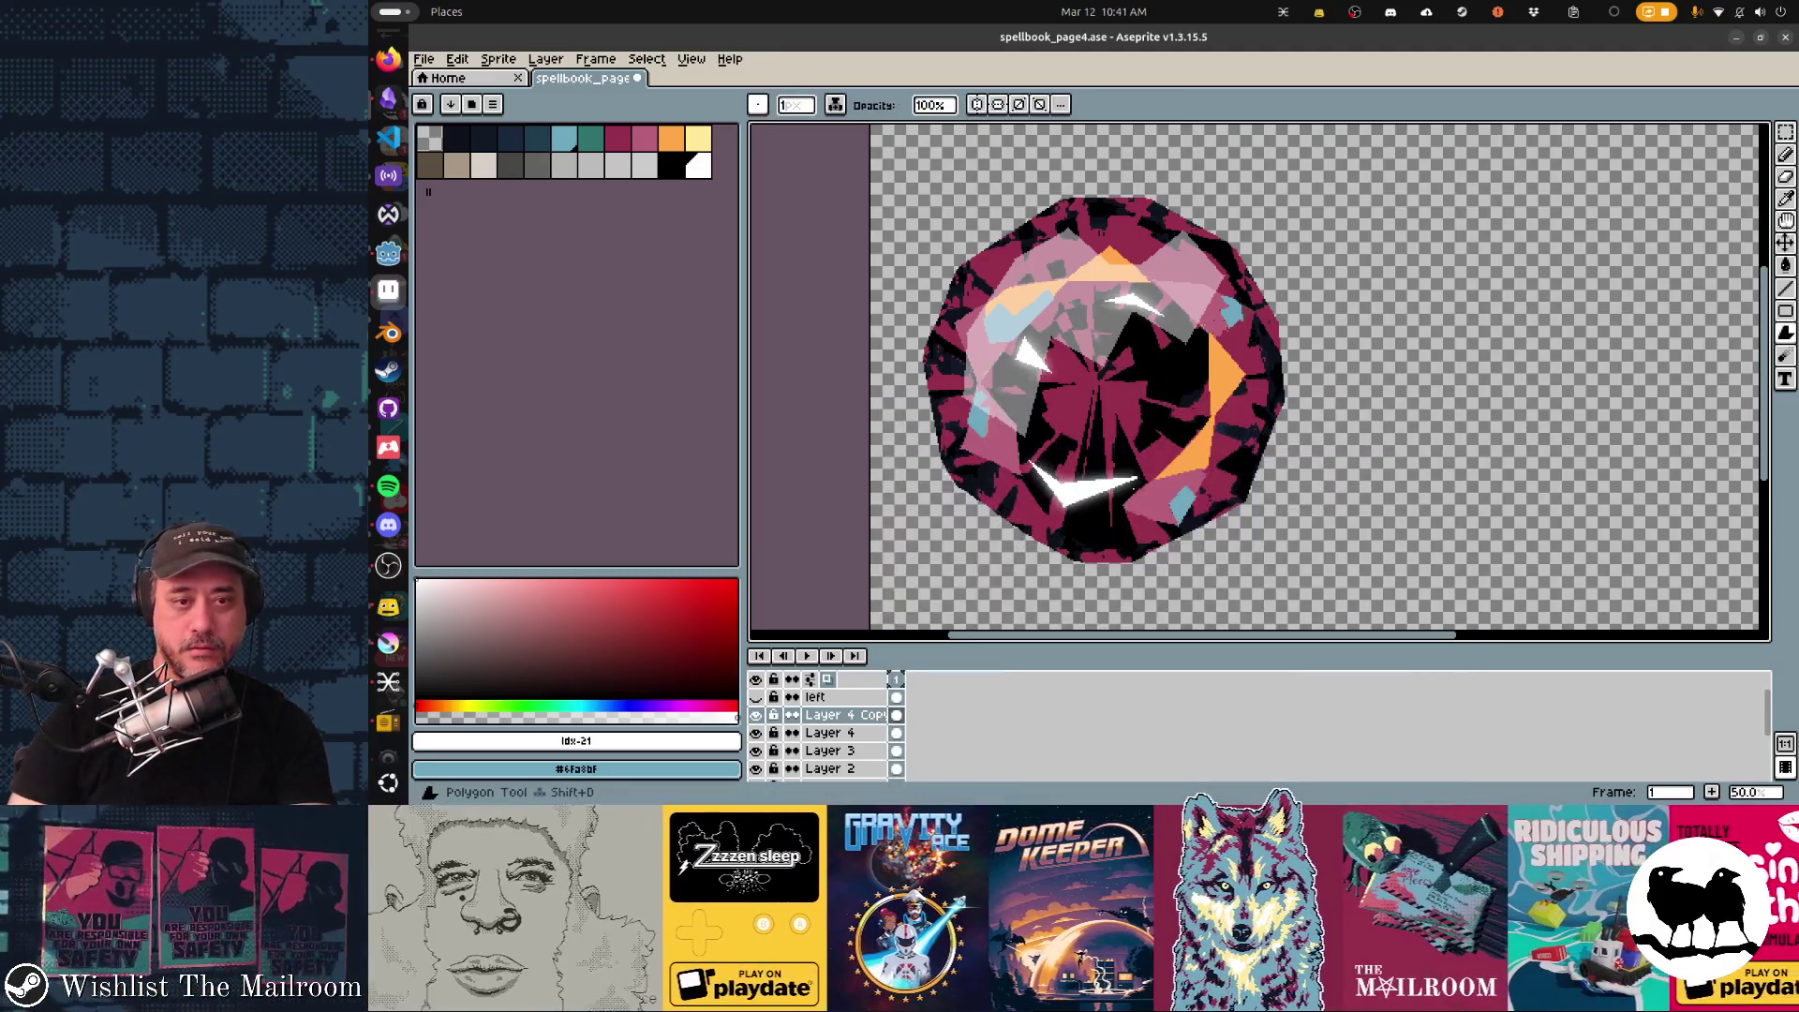
pyautogui.scroll(1, 1210, 485)
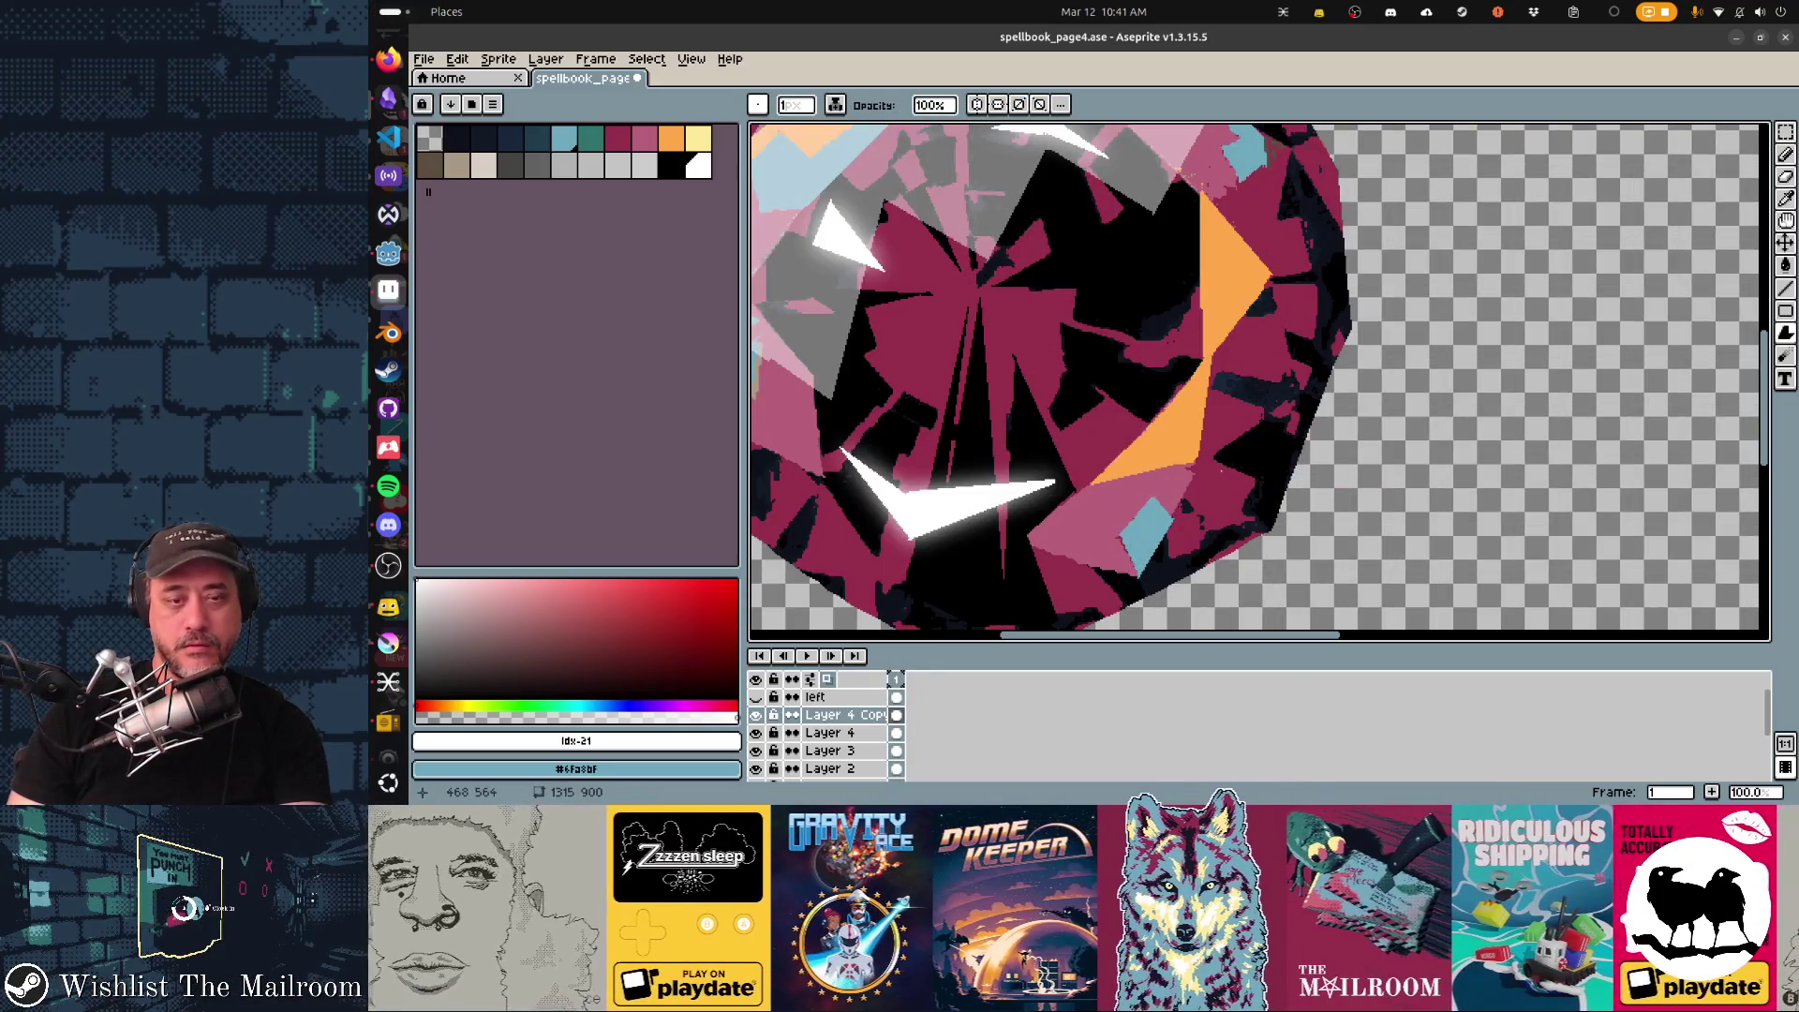
pyautogui.scroll(-1, 1215, 477)
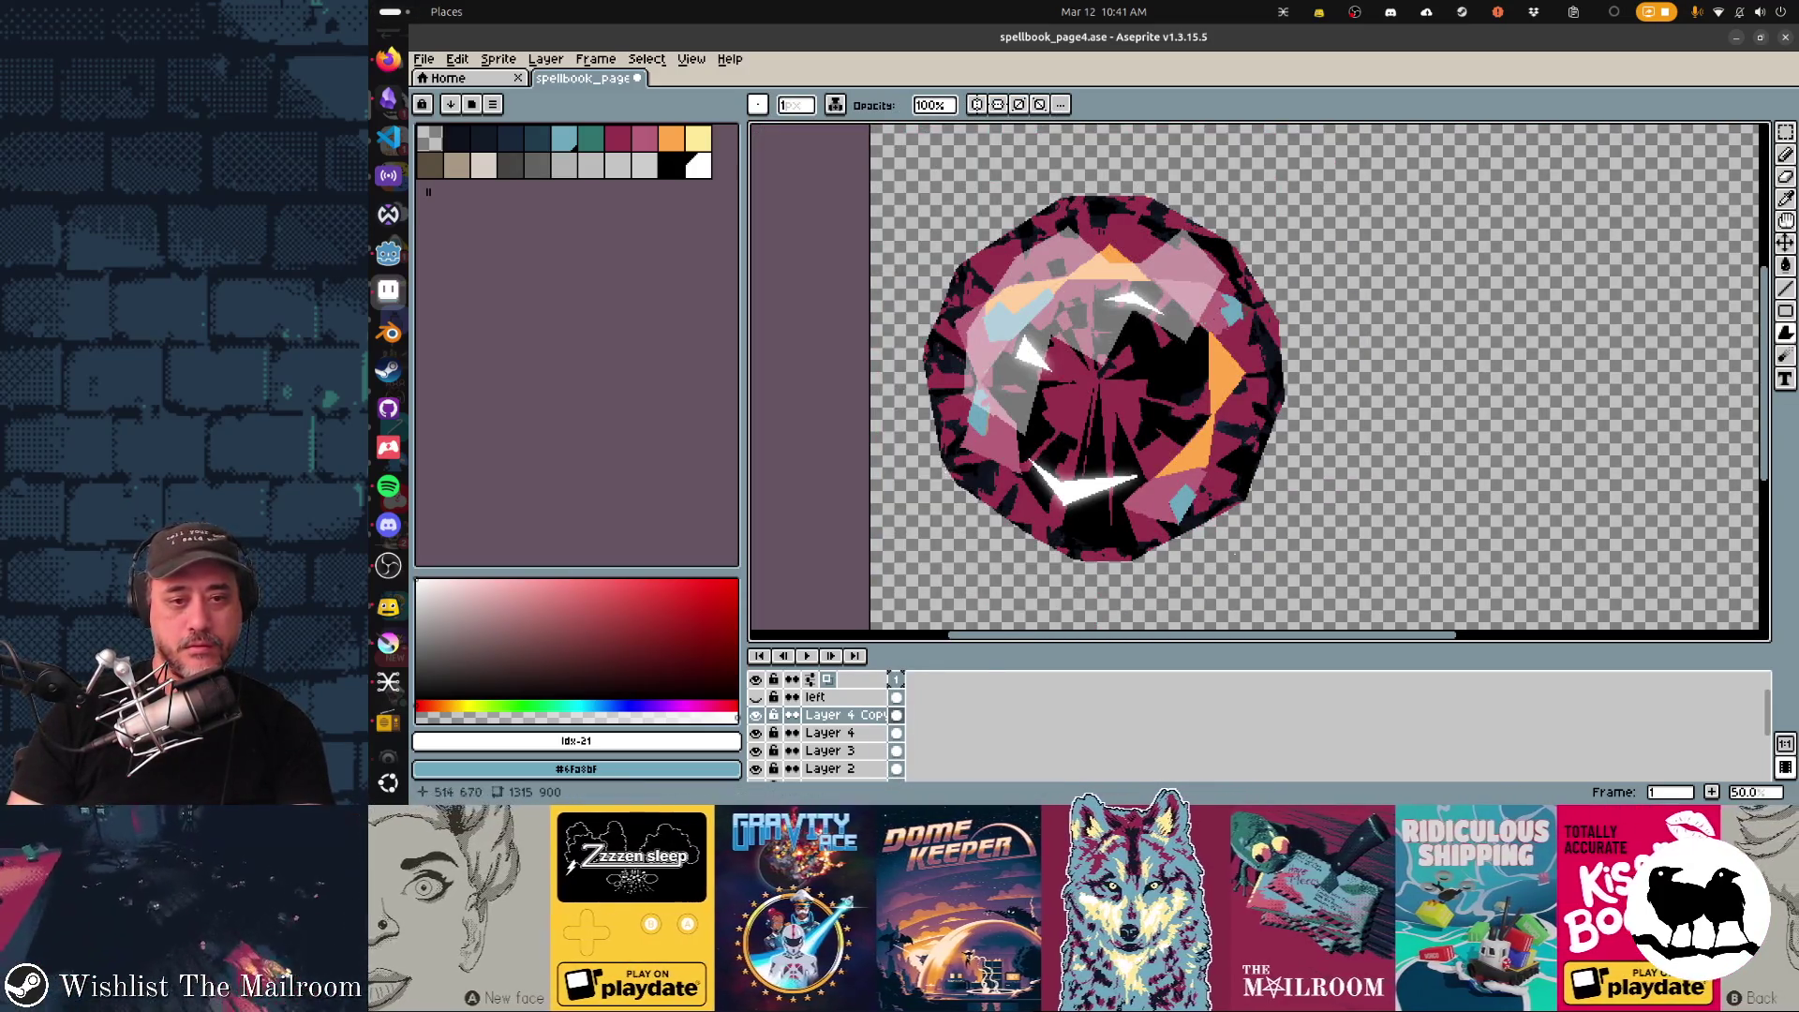
pyautogui.moveTo(1217, 479); pyautogui.dragTo(1104, 344)
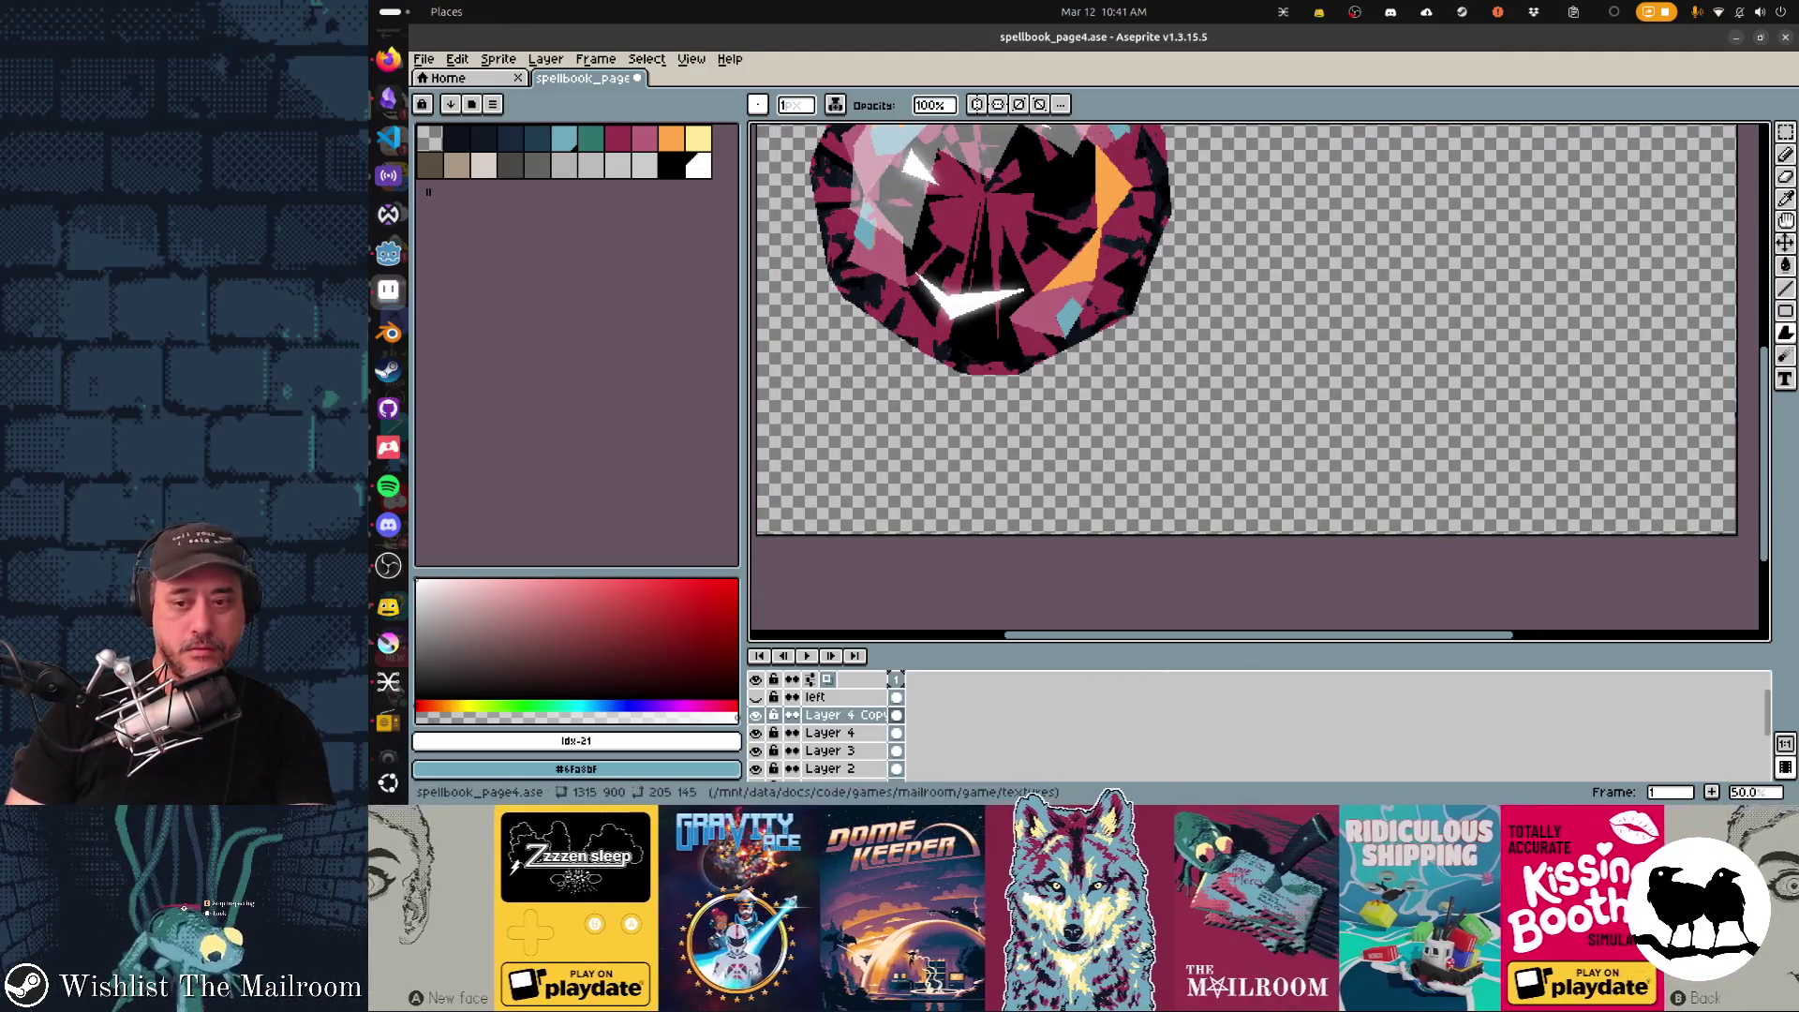
pyautogui.scroll(-3, 830, 724)
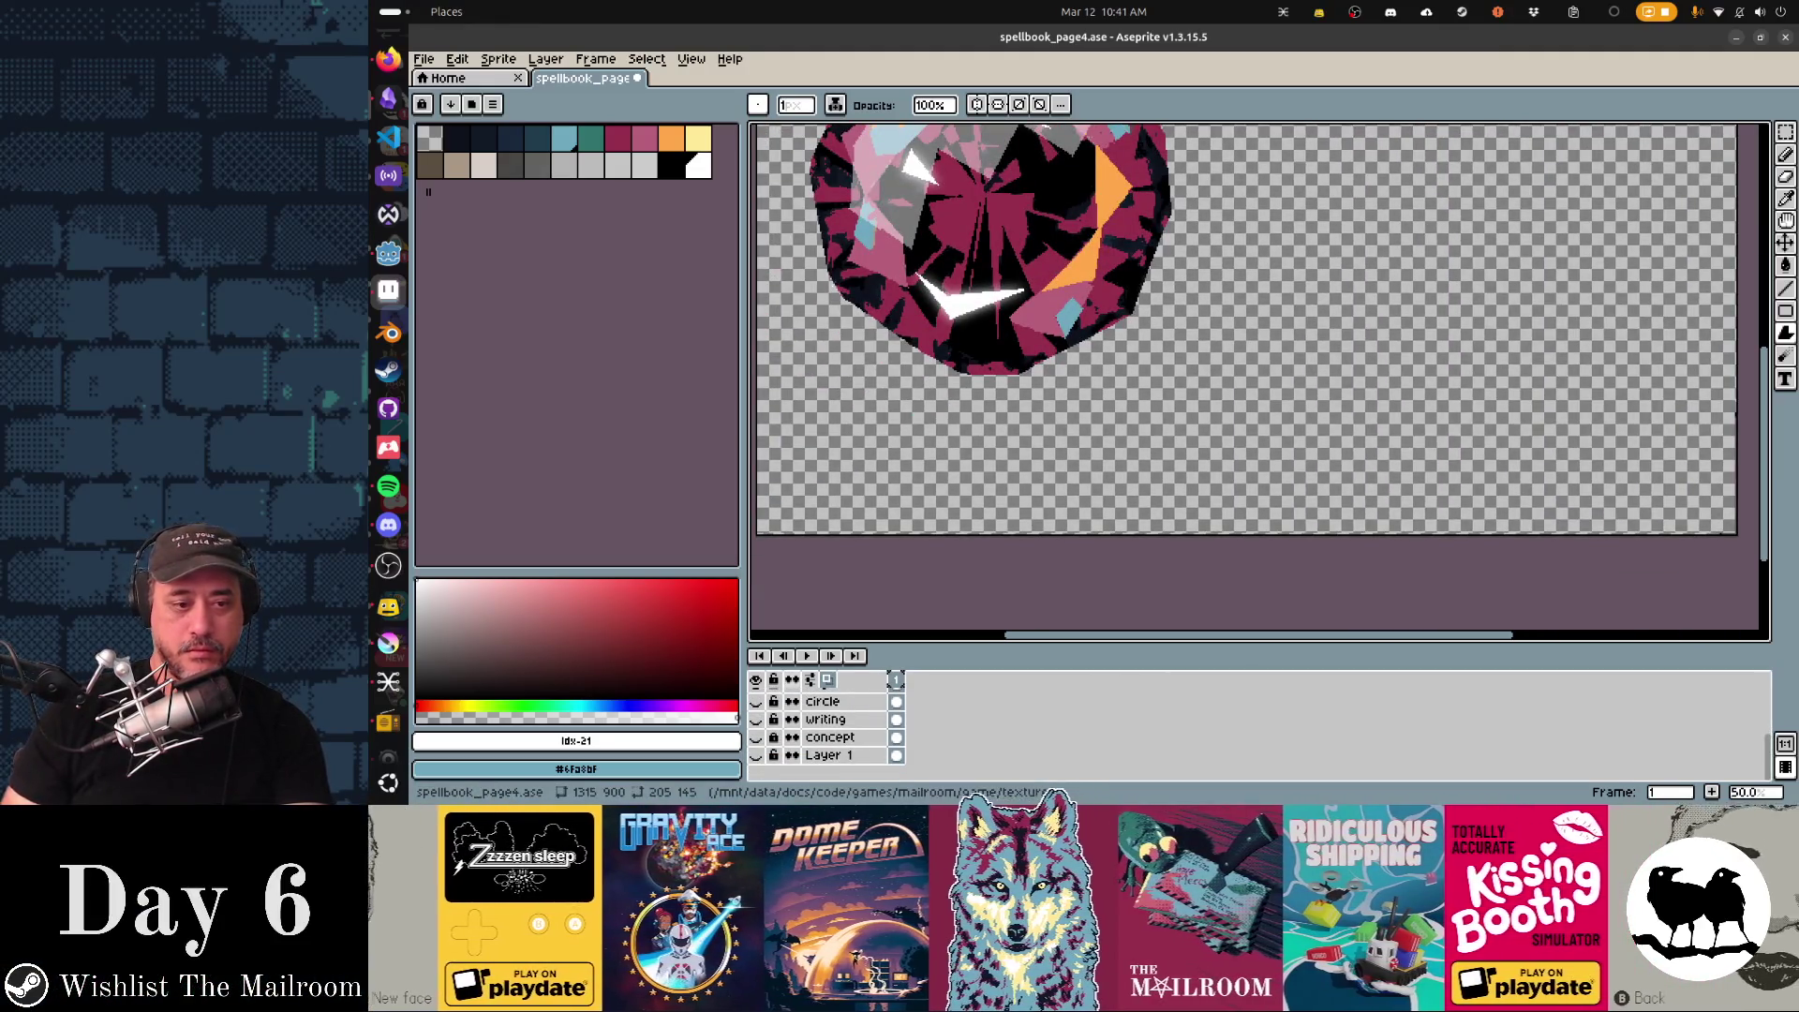
pyautogui.click(756, 718)
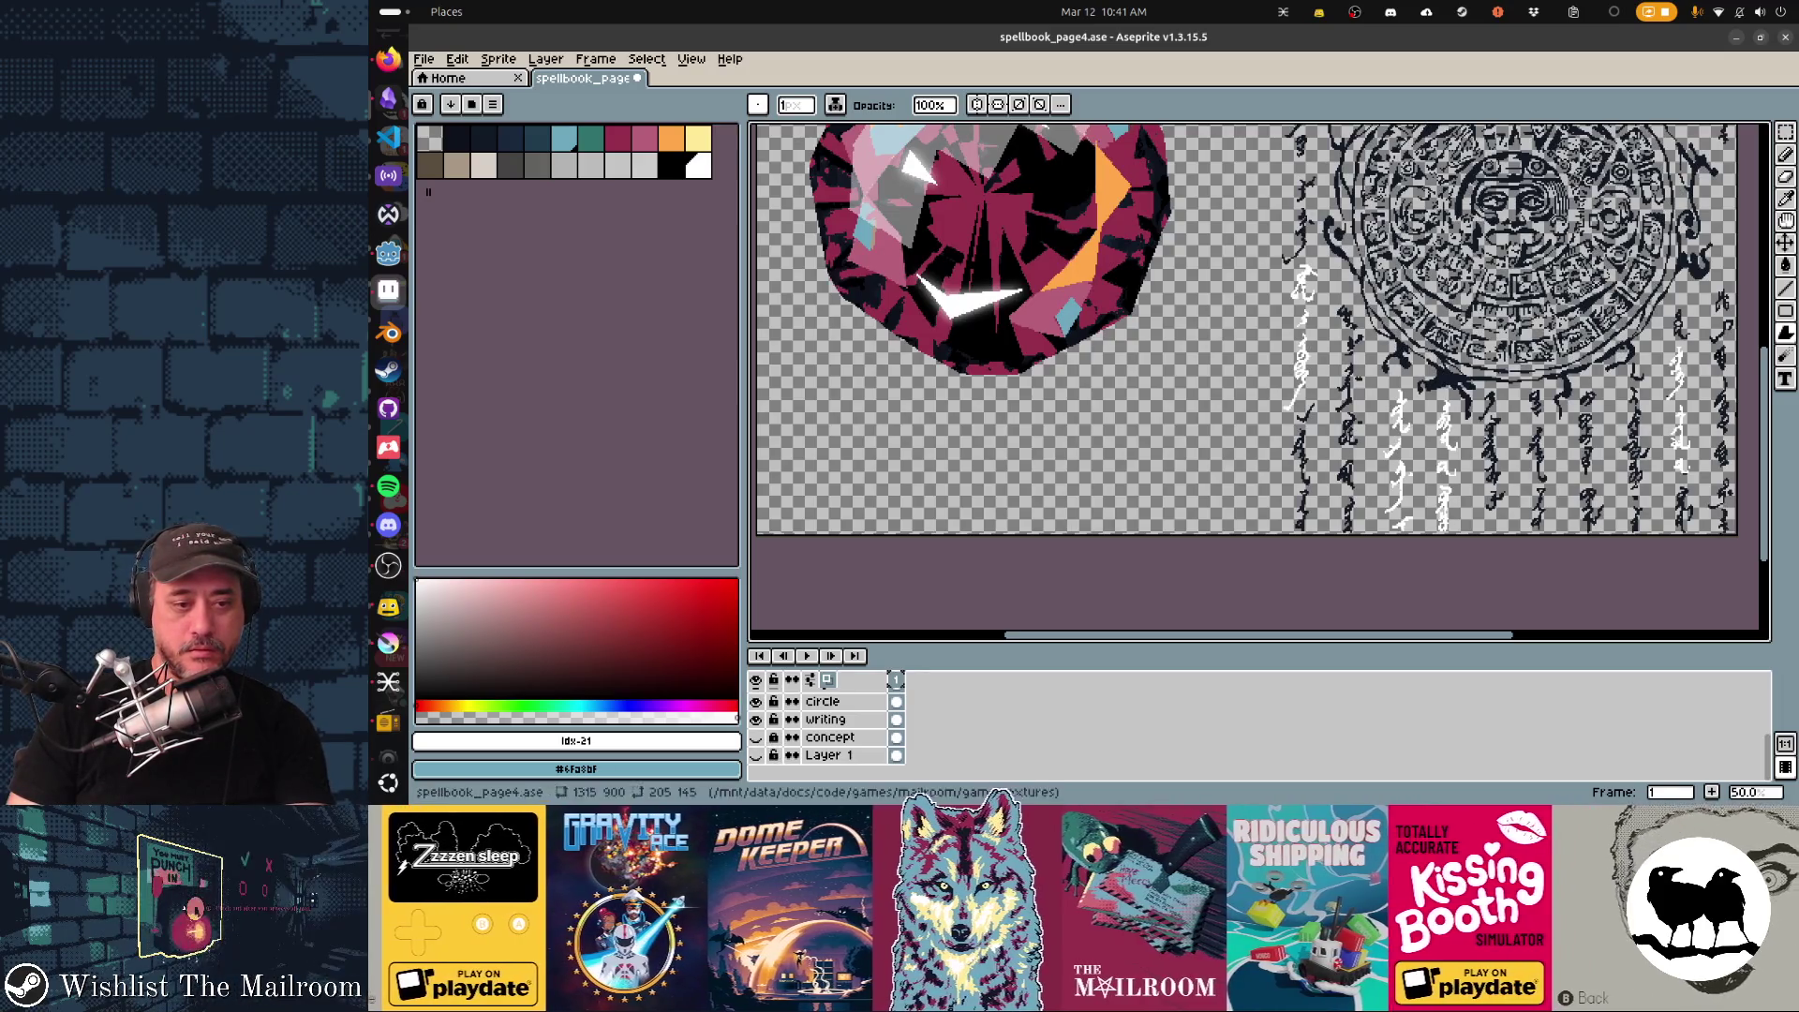
pyautogui.scroll(1, 1425, 387)
pyautogui.scroll(2, 1390, 421)
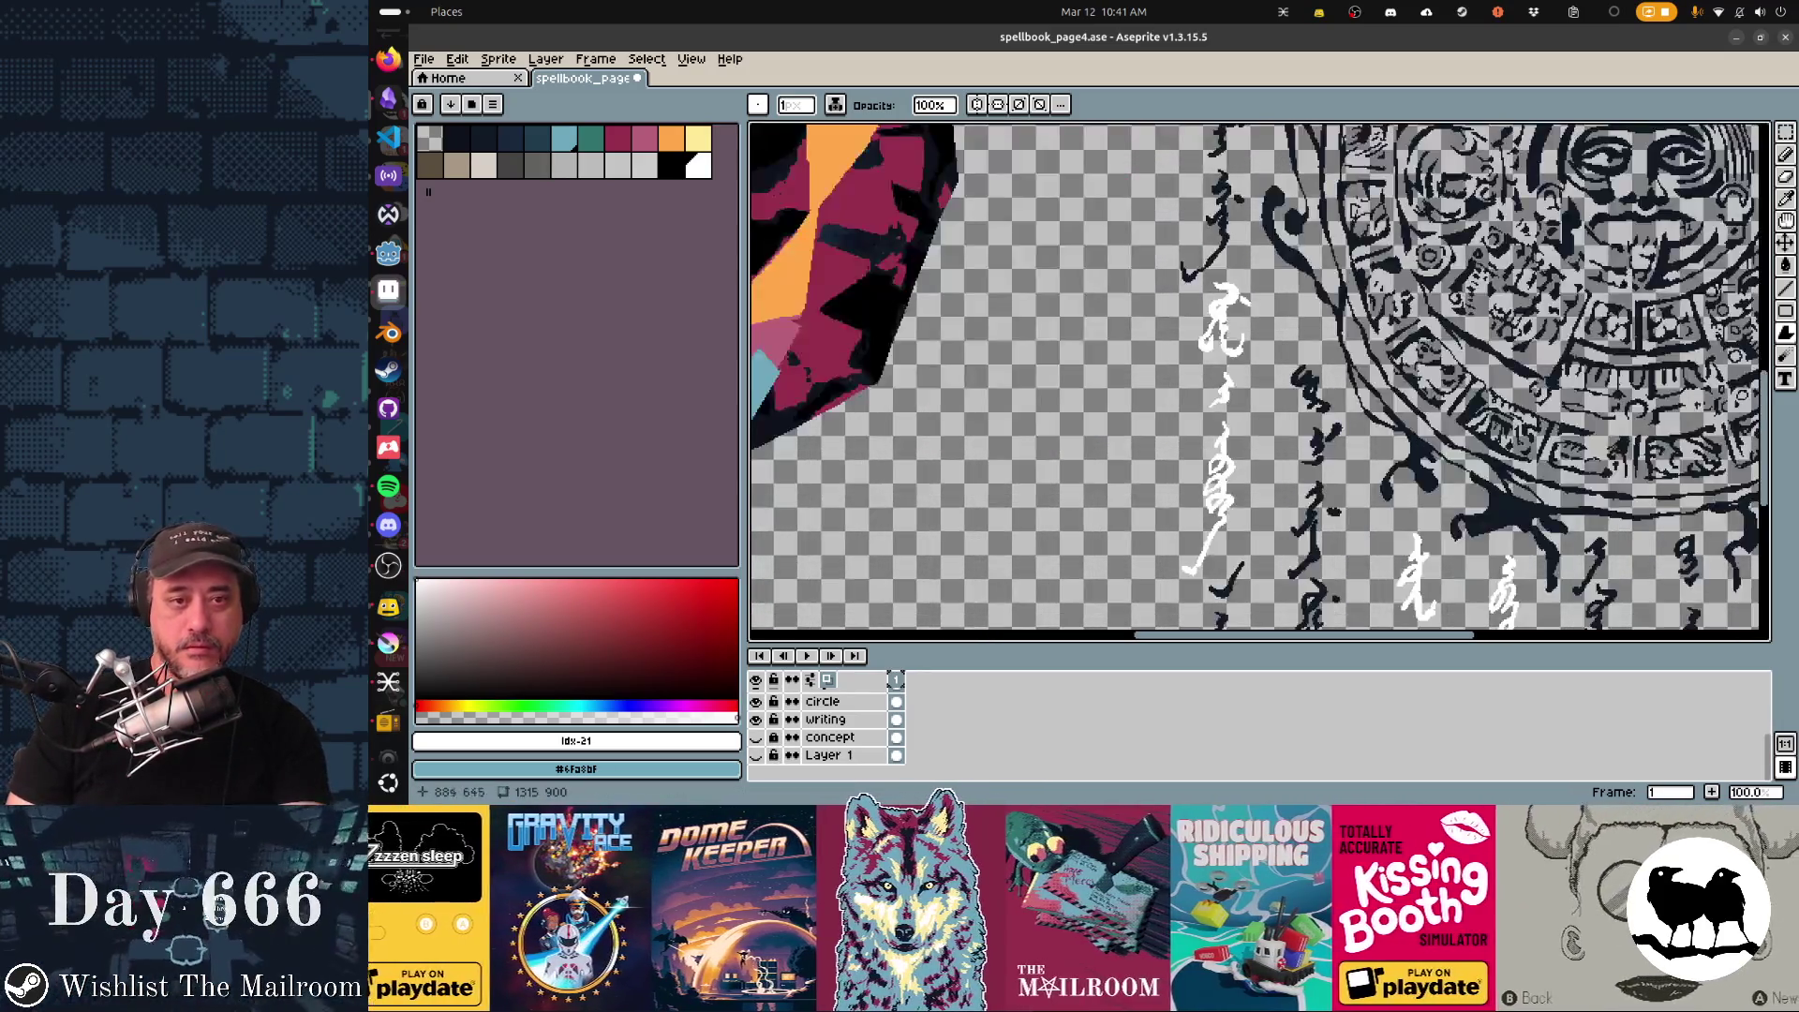
pyautogui.press('v')
pyautogui.scroll(-4, 1223, 317)
pyautogui.scroll(2, 1237, 295)
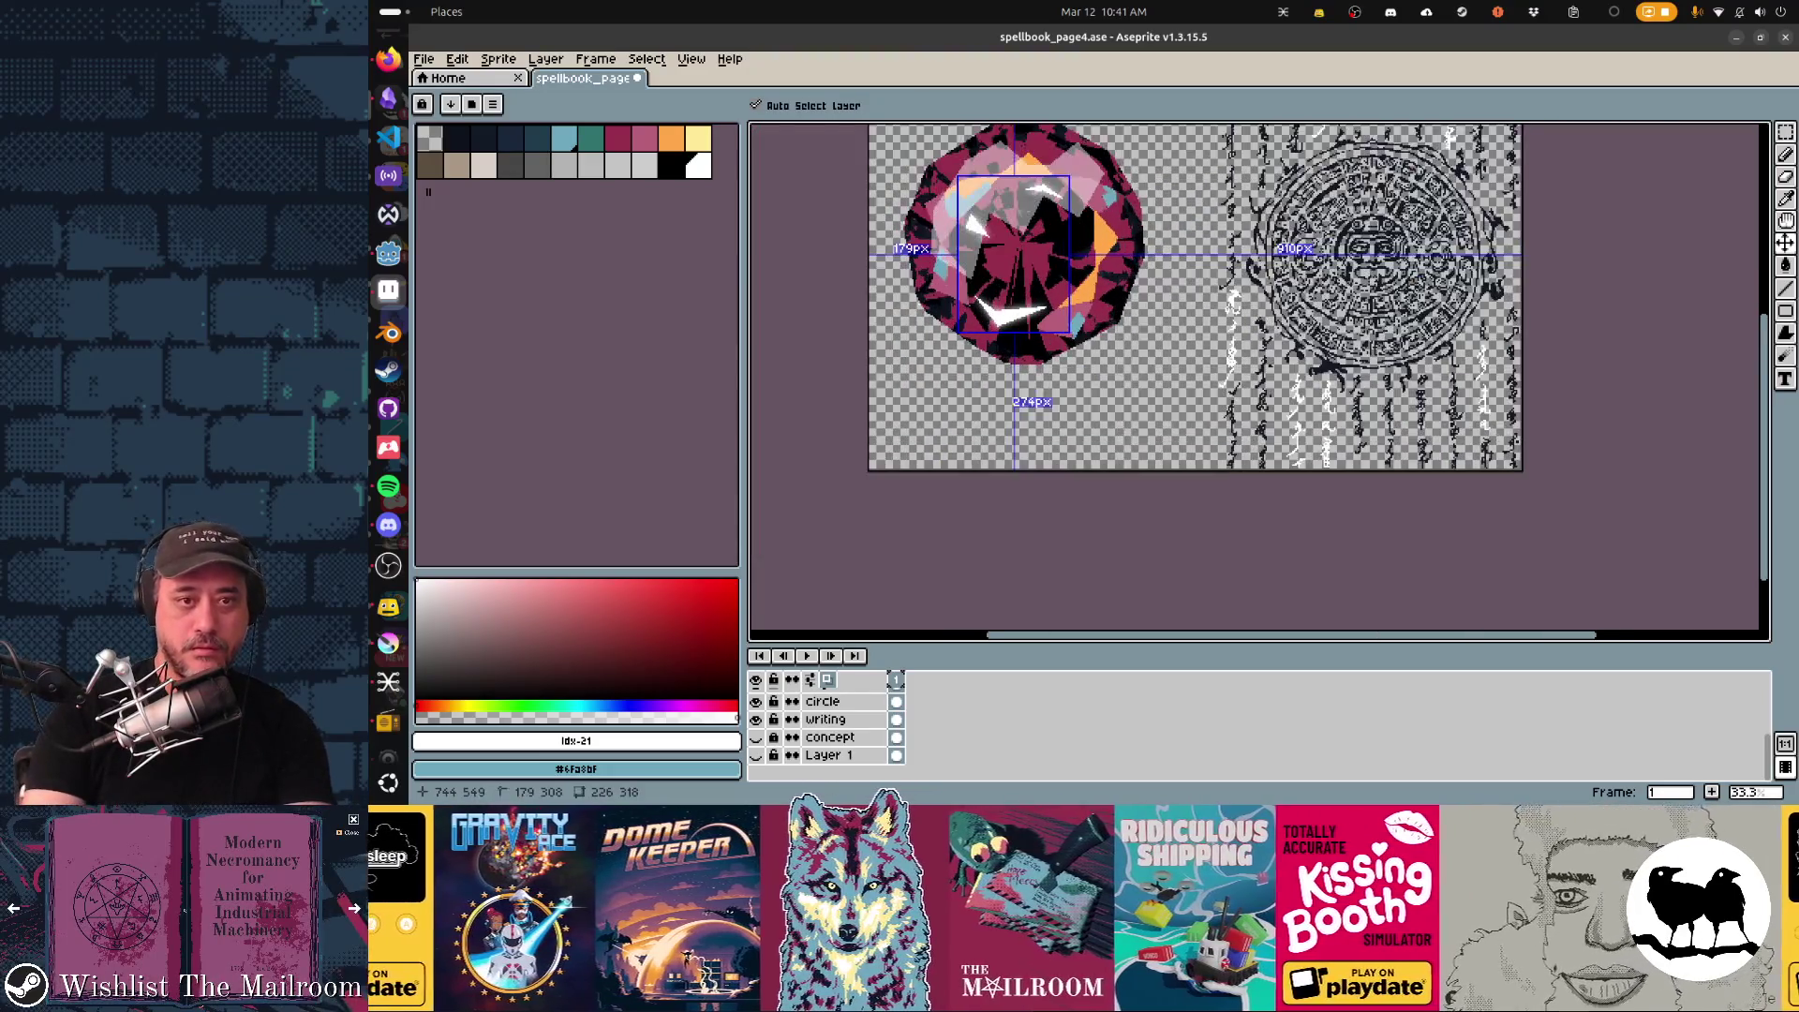
pyautogui.press('b')
pyautogui.scroll(-1, 1196, 439)
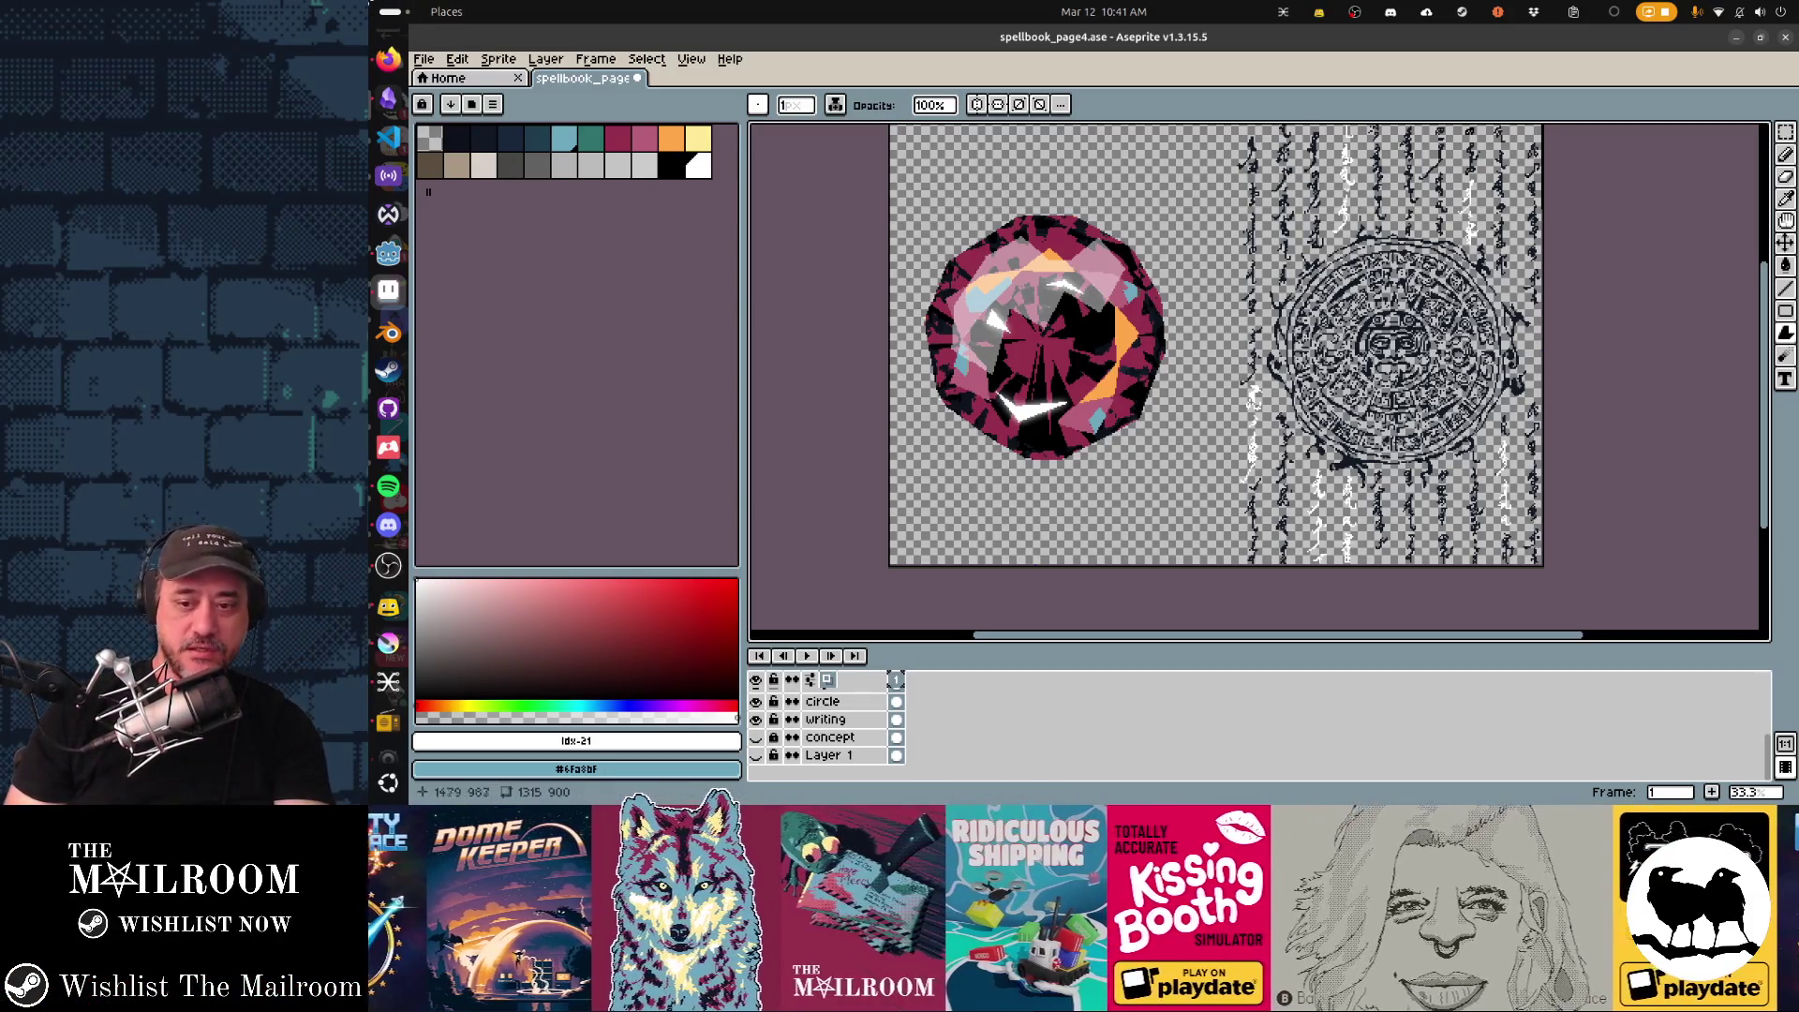
pyautogui.hscroll(-5, 1258, 379)
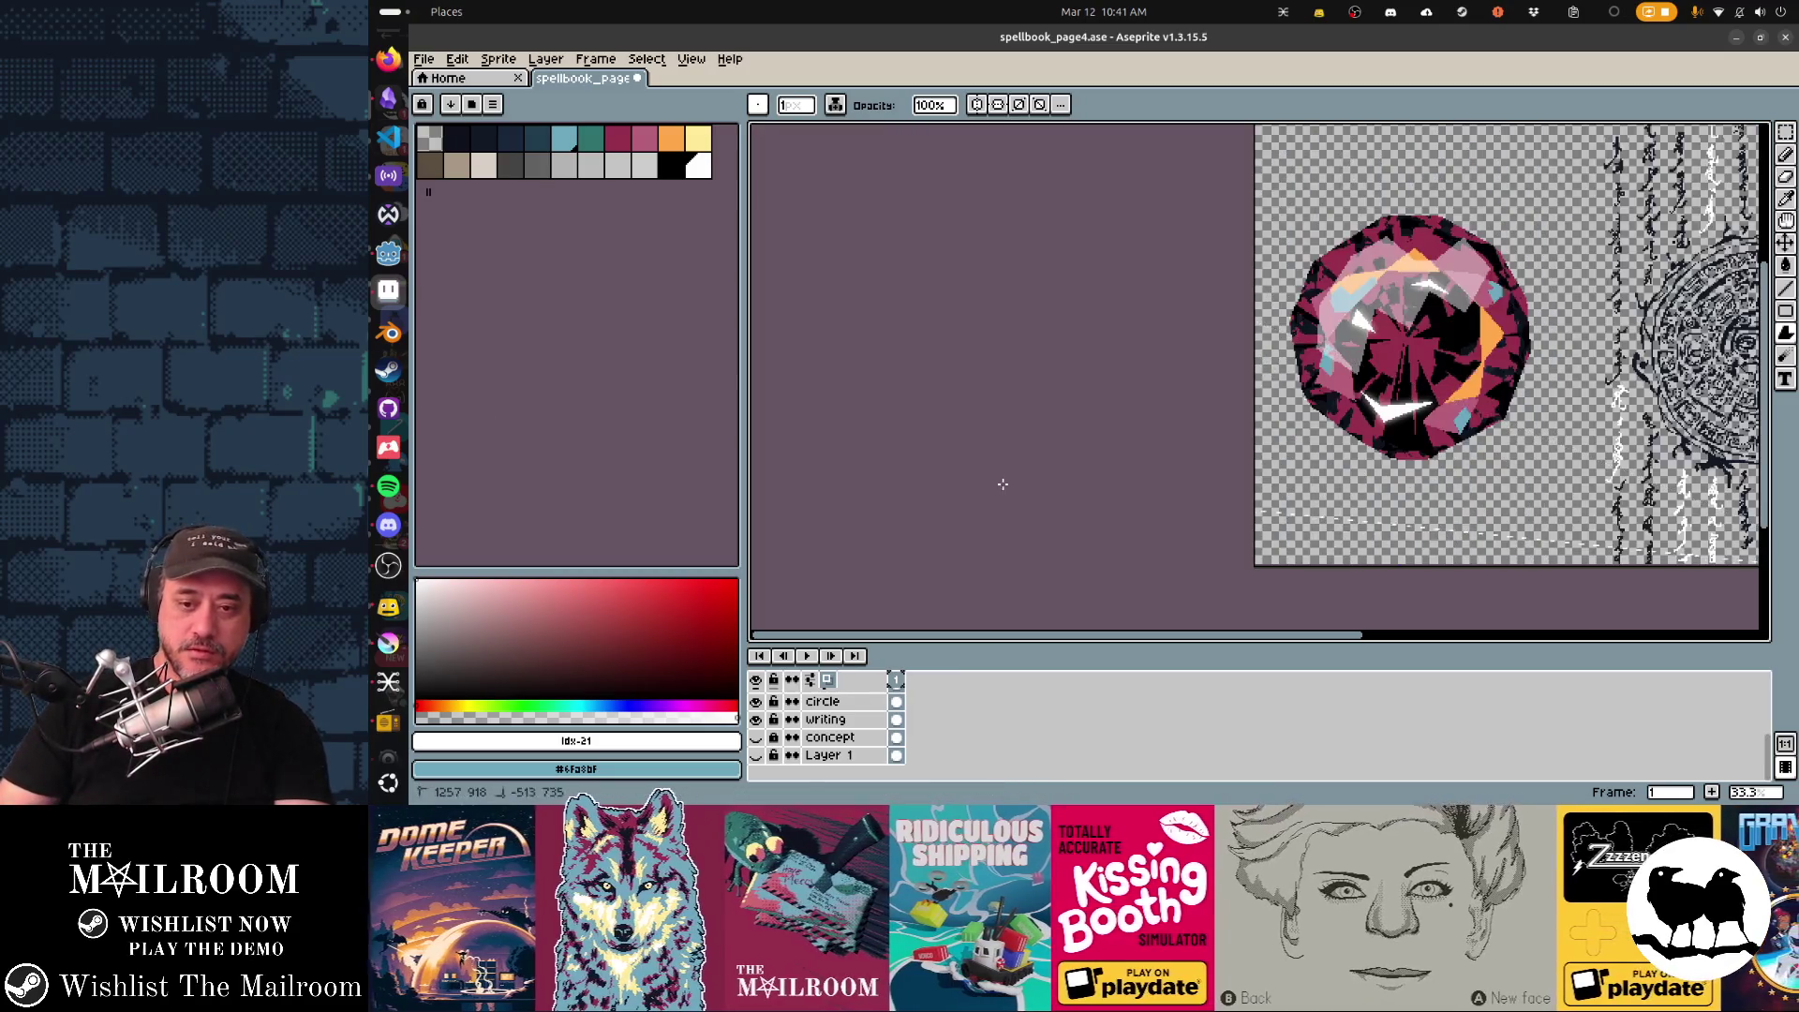
pyautogui.scroll(-3, 1259, 379)
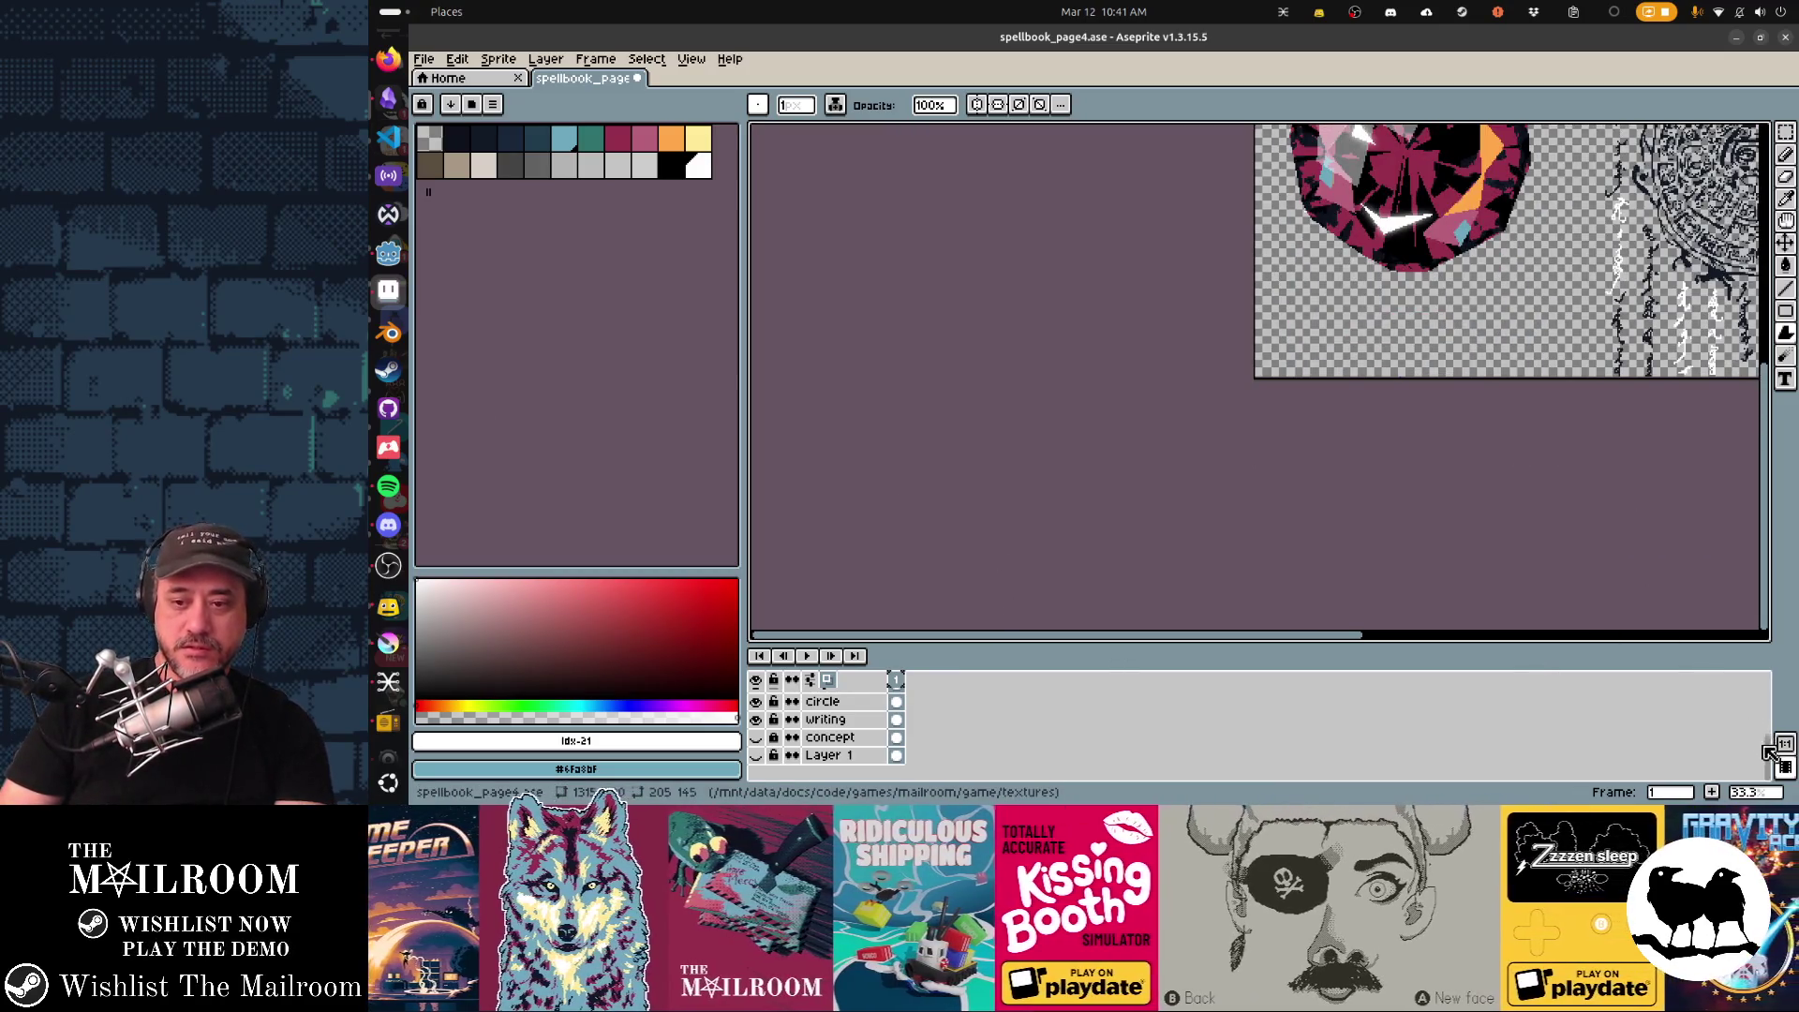
pyautogui.moveTo(1771, 751); pyautogui.dragTo(1169, 718)
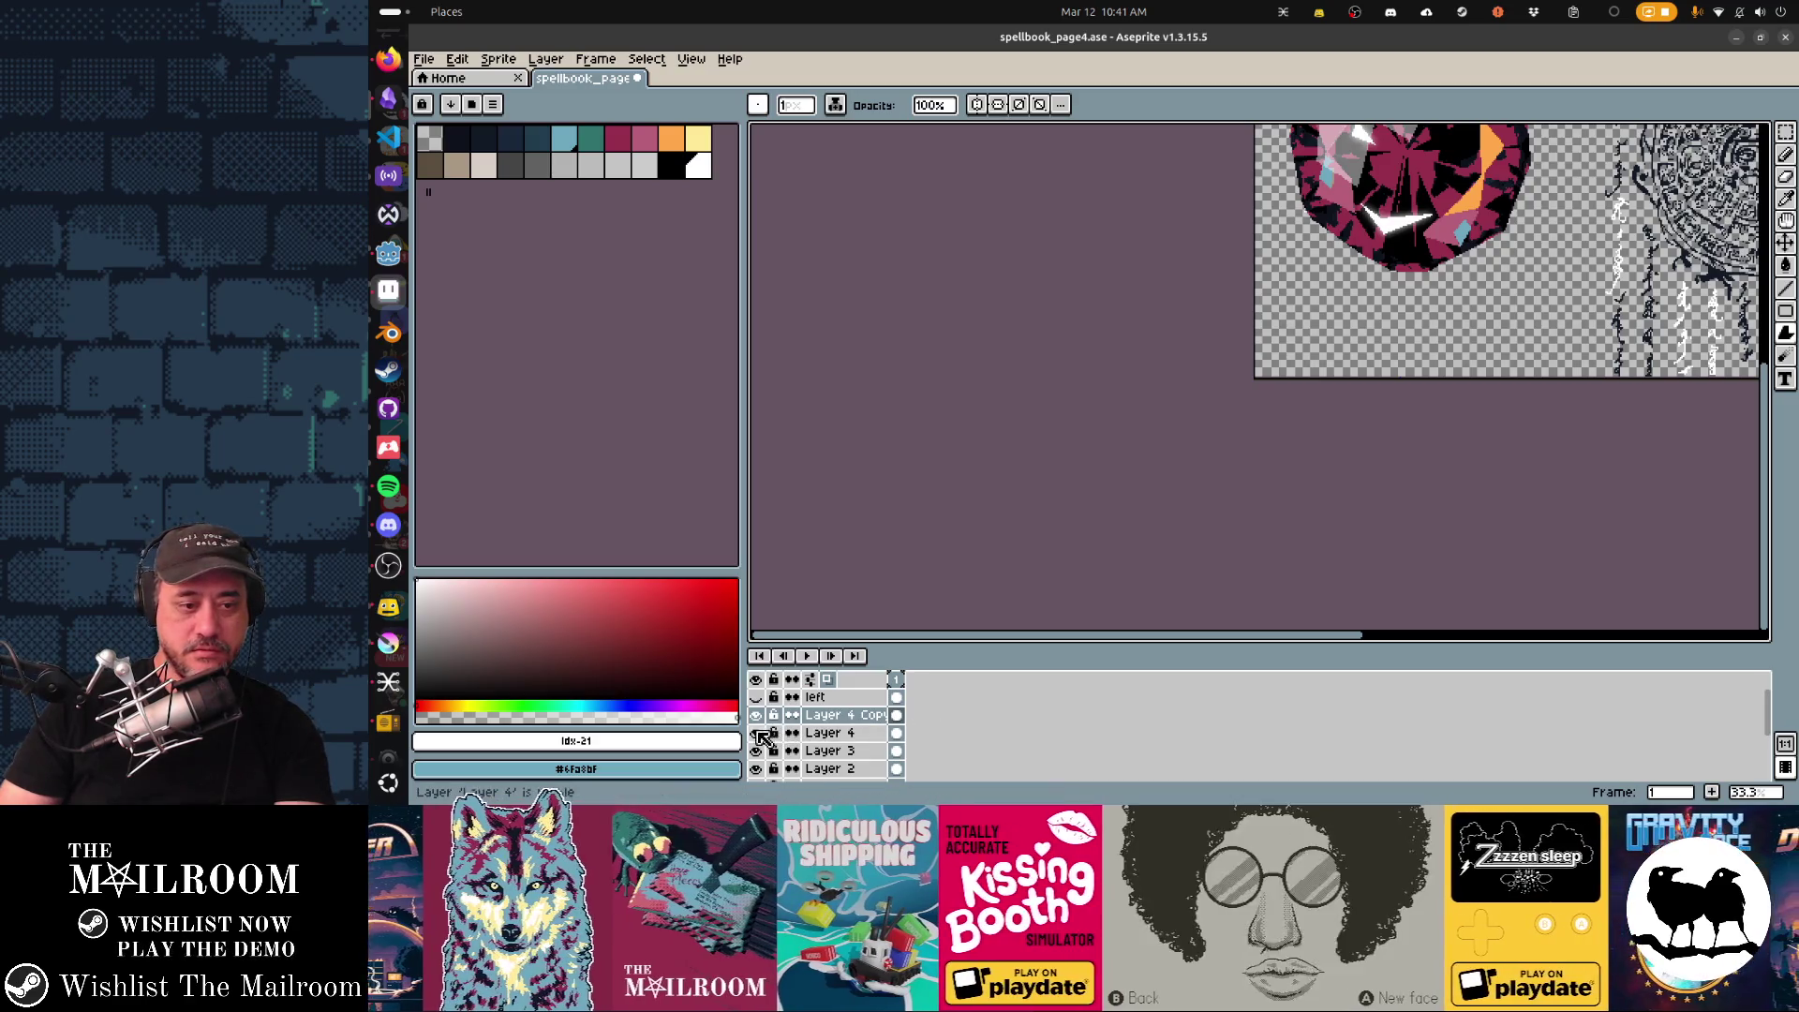
pyautogui.scroll(3, 1127, 528)
pyautogui.hscroll(3, 1128, 528)
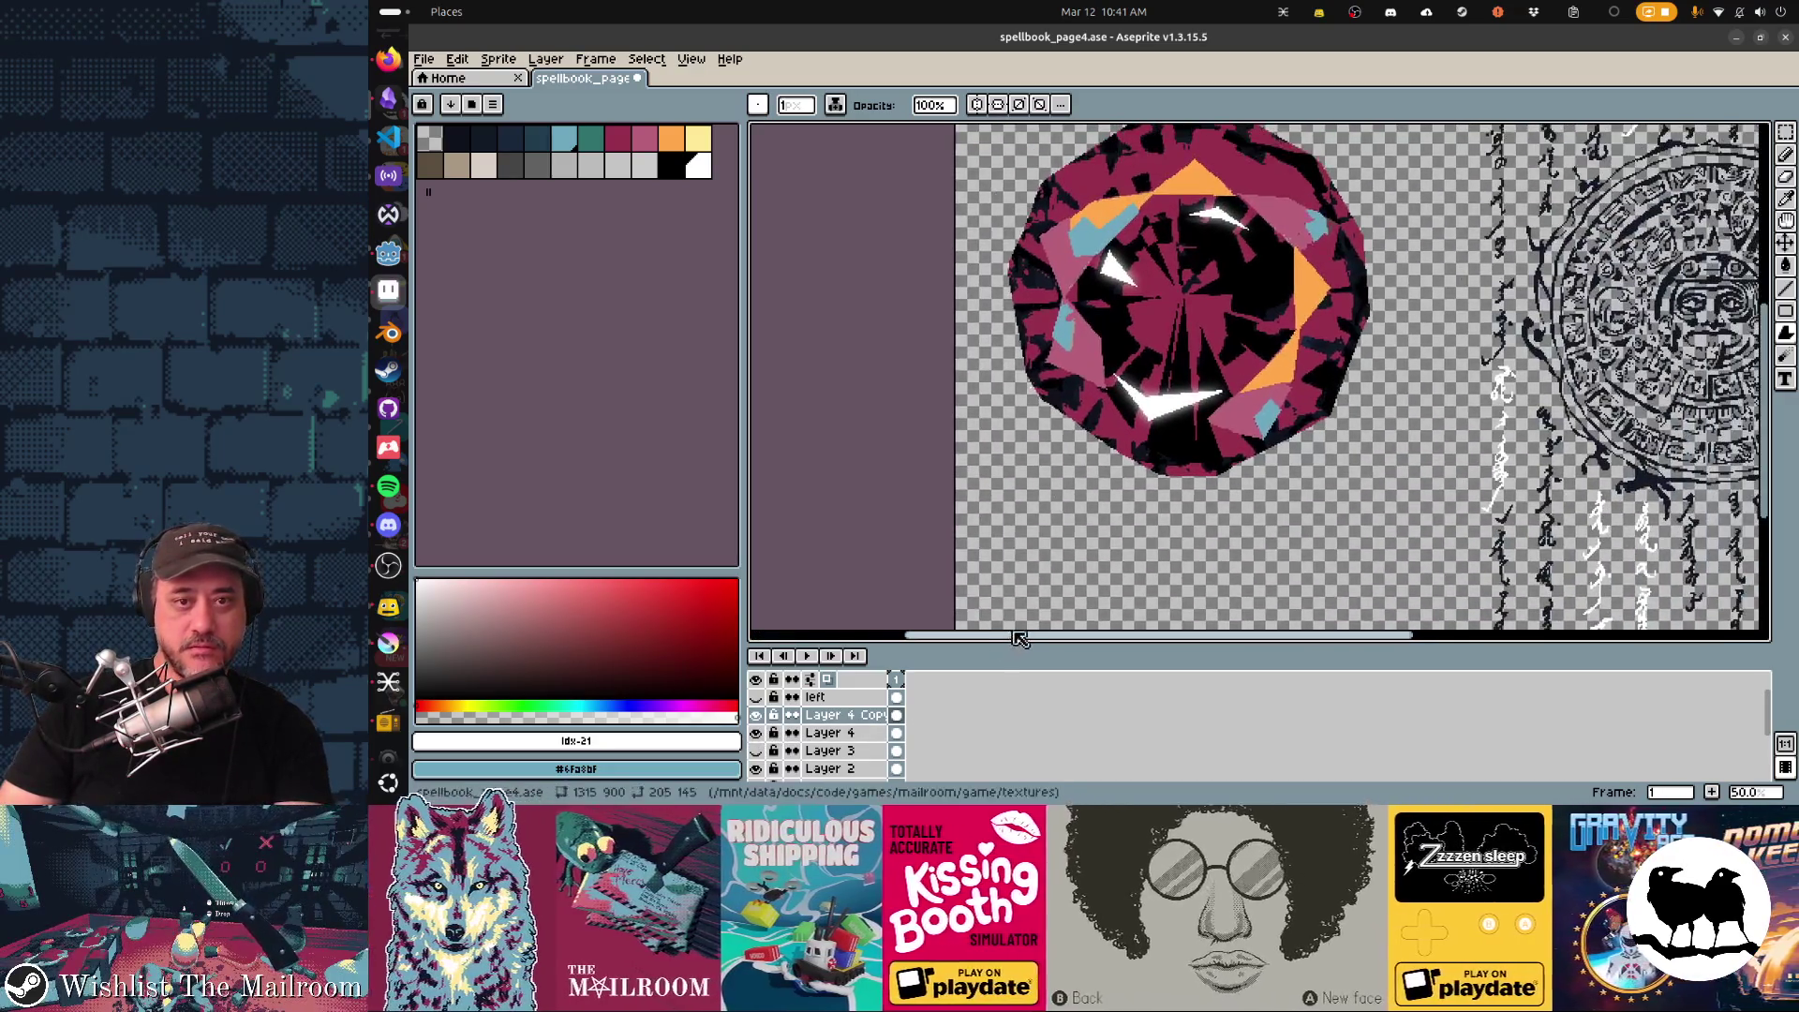
pyautogui.scroll(-1, 1128, 528)
pyautogui.scroll(2, 1128, 529)
pyautogui.scroll(-1, 1097, 520)
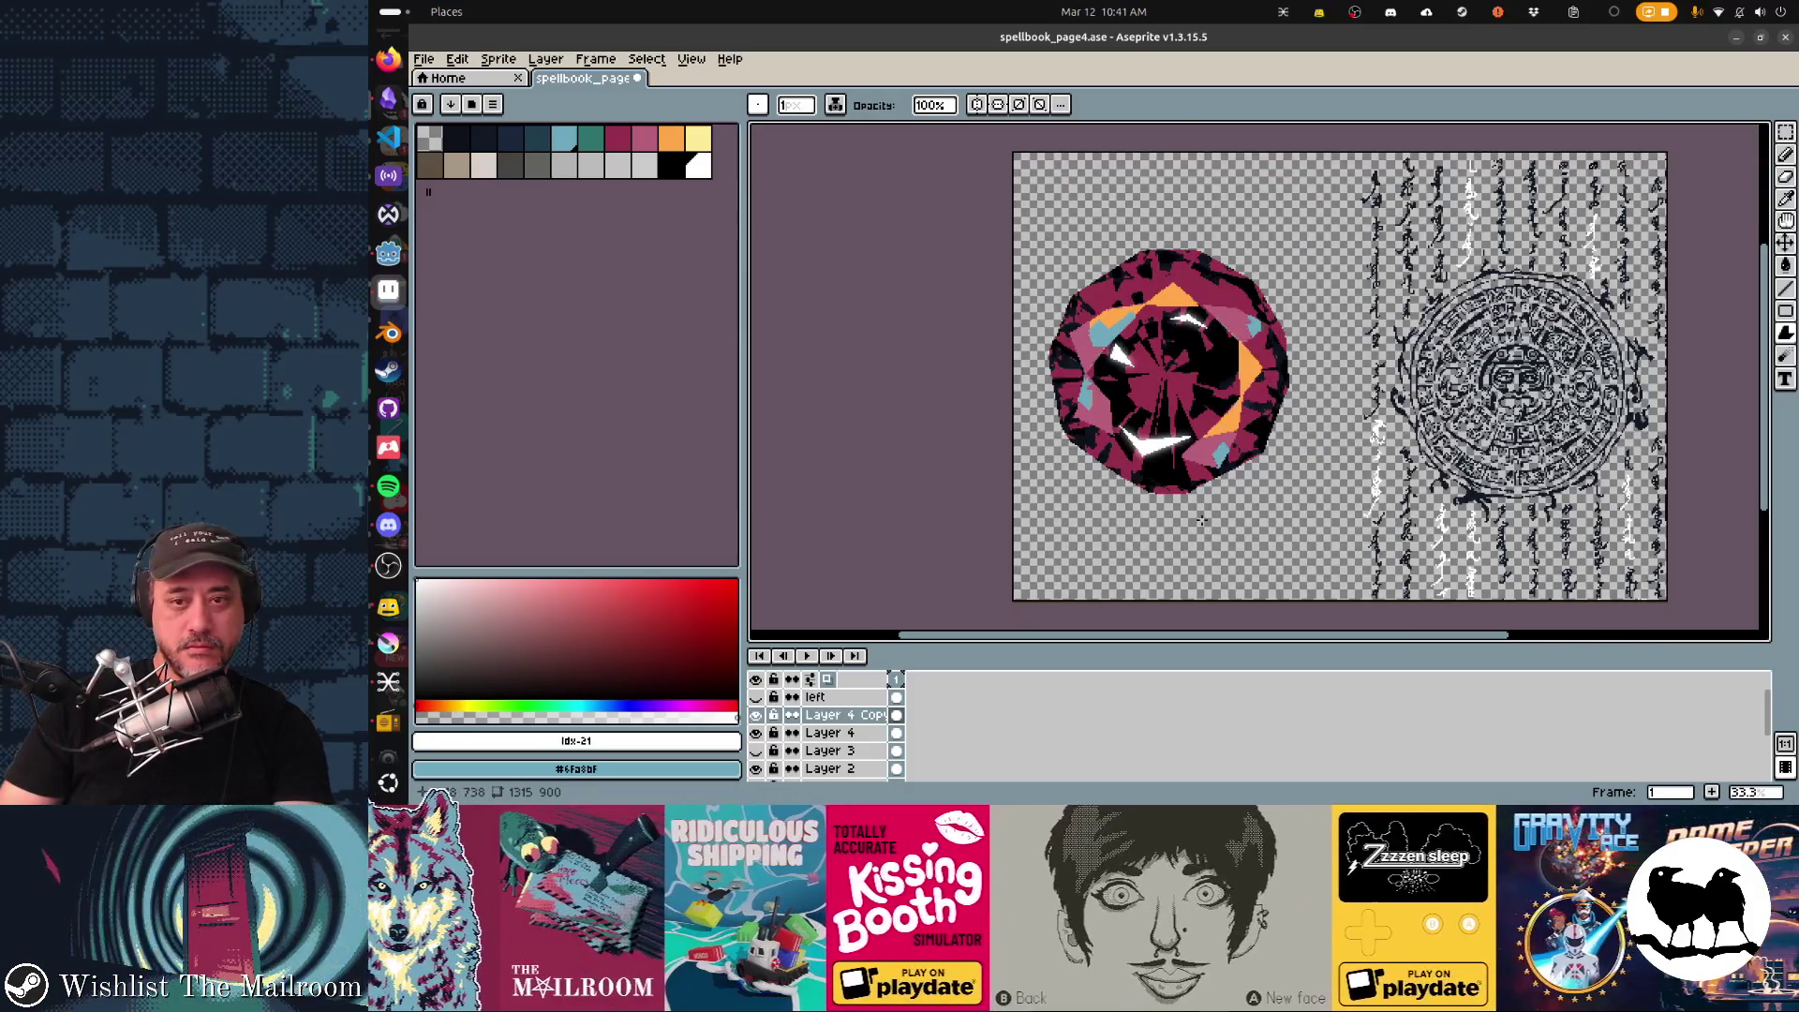
pyautogui.hscroll(2, 1058, 514)
pyautogui.hscroll(-1, 1058, 515)
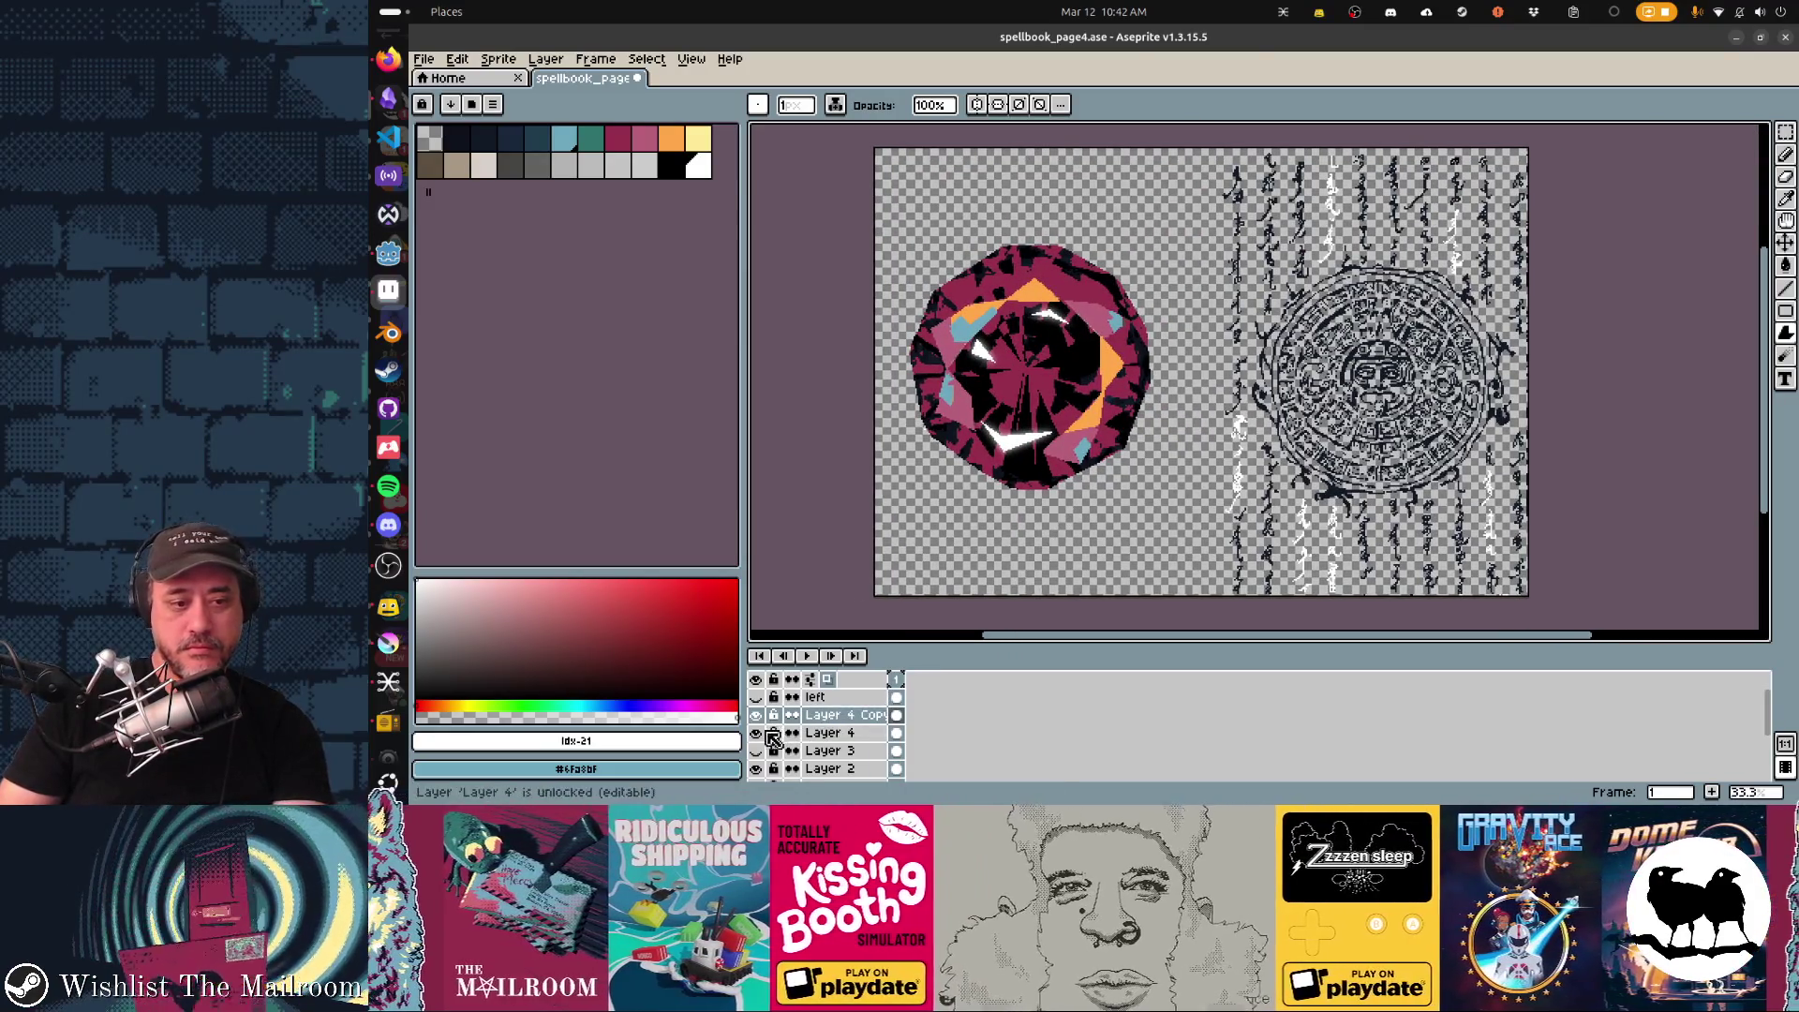
pyautogui.click(756, 751)
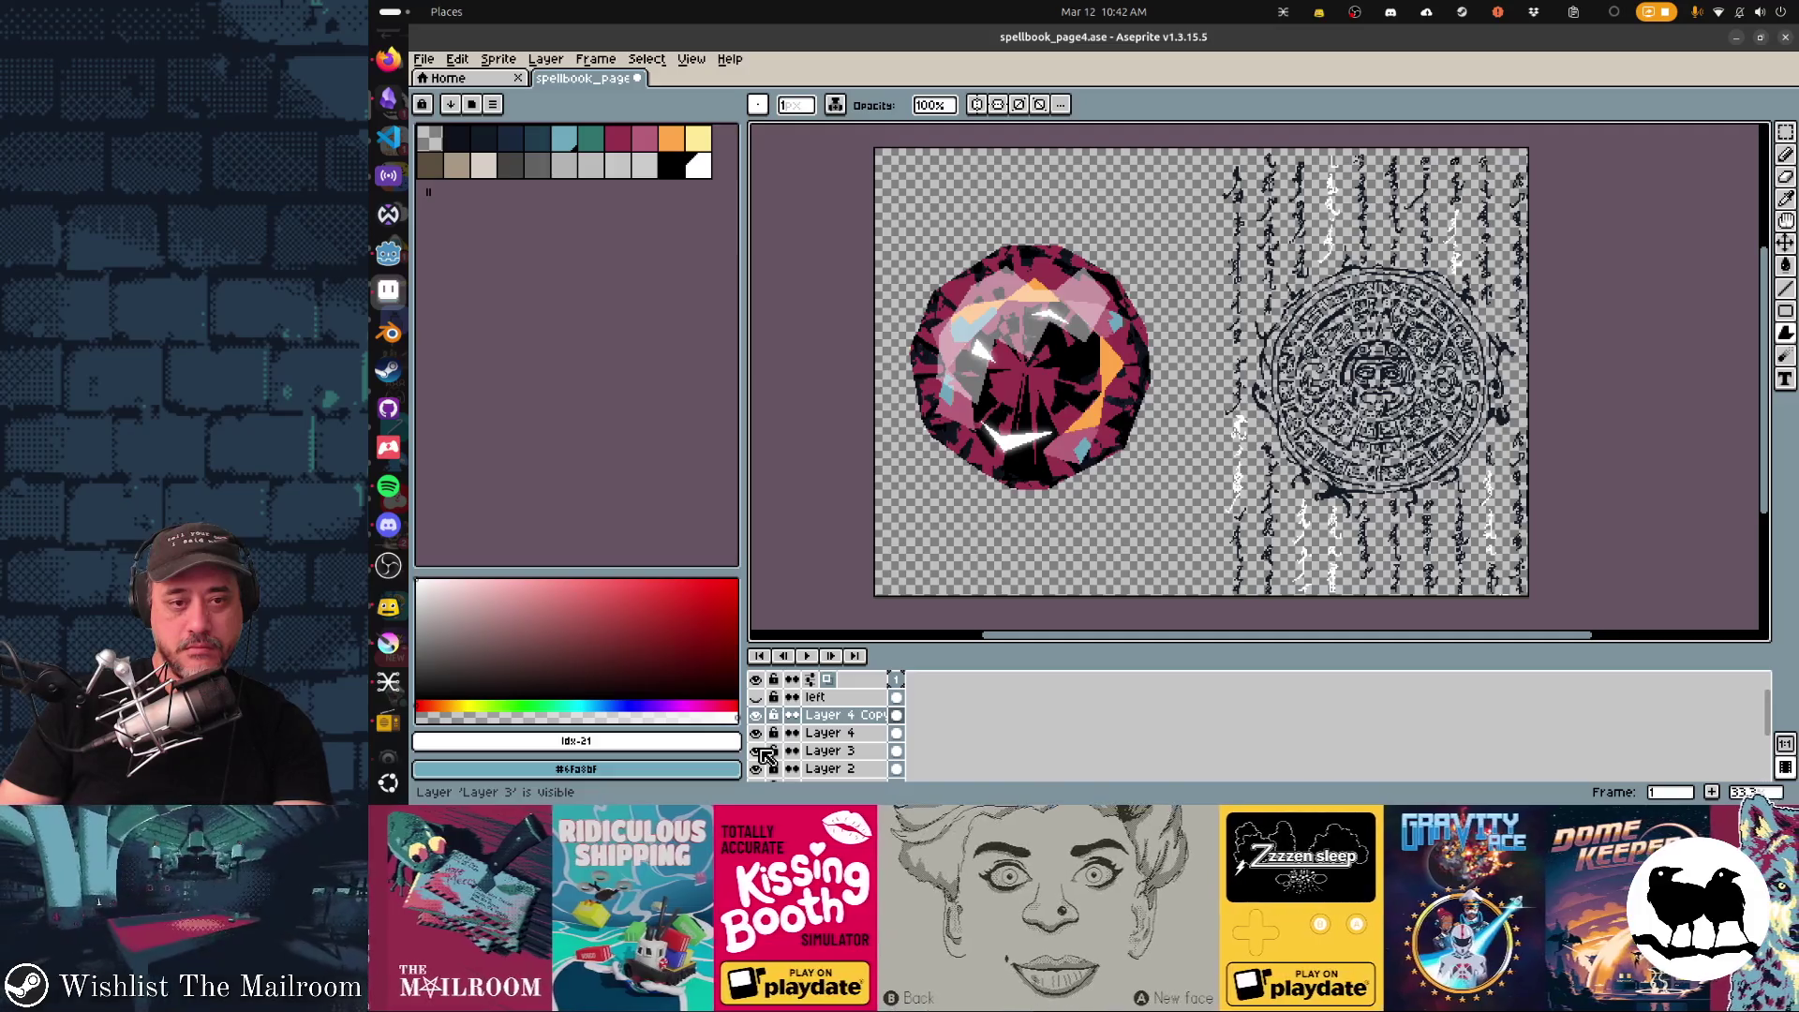
# Delete Layer 3's pale overlay, then undo to restore it and return to the pencil.
pyautogui.click(819, 756)
pyautogui.press('Delete')
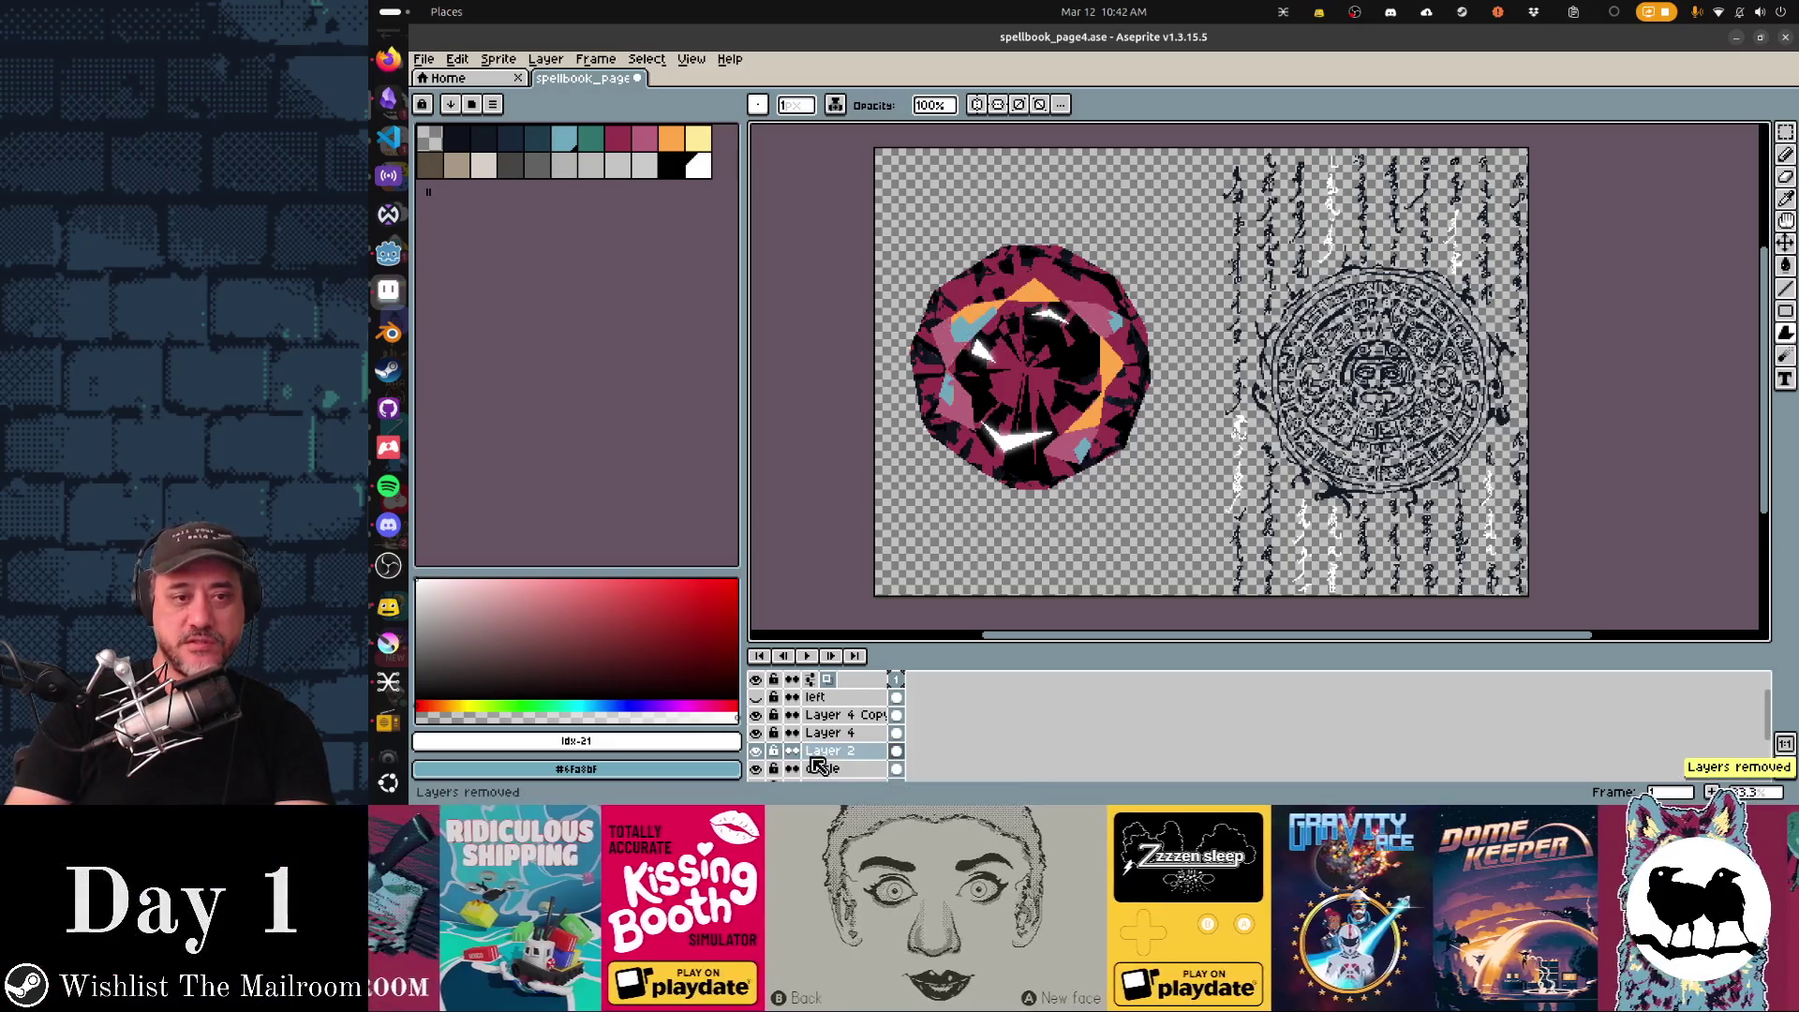
pyautogui.press('b')
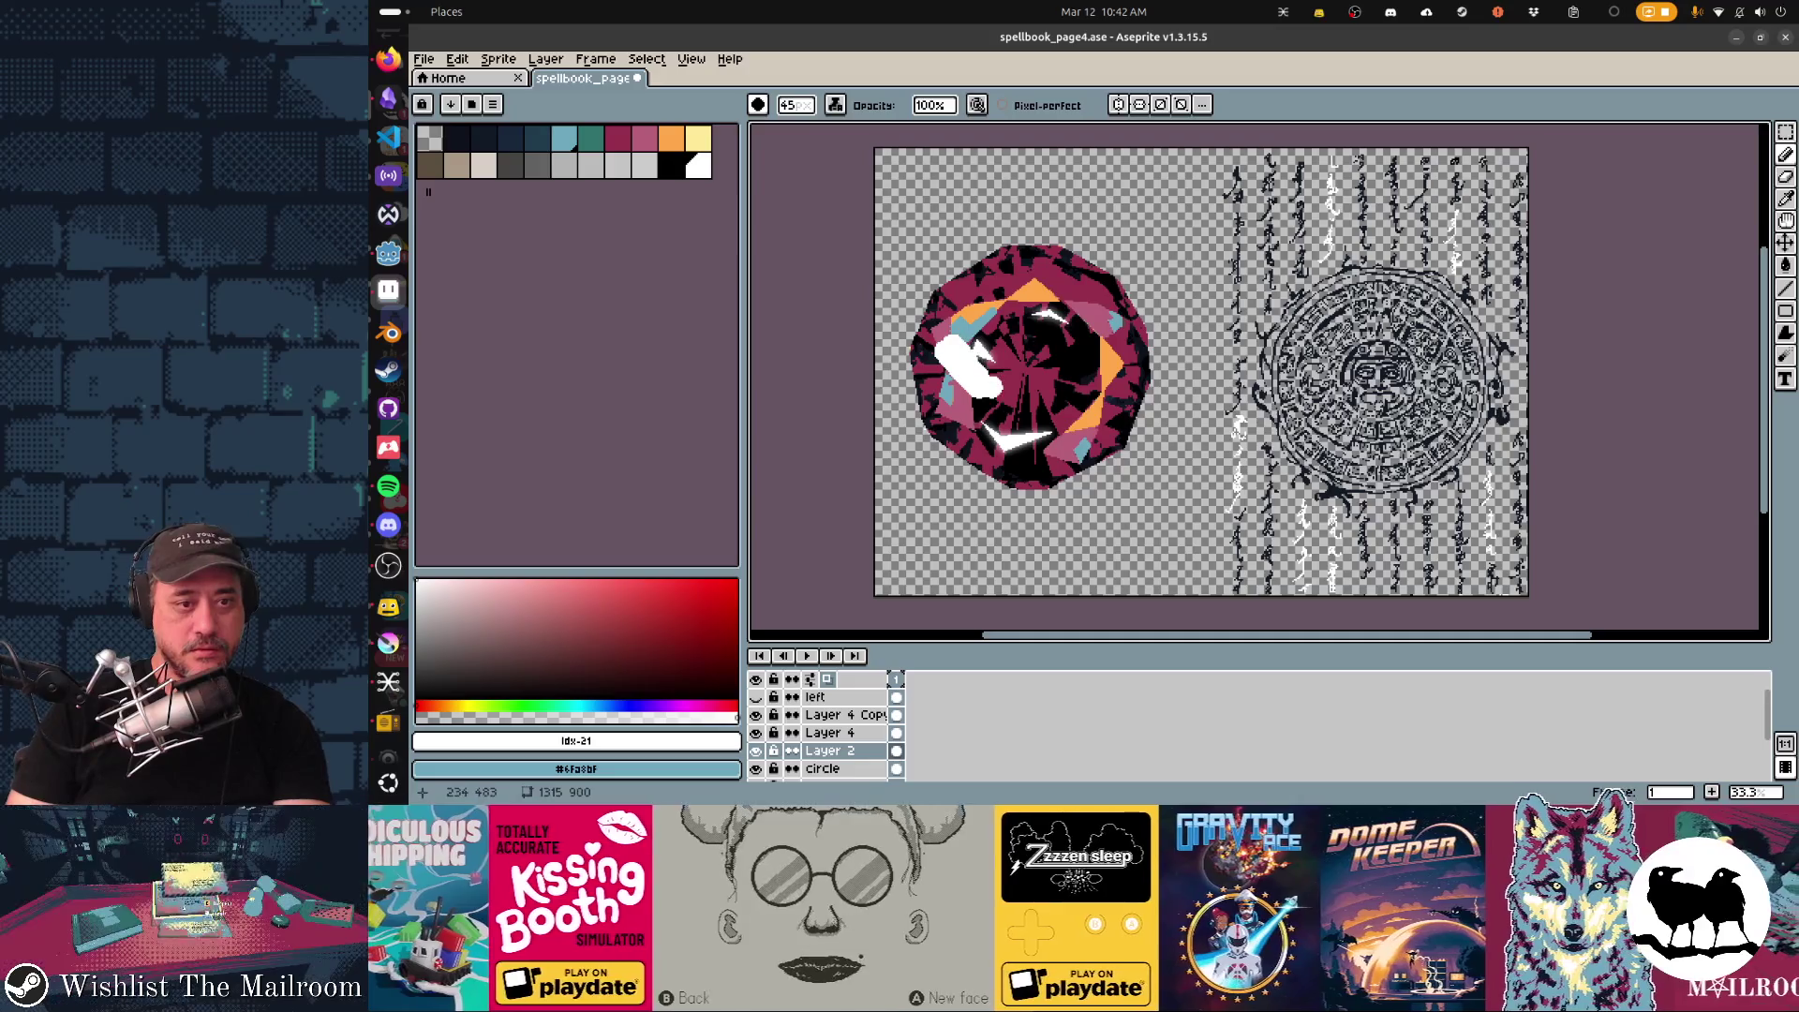
pyautogui.hotkey('ctrl', 'z')
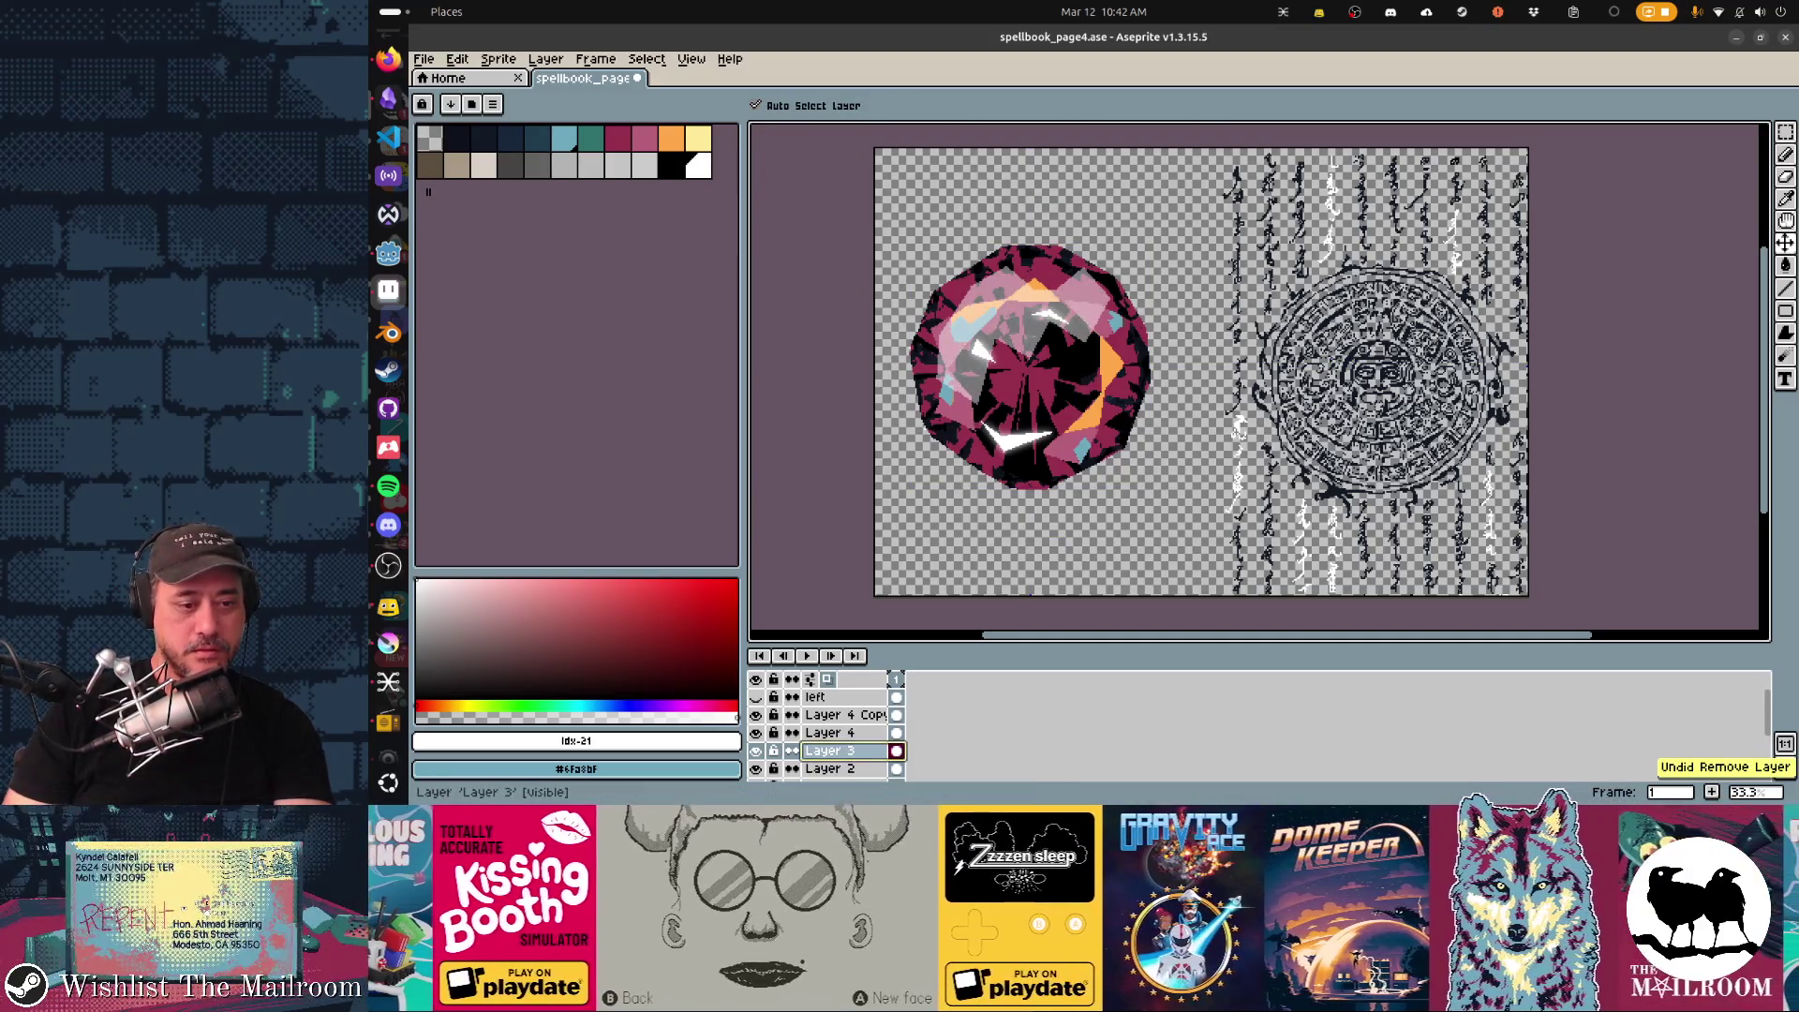
pyautogui.press('b')
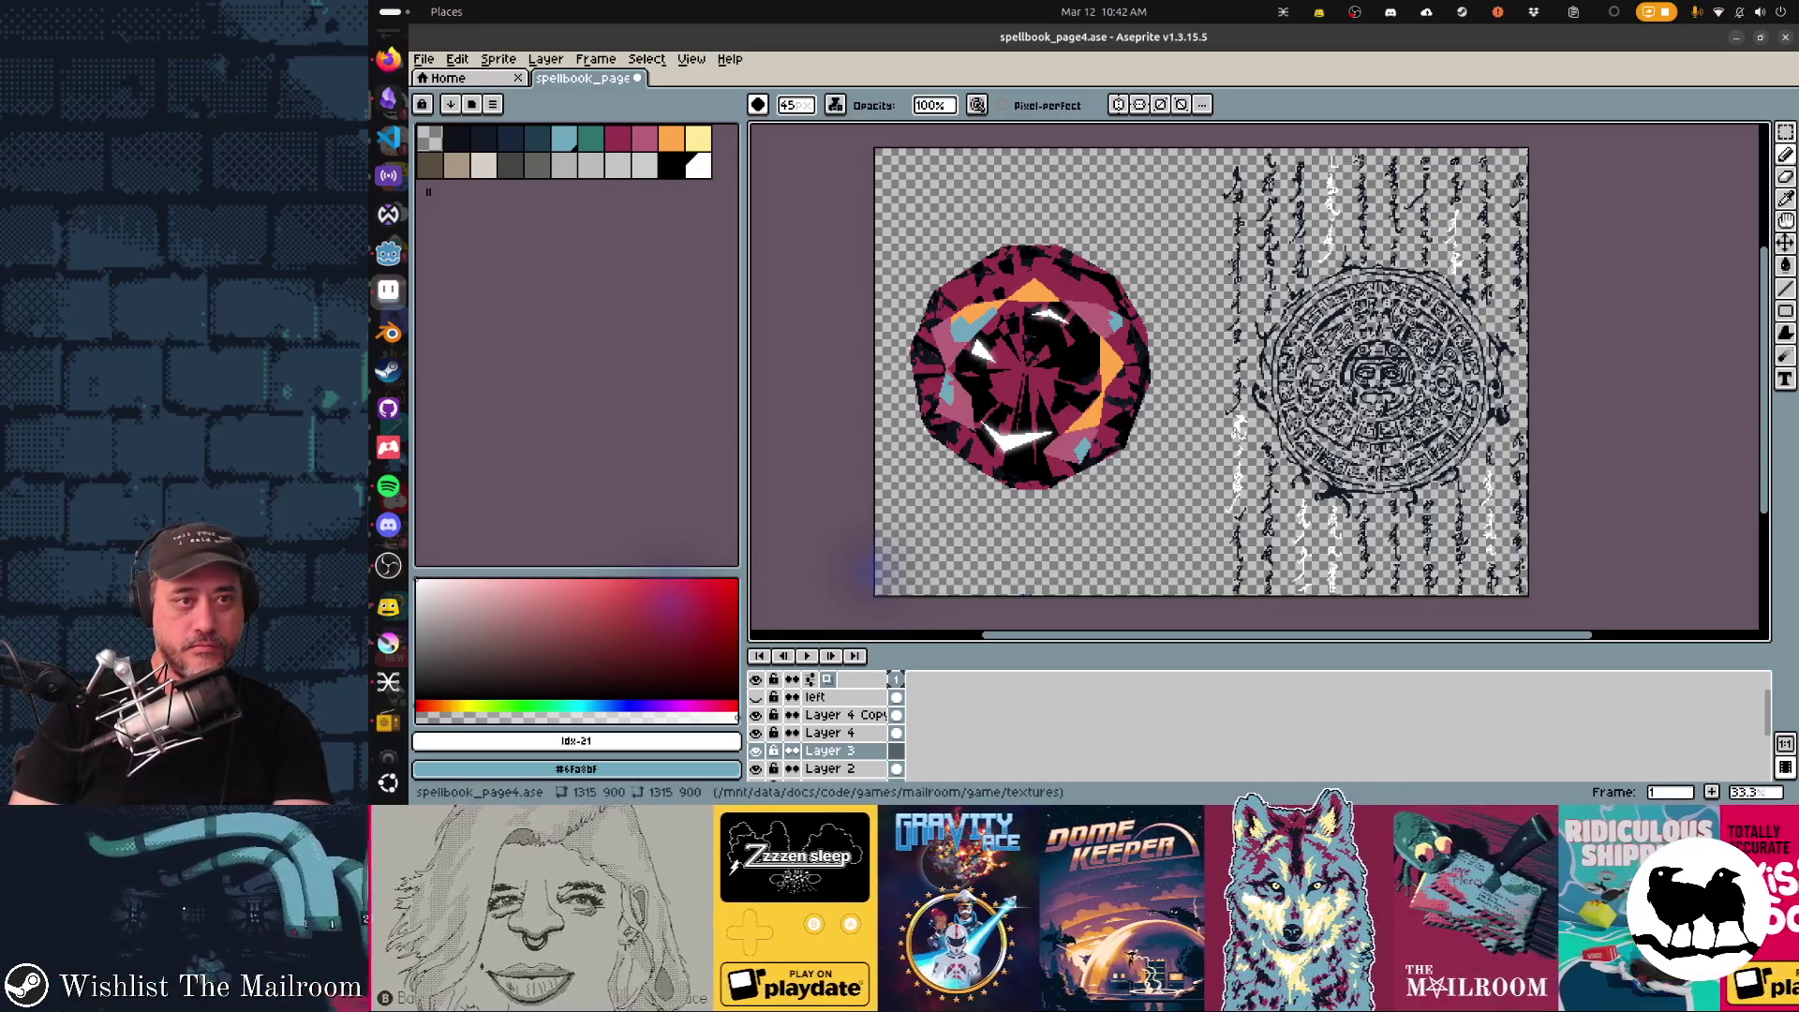
# Choose an ink mode and erase the stray light pixels near the gem's top edge.
pyautogui.click(835, 104)
pyautogui.click(872, 146)
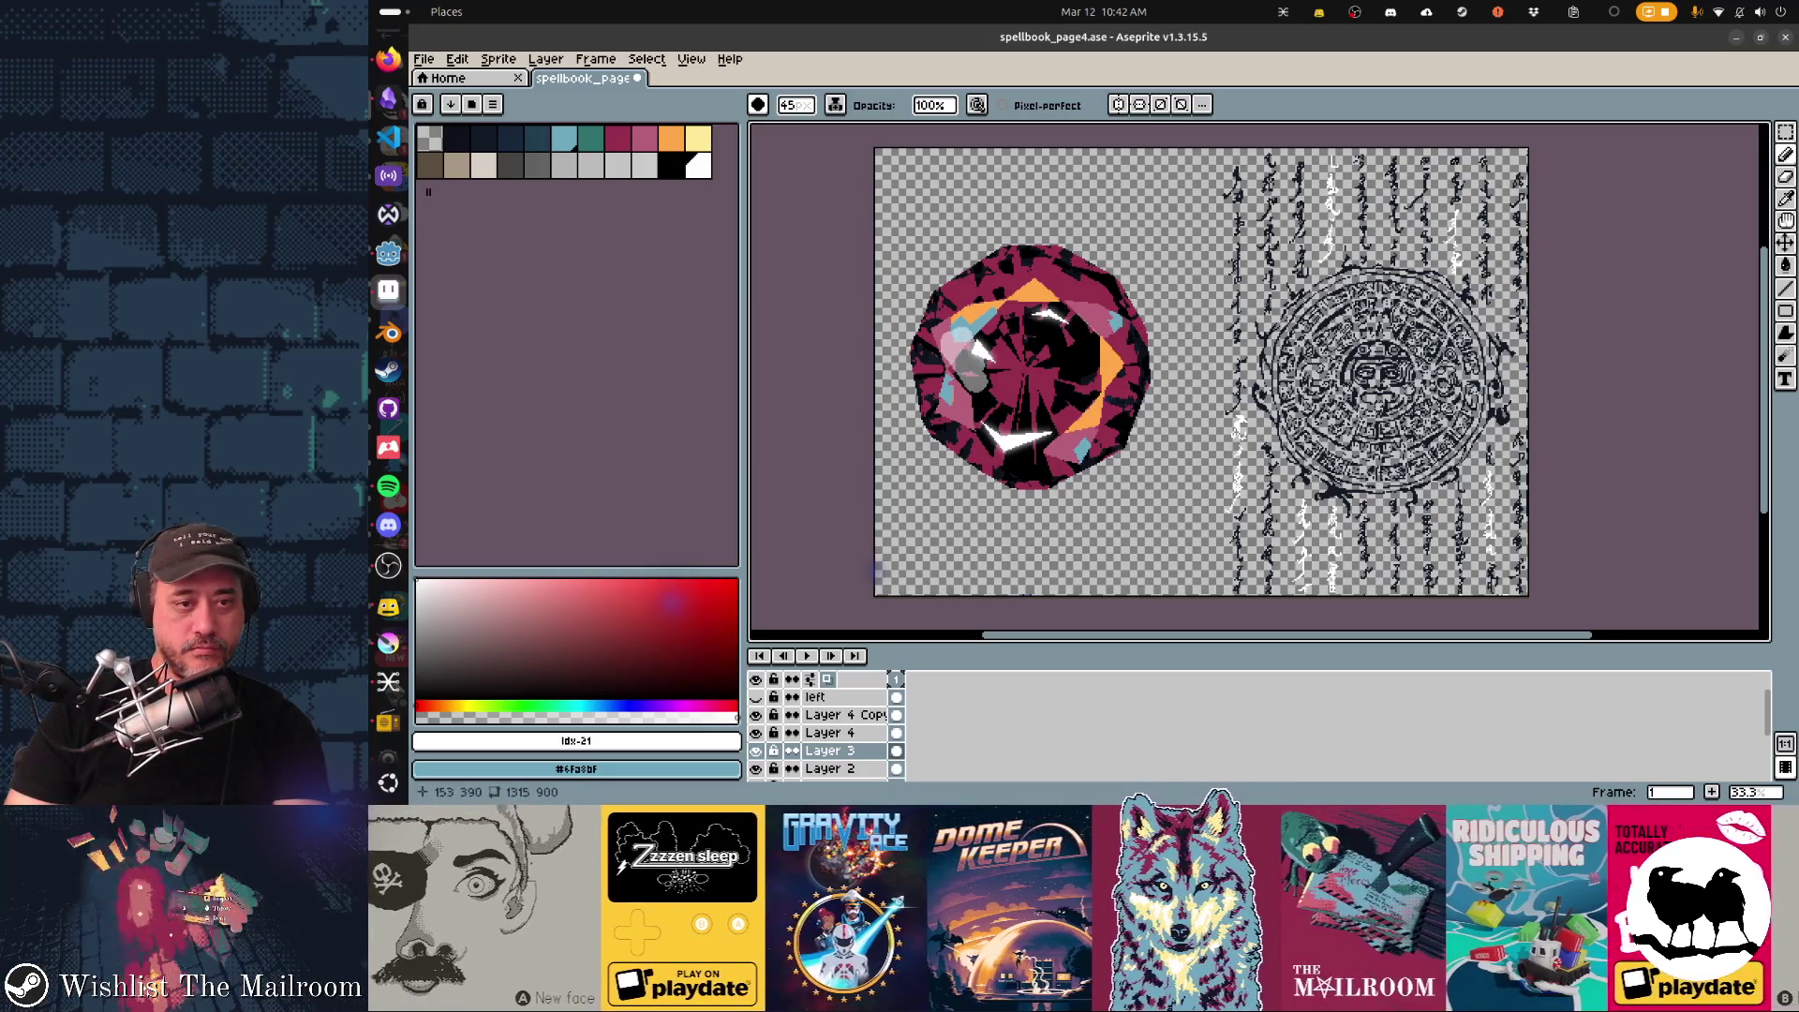
pyautogui.press('e')
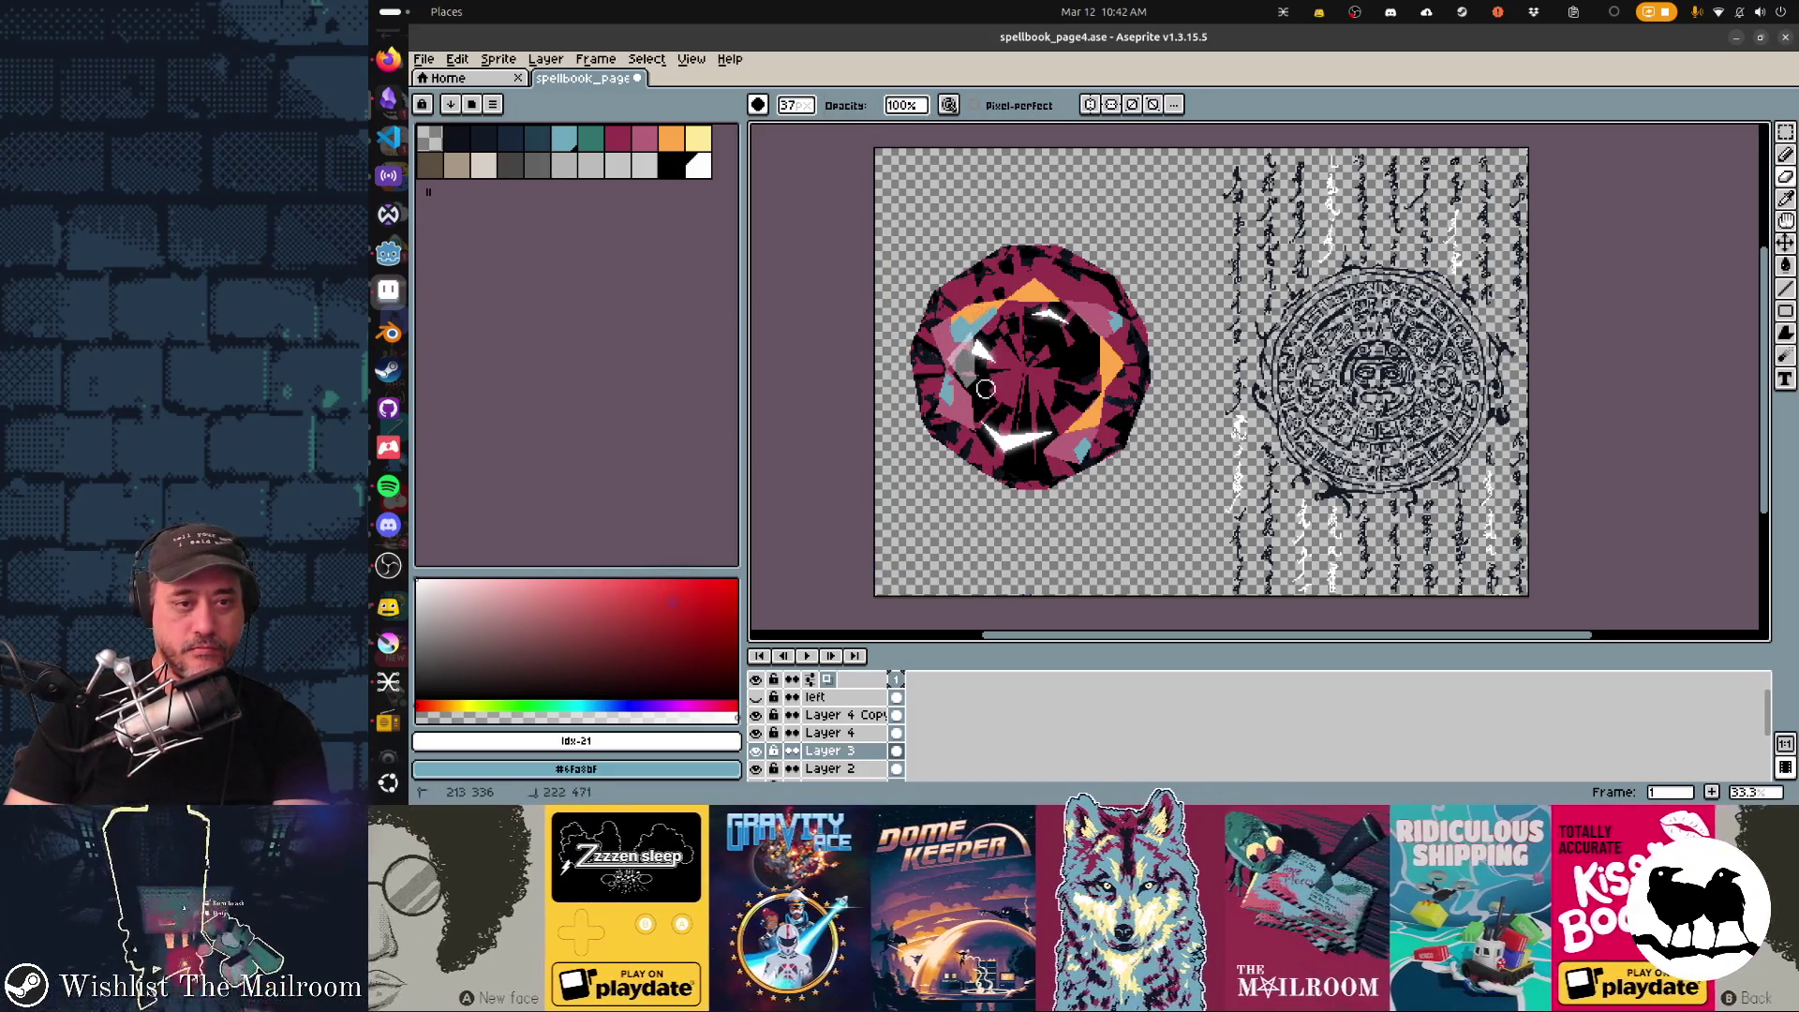
pyautogui.press('b')
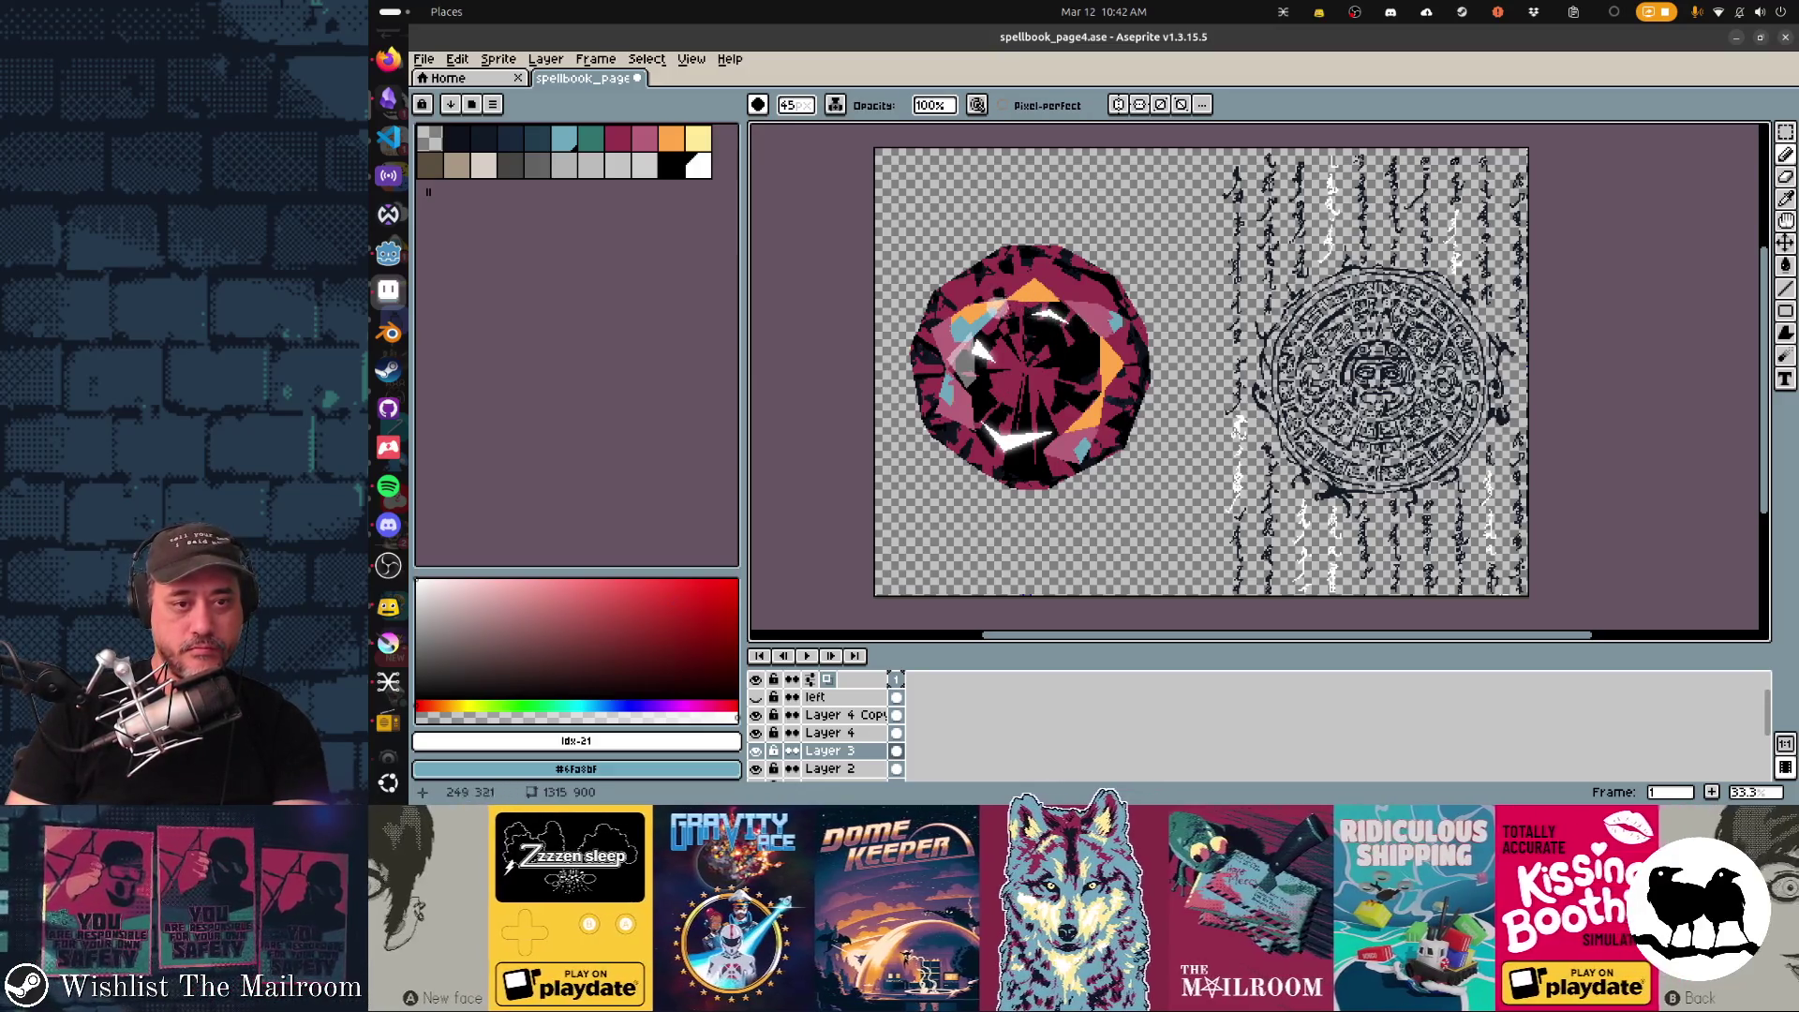
pyautogui.press('e')
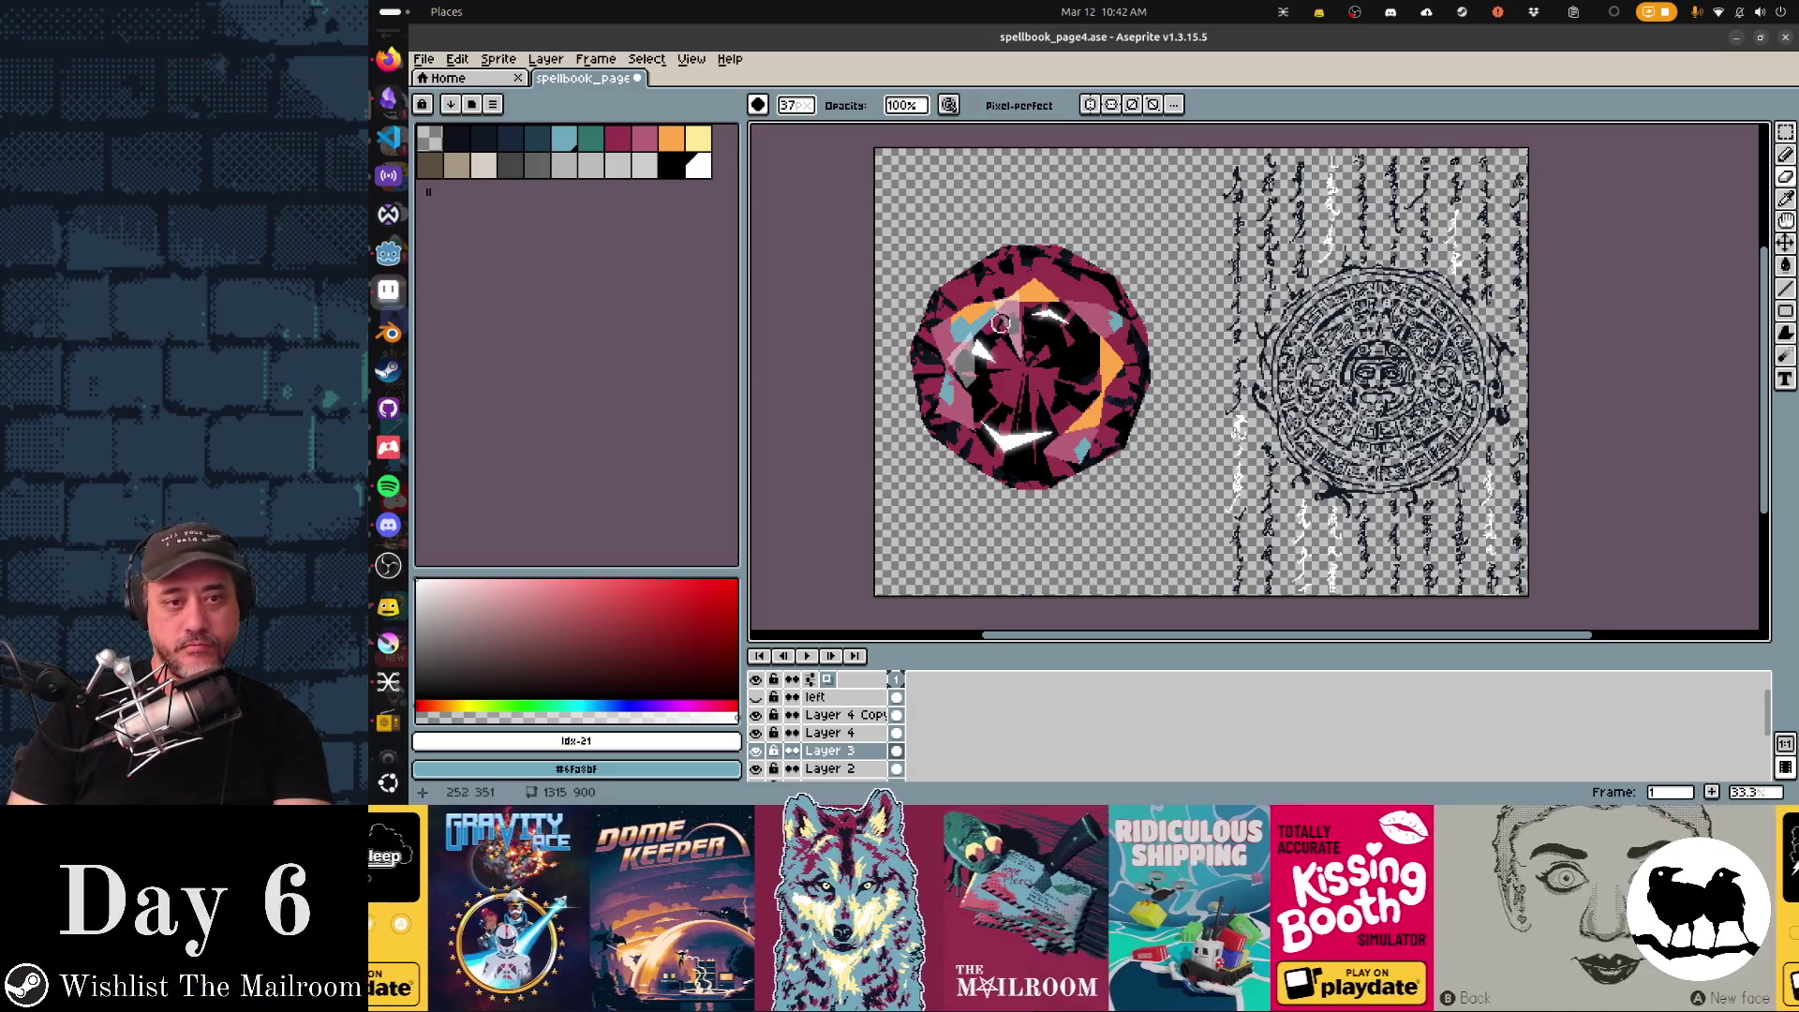
pyautogui.press('b')
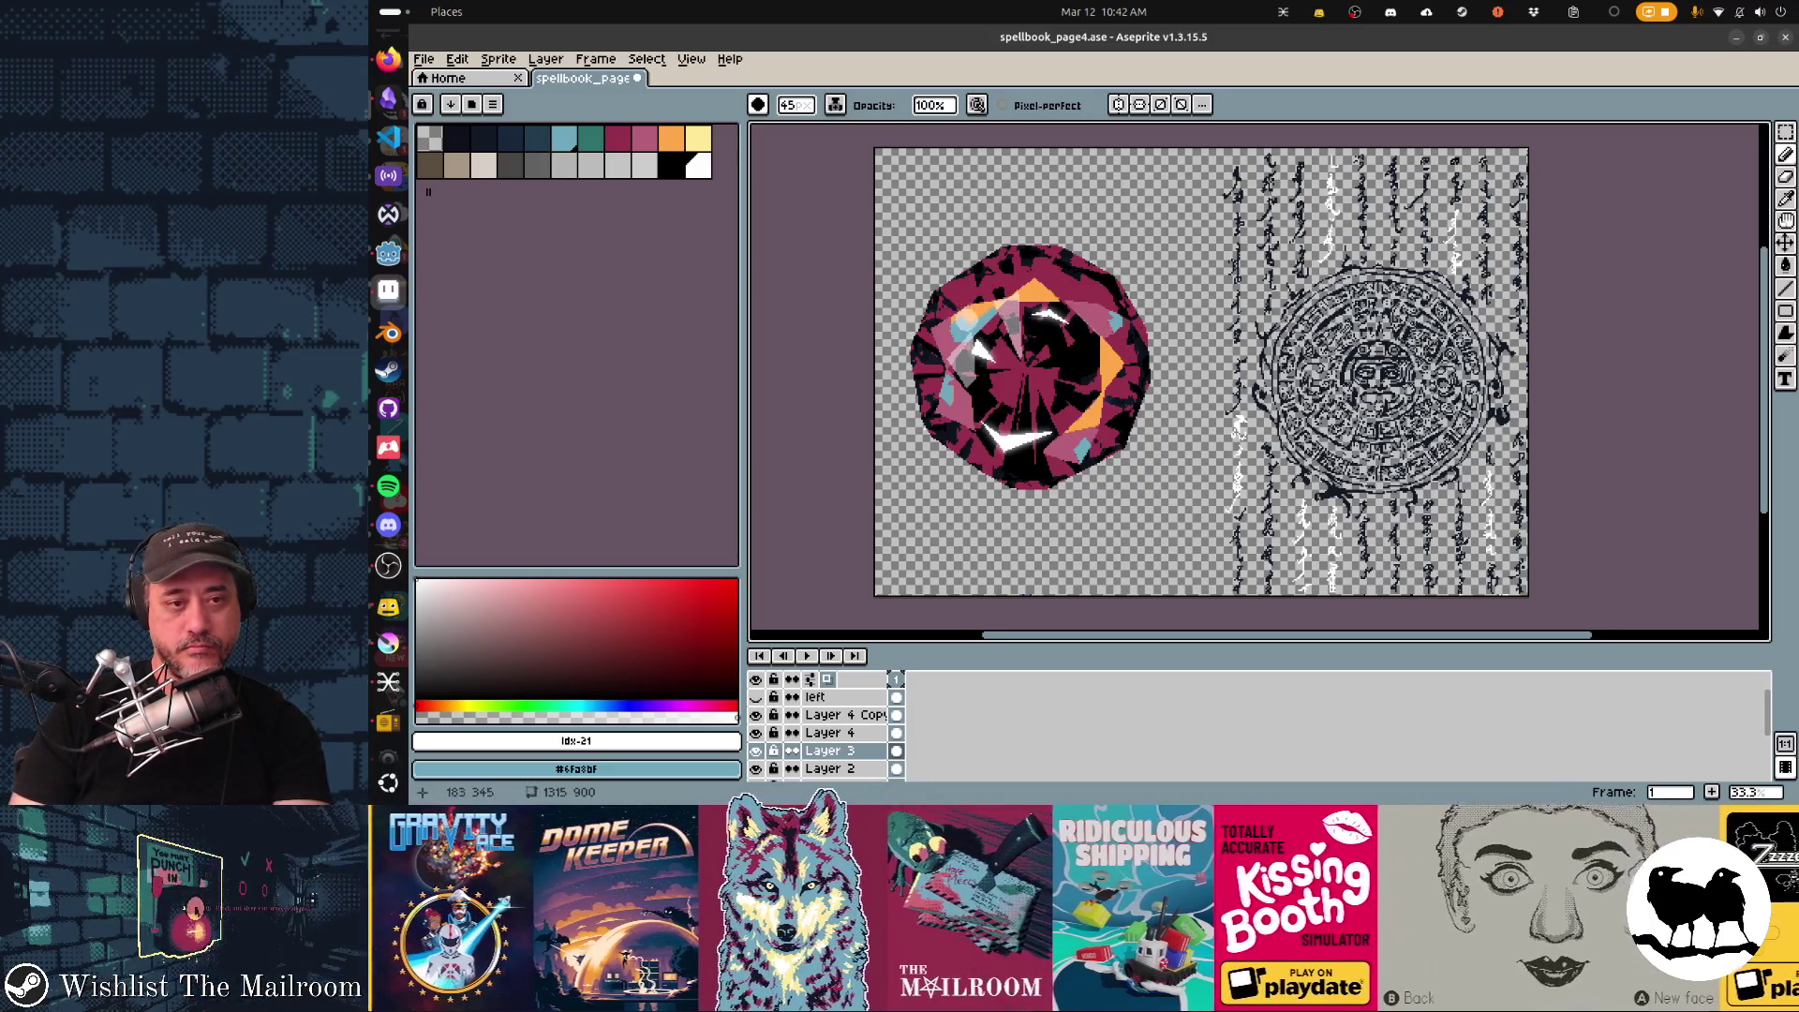
pyautogui.press('e')
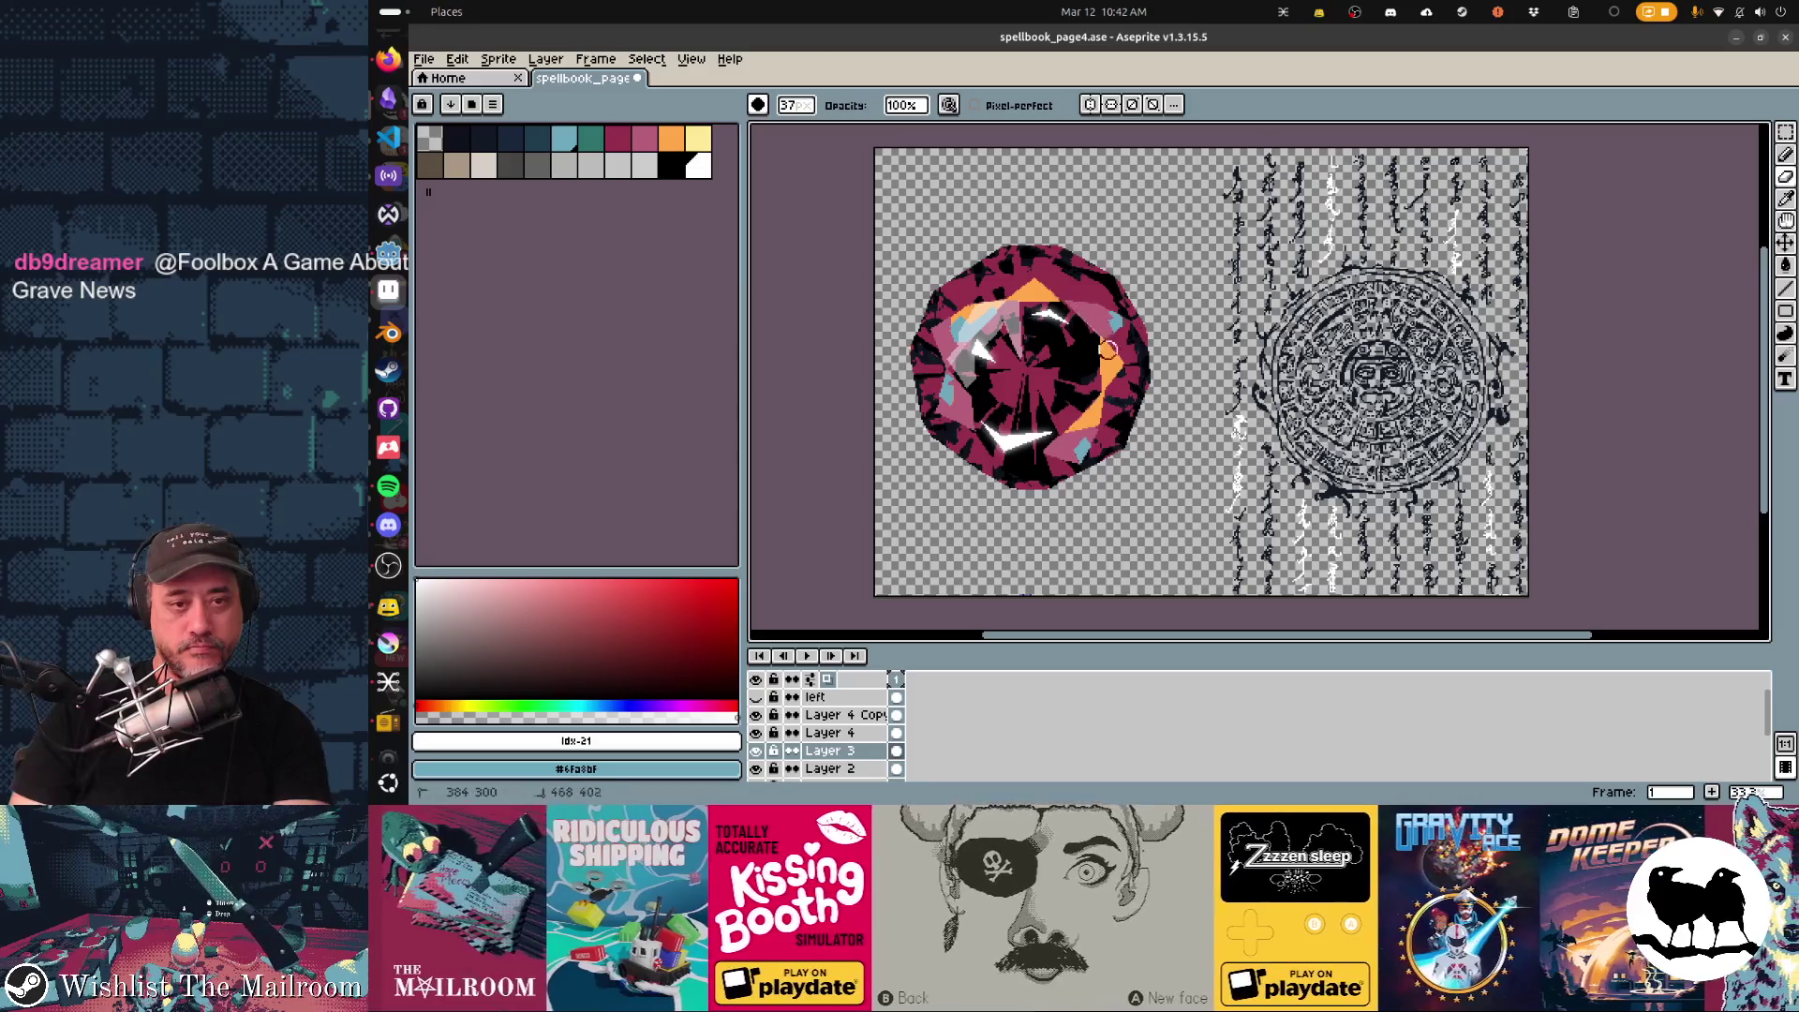
pyautogui.press('b')
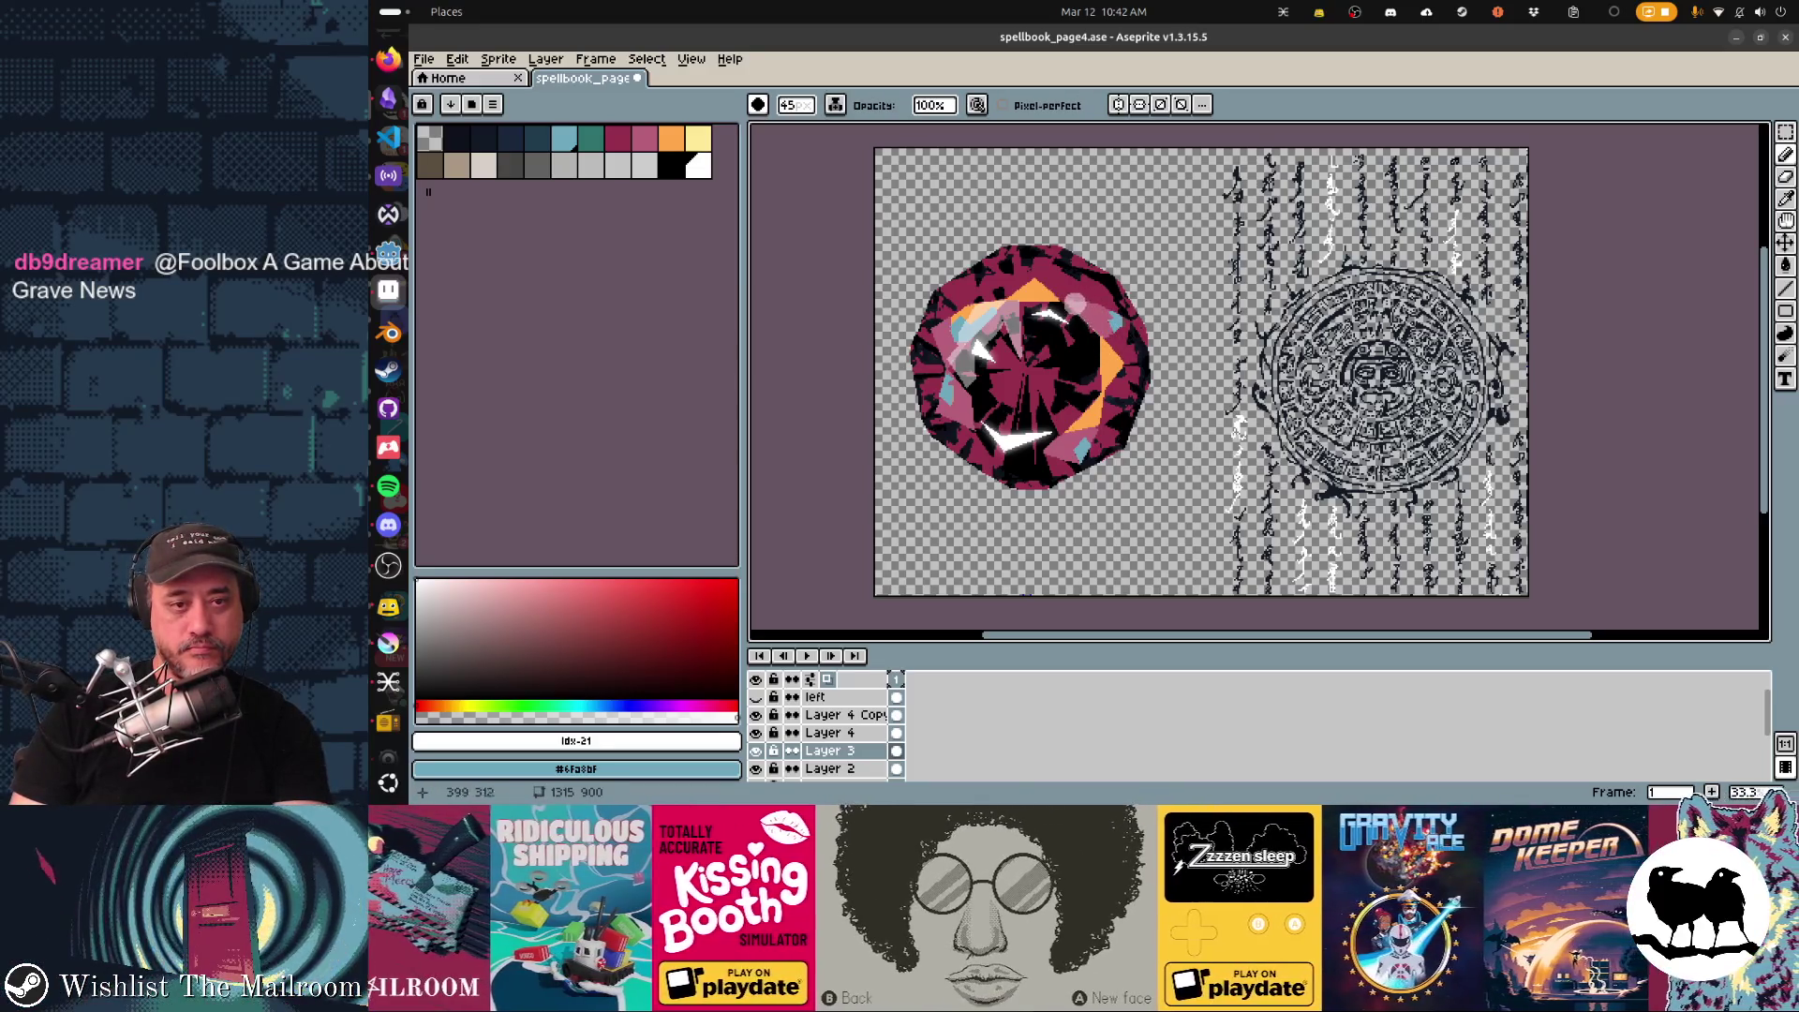
pyautogui.press('e')
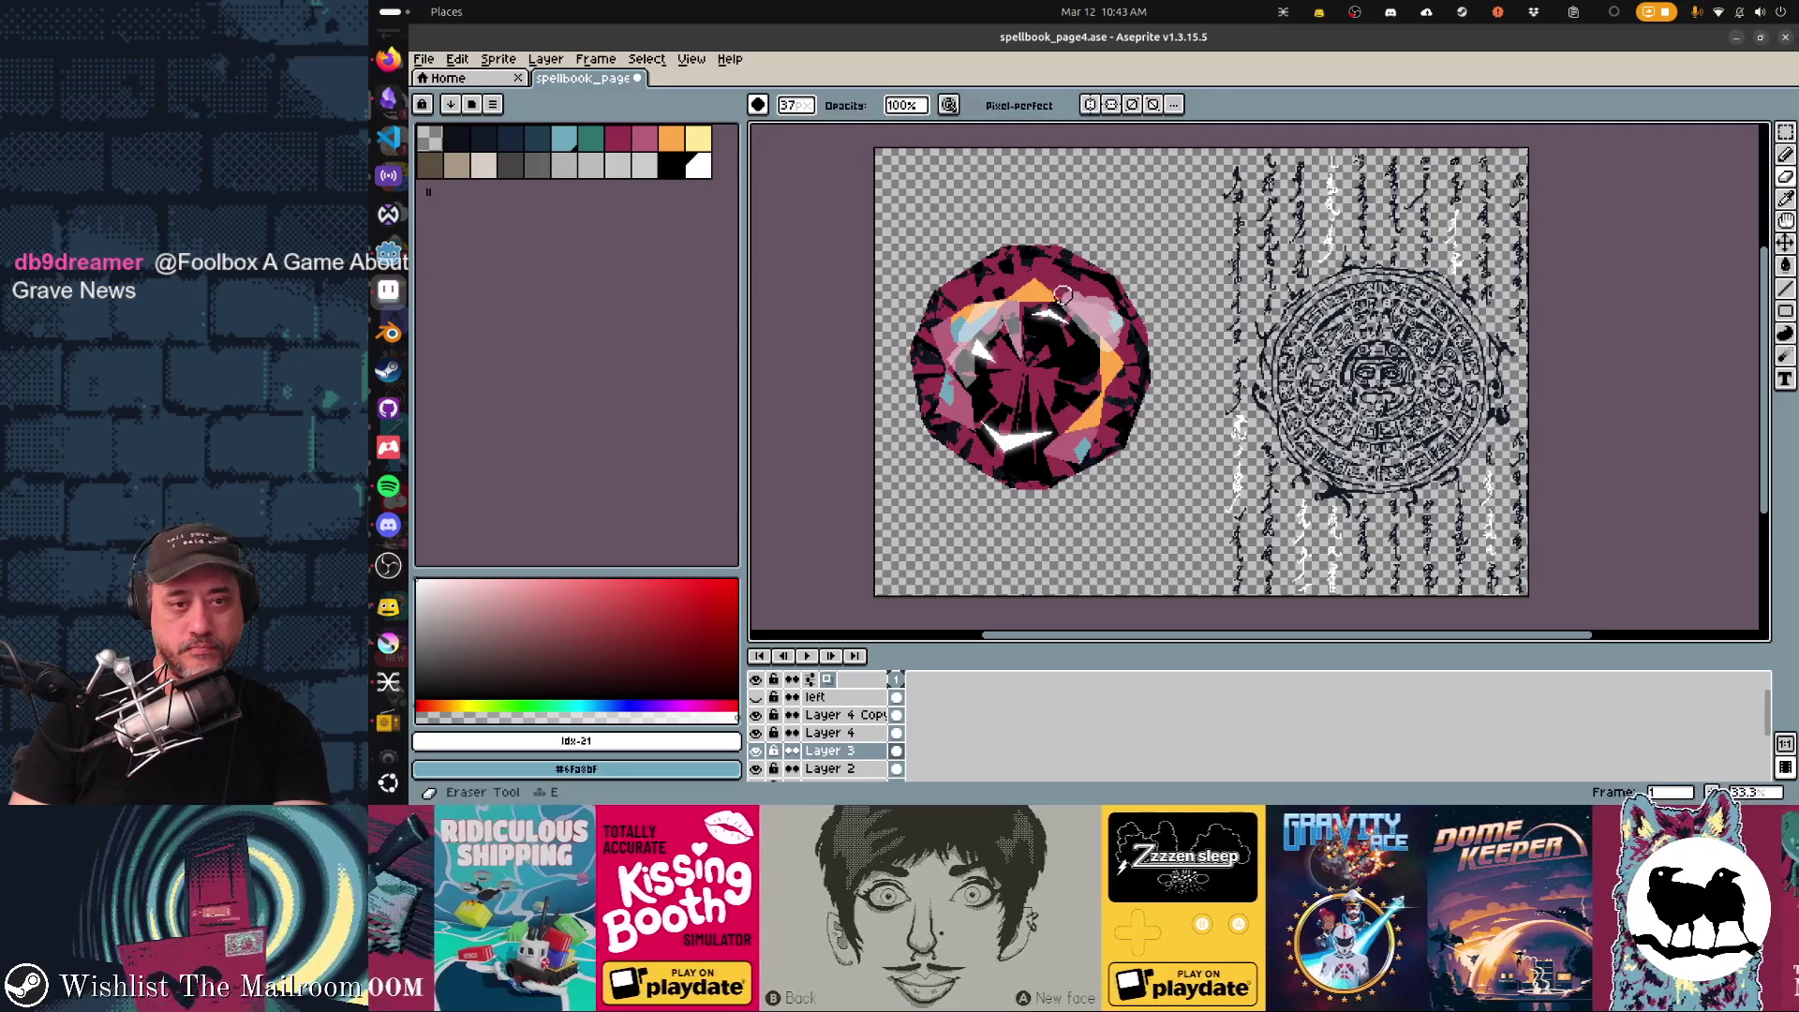
pyautogui.moveTo(1059, 291)
pyautogui.mouseDown()
pyautogui.moveTo(1120, 360)
pyautogui.moveTo(1066, 332)
pyautogui.mouseUp()
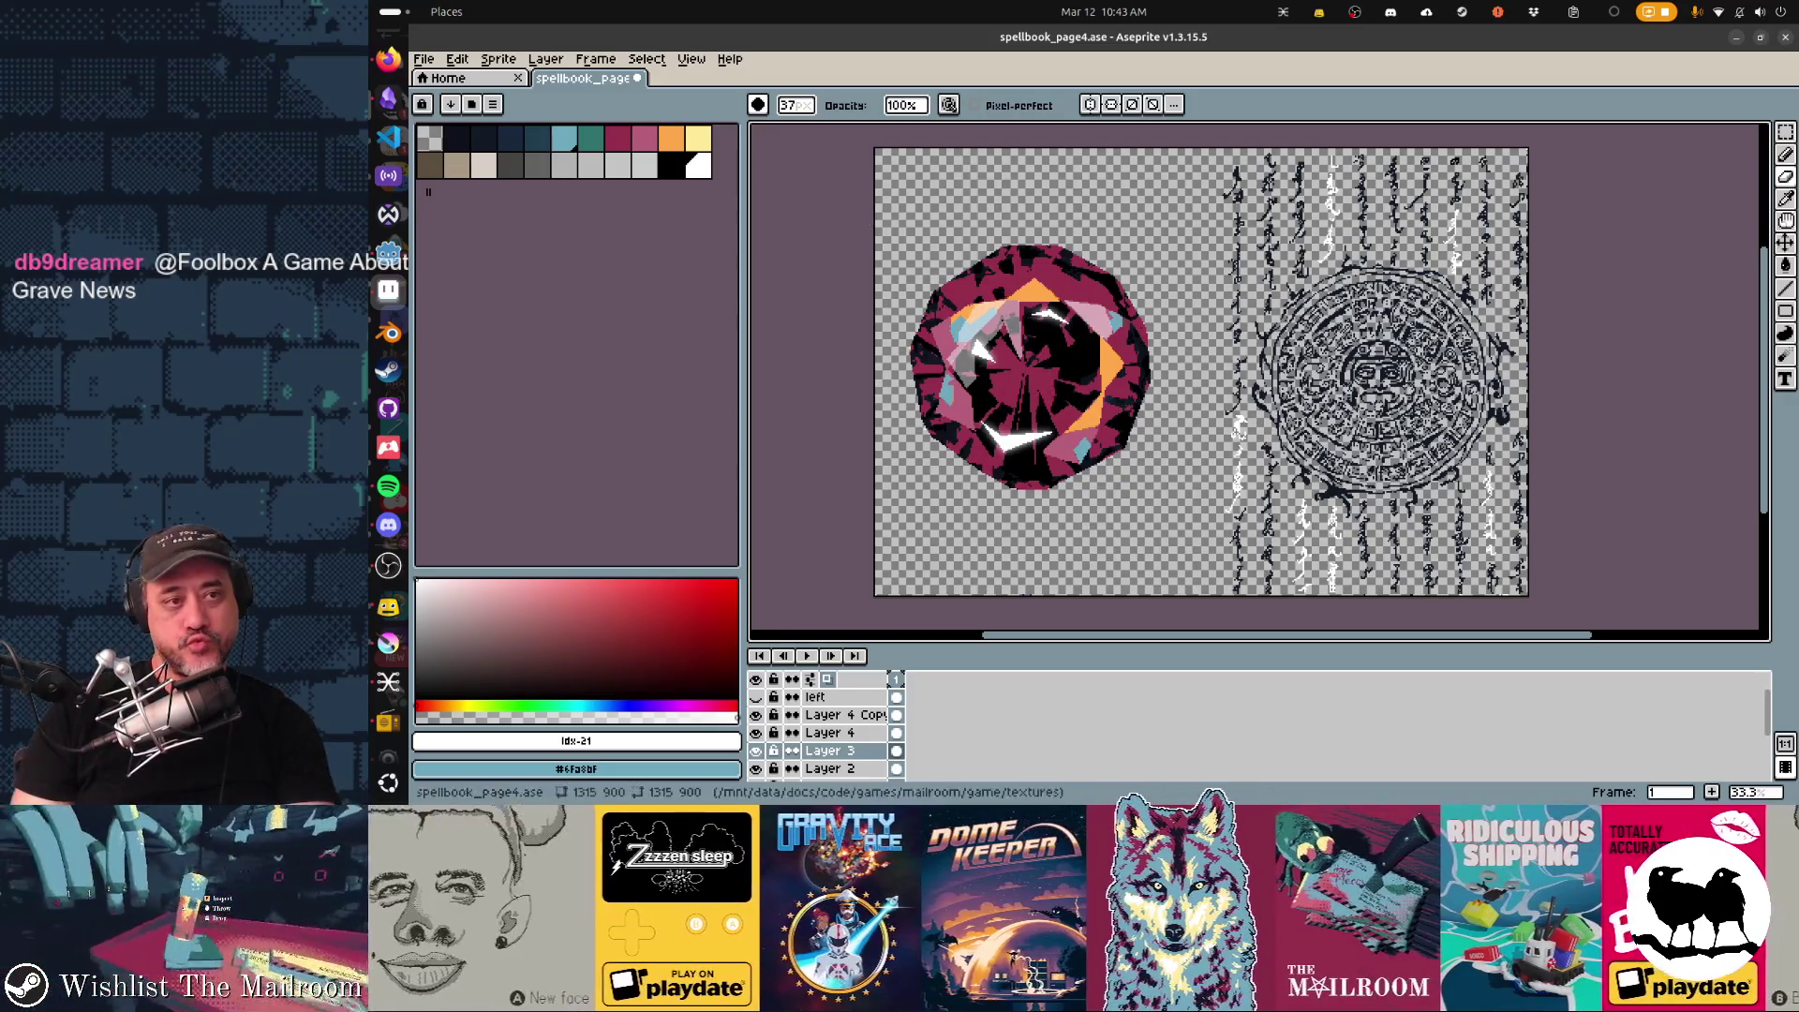
pyautogui.click(697, 137)
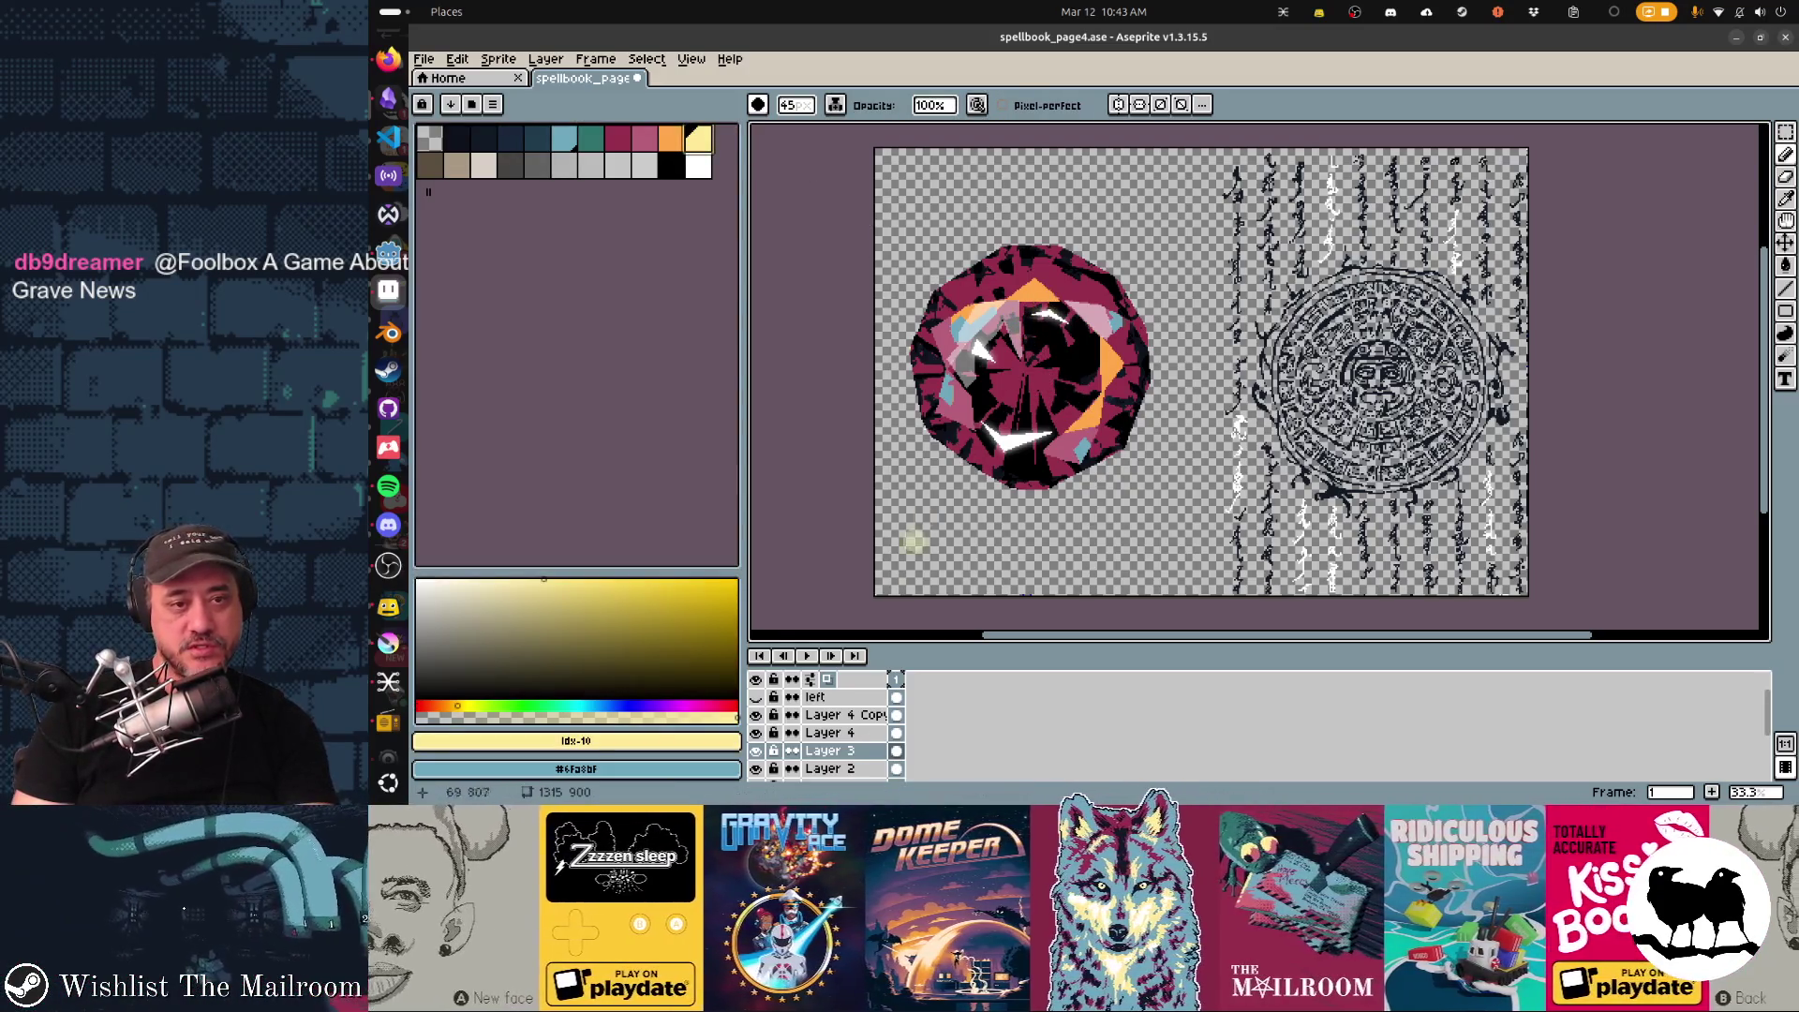
pyautogui.press('Up')
pyautogui.press('Up')
pyautogui.press('b')
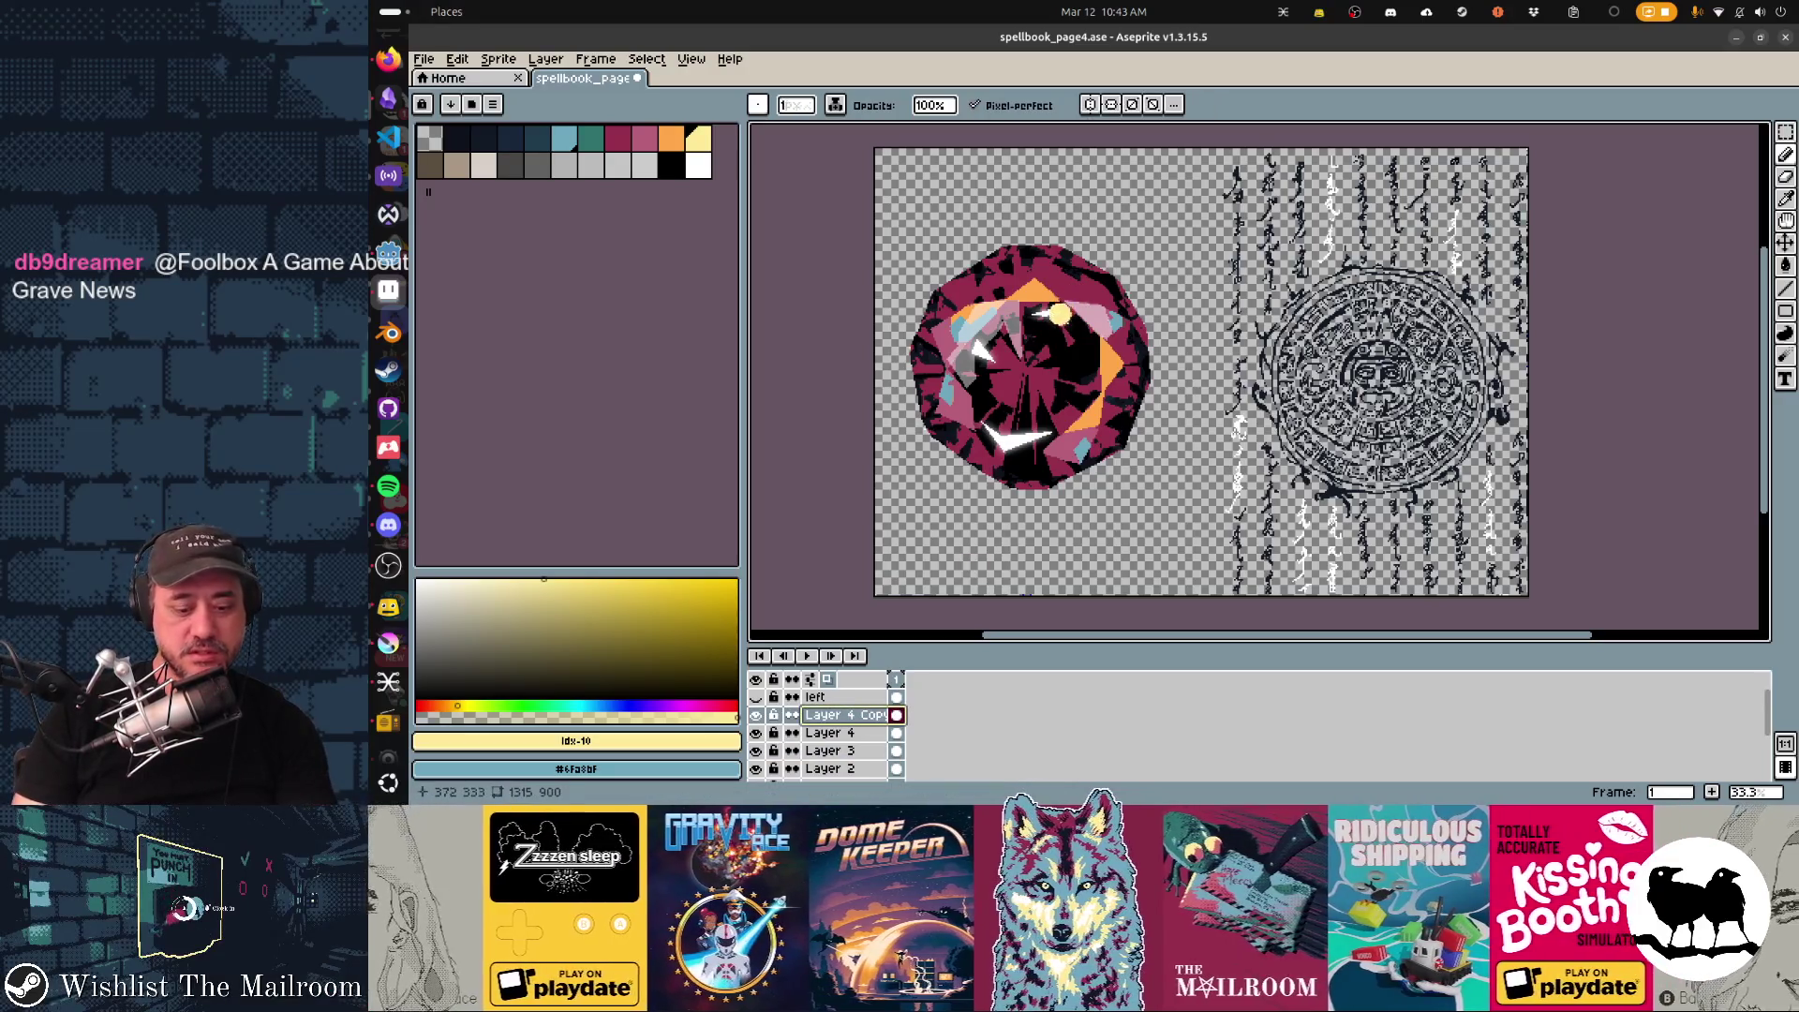
pyautogui.hotkey('shift', 'd')
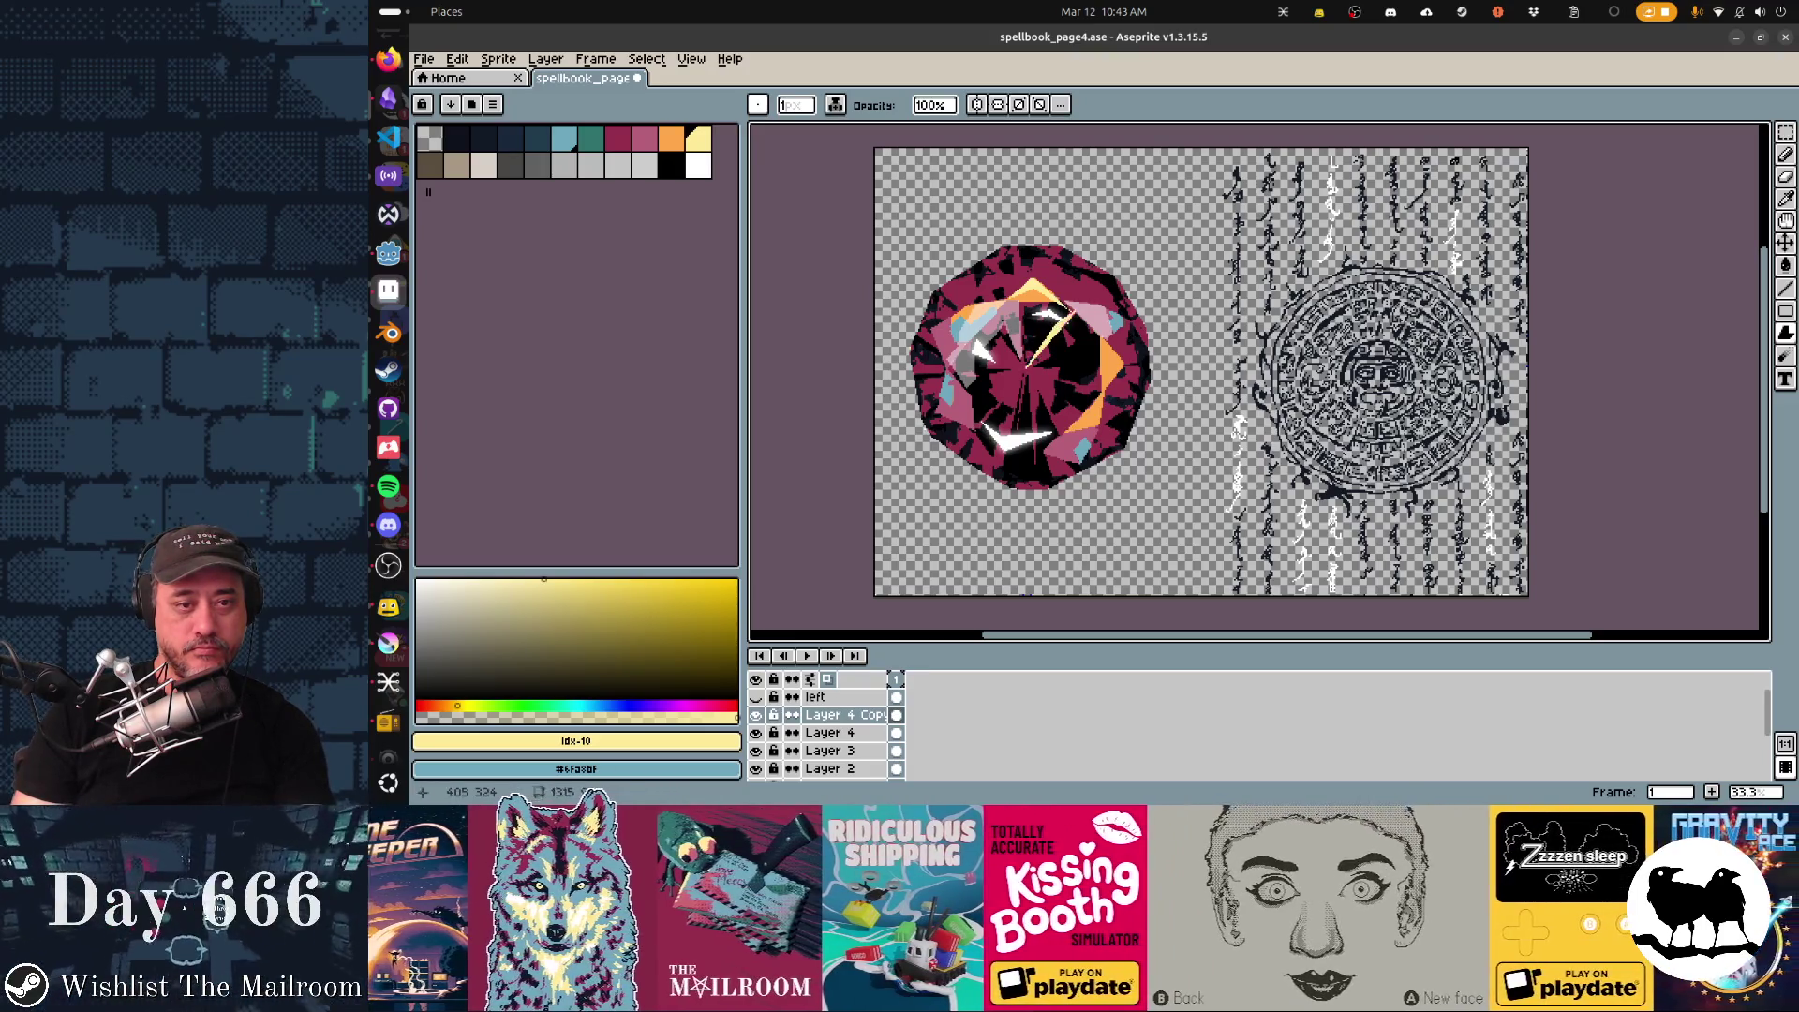
pyautogui.hotkey('ctrl', 'z')
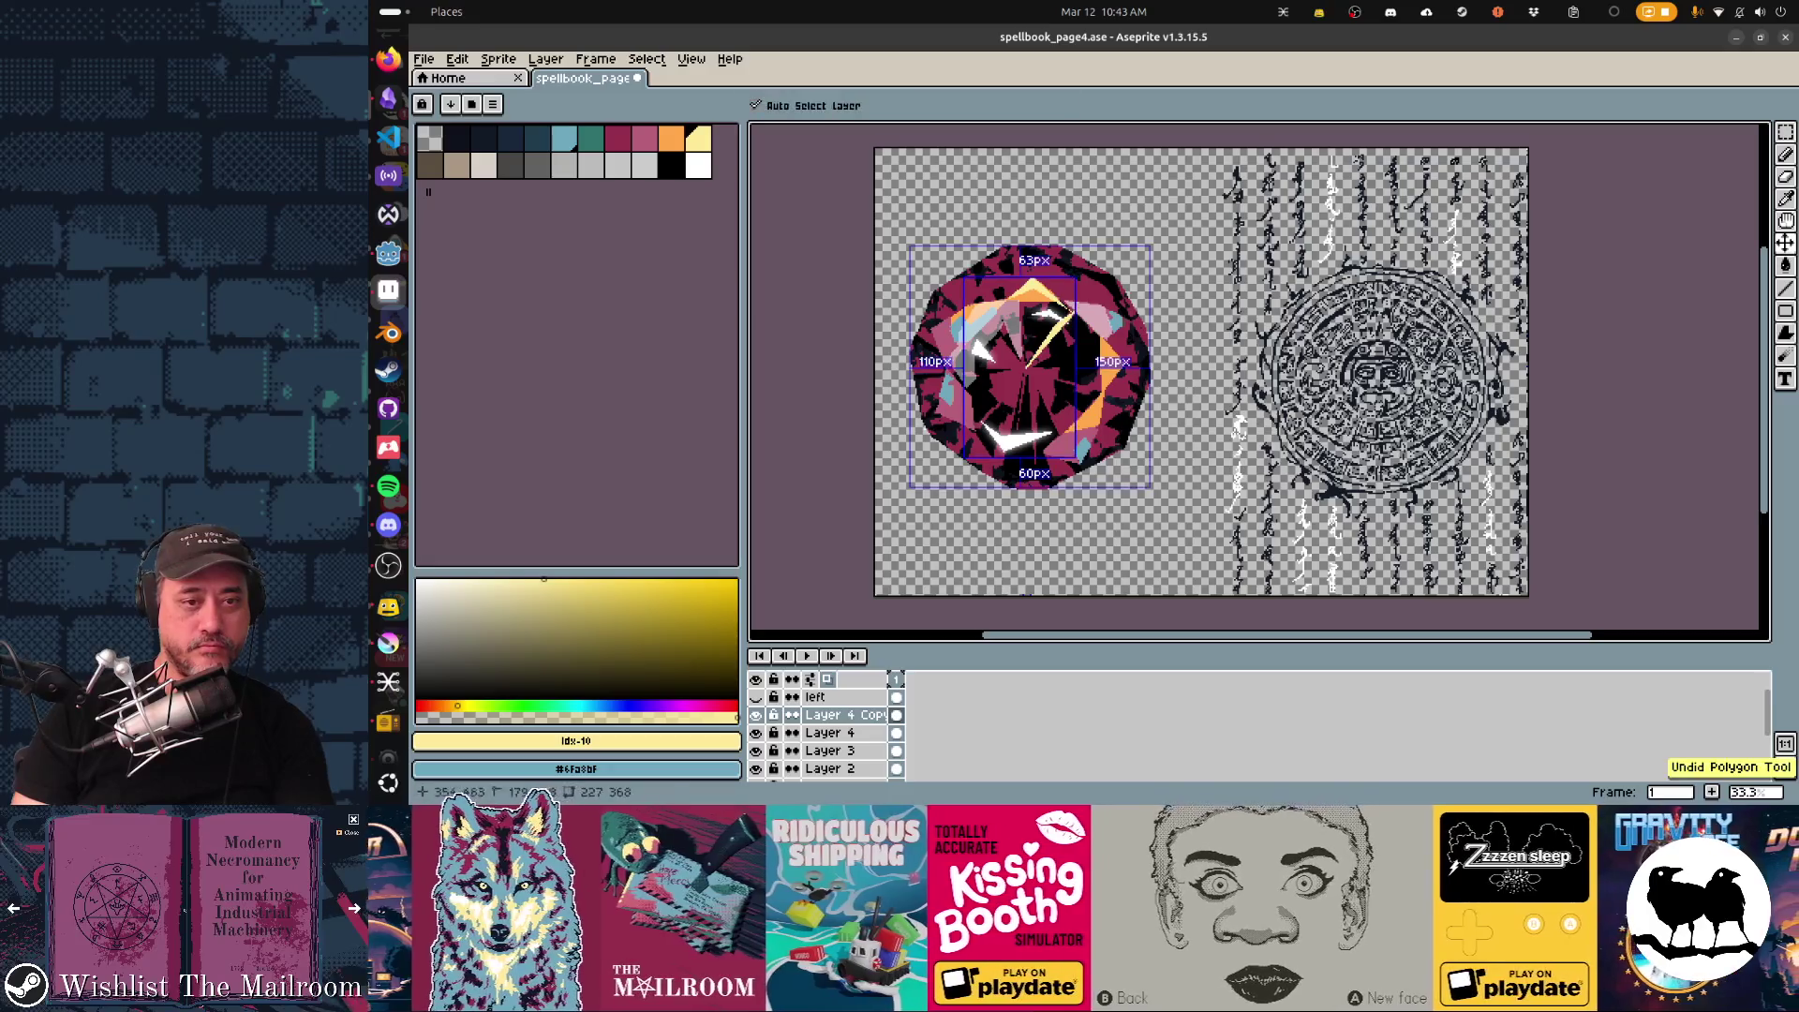
pyautogui.hotkey('ctrl', 'y')
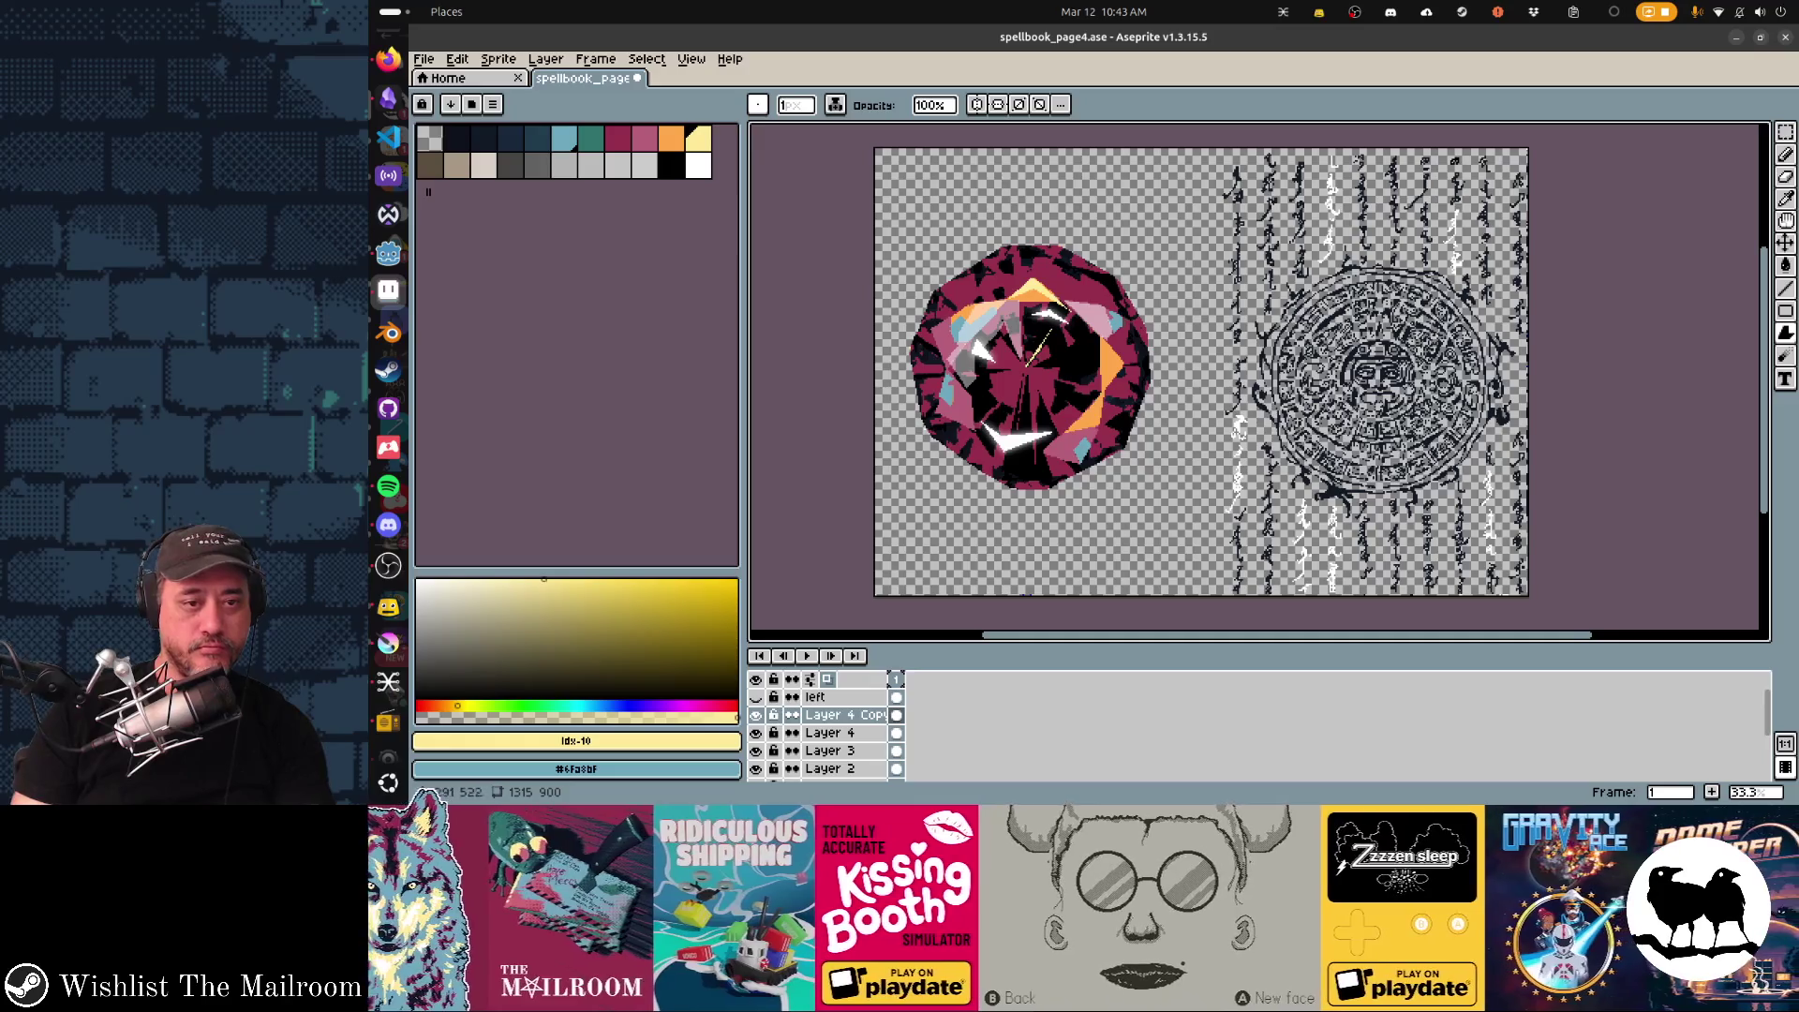
pyautogui.hotkey('ctrl', 'z')
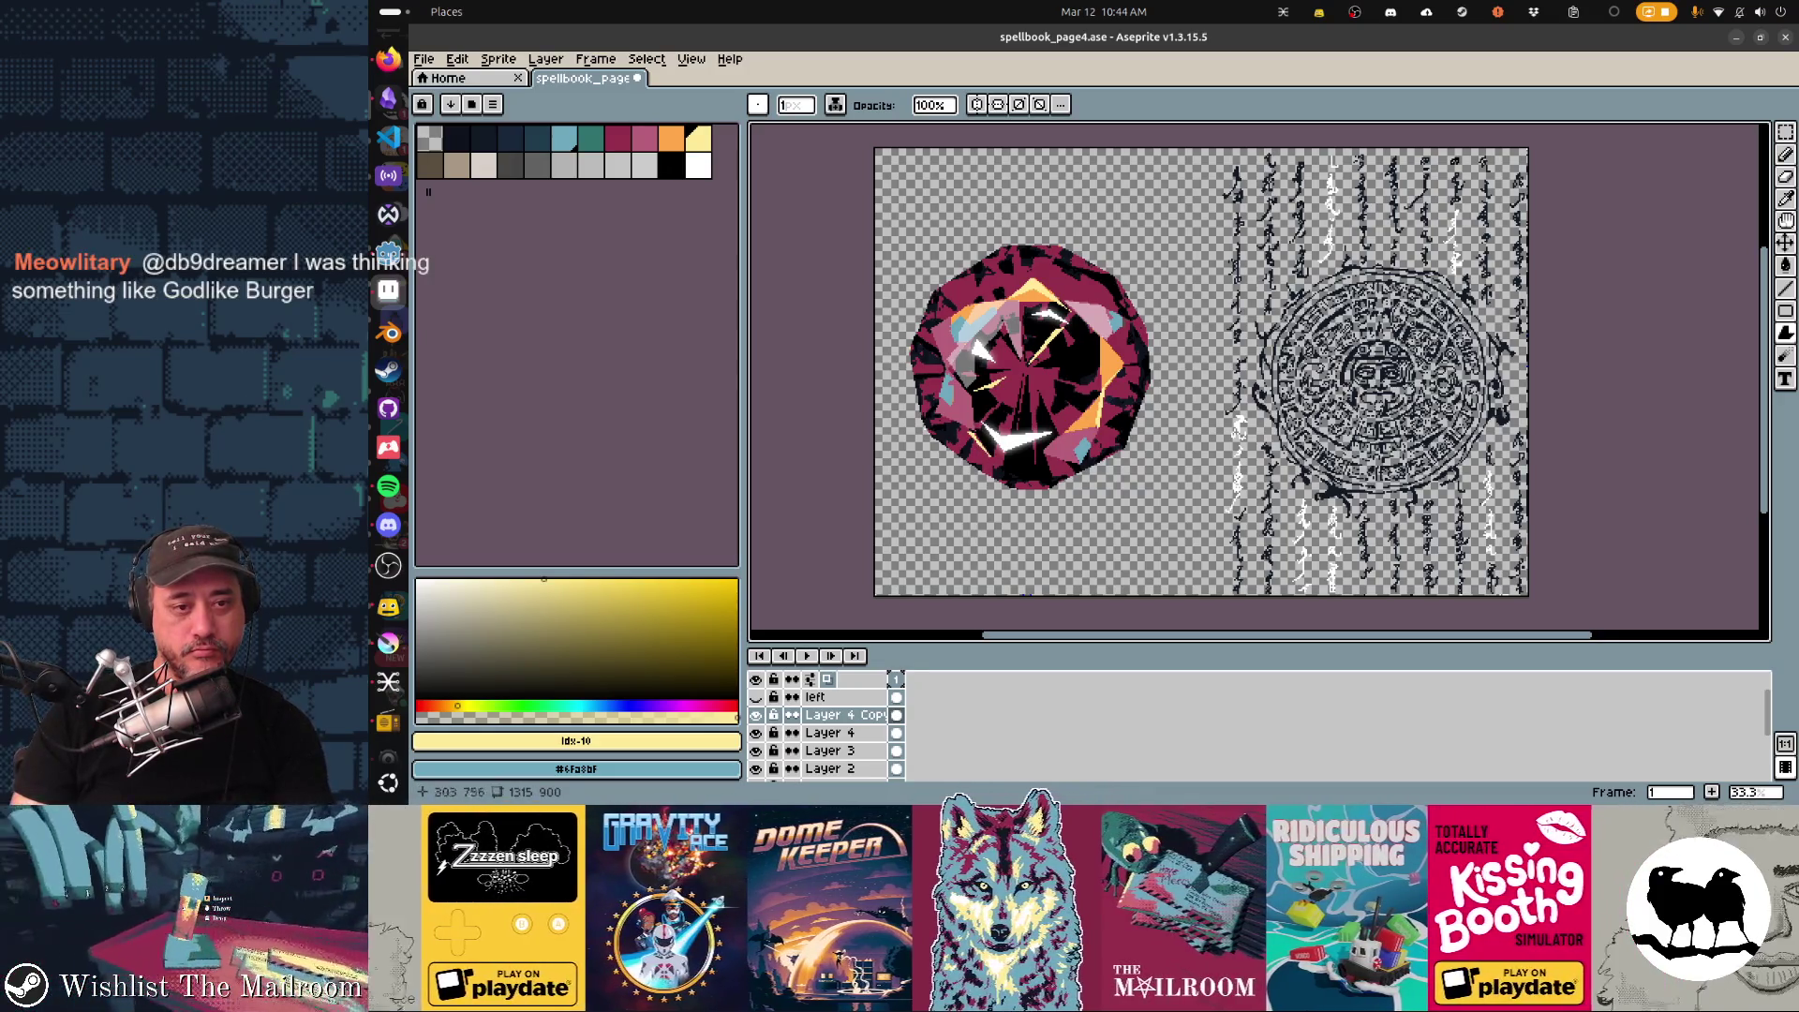
pyautogui.scroll(-1, 1207, 362)
pyautogui.scroll(1, 1207, 361)
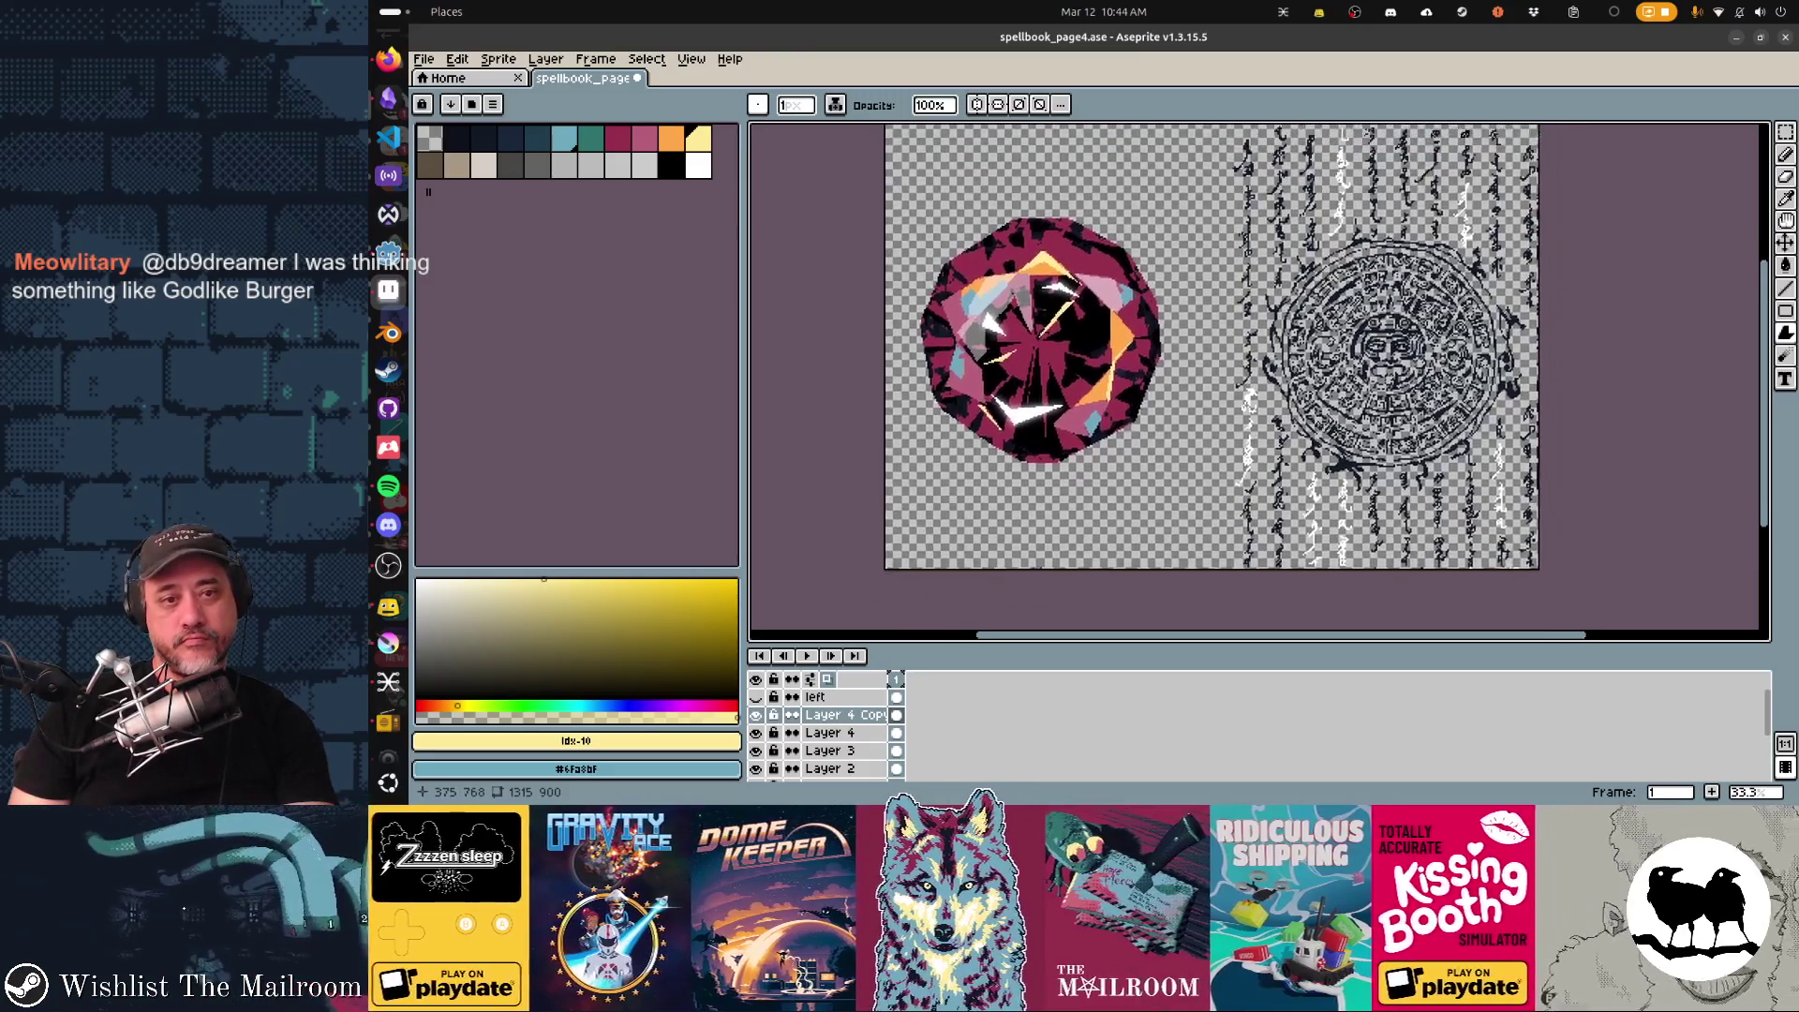
# Save the sprite and pick a dark navy drawing colour.
pyautogui.hotkey('ctrl', 's')
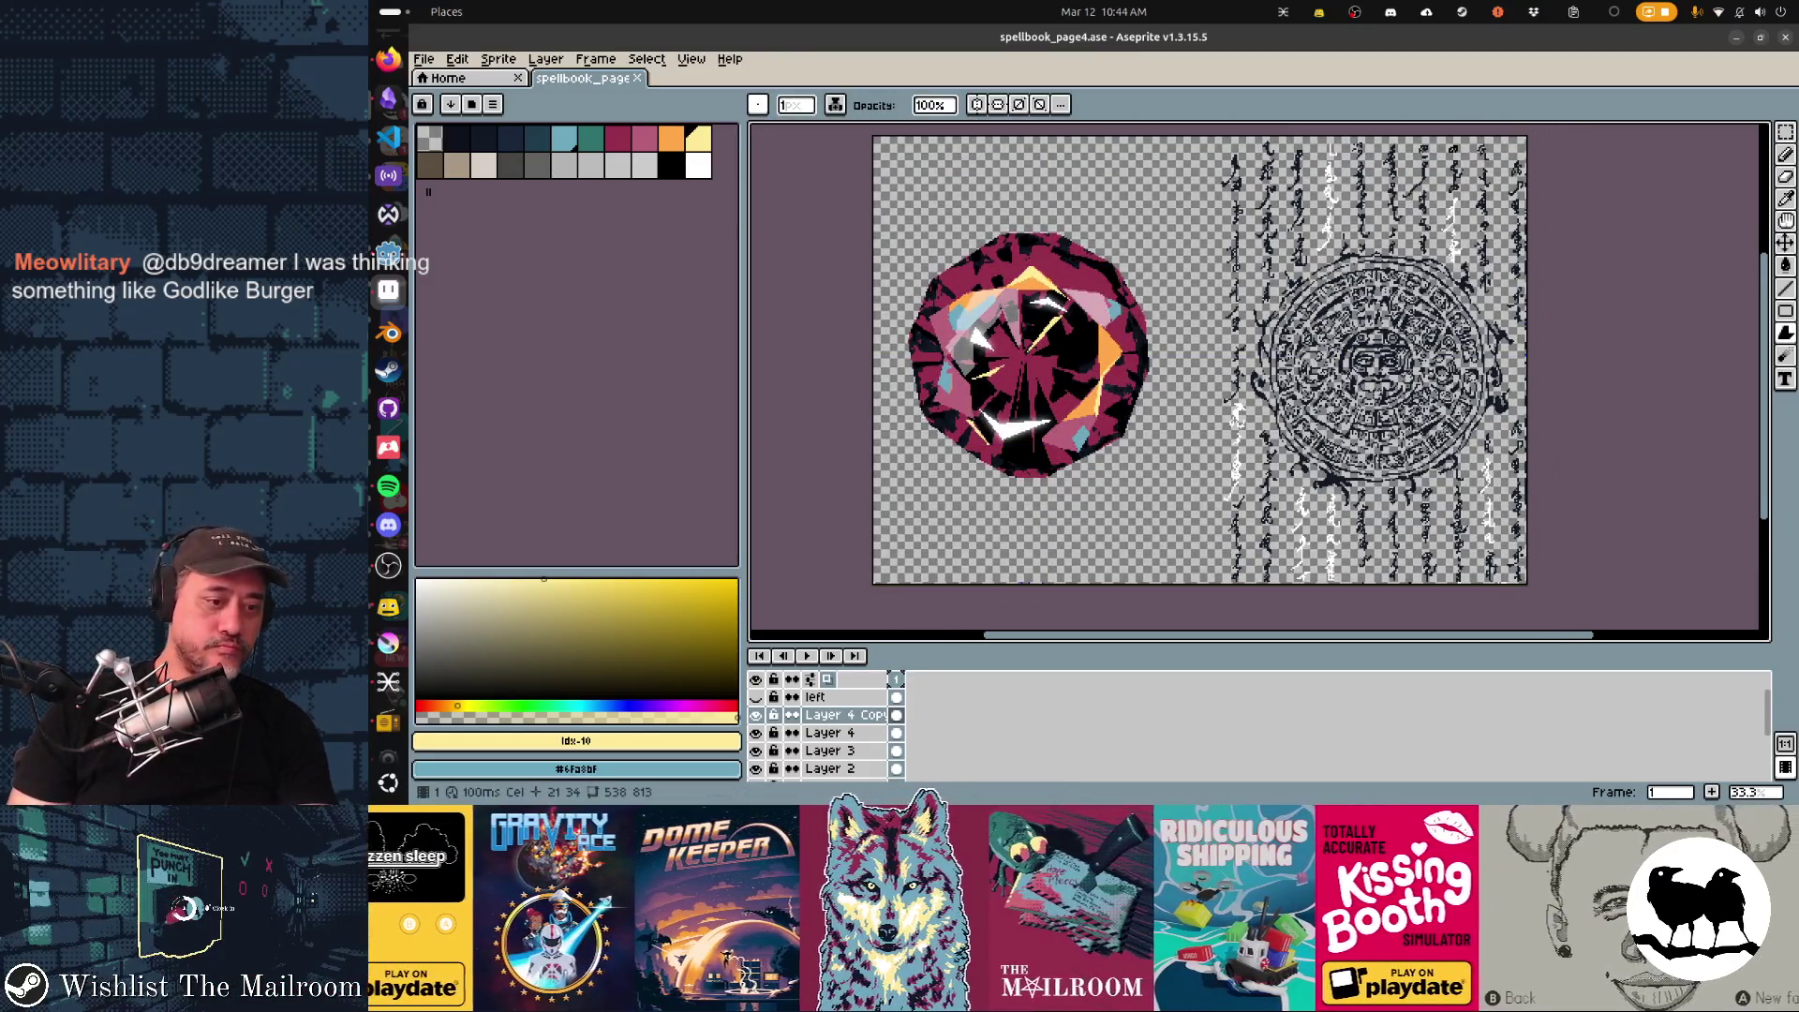
pyautogui.click(671, 165)
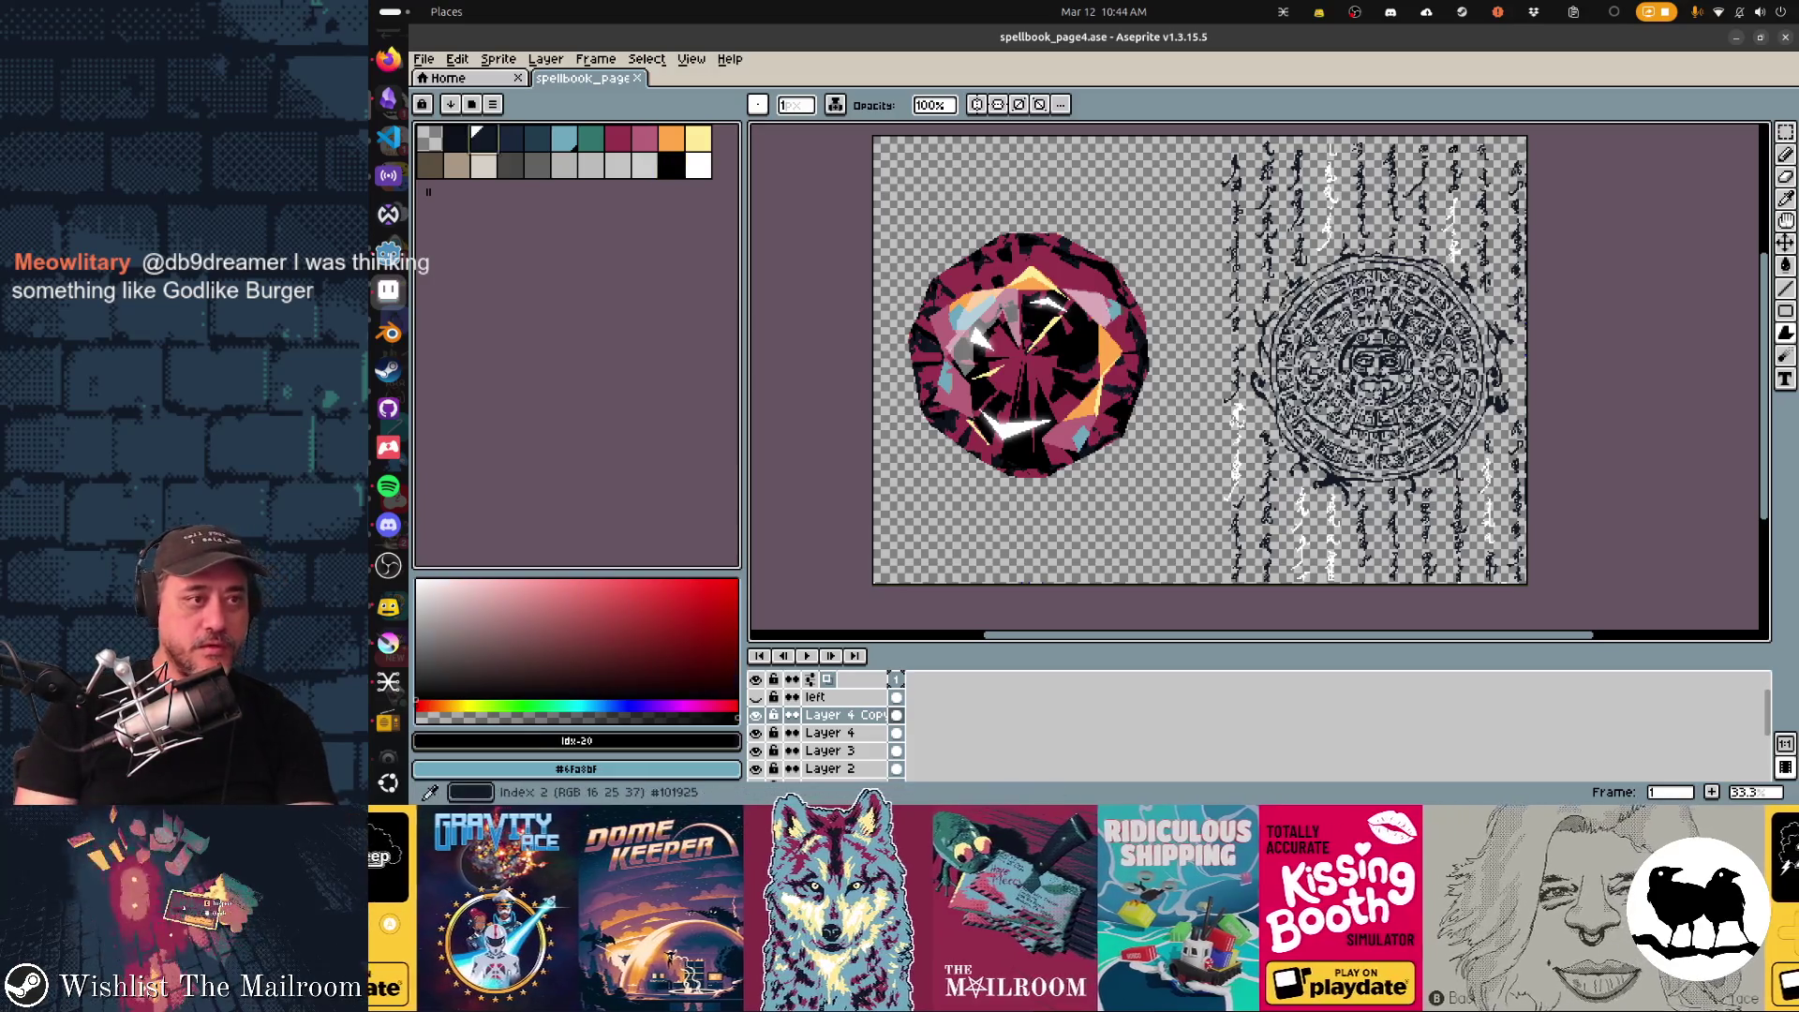
pyautogui.click(482, 136)
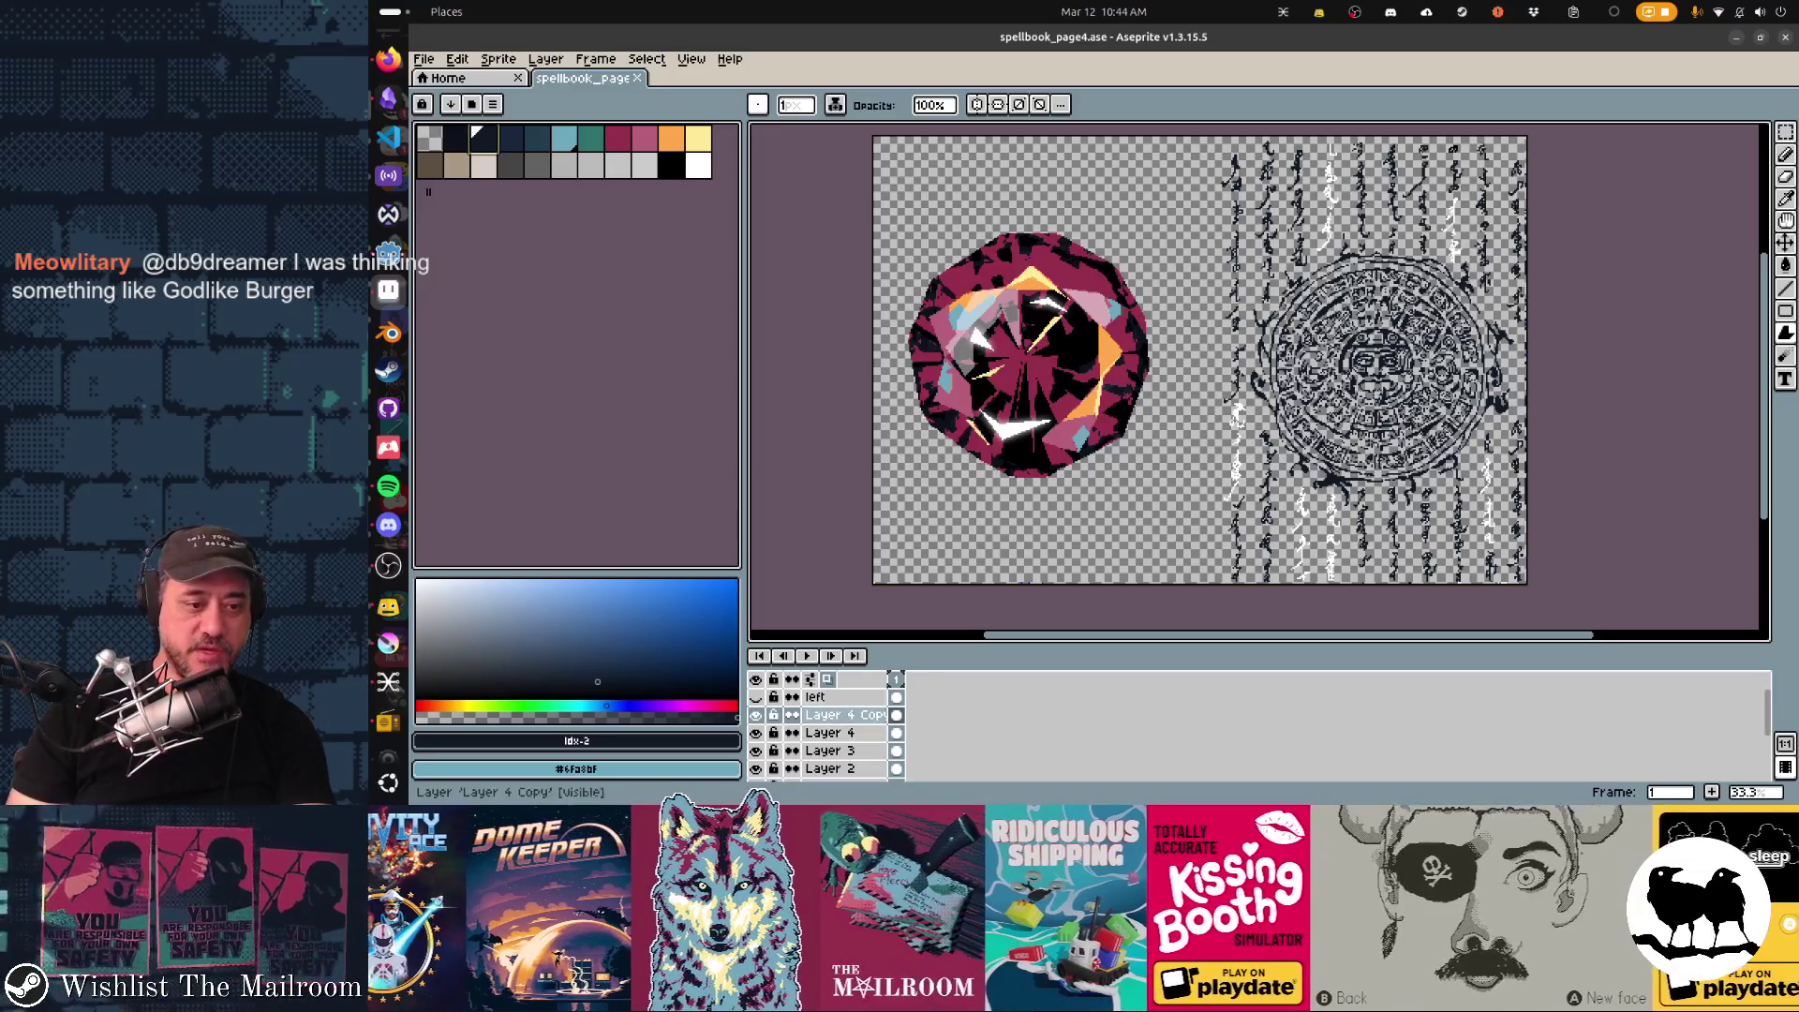
# Merge Layer 4 Copy, Layer 4 and Layer 3 down into one layer named gem and add a new layer.
pyautogui.rightClick(843, 714)
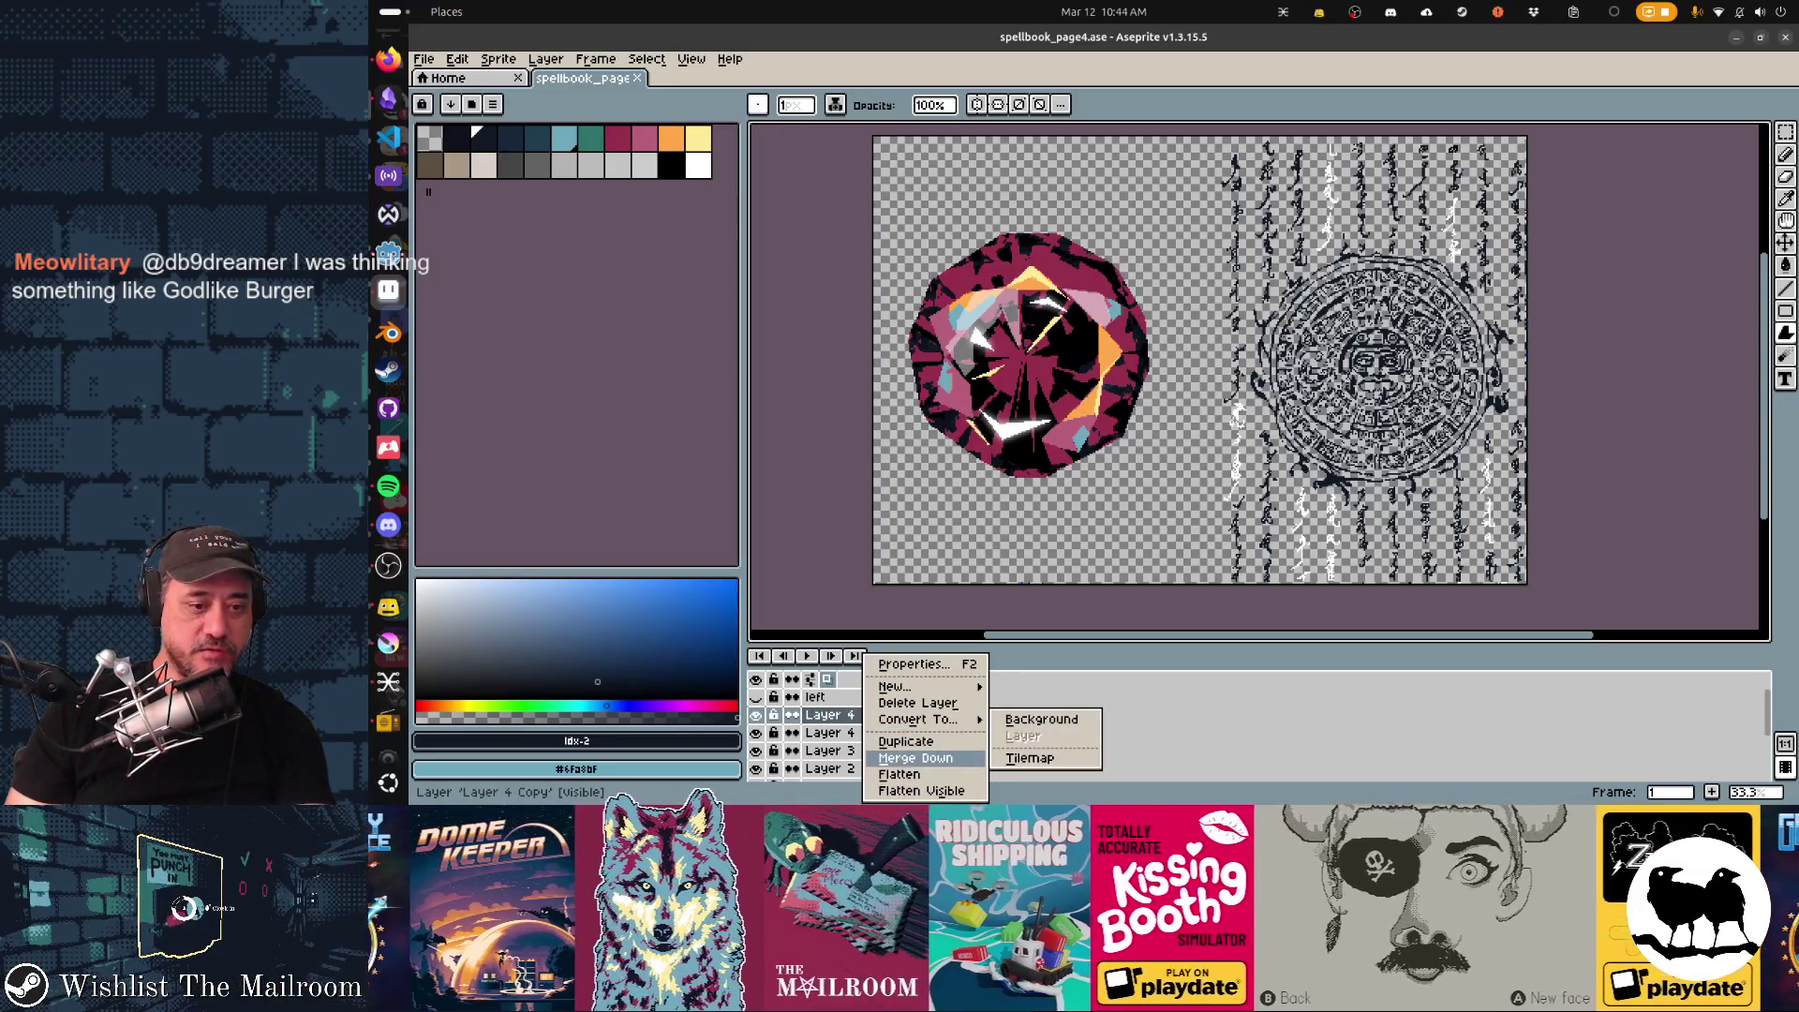
pyautogui.click(915, 757)
pyautogui.rightClick(845, 715)
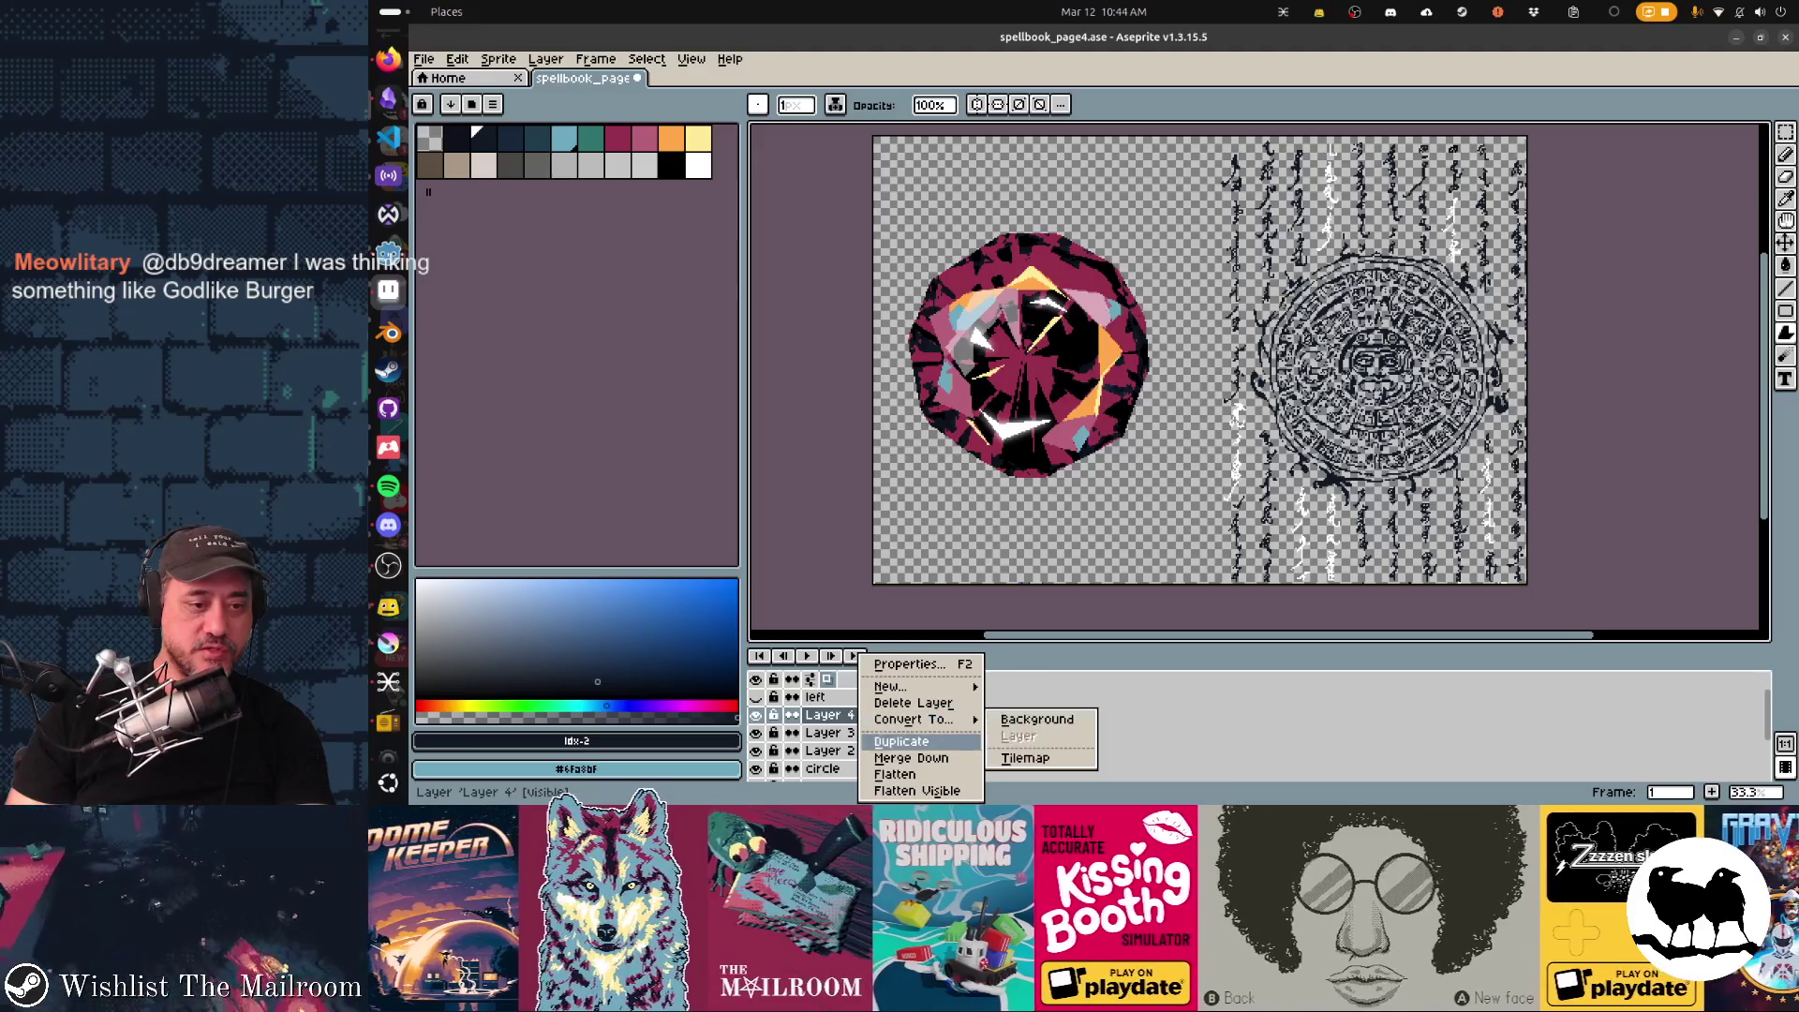
pyautogui.click(914, 757)
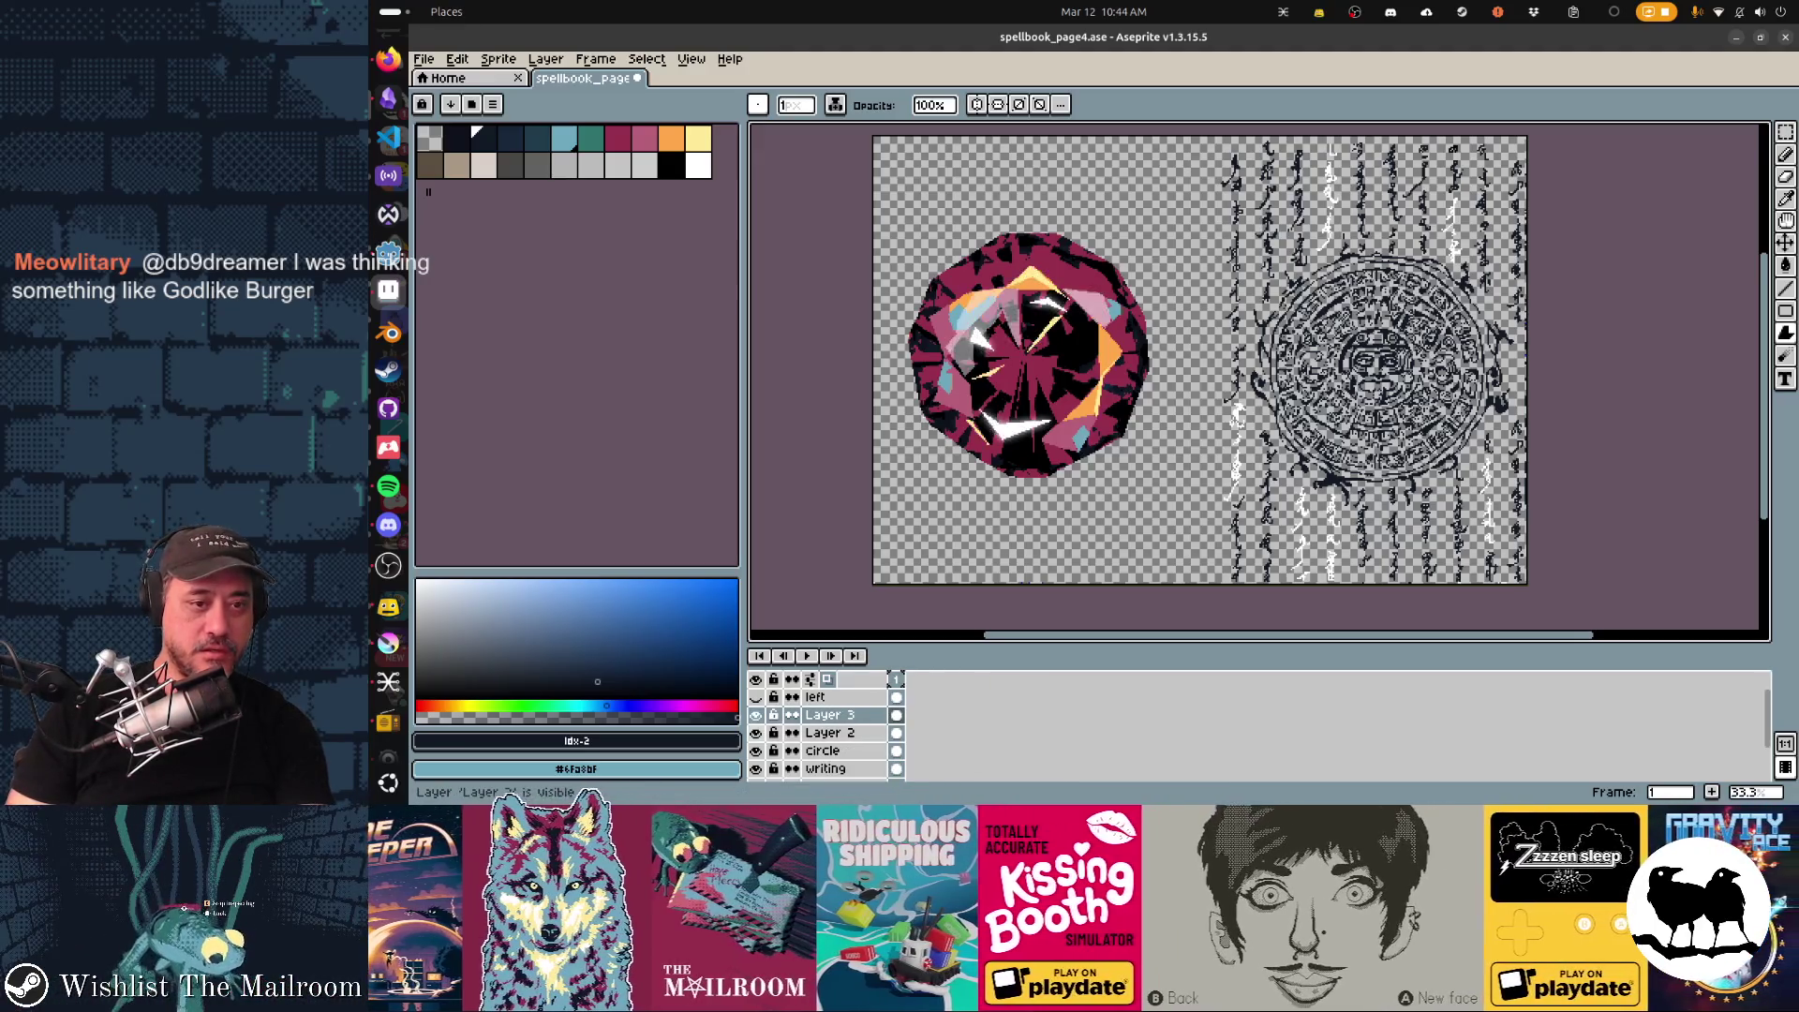
pyautogui.rightClick(844, 714)
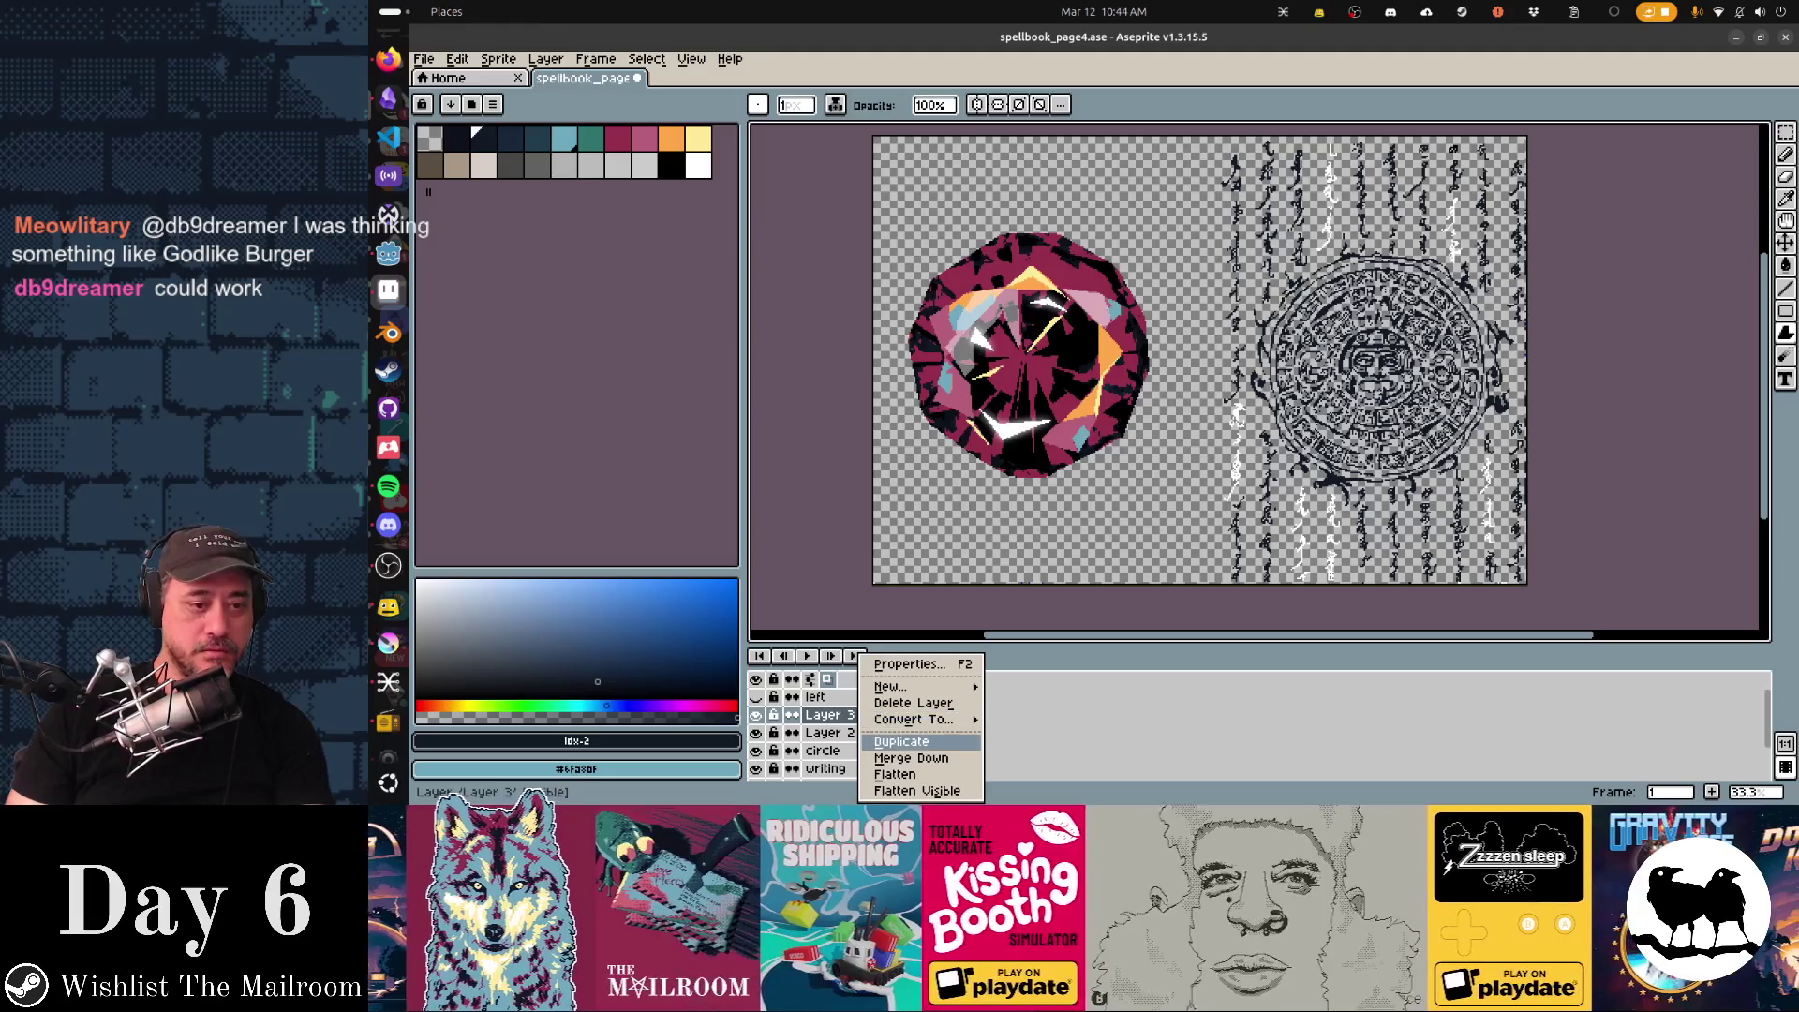
pyautogui.click(914, 757)
pyautogui.doubleClick(829, 714)
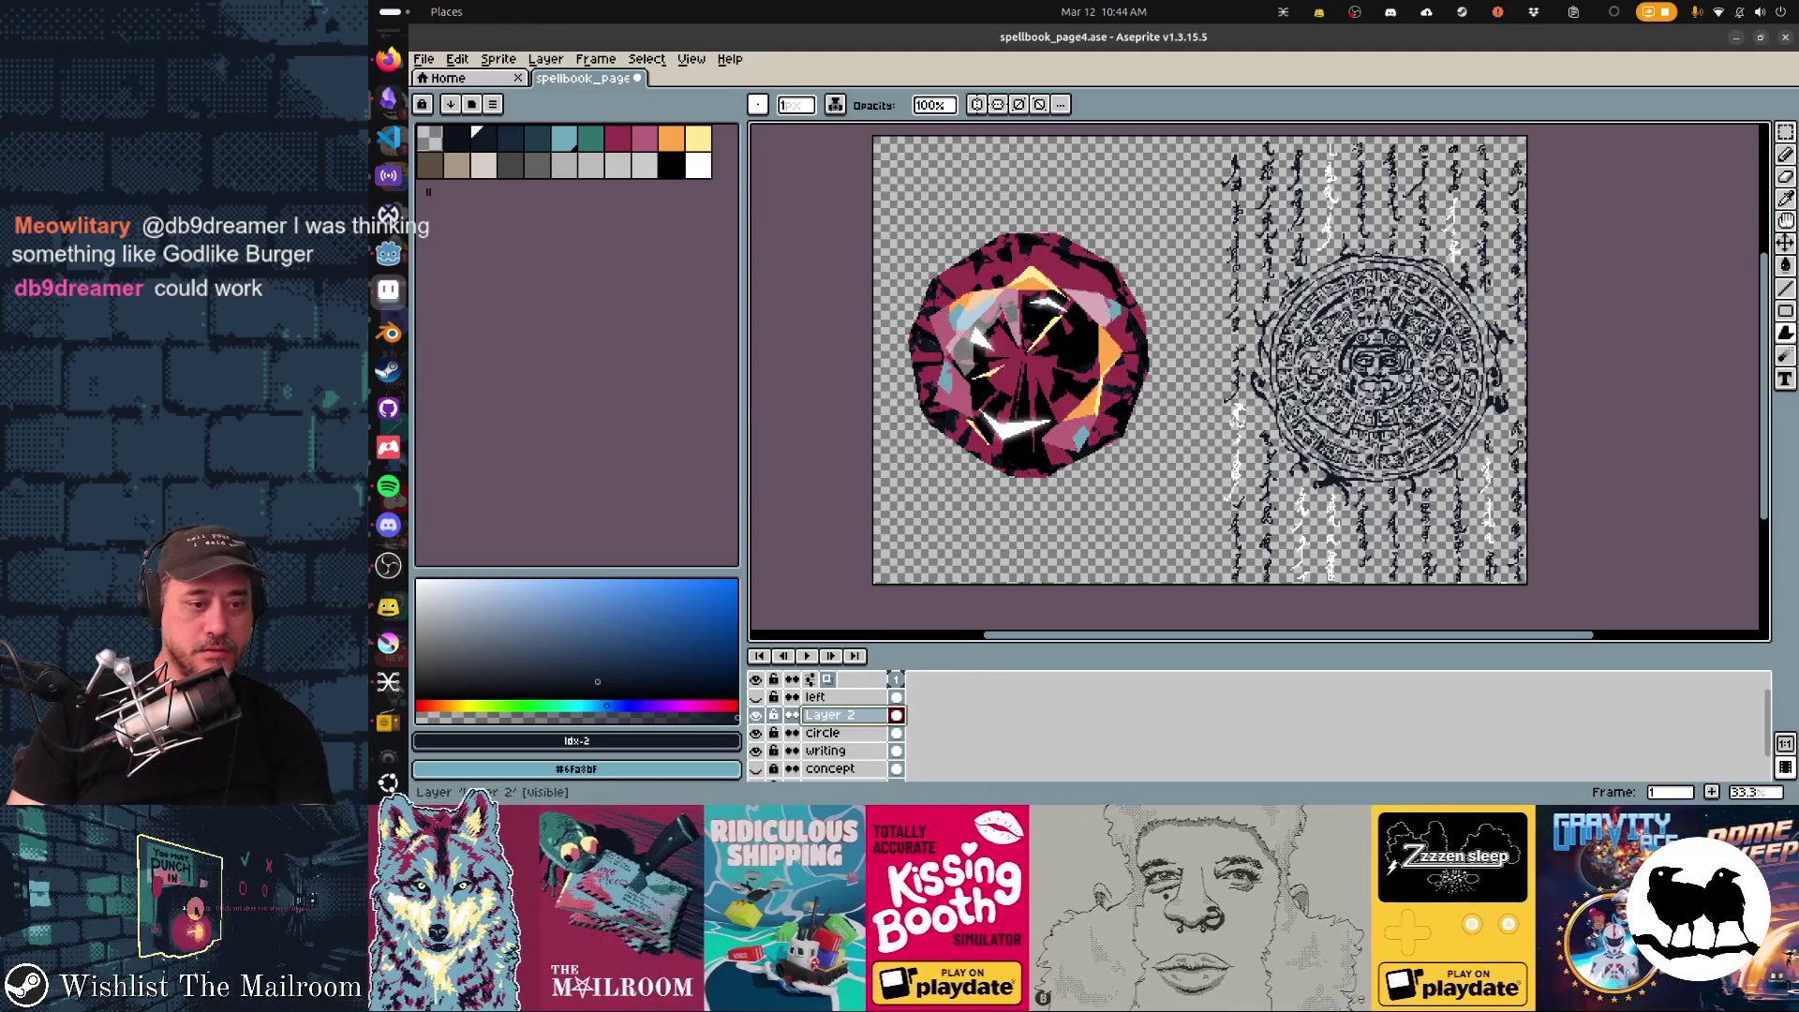
pyautogui.write('gem')
pyautogui.press('Return')
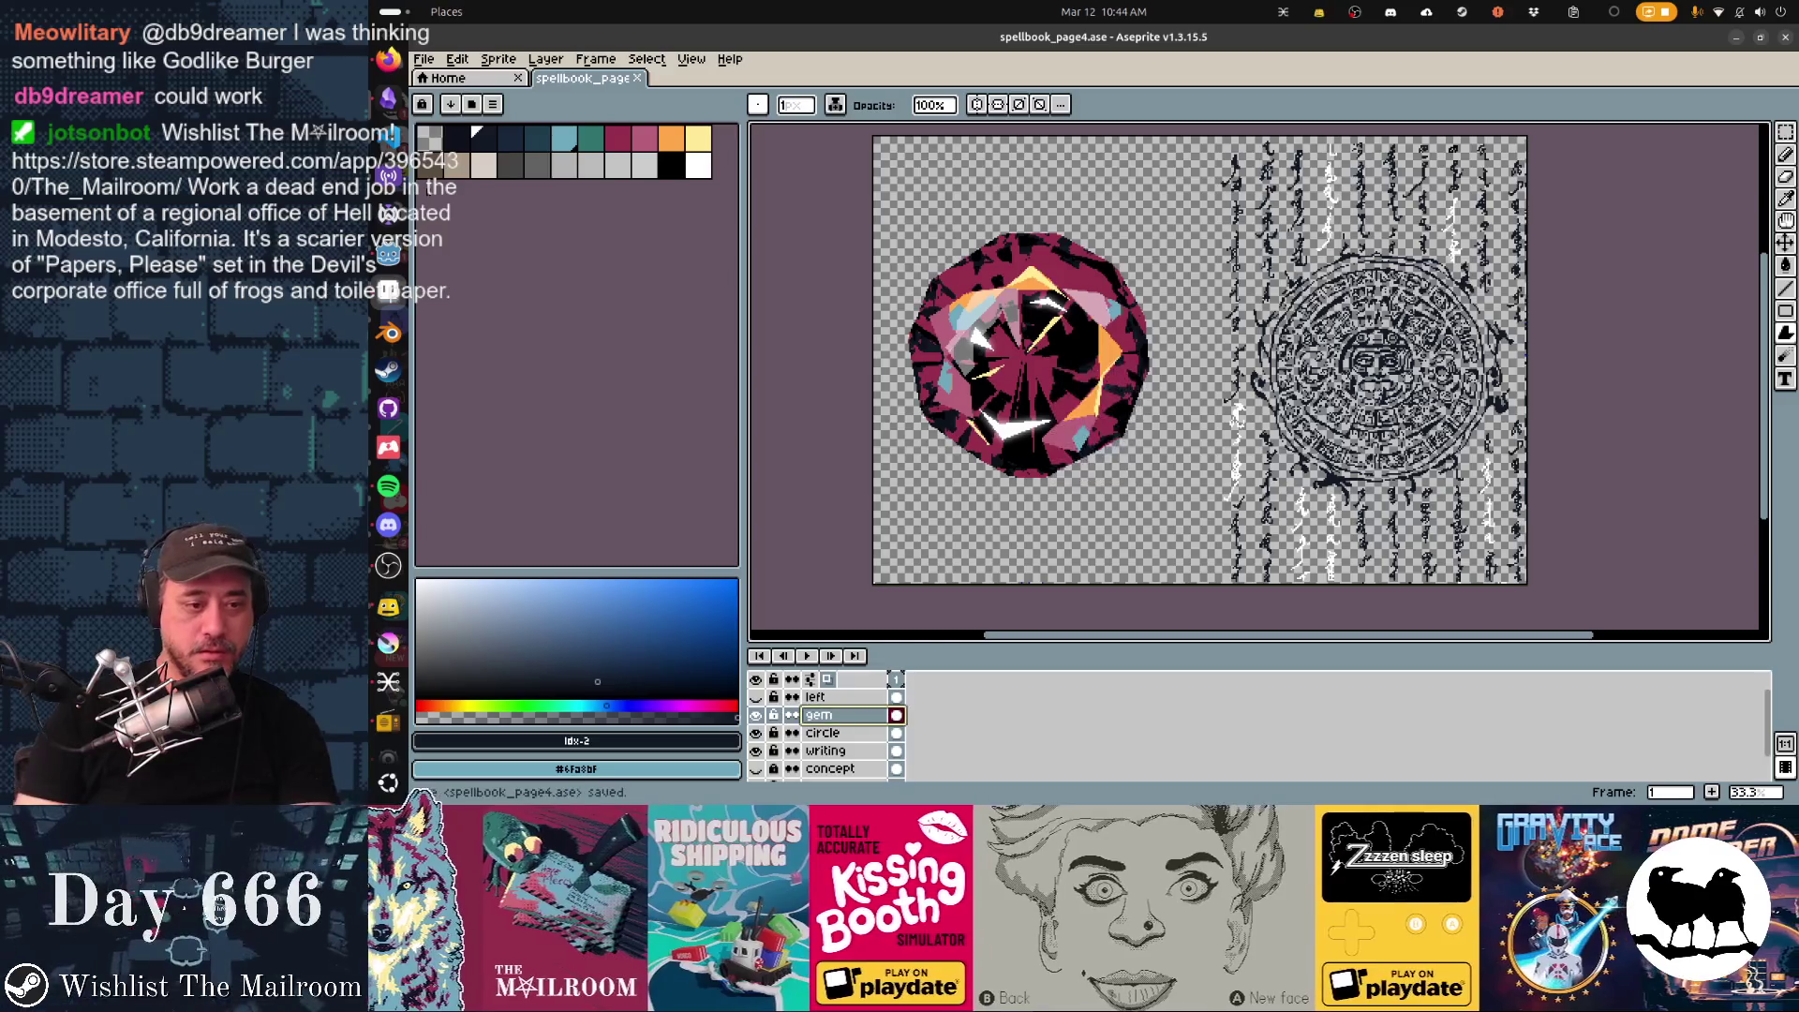
pyautogui.hotkey('shift', 'n')
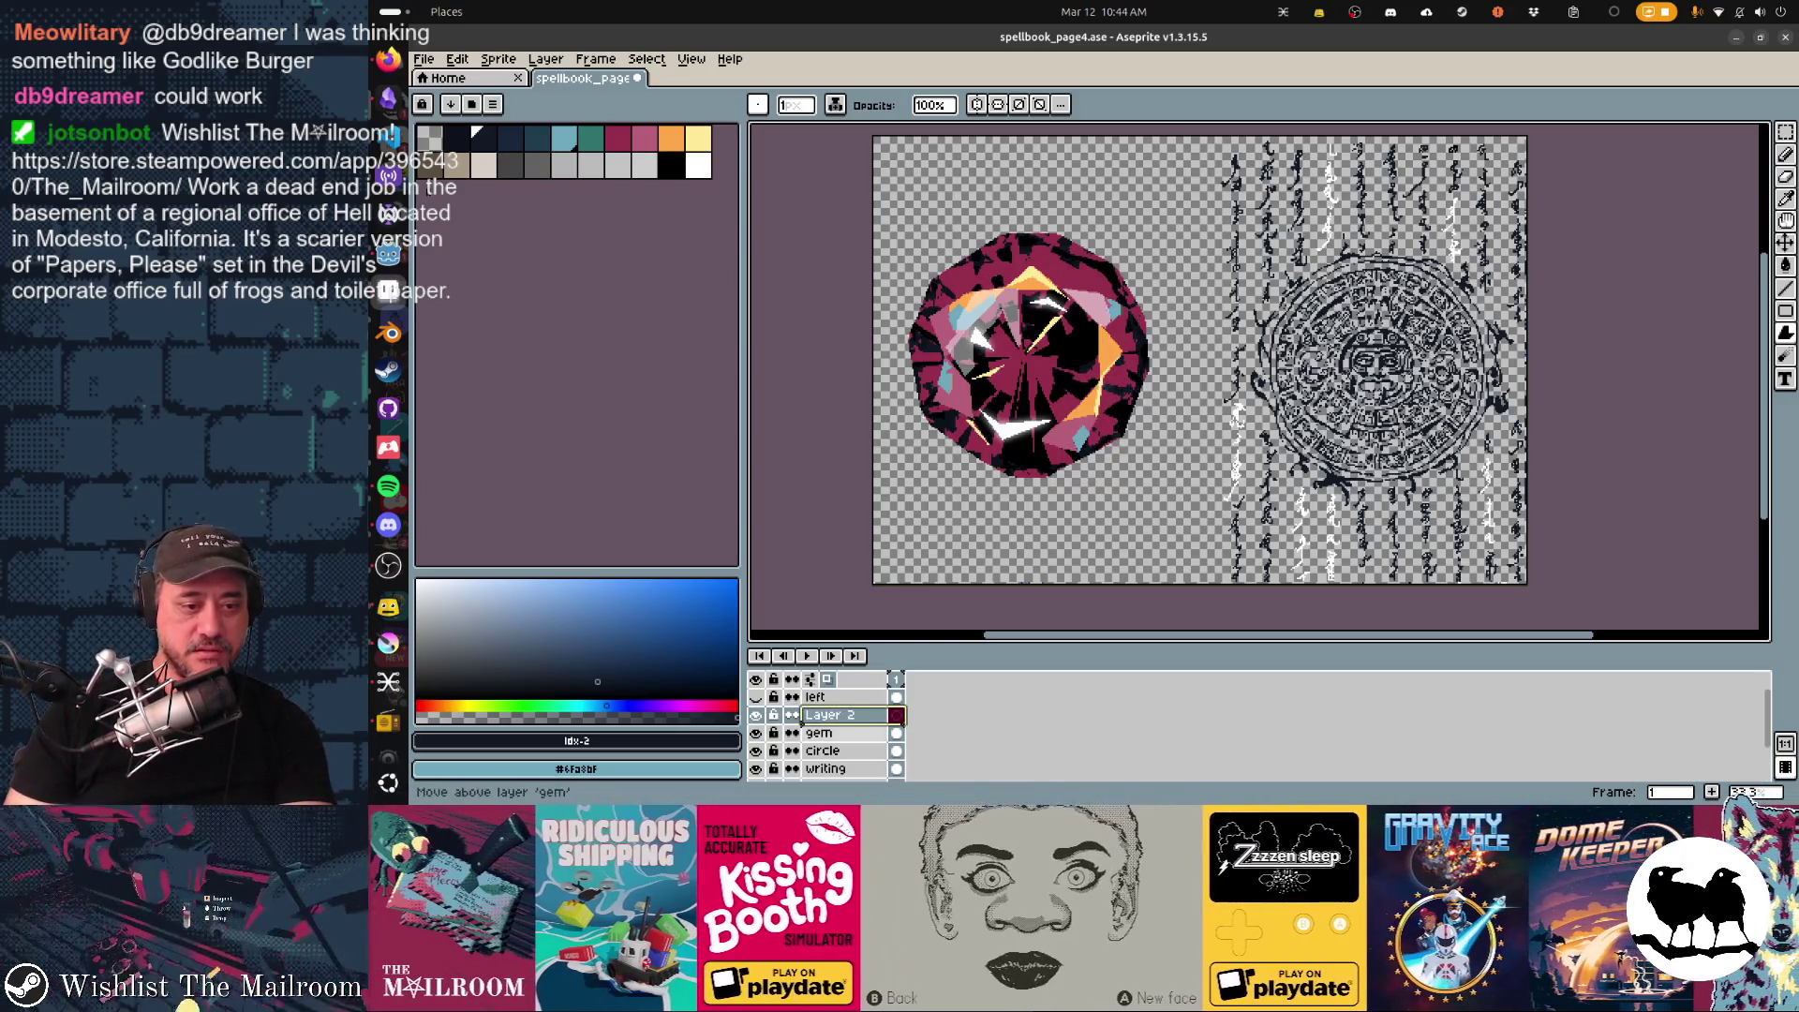
# Move the new layer beneath gem and paint a dark navy splatter and shadow around it.
pyautogui.moveTo(830, 715); pyautogui.dragTo(830, 740)
pyautogui.press('b')
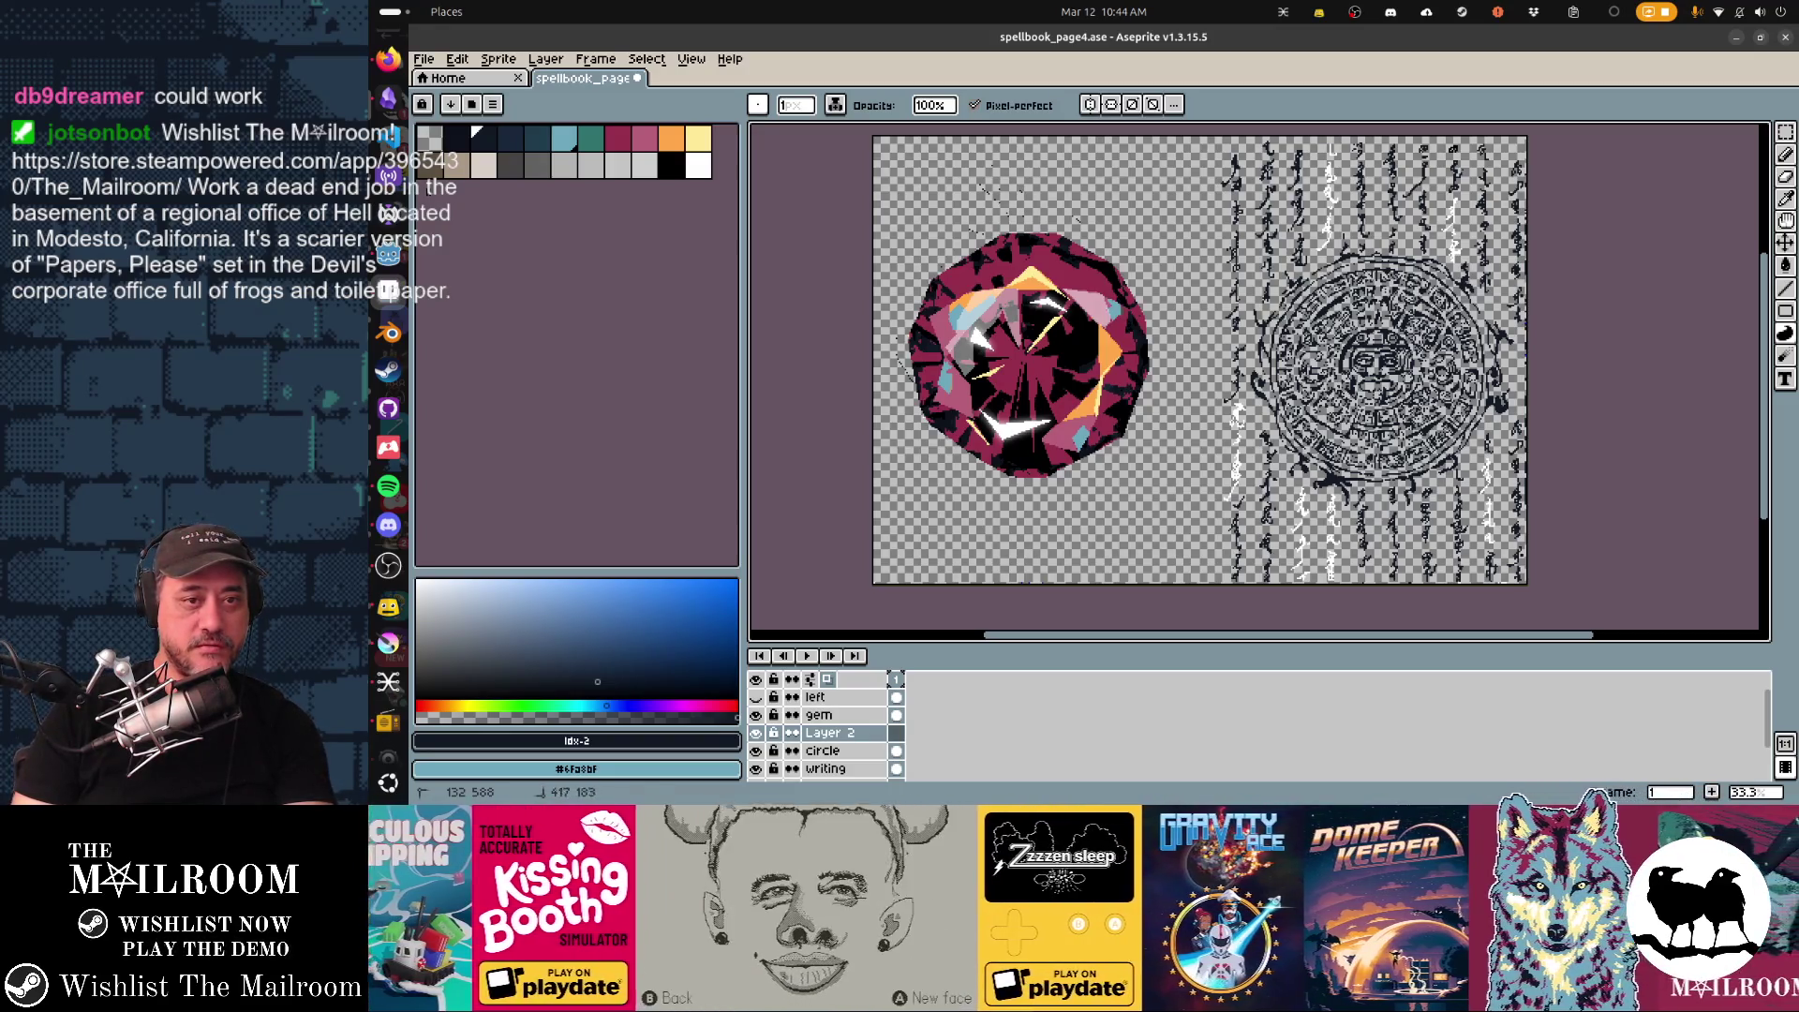
pyautogui.hotkey('ctrl', 'z')
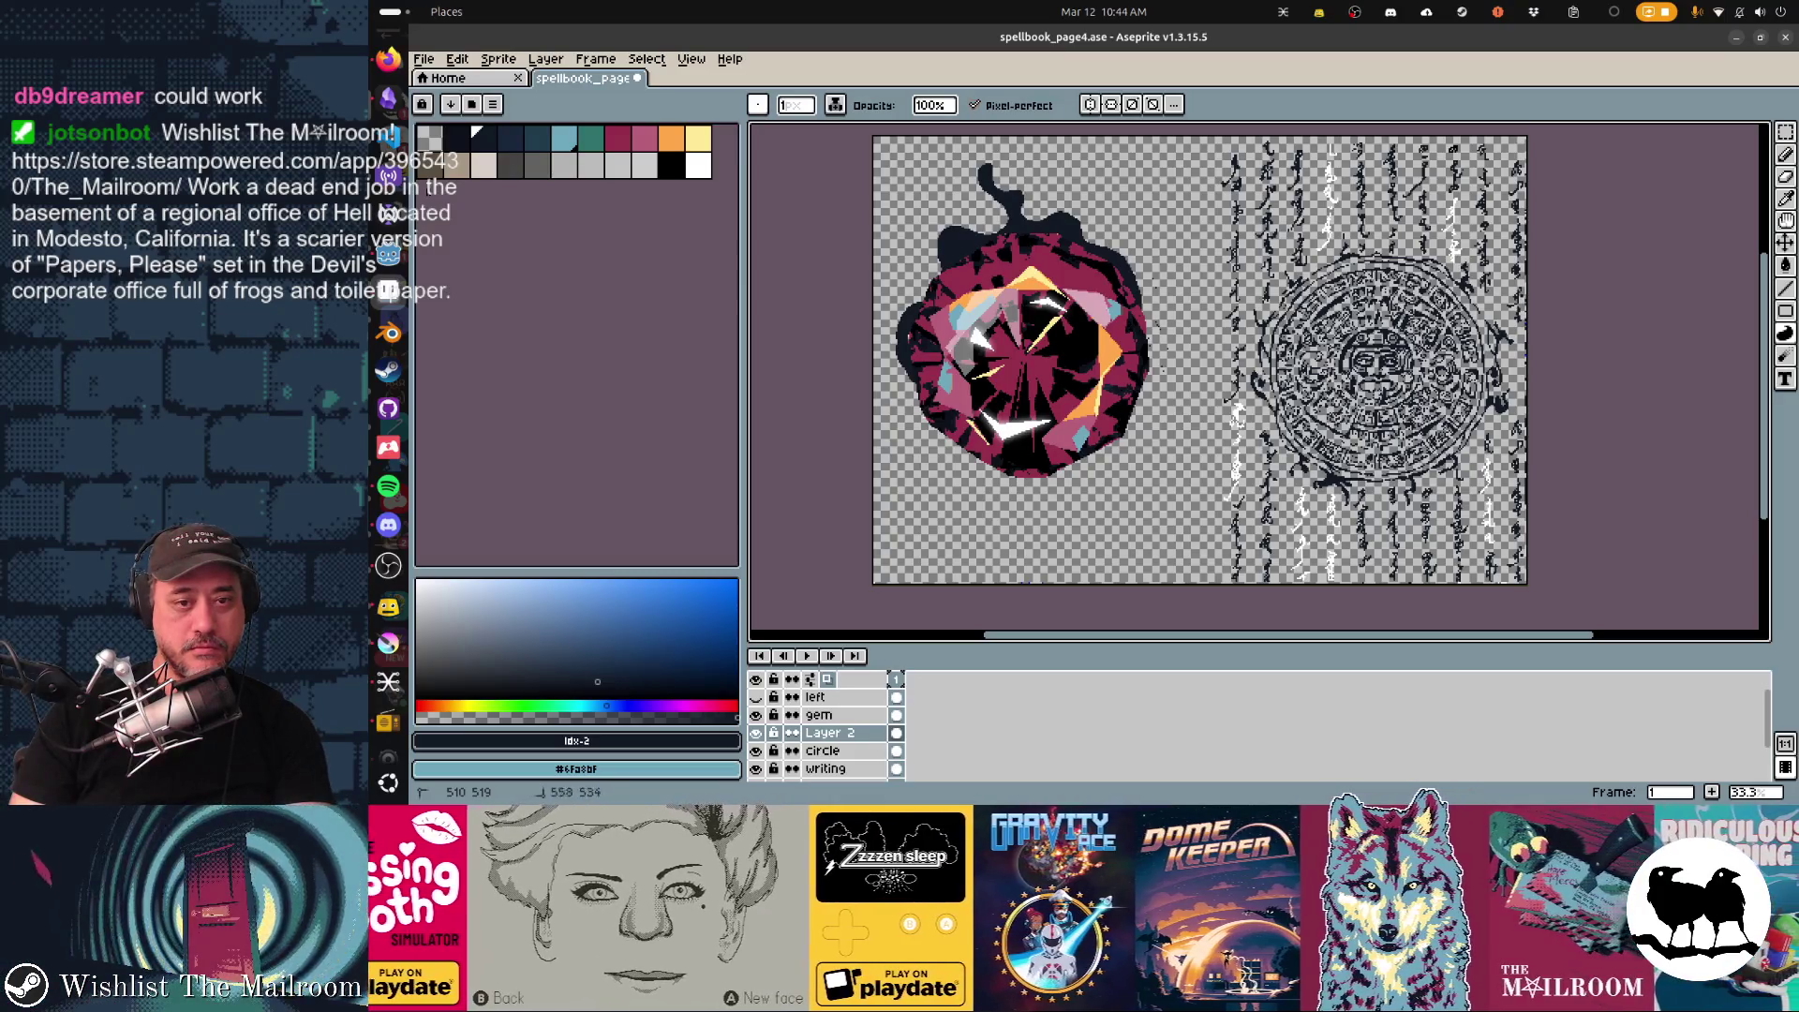
pyautogui.moveTo(1128, 396); pyautogui.dragTo(1134, 352)
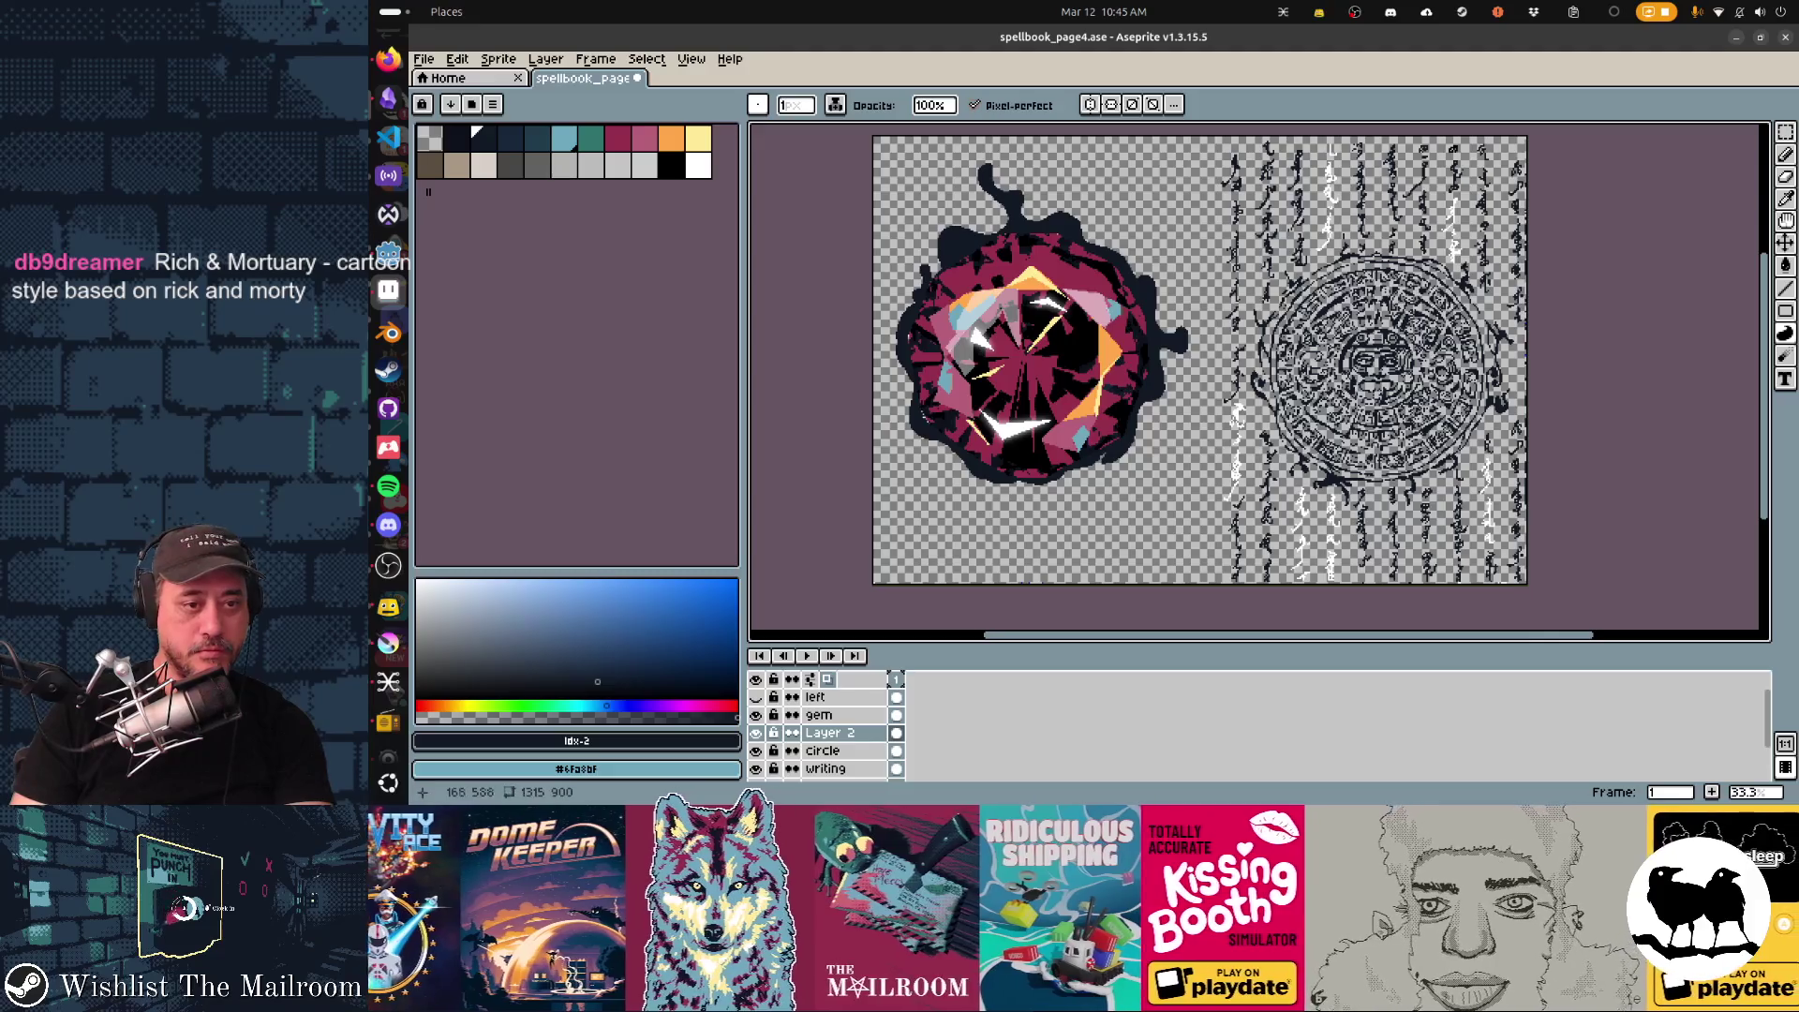
pyautogui.scroll(3, 921, 464)
pyautogui.scroll(2, 962, 607)
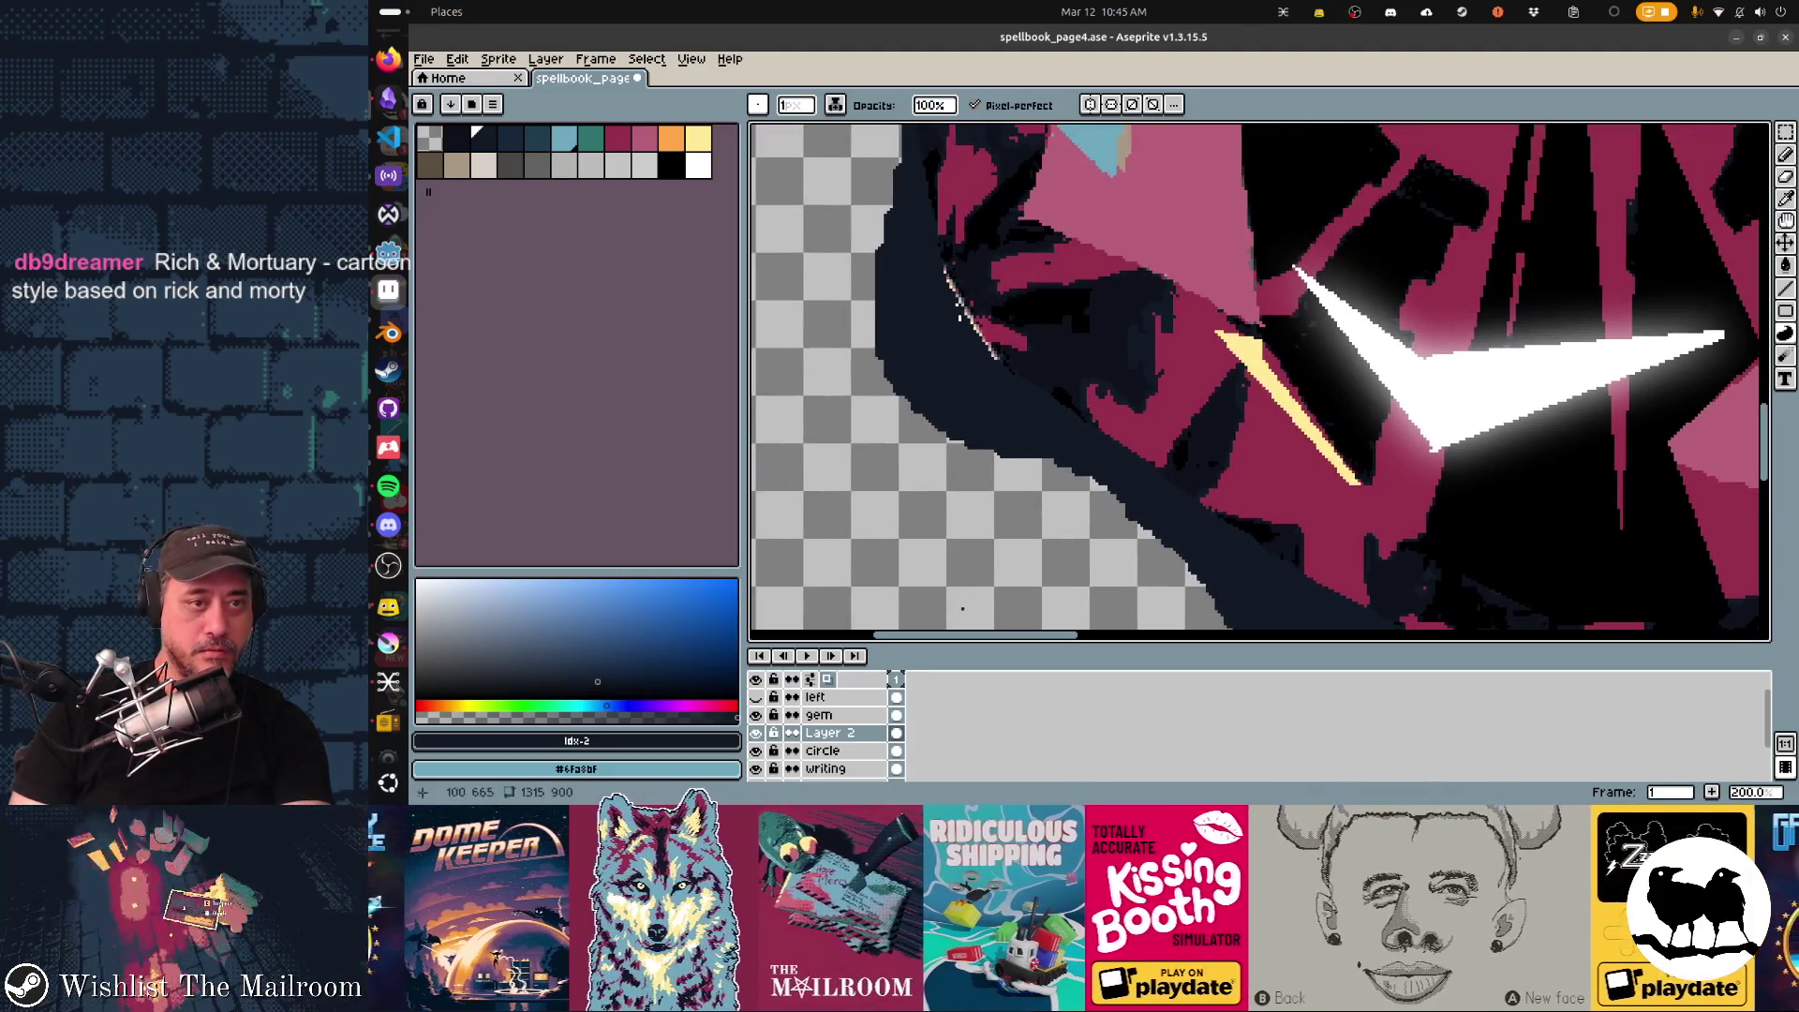
# On the gem layer, erase the thin pink streak along the dark edge.
pyautogui.hotkey('alt', 'Up')
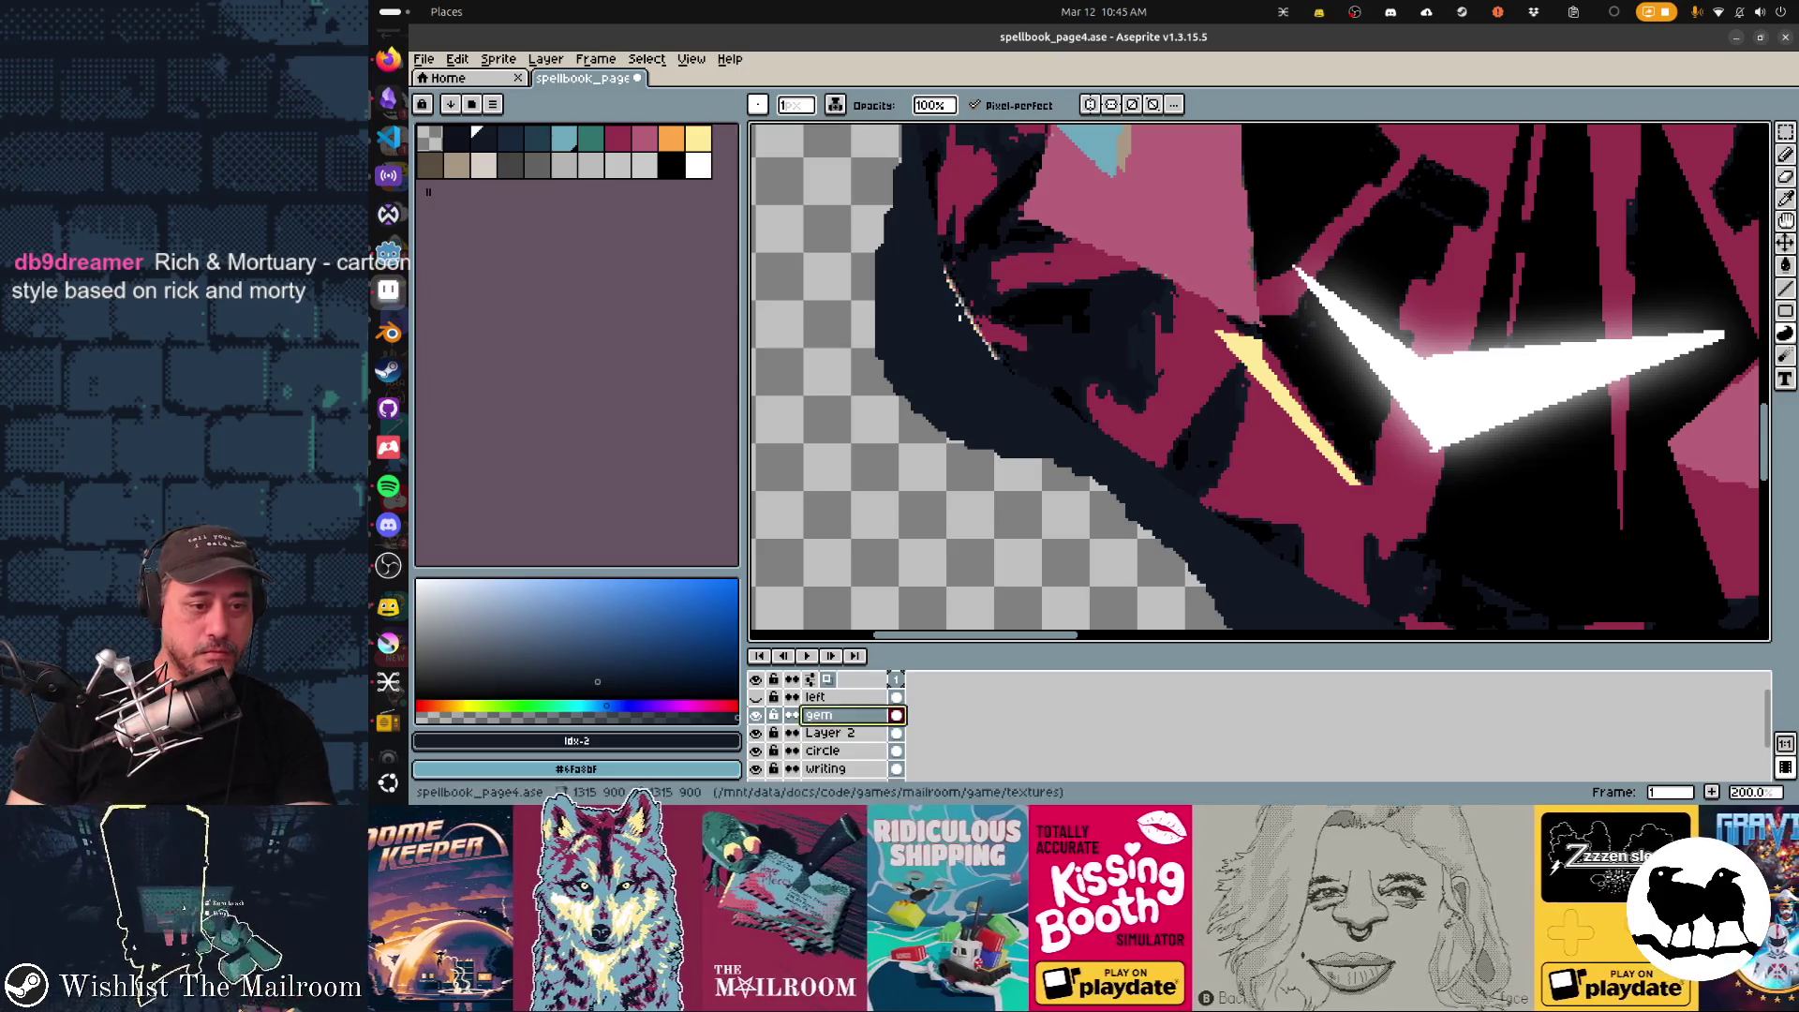
pyautogui.press('e')
pyautogui.moveTo(915, 277)
pyautogui.mouseDown()
pyautogui.moveTo(904, 294)
pyautogui.moveTo(939, 370)
pyautogui.moveTo(960, 232)
pyautogui.mouseUp()
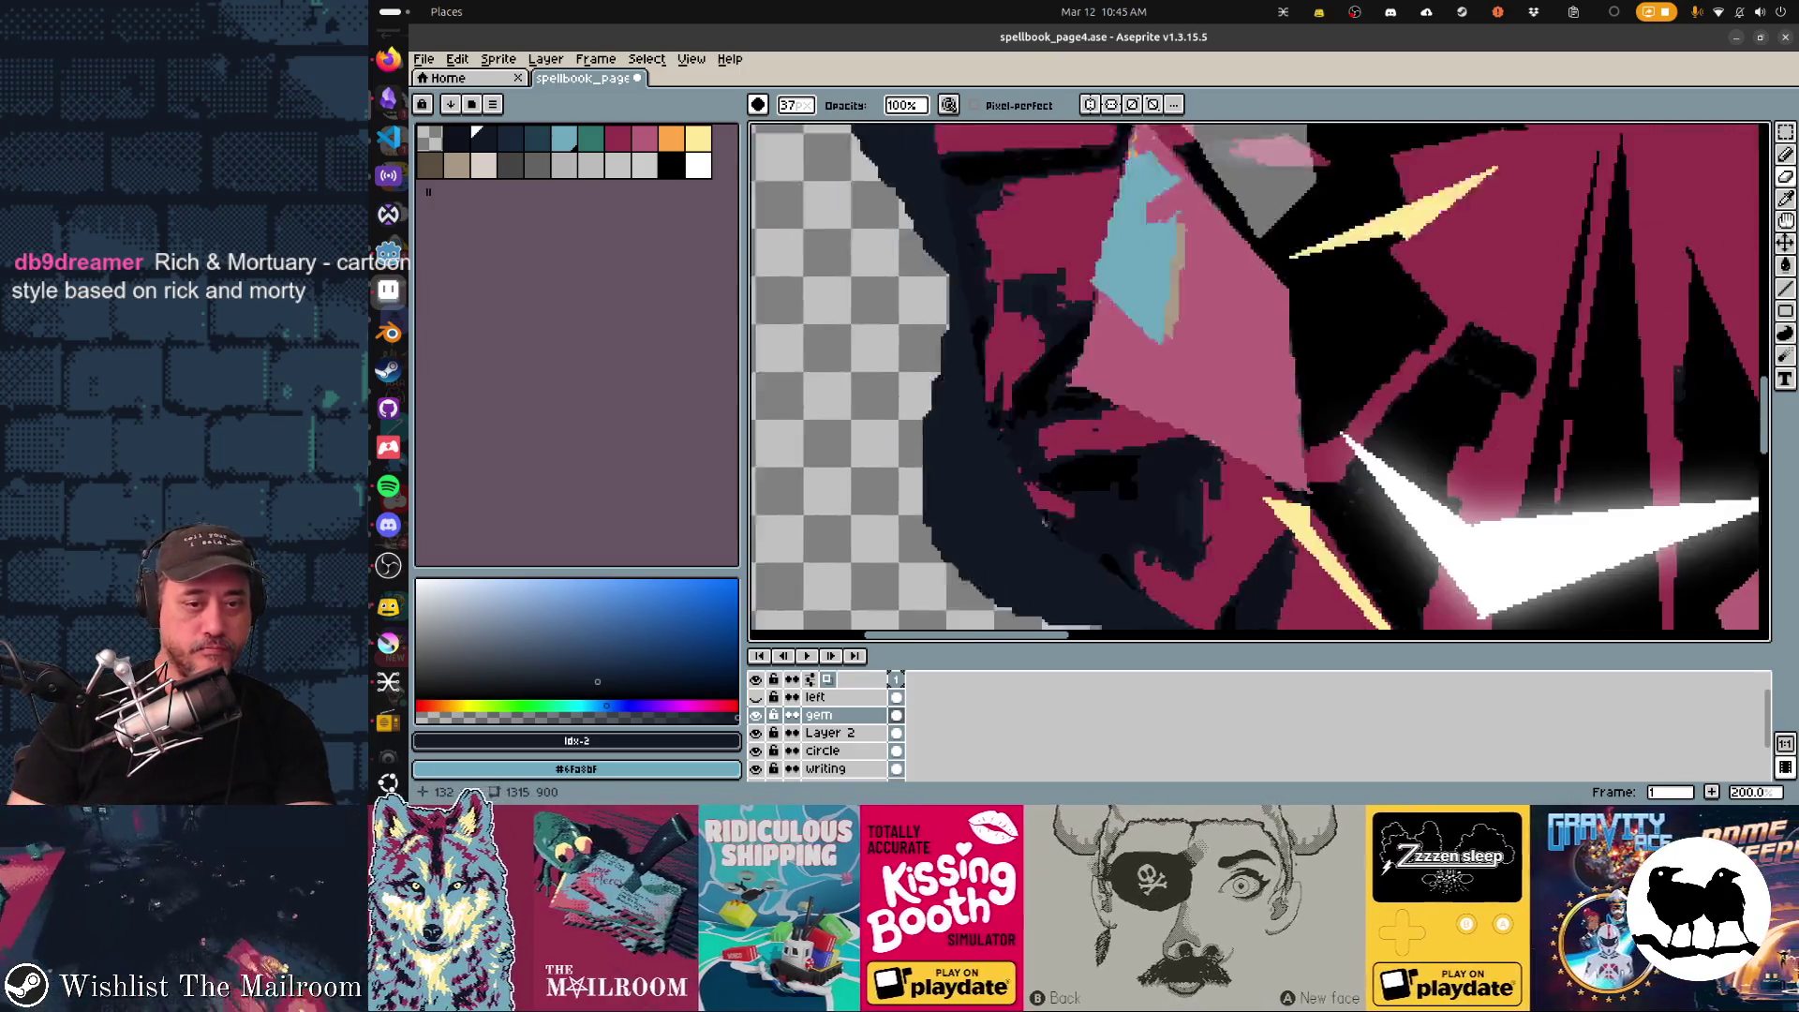
pyautogui.scroll(-5, 1140, 464)
pyautogui.hscroll(3, 931, 385)
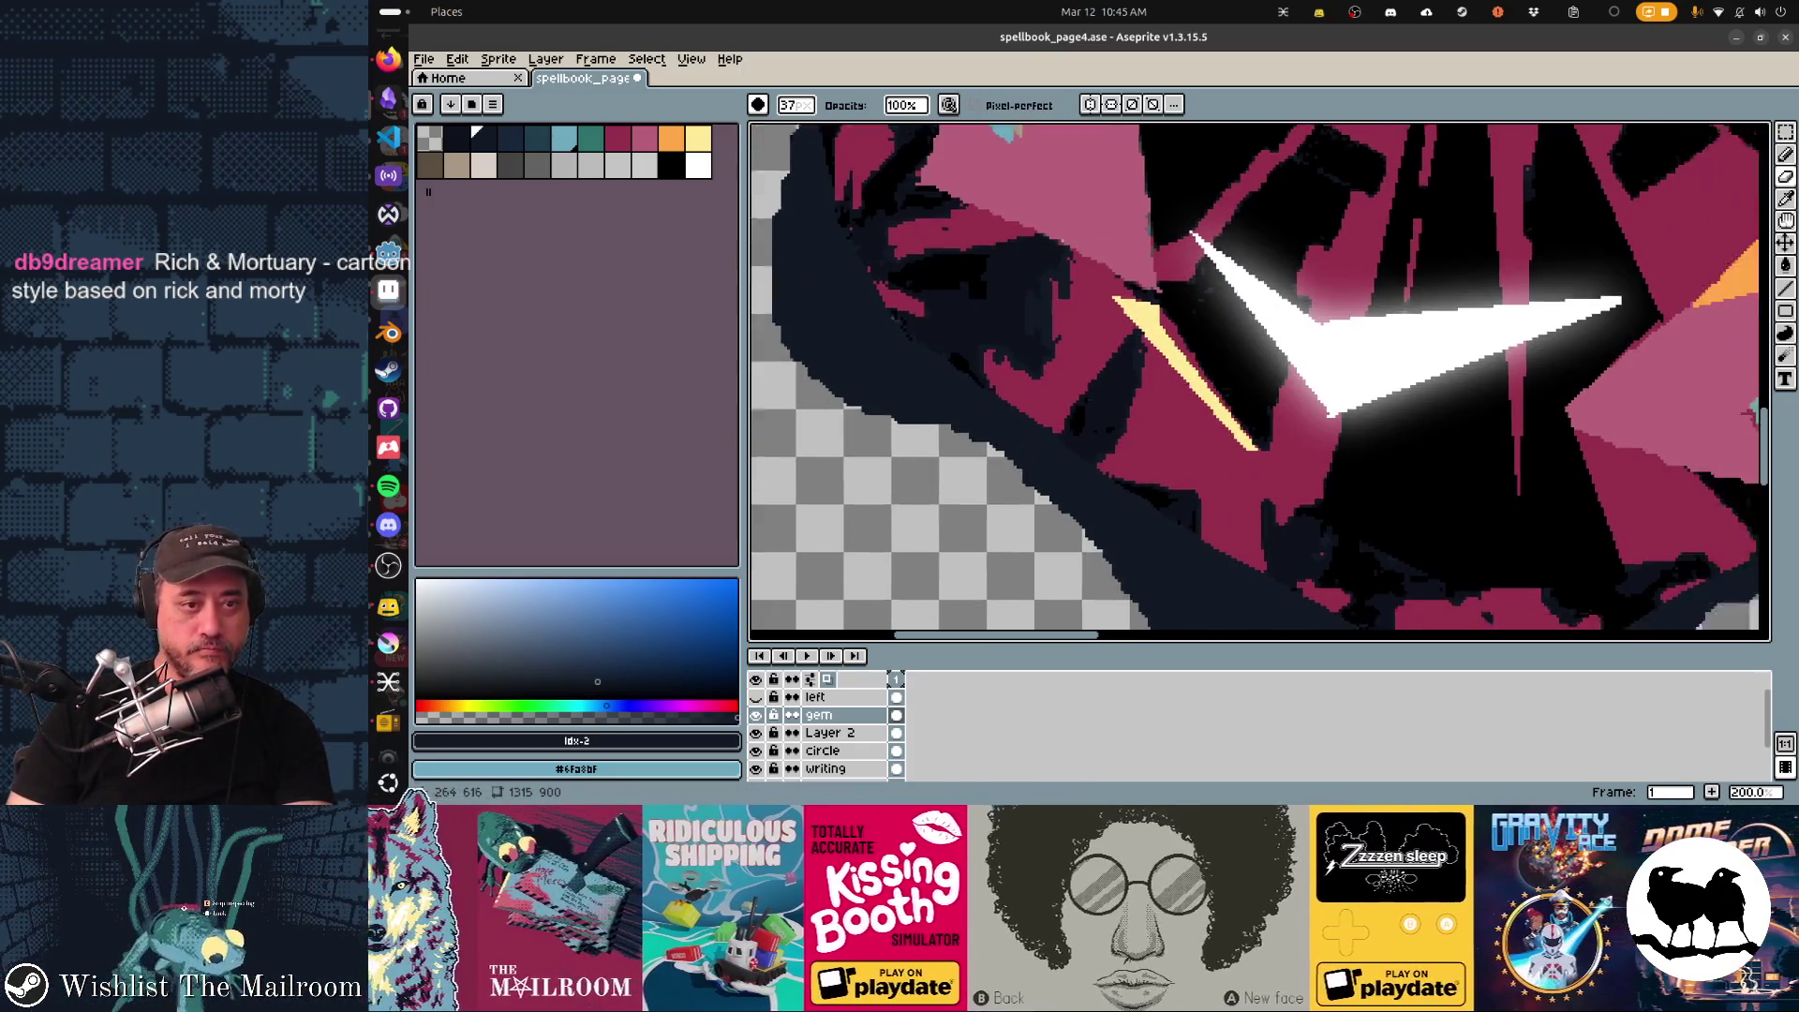
pyautogui.scroll(-3, 1152, 370)
pyautogui.scroll(3, 1154, 370)
pyautogui.scroll(2, 928, 225)
pyautogui.scroll(-3, 1125, 351)
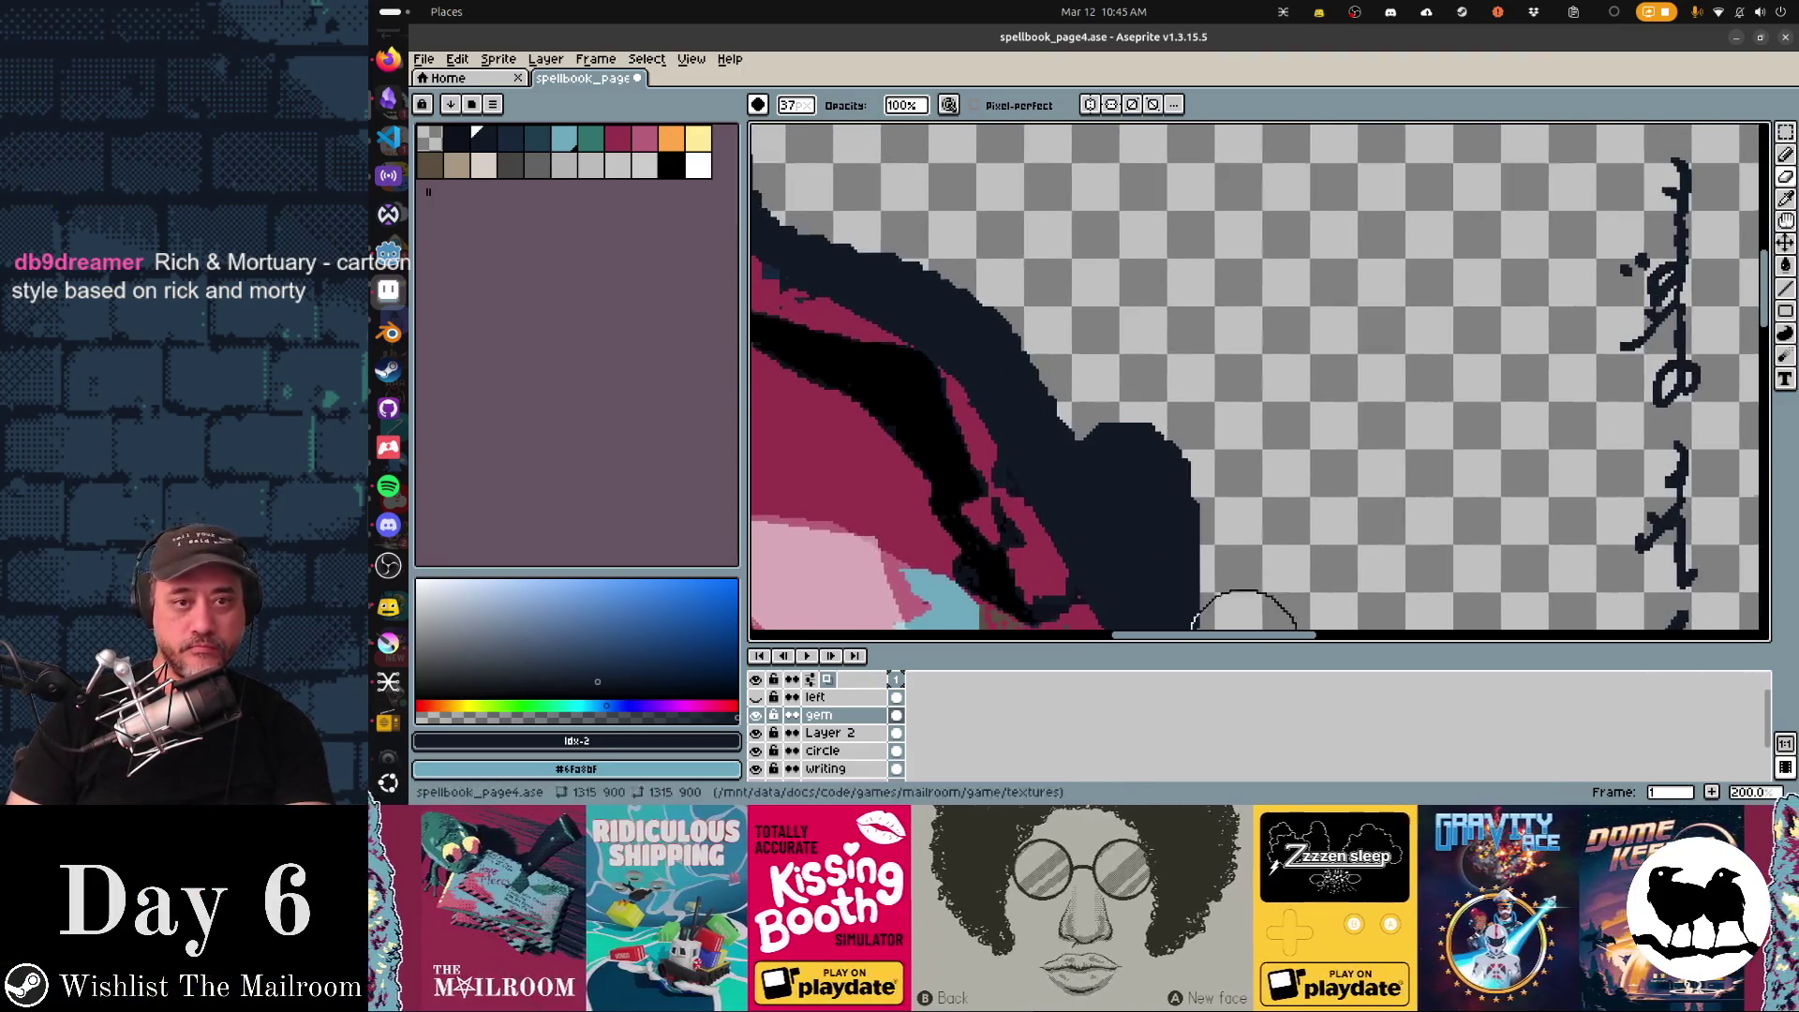
pyautogui.hscroll(-2, 1237, 363)
pyautogui.hscroll(-1, 1273, 301)
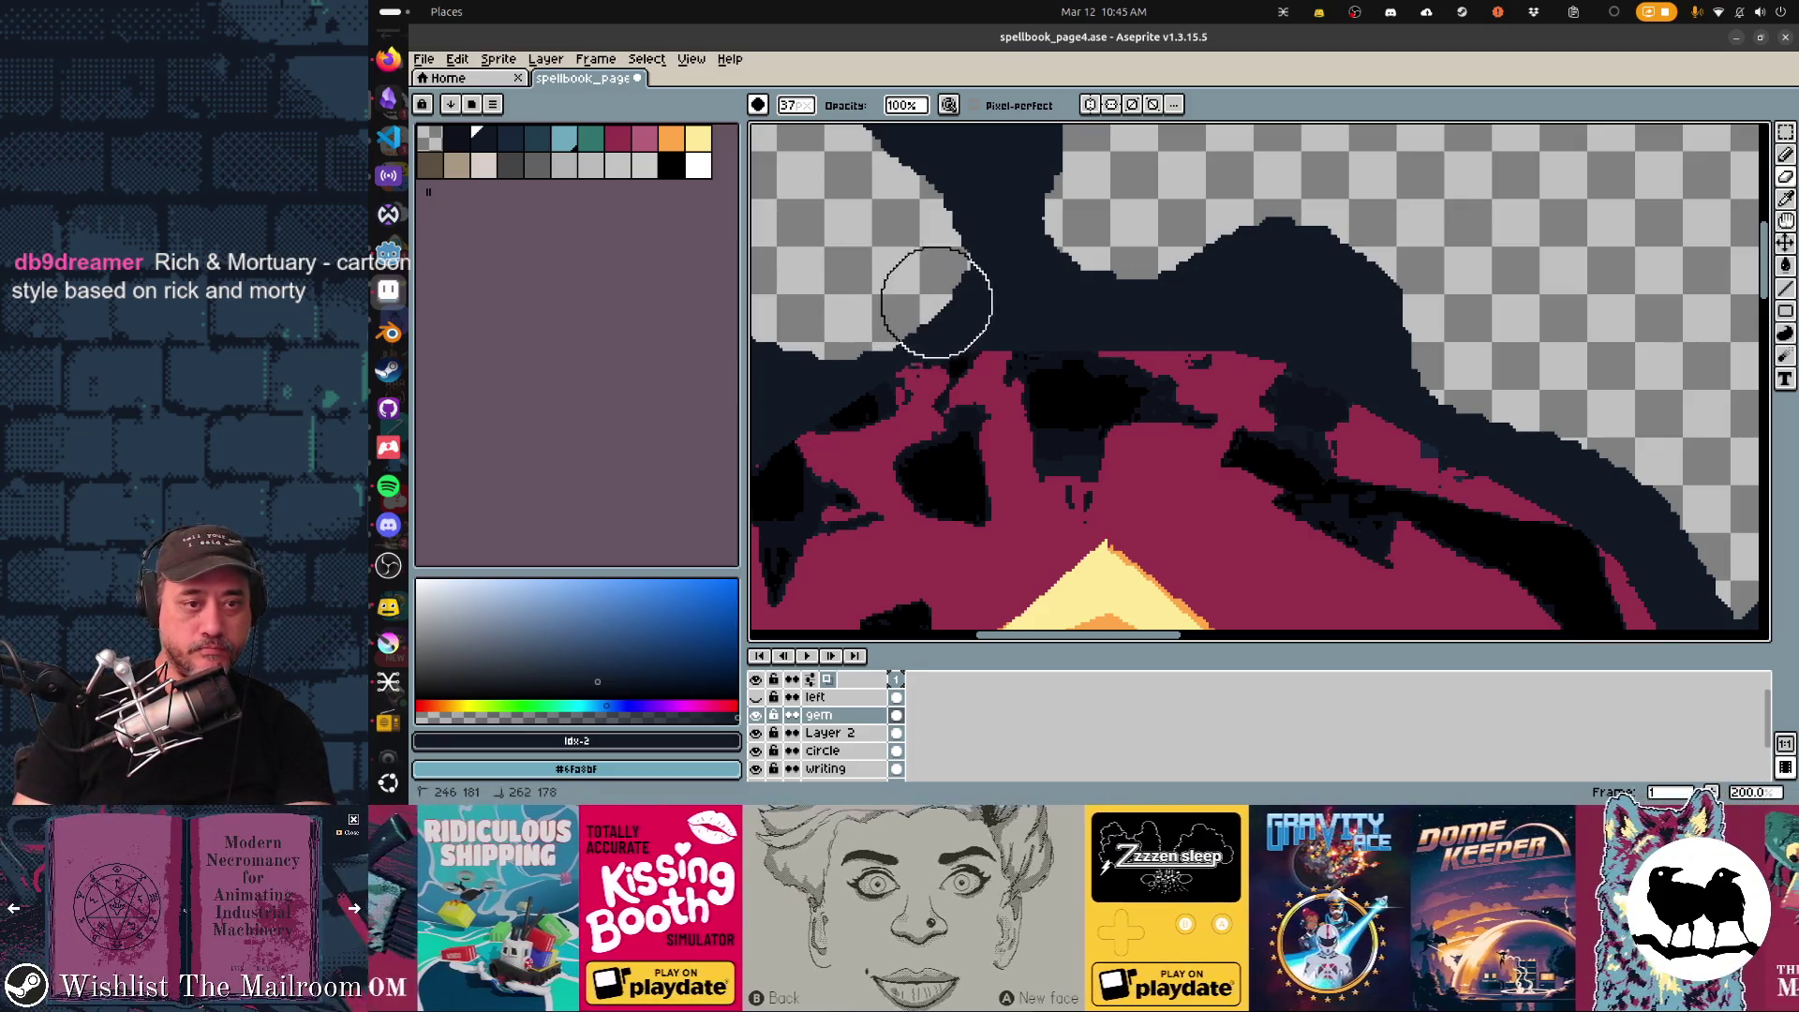
pyautogui.scroll(-2, 1120, 442)
pyautogui.scroll(1, 1072, 281)
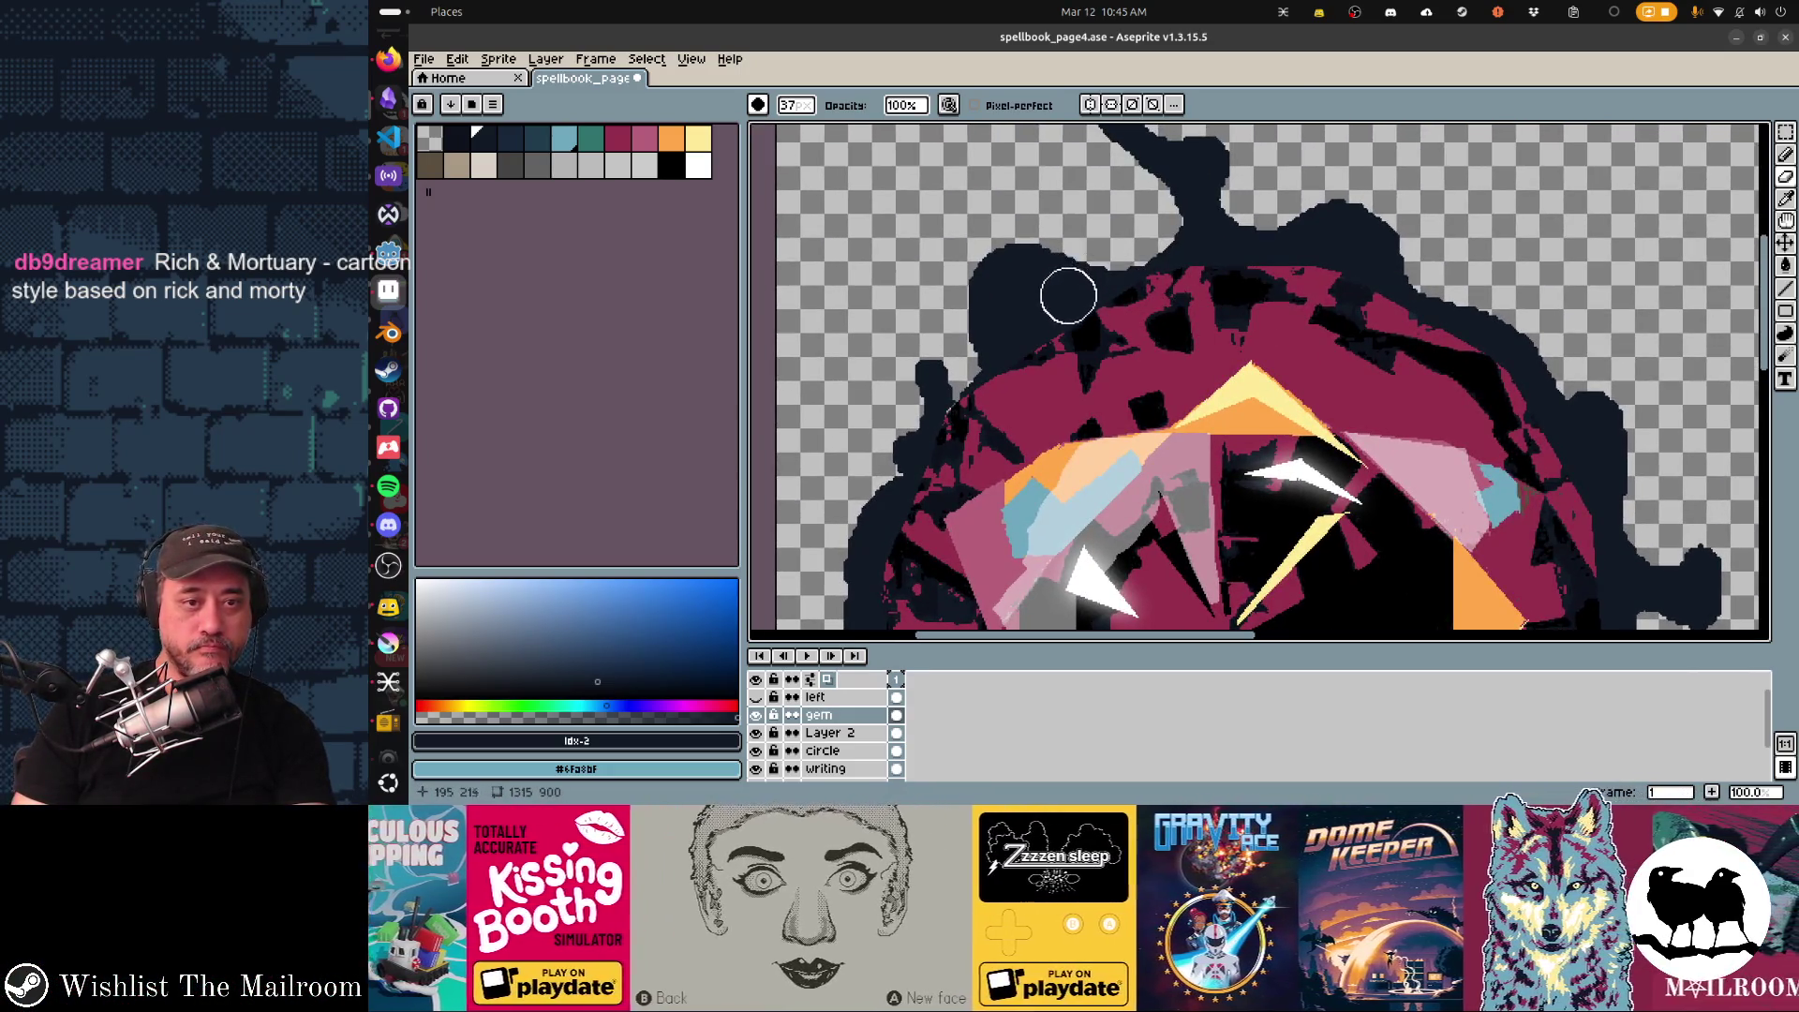
pyautogui.scroll(-3, 1258, 474)
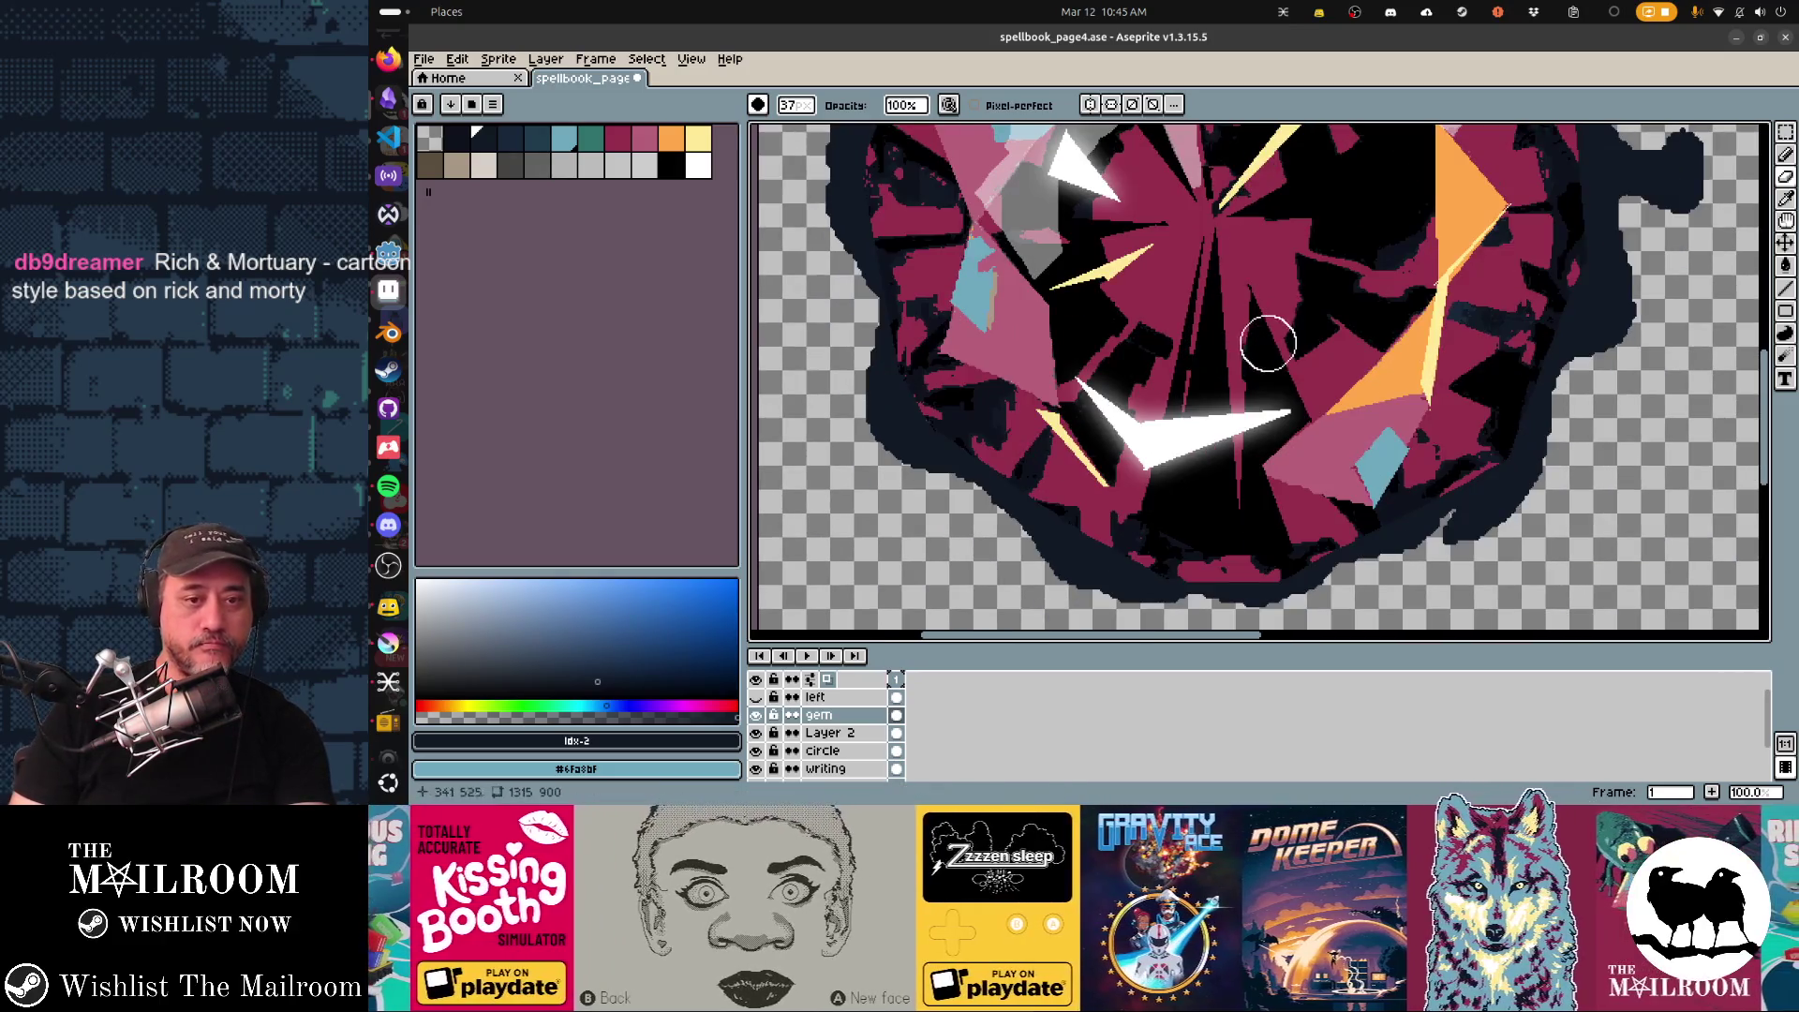
# Pan across the gem artwork and make Layer 2 active for the border work.
pyautogui.moveTo(1184, 374); pyautogui.dragTo(1355, 444)
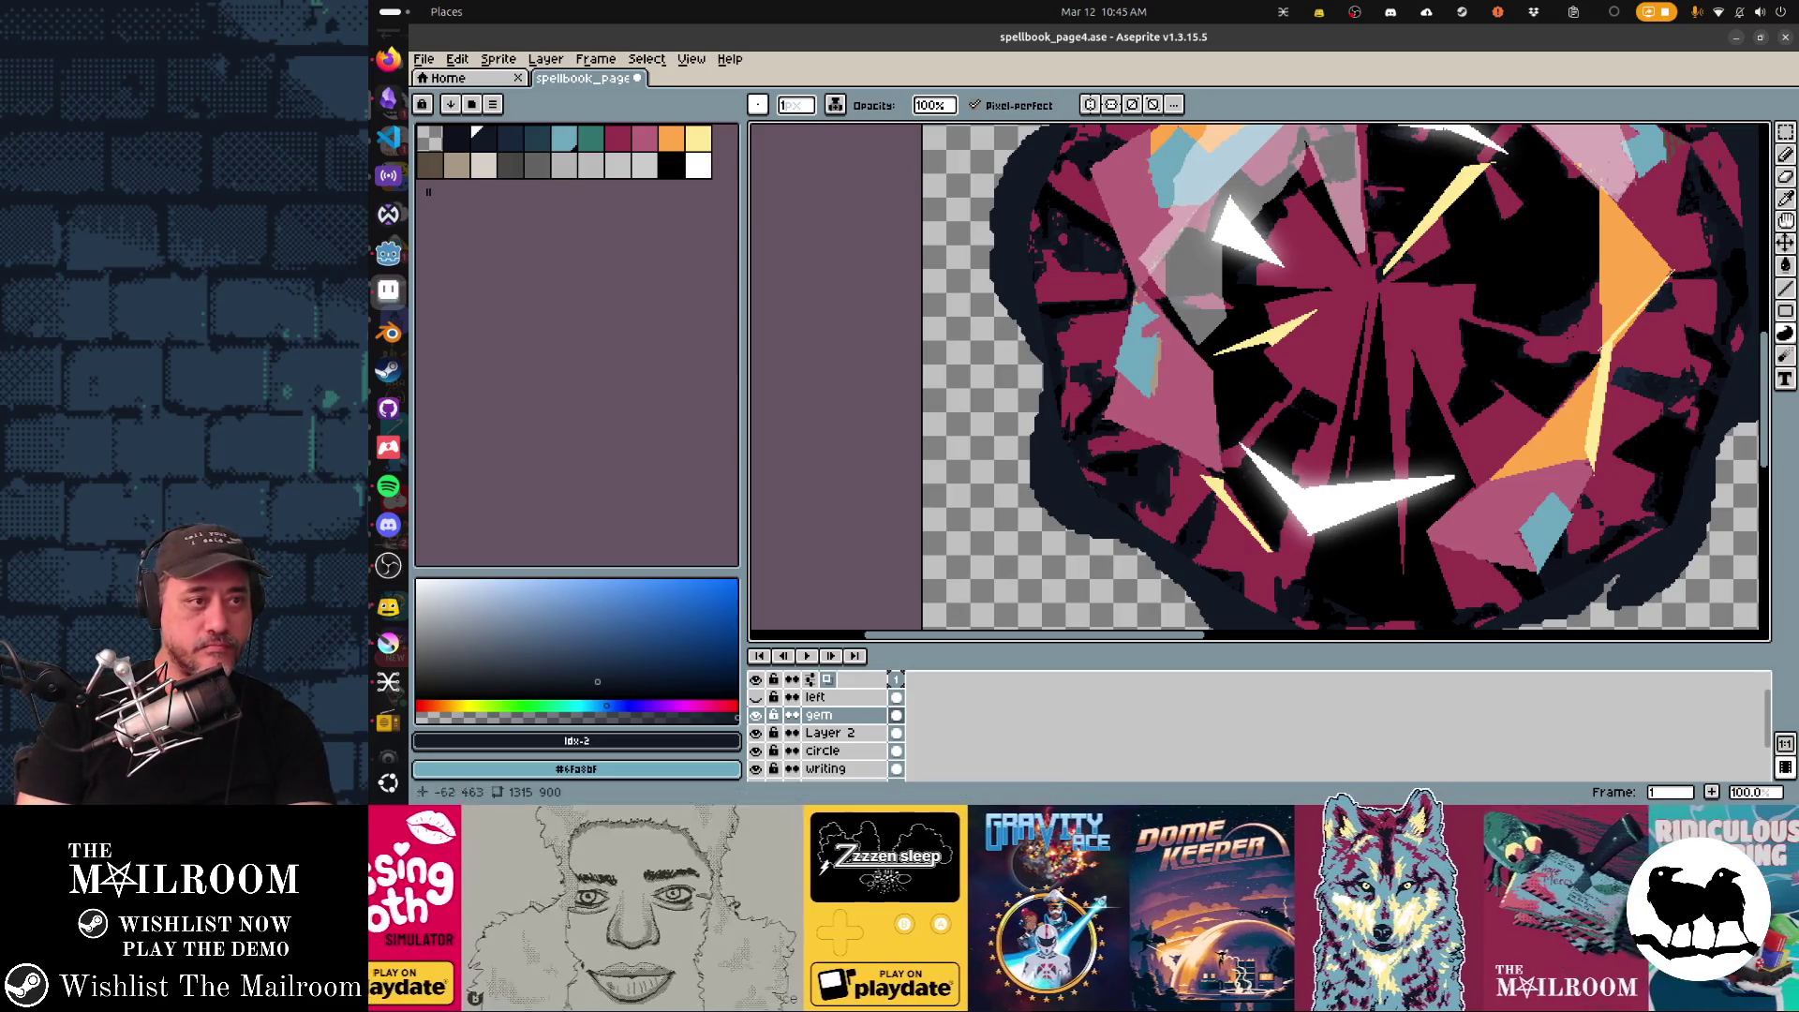
pyautogui.scroll(1, 1258, 380)
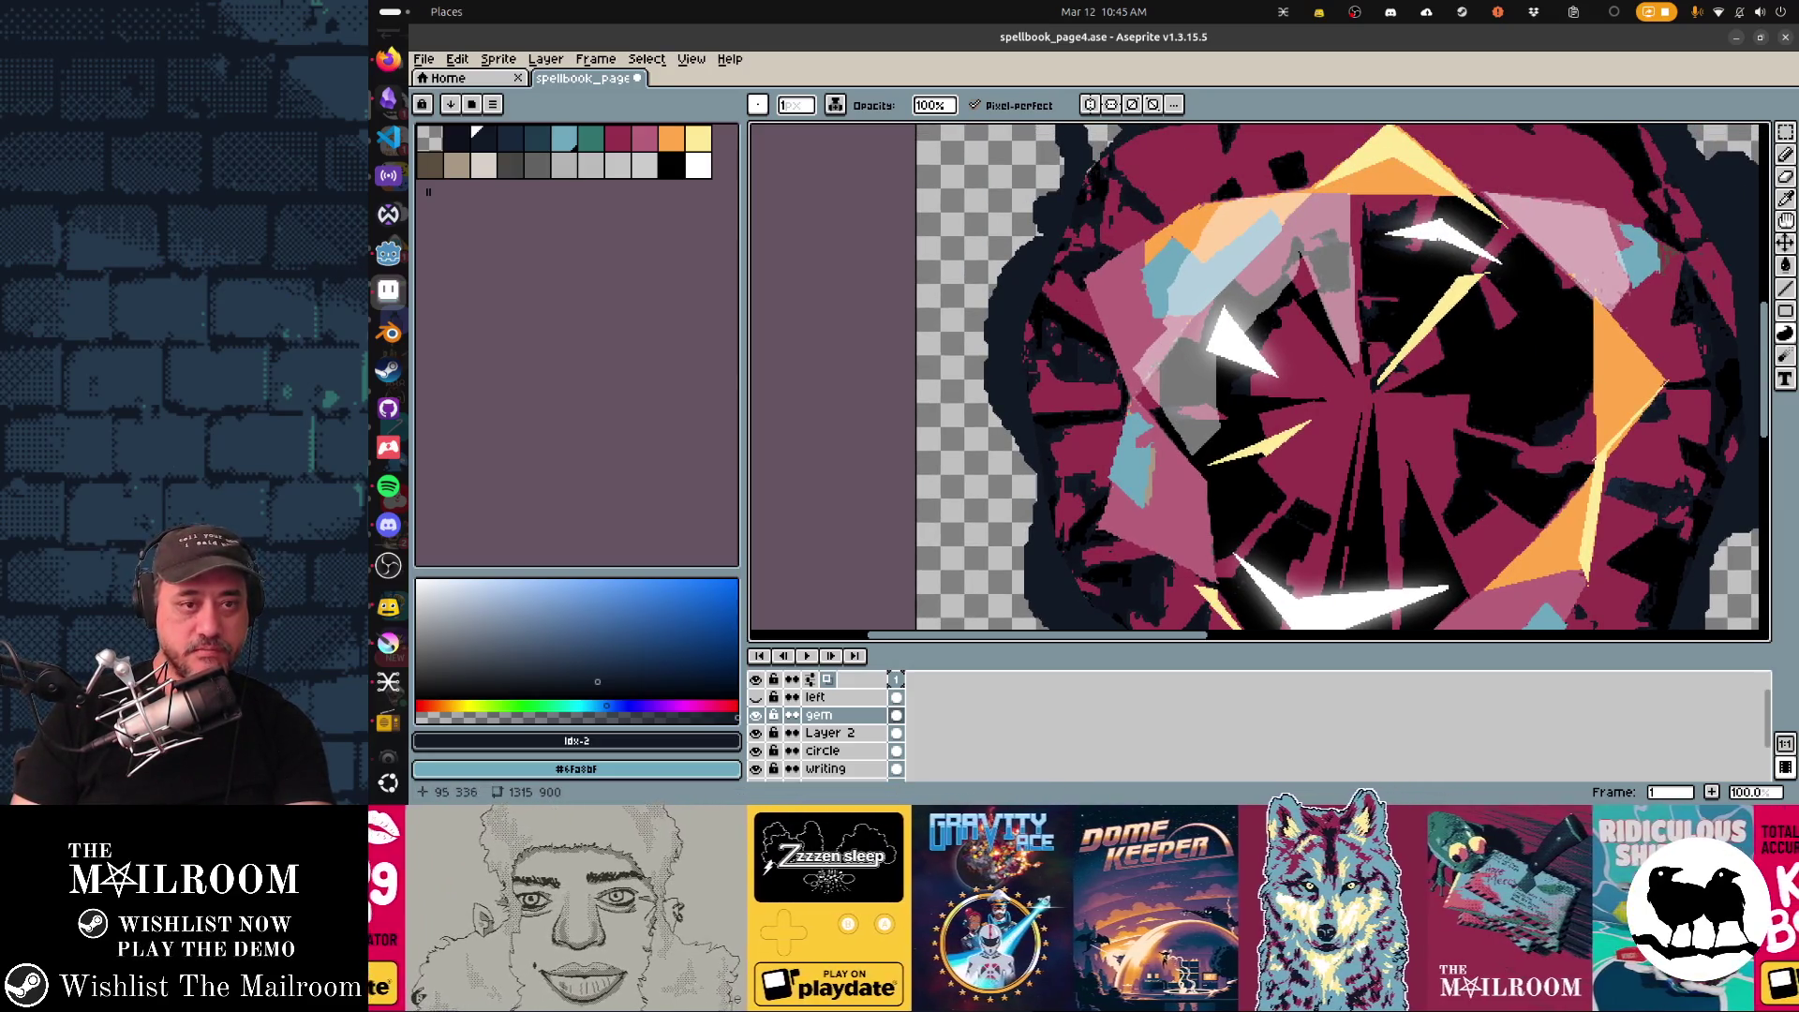
pyautogui.click(830, 733)
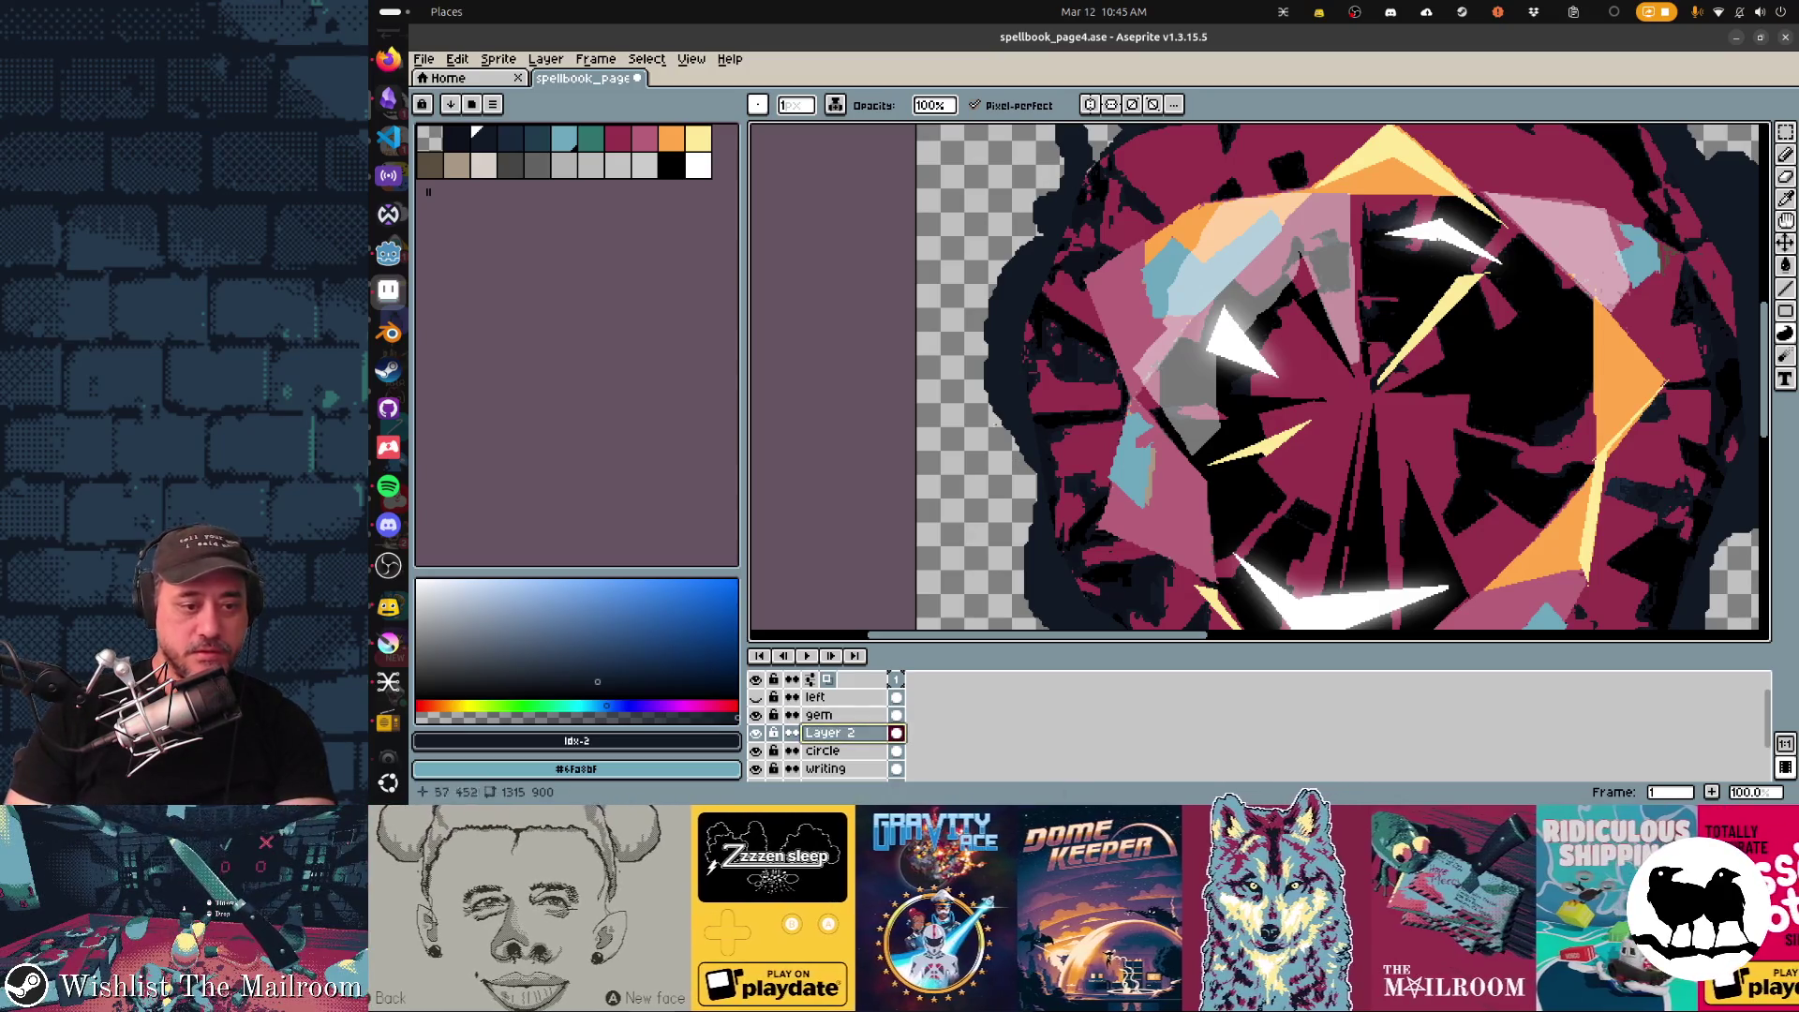
pyautogui.scroll(3, 1037, 380)
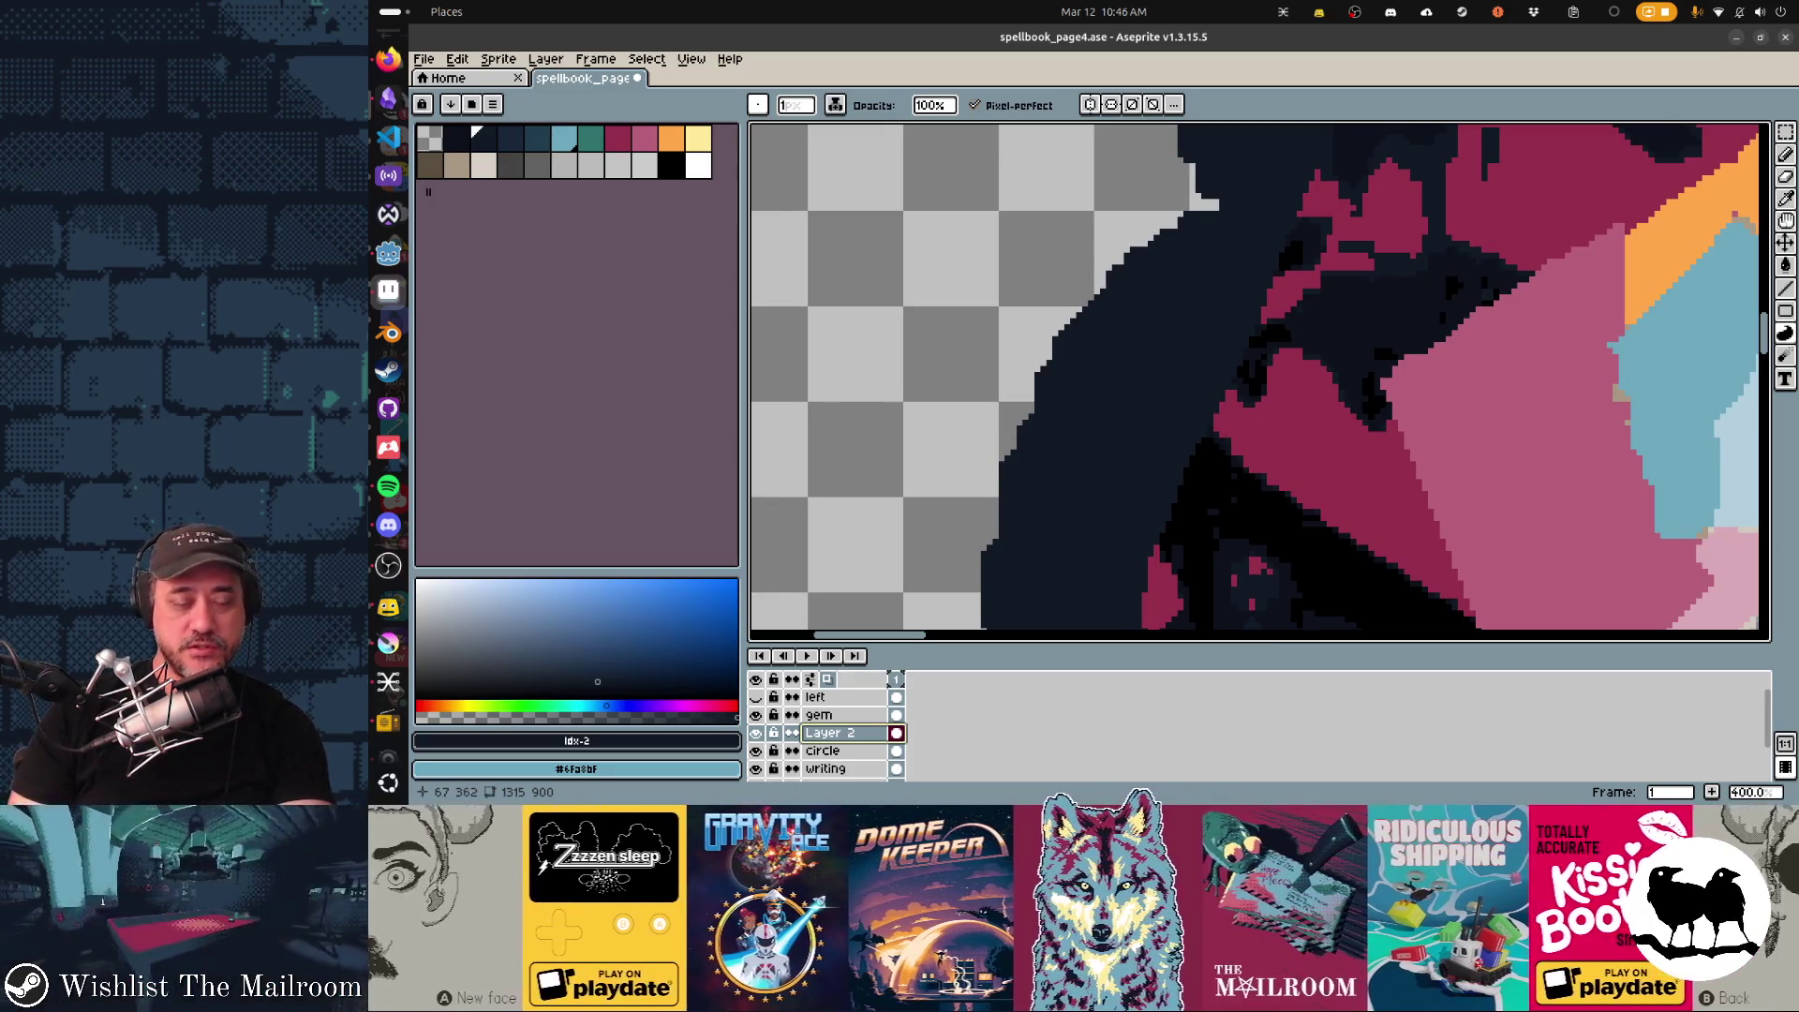
pyautogui.scroll(-3, 1168, 422)
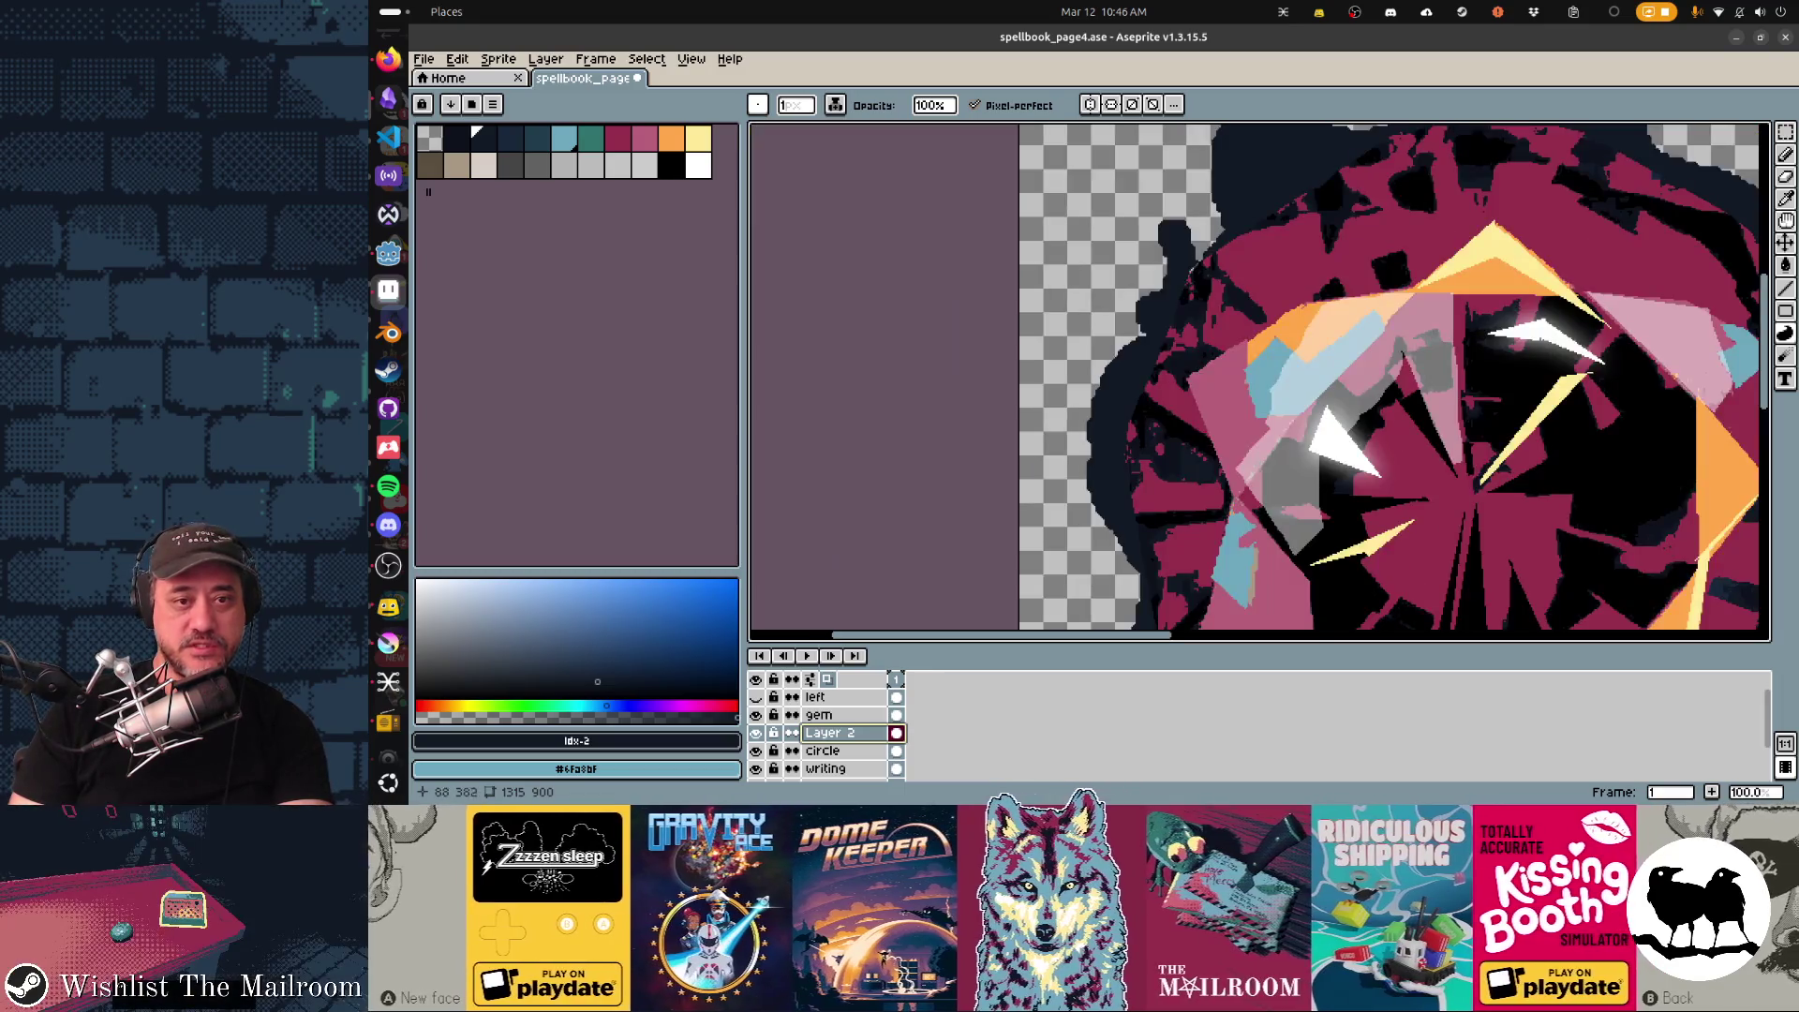
# Undo the gem's old thin dark outline and bring its top facets into view.
pyautogui.moveTo(1076, 422); pyautogui.dragTo(1025, 324)
pyautogui.hotkey('ctrl', 'z')
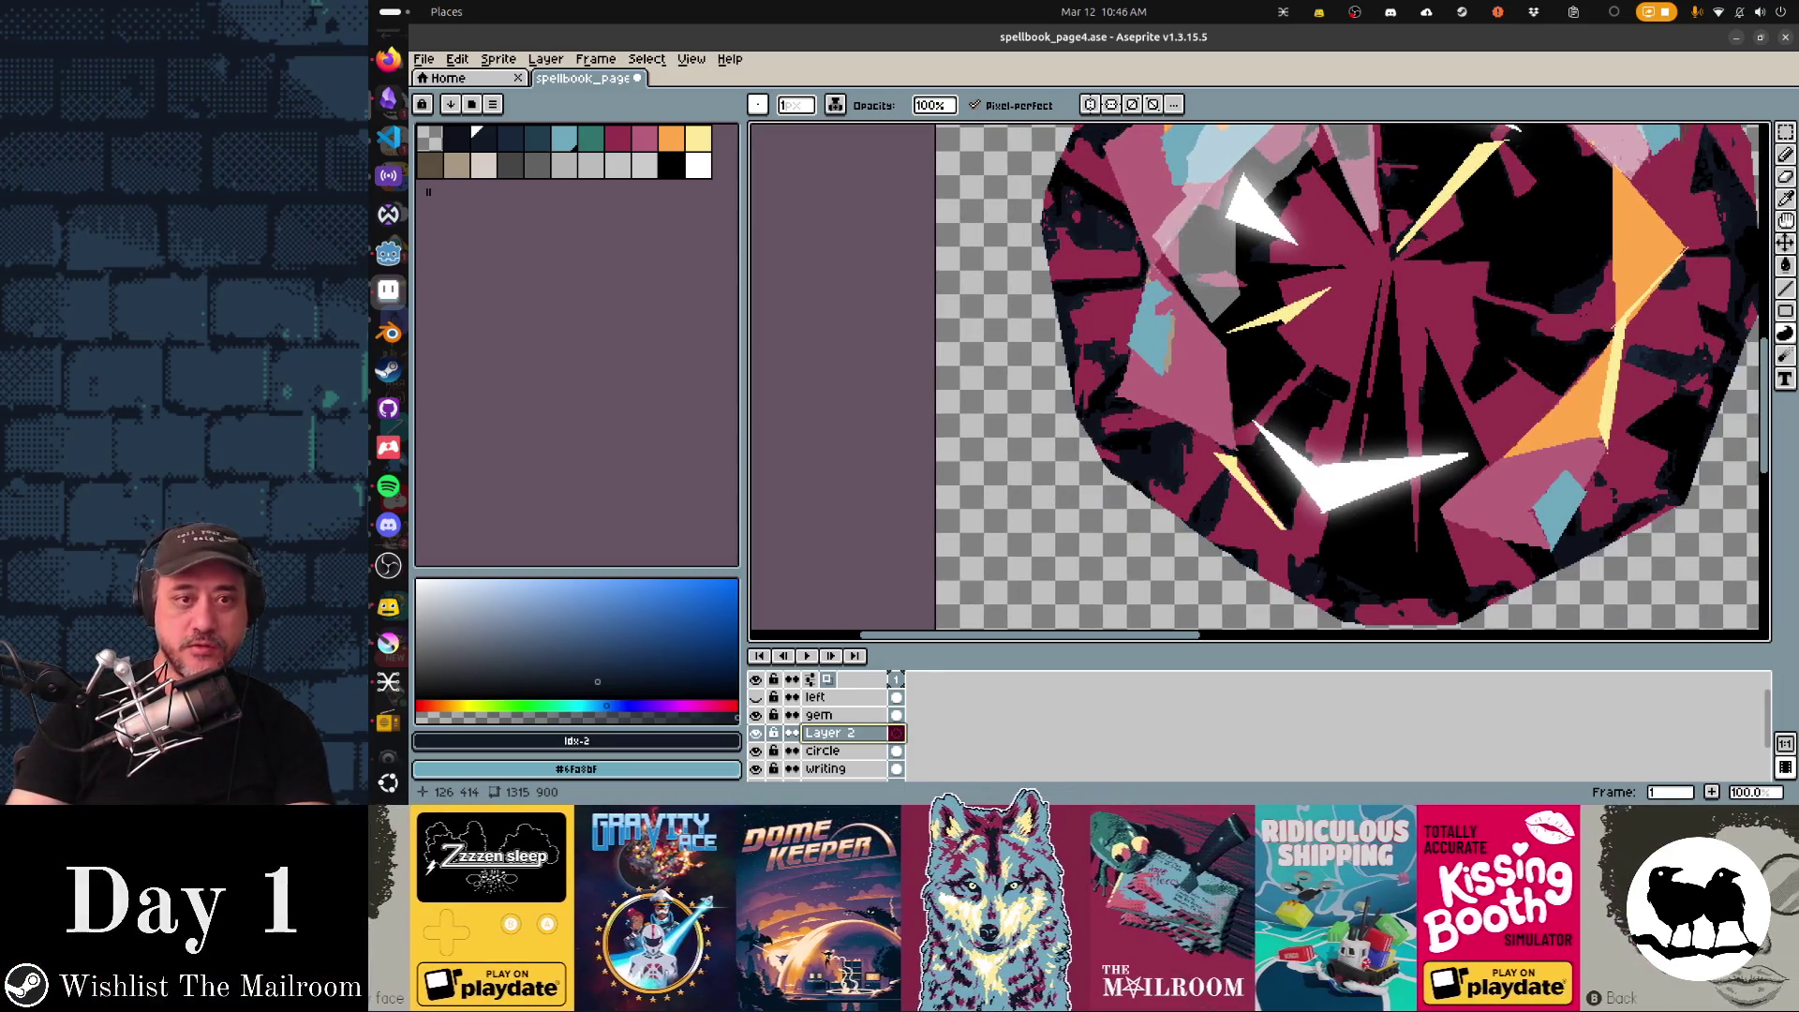
pyautogui.moveTo(1265, 352); pyautogui.dragTo(1257, 541)
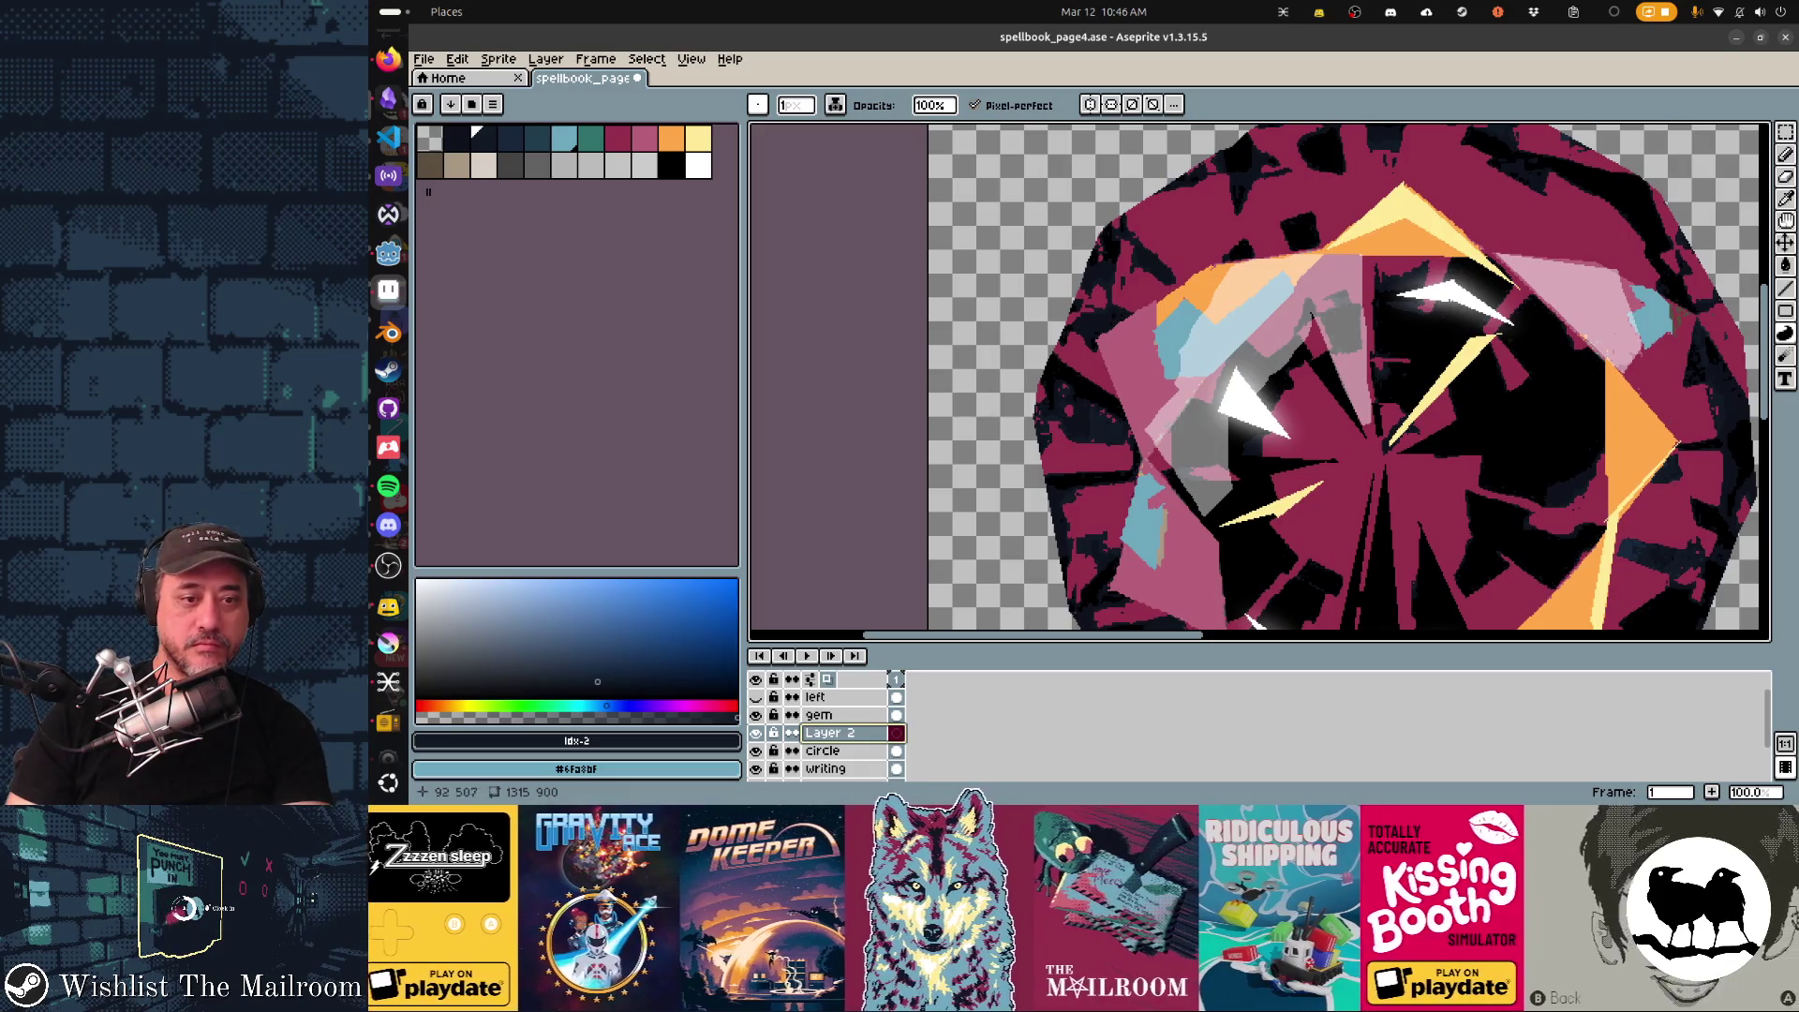
# Trace a wavy dark navy border around the gem's left, top, bottom and right, discarding a partial right-edge trace.
pyautogui.moveTo(1008, 364); pyautogui.dragTo(1051, 281)
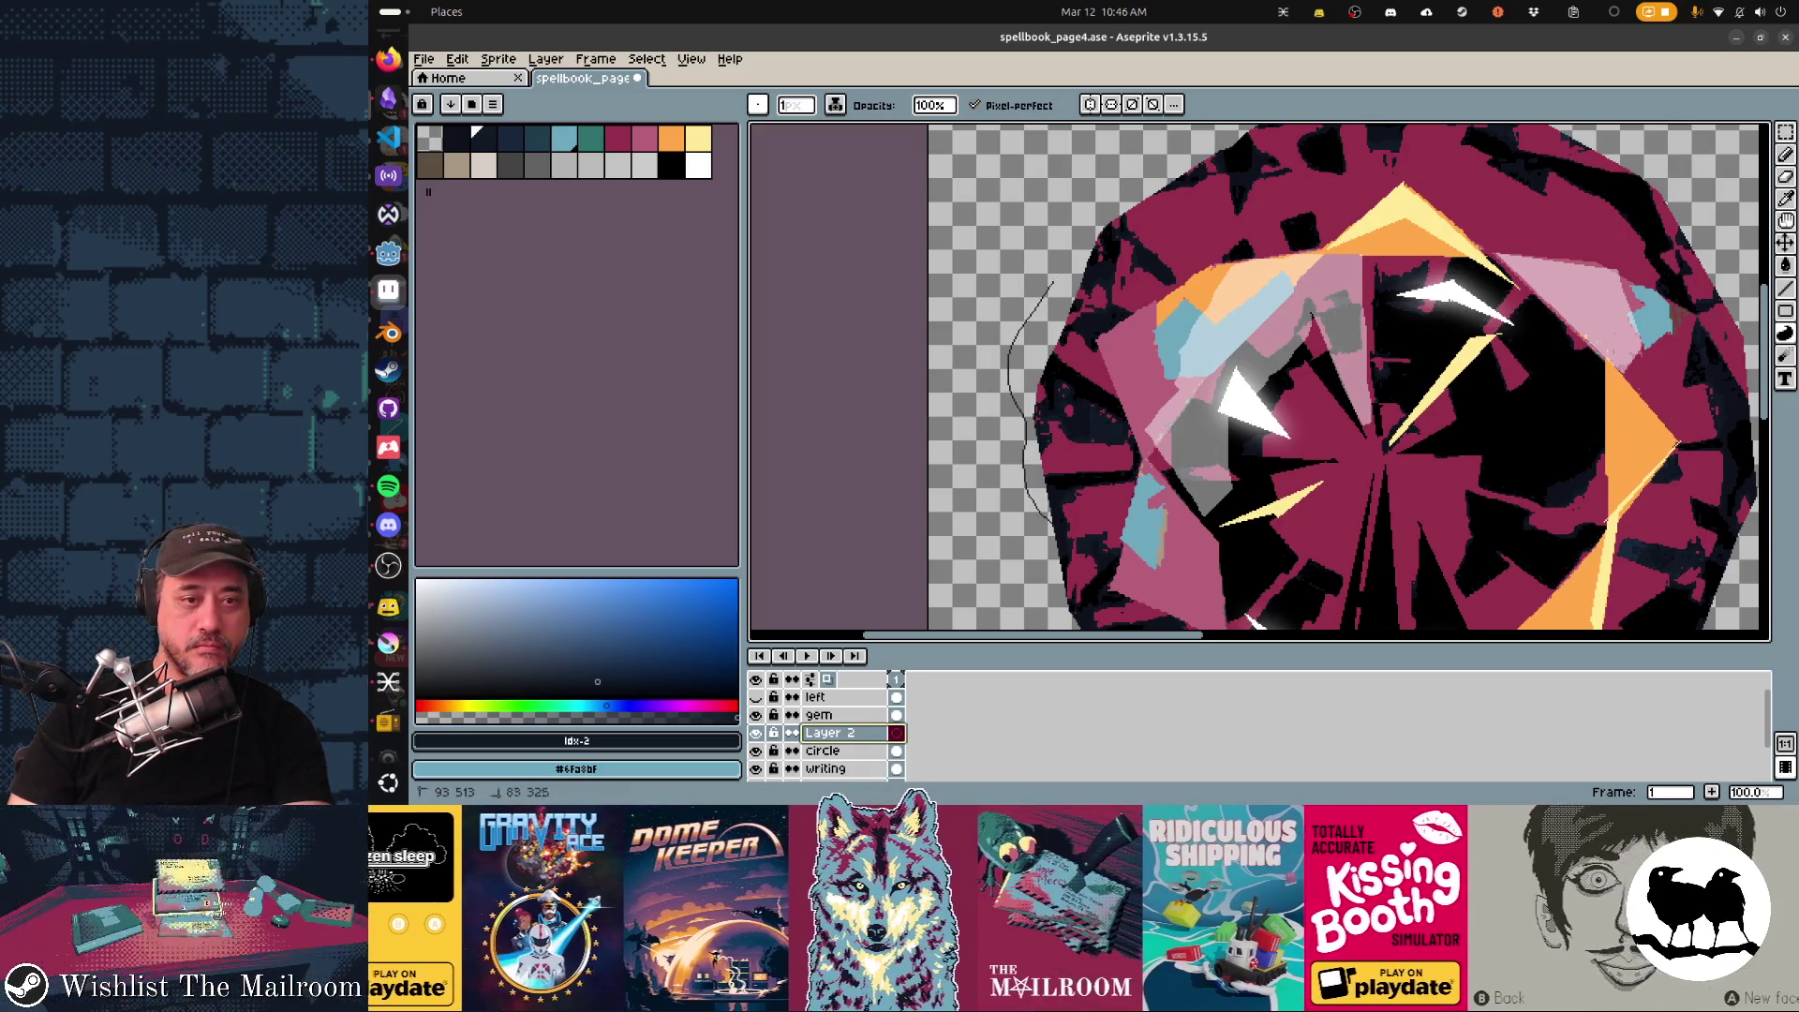
pyautogui.moveTo(1178, 149); pyautogui.dragTo(1232, 145)
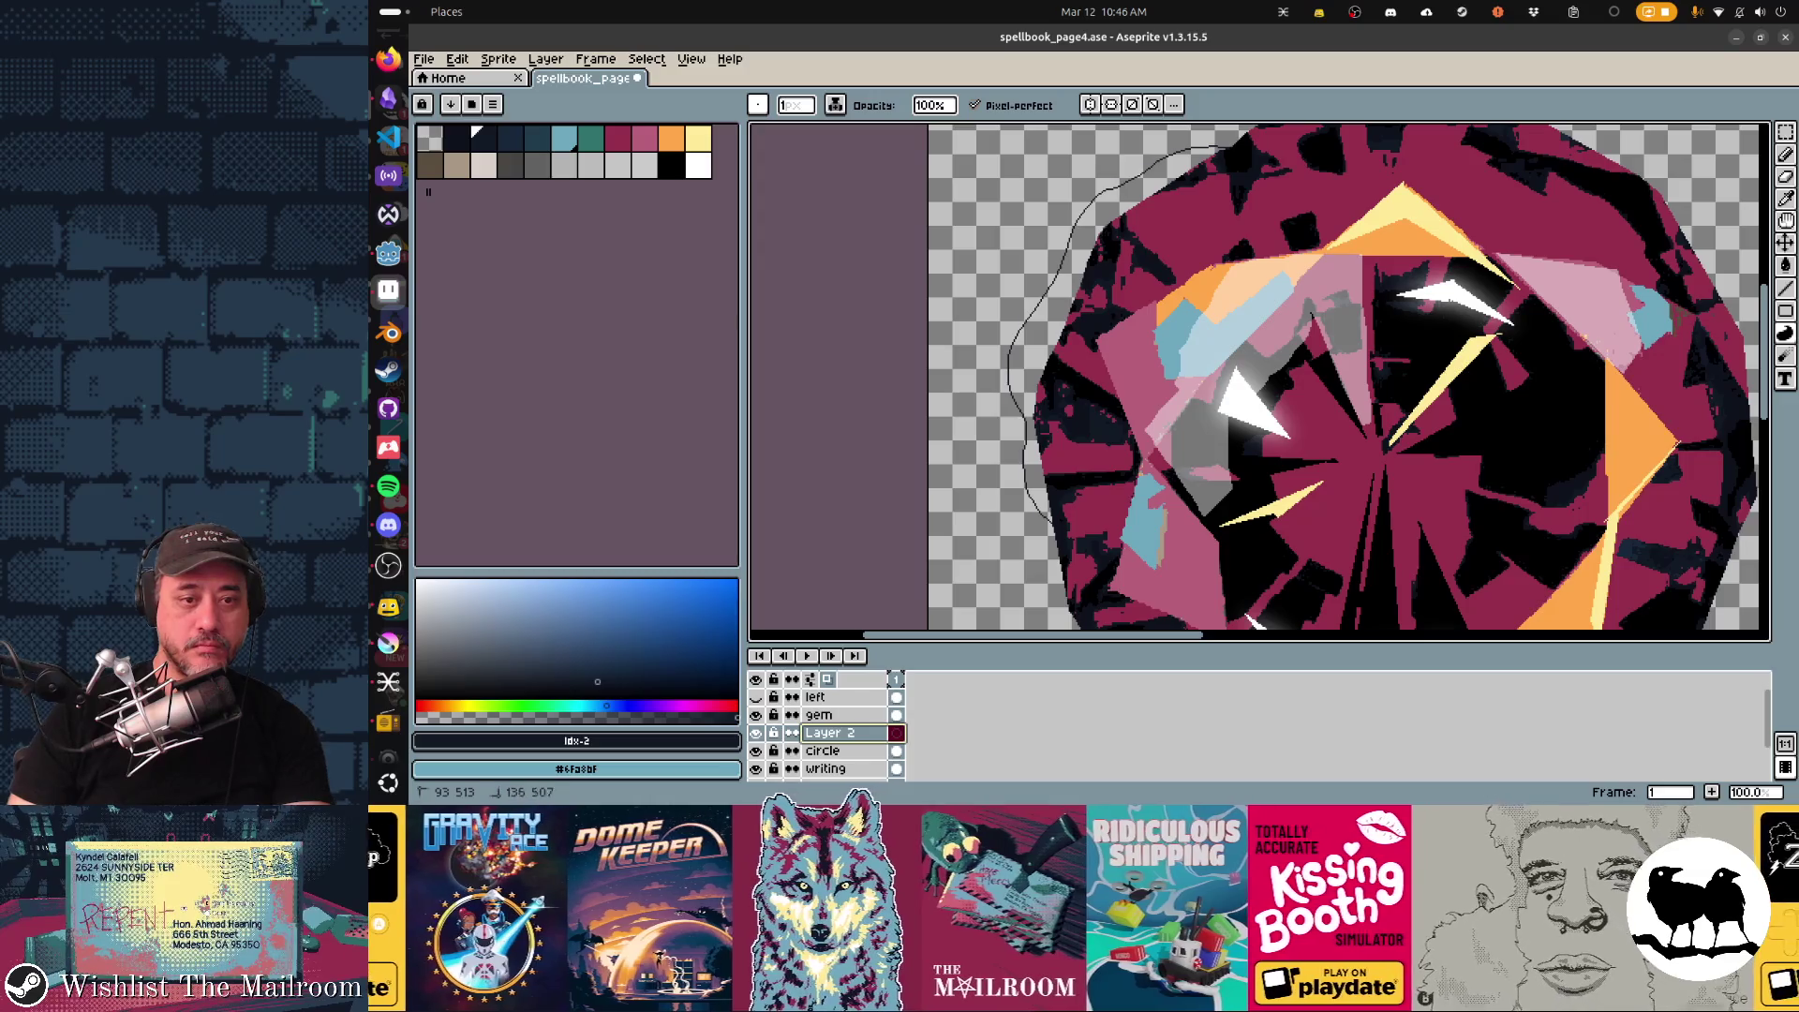
pyautogui.scroll(-4, 1258, 379)
pyautogui.scroll(-1, 1259, 379)
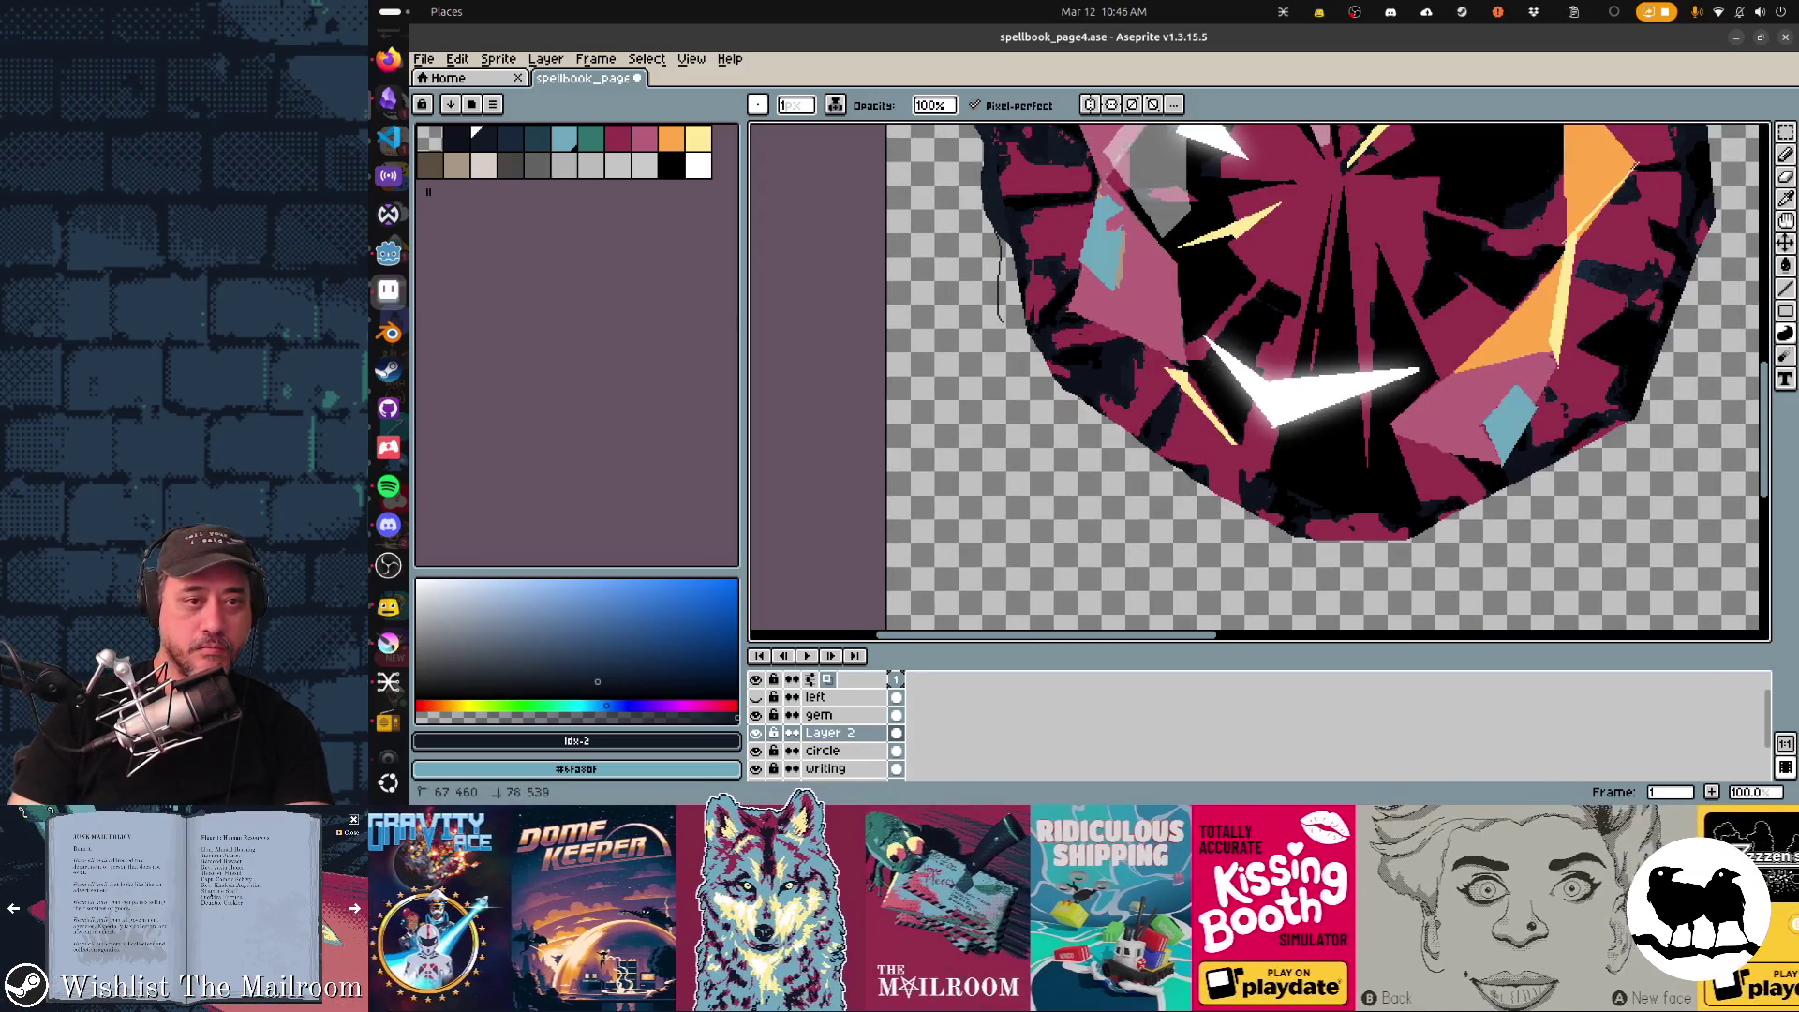
pyautogui.moveTo(1001, 321); pyautogui.dragTo(1069, 409)
pyautogui.moveTo(1280, 556); pyautogui.dragTo(1708, 250)
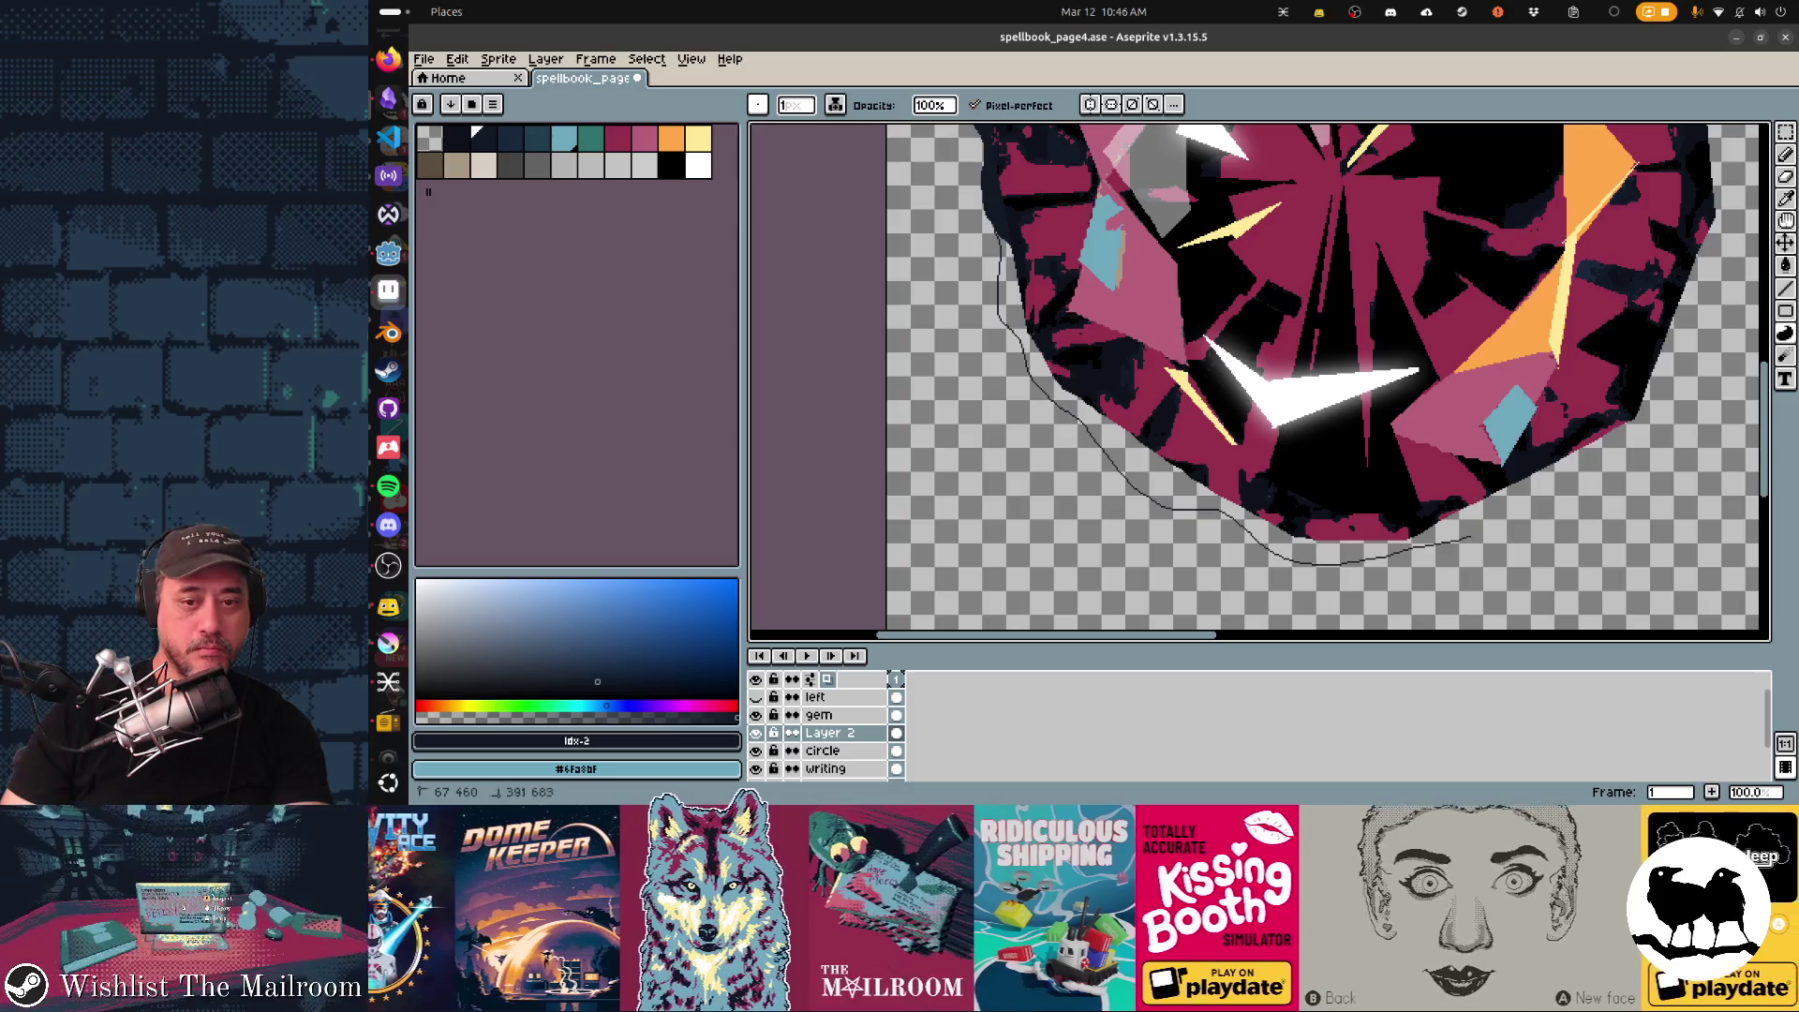
pyautogui.scroll(2, 1259, 379)
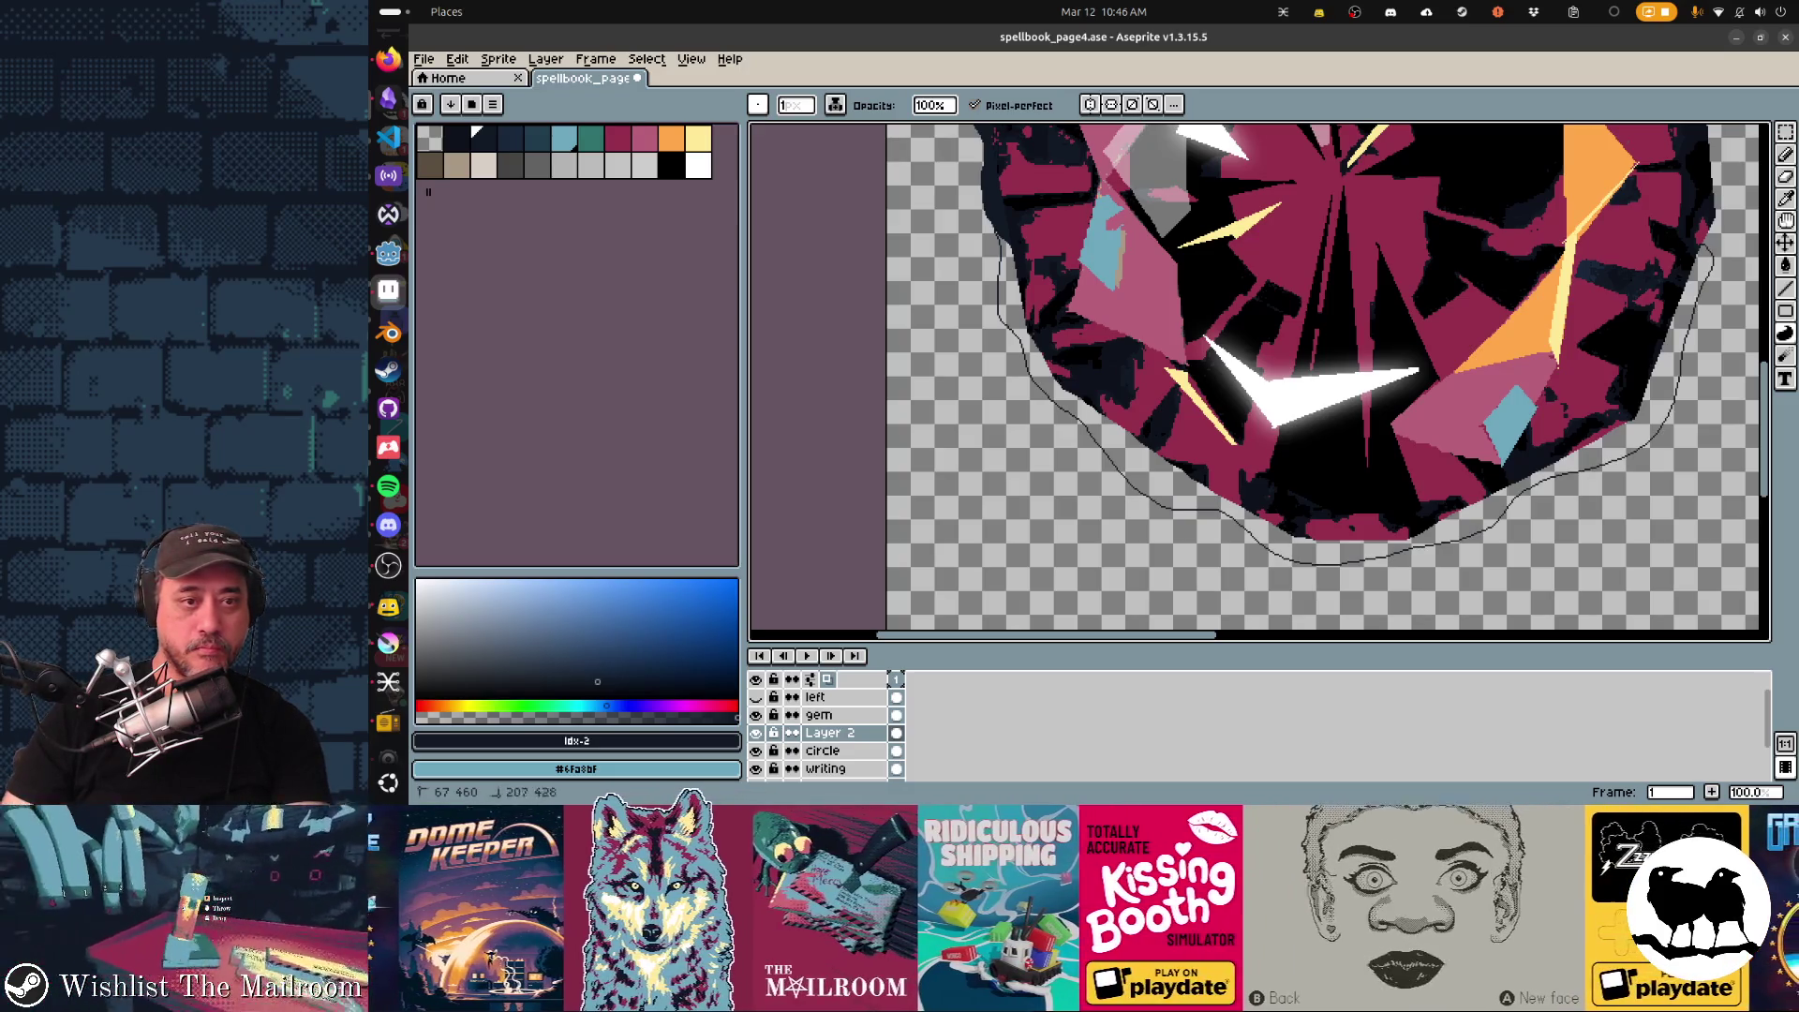
pyautogui.scroll(1, 1258, 381)
pyautogui.hscroll(3, 1258, 379)
pyautogui.scroll(1, 1259, 381)
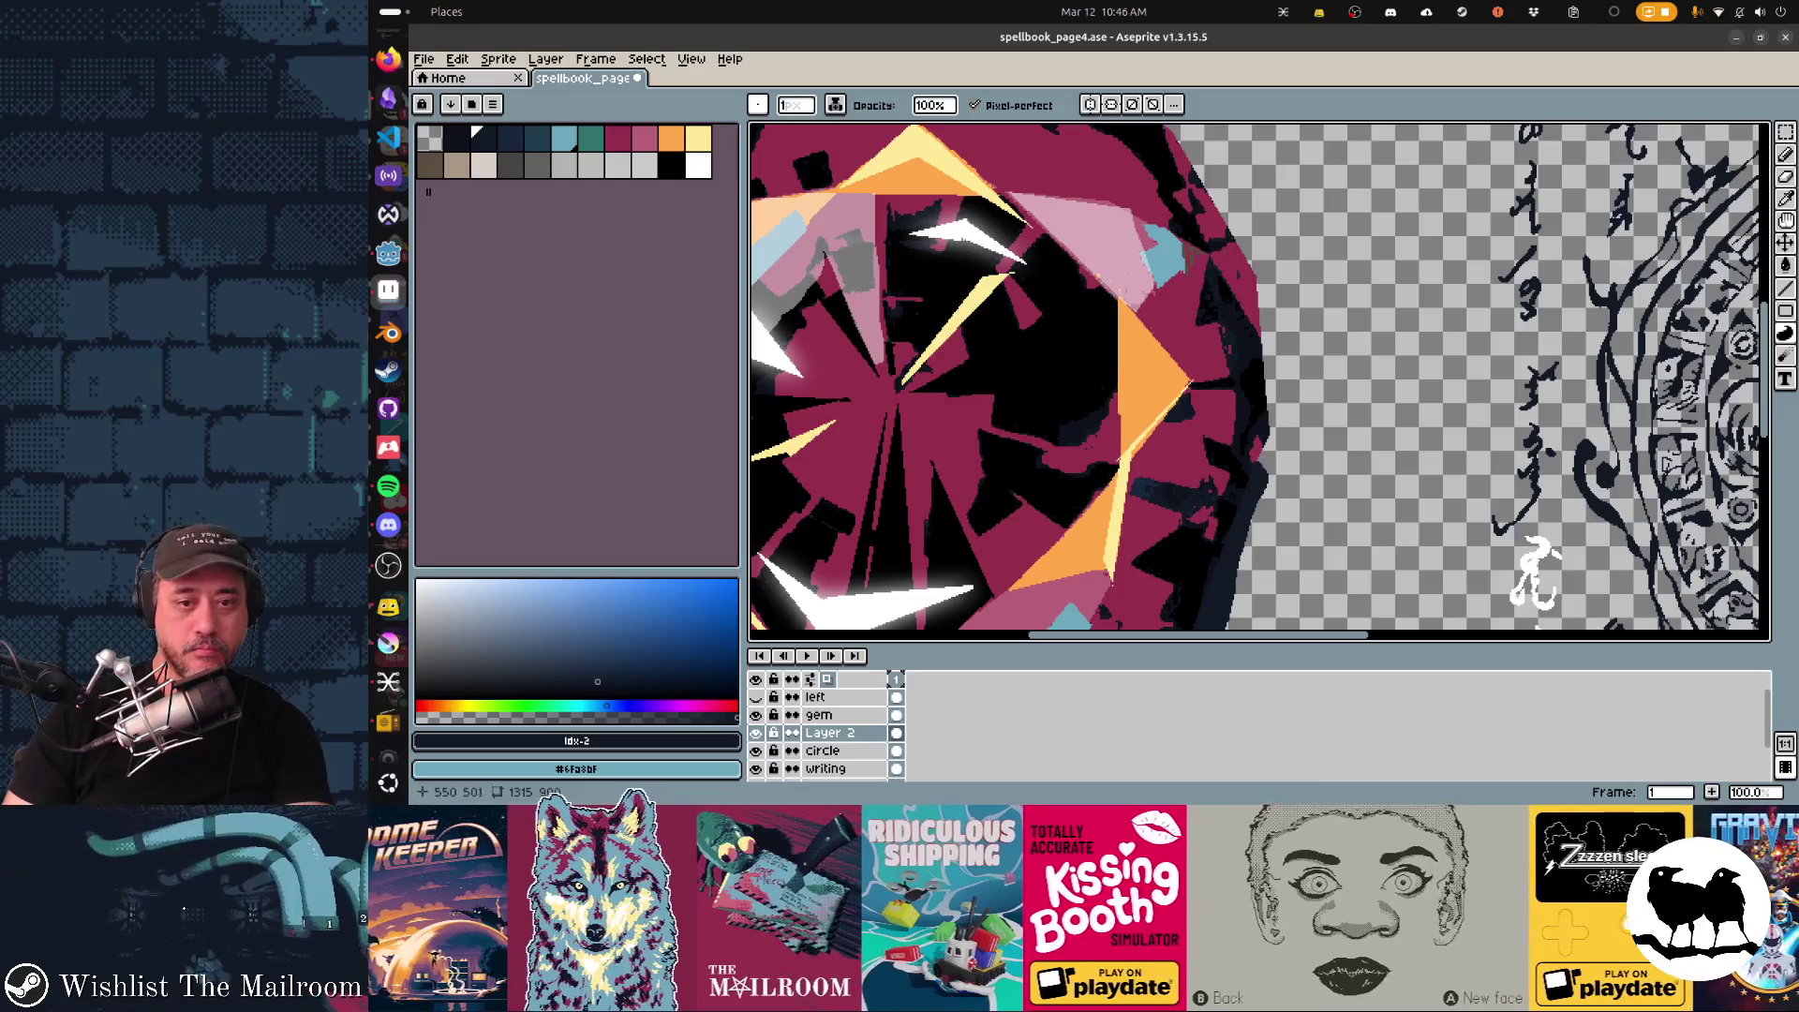
pyautogui.moveTo(1225, 152); pyautogui.dragTo(1272, 463)
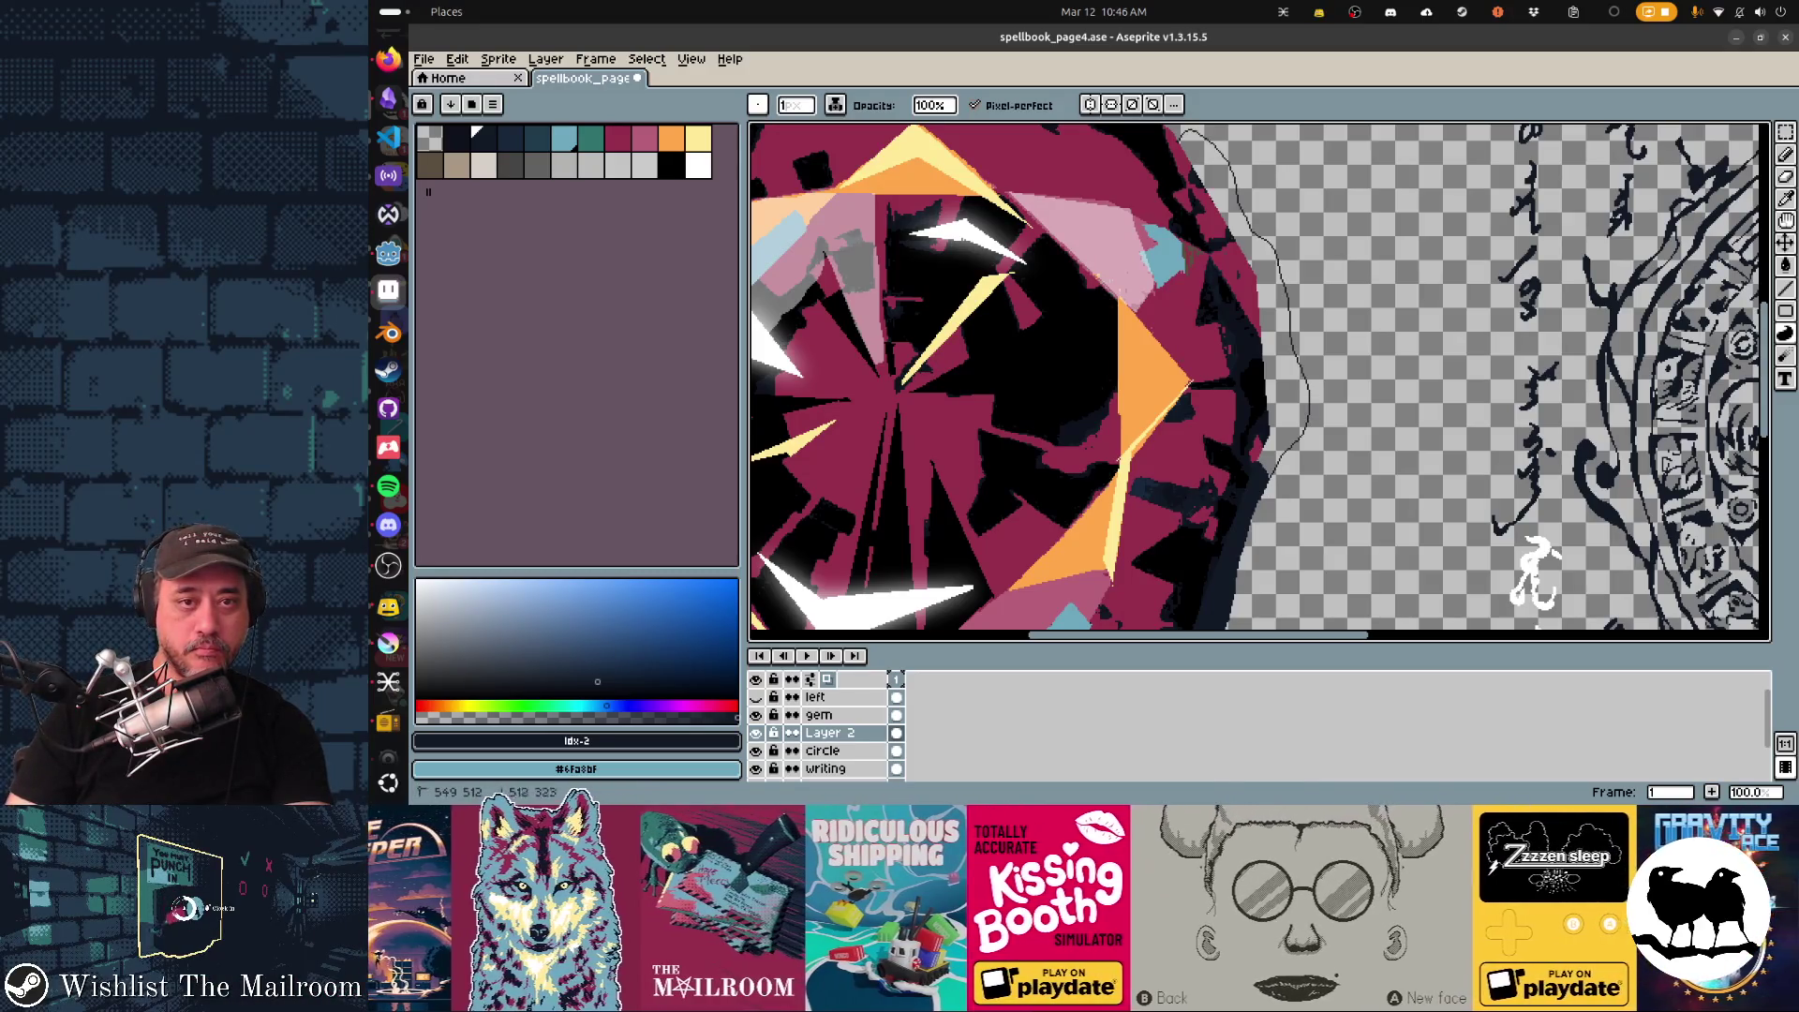
pyautogui.hotkey('ctrl', 'z')
pyautogui.scroll(2, 1258, 379)
pyautogui.scroll(3, 1258, 380)
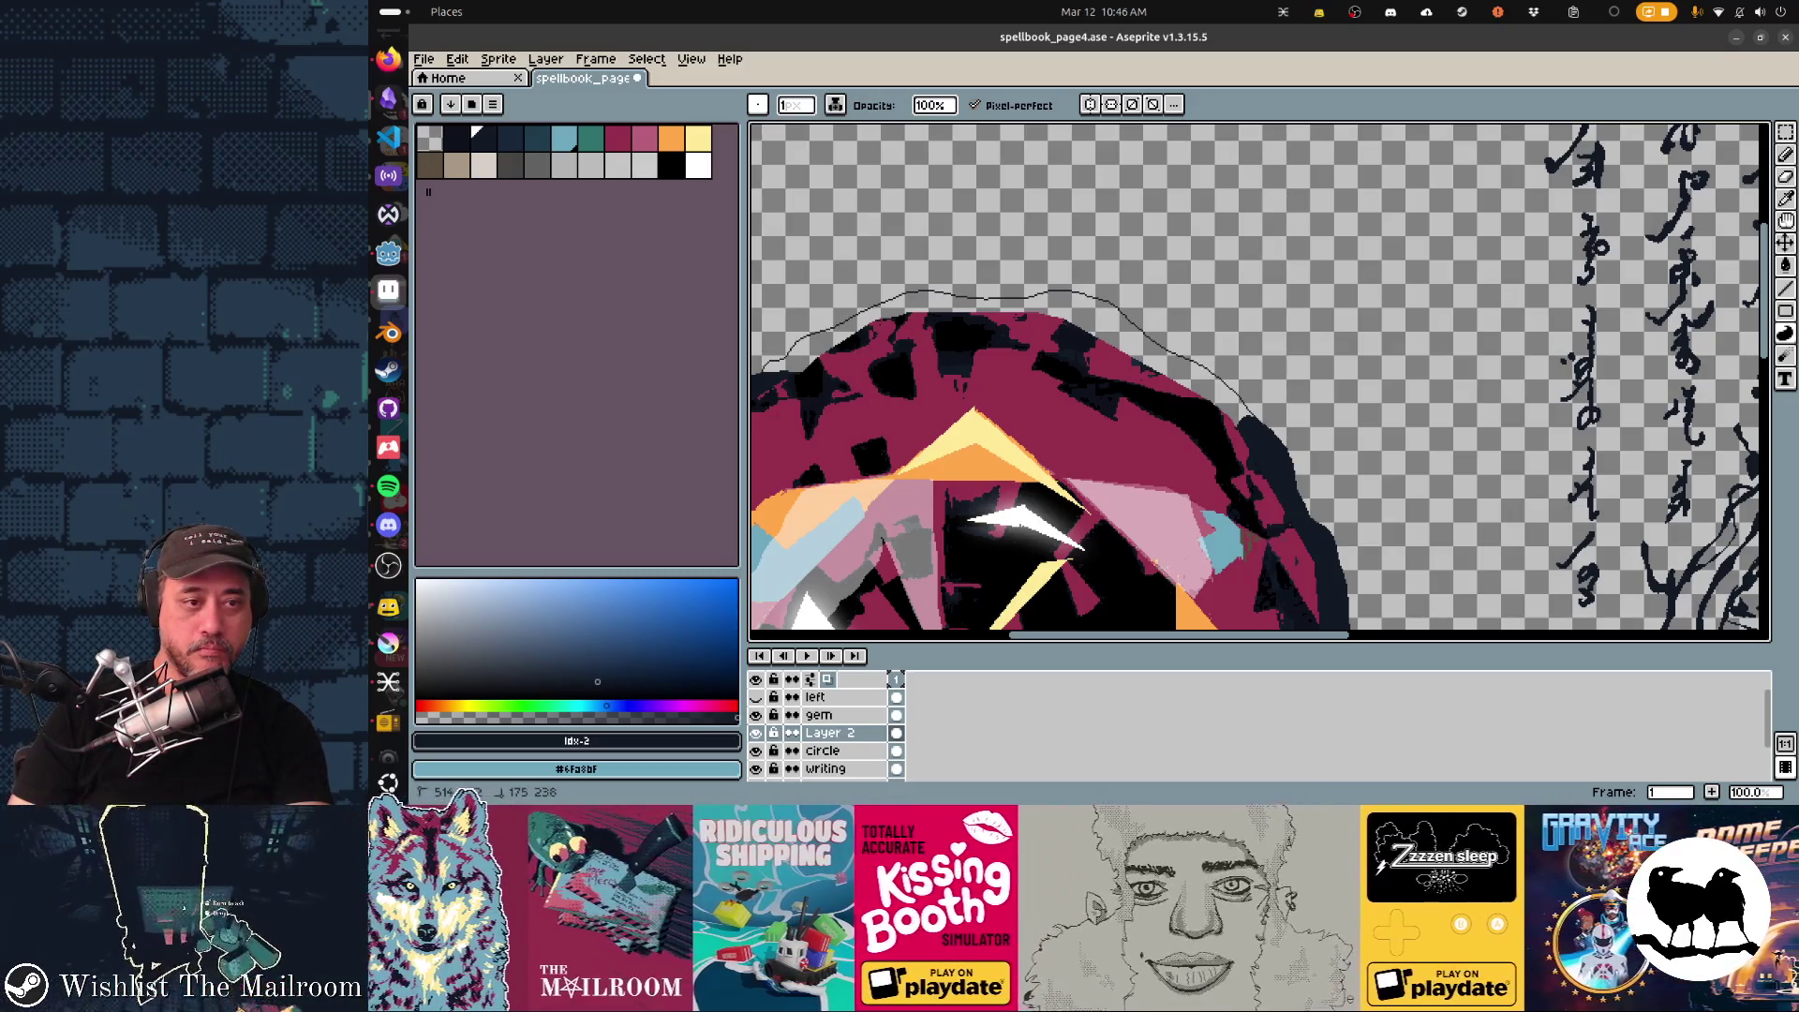
pyautogui.hscroll(-3, 1259, 380)
pyautogui.scroll(-1, 1259, 380)
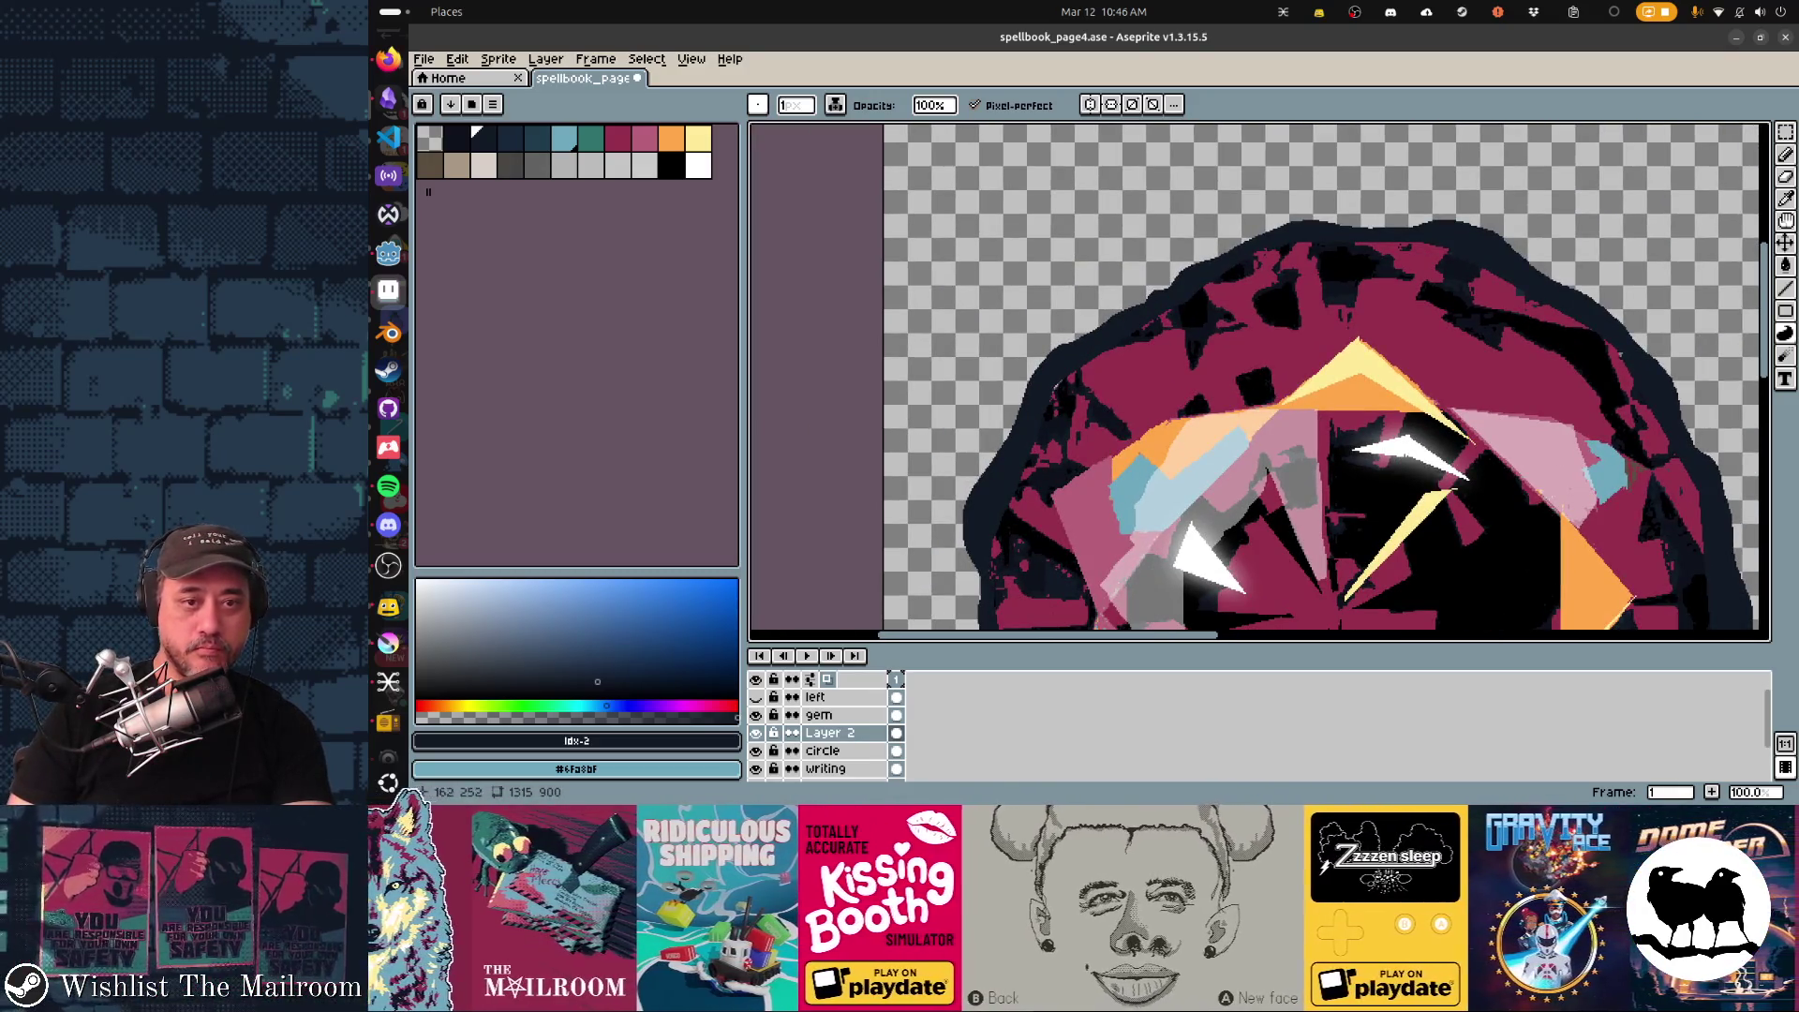
pyautogui.hscroll(2, 1259, 380)
pyautogui.scroll(-2, 1258, 380)
pyautogui.hscroll(-2, 1259, 380)
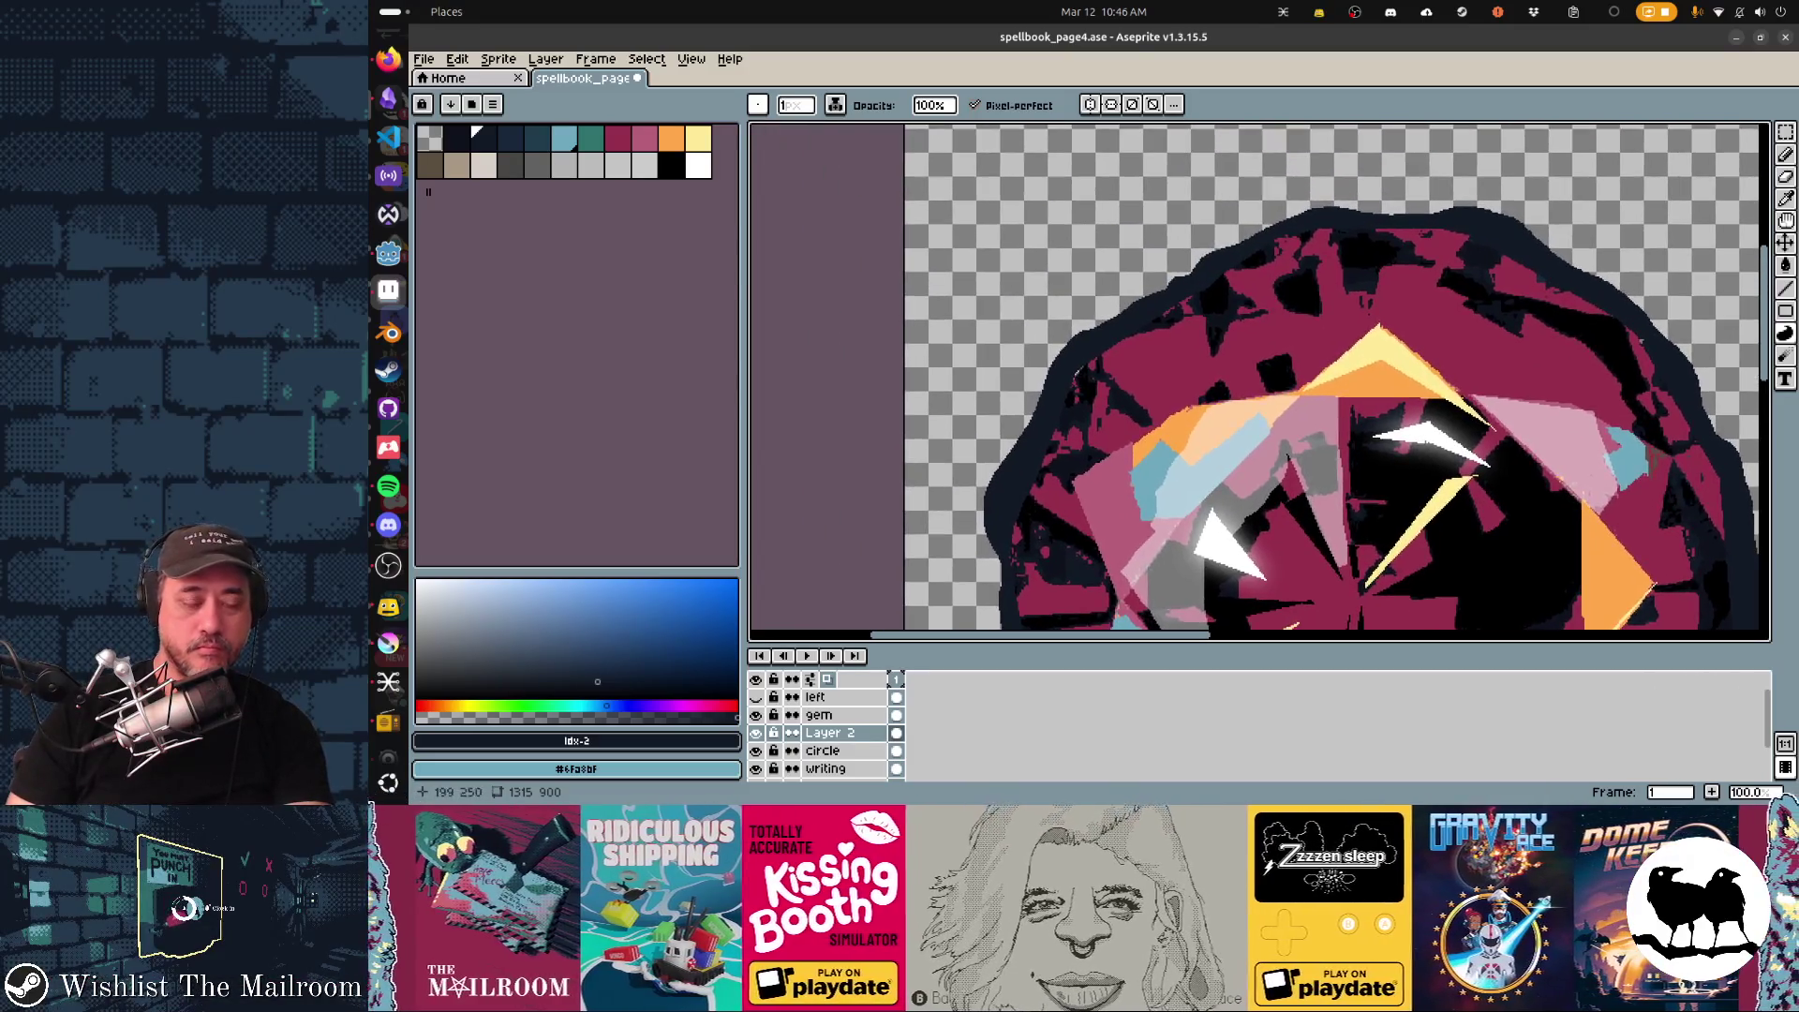
pyautogui.scroll(4, 1259, 380)
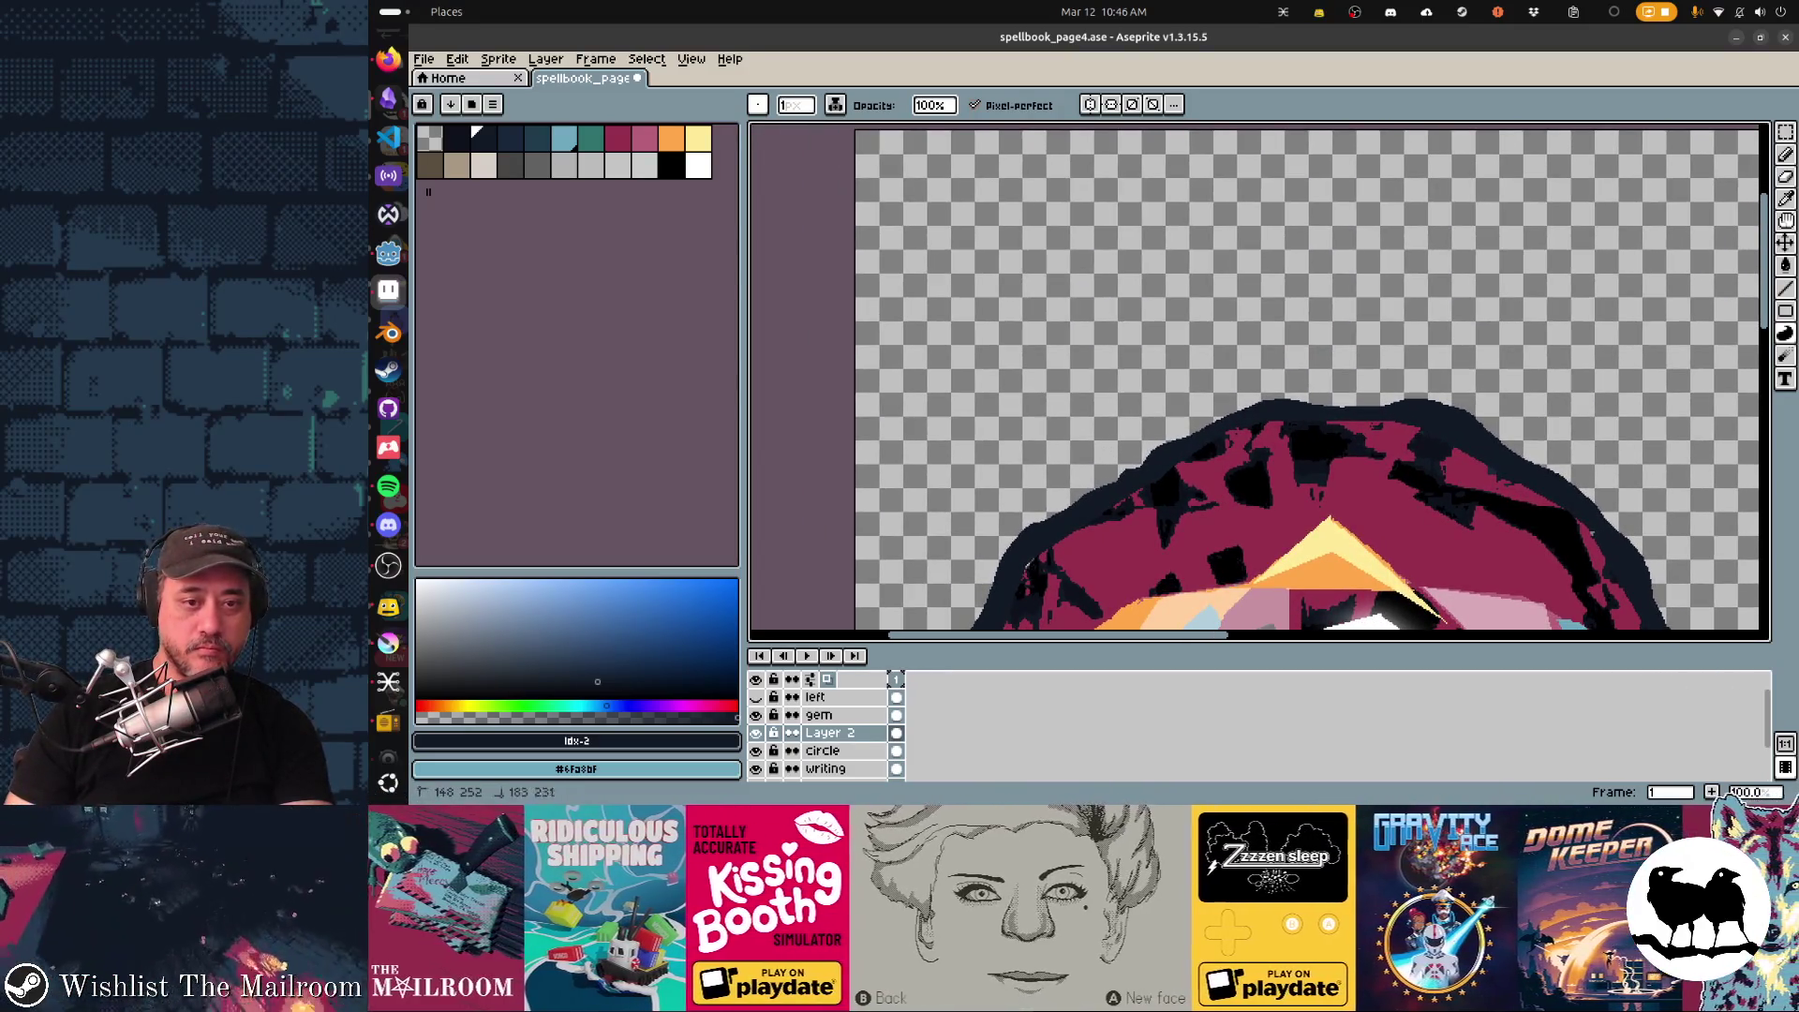
# Outline a splash shape rising above the gem and fill it with dark navy ink.
pyautogui.moveTo(1142, 462); pyautogui.dragTo(1195, 276)
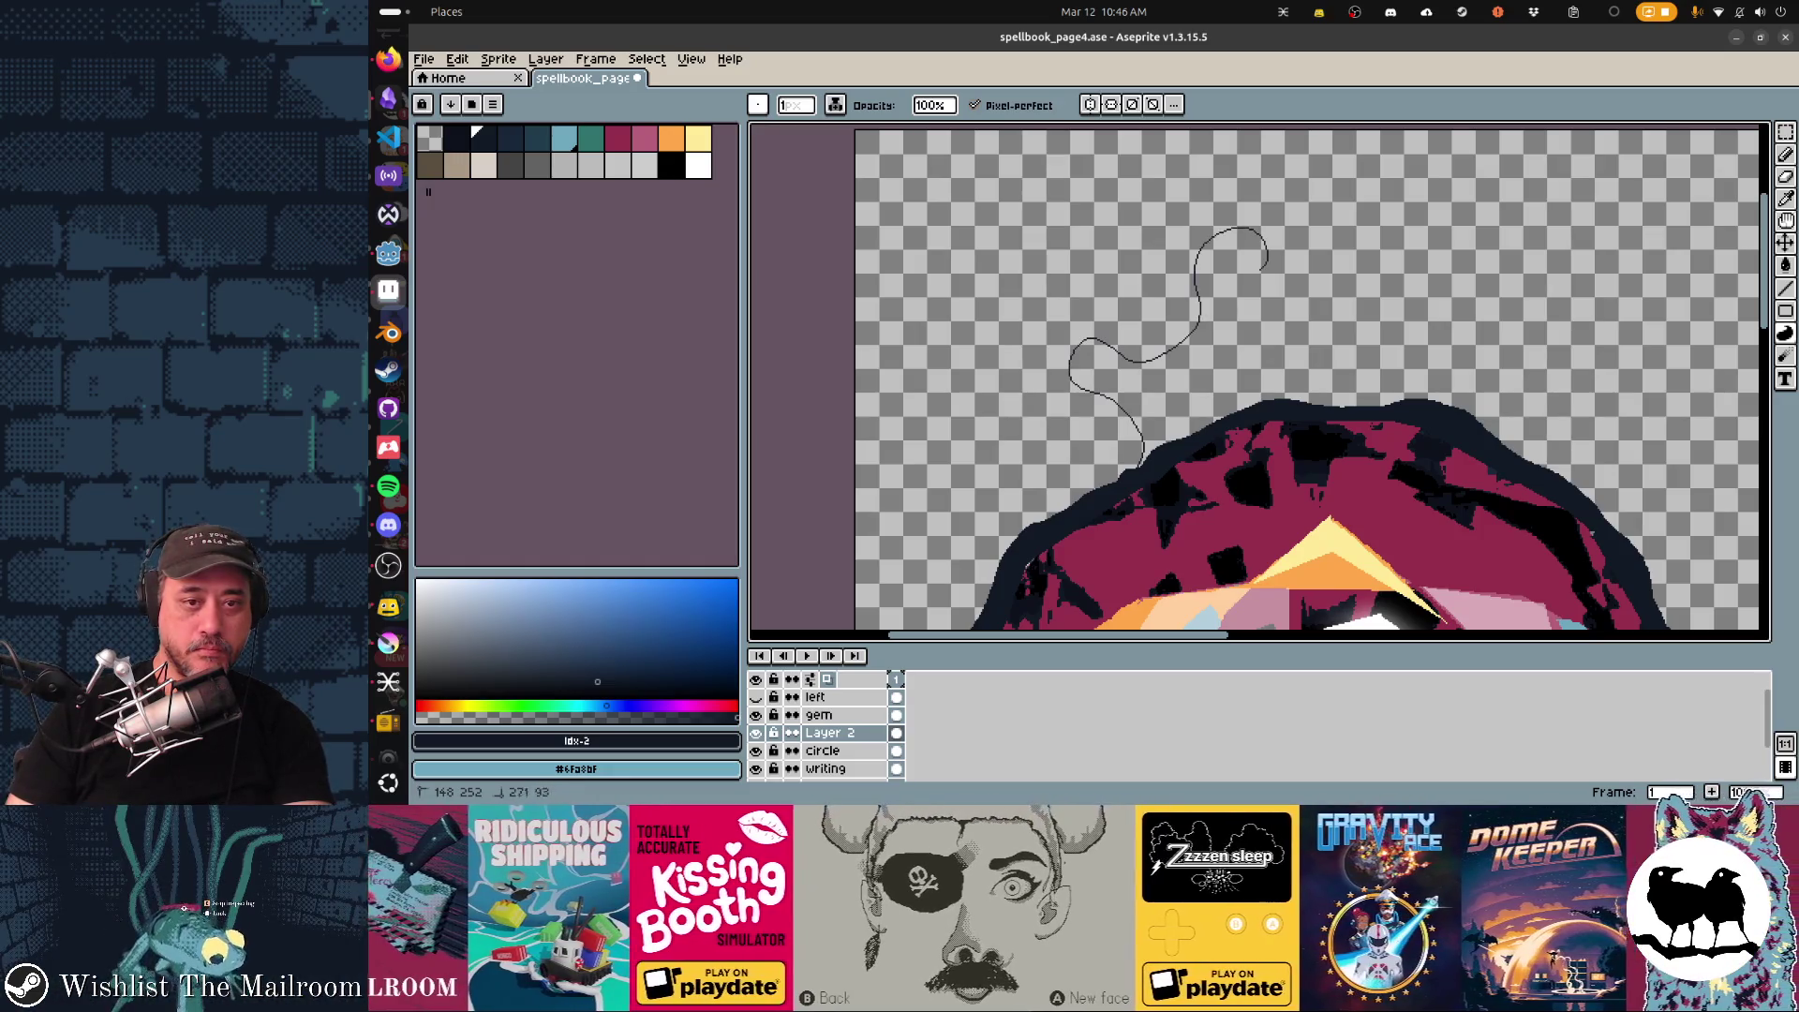
pyautogui.moveTo(1225, 315); pyautogui.dragTo(1159, 393)
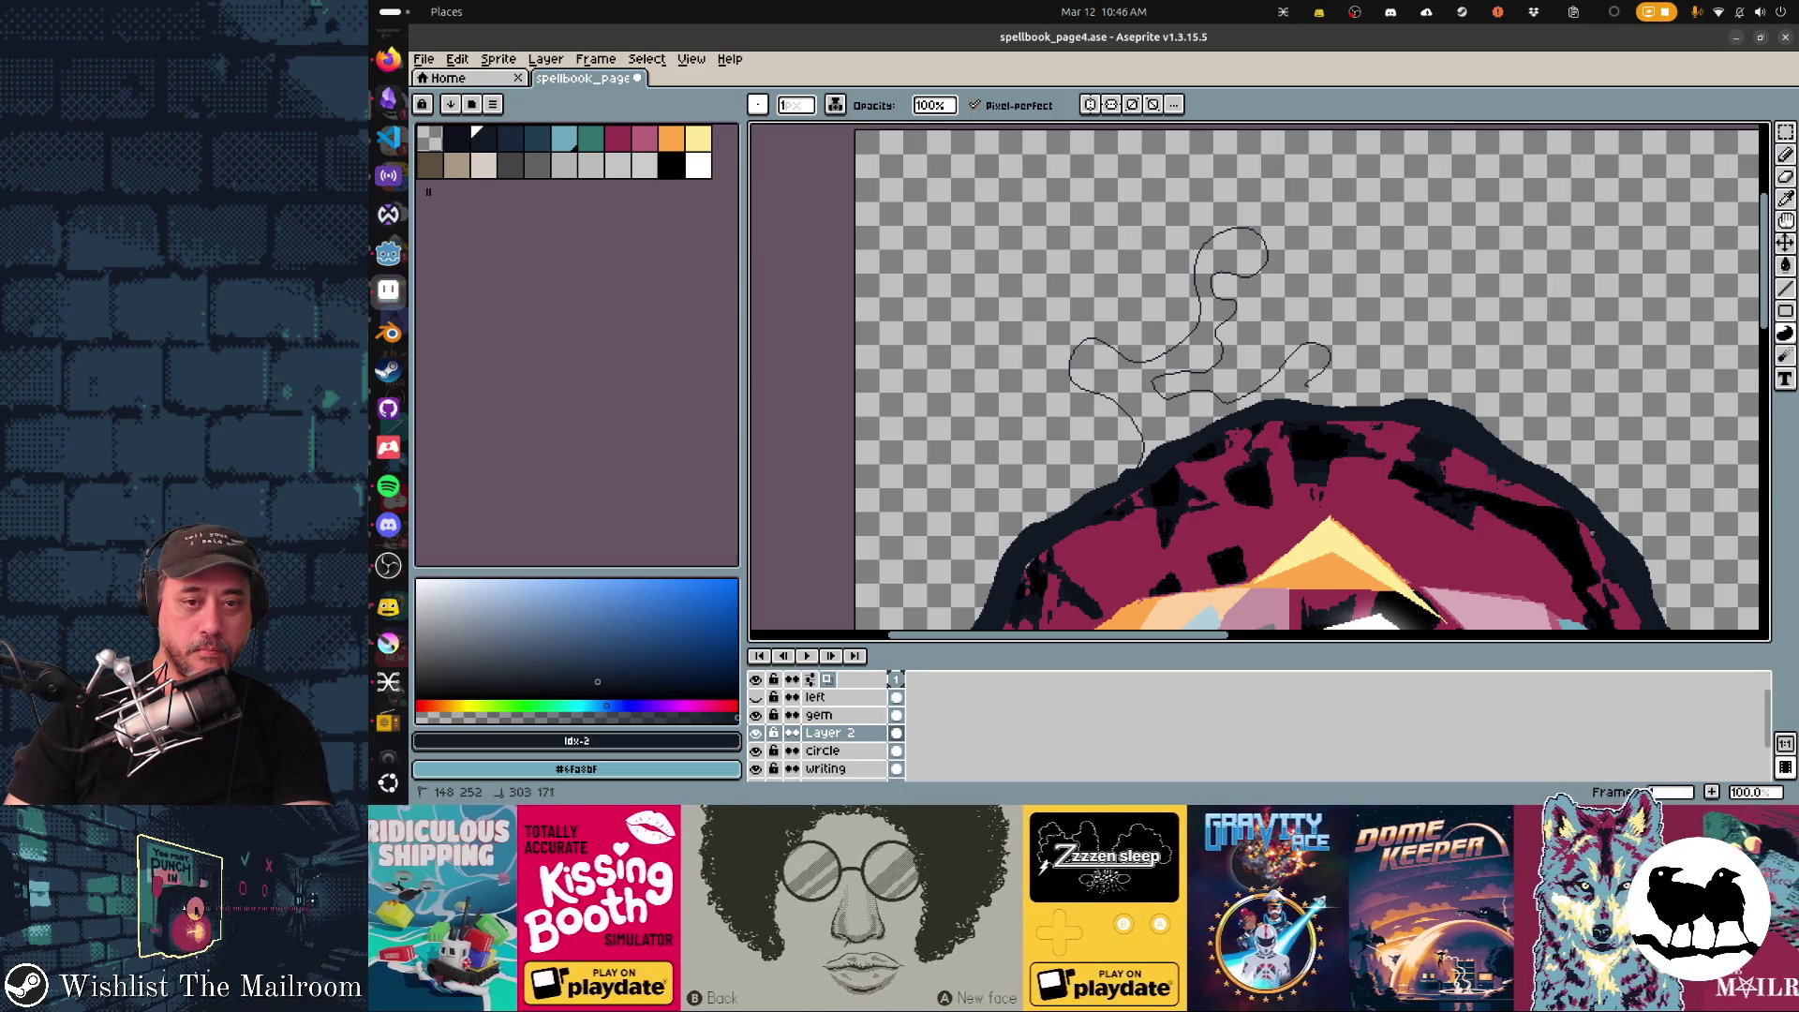
pyautogui.moveTo(1331, 360); pyautogui.dragTo(1322, 393)
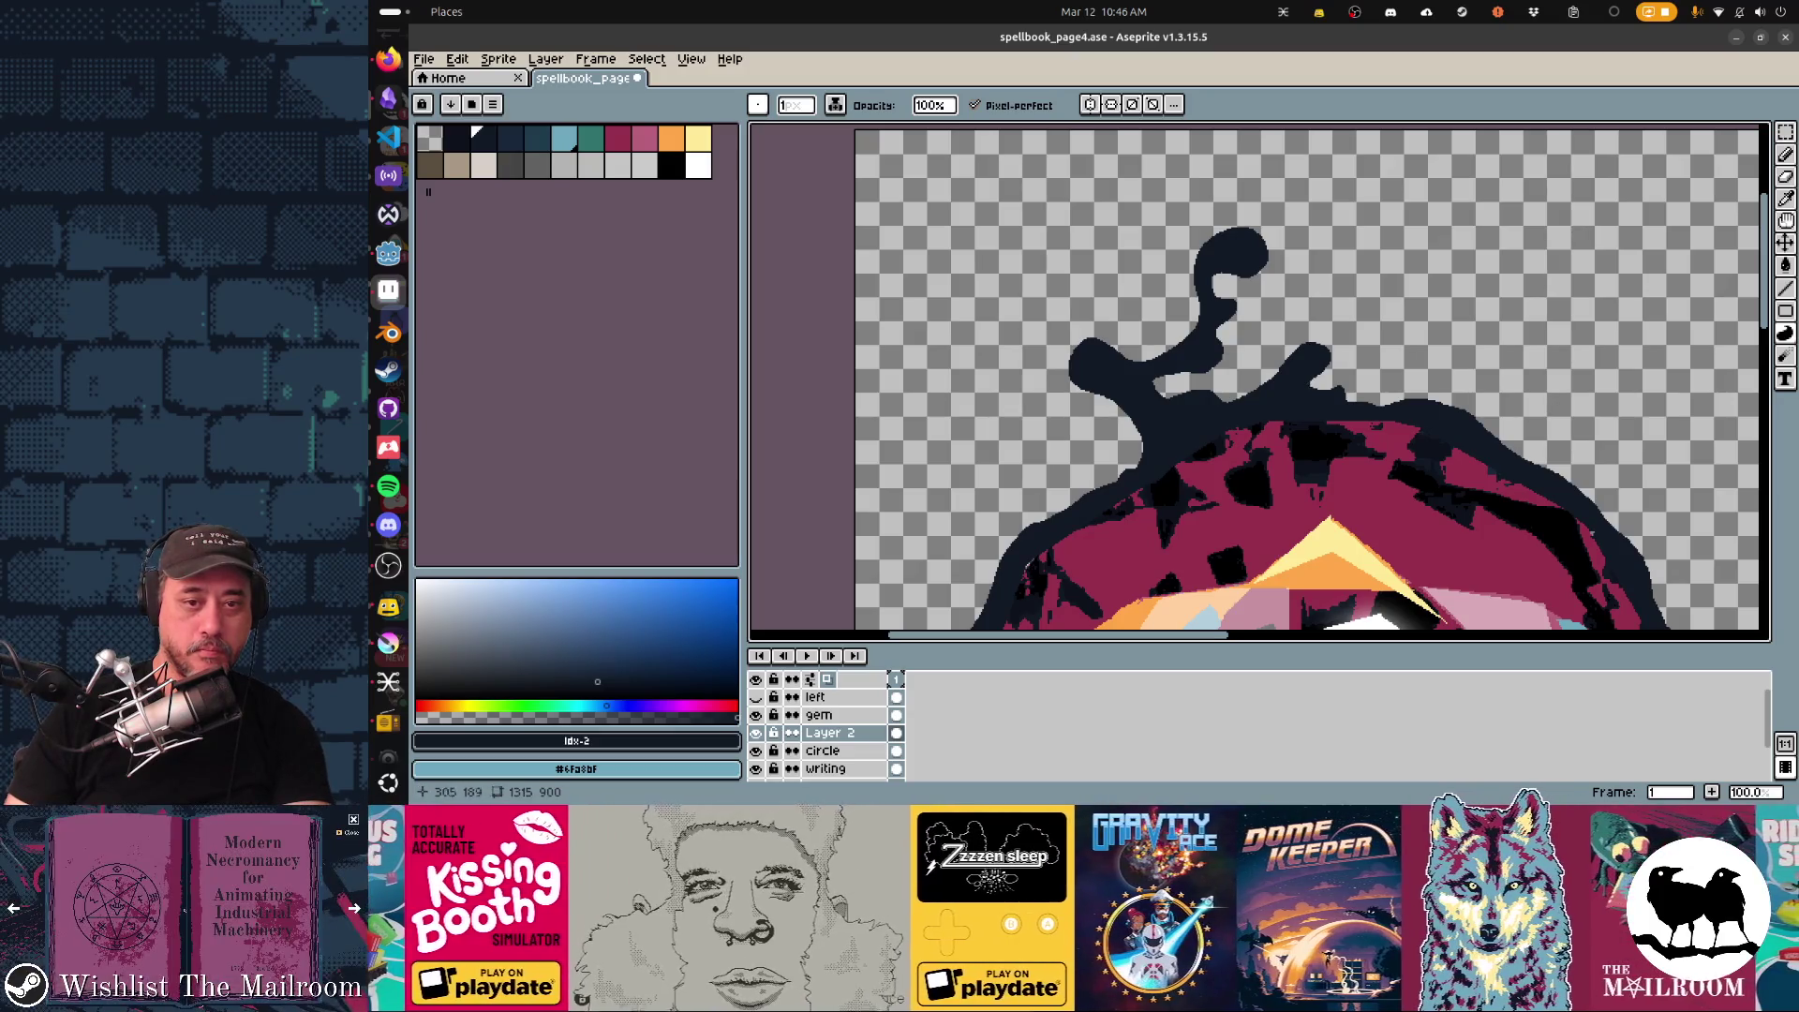
# Dab two small ink droplets beside the splash.
pyautogui.click(1289, 326)
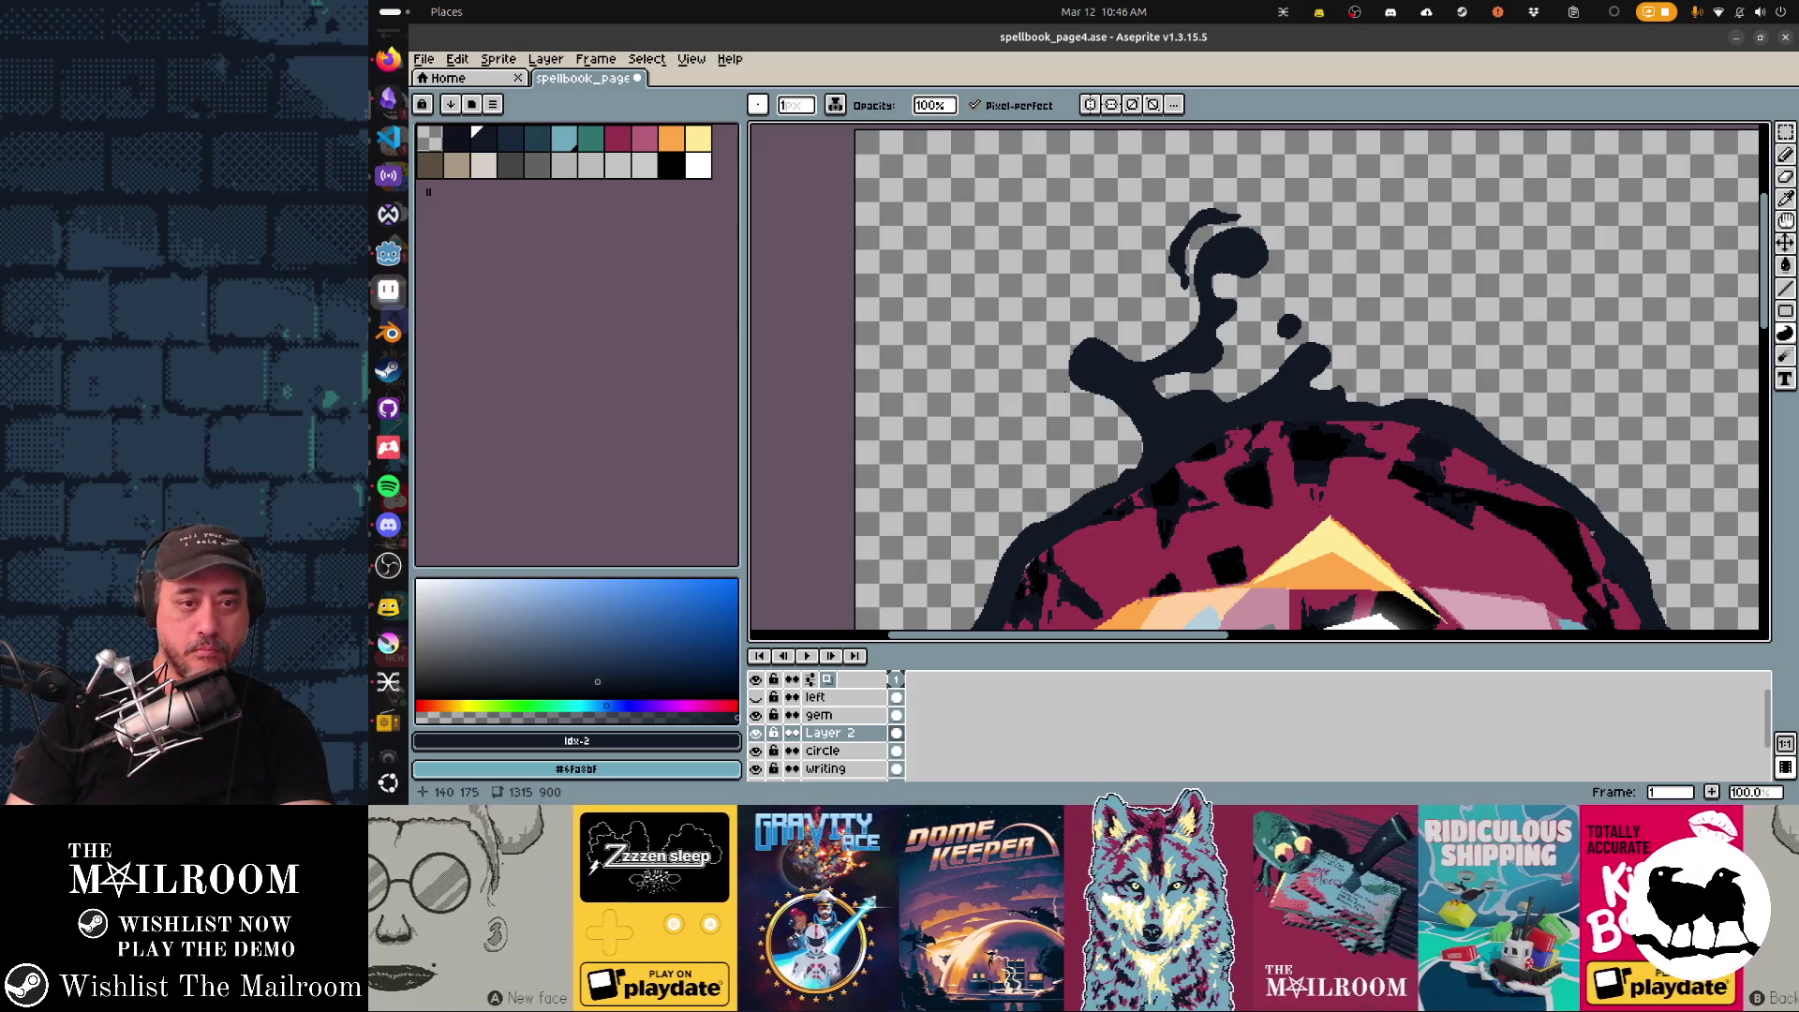
pyautogui.click(1056, 397)
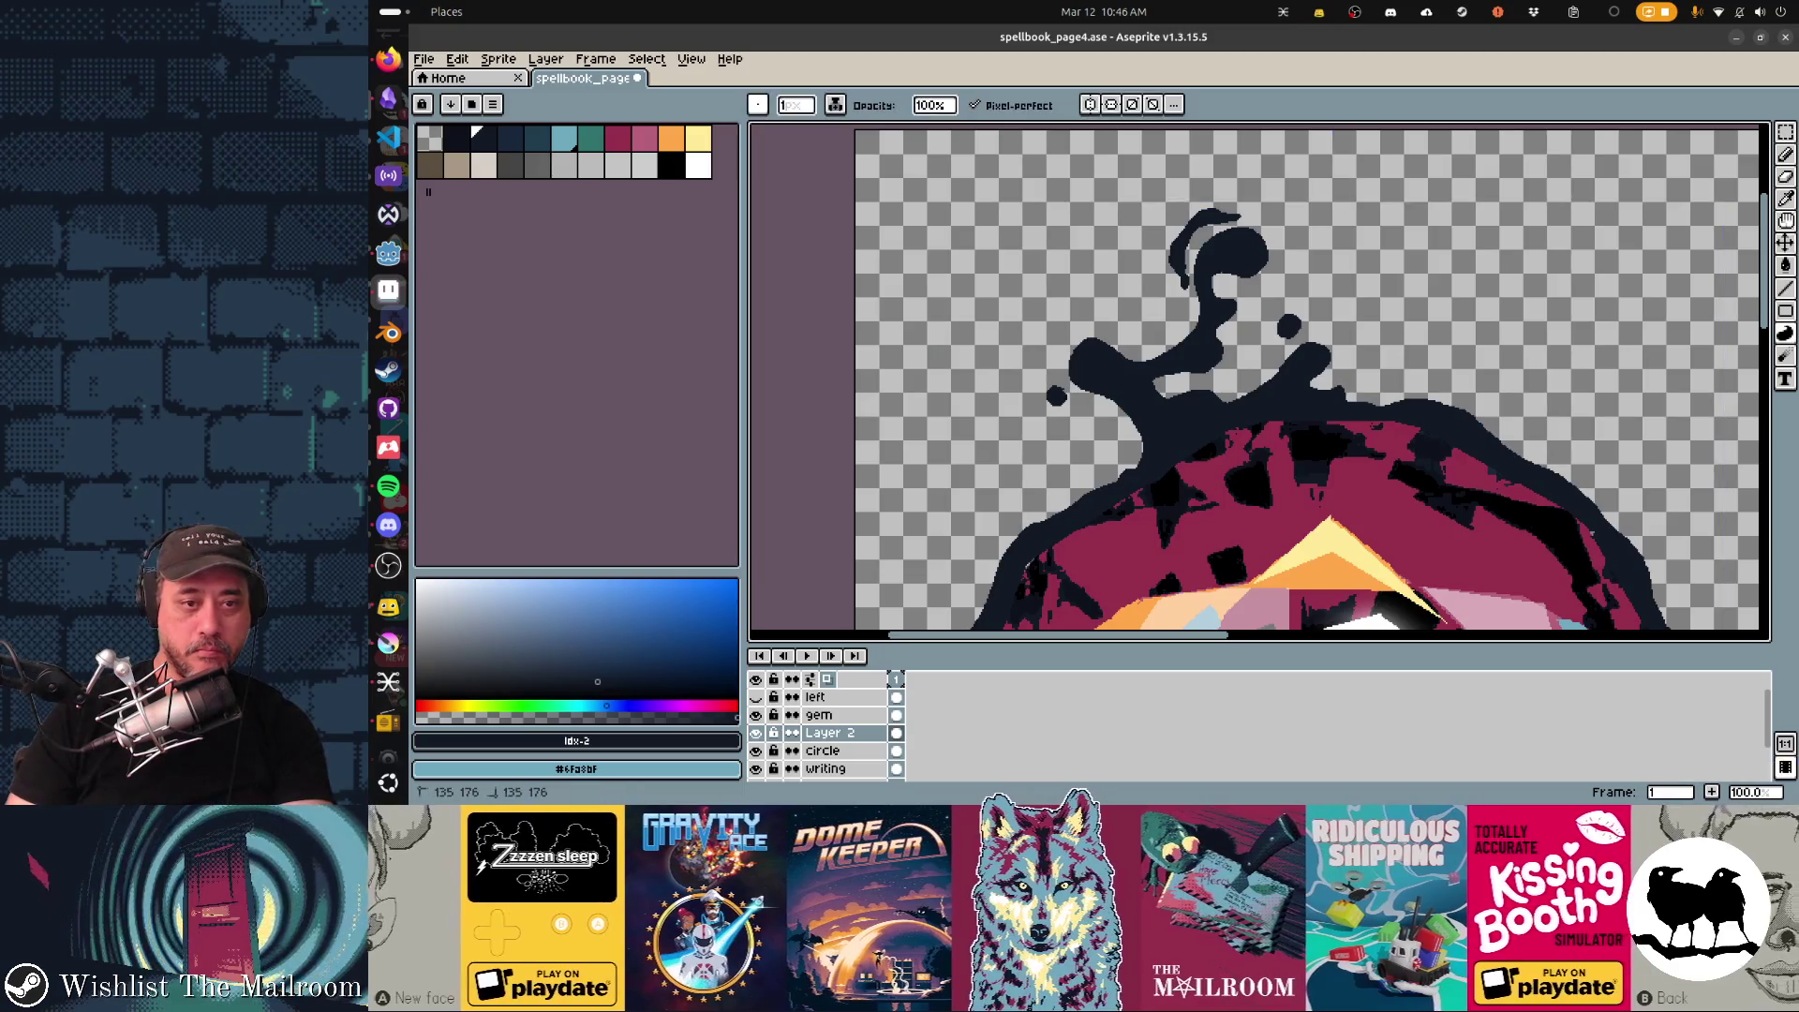
pyautogui.moveTo(1057, 394); pyautogui.dragTo(1203, 198)
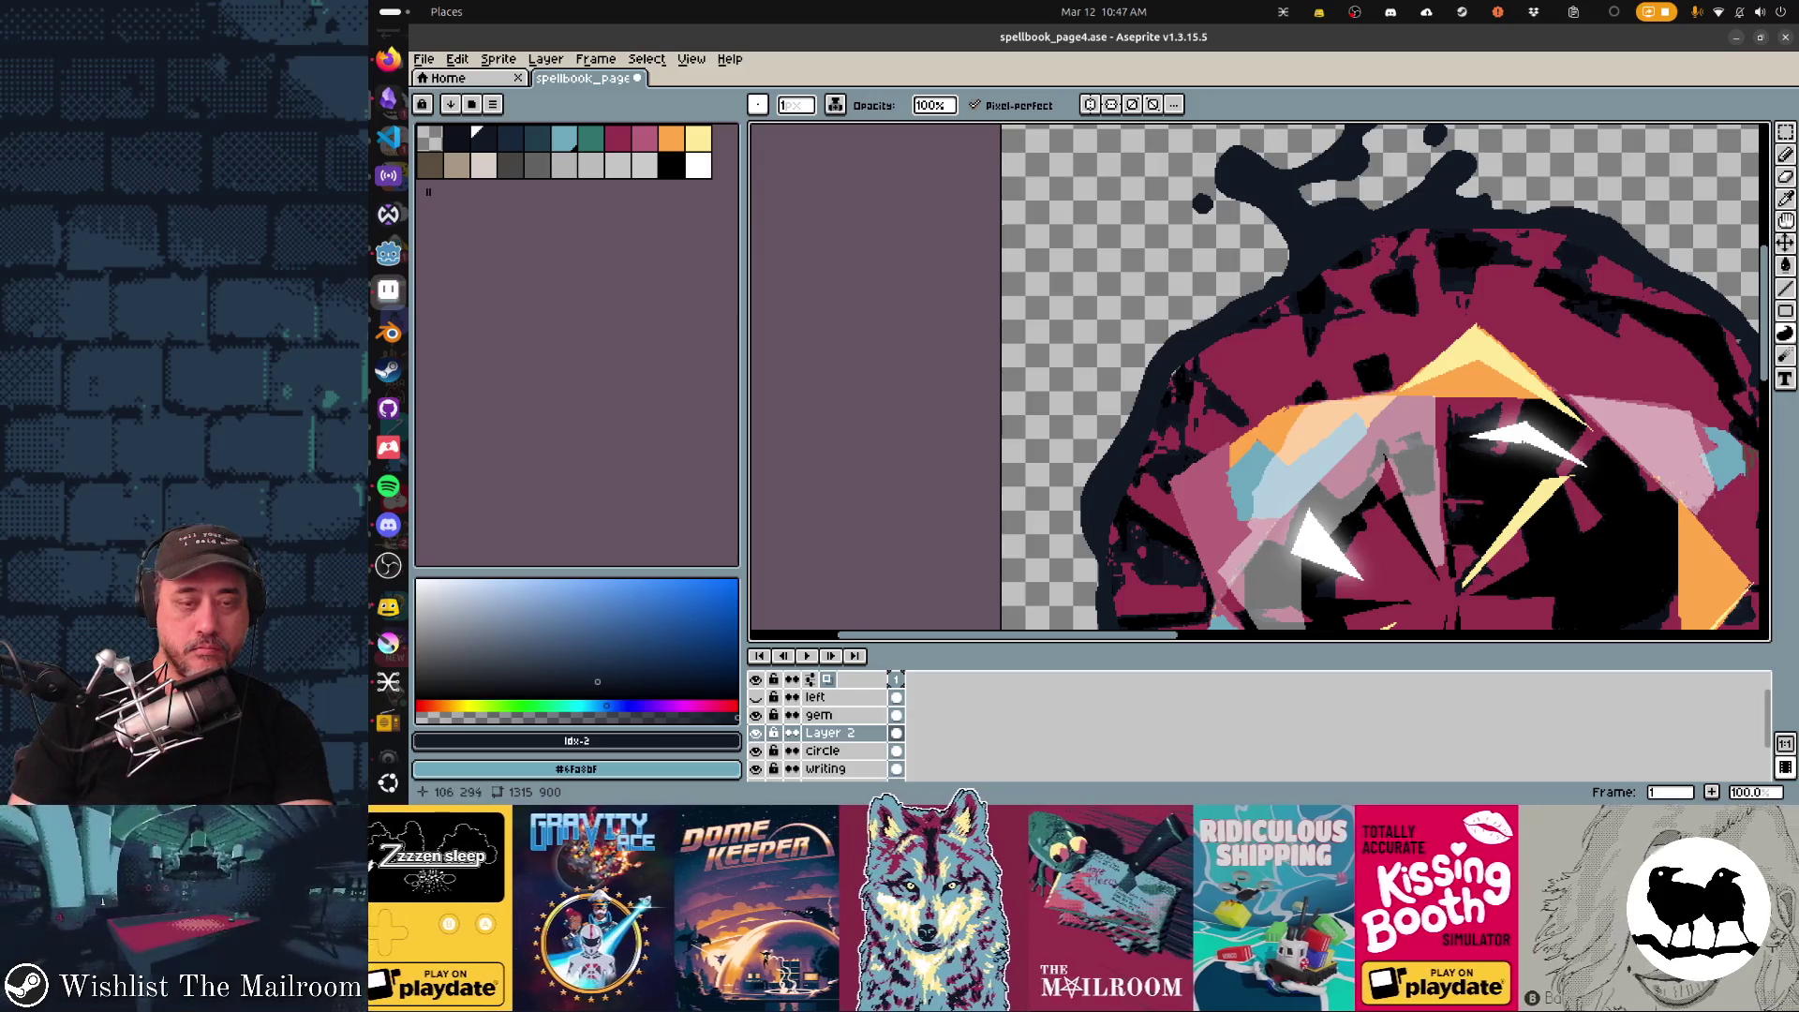
# Move to Layer 2 with the Contour tool, viewing the gem's upper-left edge.
pyautogui.click(819, 714)
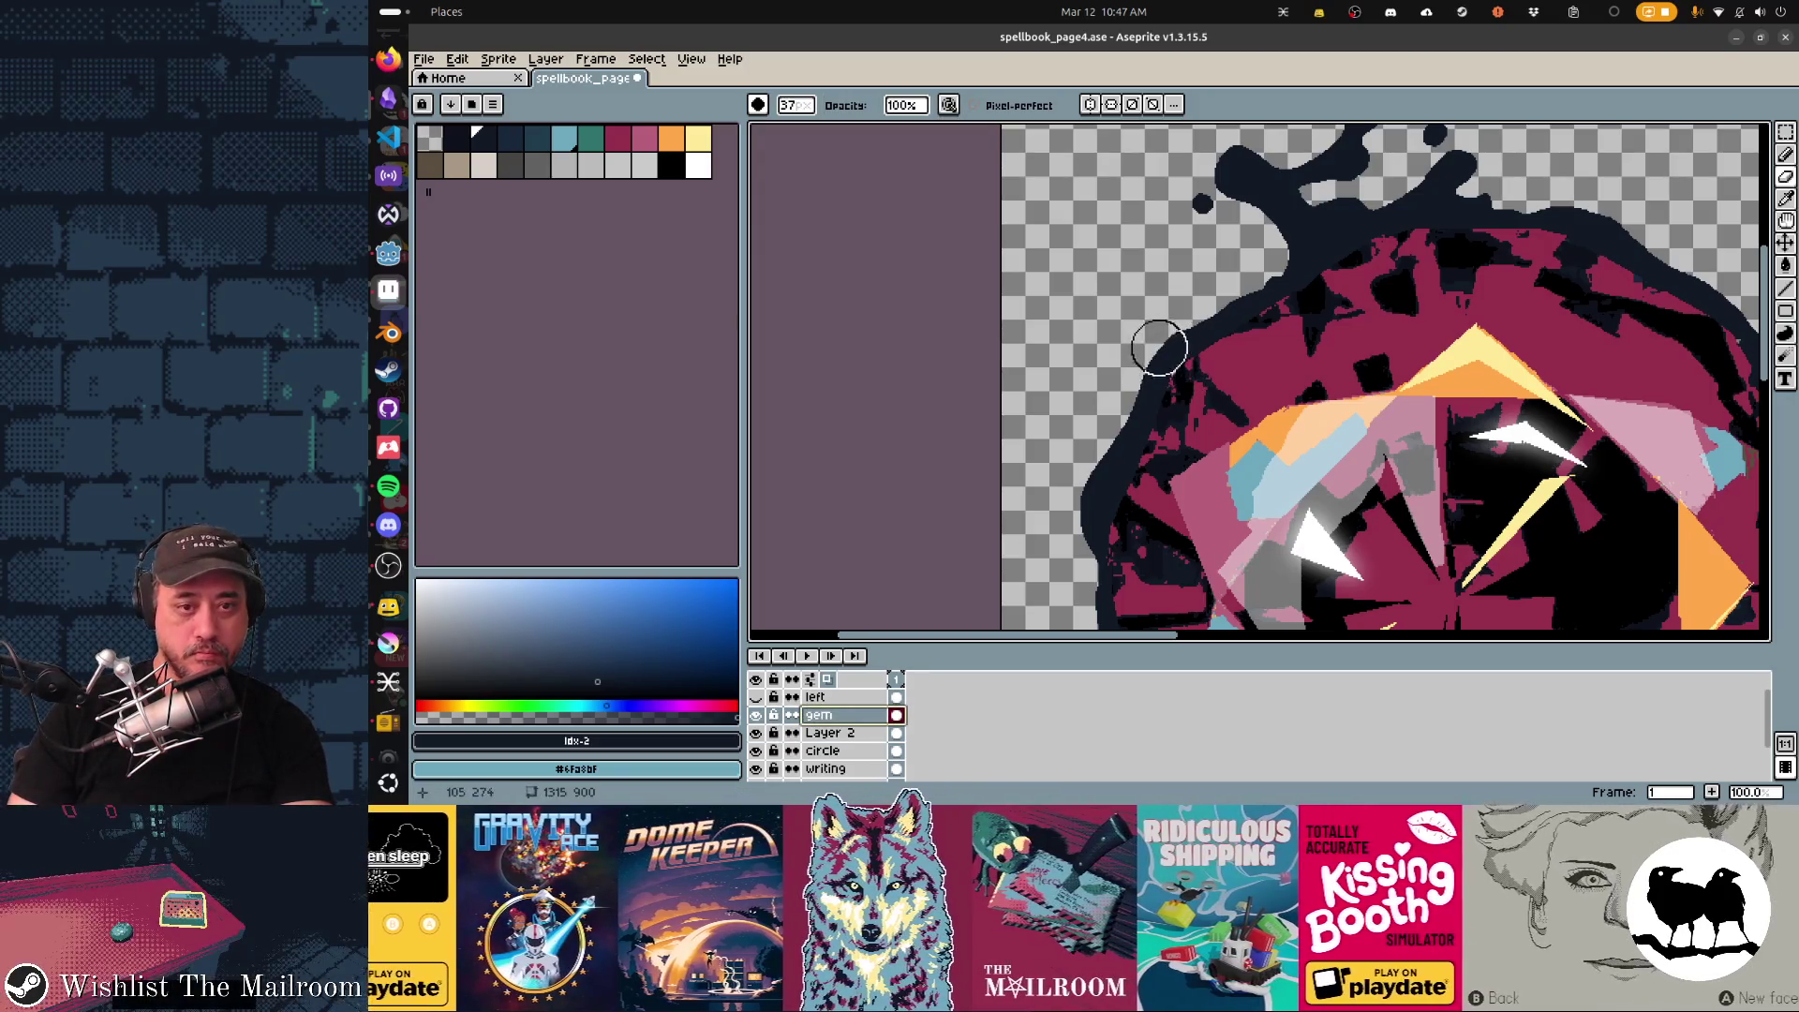
pyautogui.hotkey('alt', 'Down')
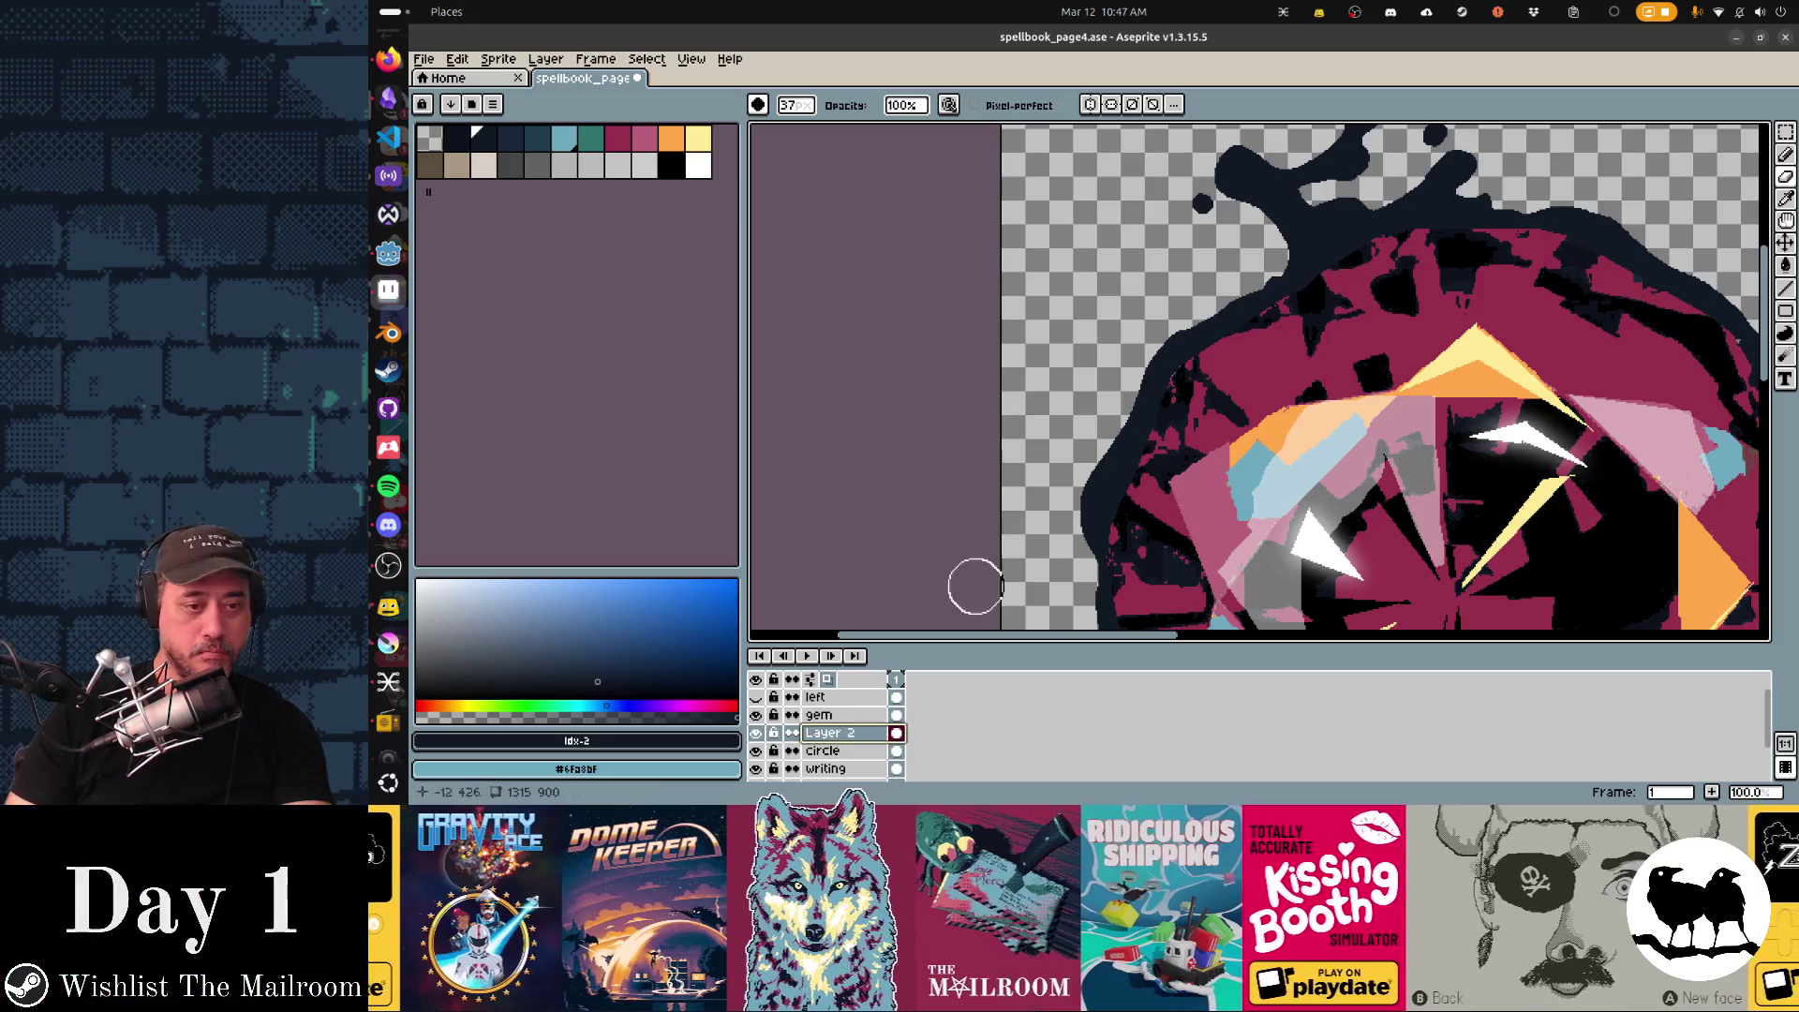
pyautogui.press('d')
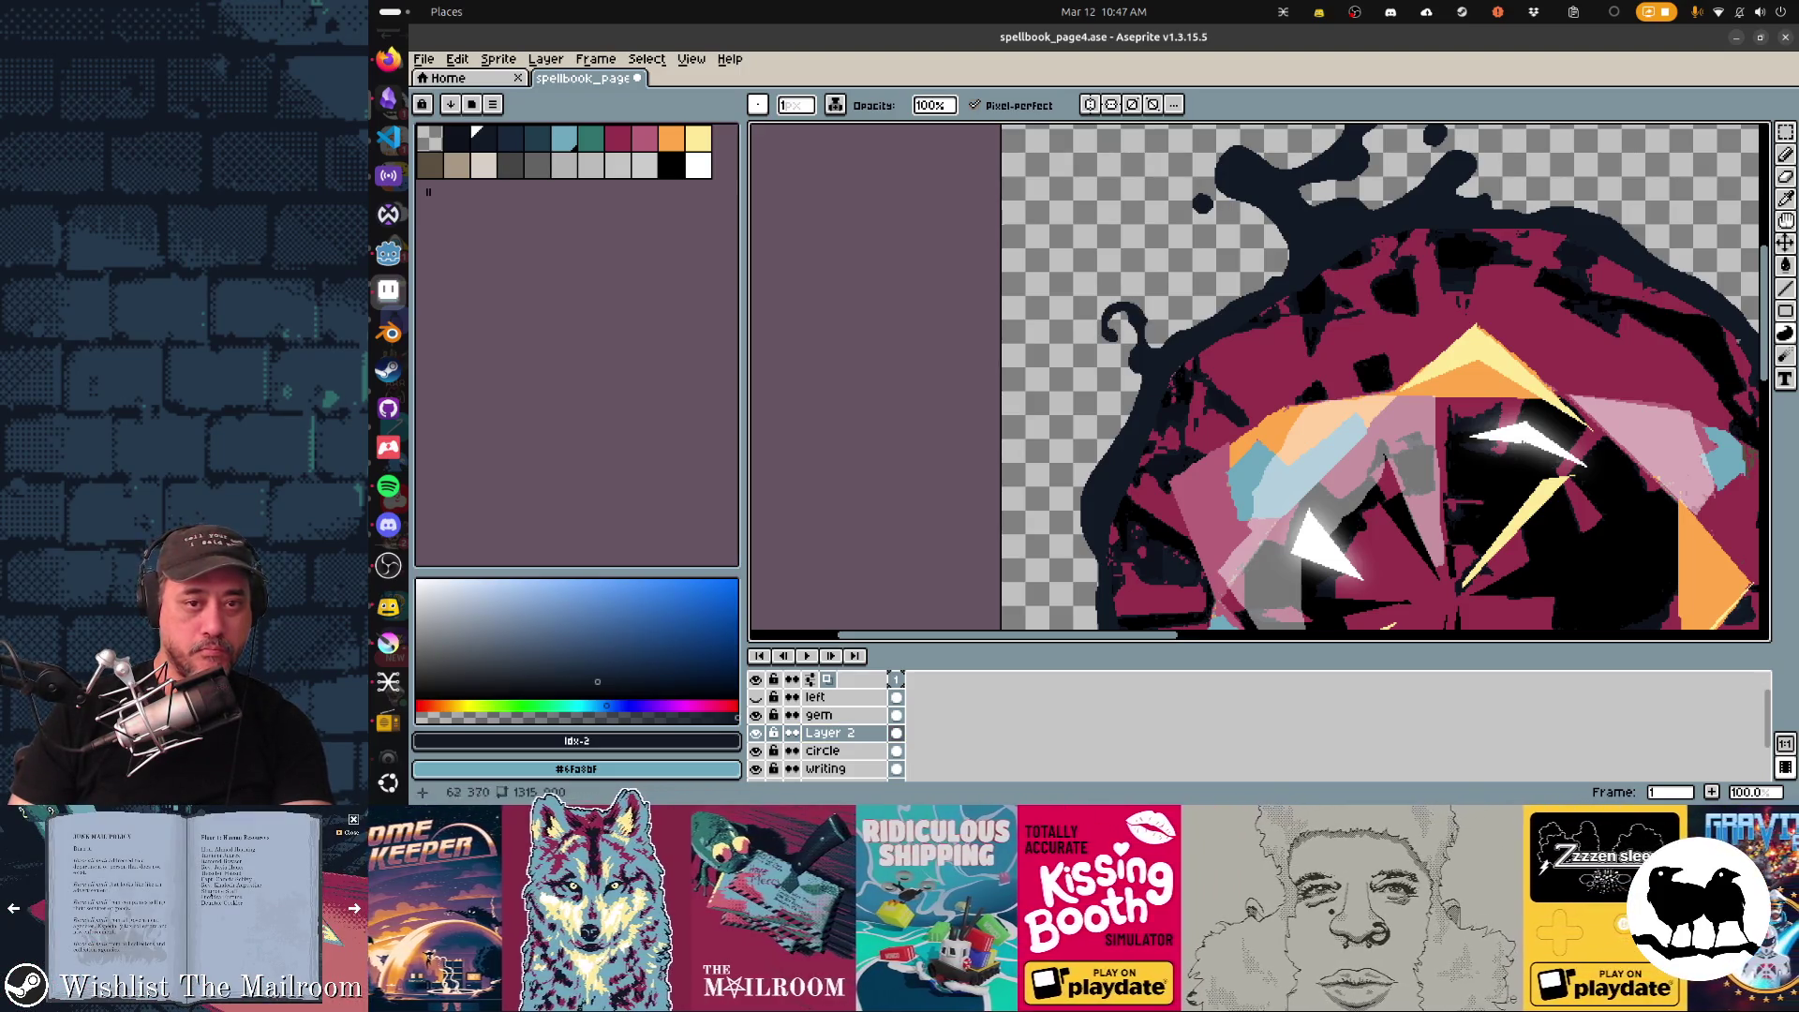
pyautogui.moveTo(1384, 382); pyautogui.dragTo(1470, 278)
# Sketch and fill a dark navy tendril curling off the gem's upper-left edge.
pyautogui.moveTo(1206, 316)
pyautogui.mouseDown()
pyautogui.moveTo(1118, 473)
pyautogui.moveTo(1178, 517)
pyautogui.mouseUp()
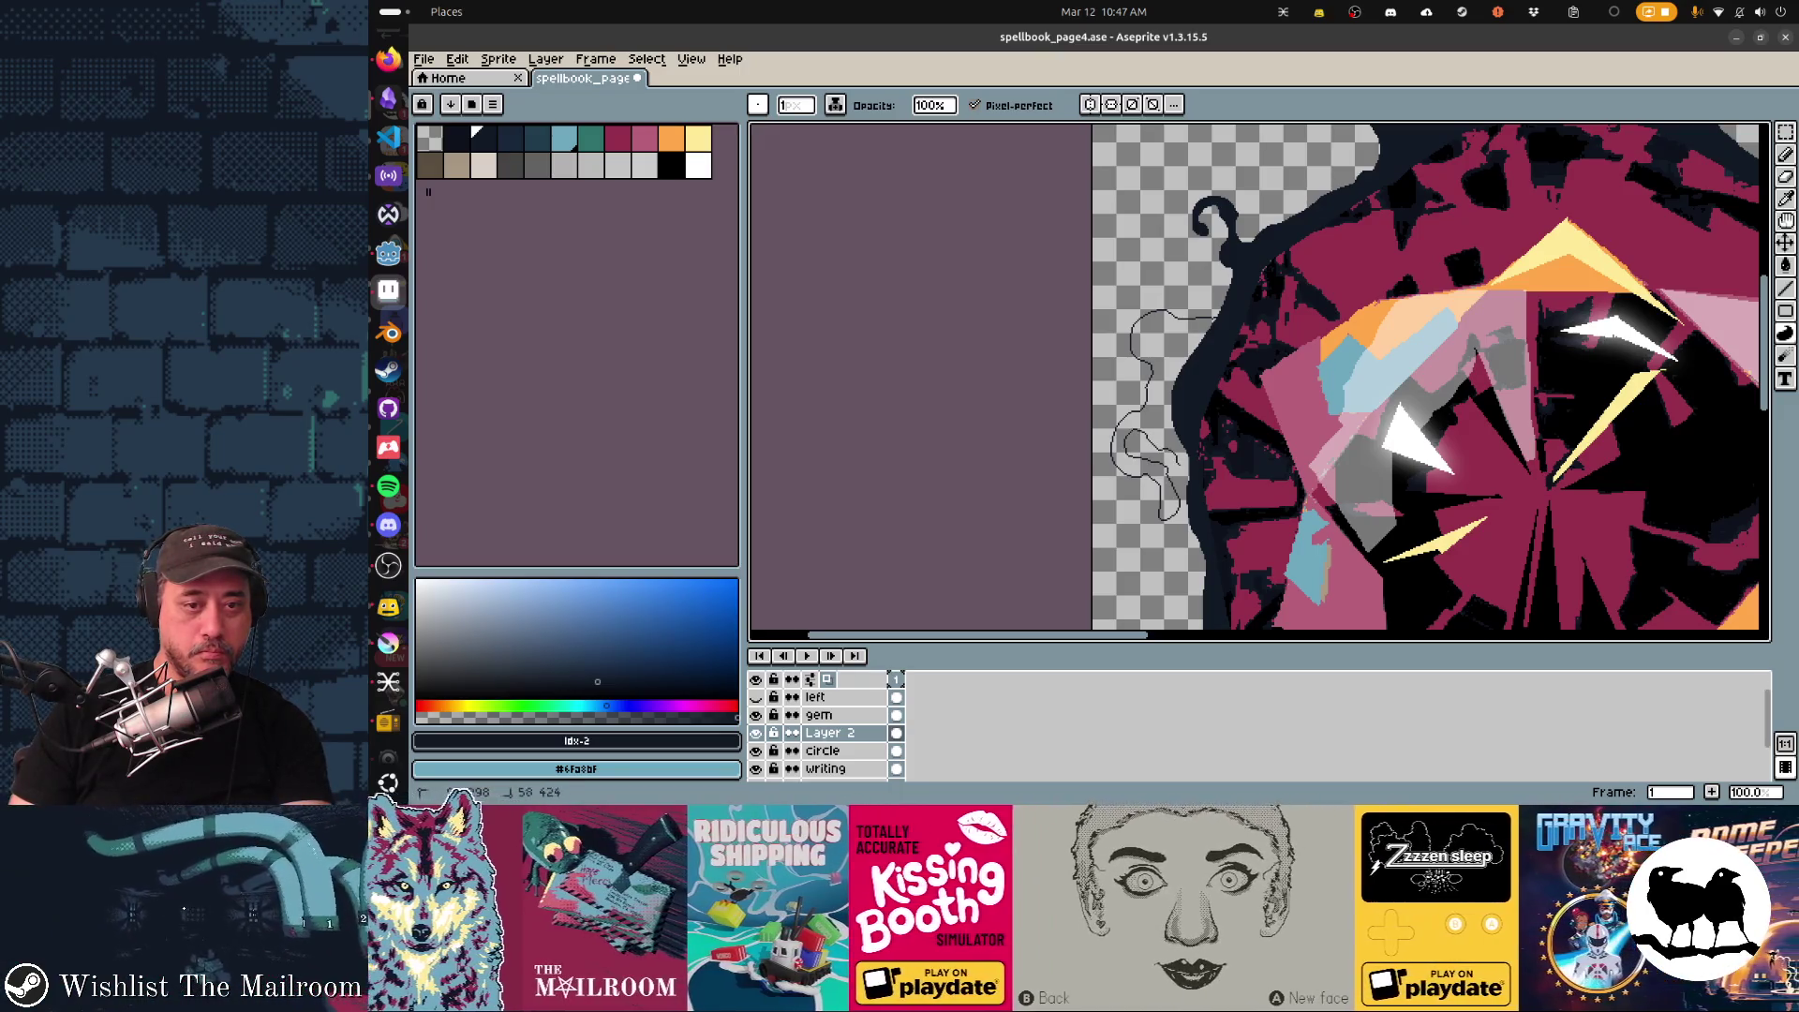
pyautogui.click(1149, 408)
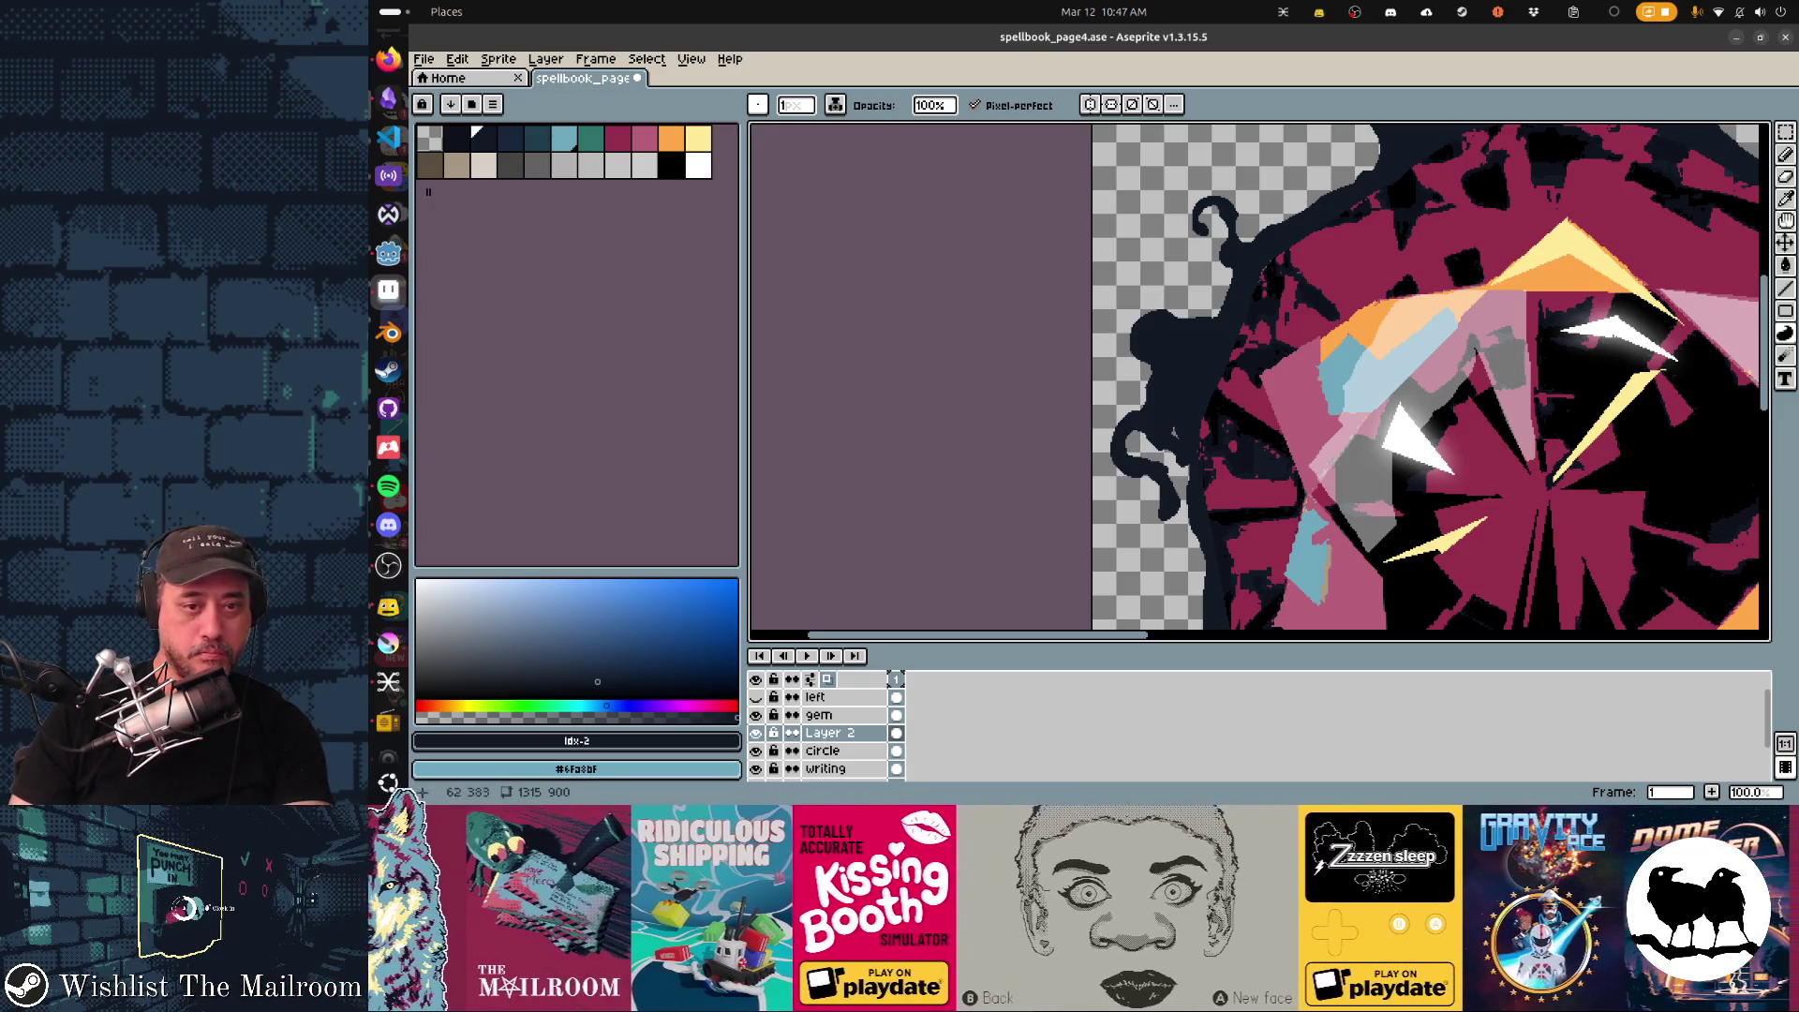
pyautogui.press('b')
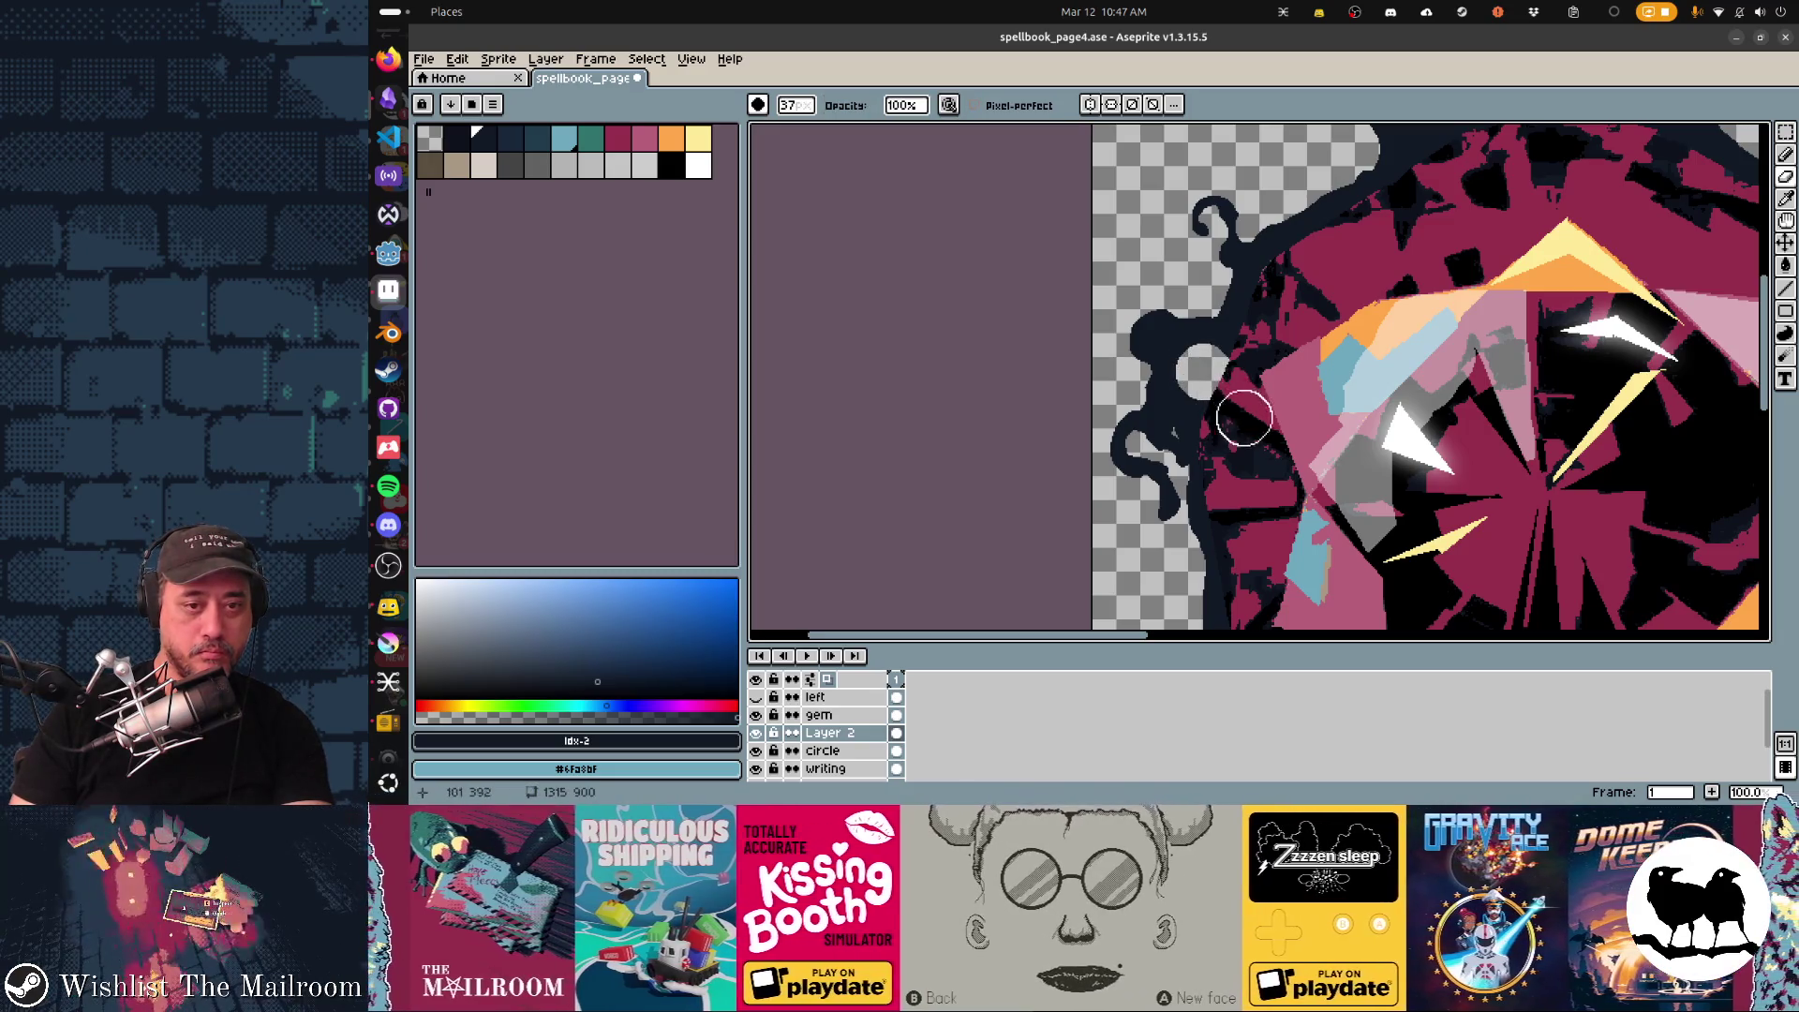
pyautogui.press('e')
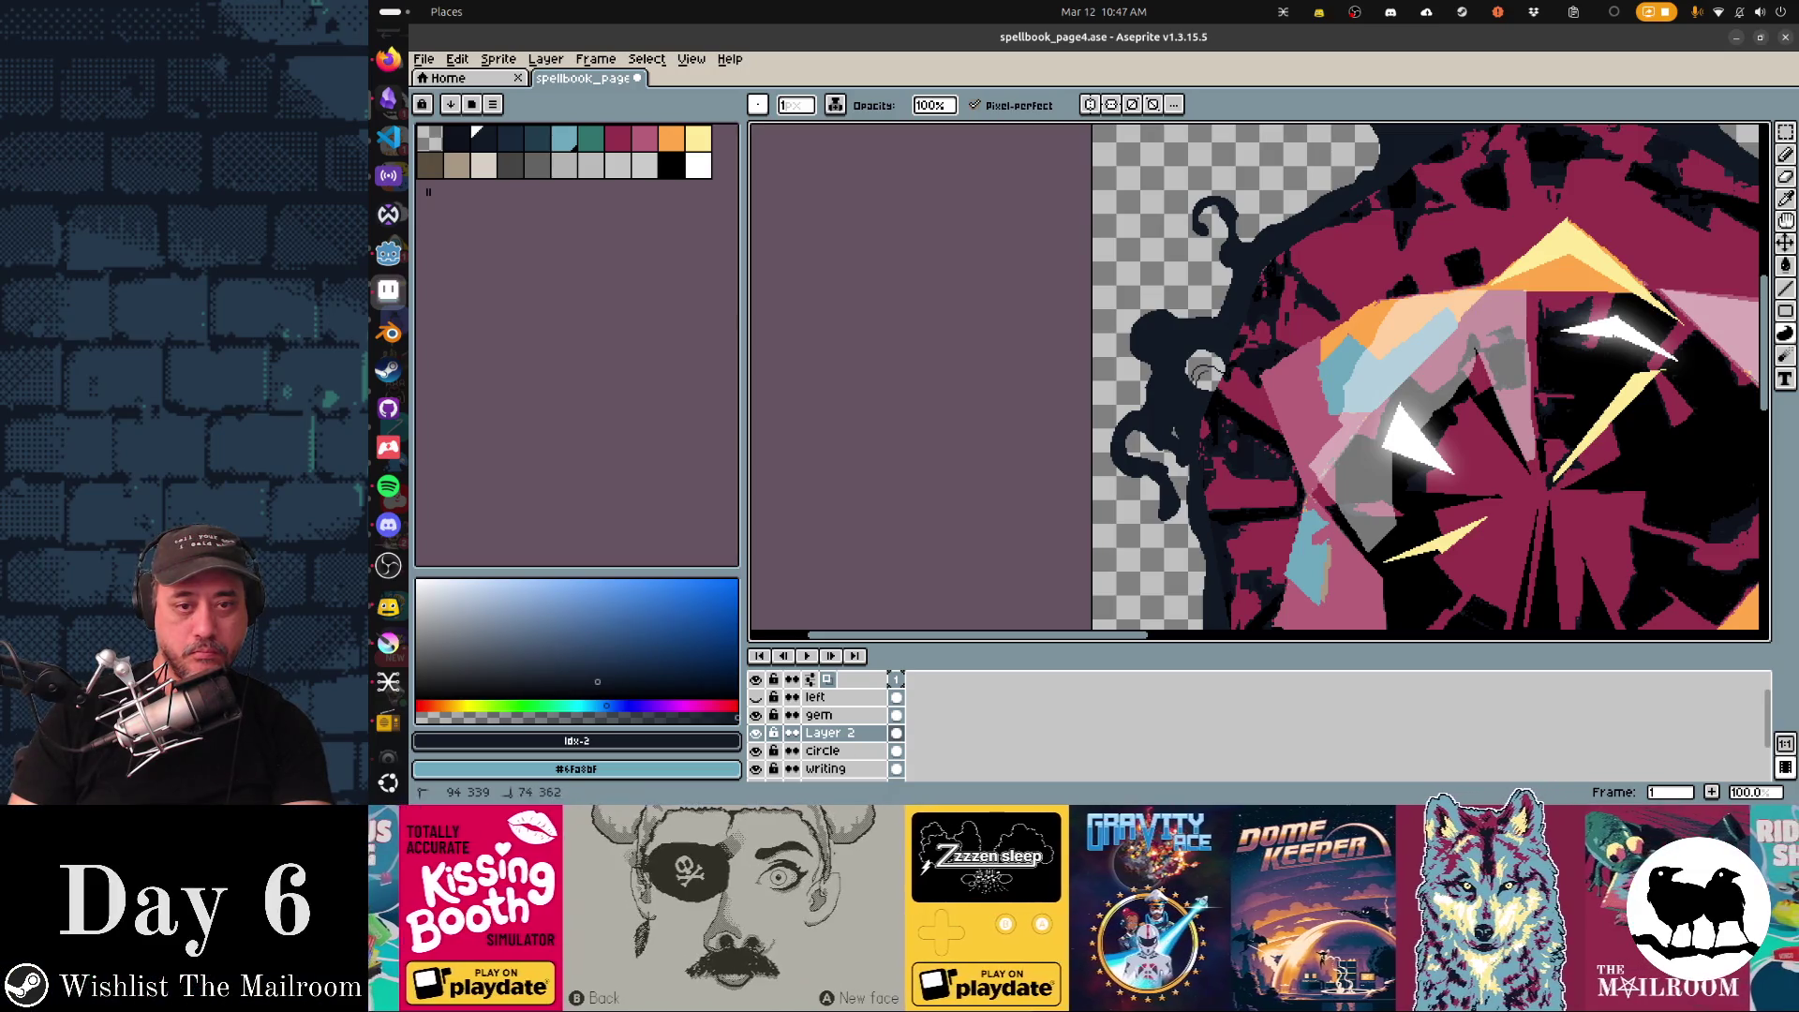
pyautogui.scroll(-3, 1430, 383)
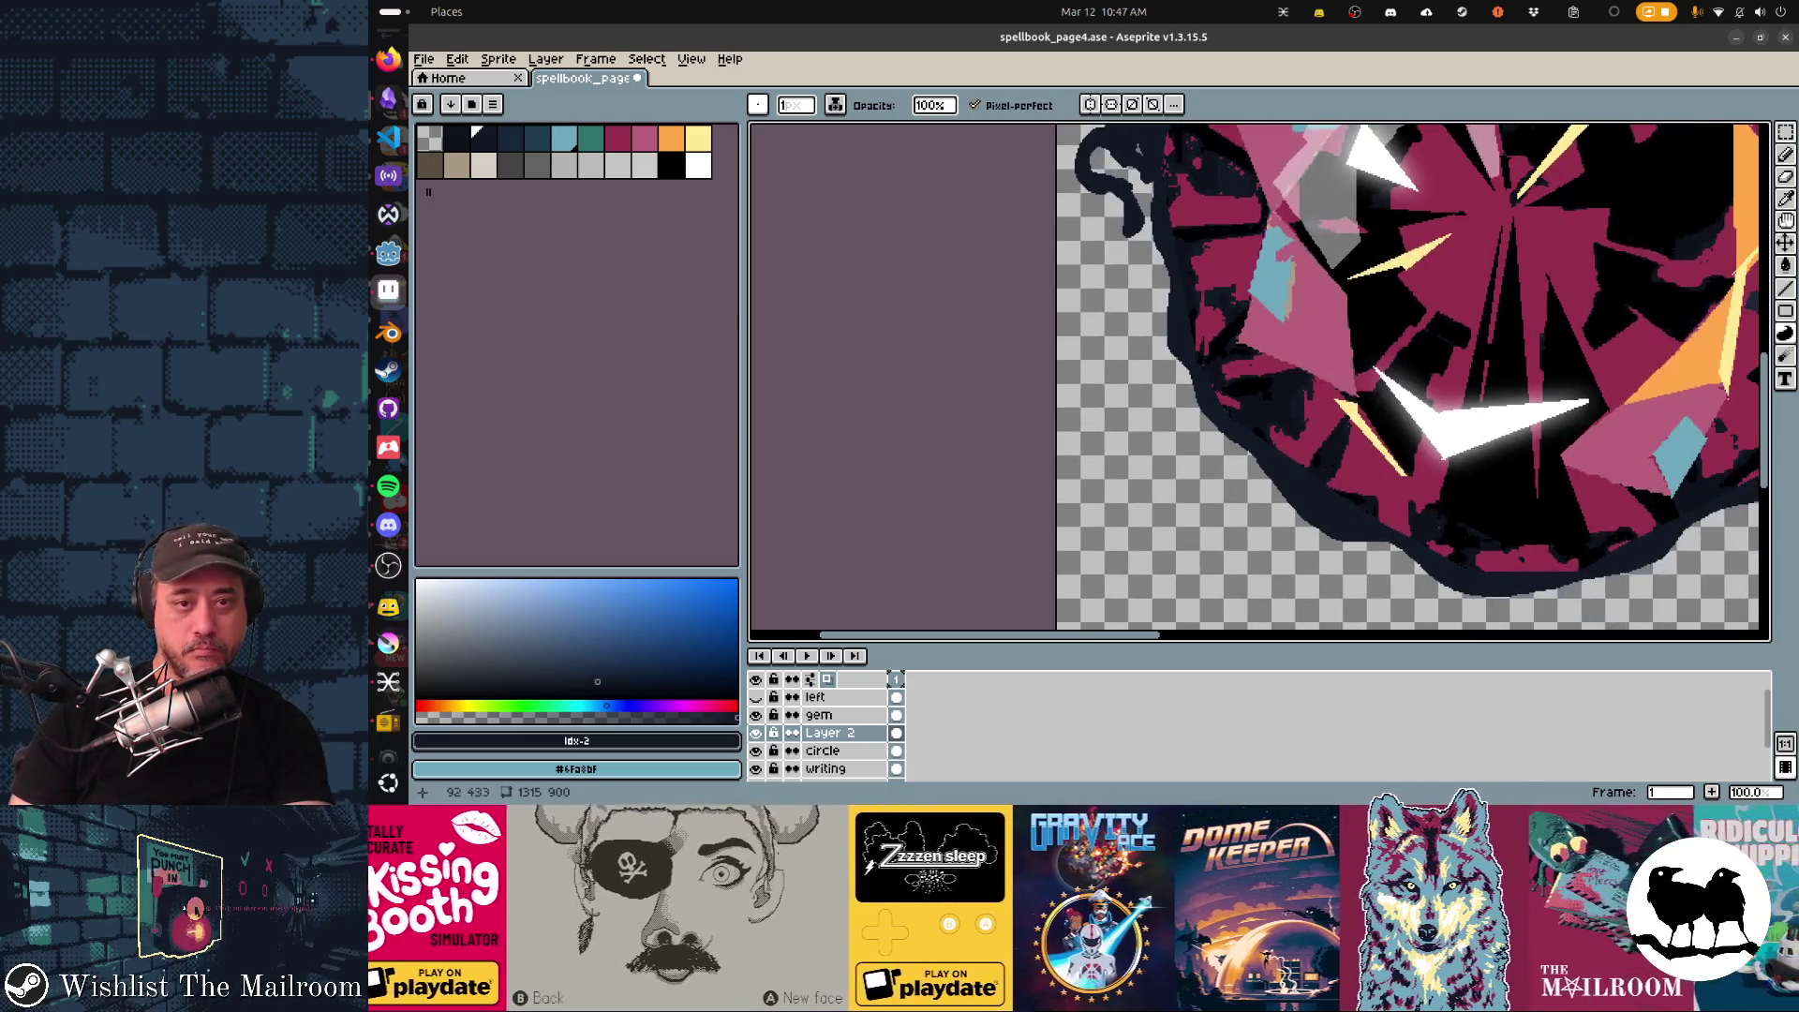
pyautogui.scroll(-1, 1430, 383)
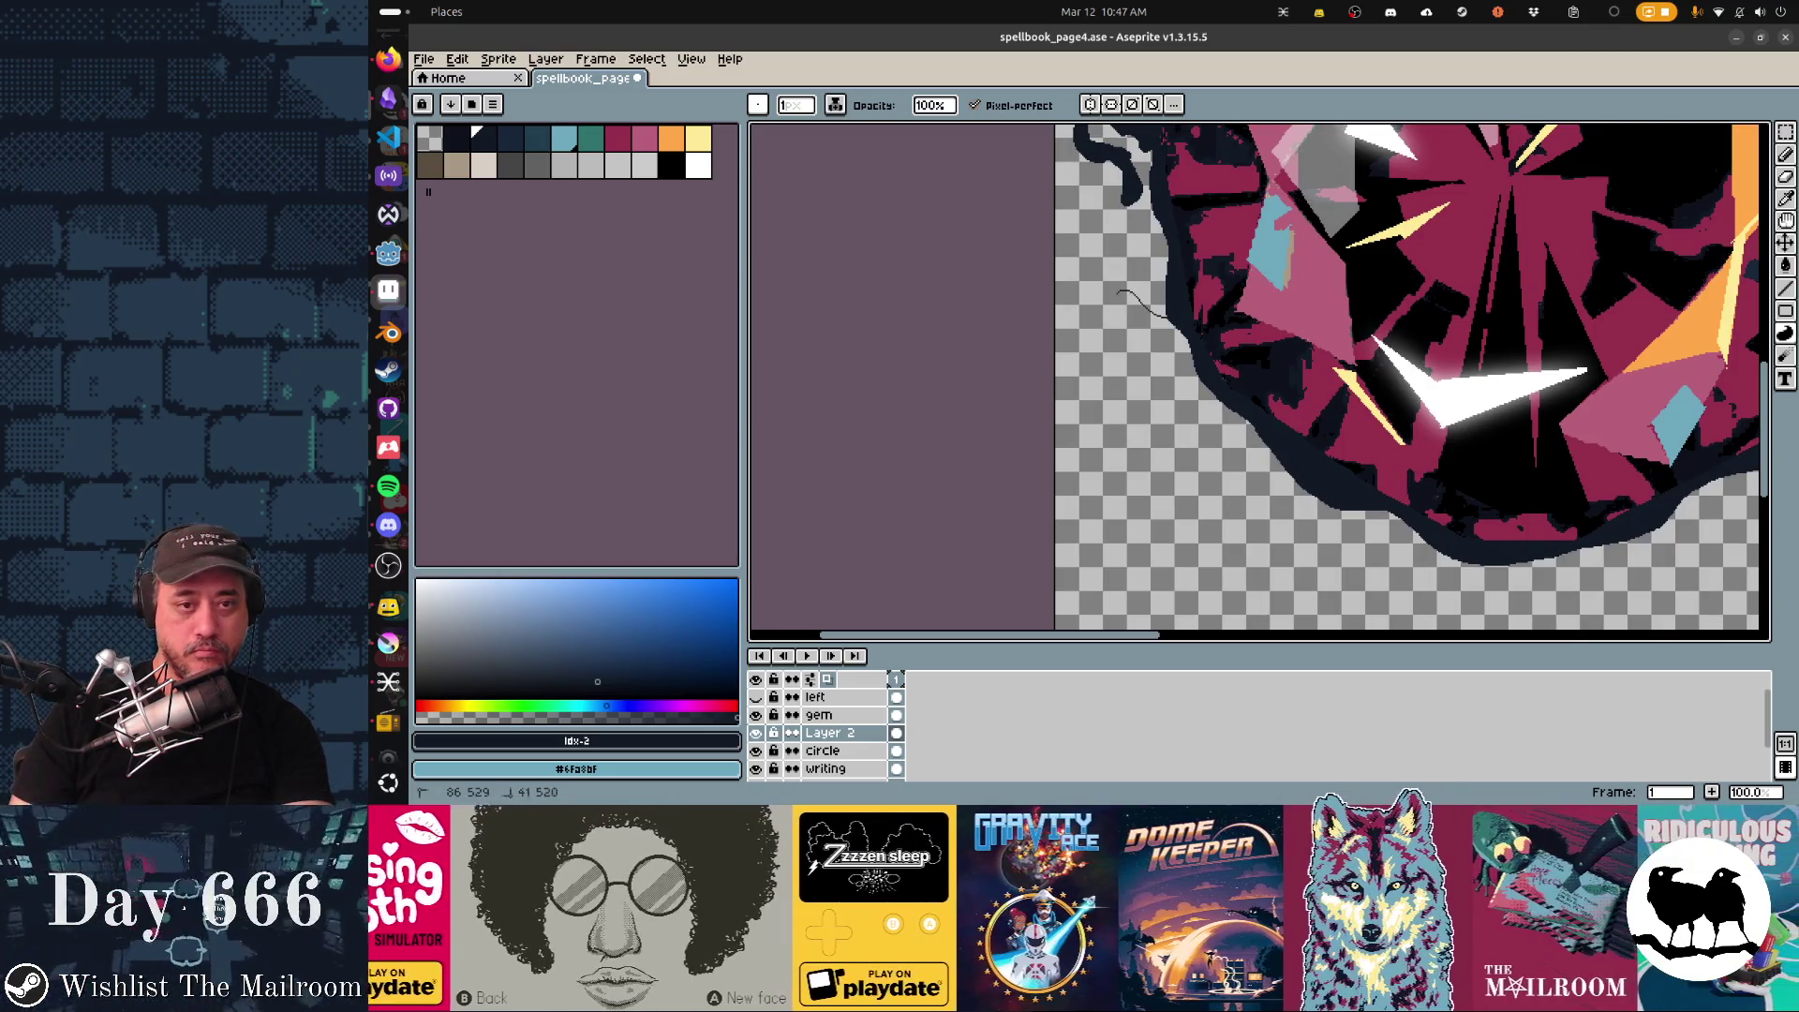
# Add a drip and small ink shape left of the gem and a tendril curving below it.
pyautogui.moveTo(1124, 291); pyautogui.dragTo(1214, 399)
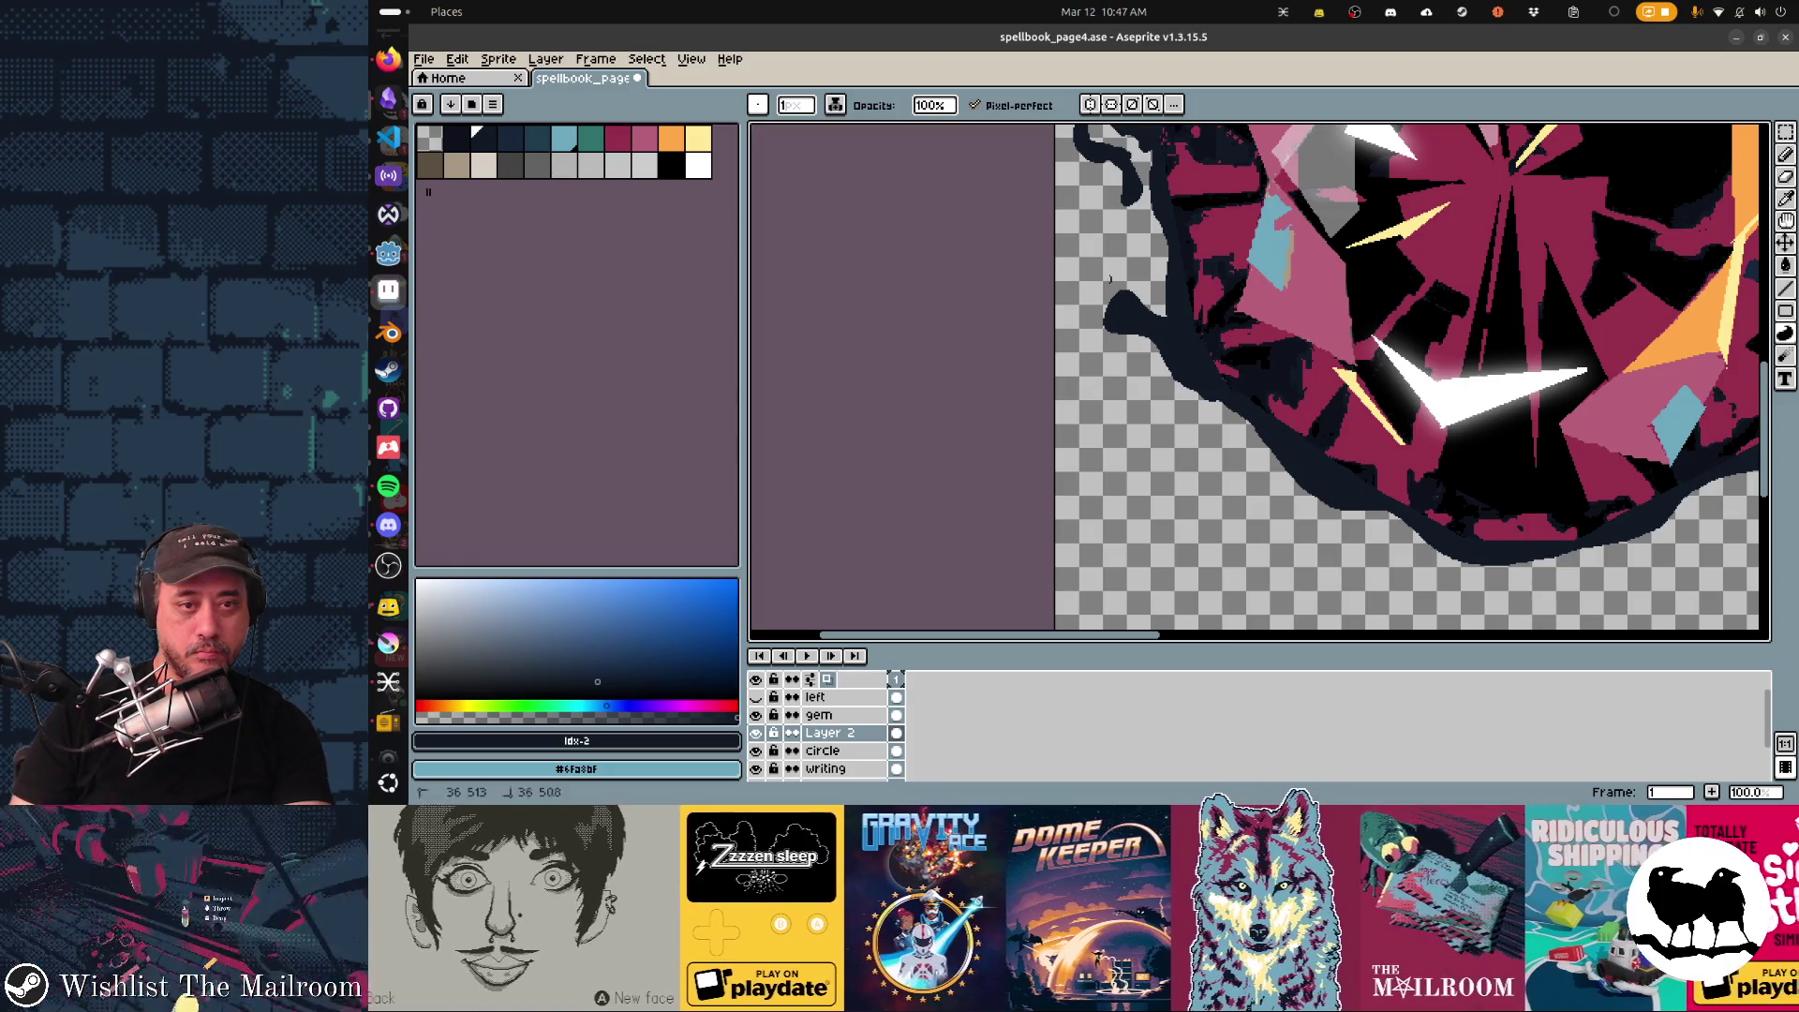
pyautogui.moveTo(1104, 241); pyautogui.dragTo(1126, 274)
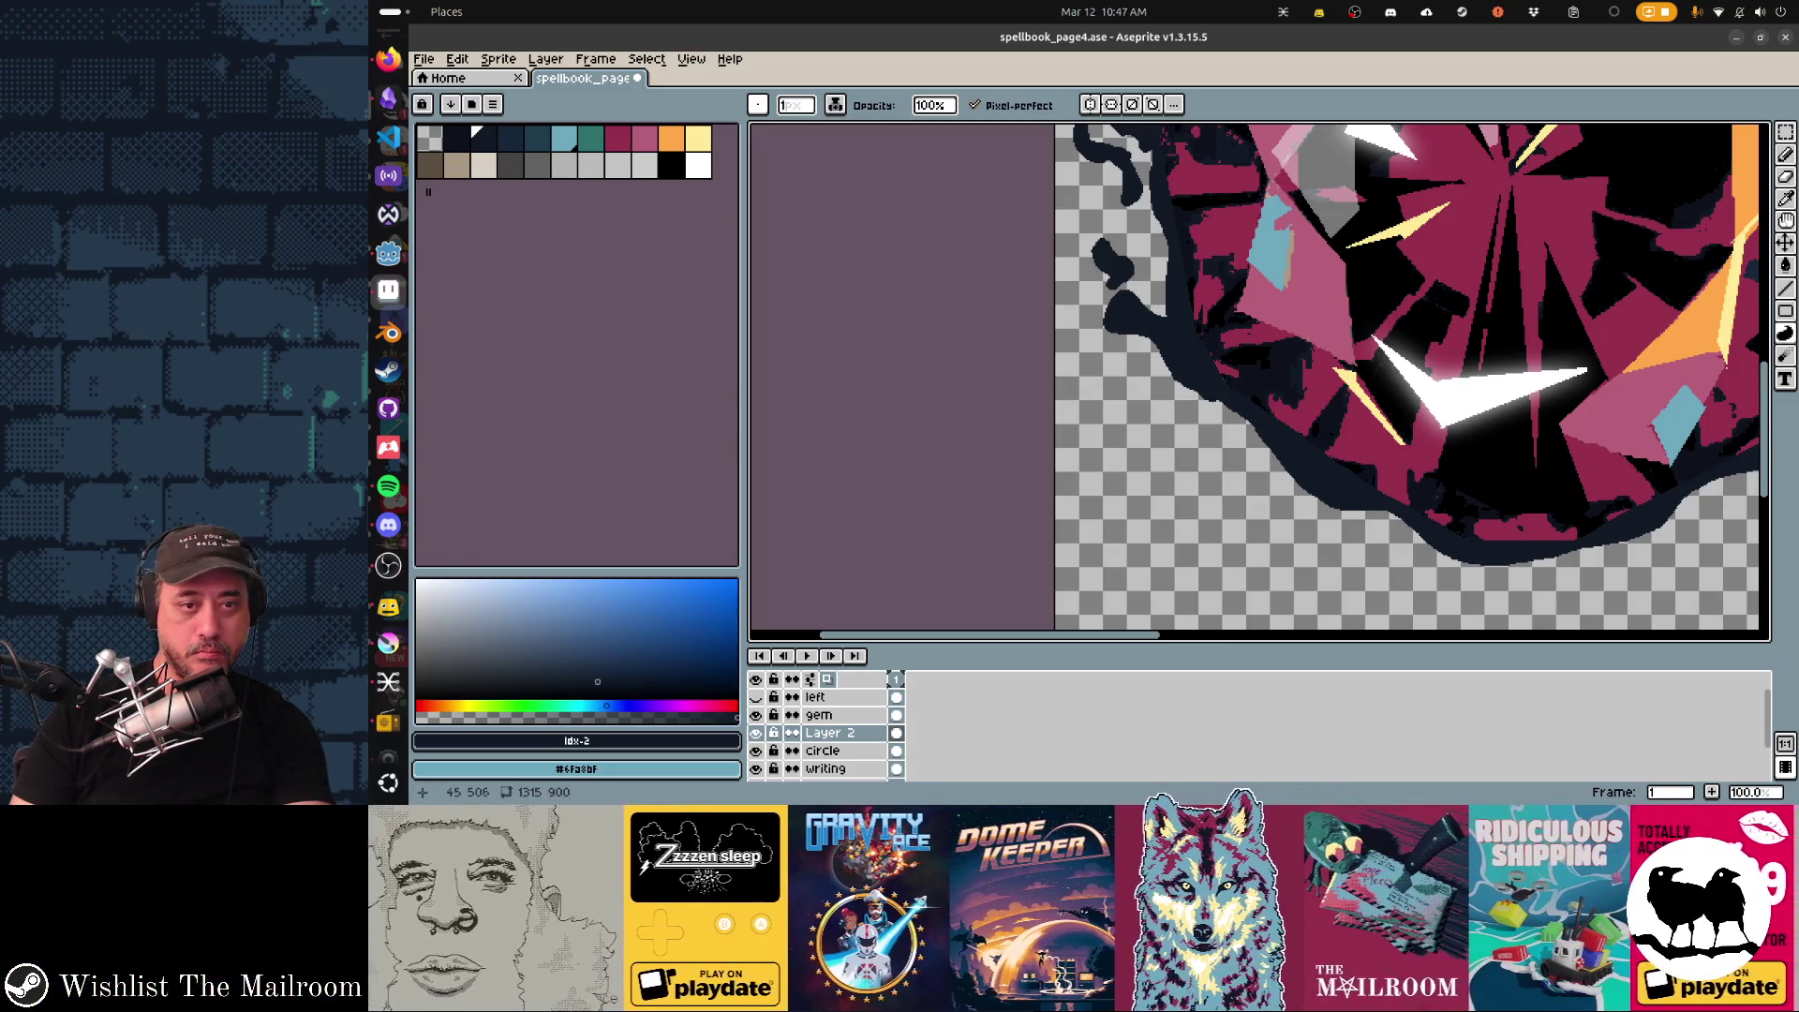
pyautogui.moveTo(1267, 463); pyautogui.dragTo(1143, 358)
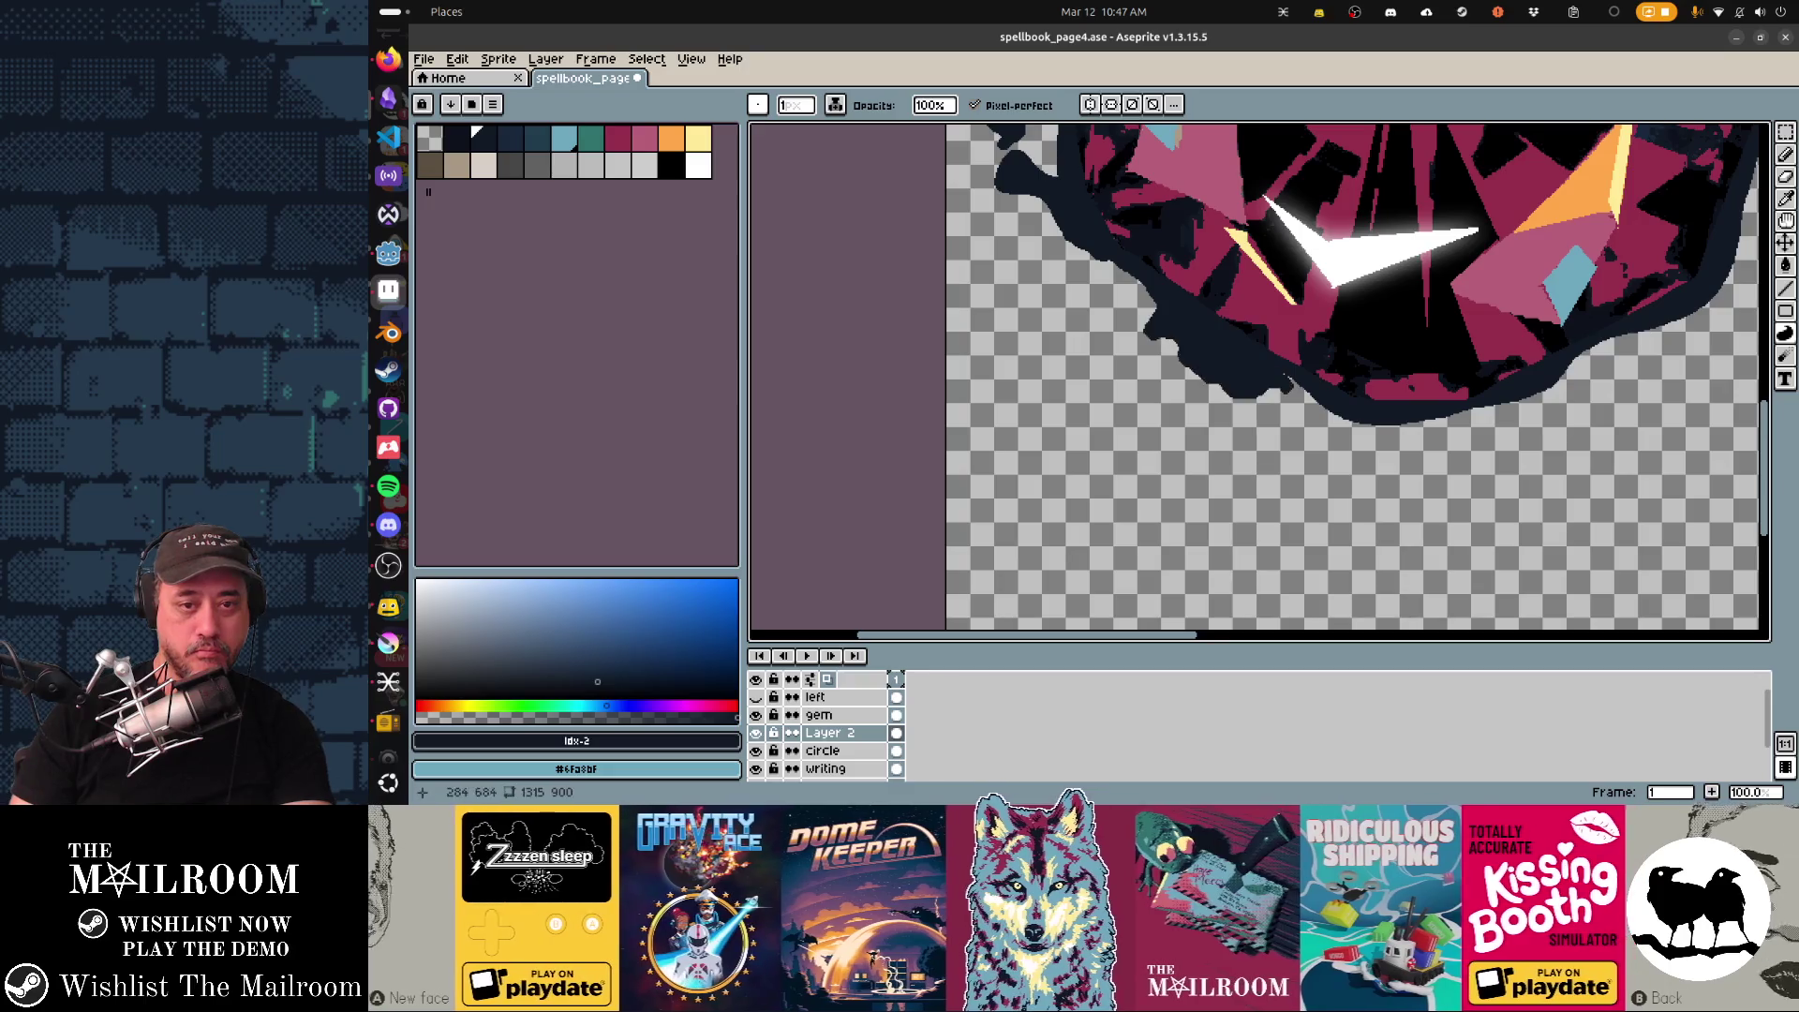
pyautogui.moveTo(1290, 387); pyautogui.dragTo(1052, 344)
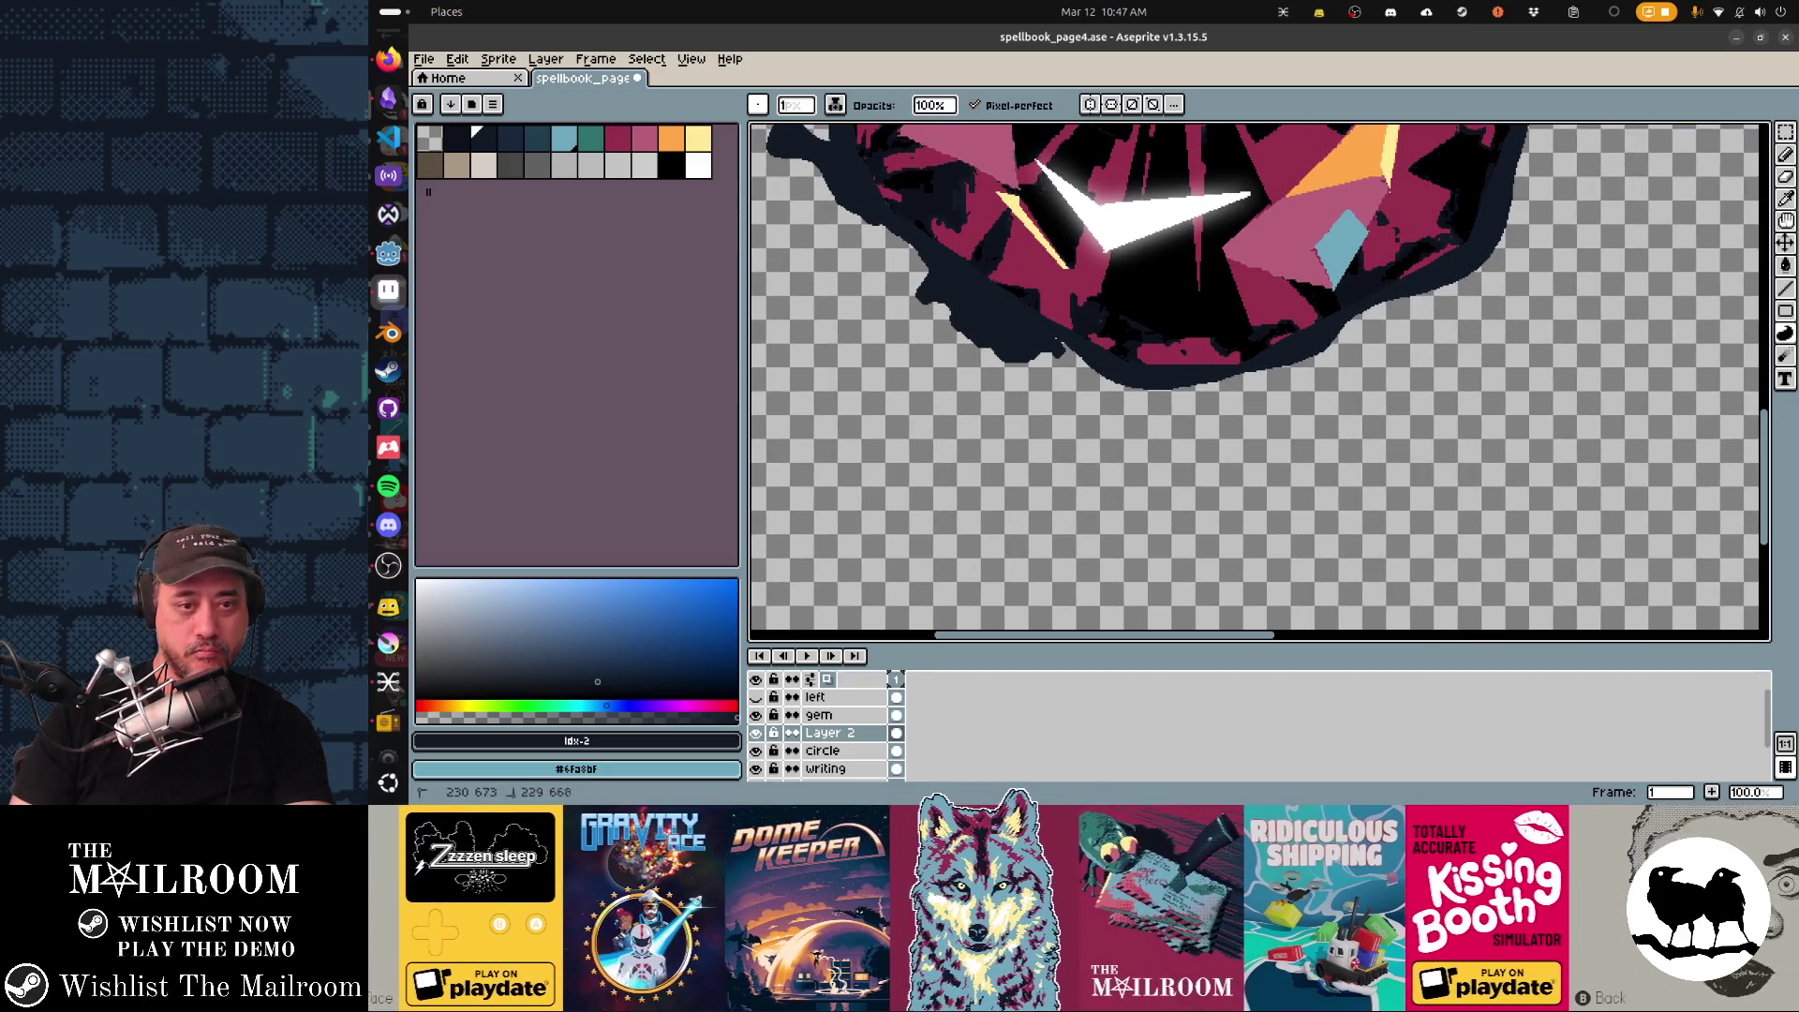
pyautogui.moveTo(1265, 380)
pyautogui.mouseDown()
pyautogui.moveTo(1207, 392)
pyautogui.moveTo(1529, 412)
pyautogui.mouseUp()
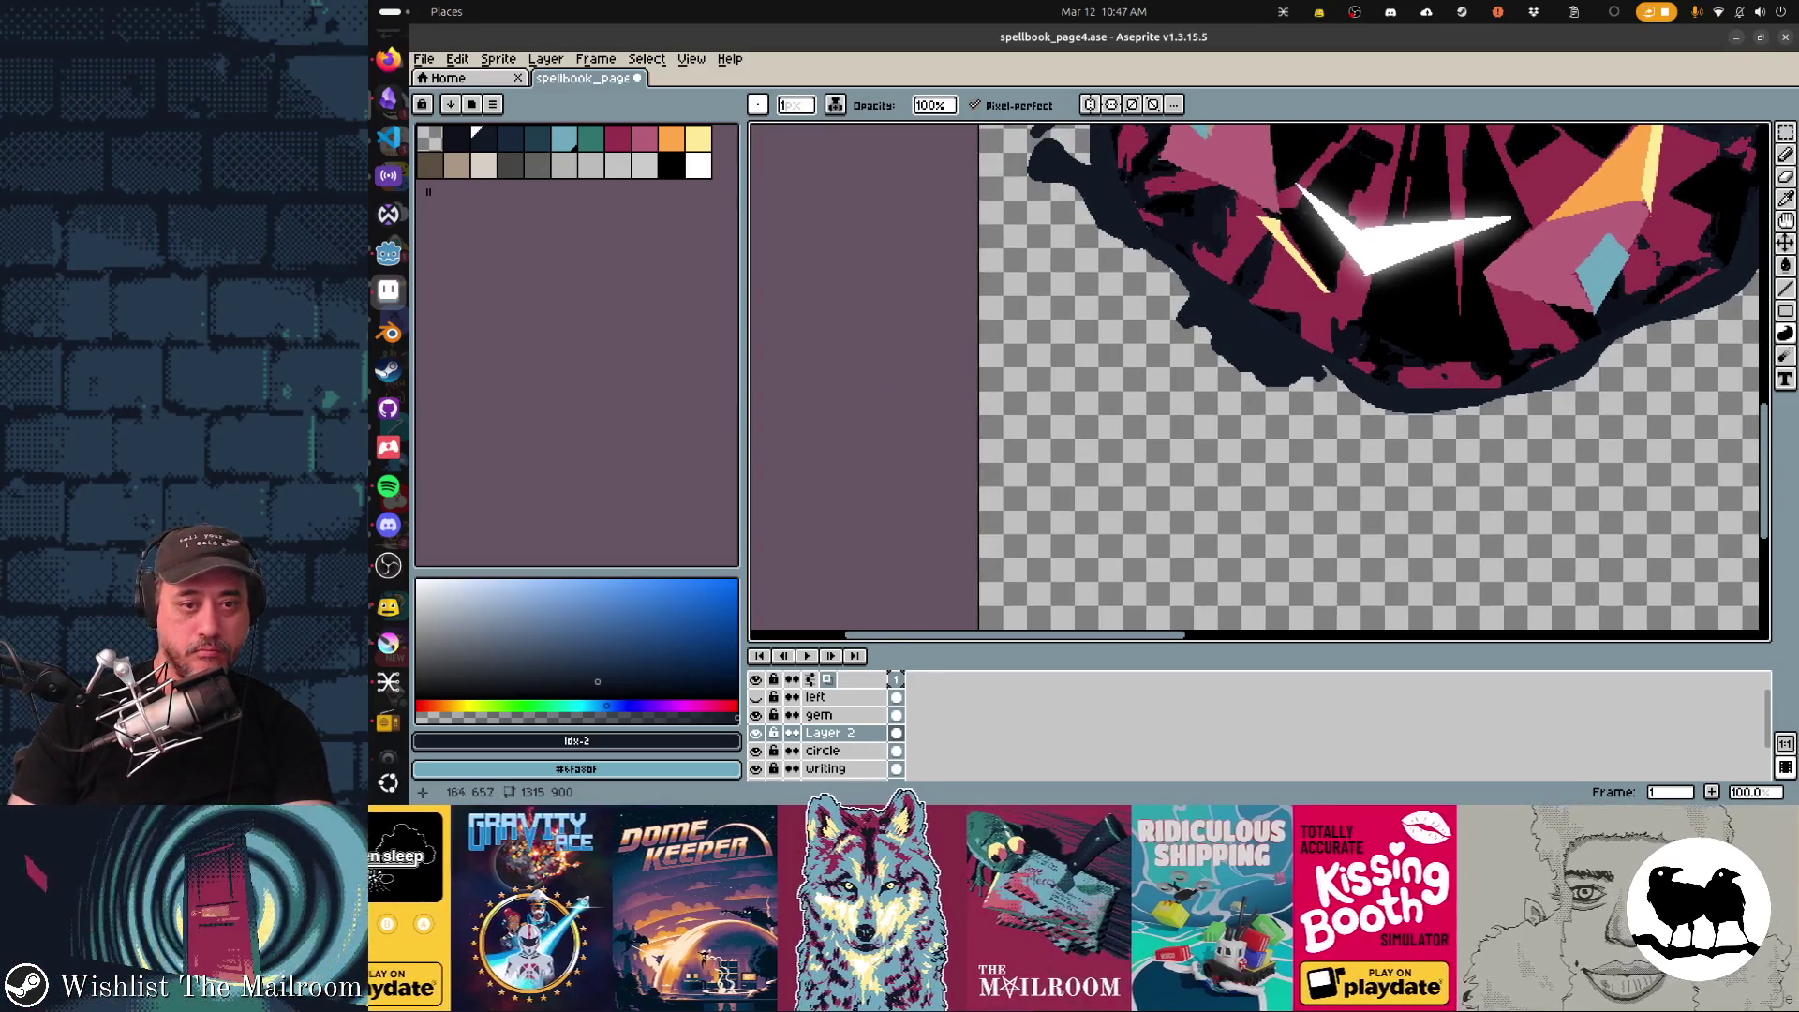
pyautogui.moveTo(1220, 351)
pyautogui.mouseDown()
pyautogui.moveTo(1076, 475)
pyautogui.moveTo(1194, 492)
pyautogui.moveTo(1277, 464)
pyautogui.moveTo(1300, 394)
pyautogui.moveTo(1222, 357)
pyautogui.moveTo(934, 337)
pyautogui.mouseUp()
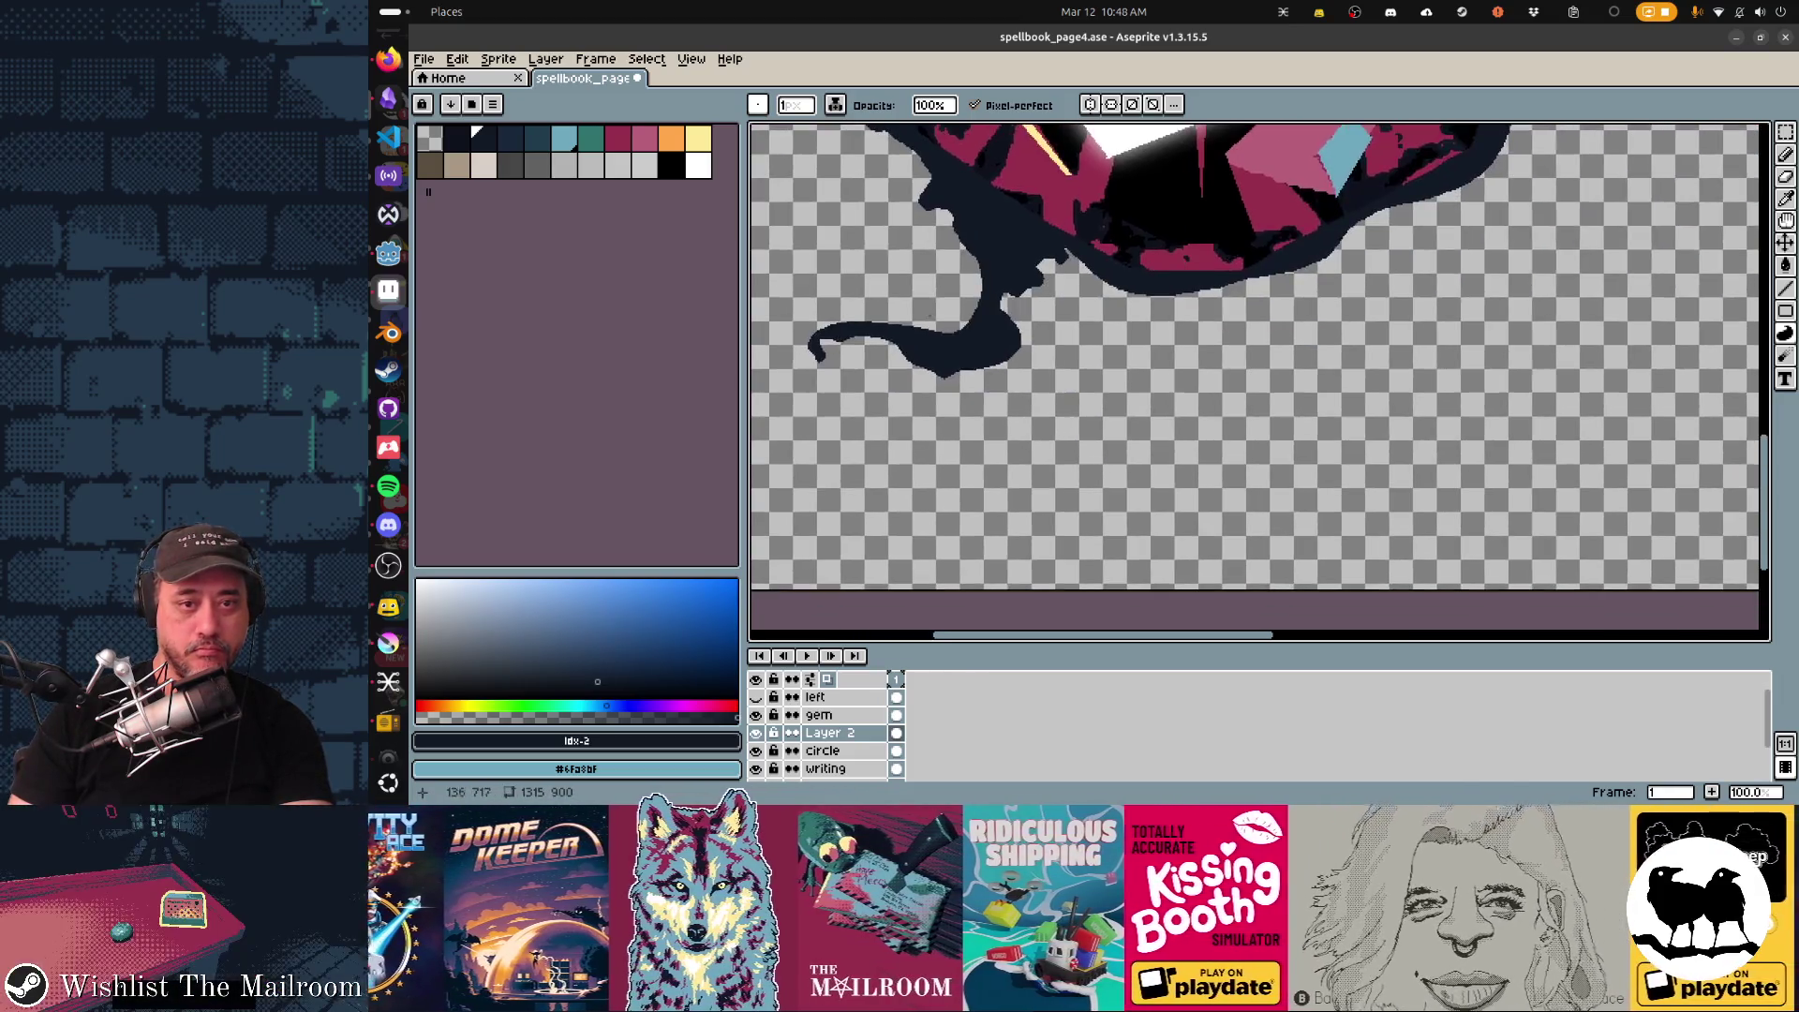
pyautogui.scroll(1, 1258, 379)
# Outline and fill a long wavy tendril beneath the gem, plus a small C-shaped curl.
pyautogui.moveTo(1149, 369); pyautogui.dragTo(989, 477)
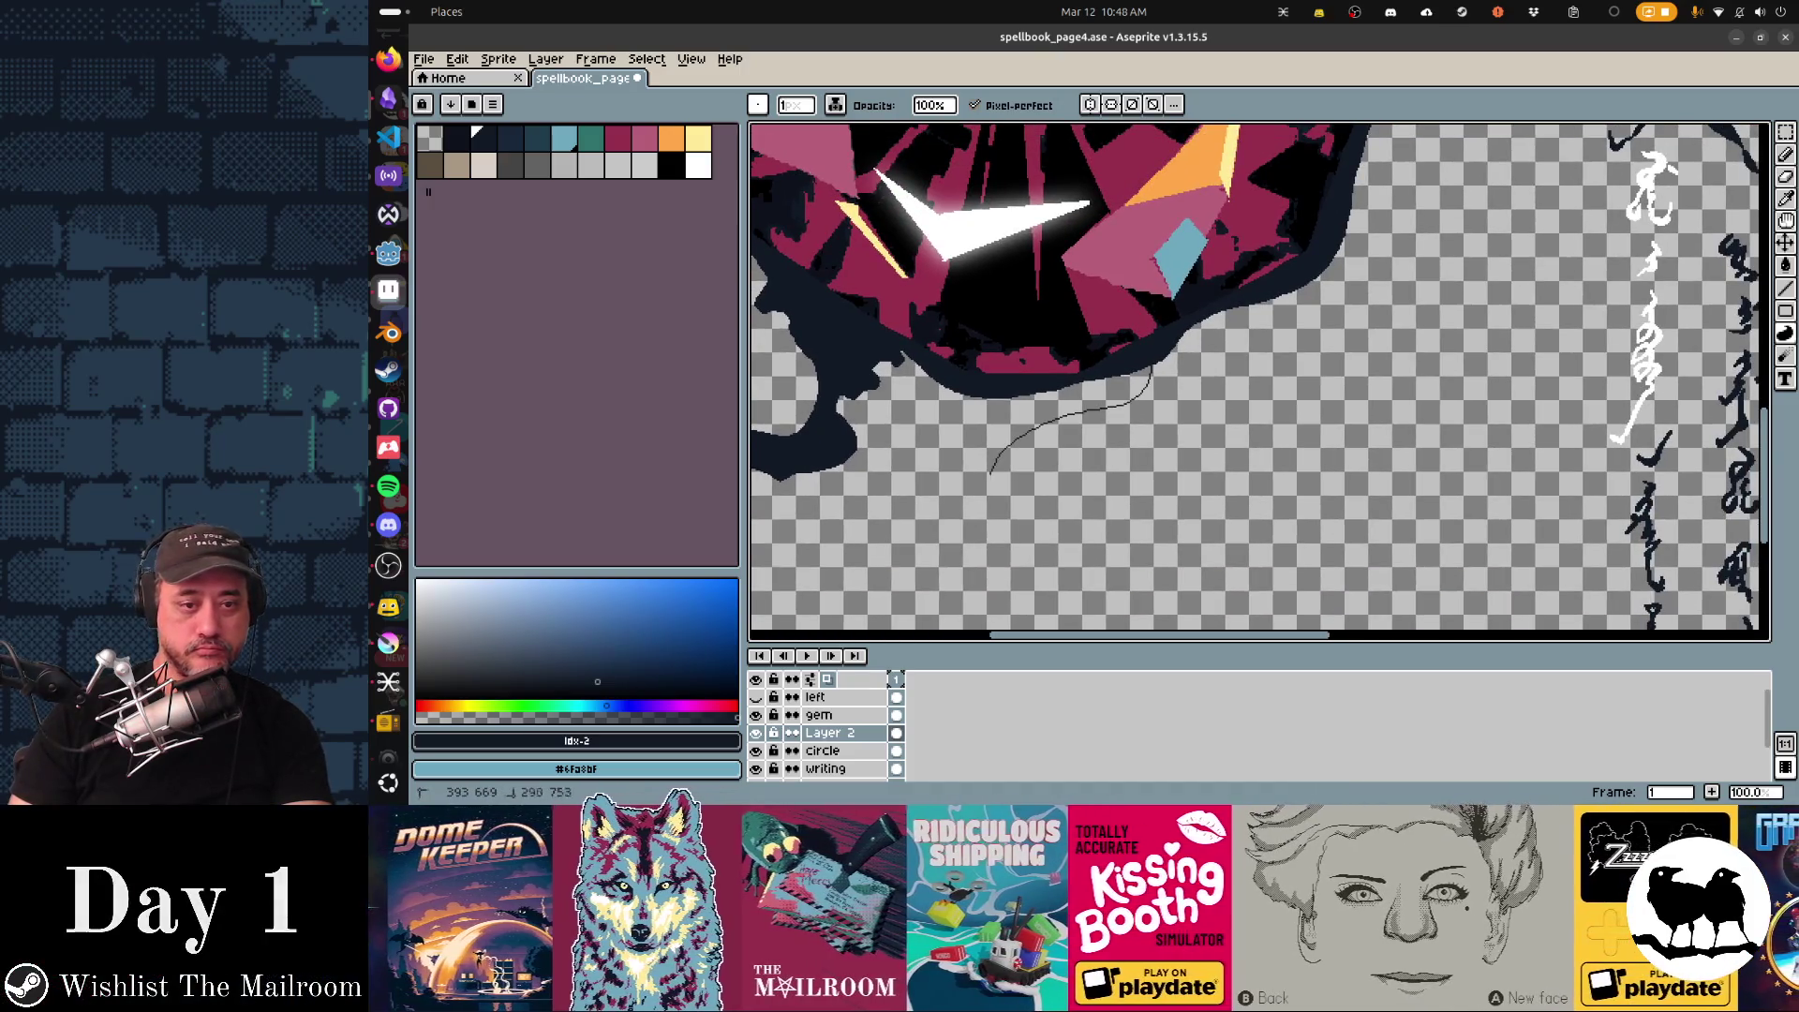
pyautogui.moveTo(1108, 493); pyautogui.dragTo(1228, 542)
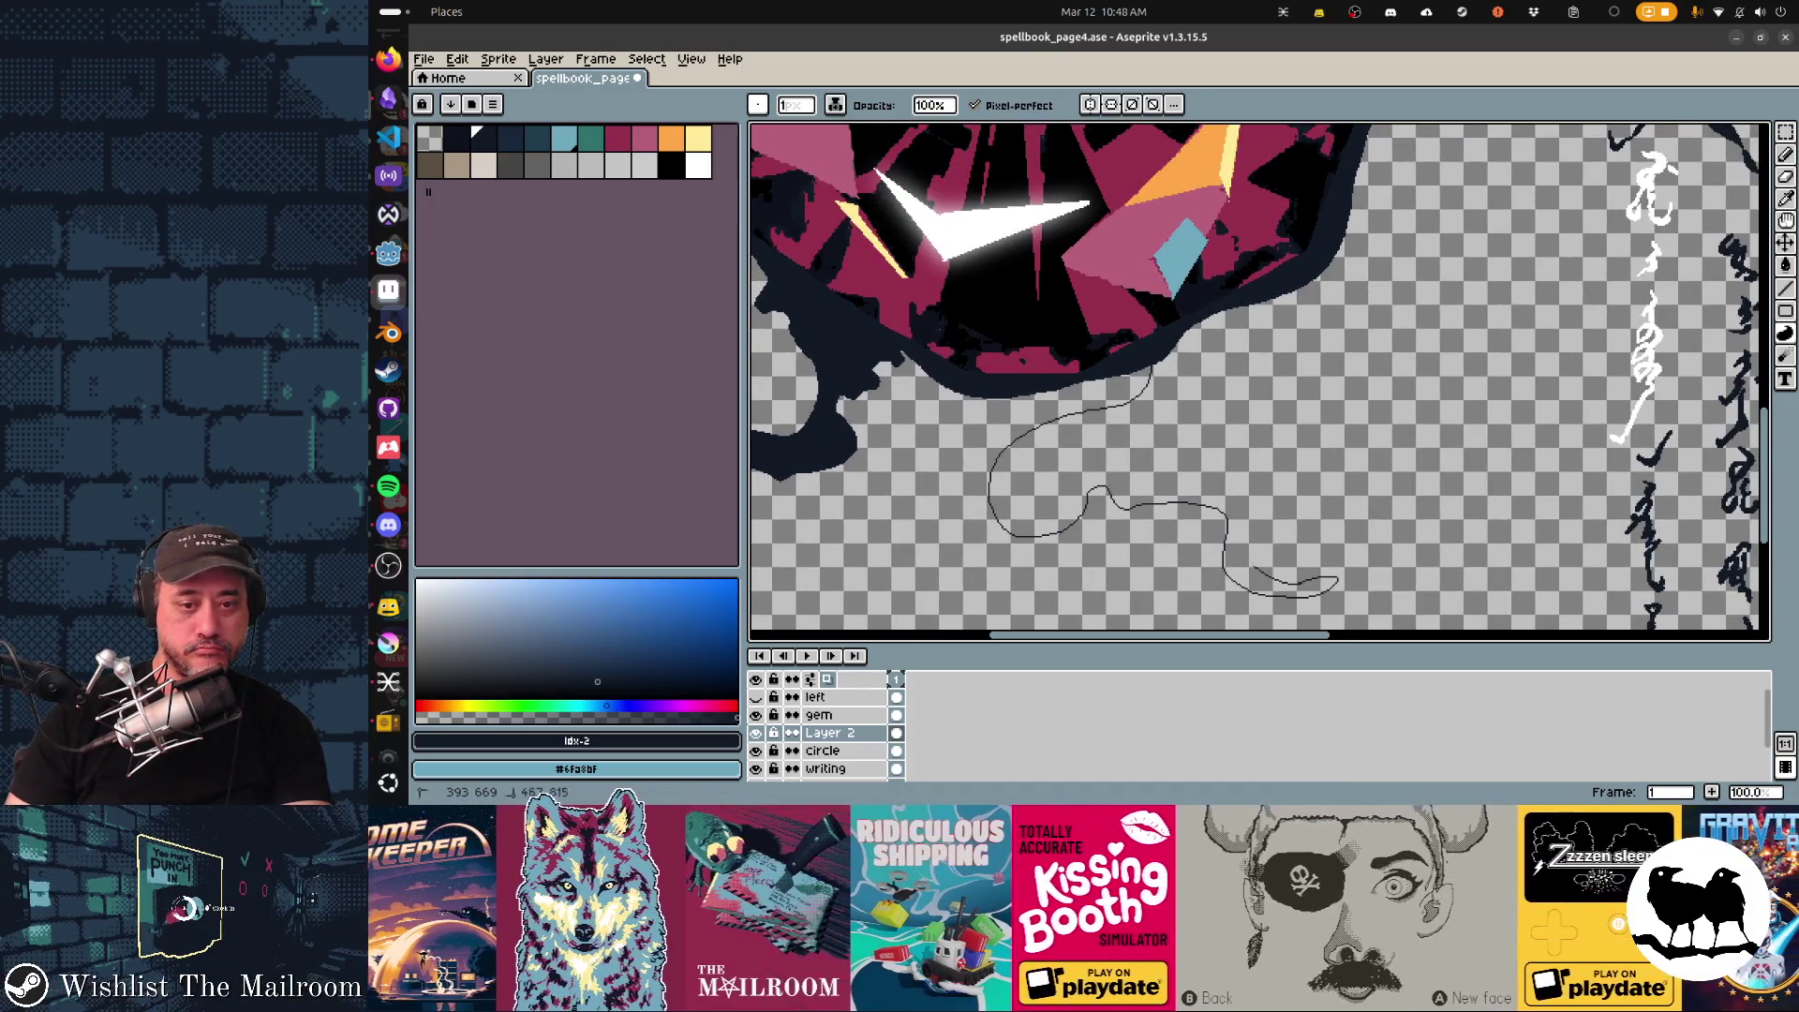
pyautogui.moveTo(1156, 453); pyautogui.dragTo(1207, 488)
pyautogui.moveTo(1062, 469); pyautogui.dragTo(1038, 512)
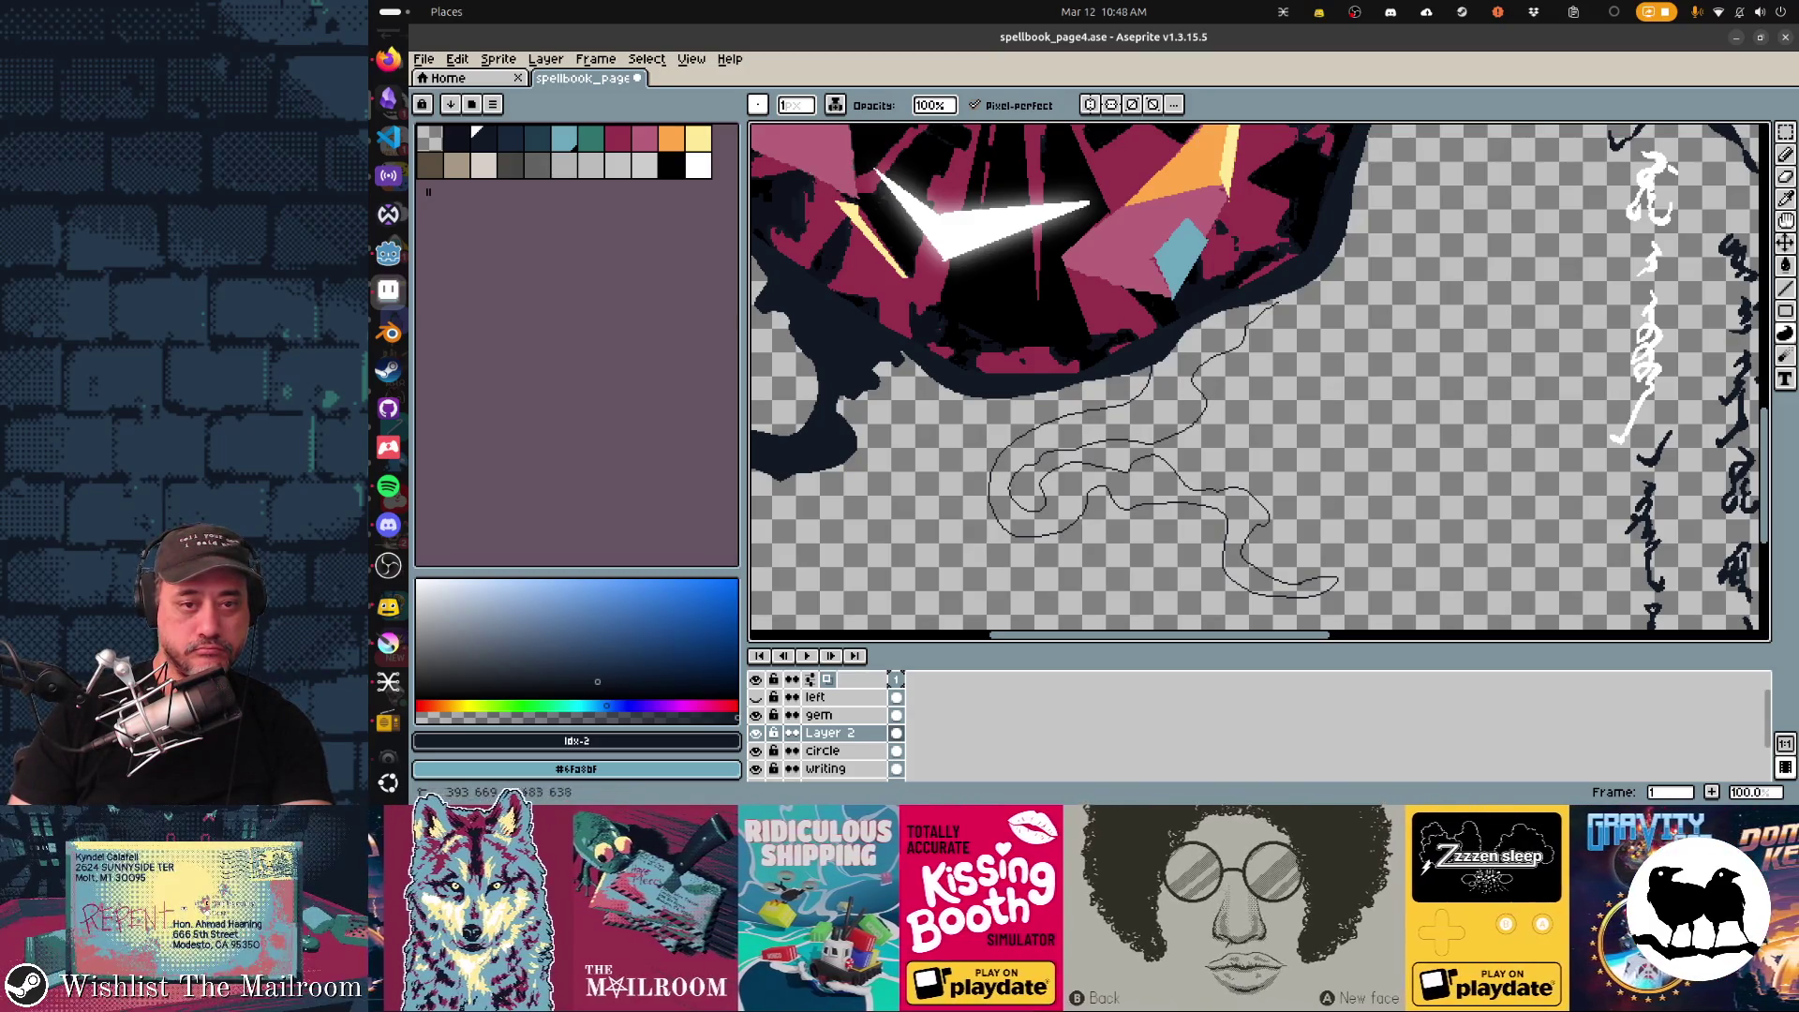
pyautogui.moveTo(1203, 396); pyautogui.dragTo(1189, 368)
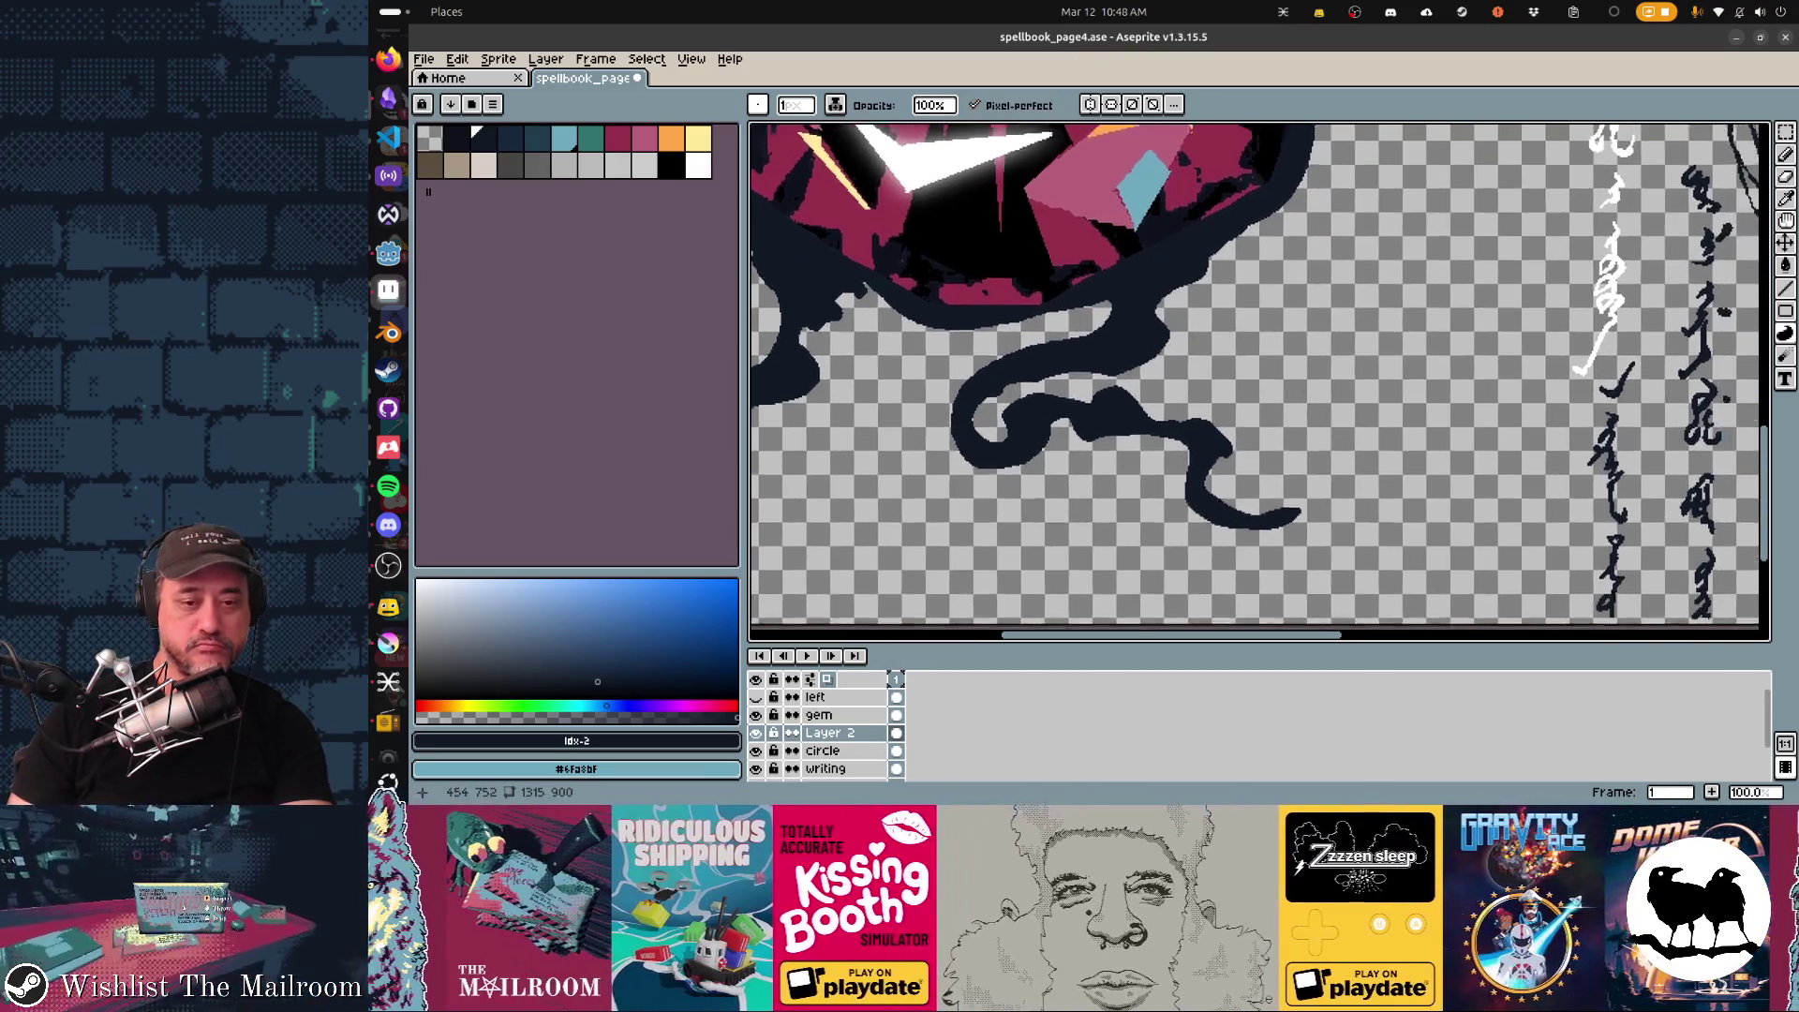
pyautogui.scroll(-2, 1260, 380)
pyautogui.moveTo(1211, 478); pyautogui.dragTo(1220, 450)
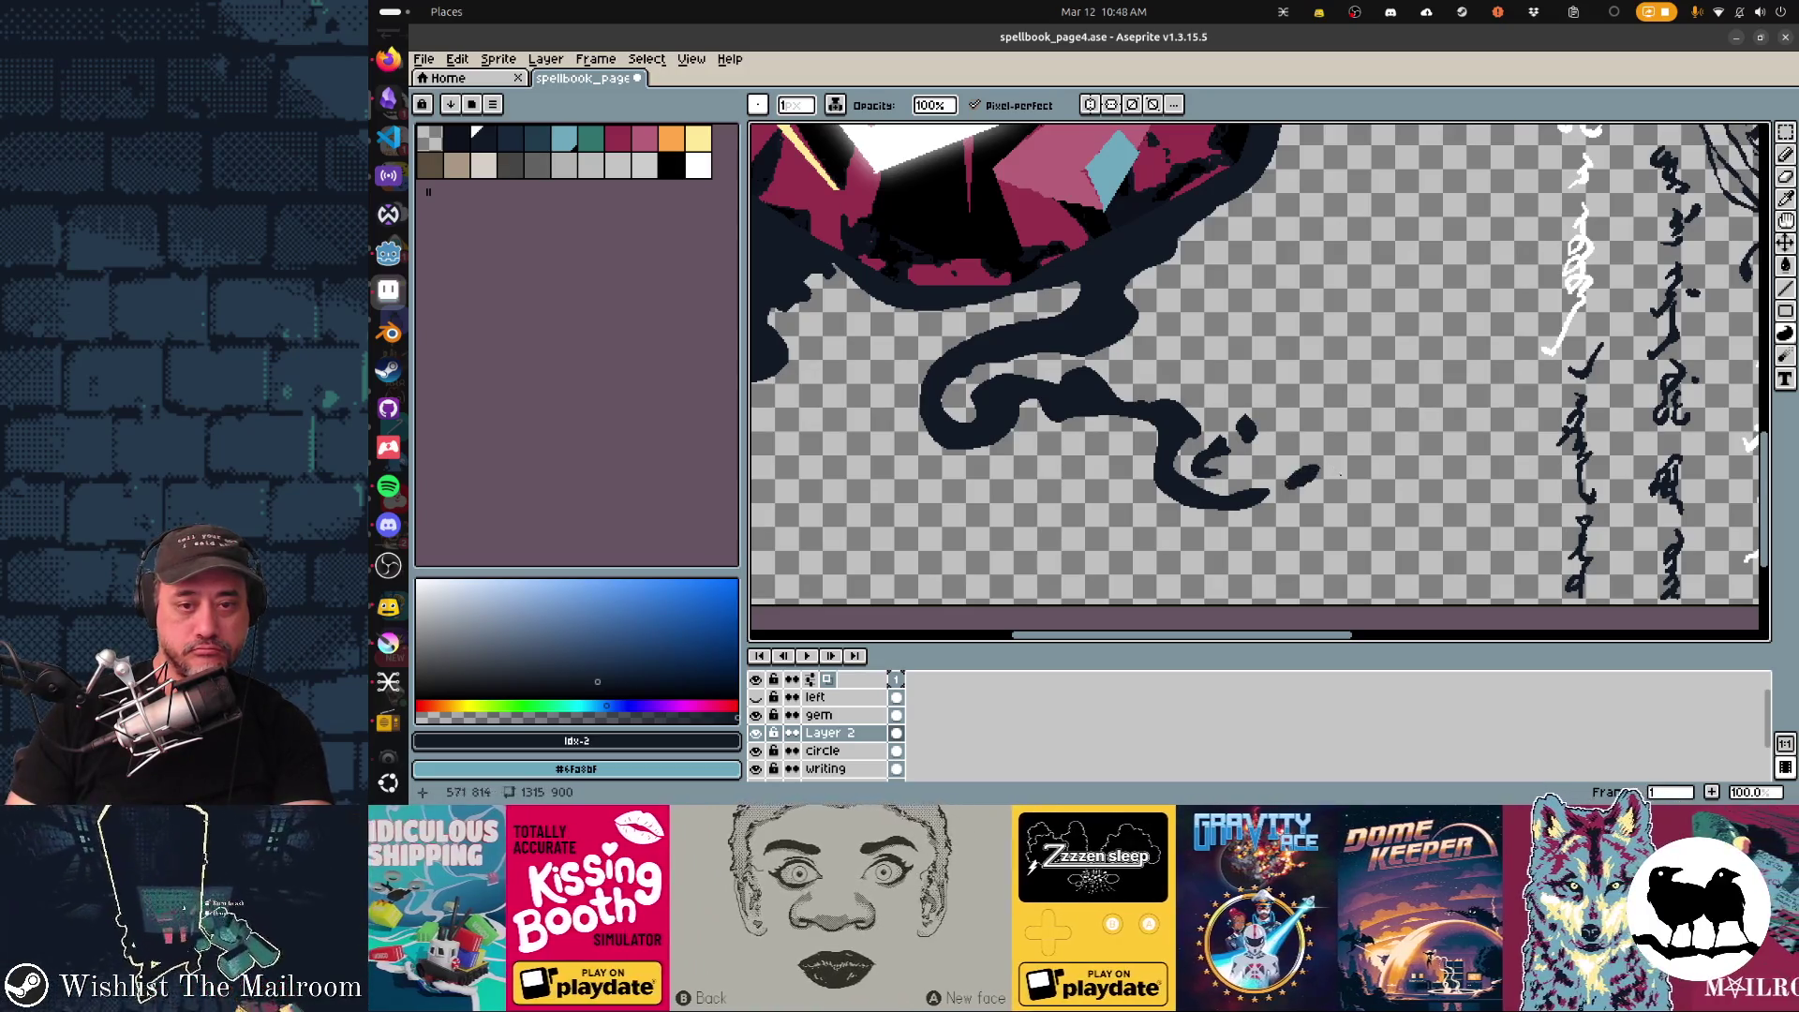
pyautogui.hscroll(-3, 1265, 464)
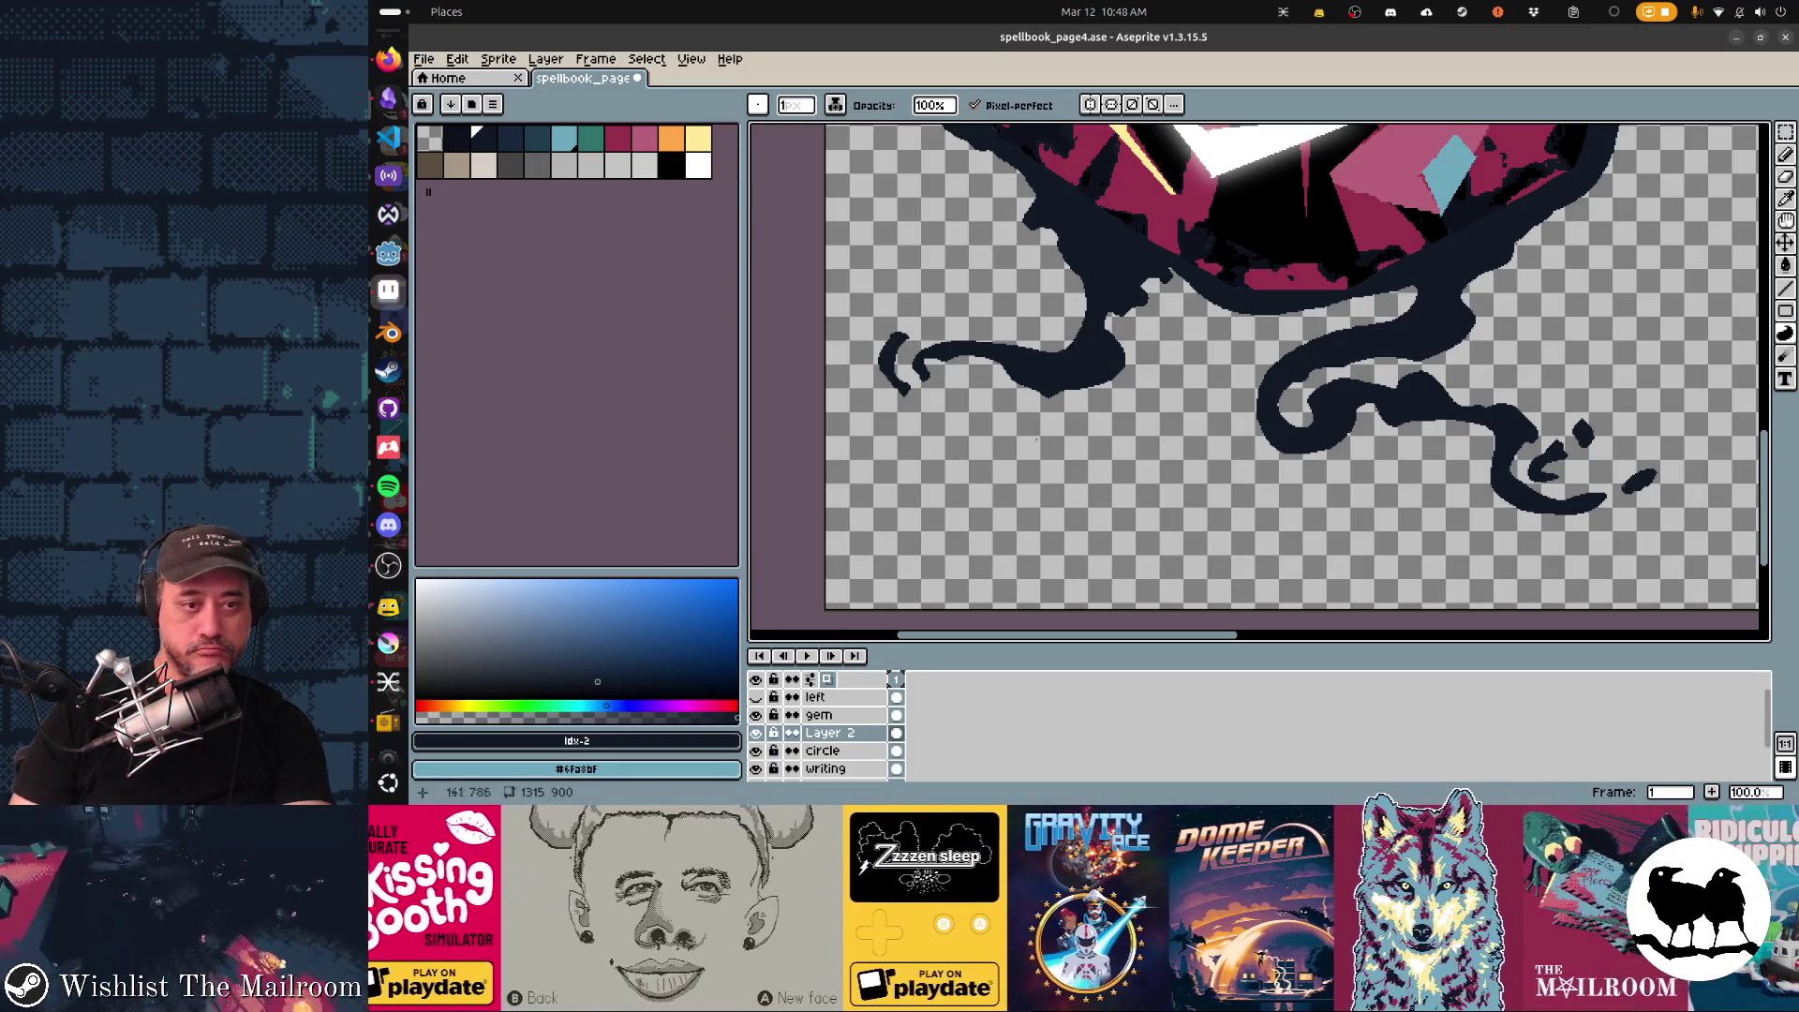
pyautogui.hscroll(5, 1039, 439)
pyautogui.scroll(4, 1038, 441)
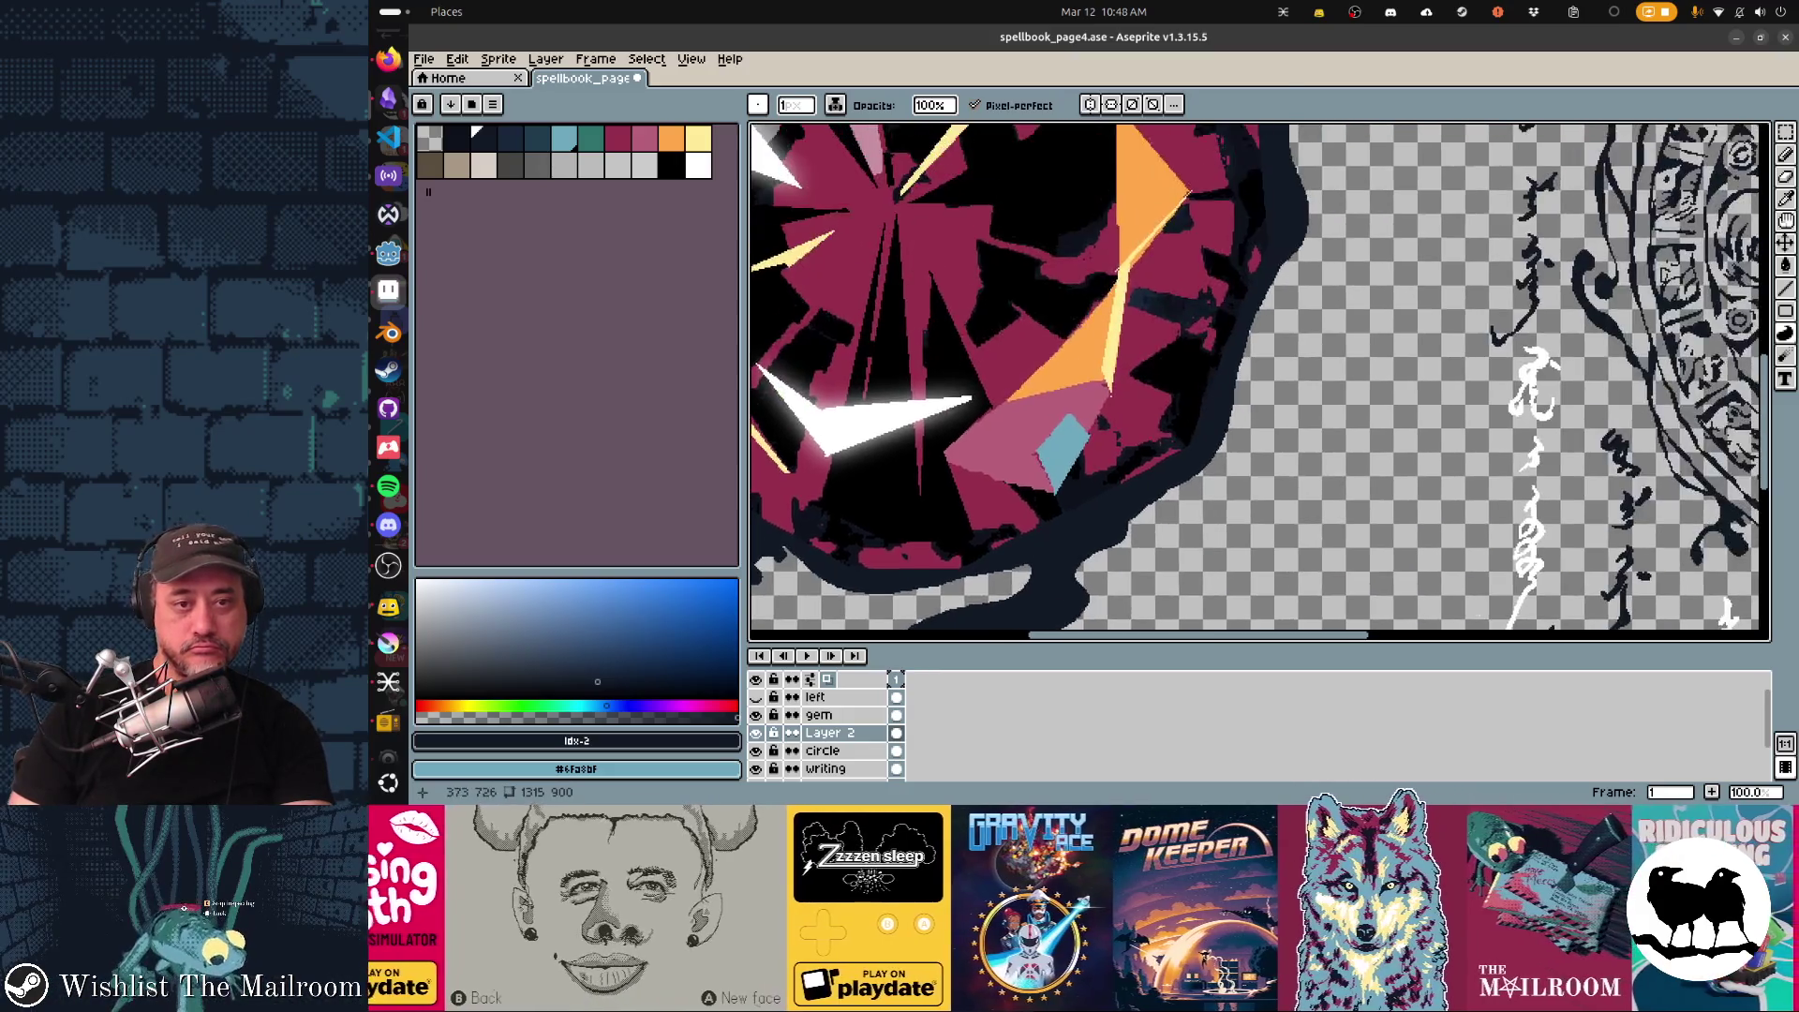
pyautogui.scroll(-2, 1259, 382)
pyautogui.hscroll(1, 1260, 383)
# Discard a stray curved stroke and sketch a tendril outline above the gem's upper right.
pyautogui.moveTo(1156, 400); pyautogui.dragTo(1276, 444)
pyautogui.hotkey('ctrl', 'z')
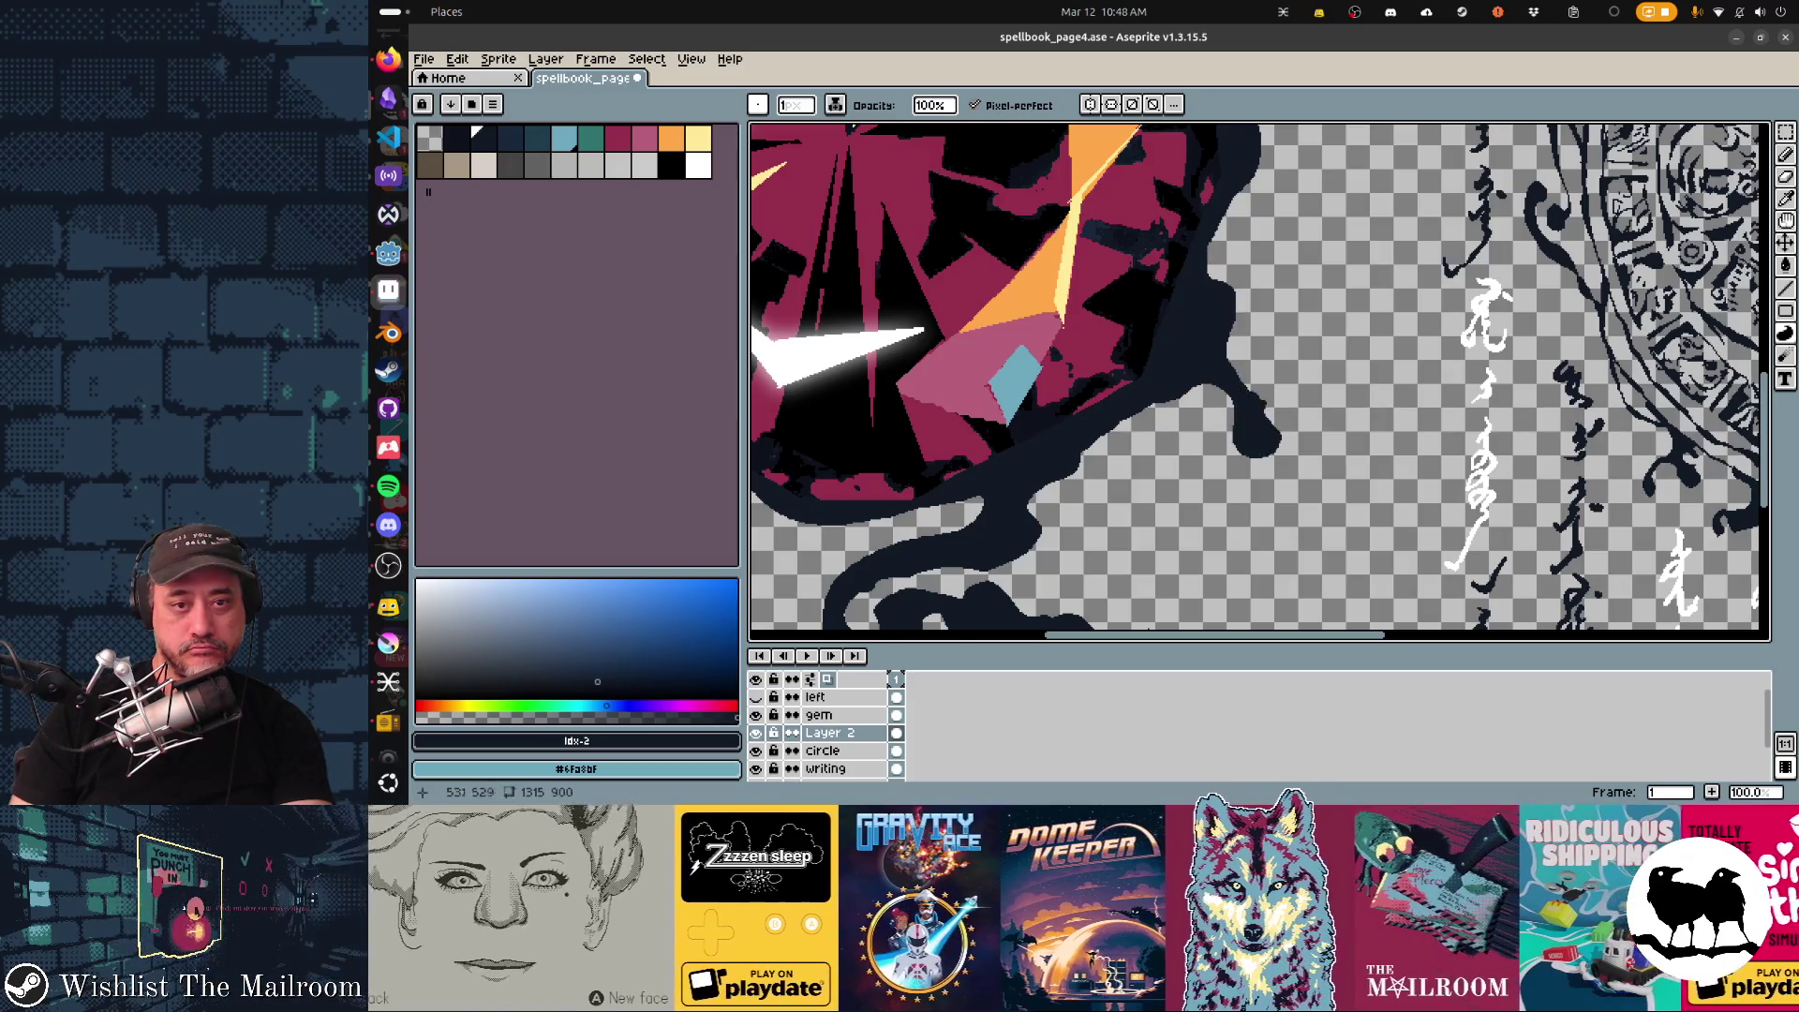
pyautogui.hscroll(2, 1260, 383)
pyautogui.scroll(2, 1259, 382)
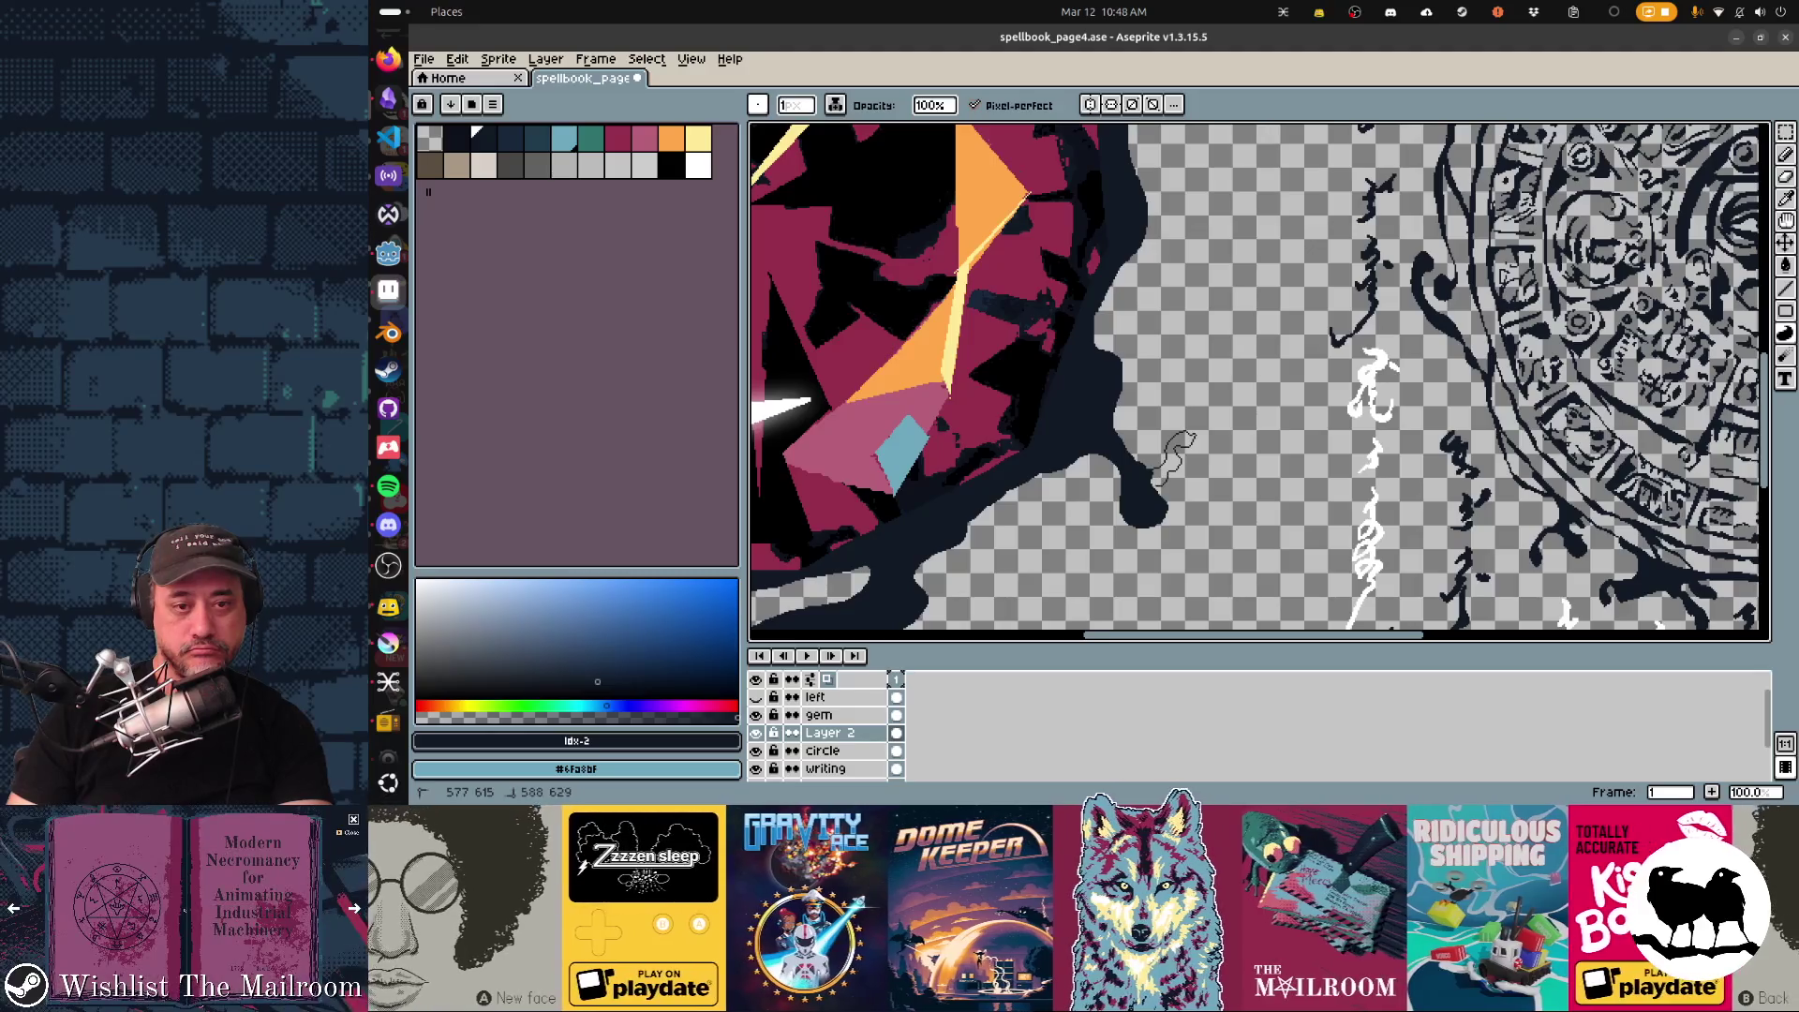
pyautogui.scroll(1, 1179, 451)
pyautogui.scroll(1, 1184, 408)
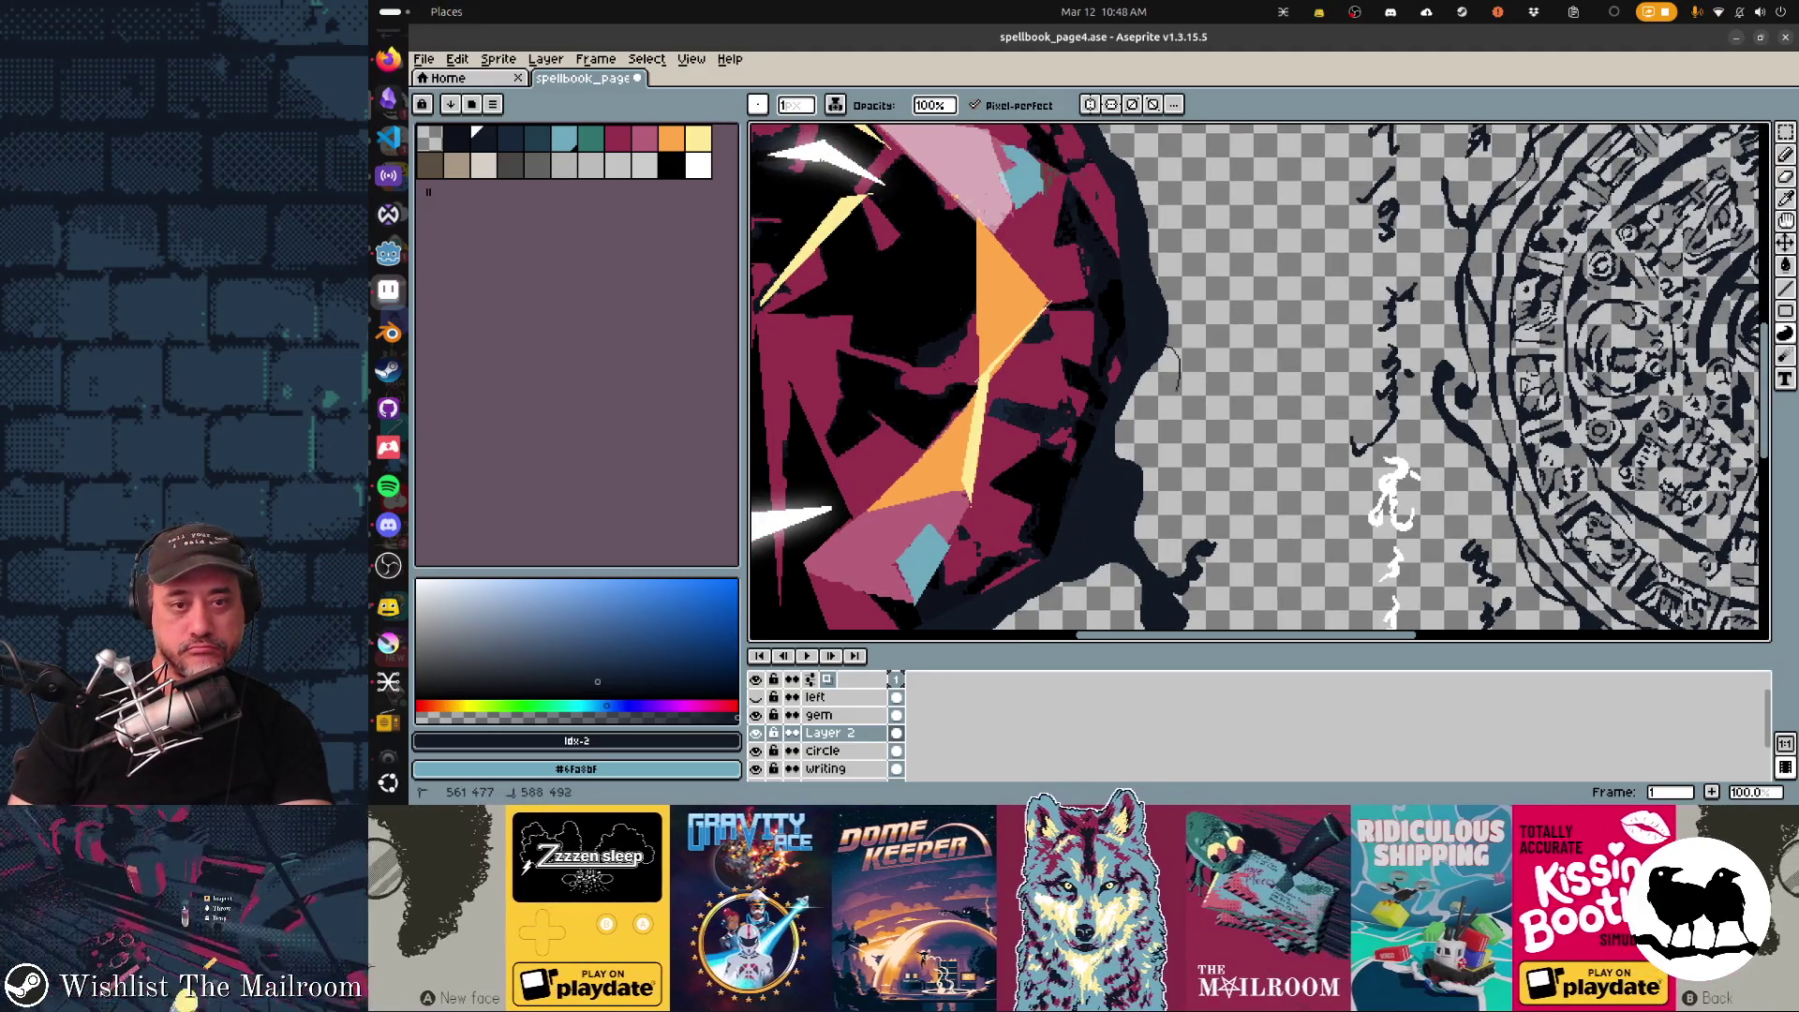
pyautogui.moveTo(1196, 401)
pyautogui.mouseDown()
pyautogui.moveTo(1183, 316)
pyautogui.moveTo(1238, 521)
pyautogui.moveTo(1307, 577)
pyautogui.mouseUp()
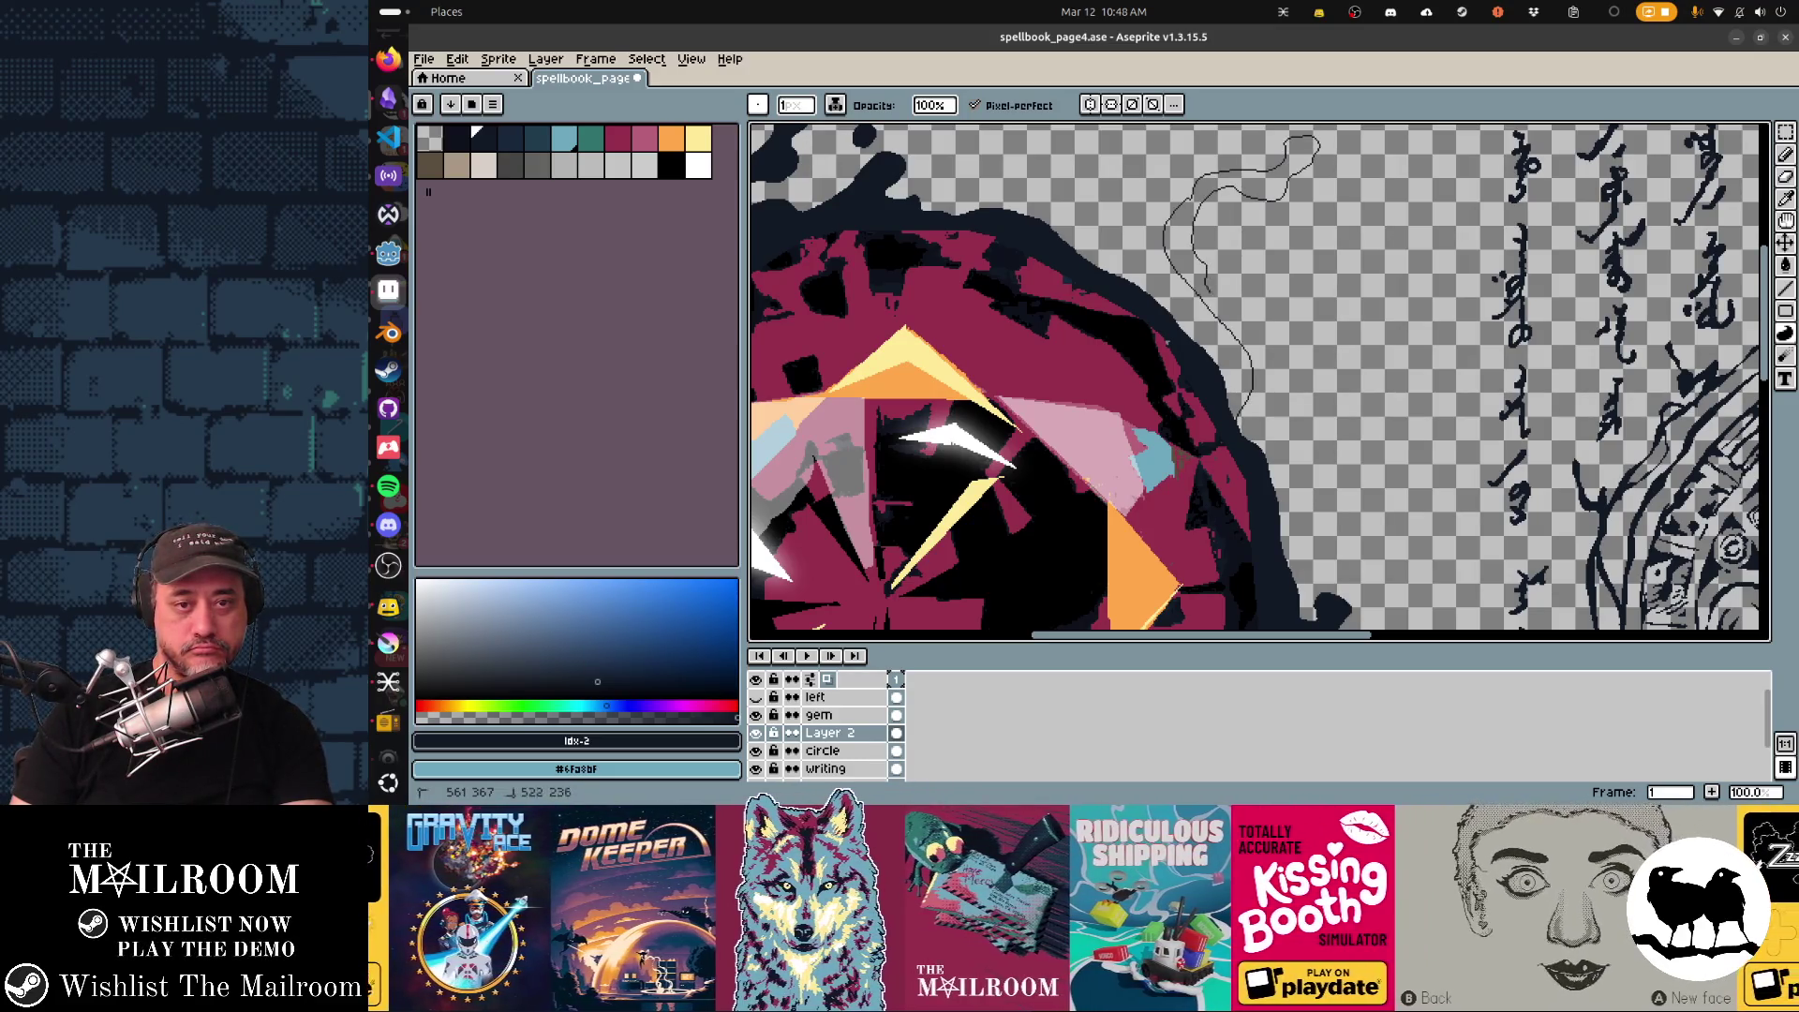
# Fill the upper-right tendril with dark ink and outline another tendril rising from the border.
pyautogui.moveTo(1271, 377); pyautogui.dragTo(1307, 461)
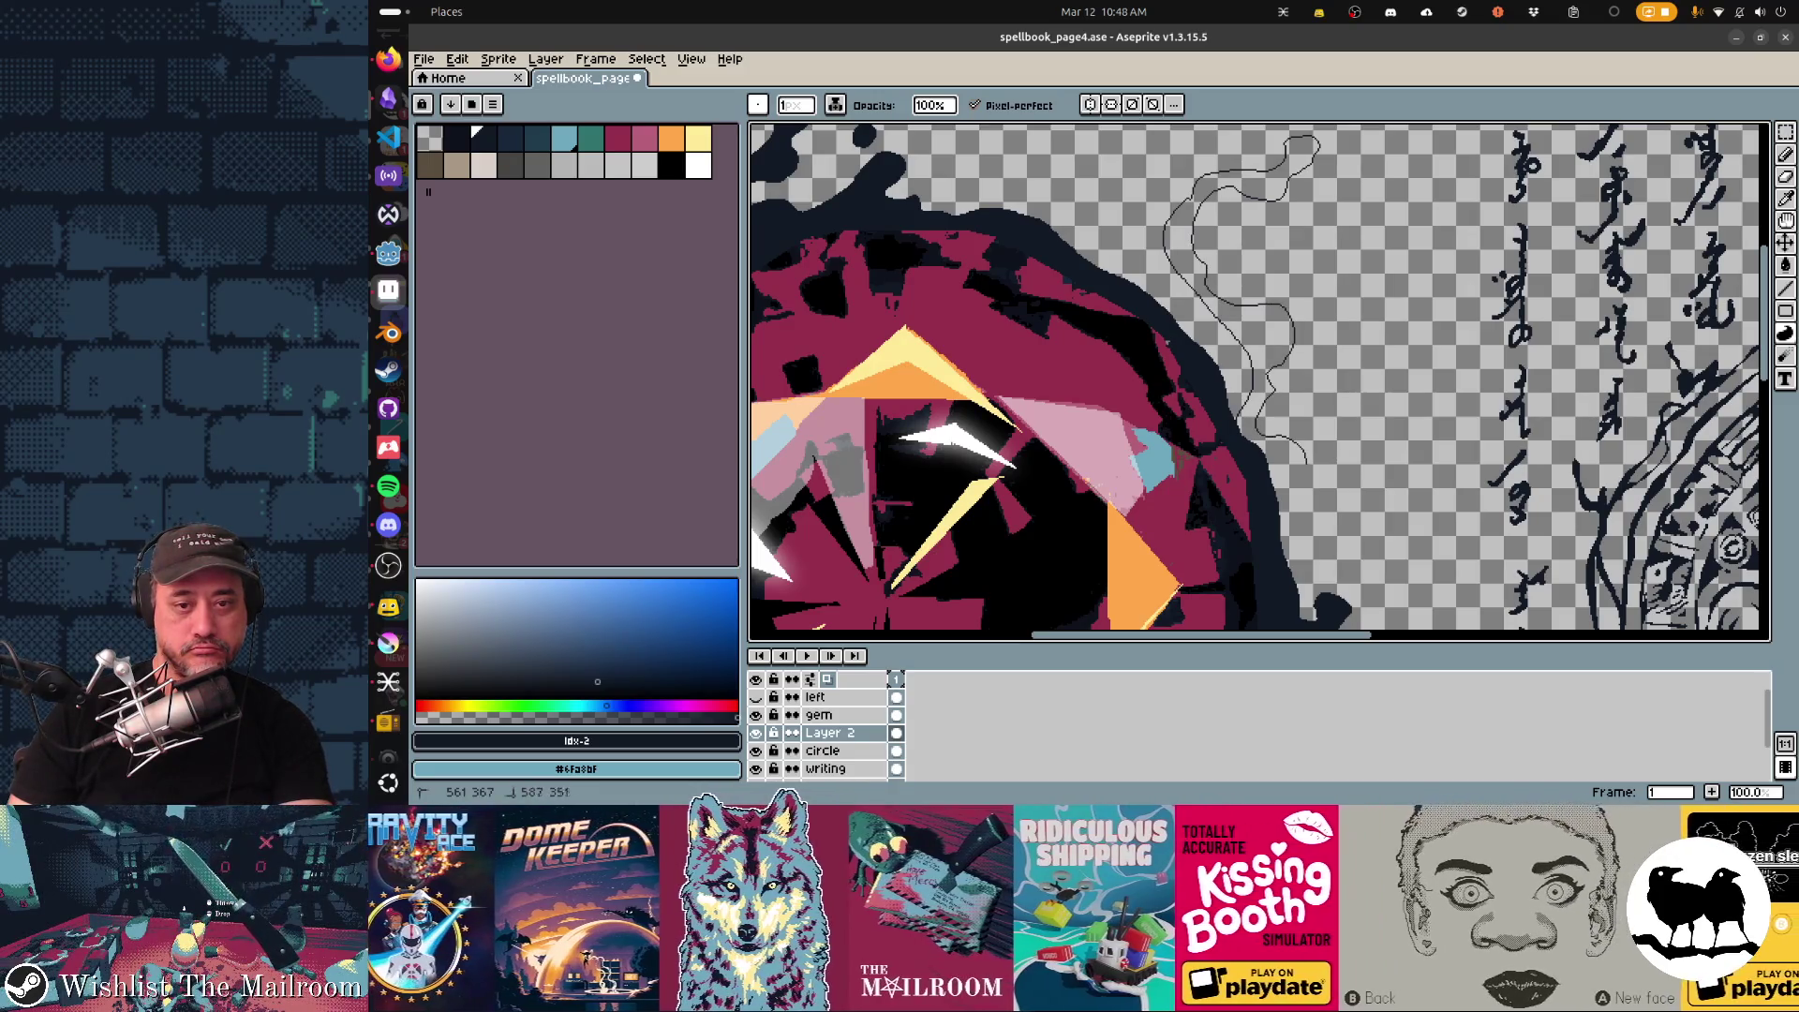
pyautogui.click(1282, 407)
pyautogui.scroll(3, 1260, 380)
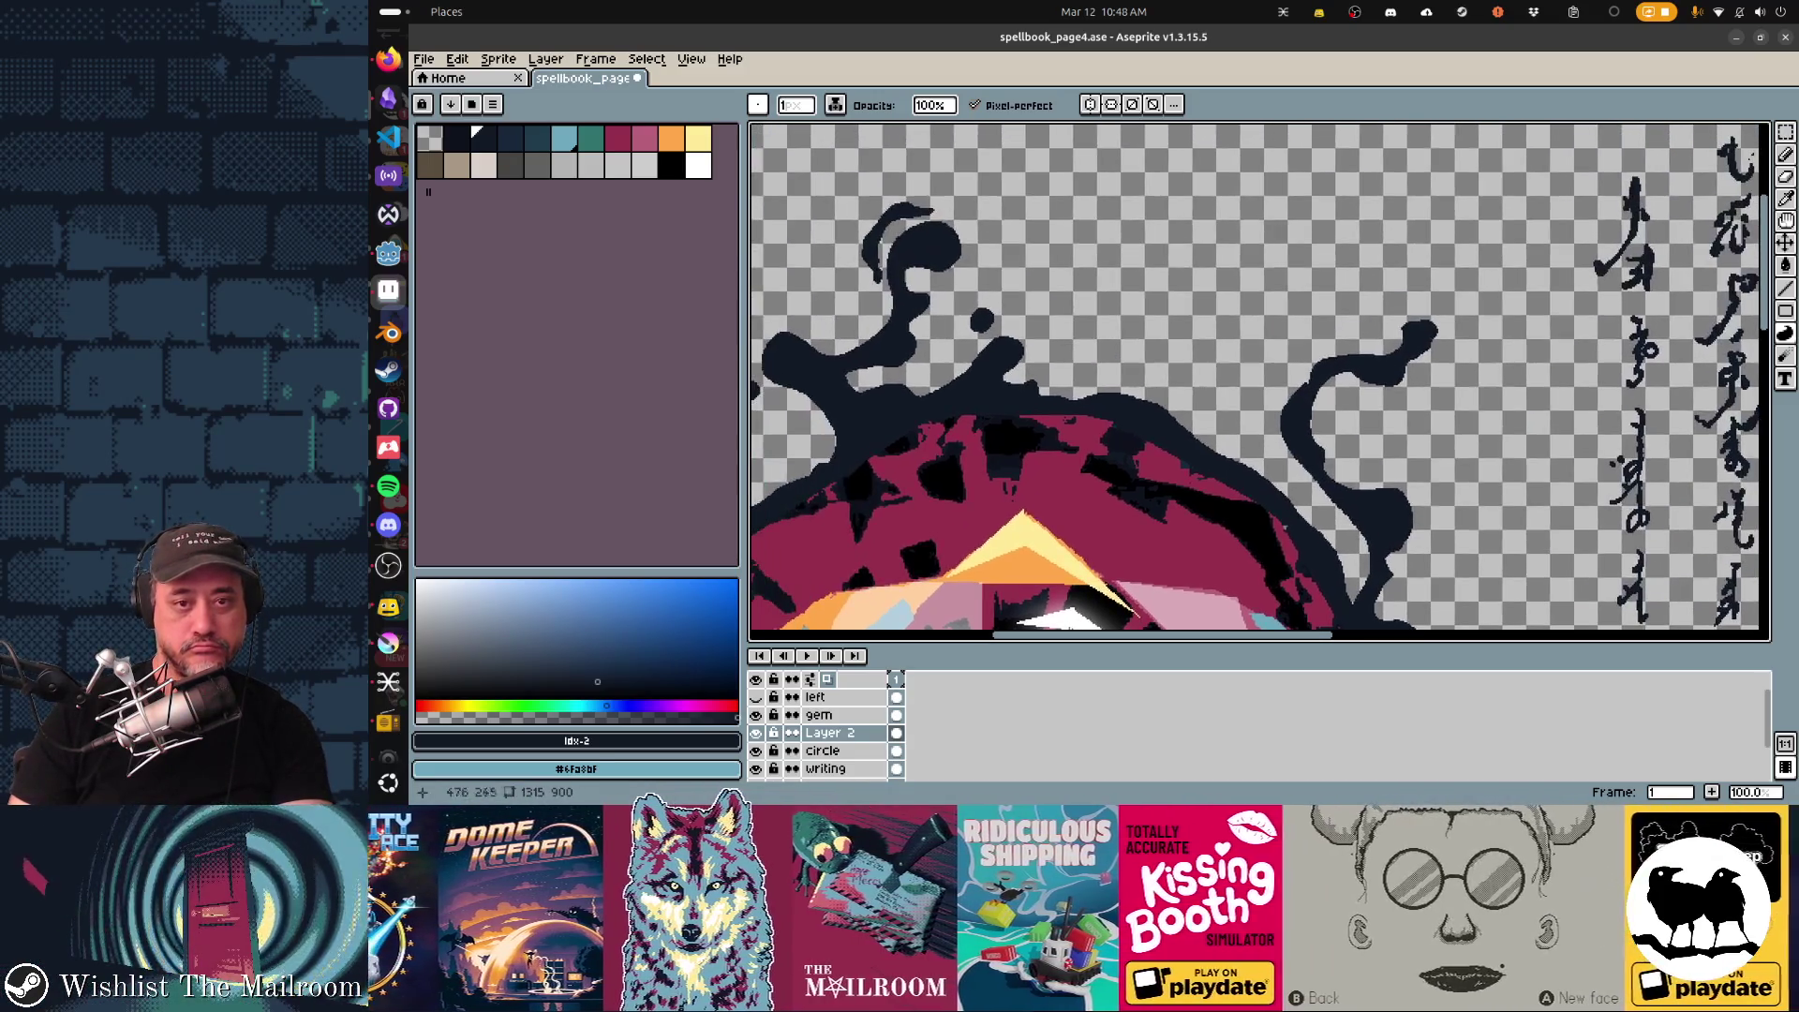
pyautogui.moveTo(1150, 387)
pyautogui.mouseDown()
pyautogui.moveTo(1295, 301)
pyautogui.moveTo(1274, 403)
pyautogui.moveTo(1097, 221)
pyautogui.mouseUp()
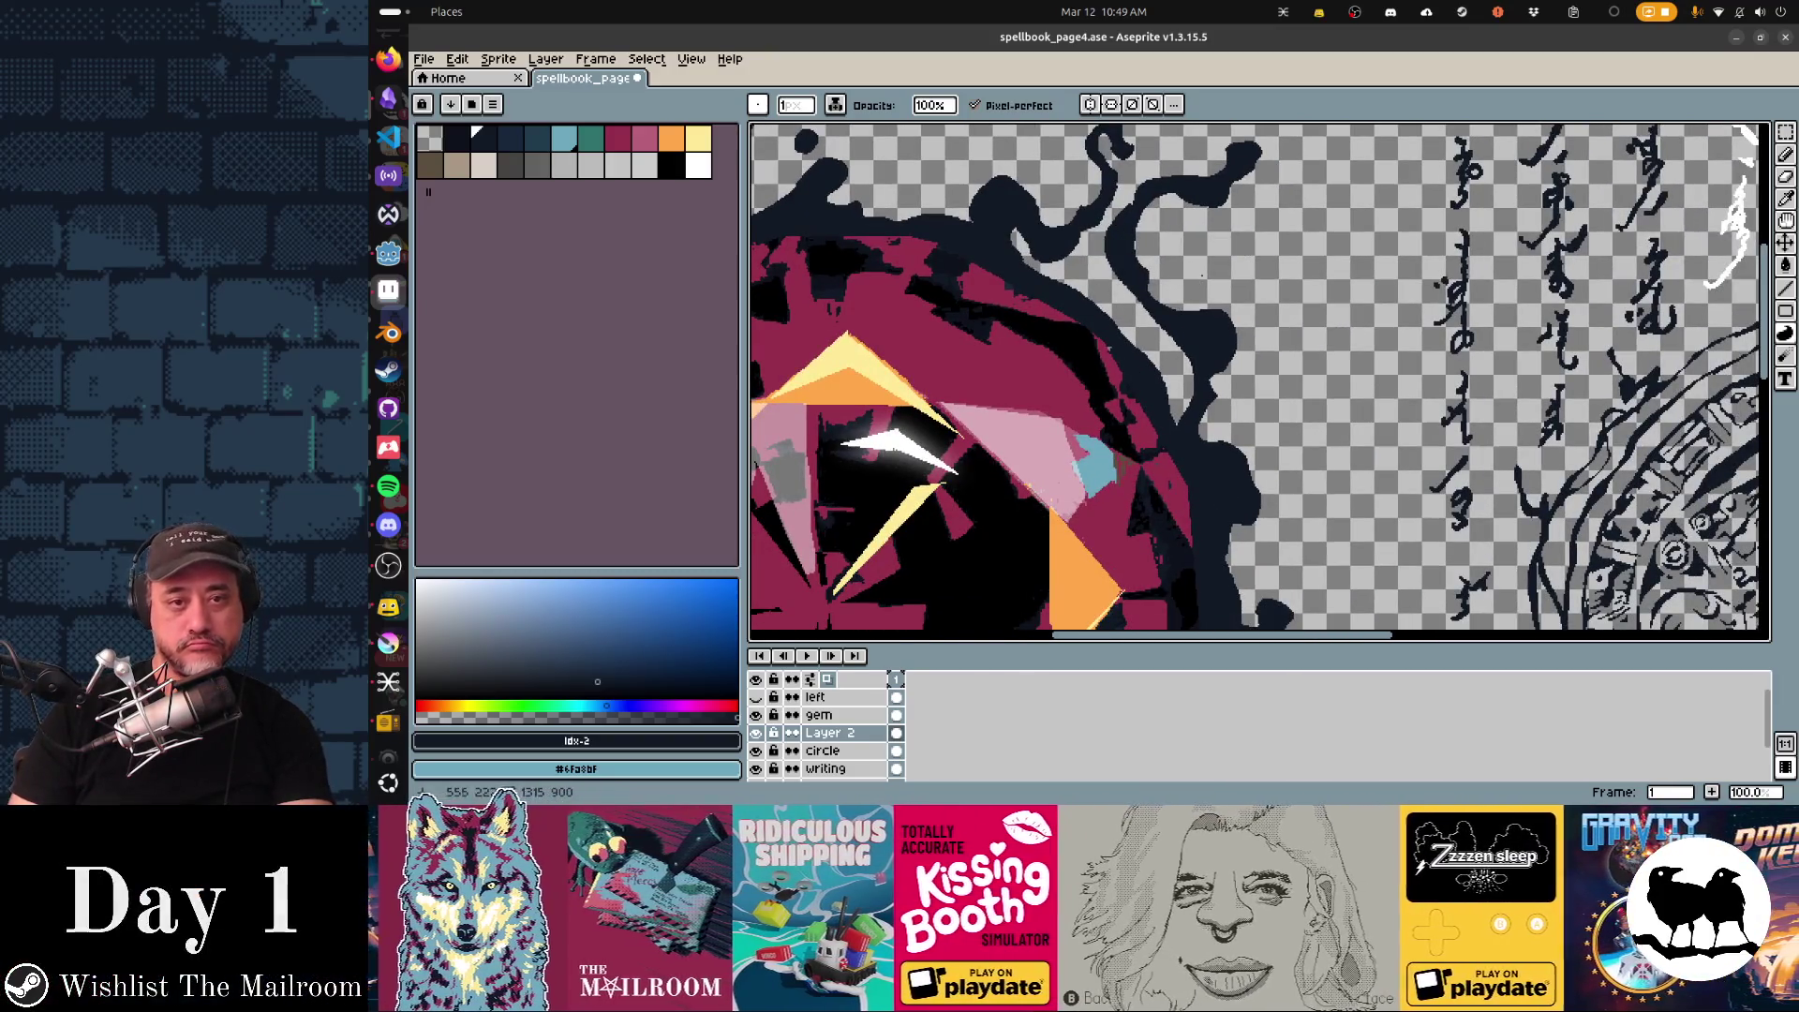
pyautogui.moveTo(1176, 270)
pyautogui.mouseDown()
pyautogui.moveTo(1249, 261)
pyautogui.moveTo(1196, 465)
pyautogui.mouseUp()
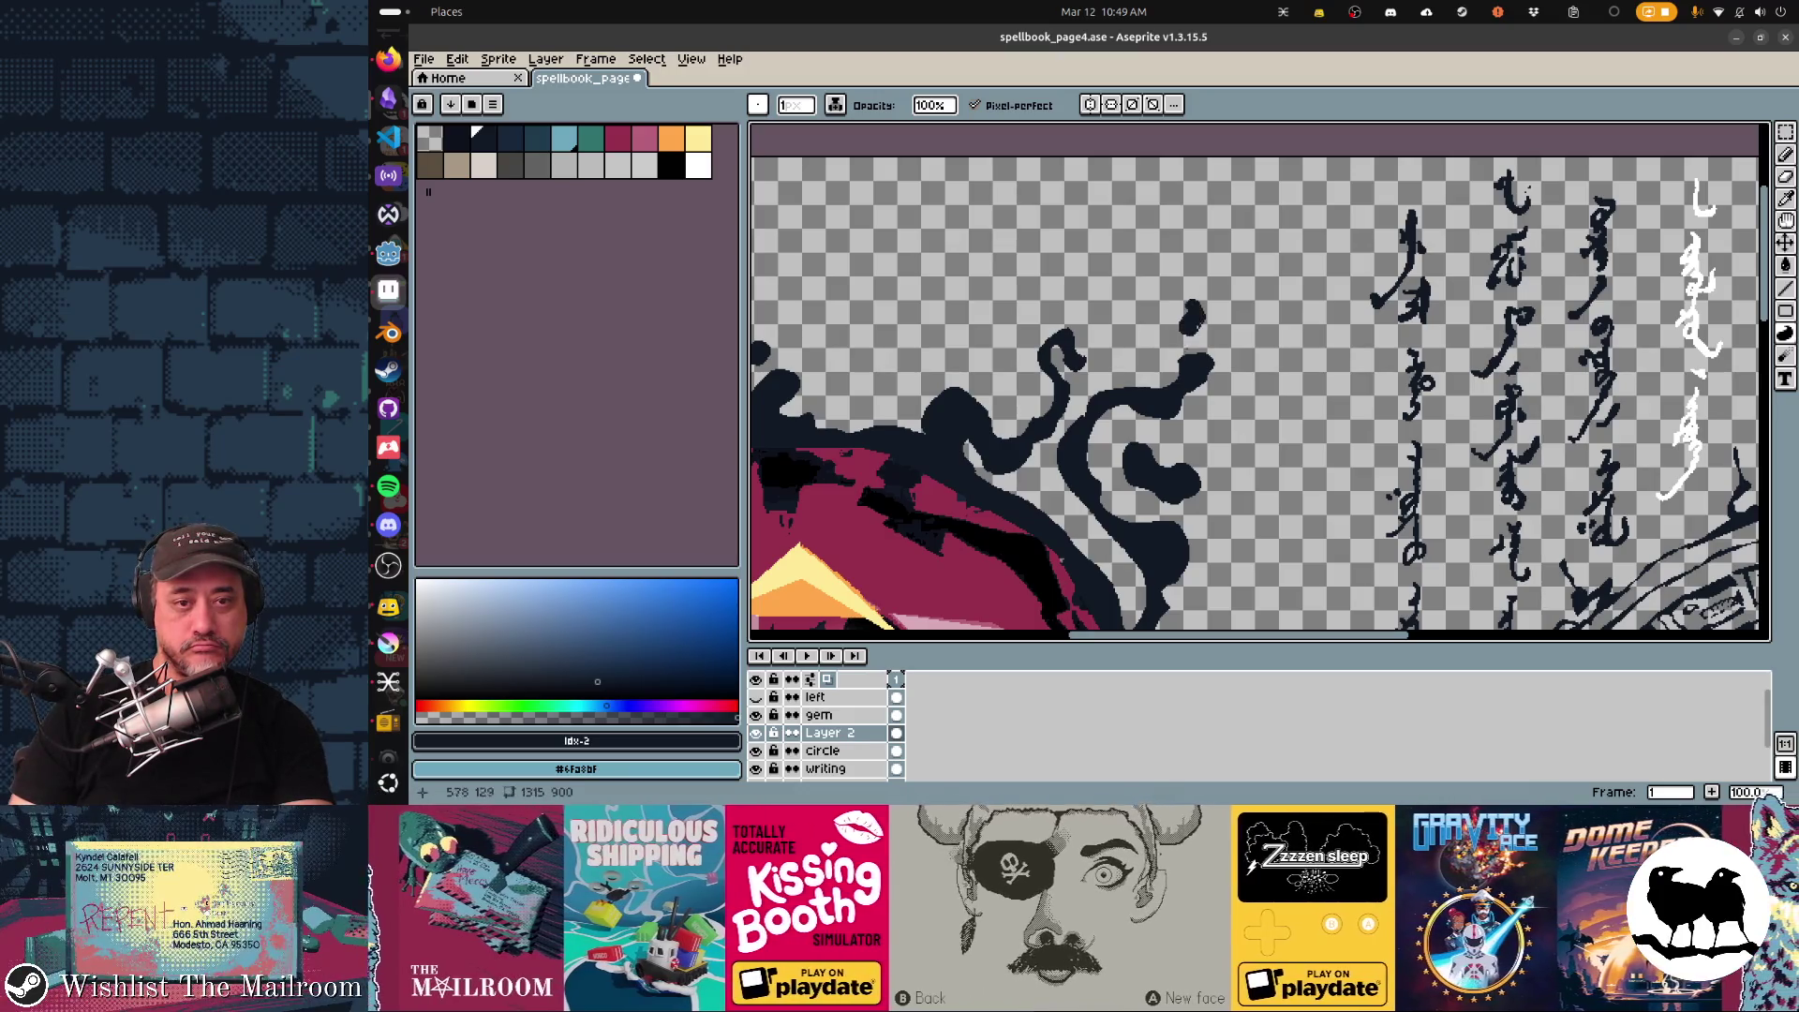
pyautogui.hscroll(-3, 1193, 326)
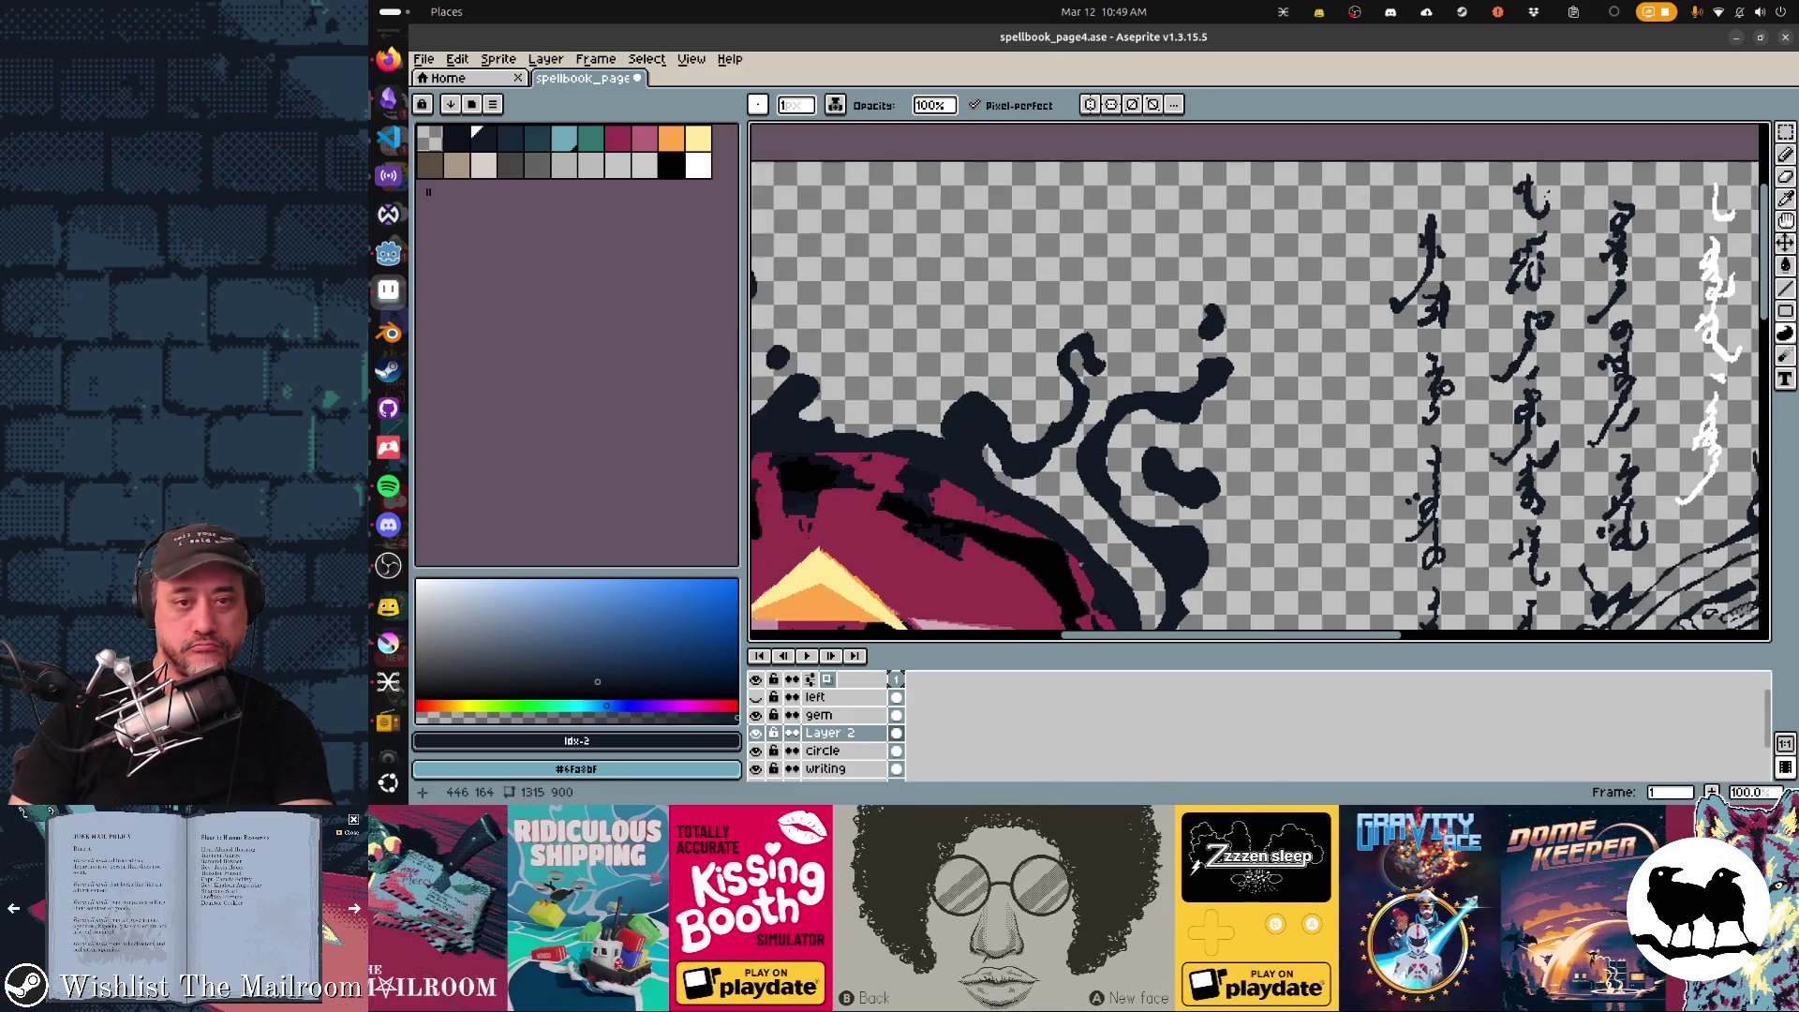
# Place a small ink dot above the swirling tendrils.
pyautogui.click(1211, 327)
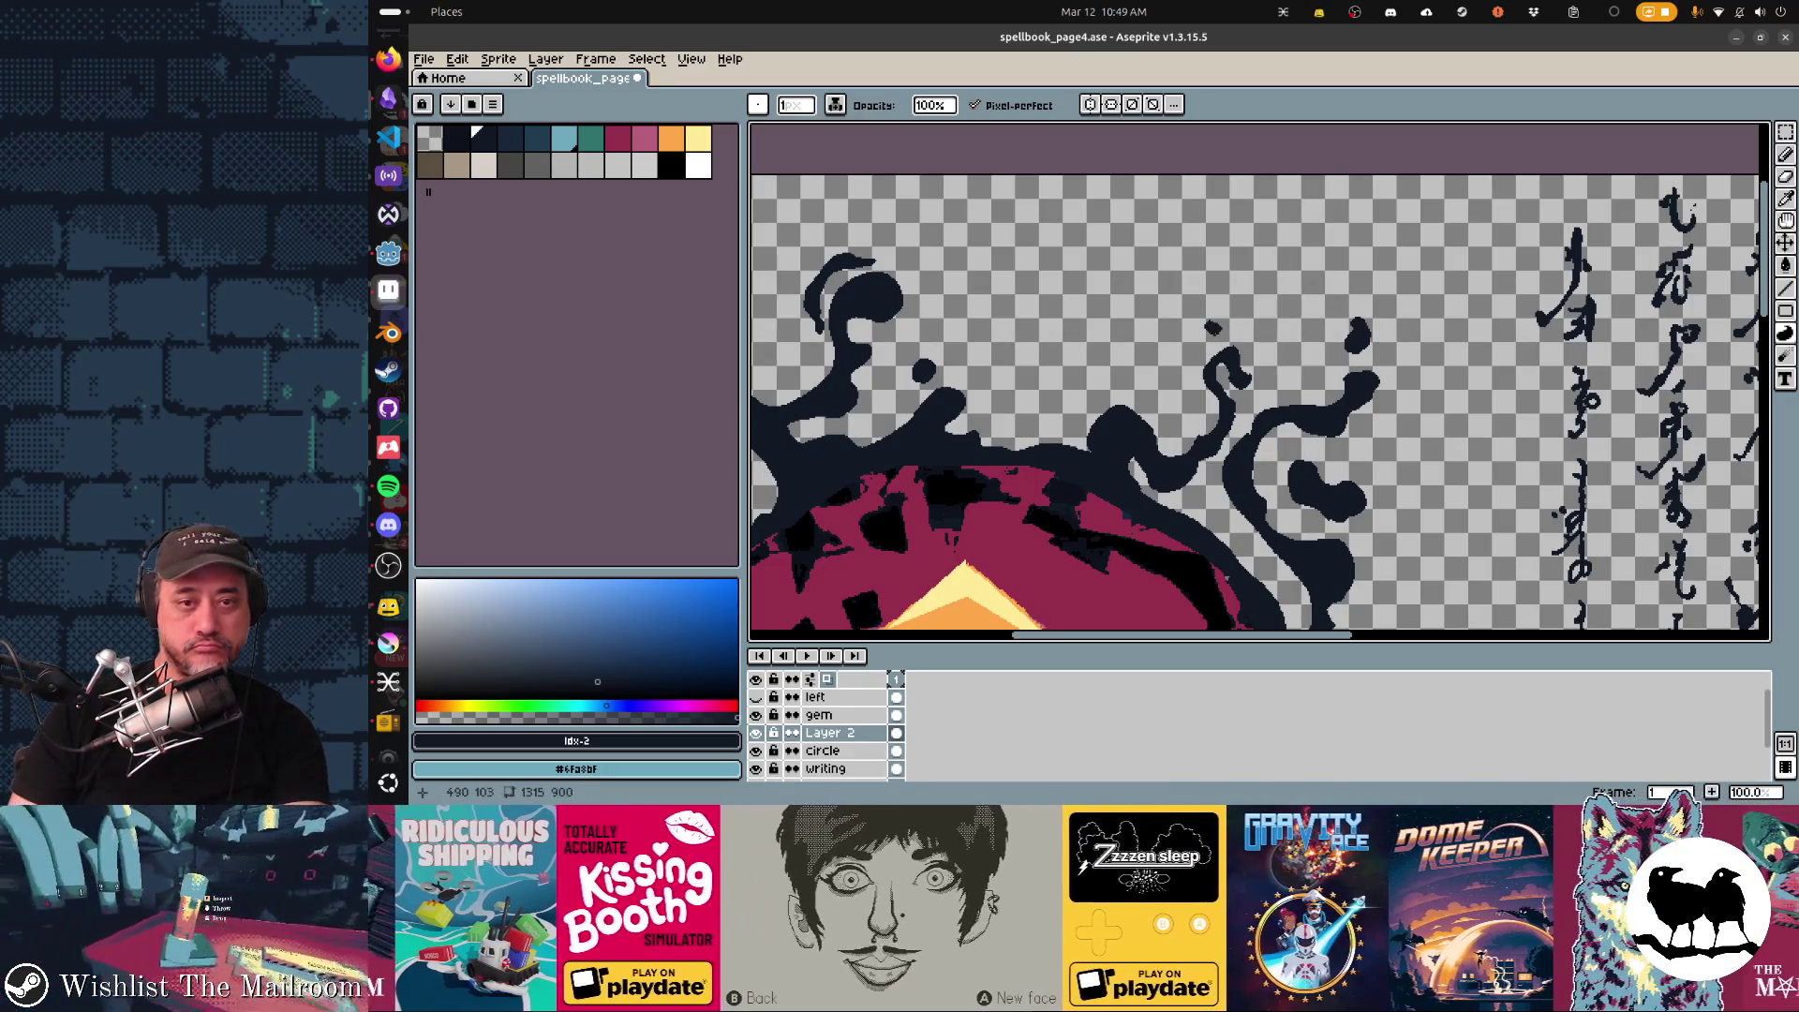
pyautogui.press('ctrl')
pyautogui.scroll(-3, 1237, 331)
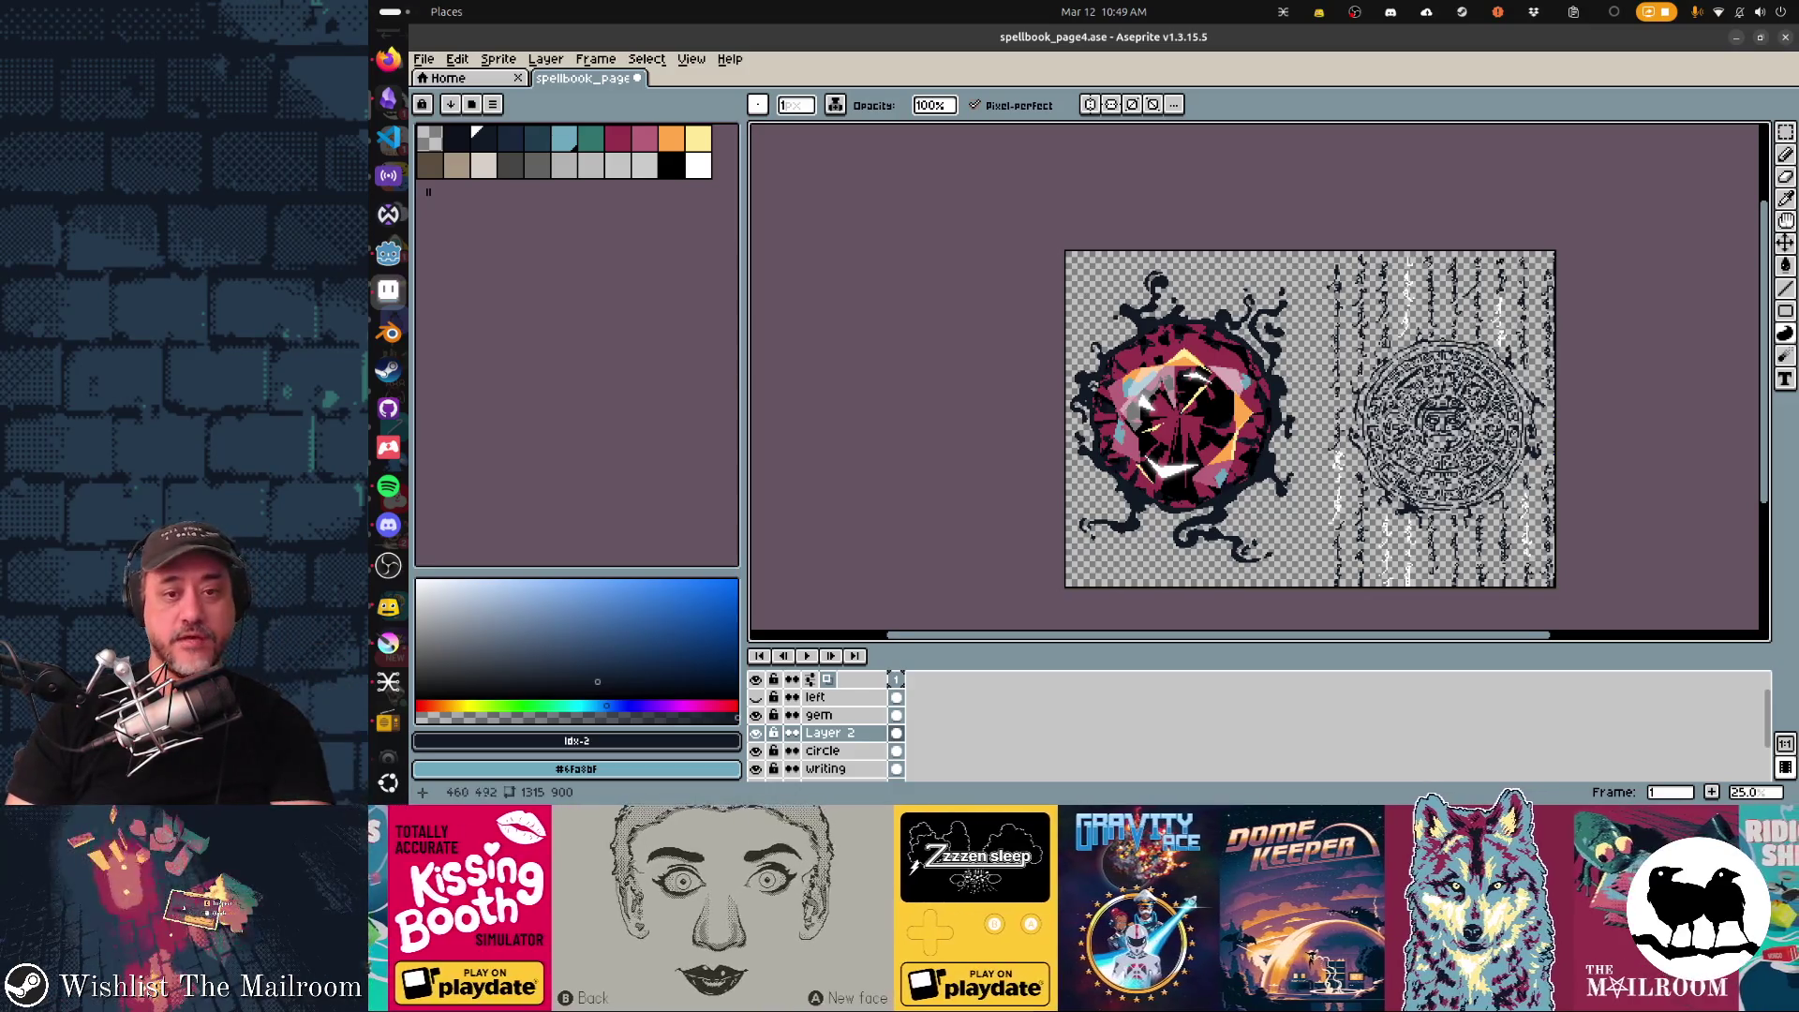
# Save the gem page, view it in the Godot spellbook scene, and return to Aseprite.
pyautogui.moveTo(1242, 409); pyautogui.dragTo(1261, 404)
pyautogui.hotkey('ctrl', 's')
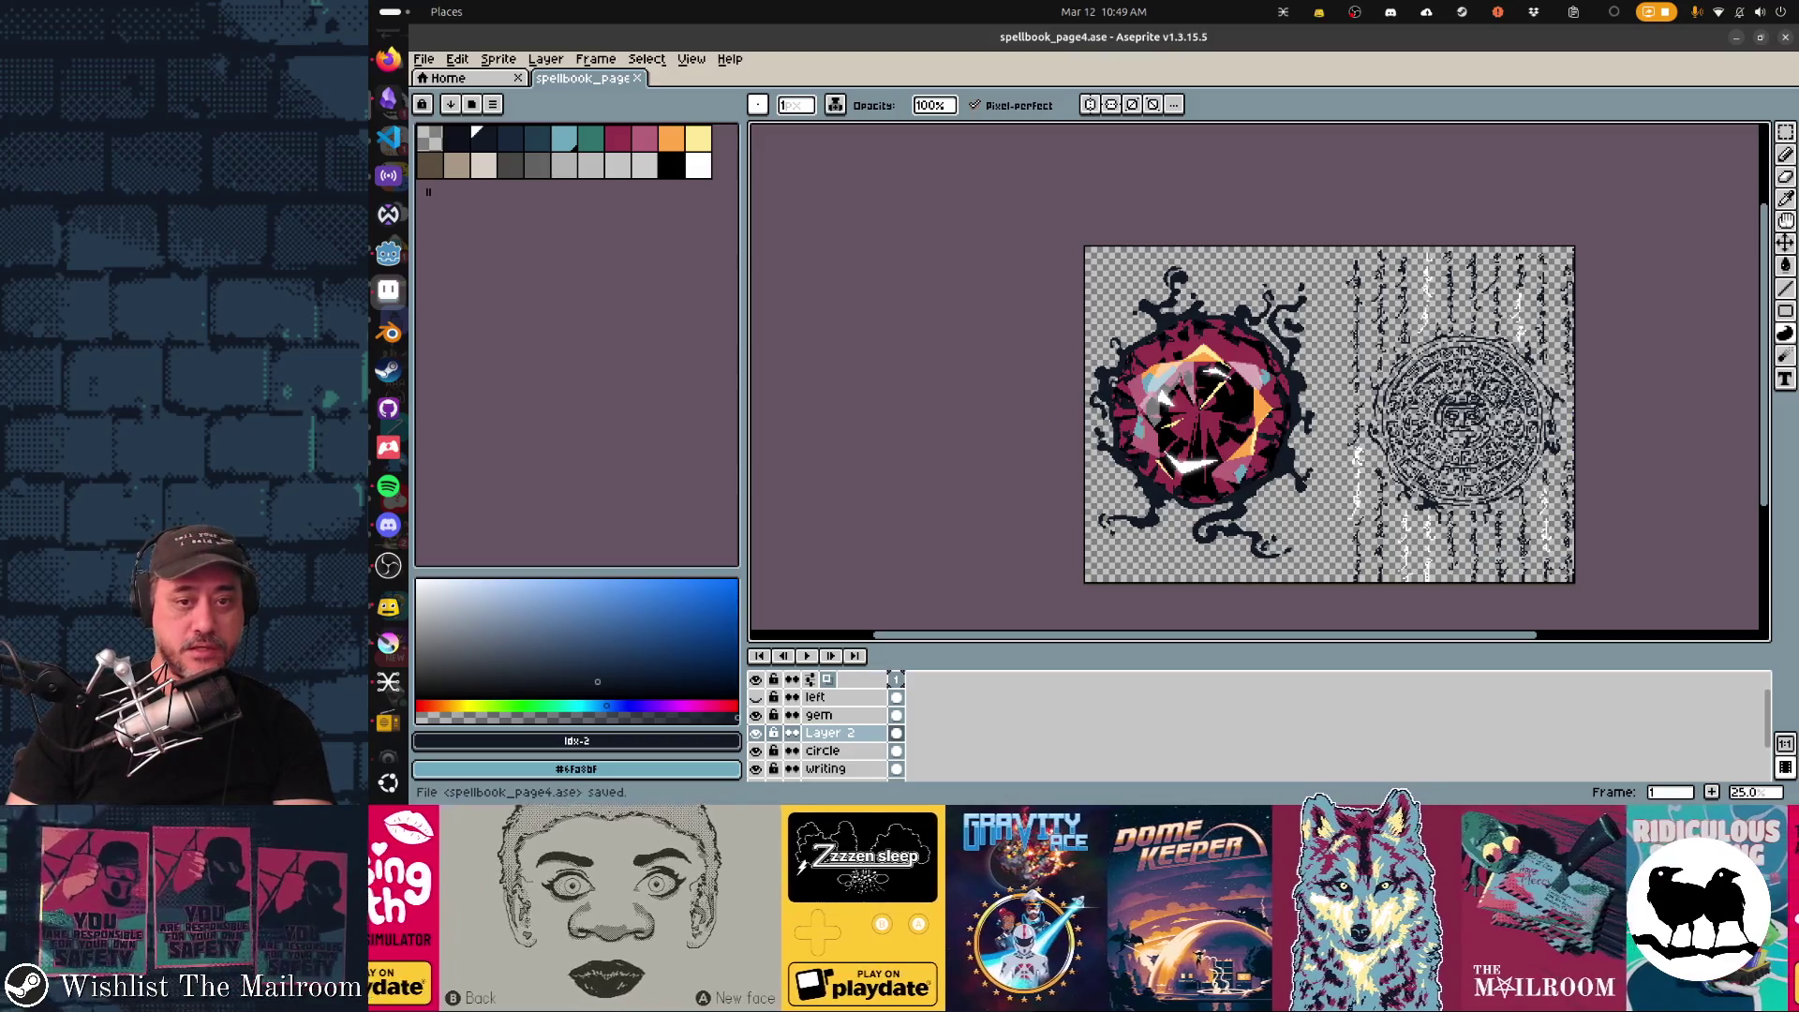
pyautogui.hotkey('alt', 'Tab')
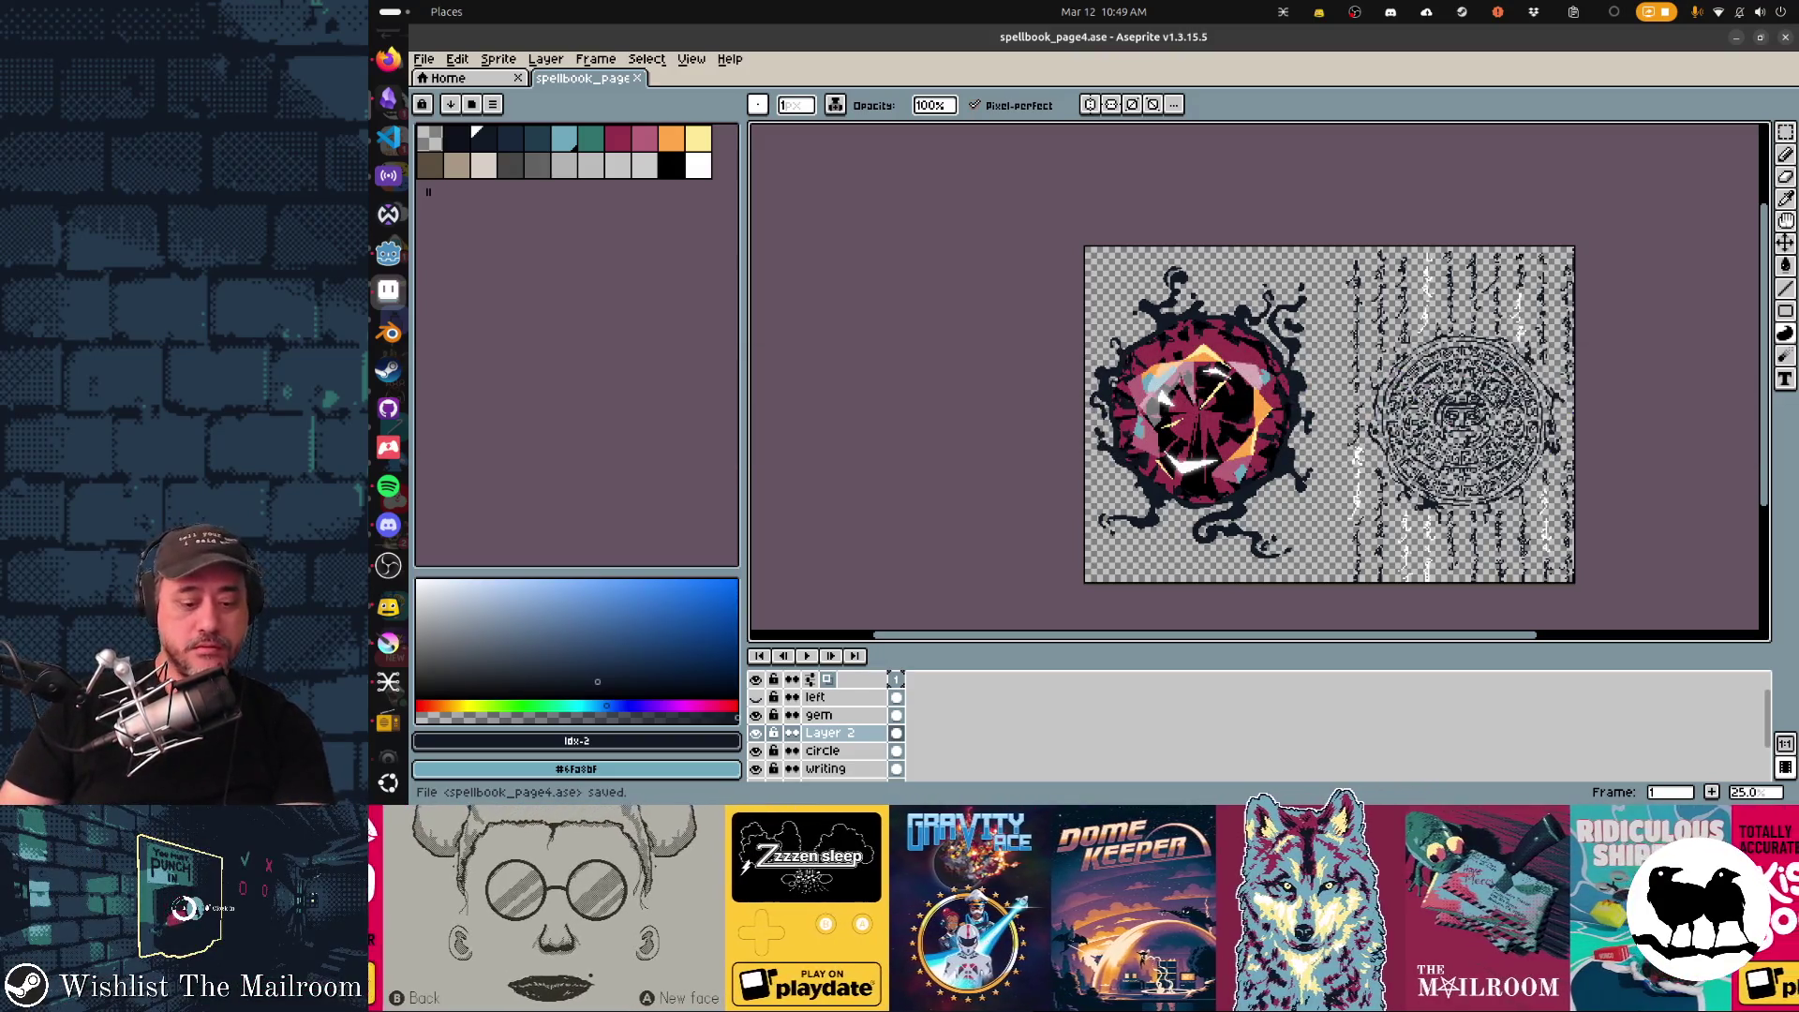
pyautogui.hotkey('alt', 'Tab')
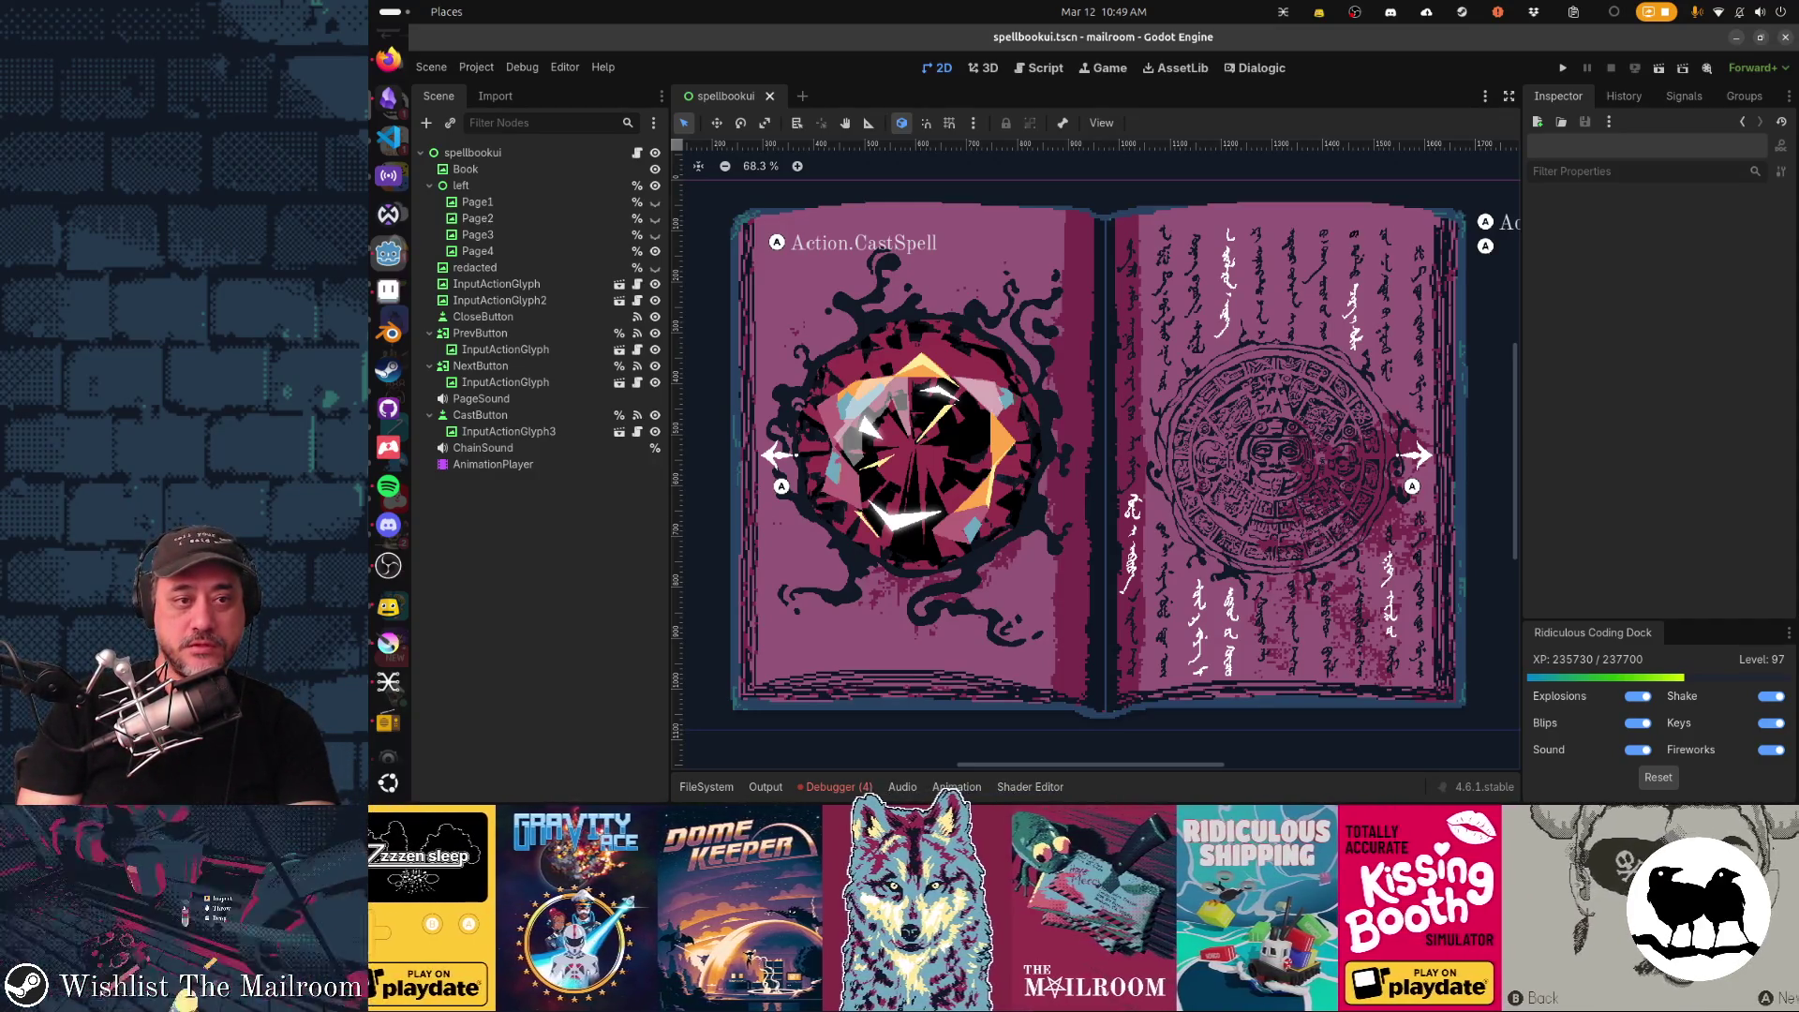
pyautogui.hotkey('alt', 'Tab')
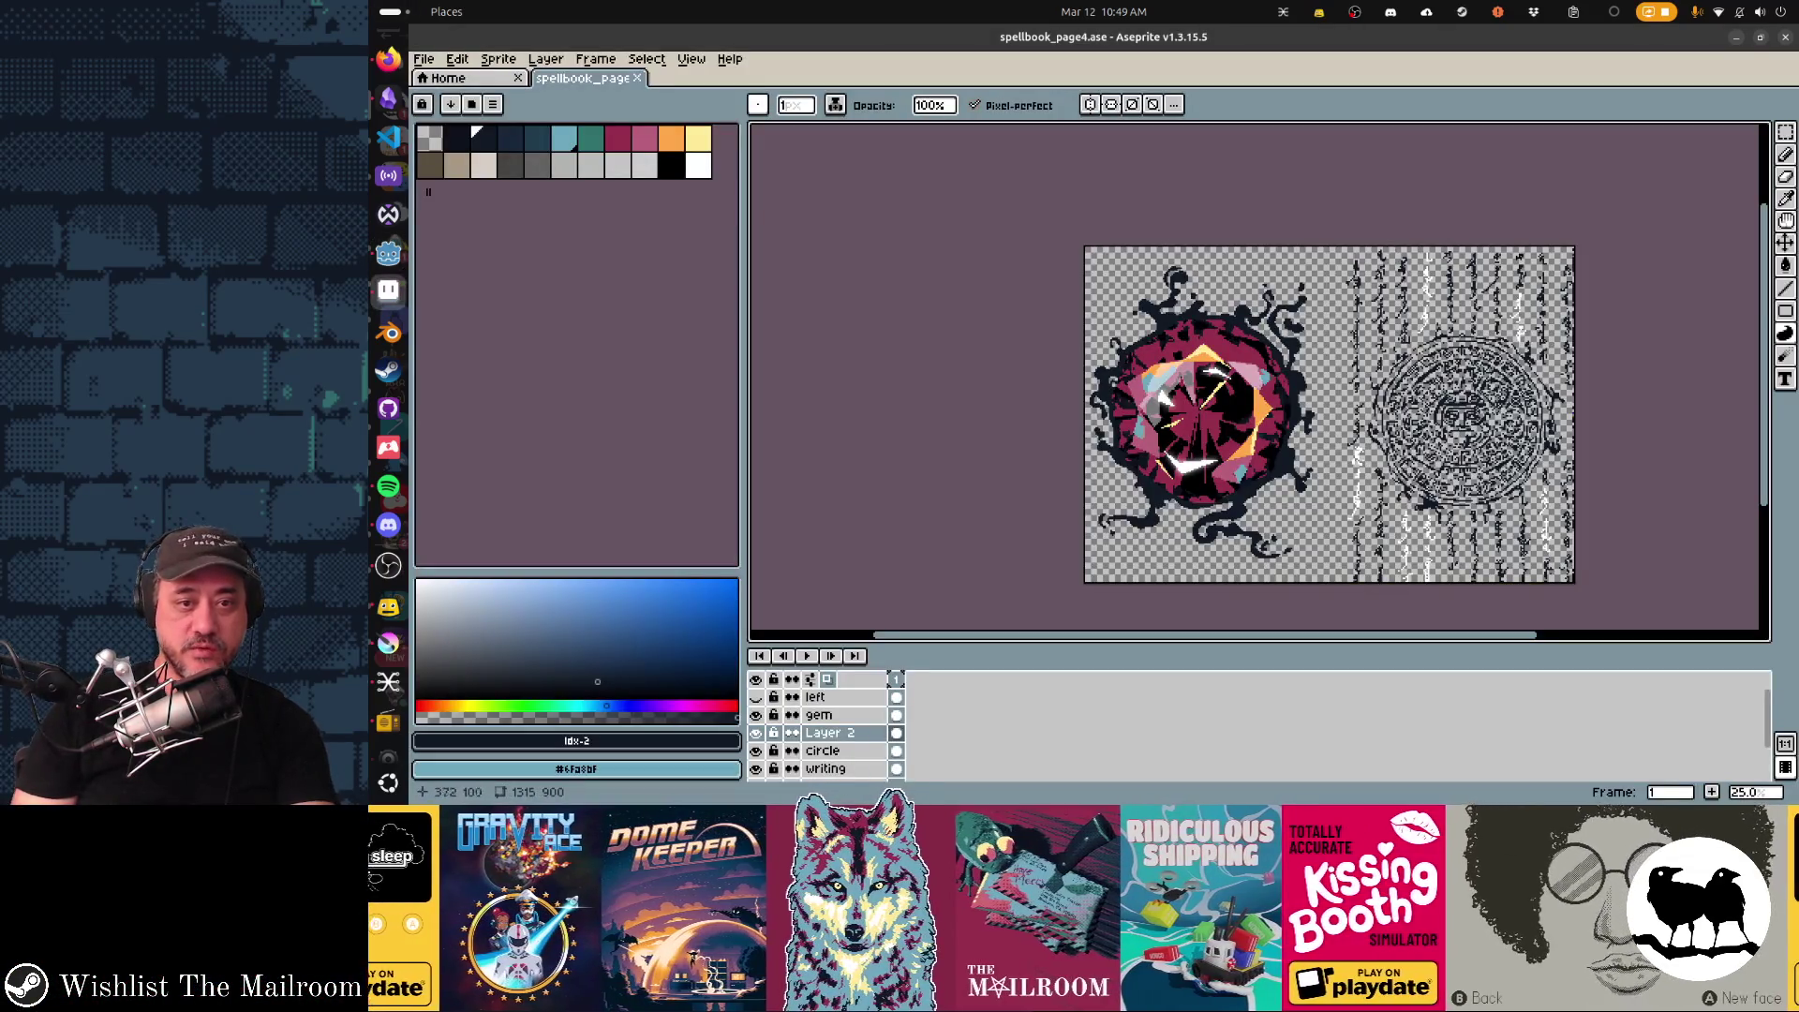
pyautogui.scroll(6, 1215, 281)
pyautogui.scroll(-3, 1065, 253)
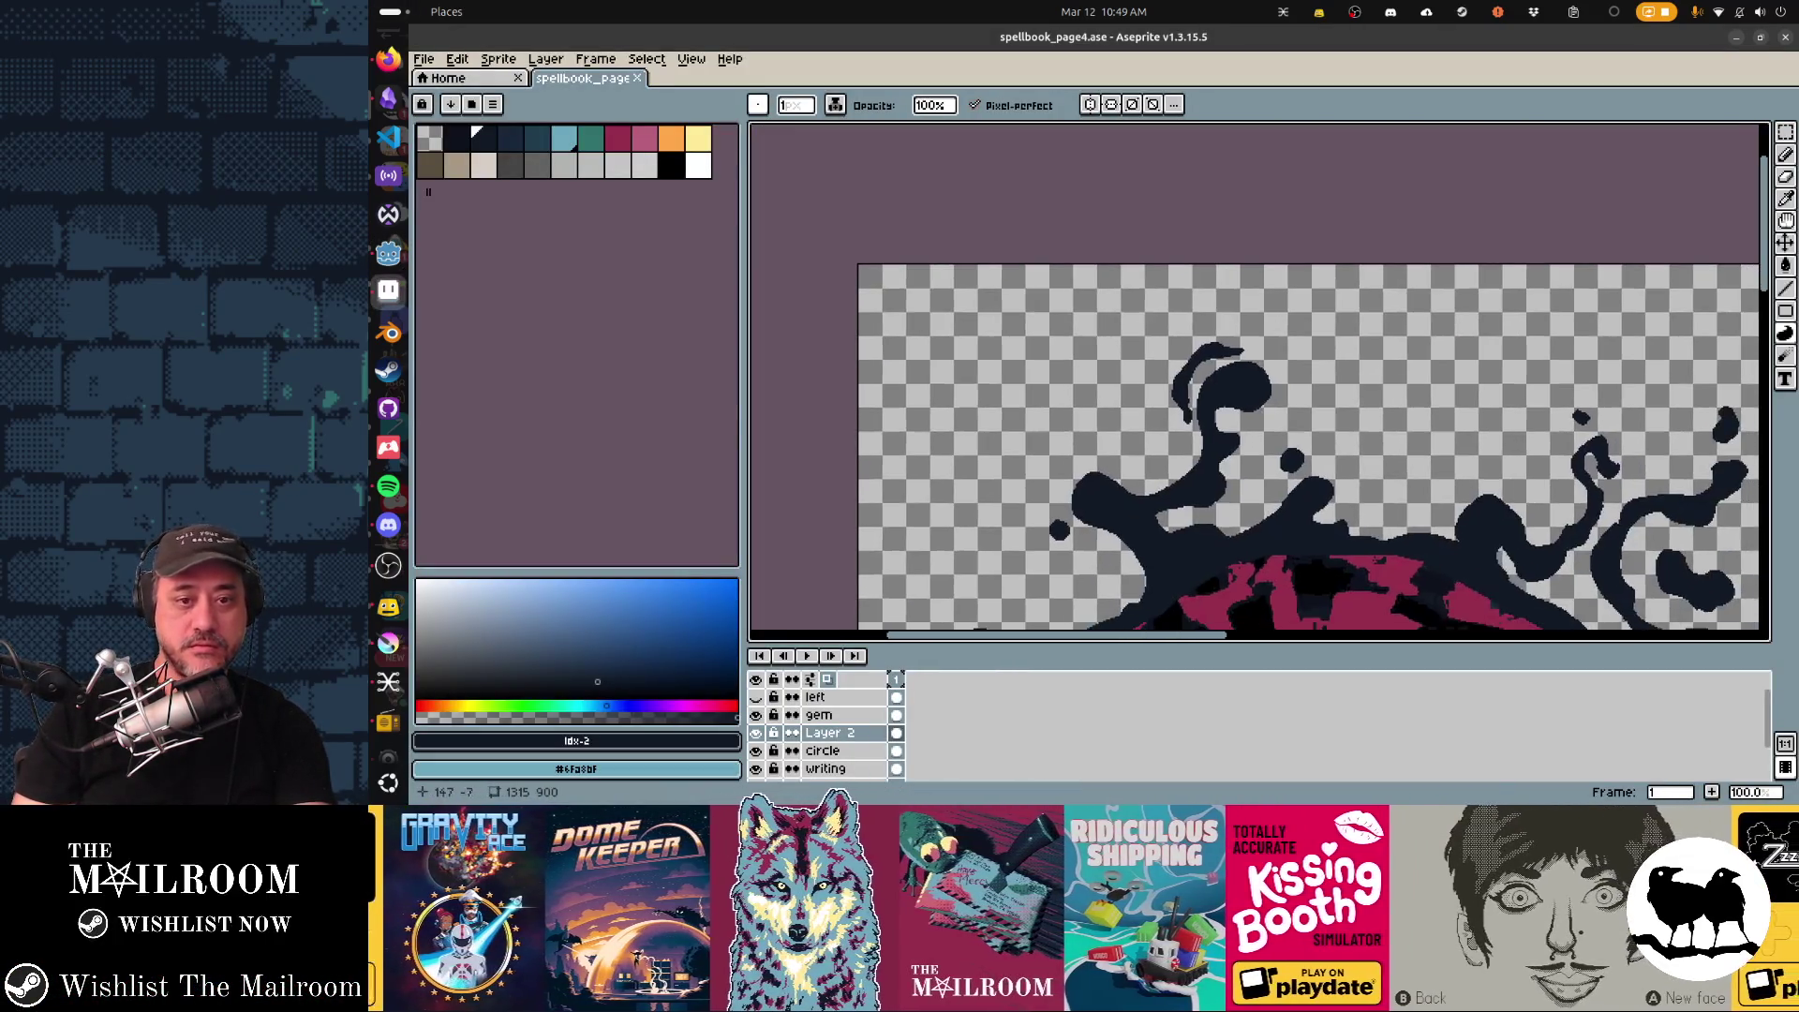
# Lasso the topmost splash droplet and shift it slightly down and left.
pyautogui.press('q')
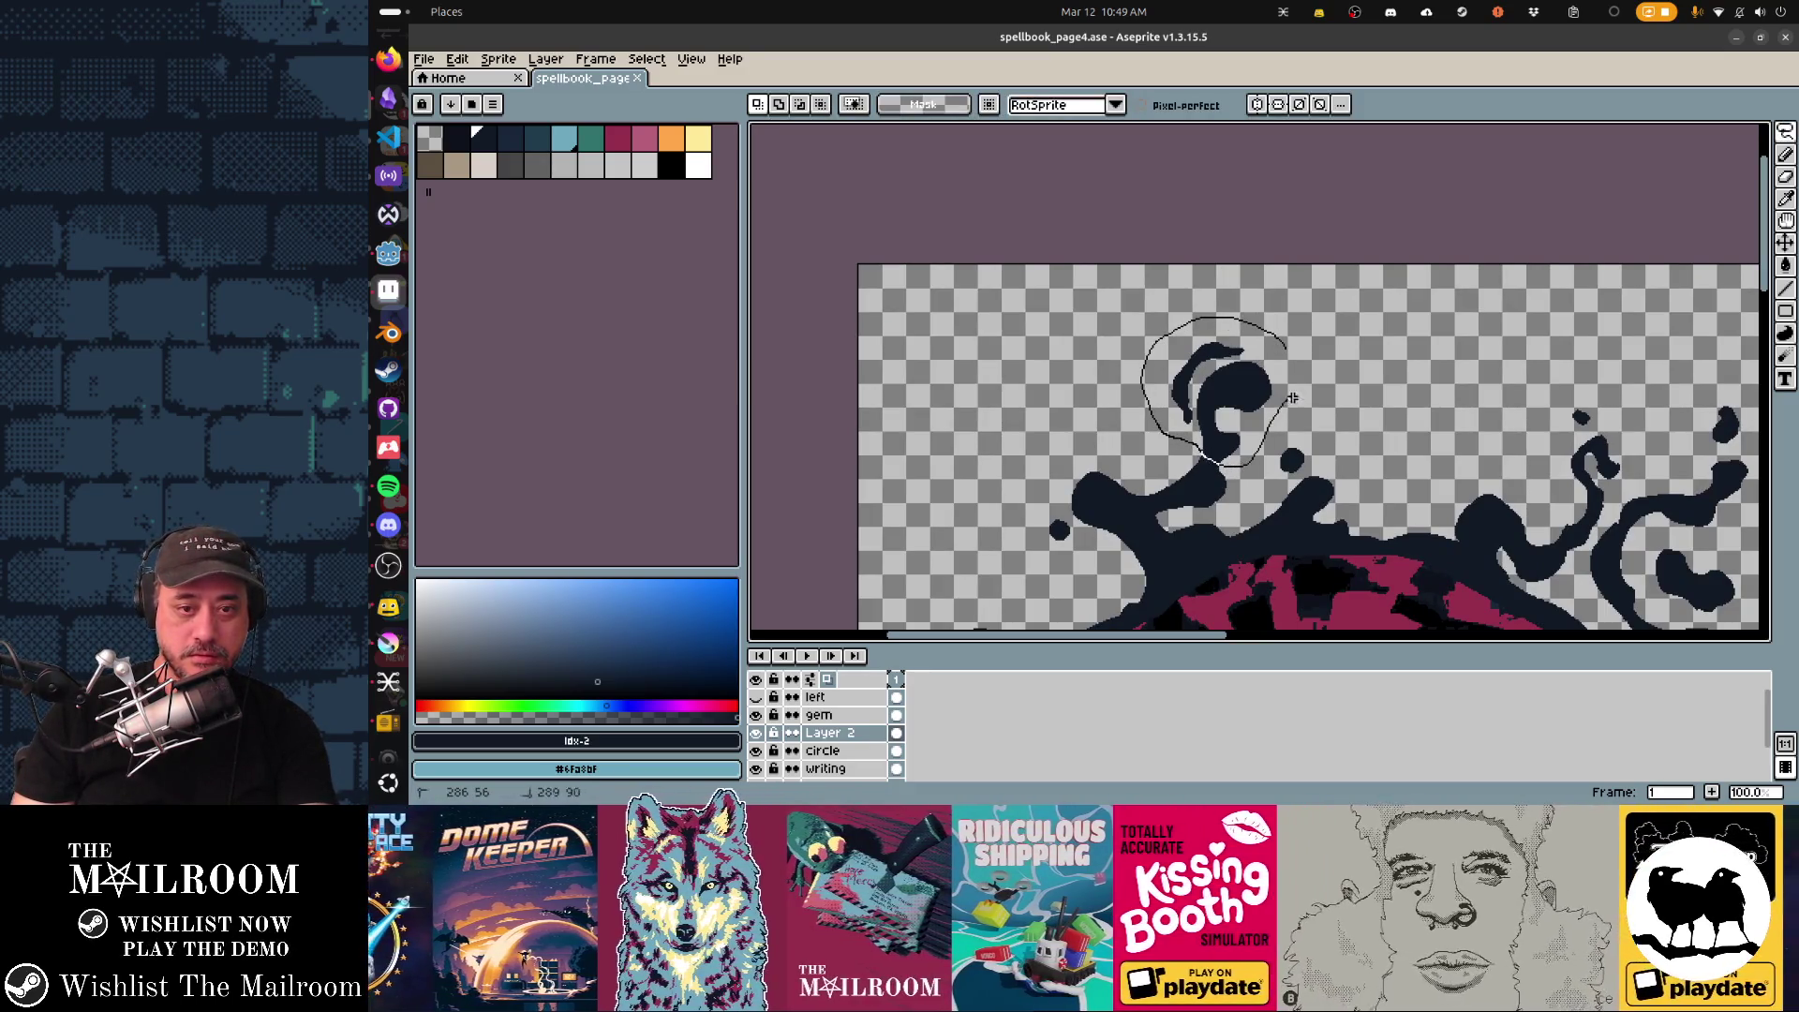
pyautogui.moveTo(1223, 395); pyautogui.dragTo(1215, 418)
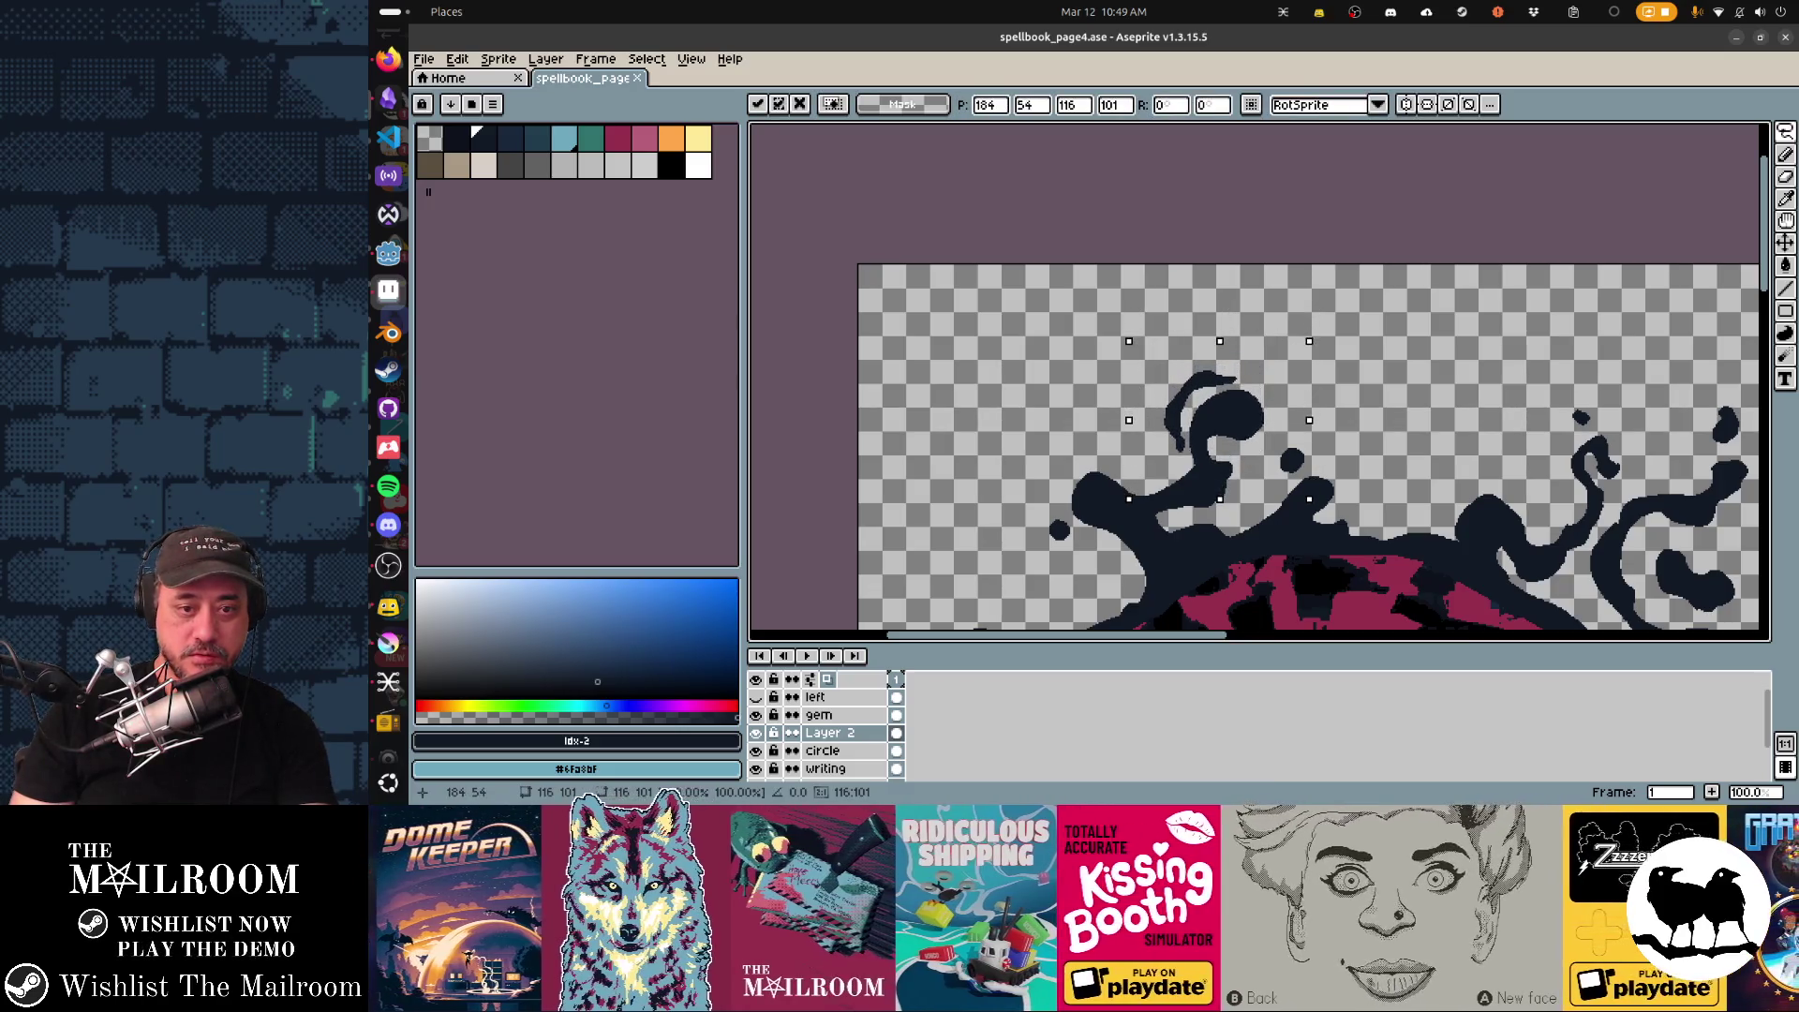
pyautogui.click(1273, 493)
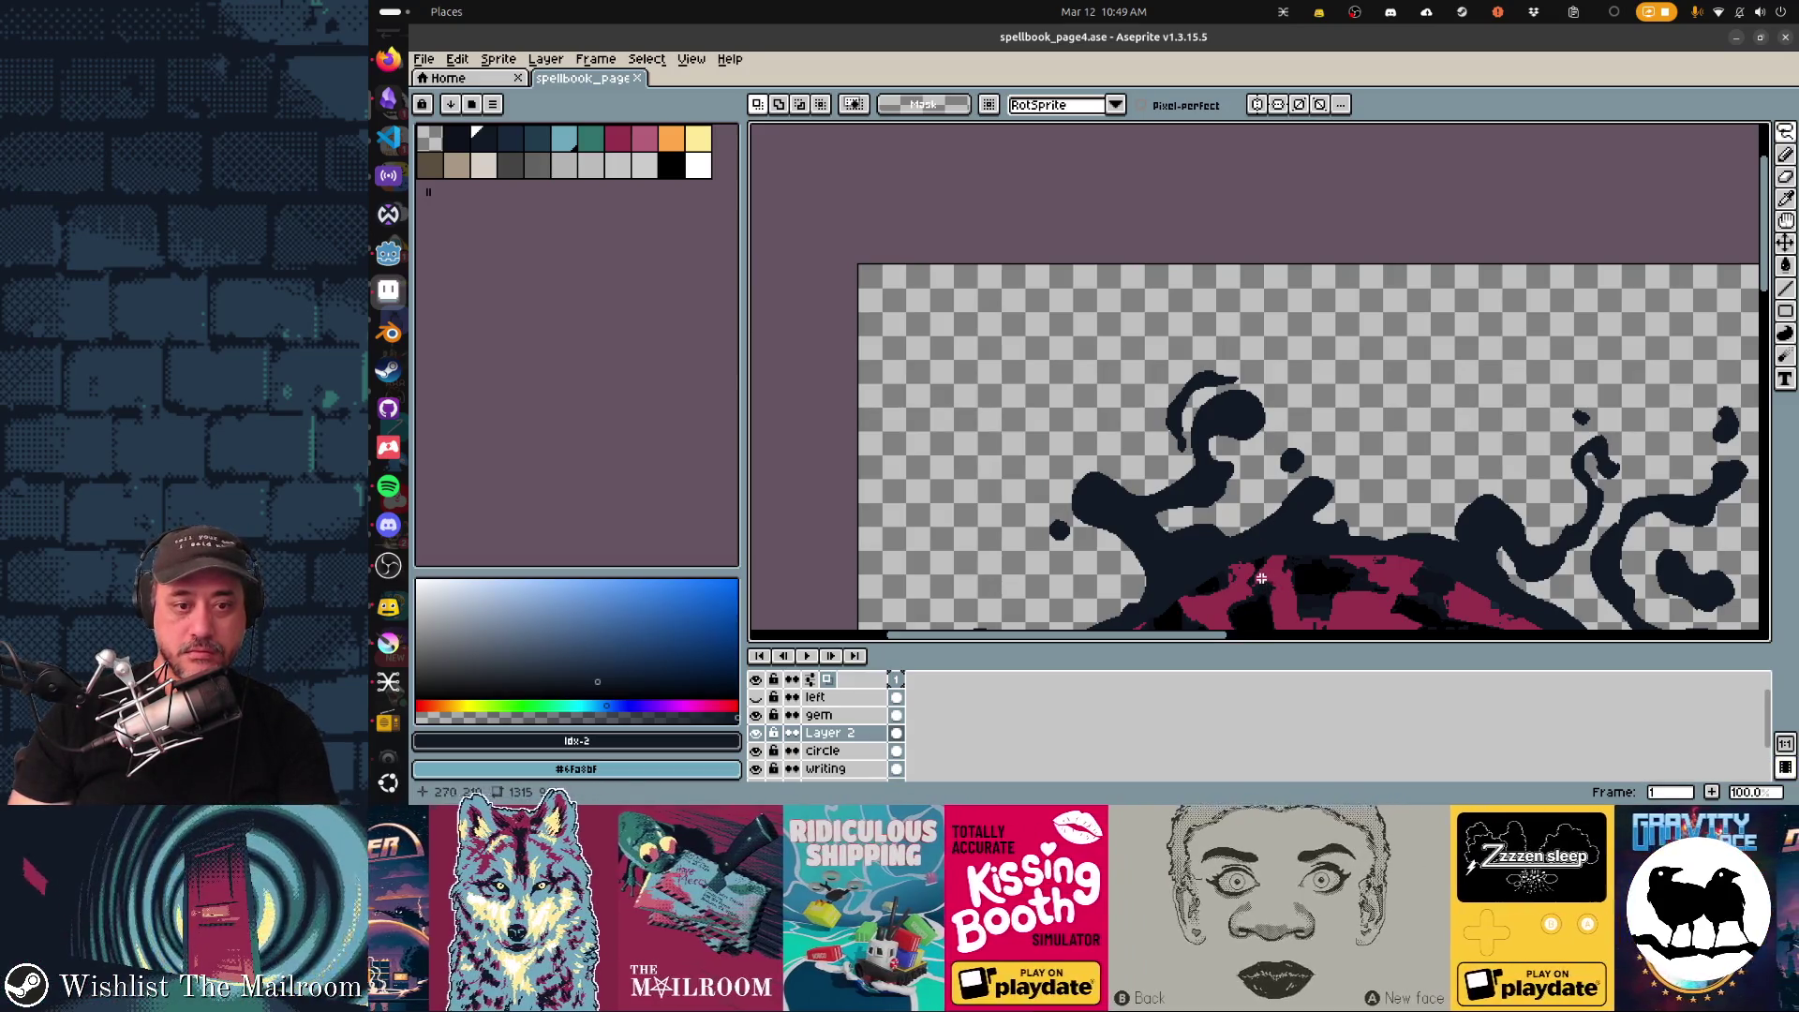
# Compare the adjusted page in the Godot spellbook and return to Aseprite.
pyautogui.hotkey('alt', 'Tab')
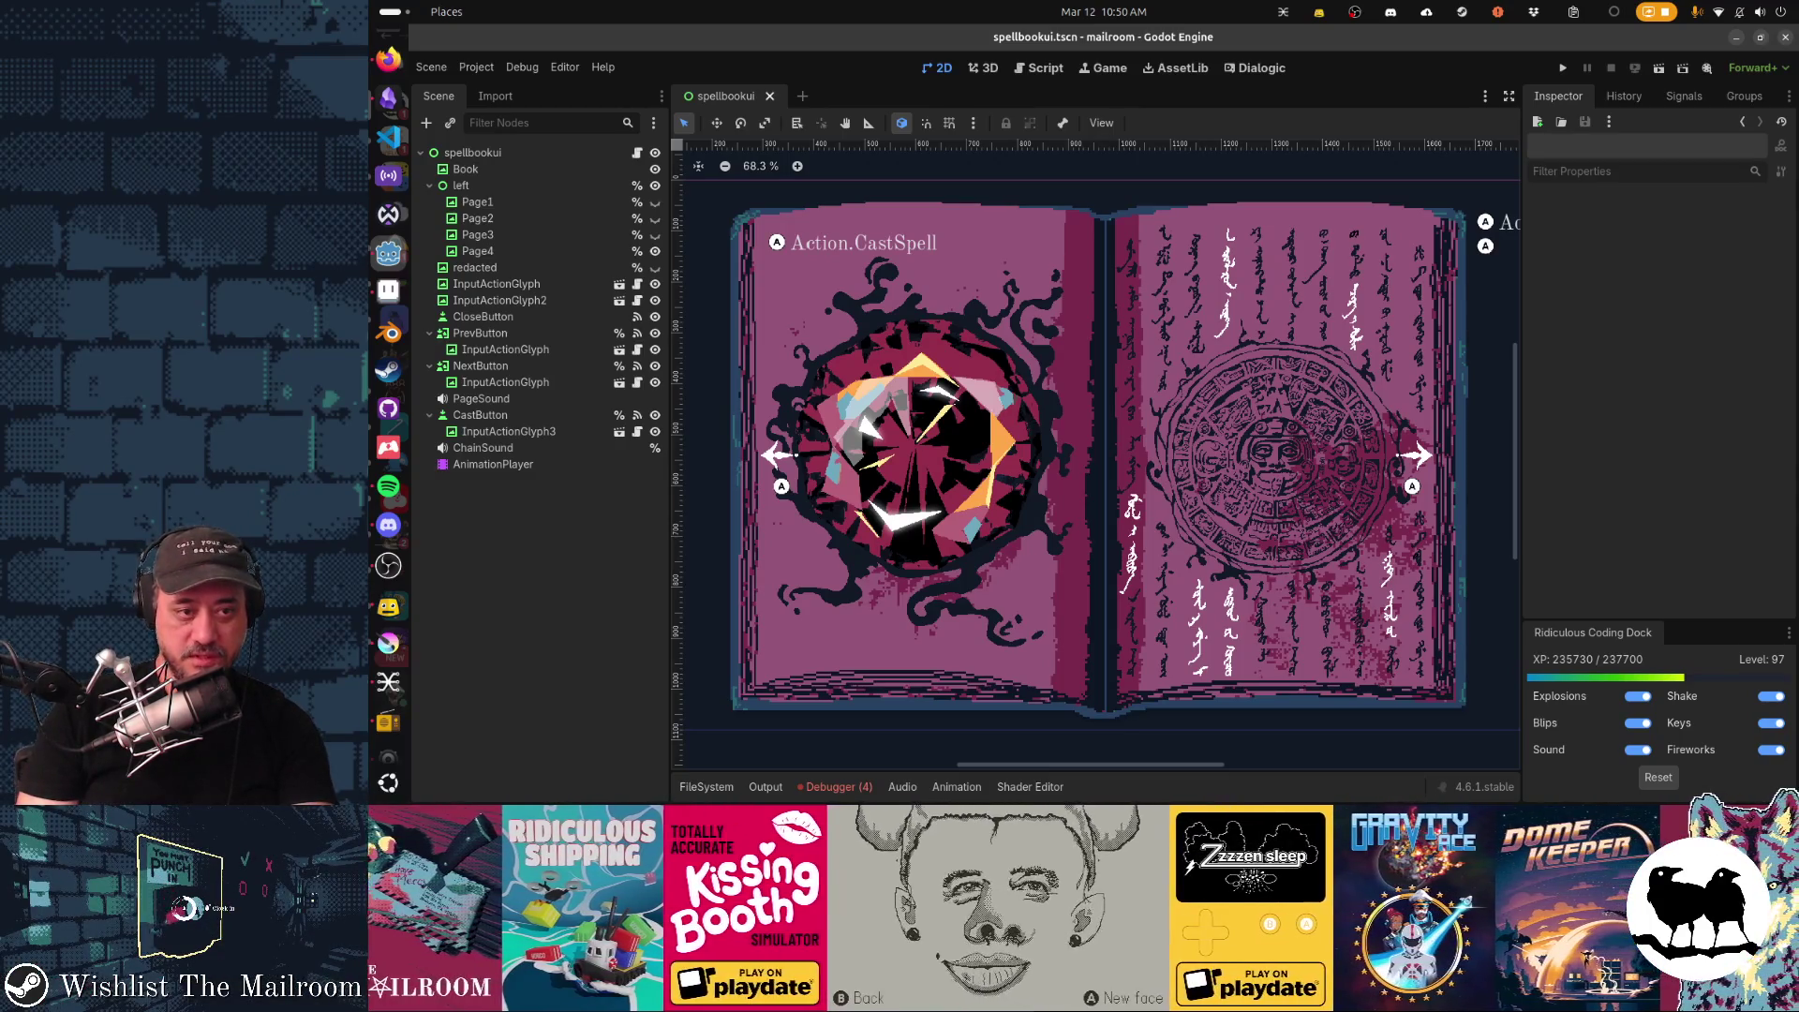
pyautogui.hotkey('alt', 'Tab')
pyautogui.scroll(1, 1084, 307)
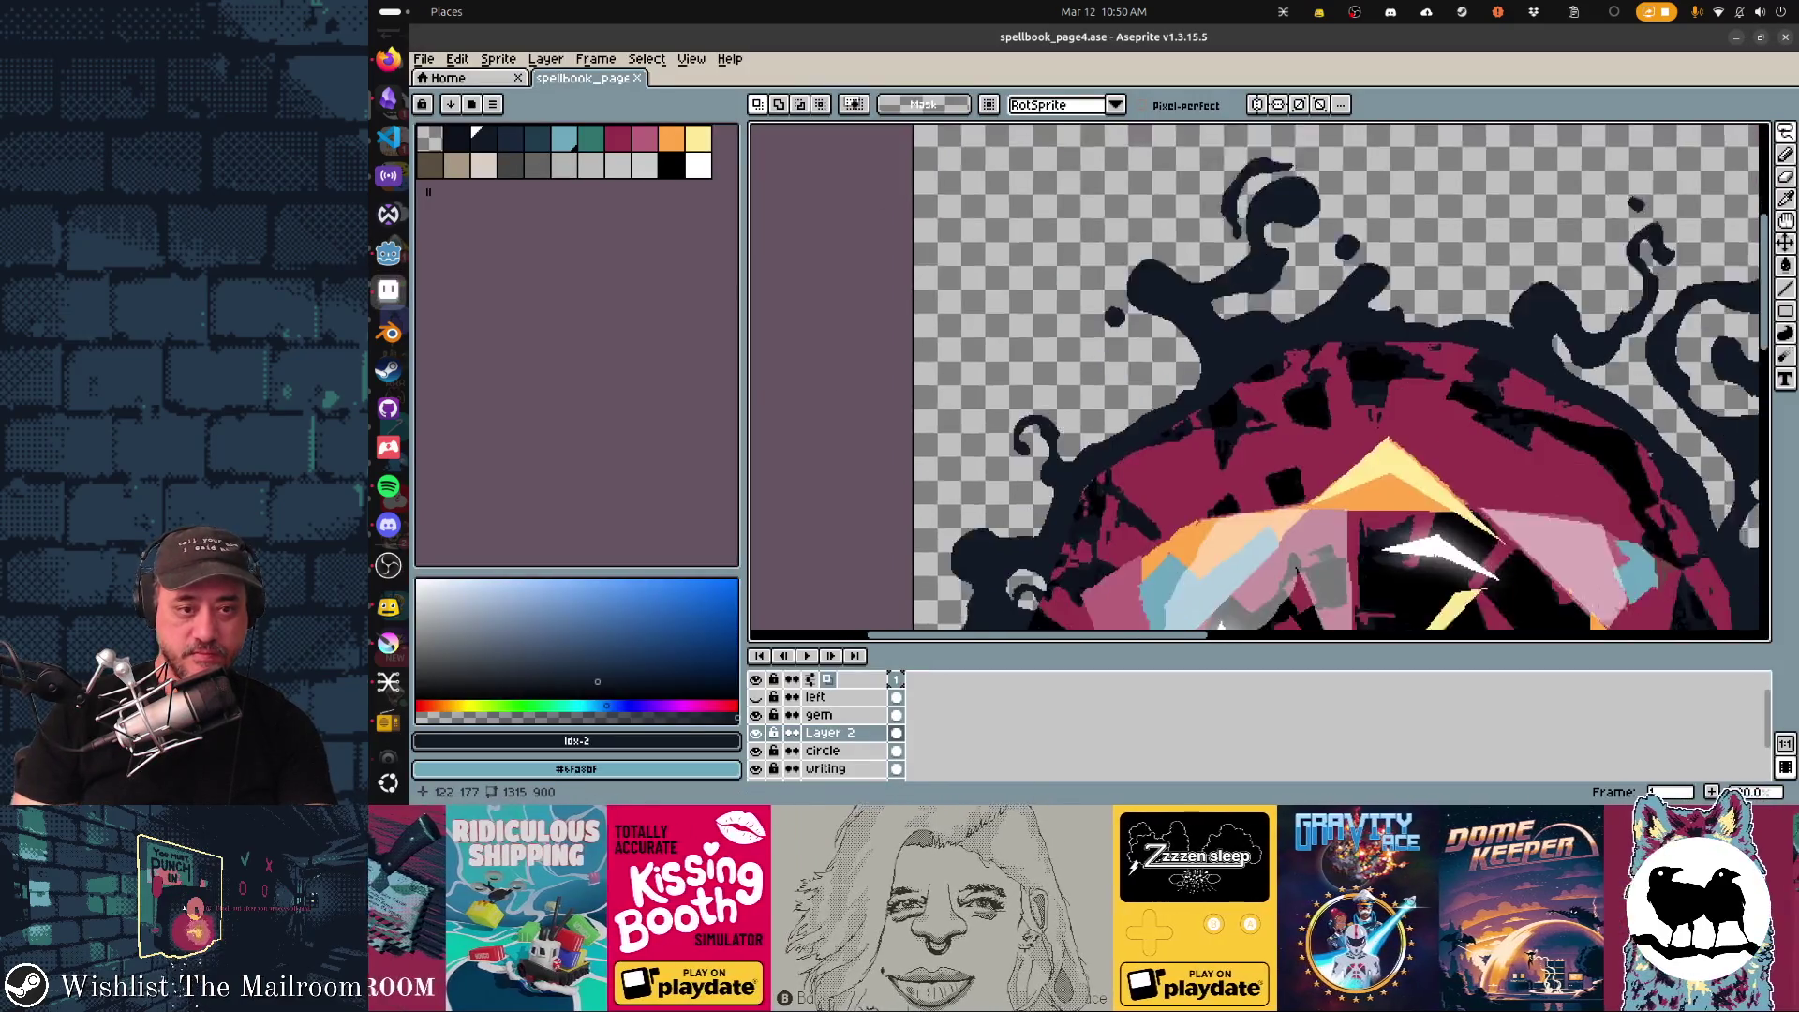
pyautogui.scroll(2, 1084, 309)
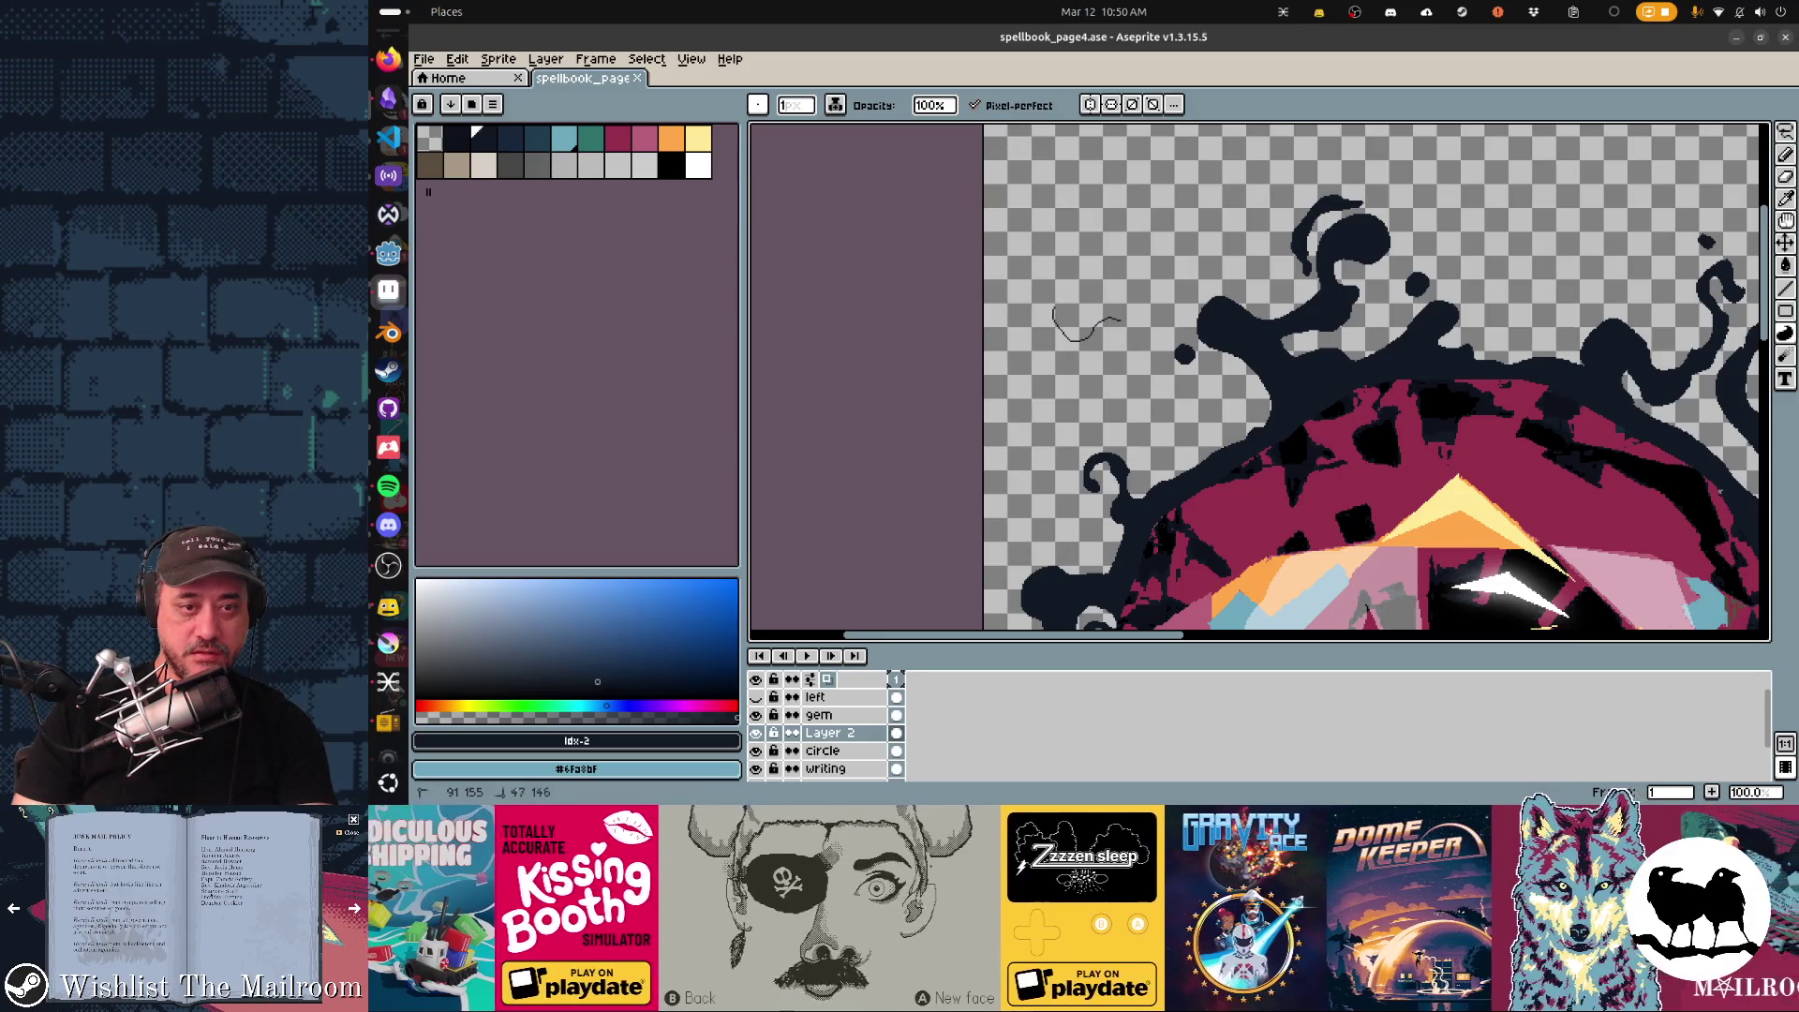
# Add a filled ink blob and a long curling tendril above the gem's top splash border.
pyautogui.moveTo(1055, 313); pyautogui.dragTo(1059, 262)
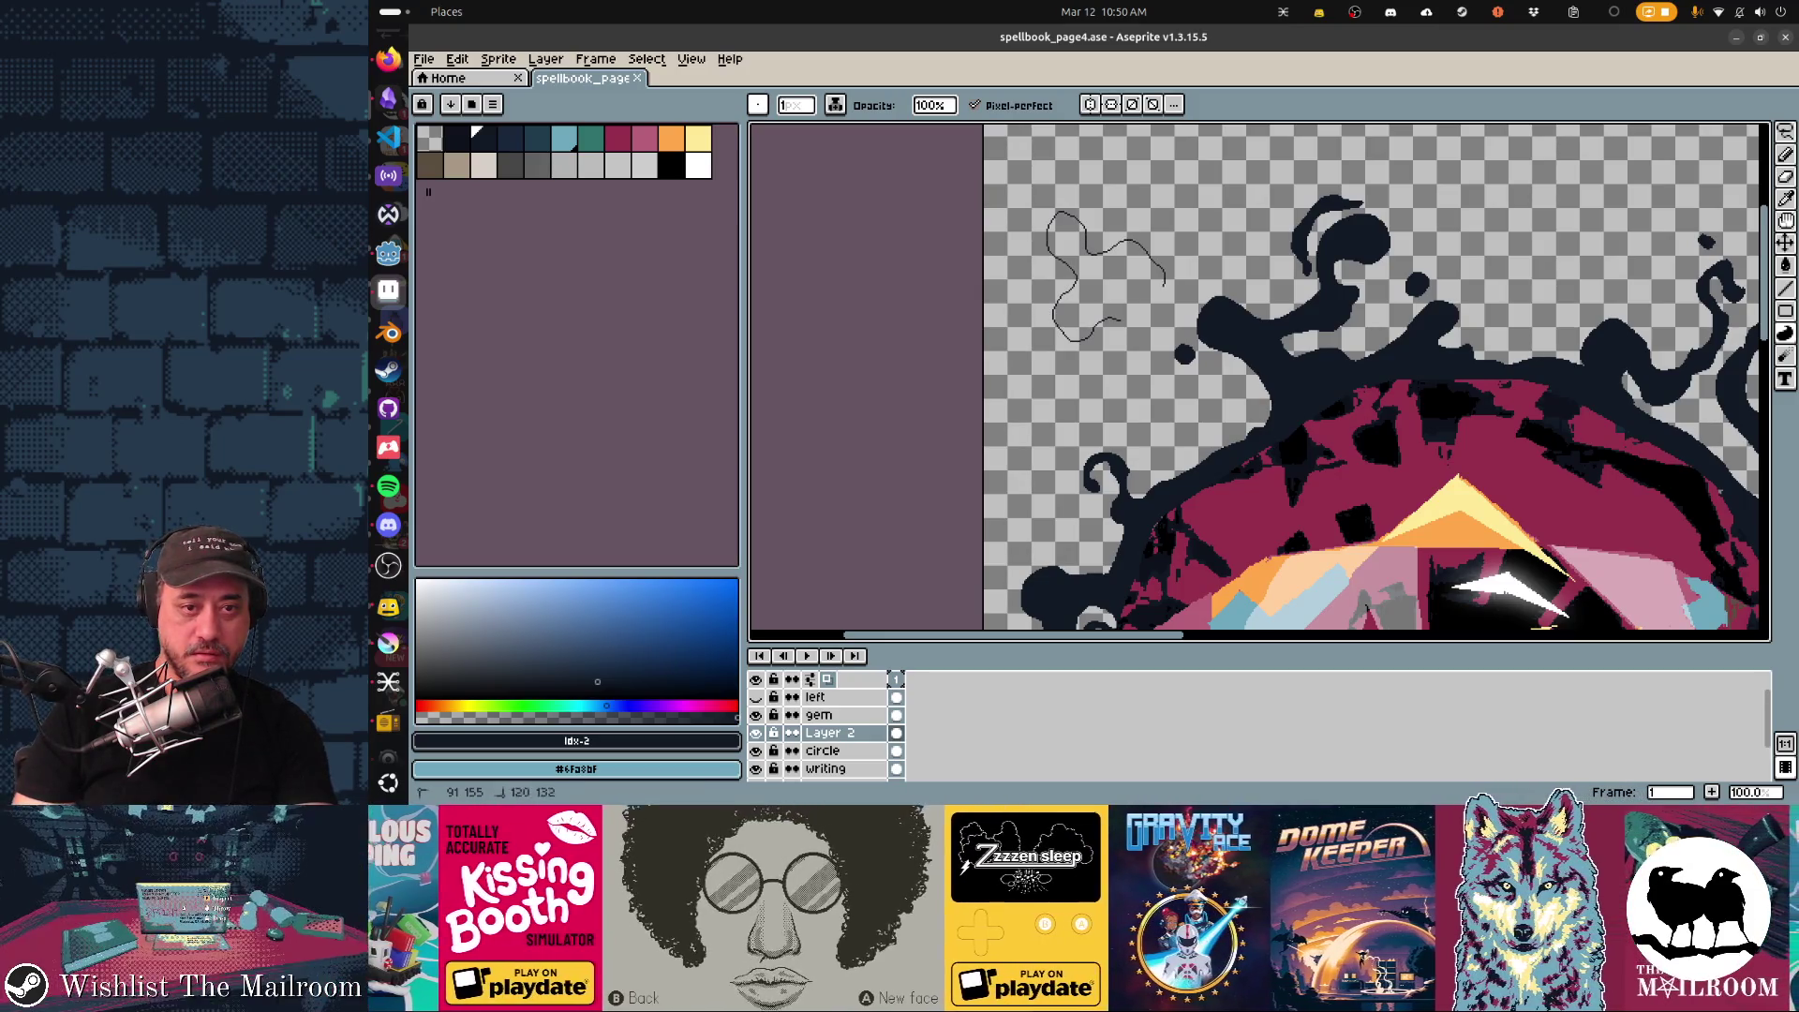
pyautogui.moveTo(1120, 323); pyautogui.dragTo(1145, 253)
pyautogui.hscroll(3, 1076, 470)
pyautogui.scroll(2, 1075, 471)
pyautogui.hscroll(5, 1259, 422)
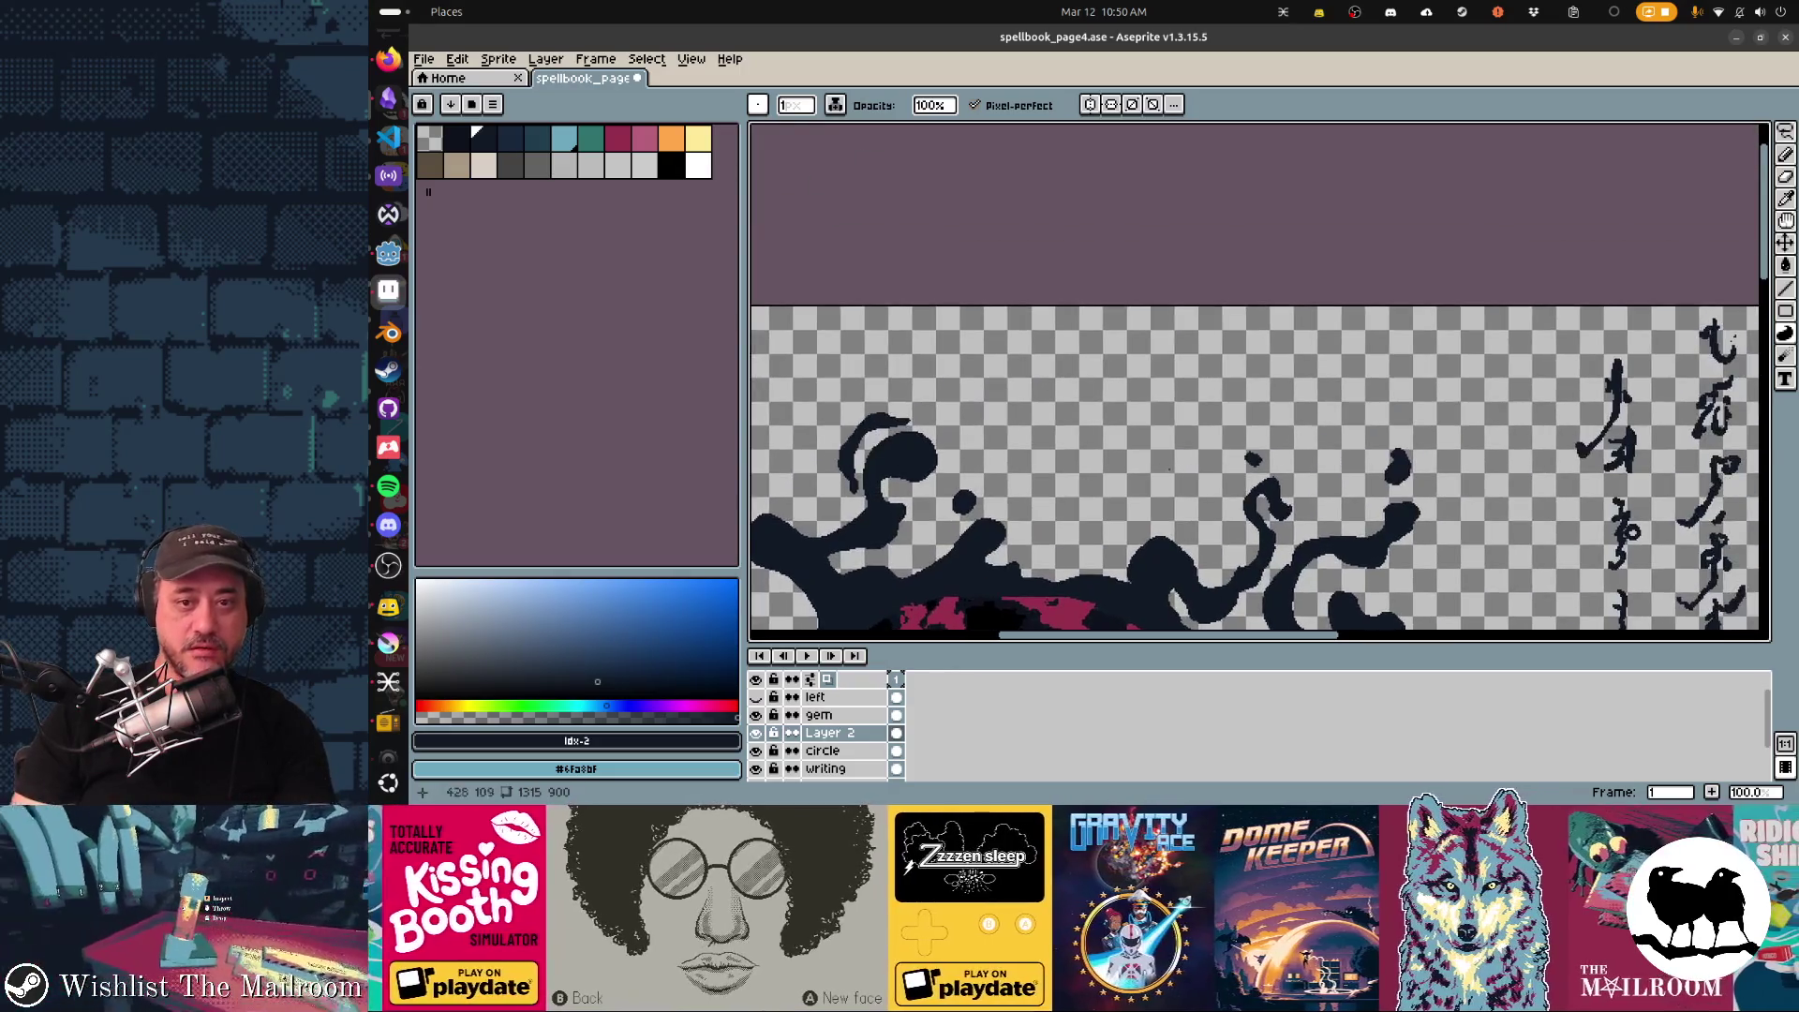
pyautogui.scroll(2, 1261, 422)
pyautogui.moveTo(1124, 445); pyautogui.dragTo(1356, 291)
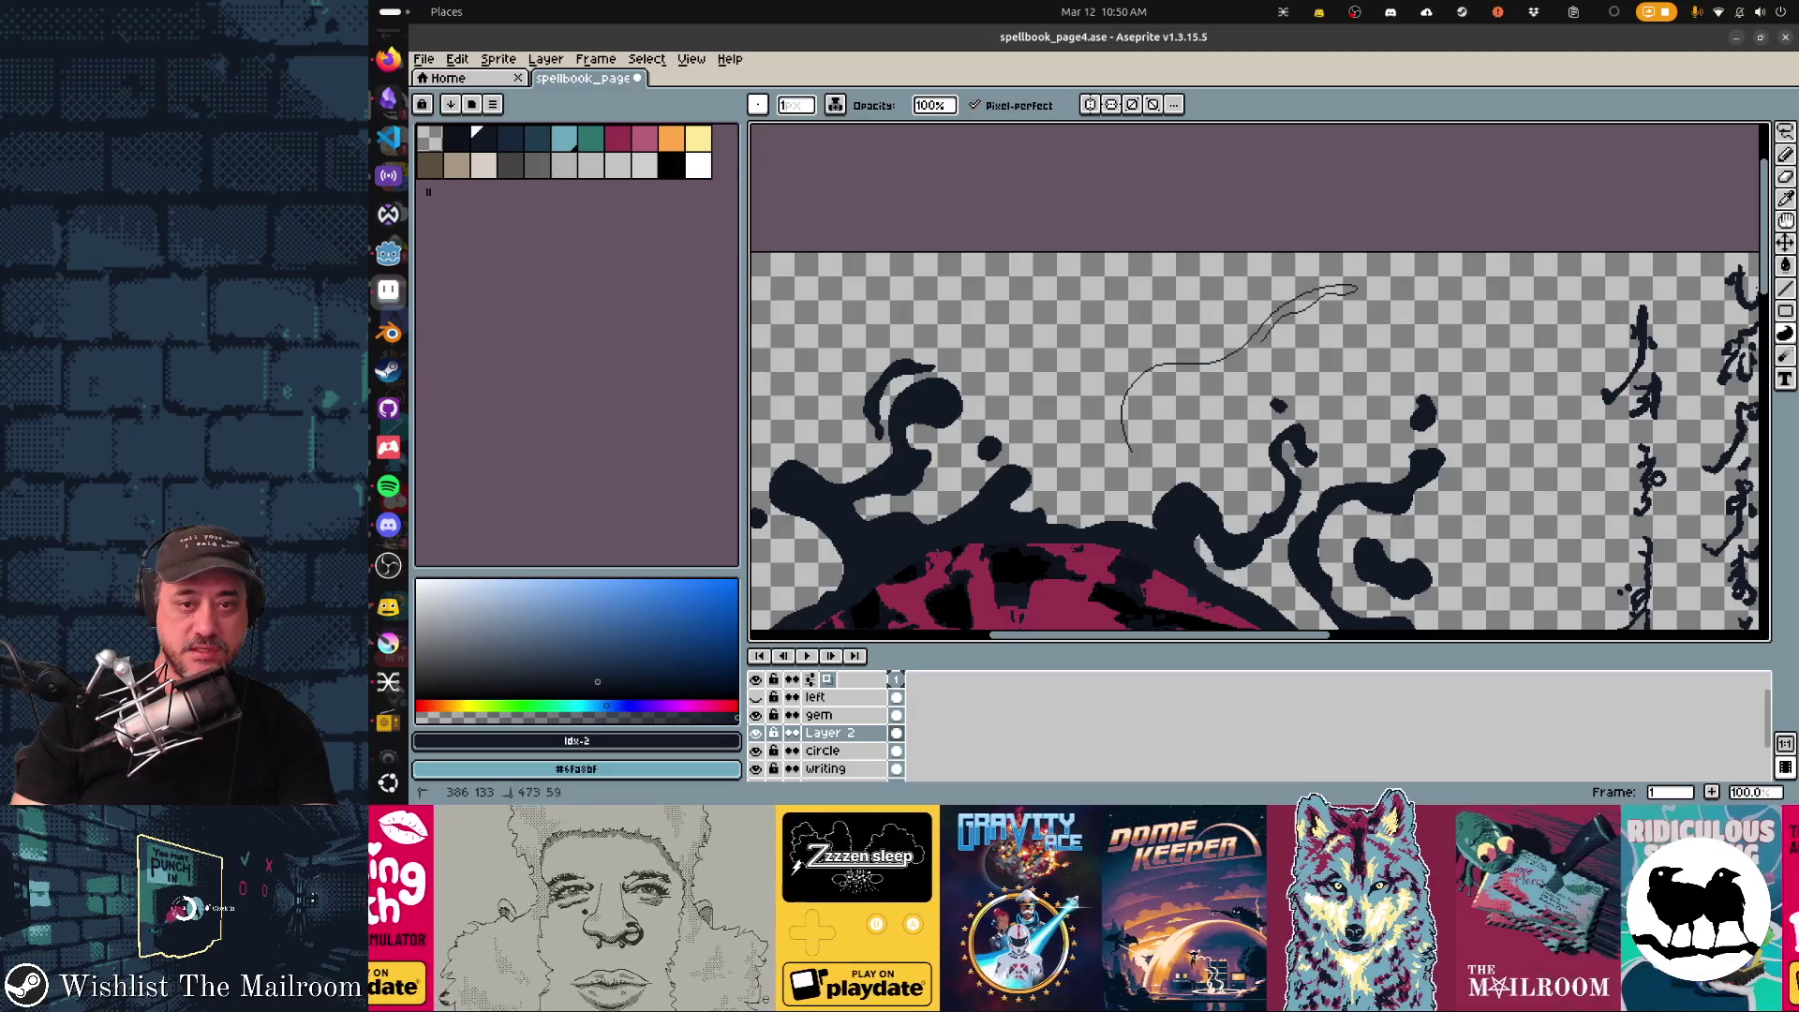
pyautogui.moveTo(1141, 451)
pyautogui.mouseDown()
pyautogui.moveTo(1148, 469)
pyautogui.moveTo(1166, 452)
pyautogui.mouseUp()
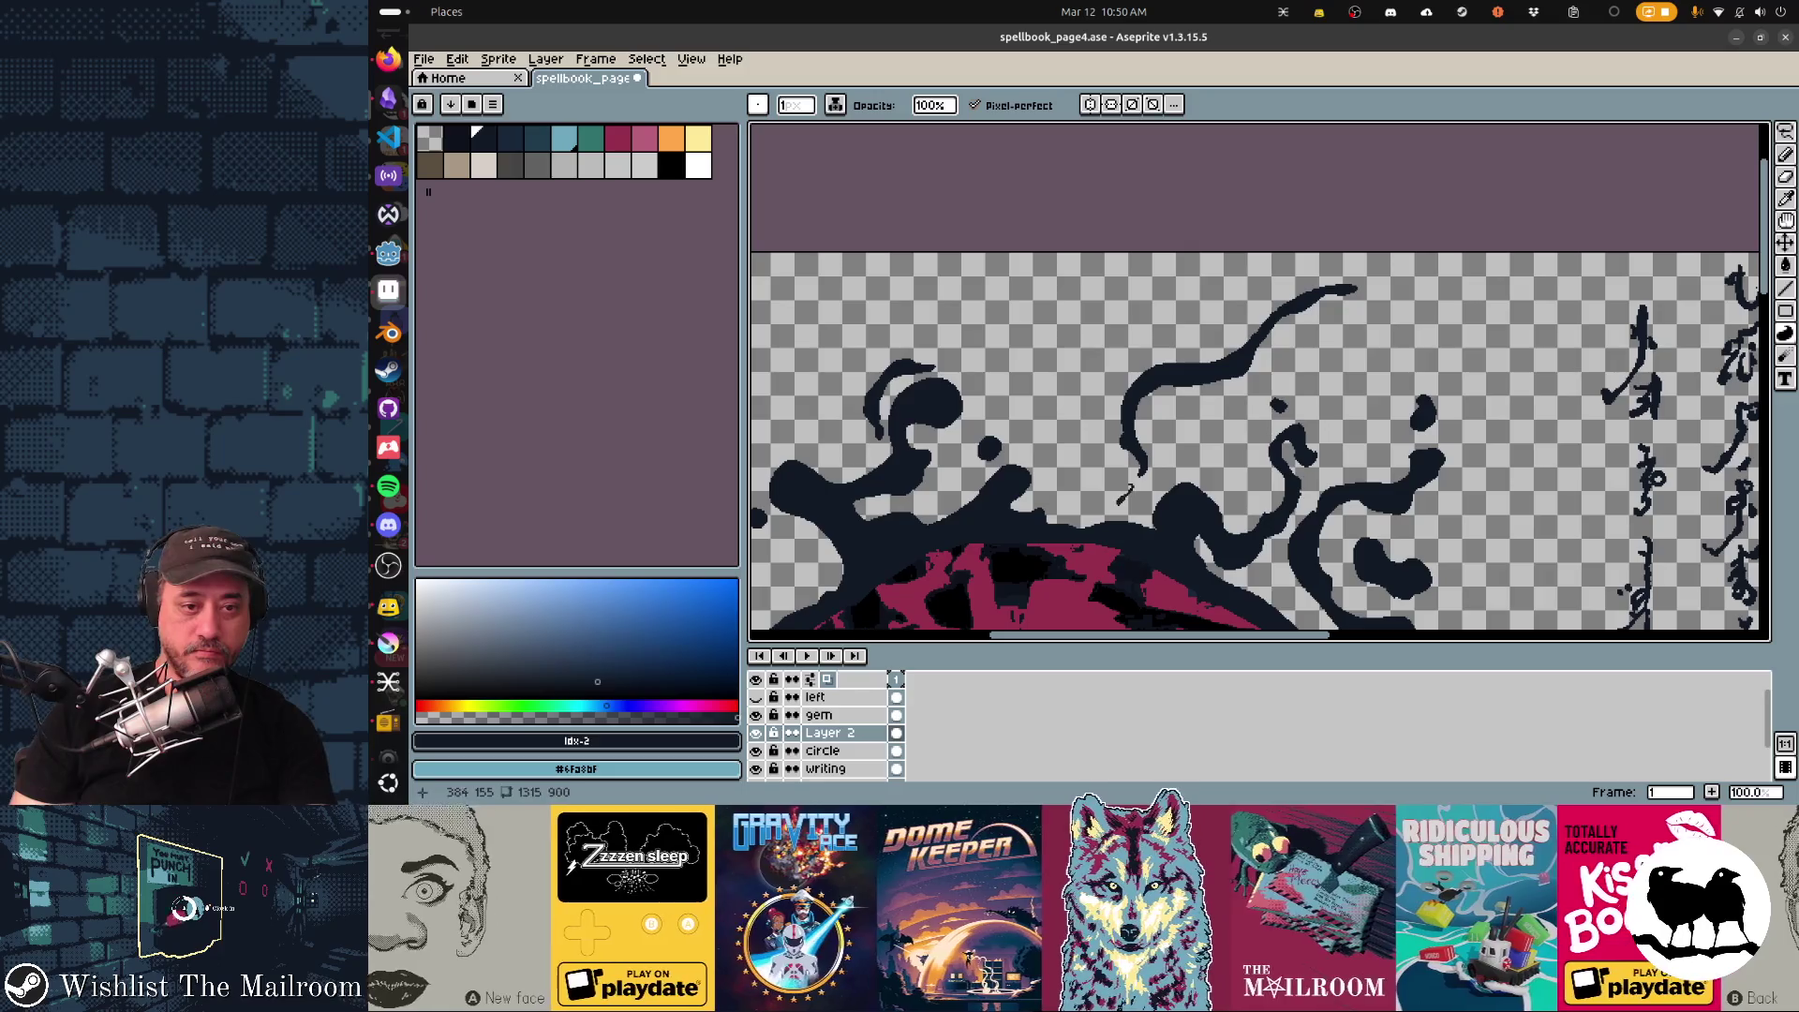
pyautogui.scroll(-10, 1261, 380)
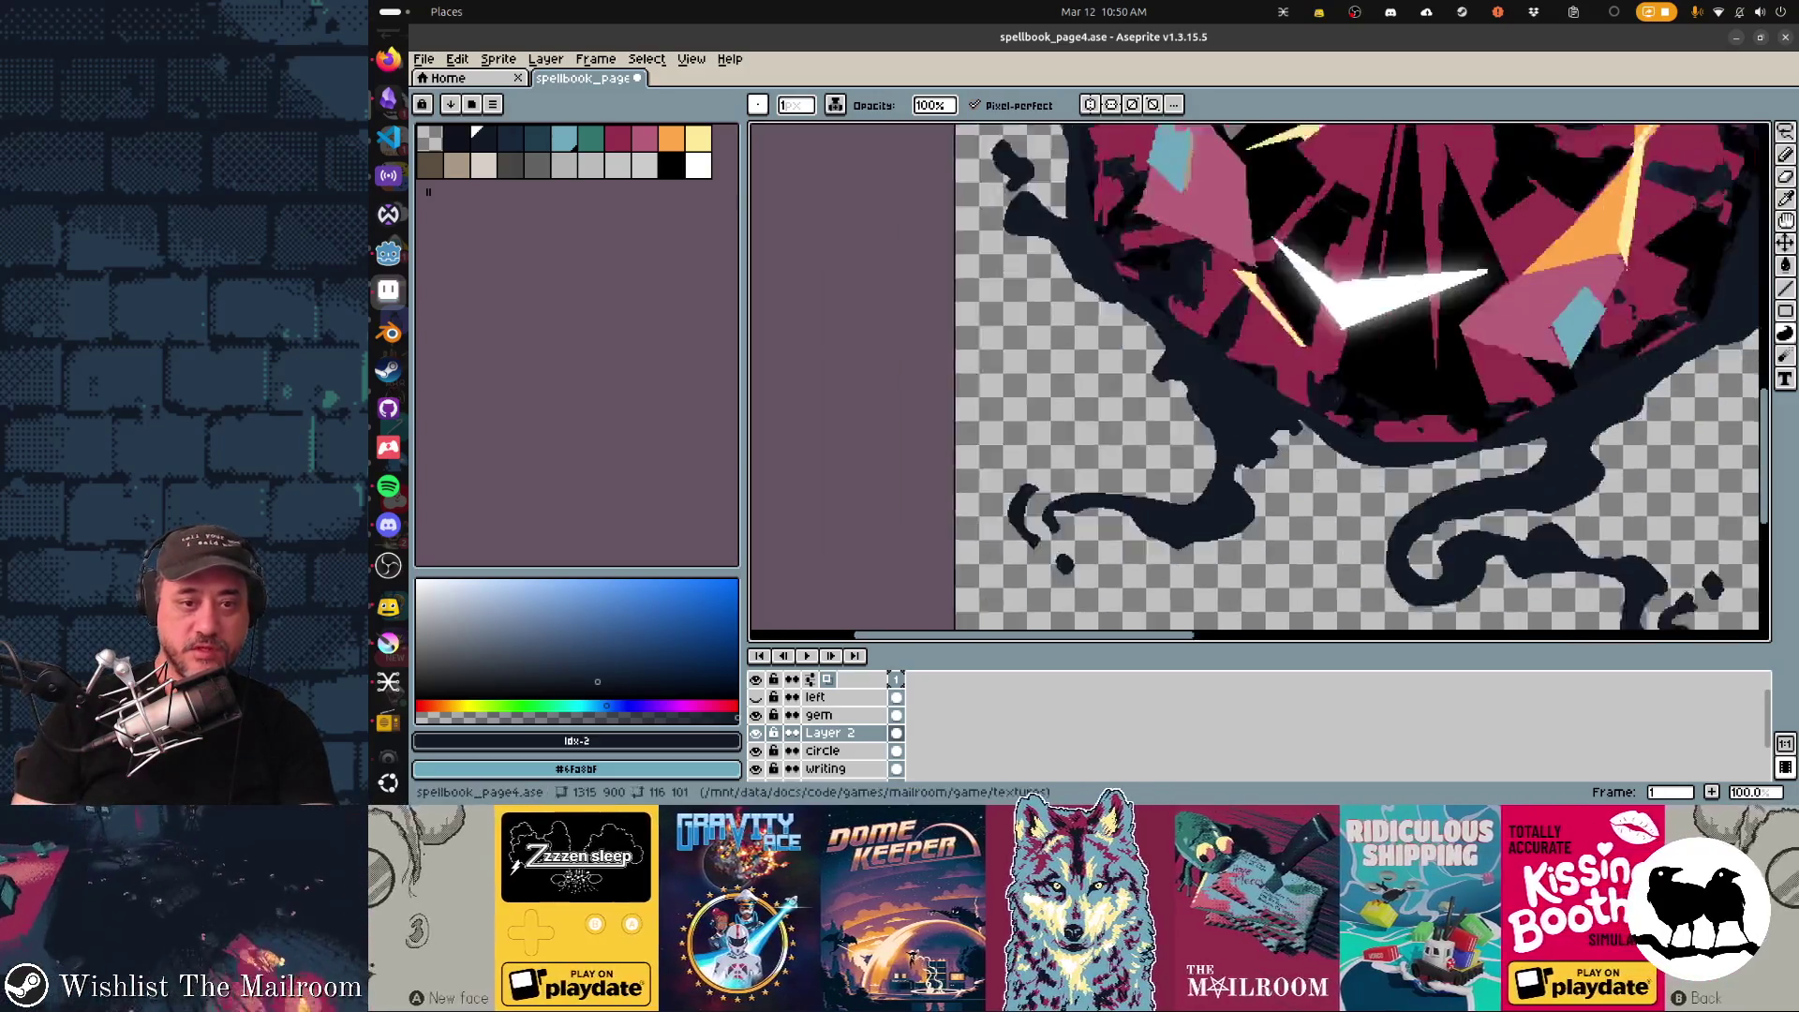
pyautogui.hscroll(-3, 1260, 380)
pyautogui.hscroll(1, 1354, 415)
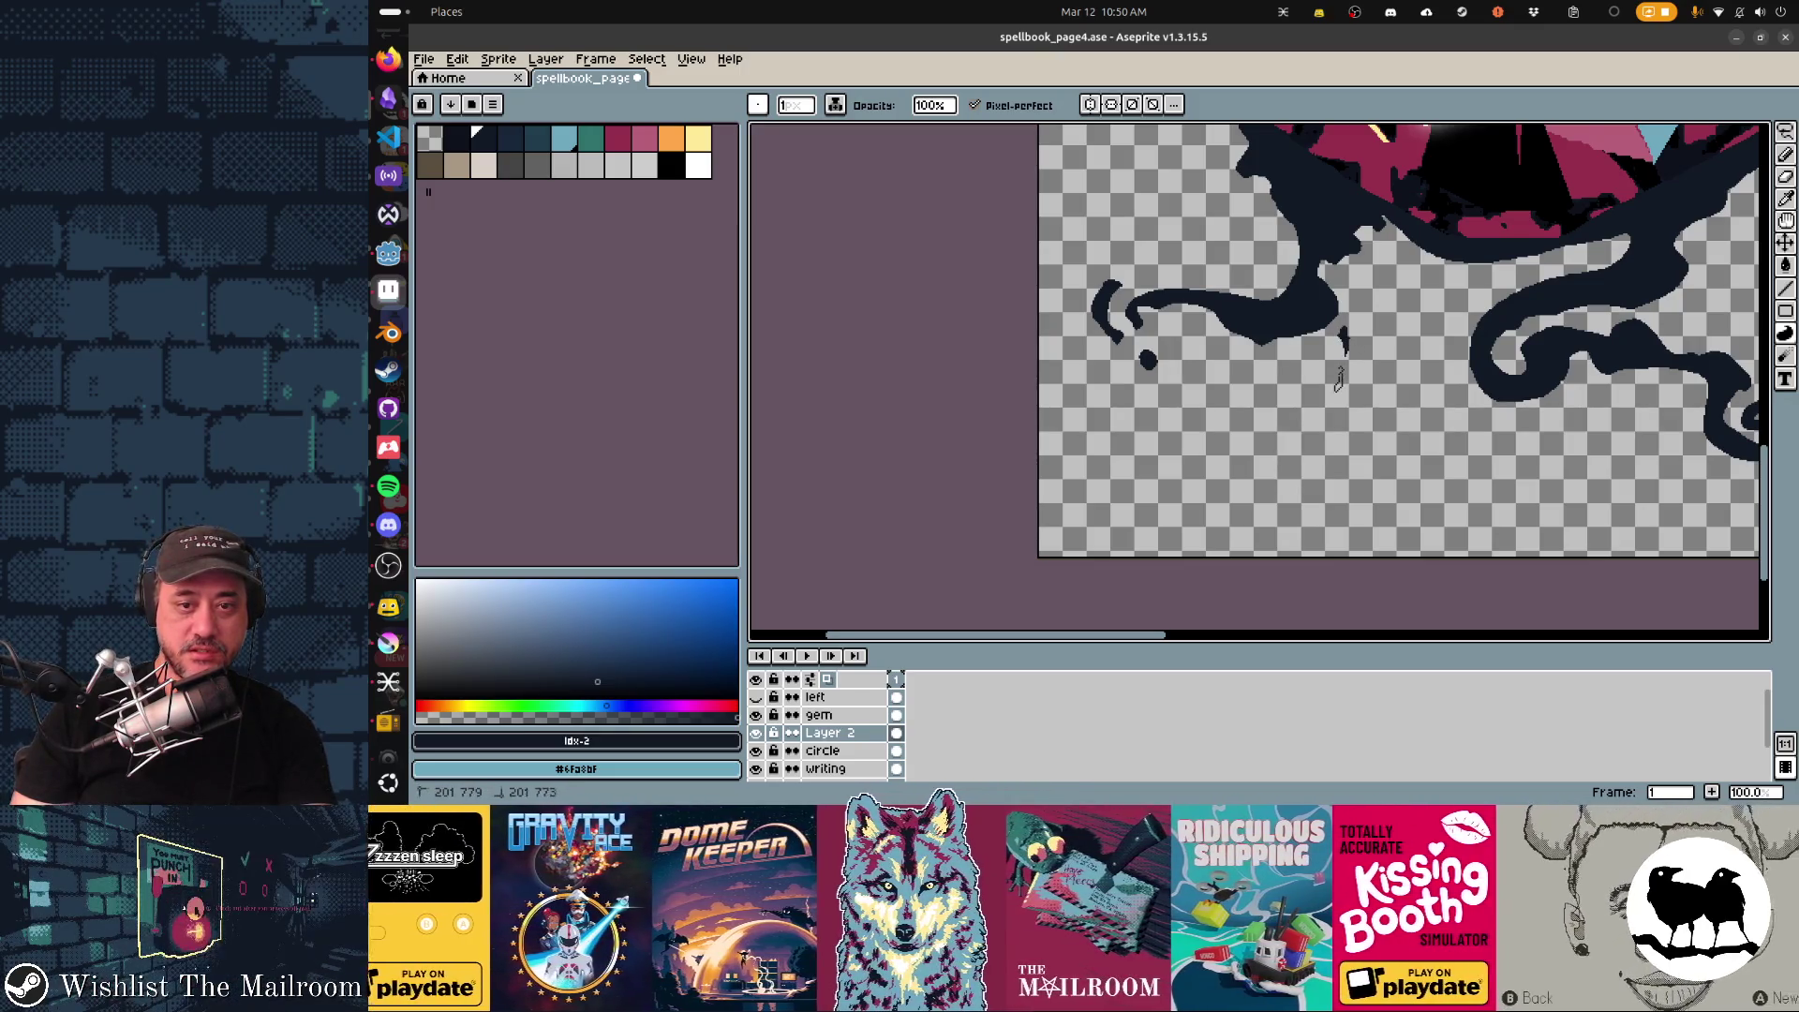
# Add a small ink mark below the lower tendril and save the page.
pyautogui.moveTo(1339, 368); pyautogui.dragTo(1335, 390)
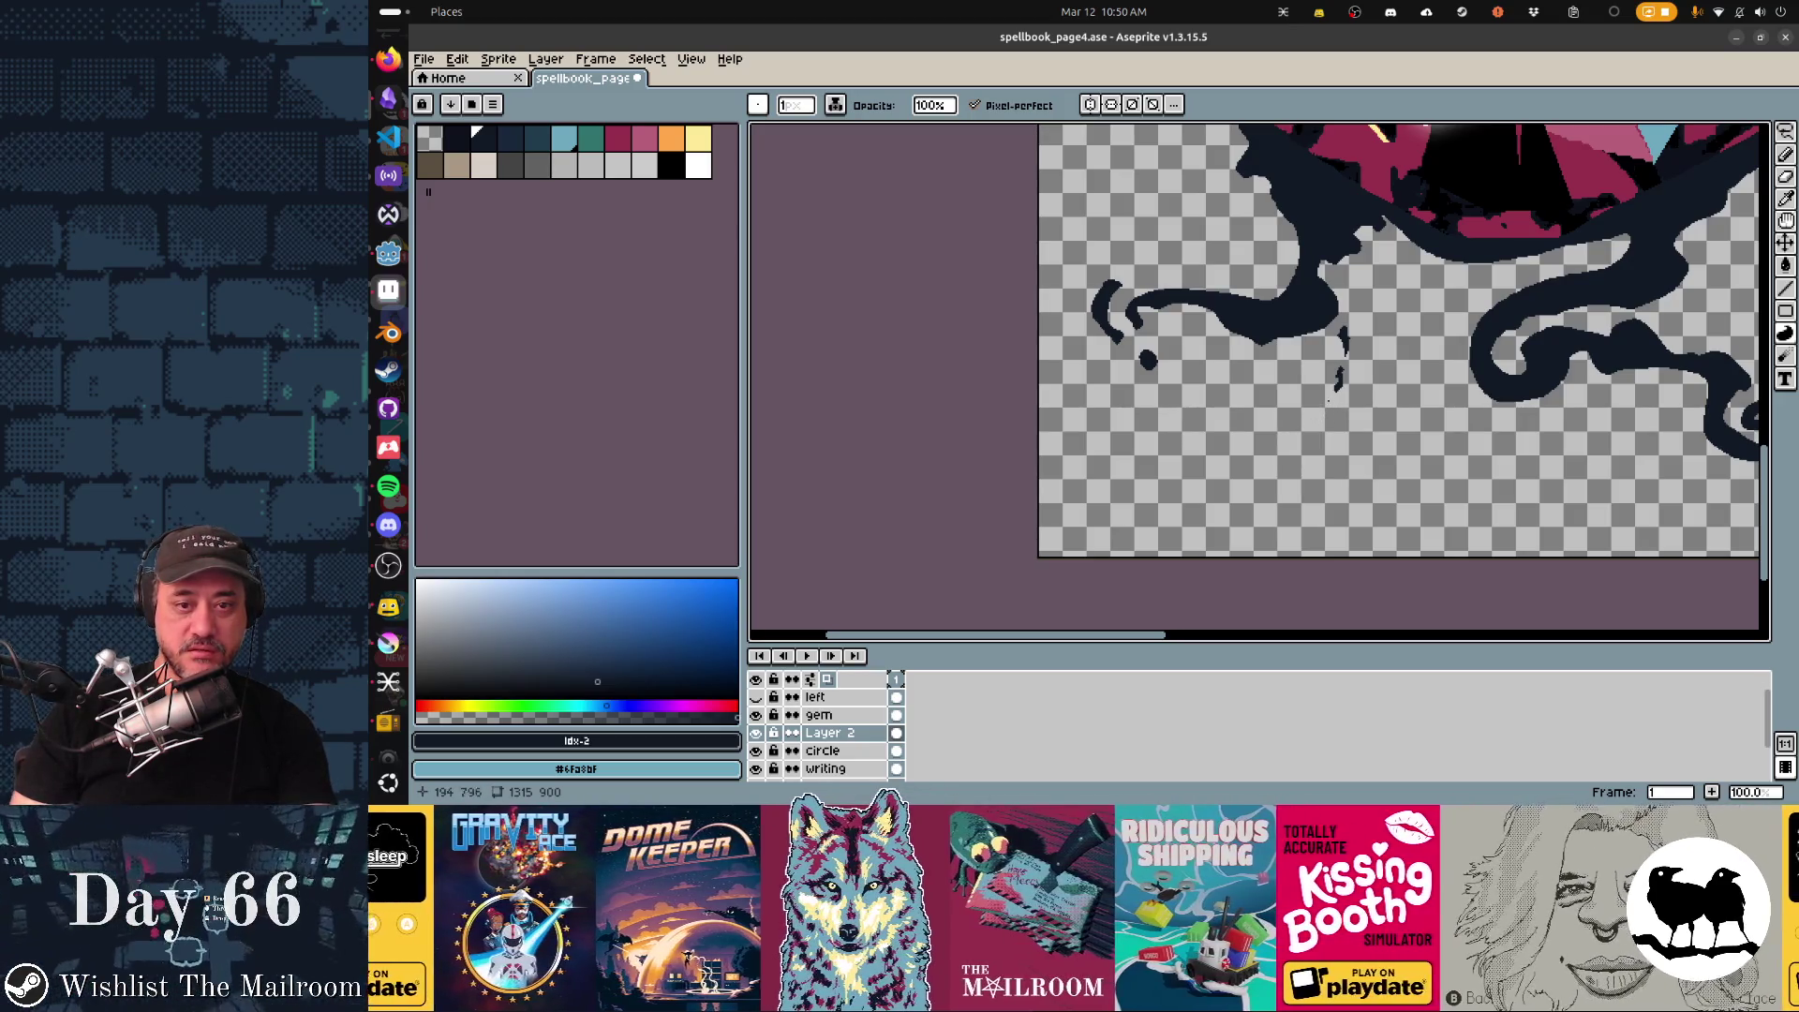
pyautogui.press('e')
pyautogui.press('d')
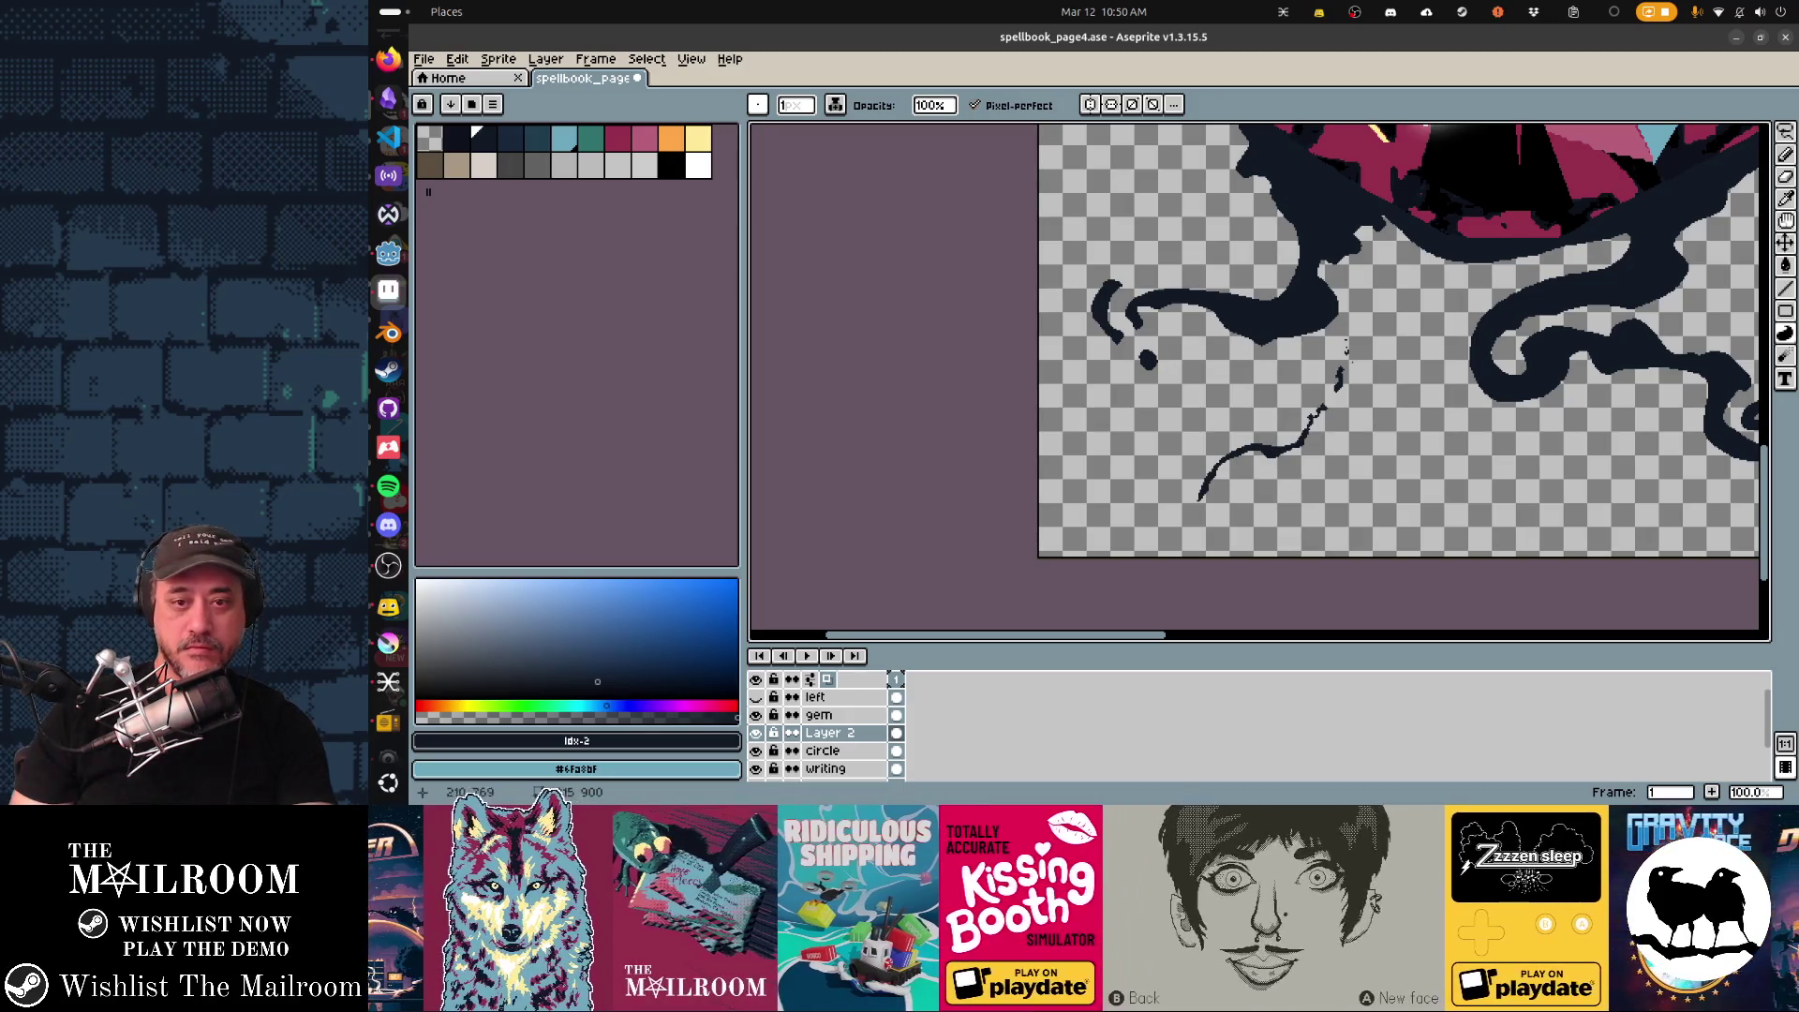
pyautogui.hotkey('ctrl', 's')
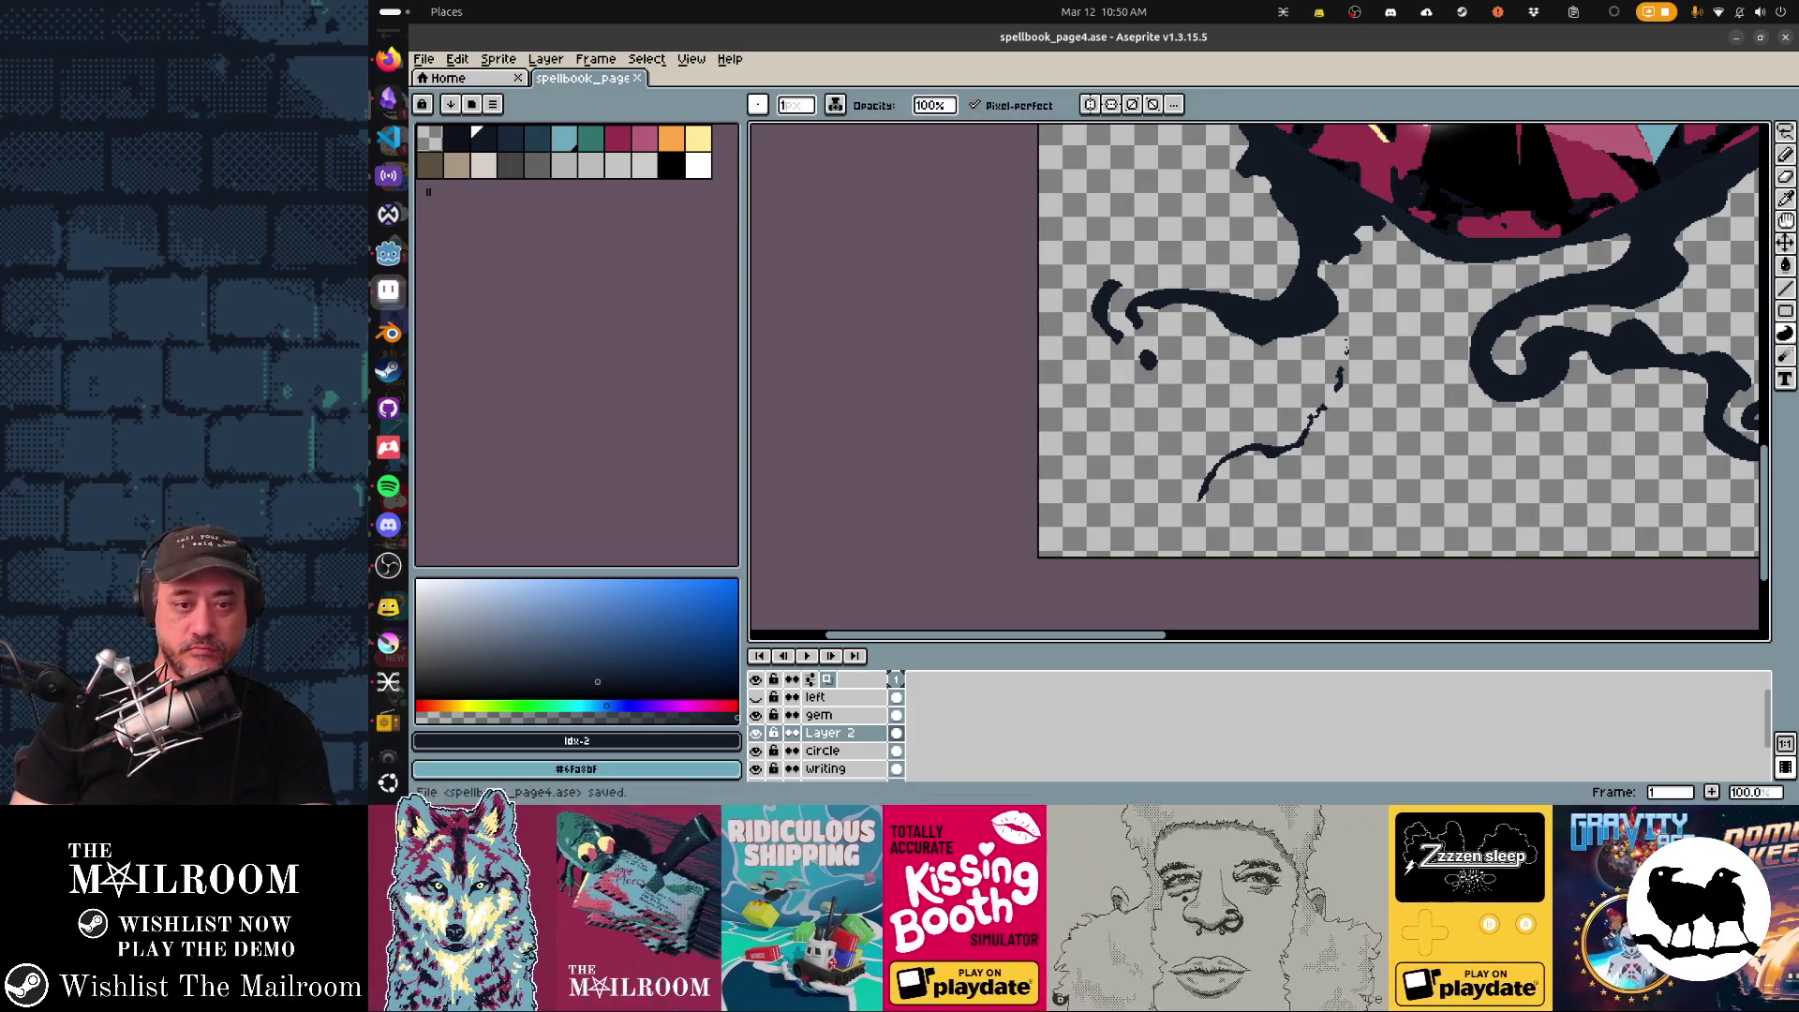
# Dab a round droplet at the drip's end, save, and switch to the Godot preview.
pyautogui.click(1180, 503)
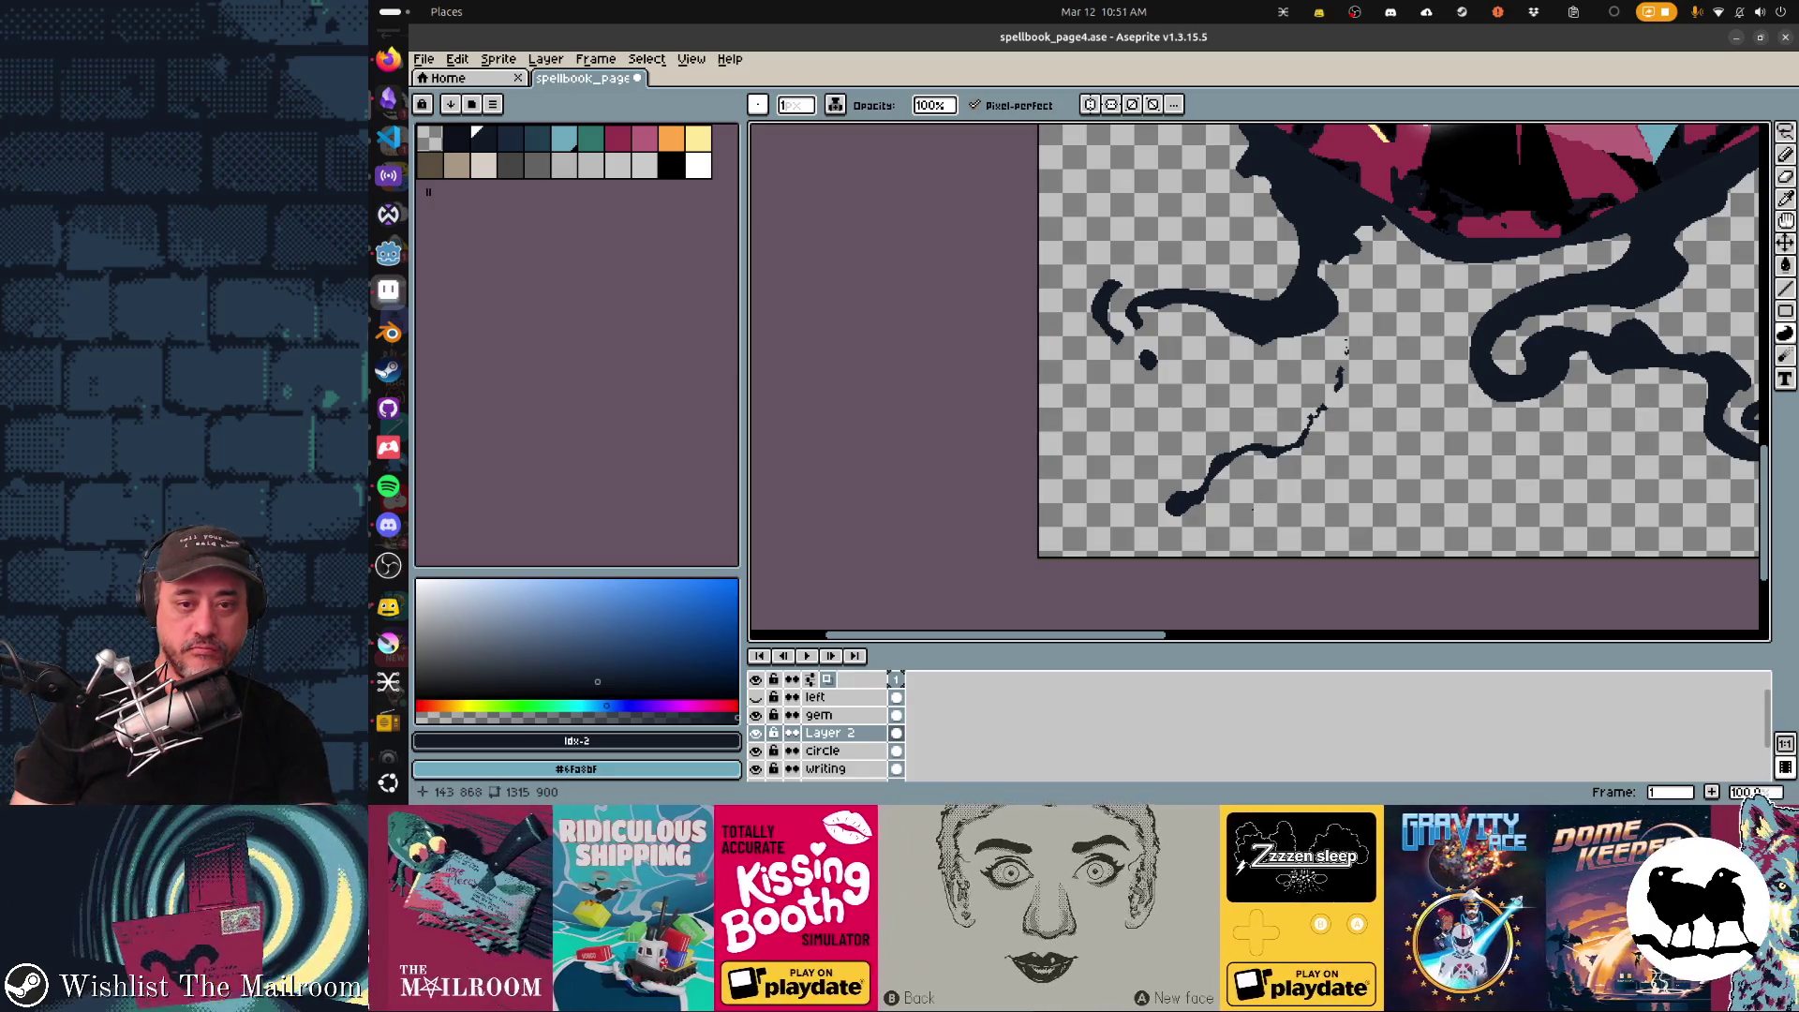
pyautogui.press('v')
pyautogui.hotkey('ctrl', 's')
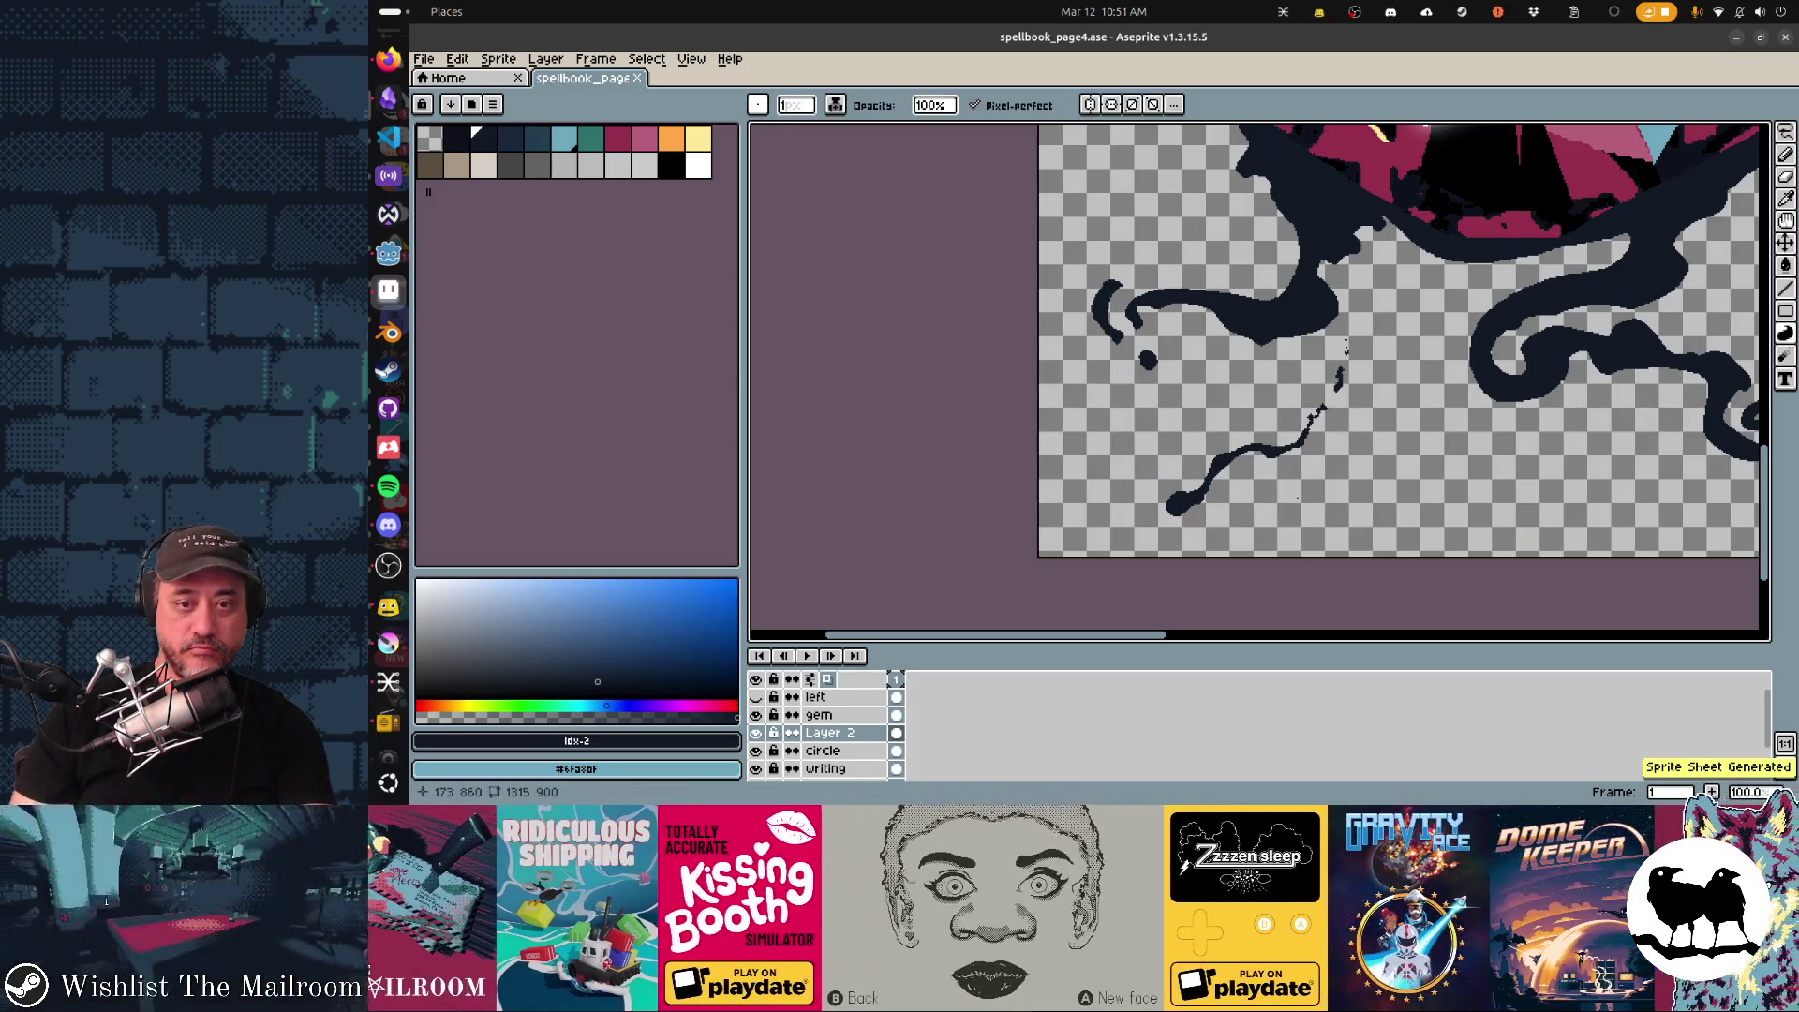
pyautogui.hotkey('alt', 'Tab')
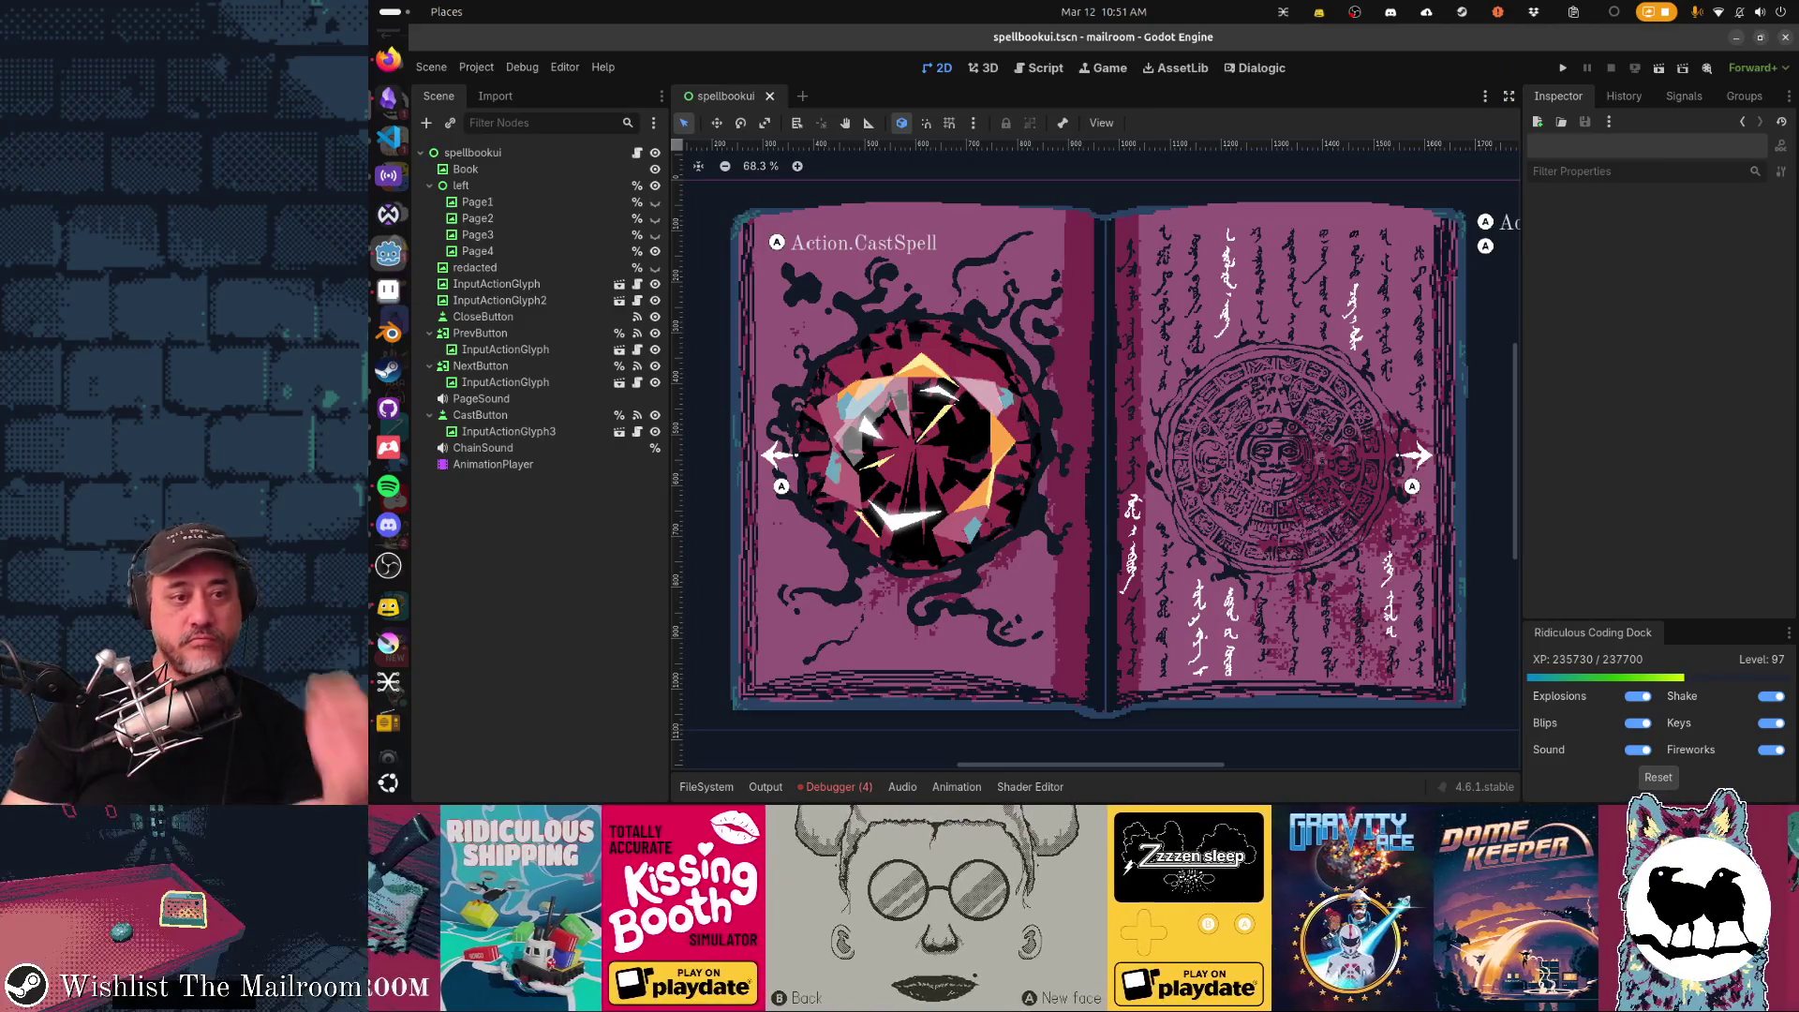
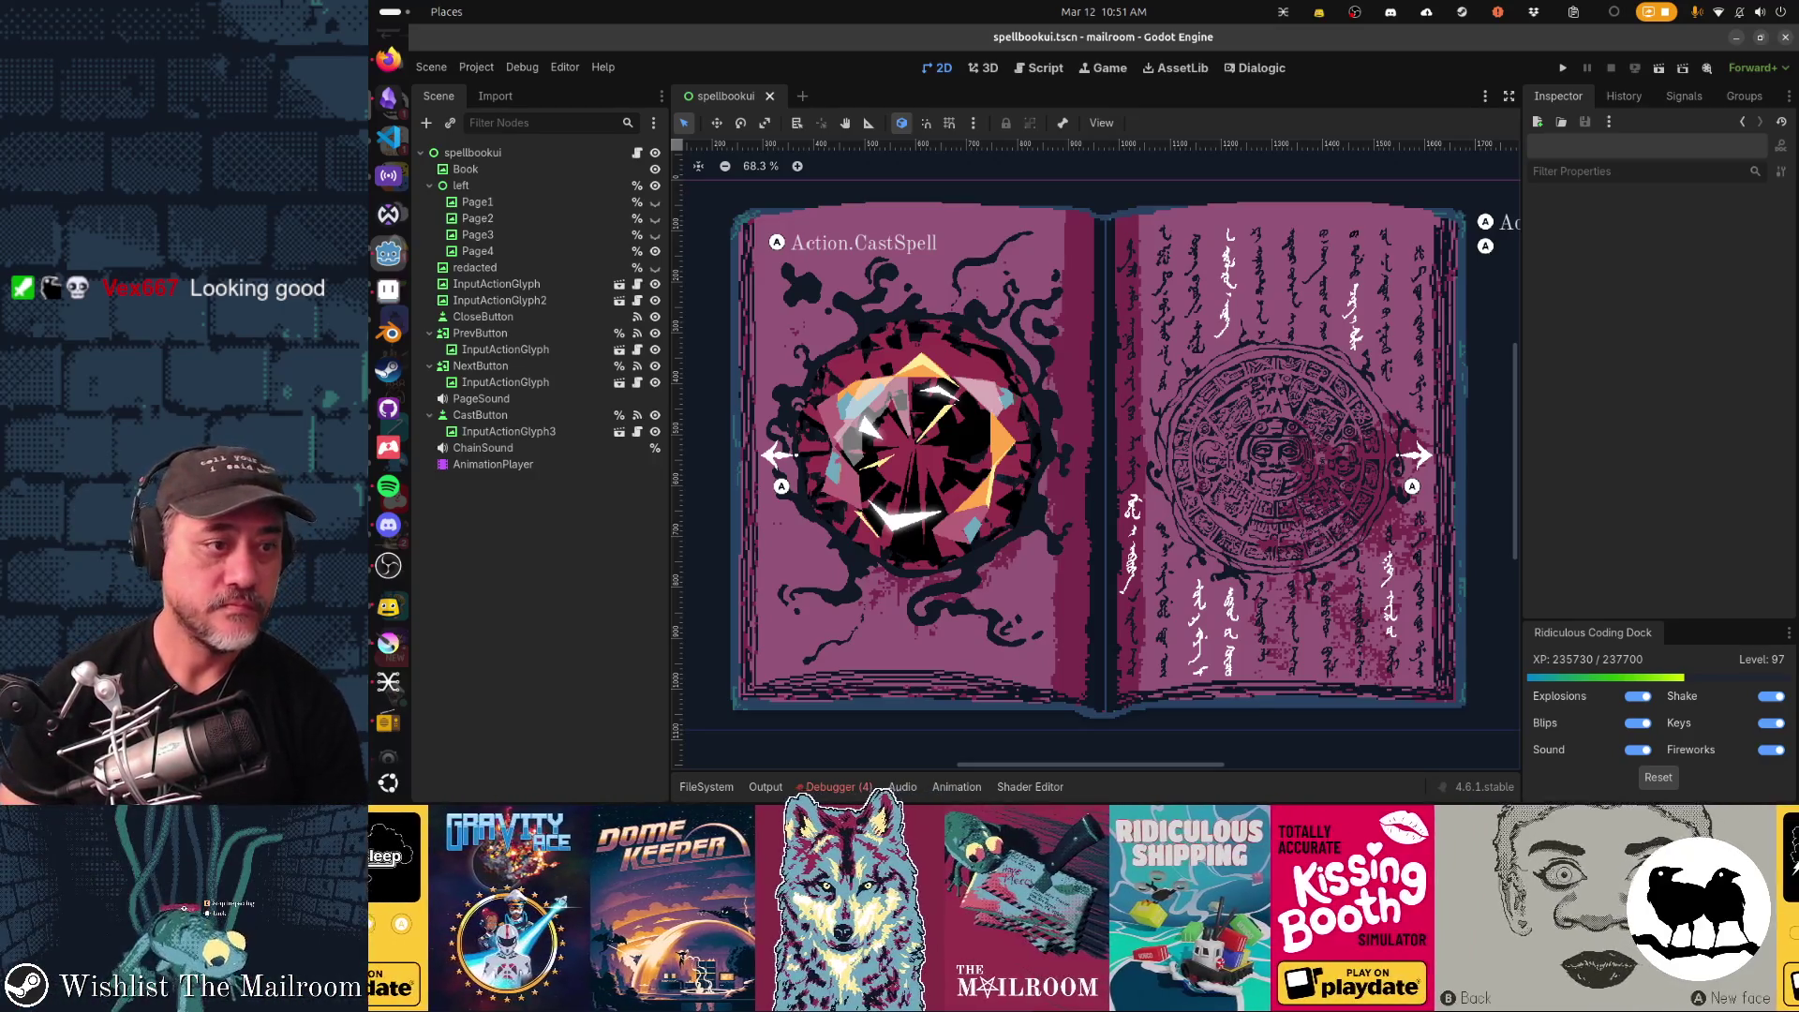
# Hide Page4, Page3 and Page2 in the Scene dock so only Page1's title spread shows.
pyautogui.click(654, 251)
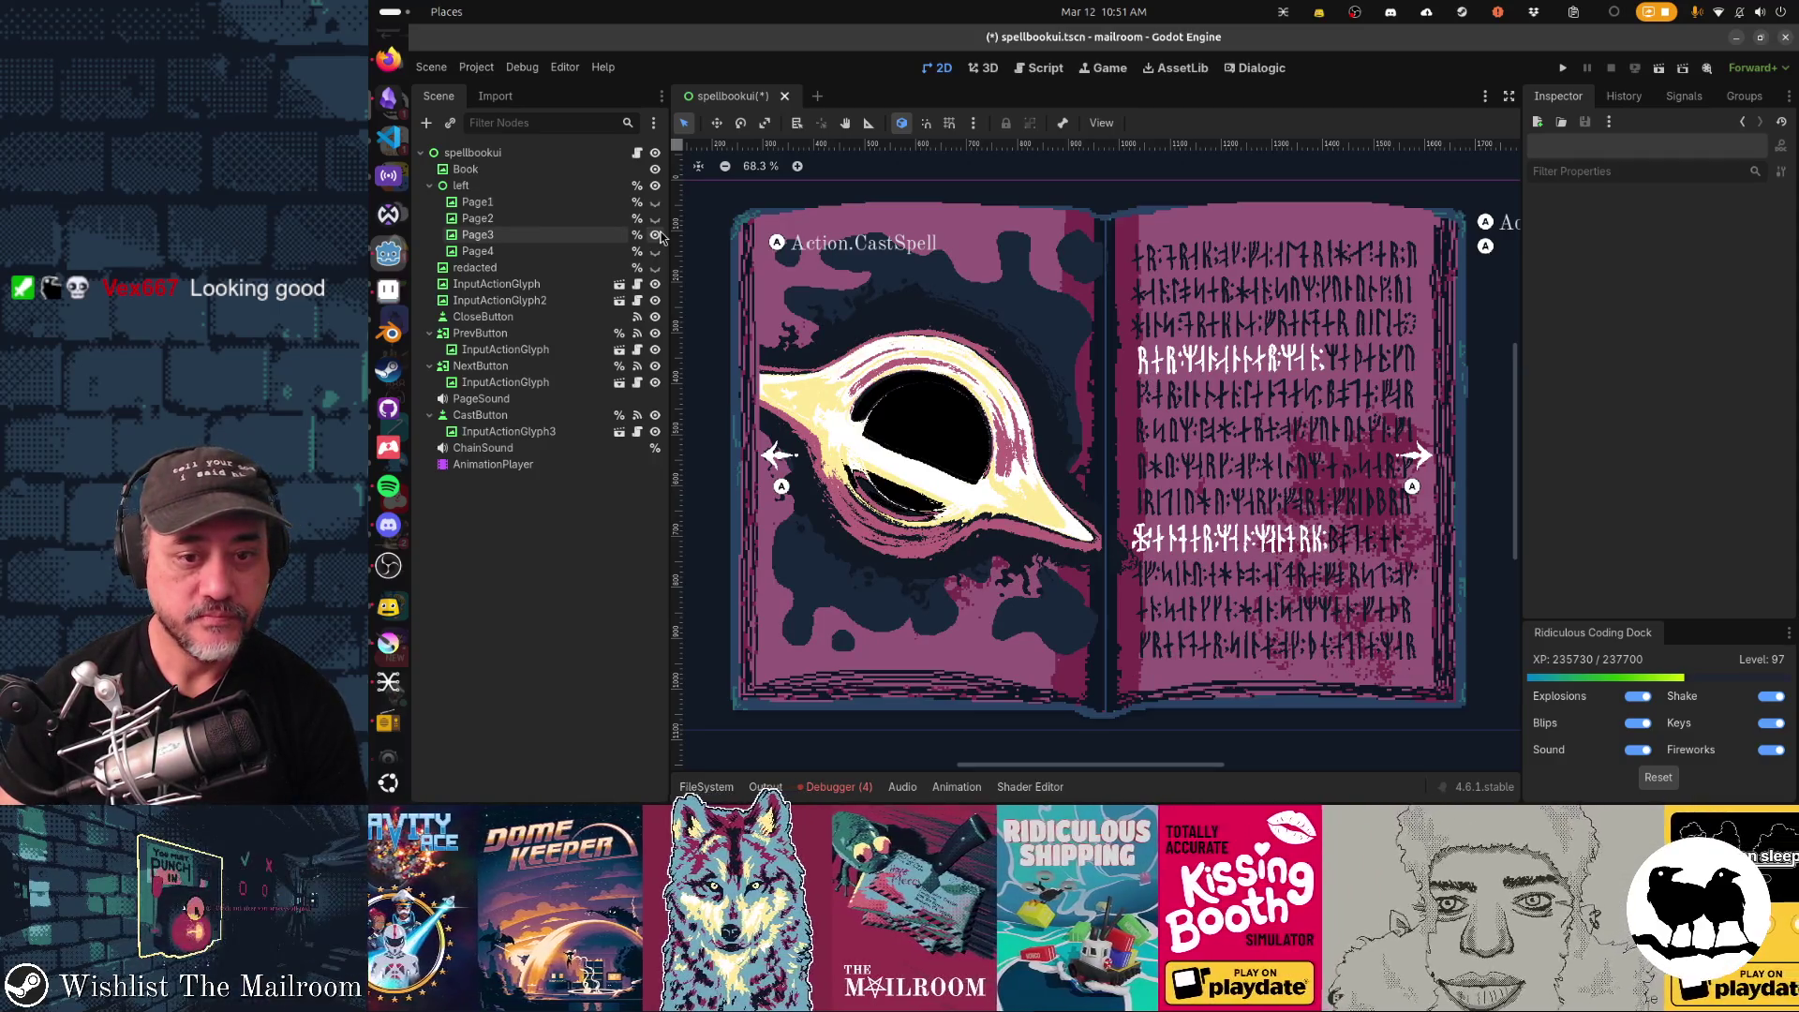
pyautogui.click(654, 235)
pyautogui.click(654, 217)
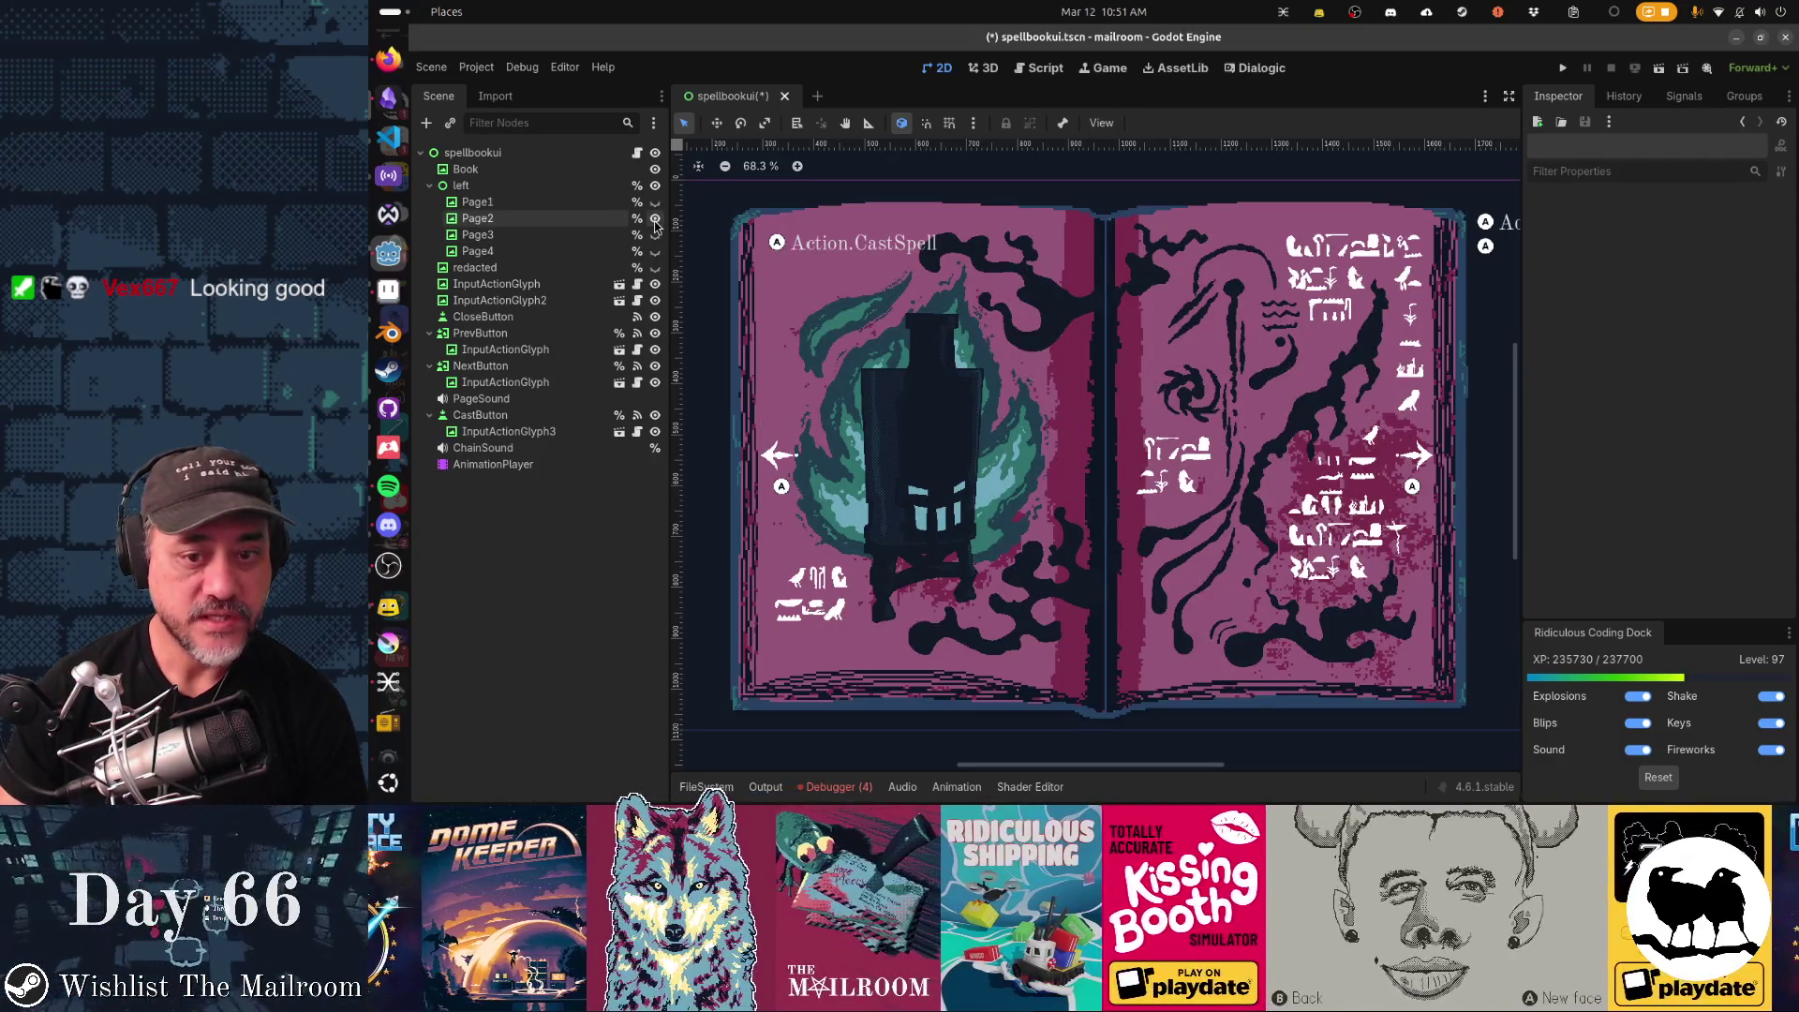
pyautogui.click(655, 217)
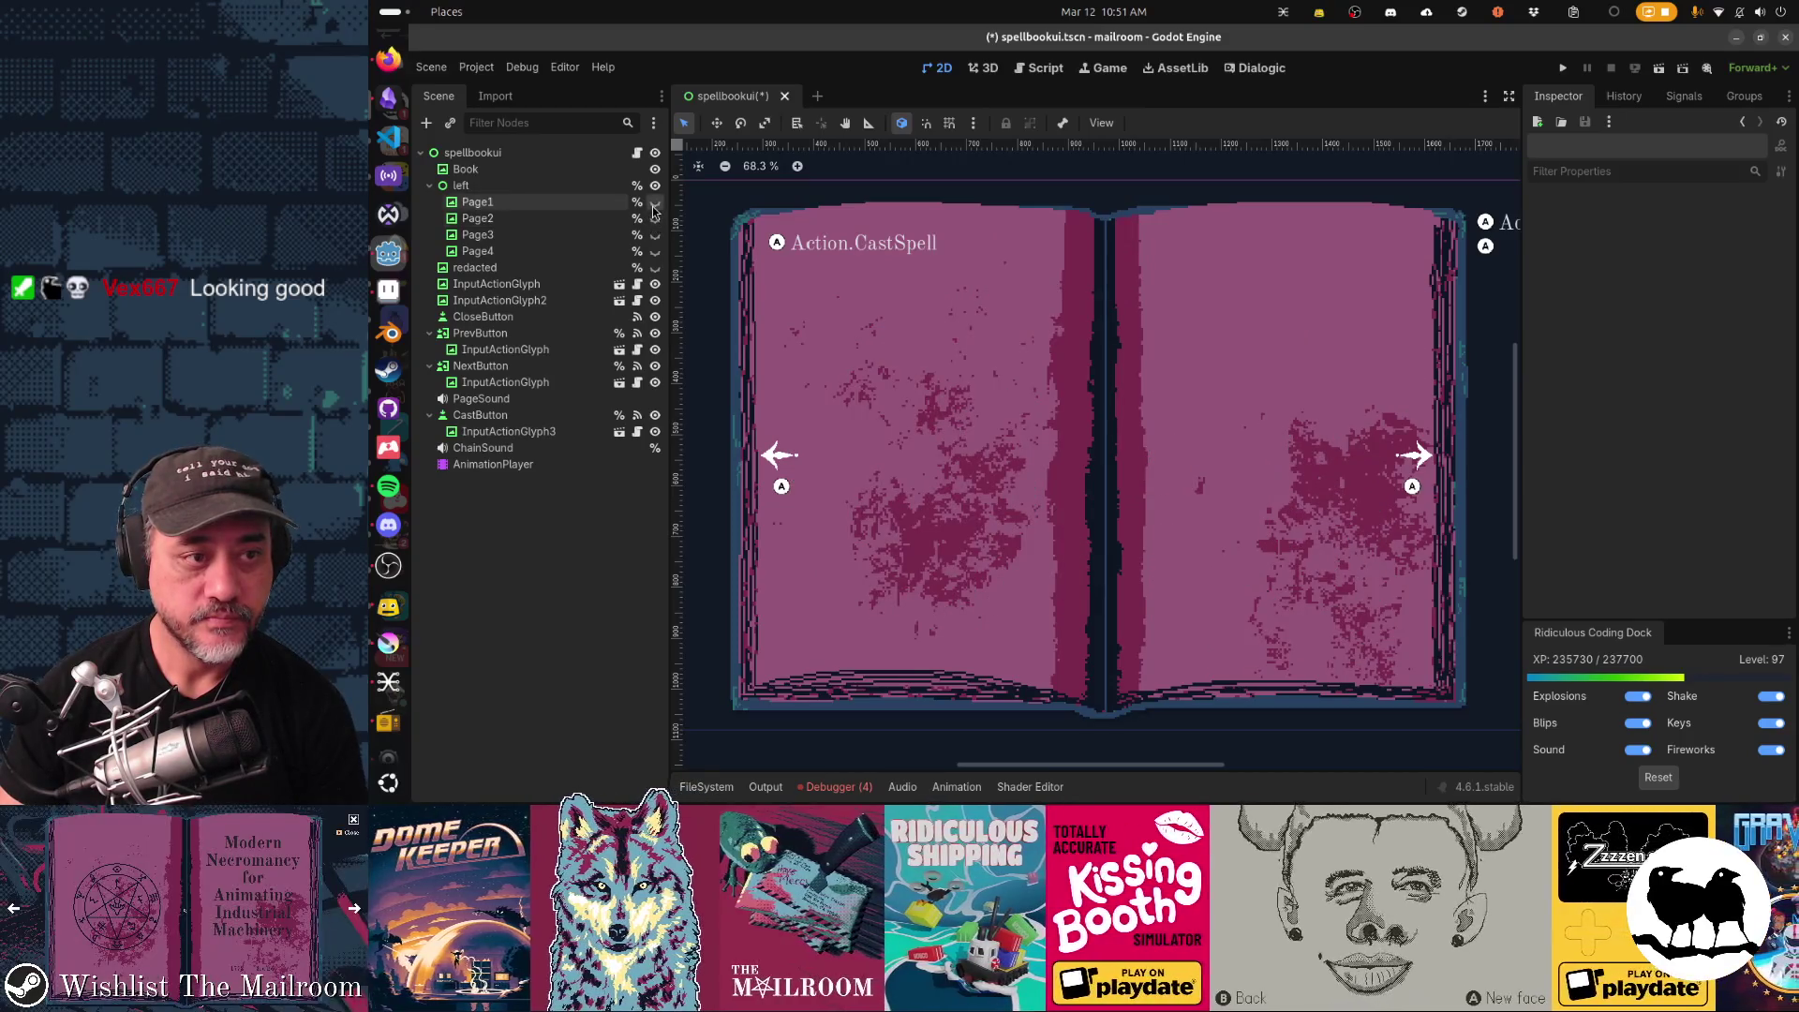
pyautogui.click(655, 201)
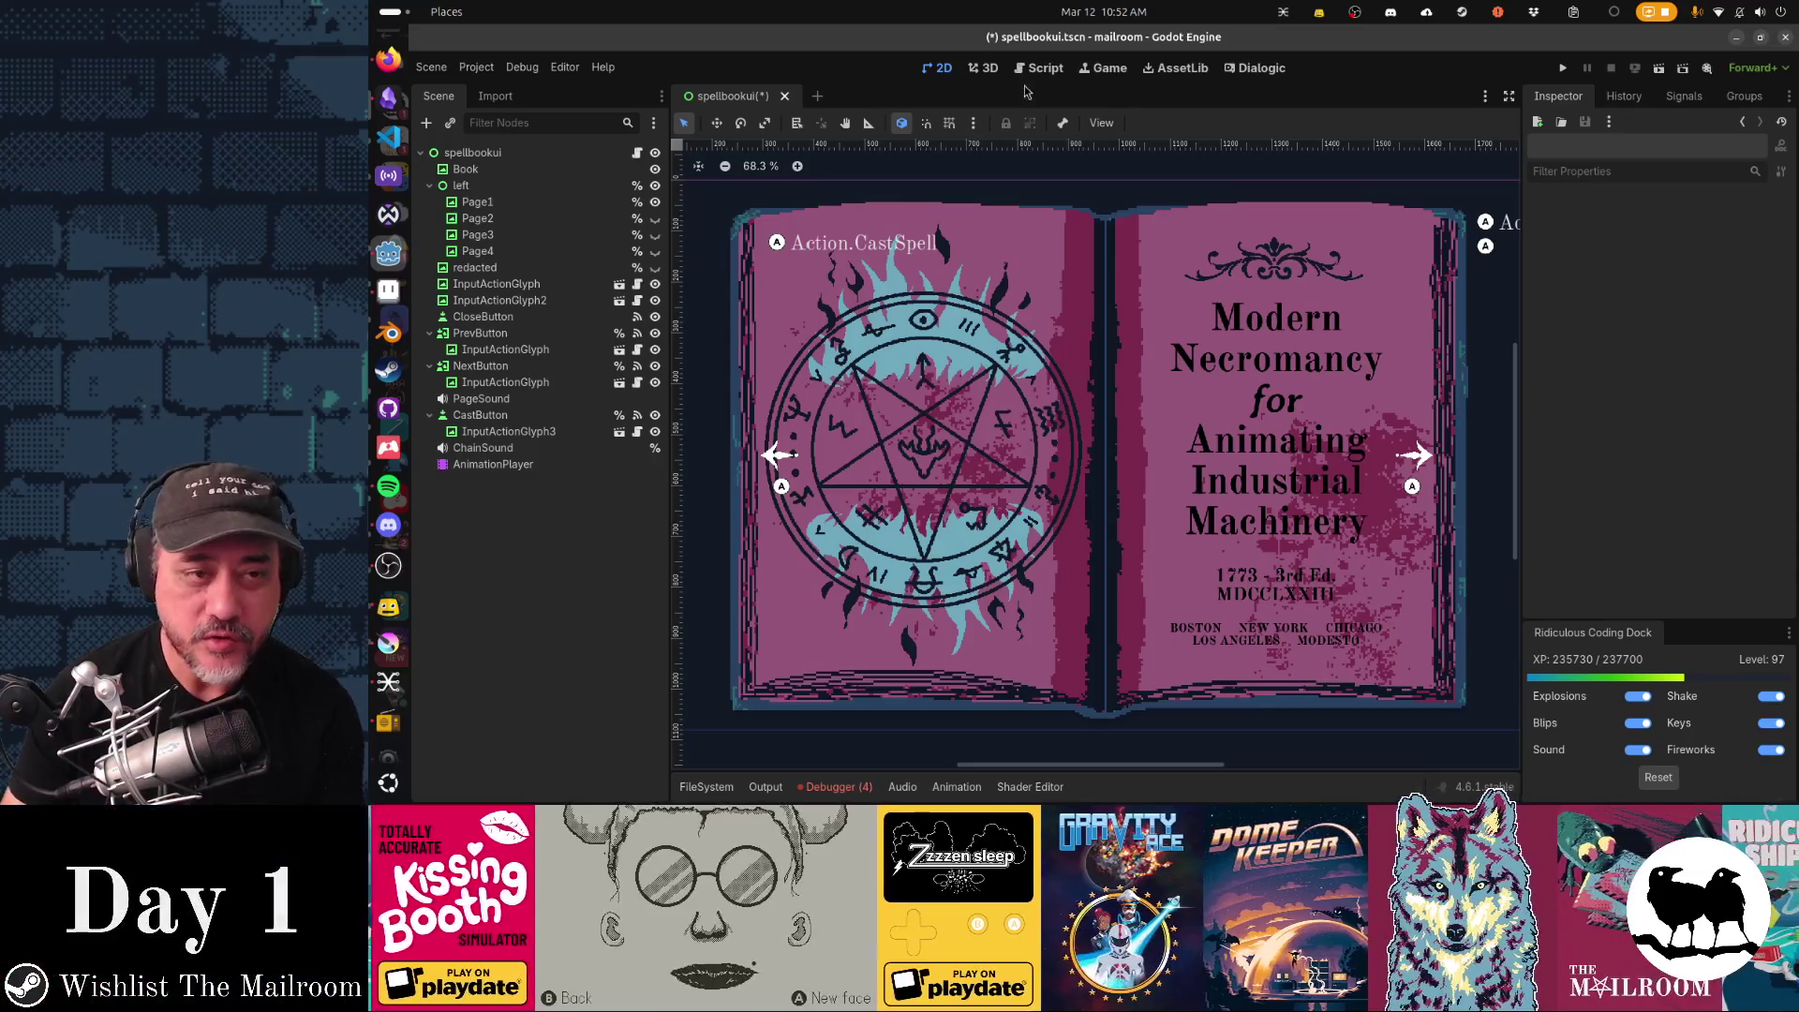
# Save the spellbook UI scene and bring up consolecommands.gd in the script editor.
pyautogui.hotkey('ctrl', 's')
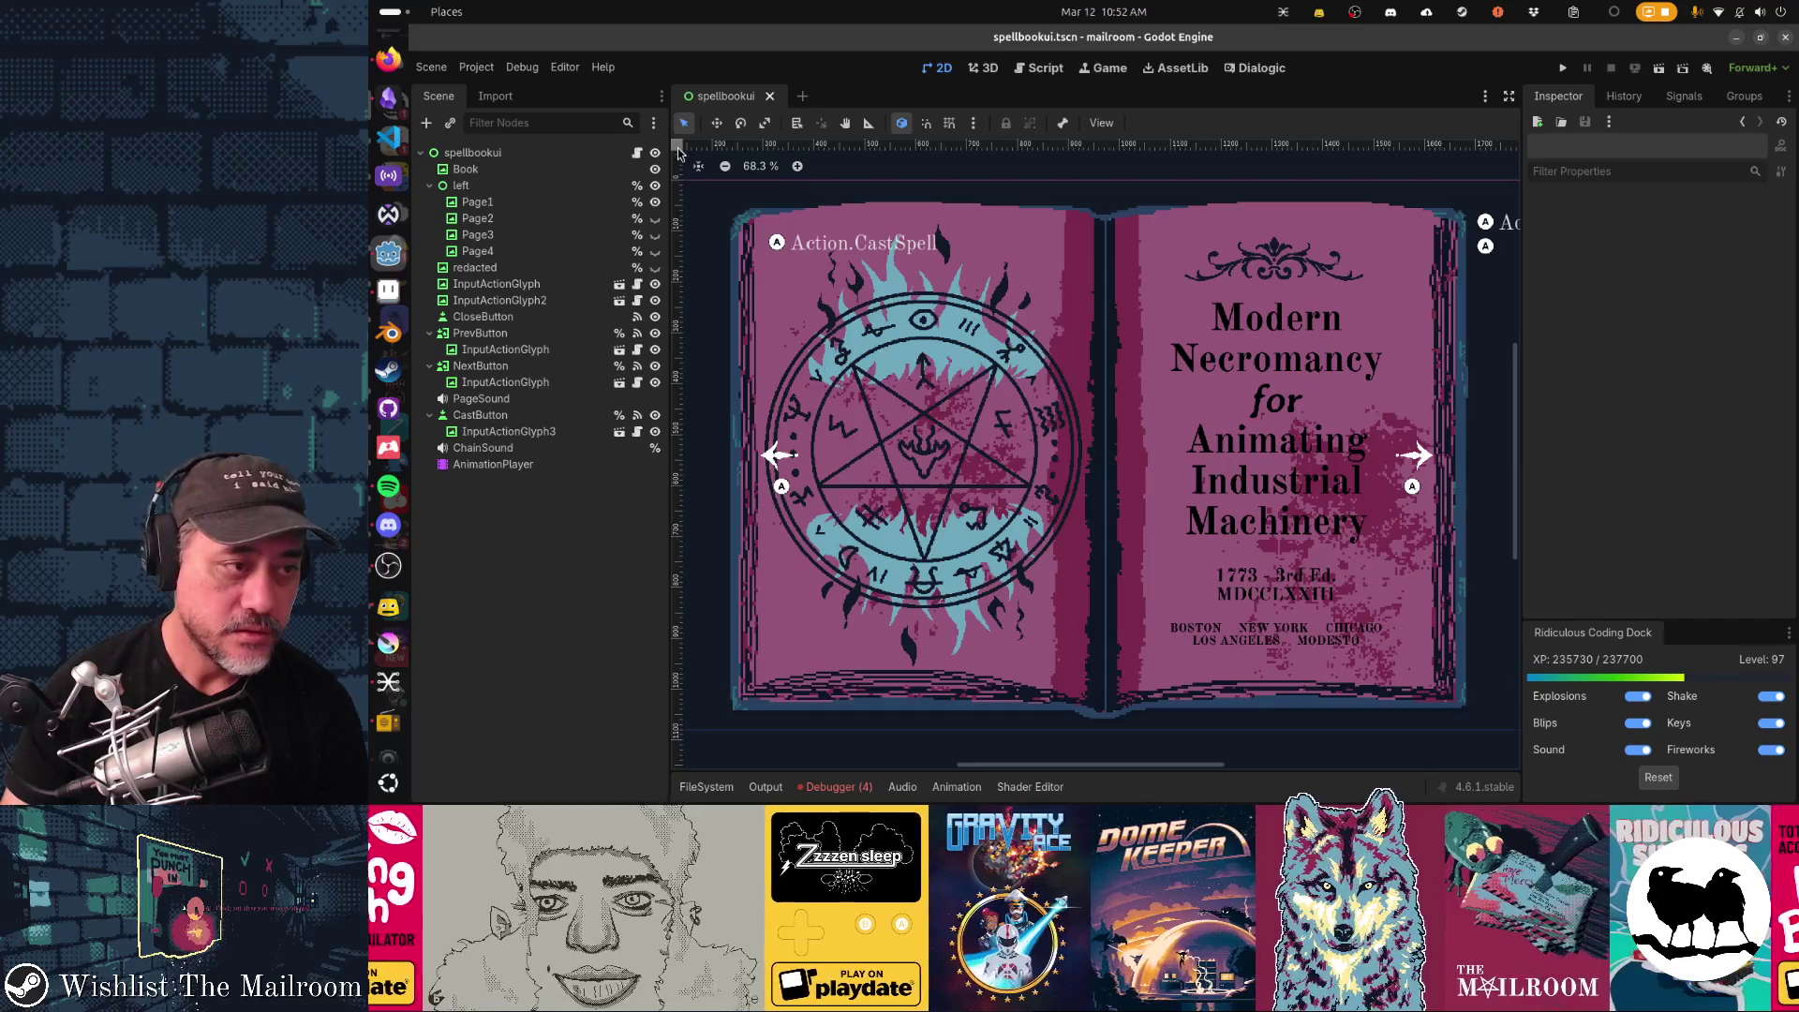
pyautogui.hotkey('alt', 'Tab')
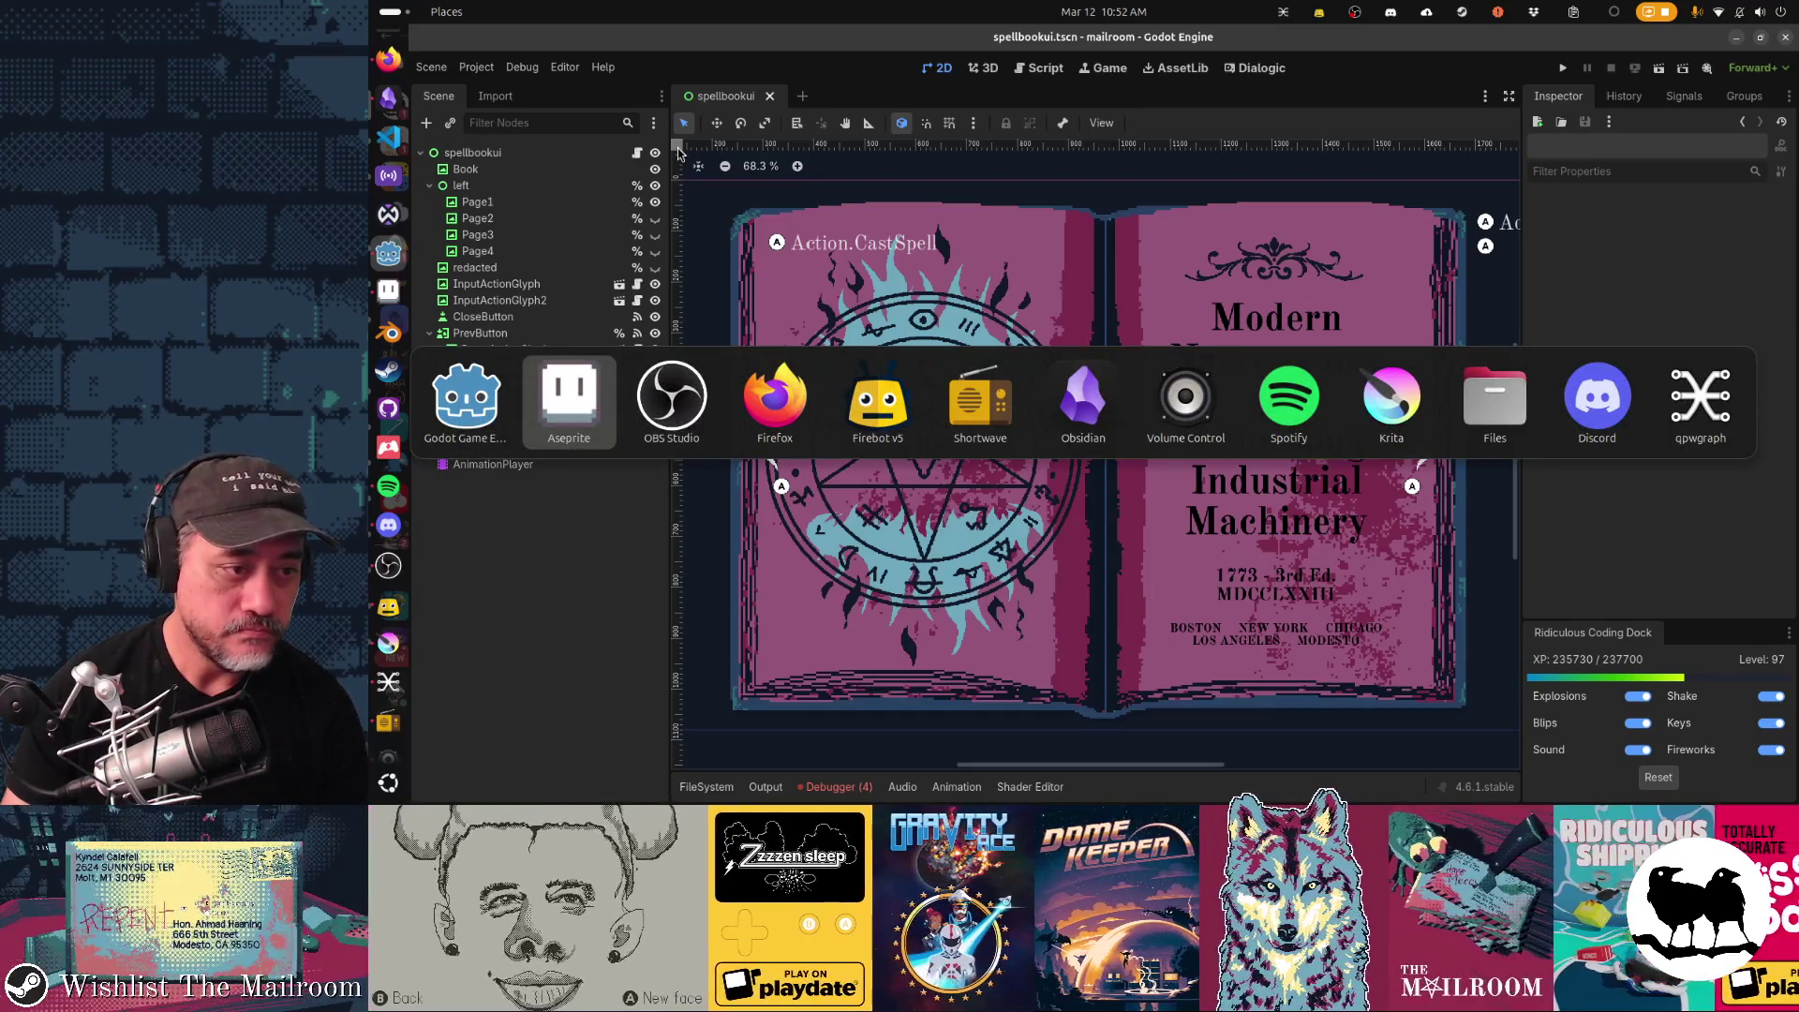
pyautogui.hotkey('shift', 'alt', 'Tab')
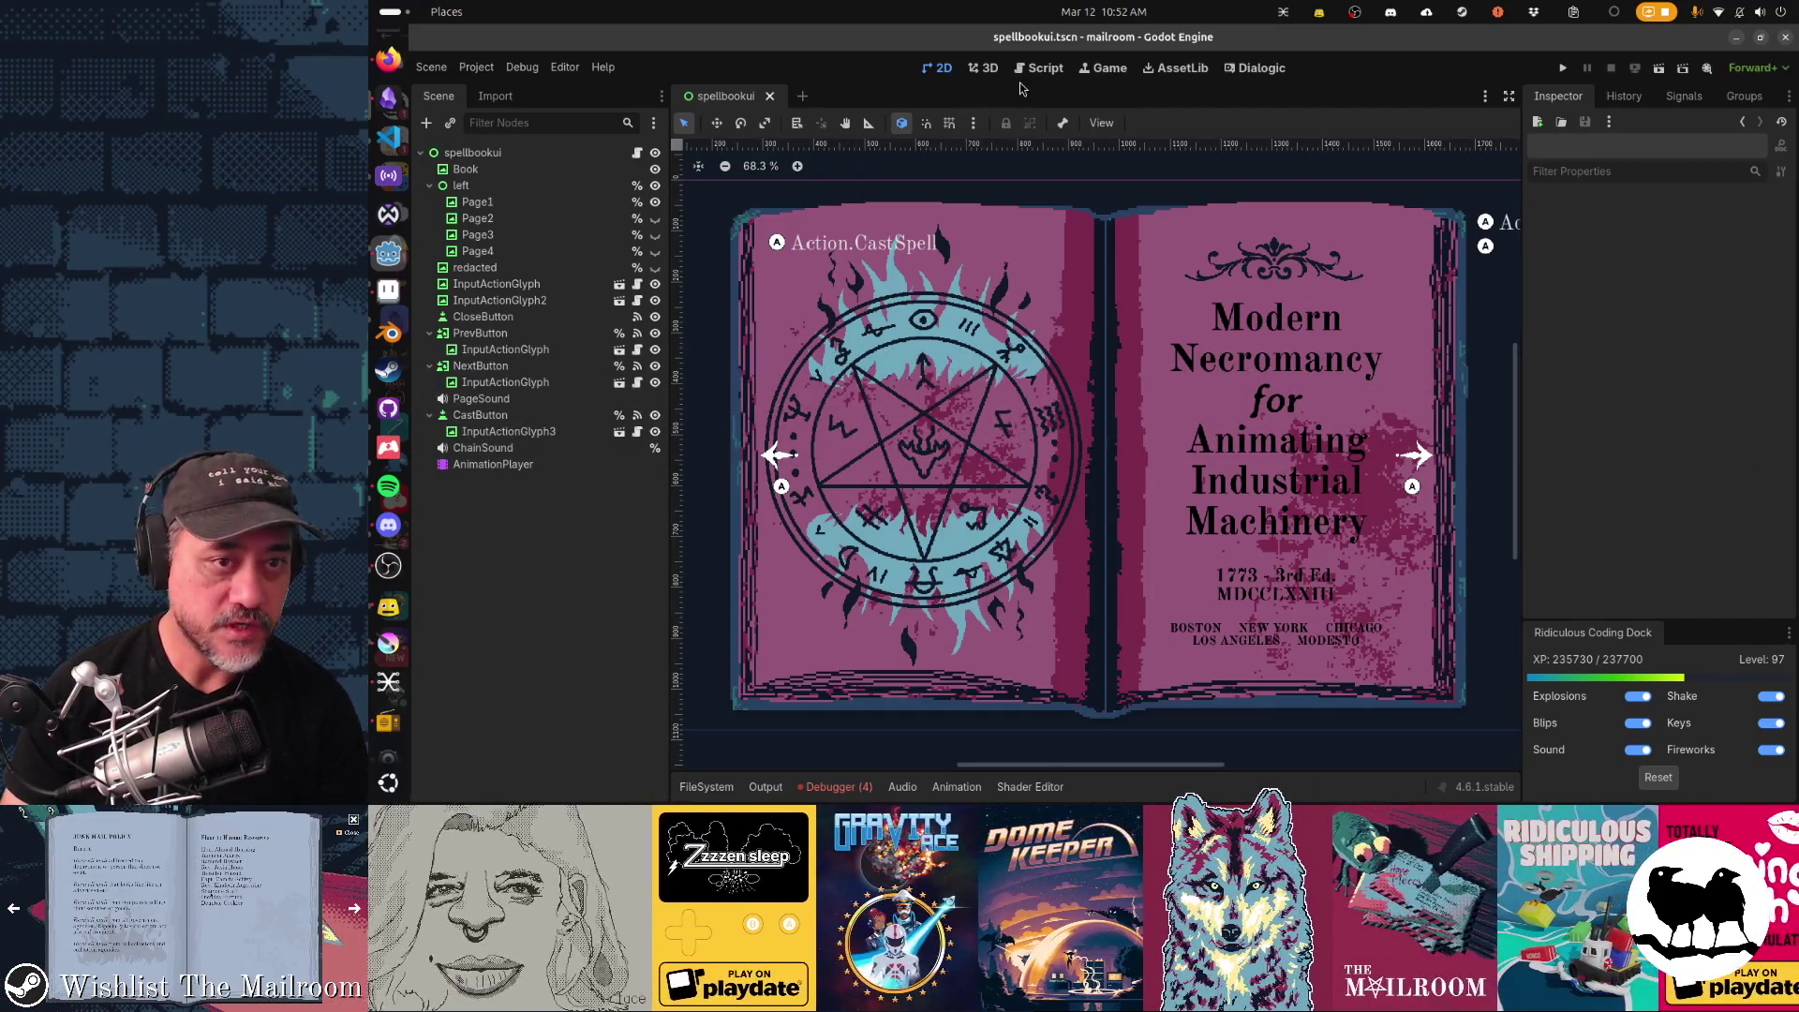
pyautogui.click(1038, 70)
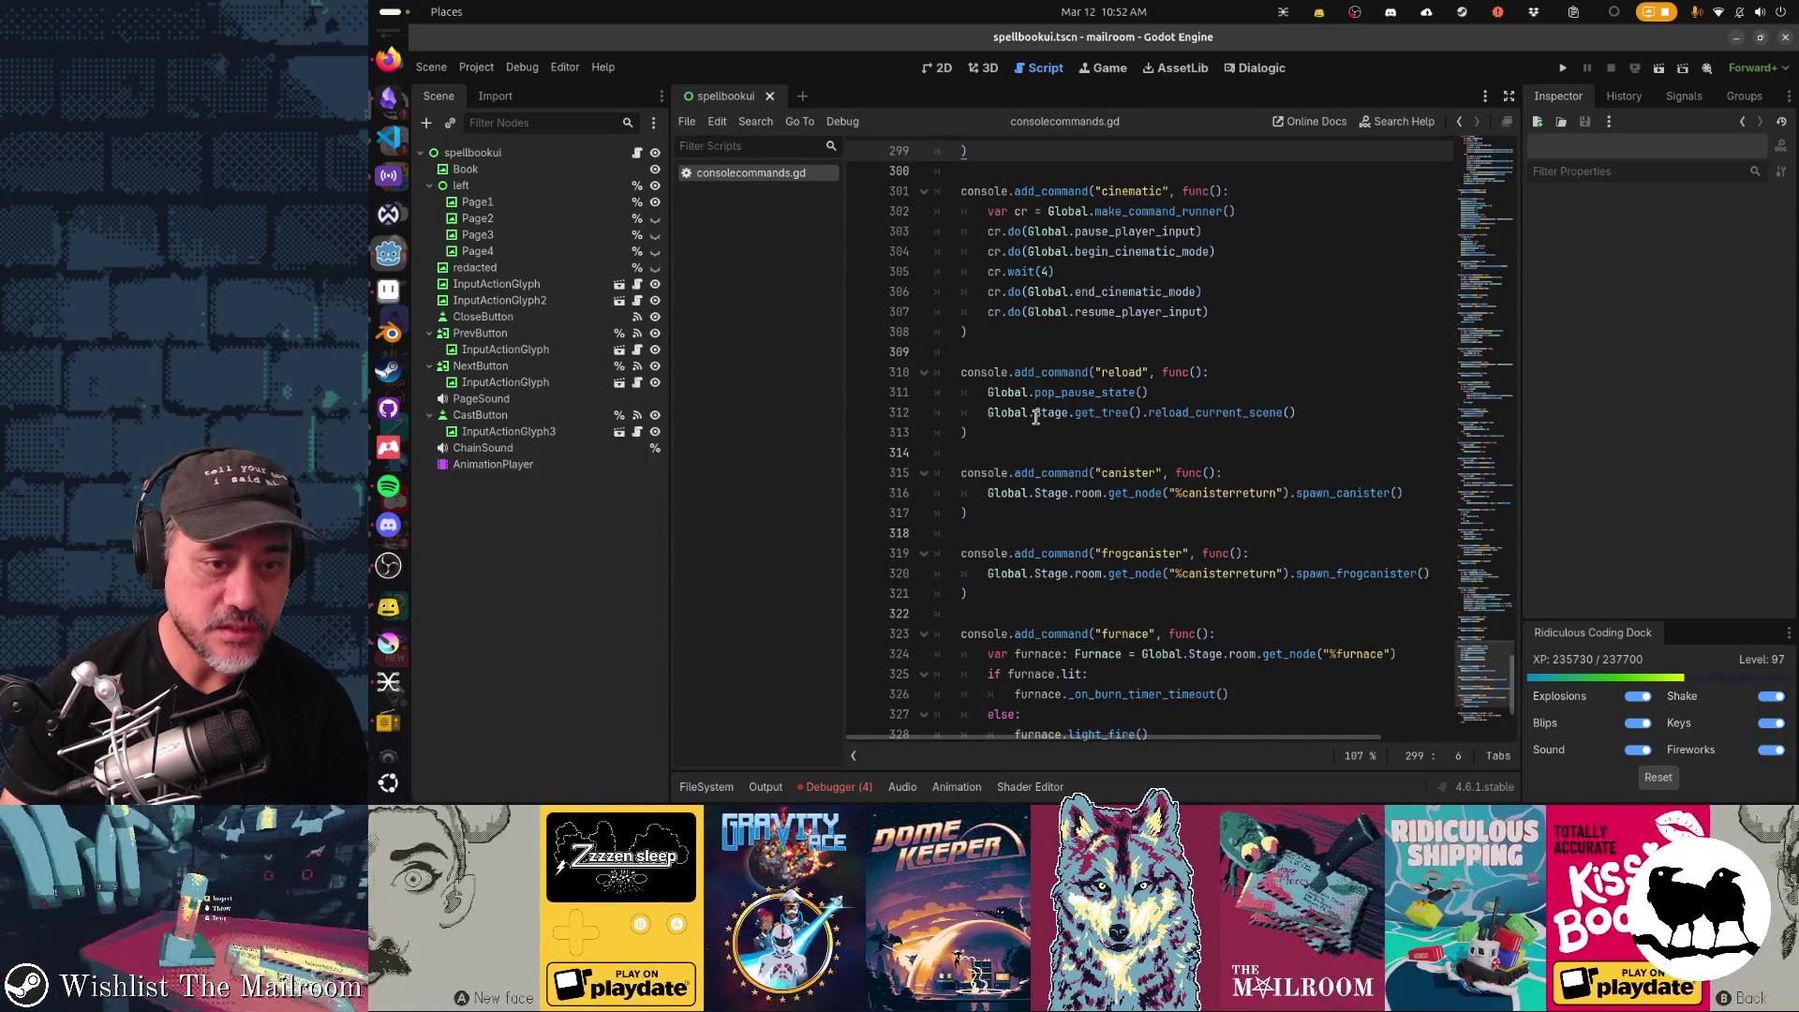
pyautogui.scroll(-4, 1036, 418)
# Start a console.add_command("unlockspells", func(): ...) block after the furnace command.
pyautogui.click(1021, 537)
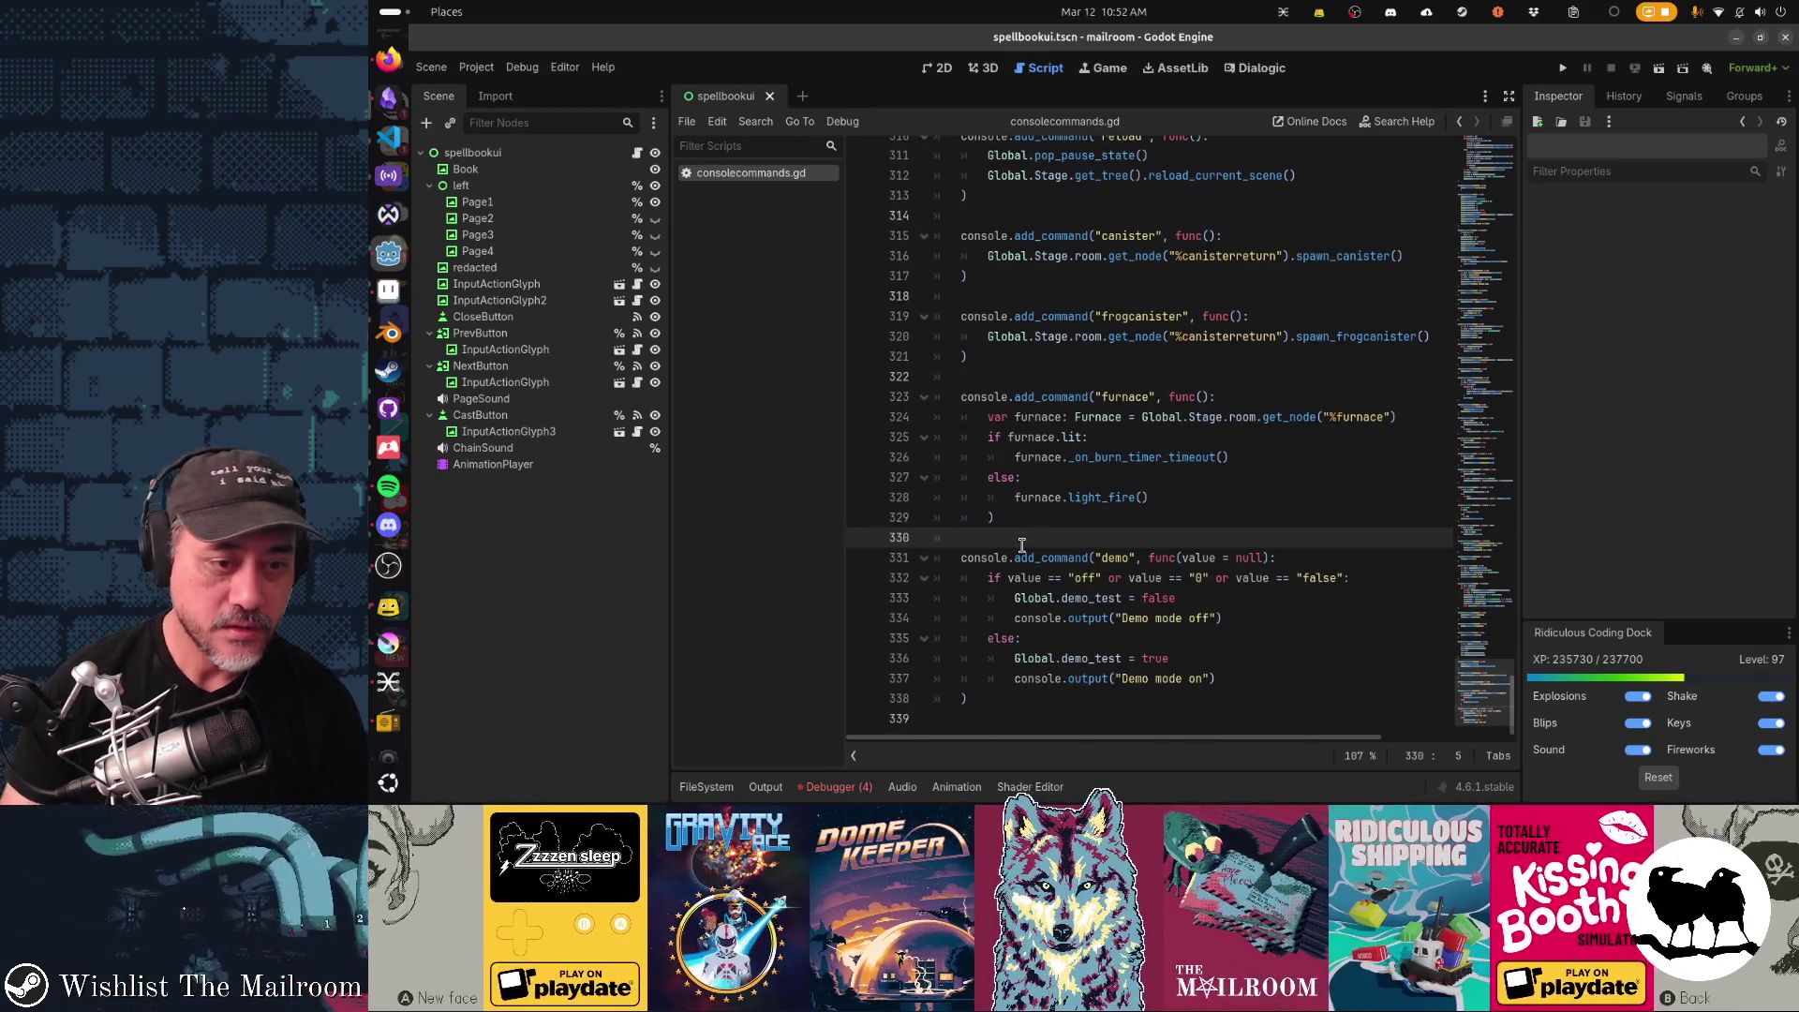
pyautogui.press('Return')
pyautogui.write('console.add_command_u')
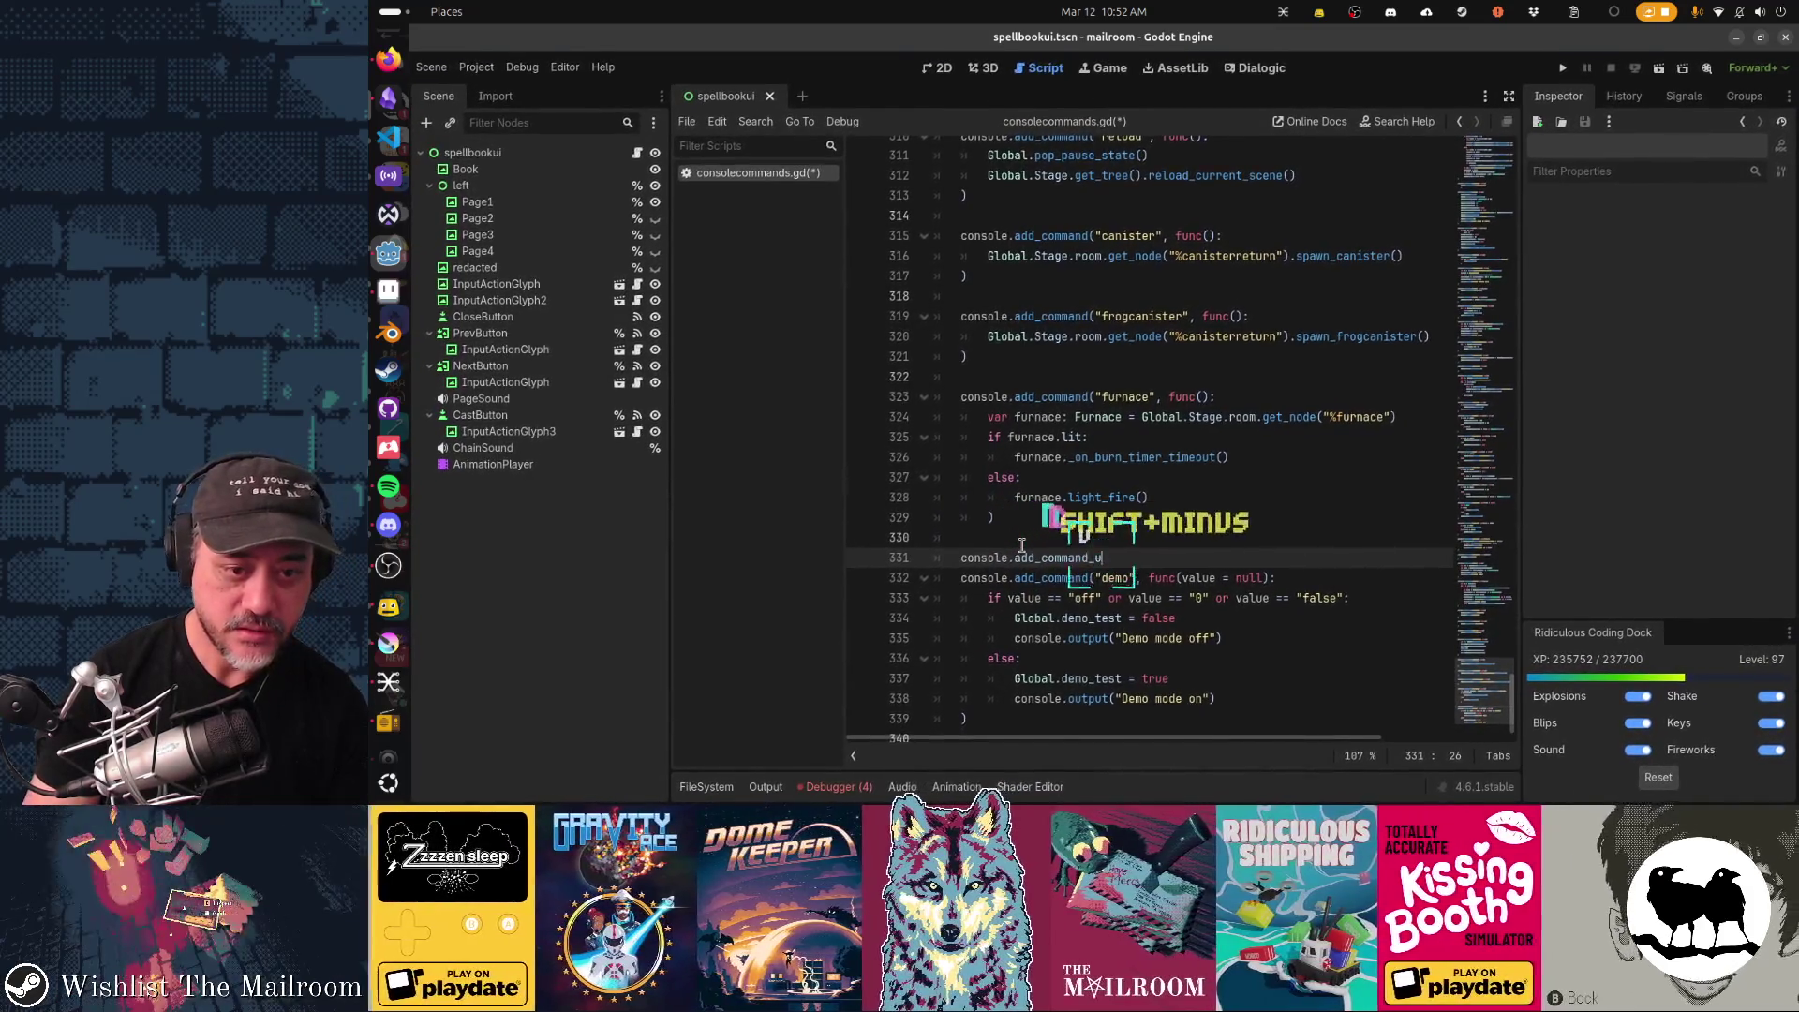
pyautogui.press('BackSpace')
pyautogui.write('("')
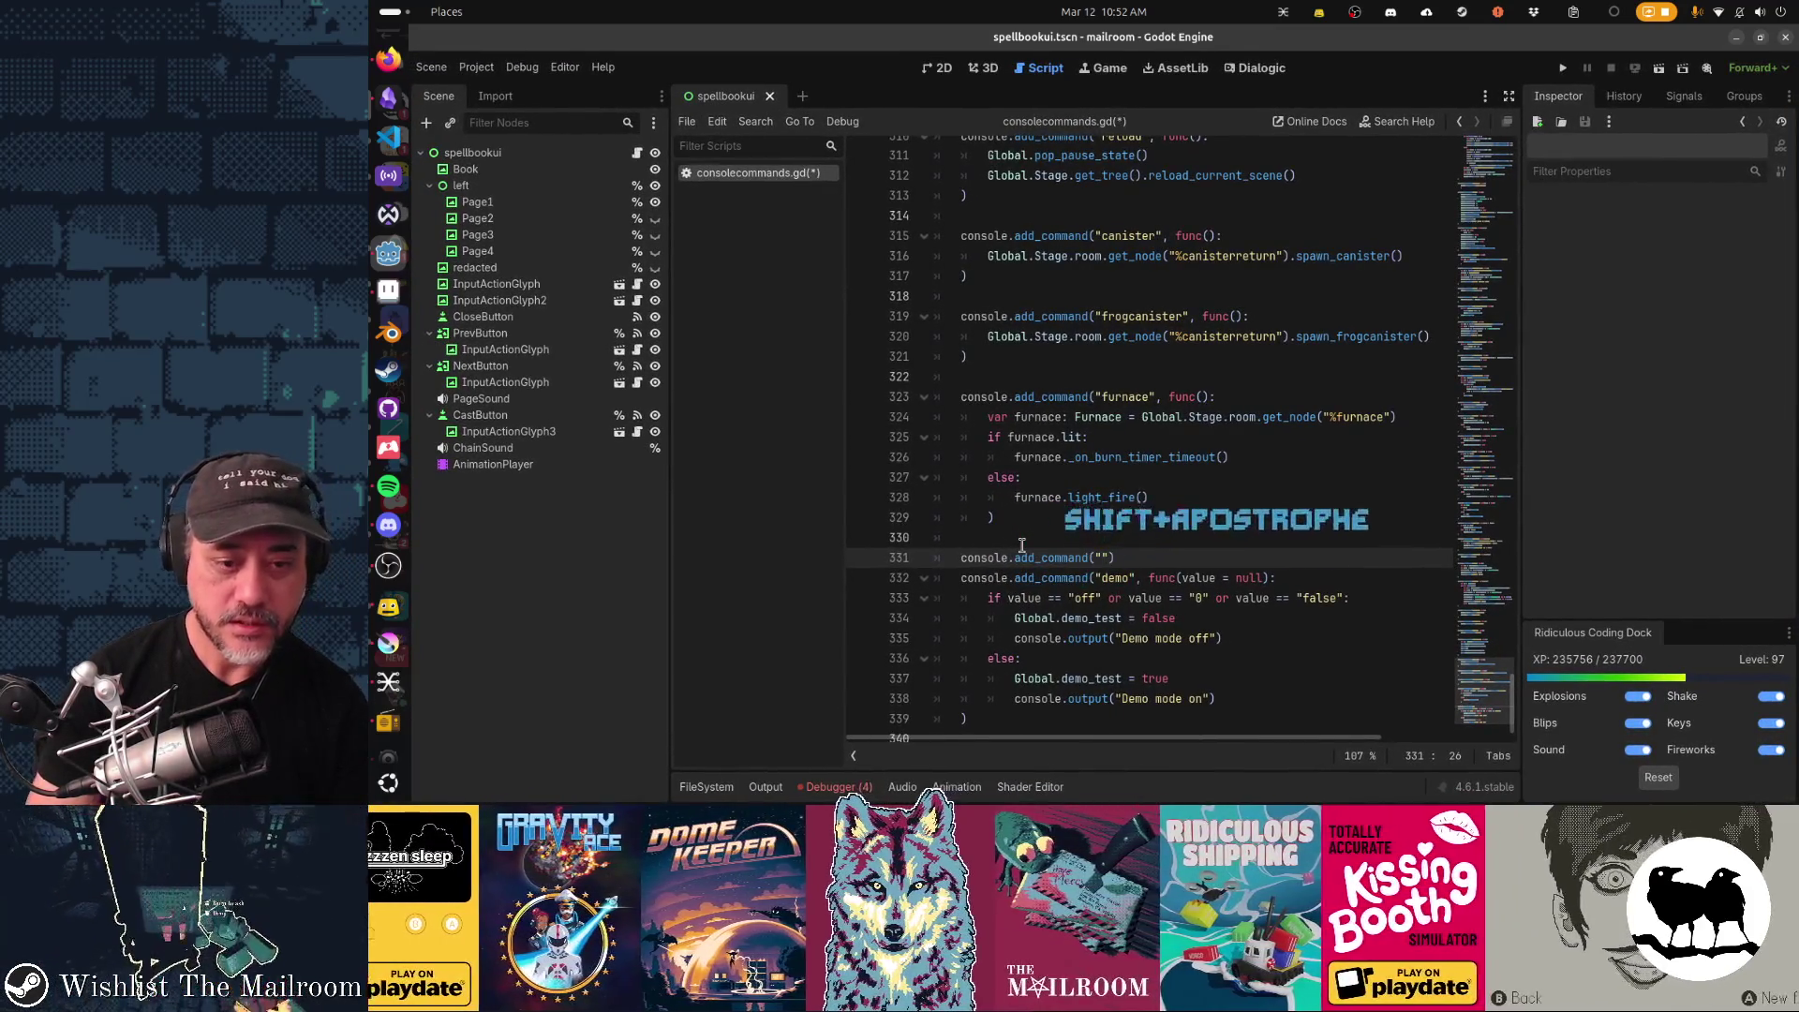
pyautogui.write('unlockspe')
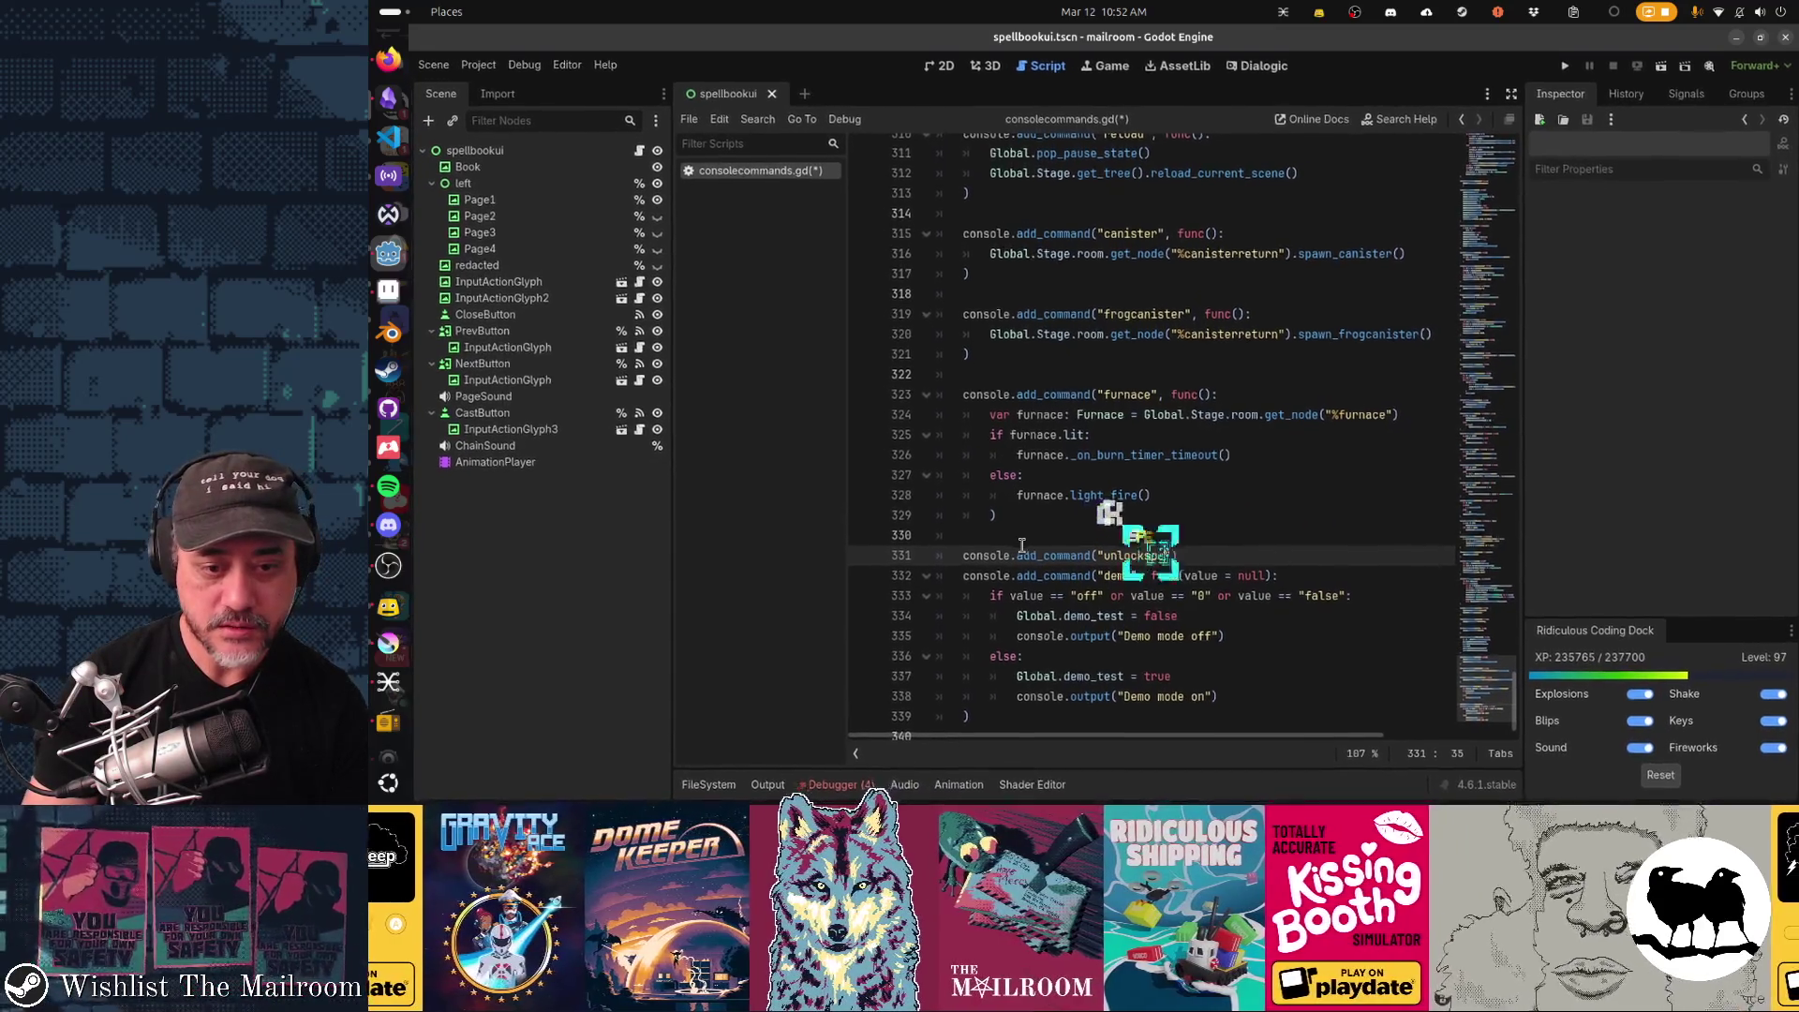
pyautogui.write('lls", func():')
pyautogui.press('Return')
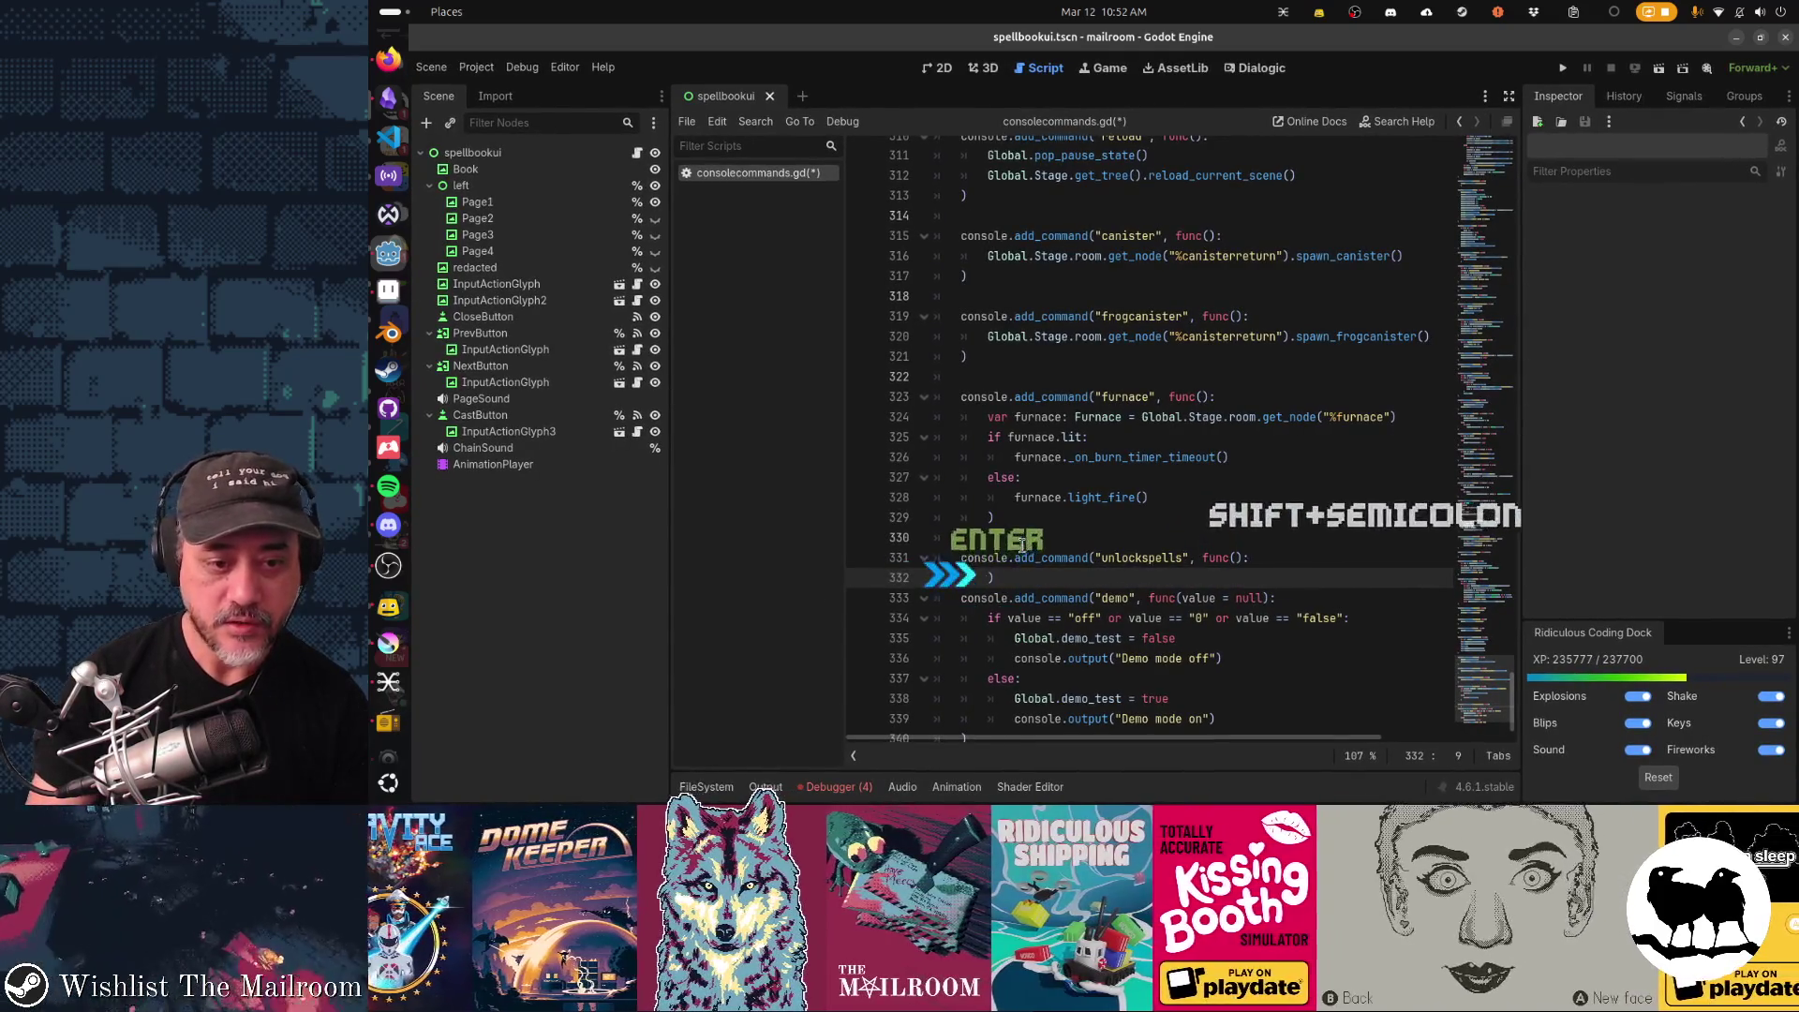
pyautogui.press('Return')
pyautogui.write('Gtlob')
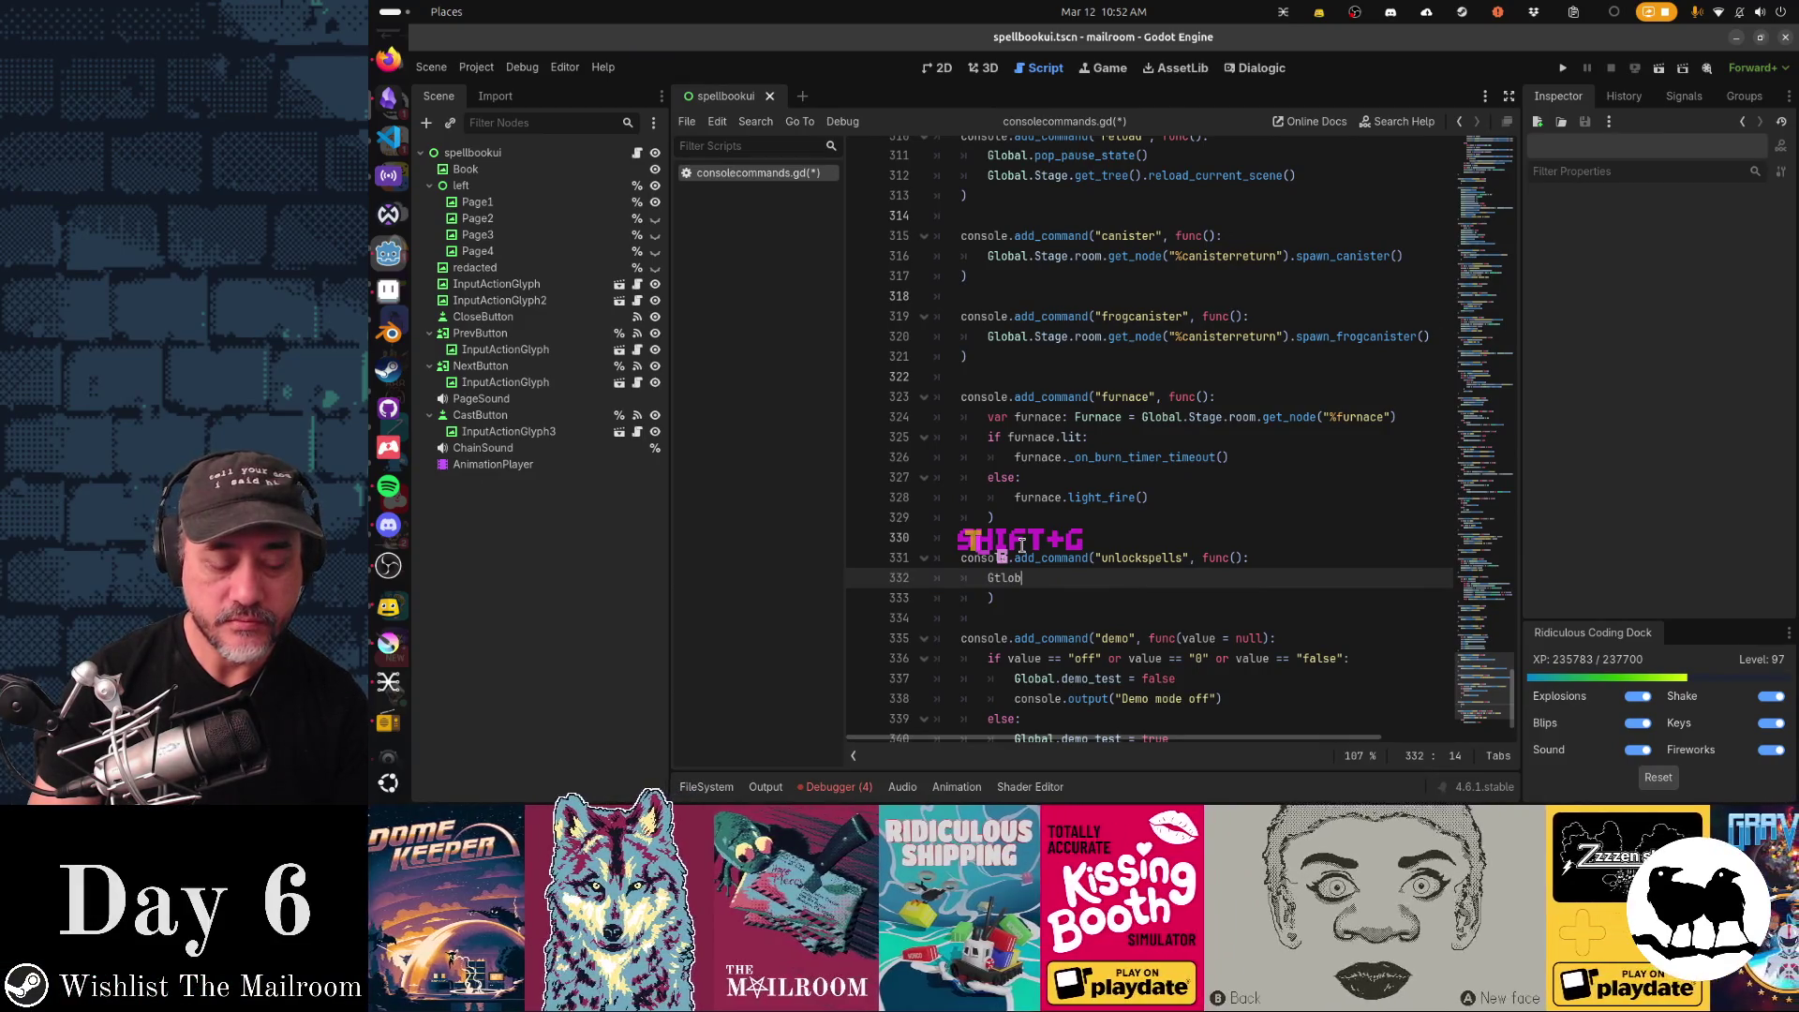
# Begin Global.active_ in the body, browsing Global members, then bring up the quick file finder.
pyautogui.press('BackSpace')
pyautogui.press('BackSpace')
pyautogui.press('BackSpace')
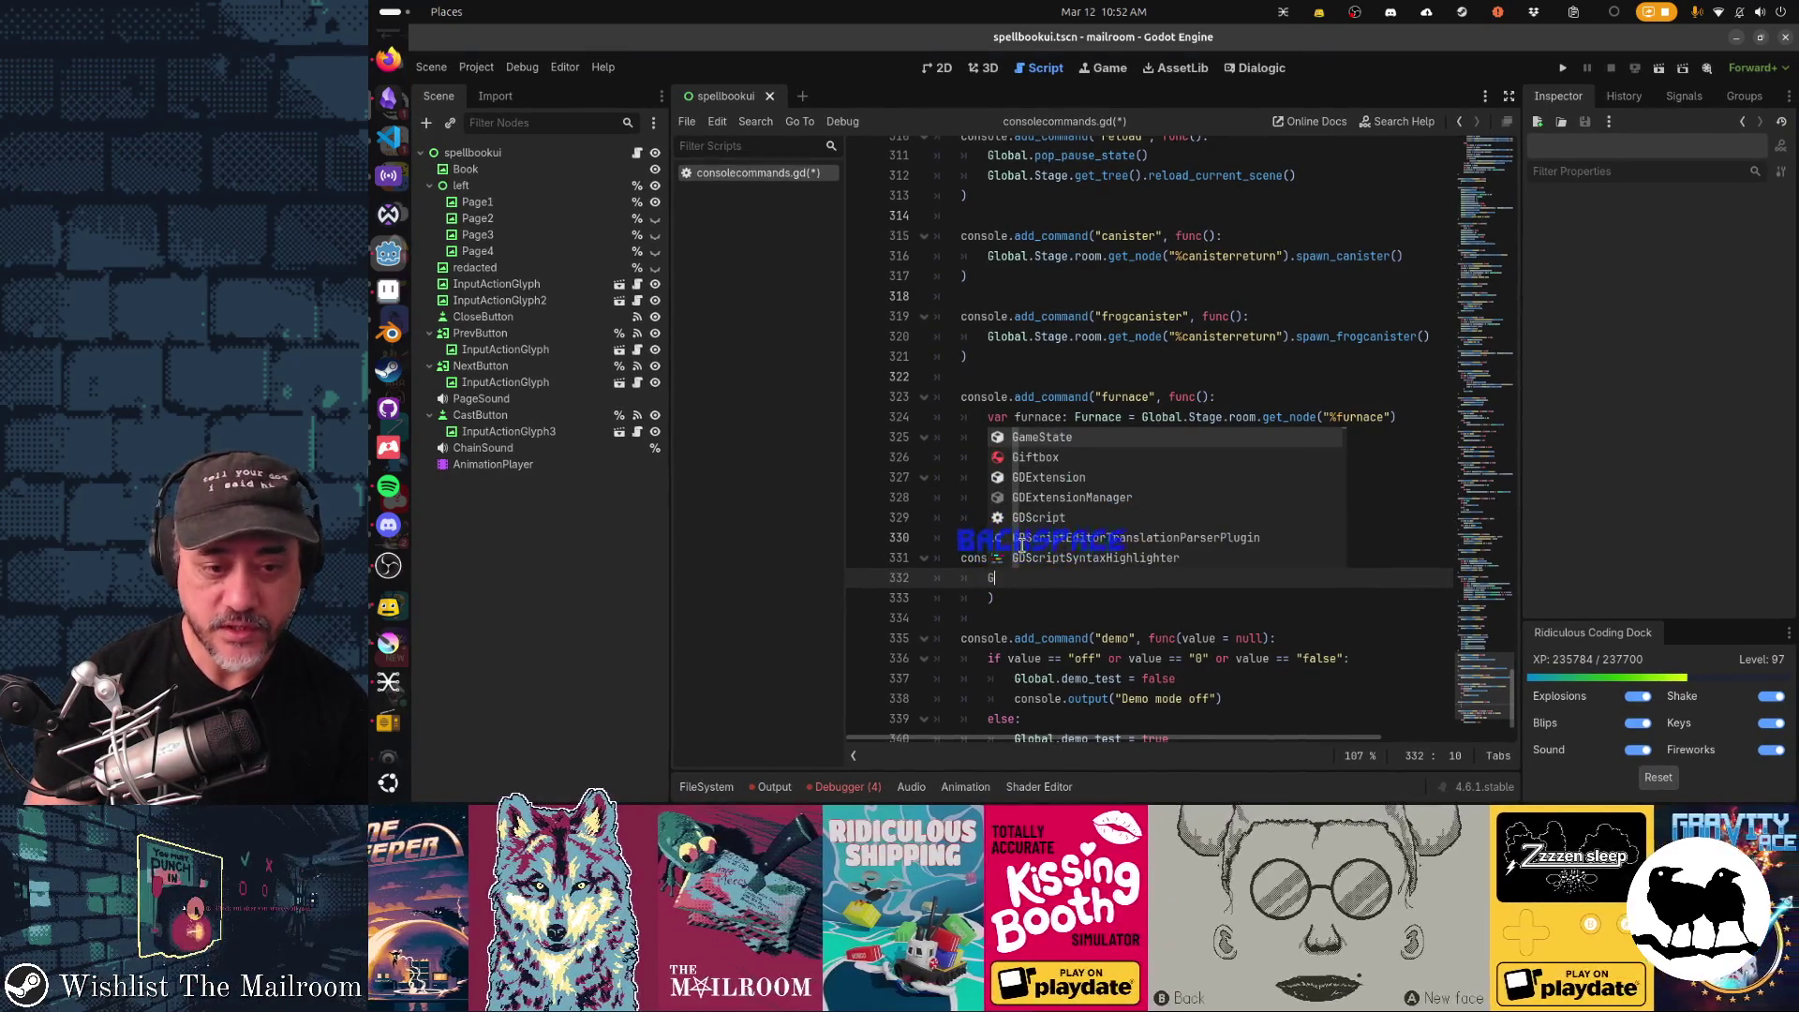
pyautogui.write('lobal.spe')
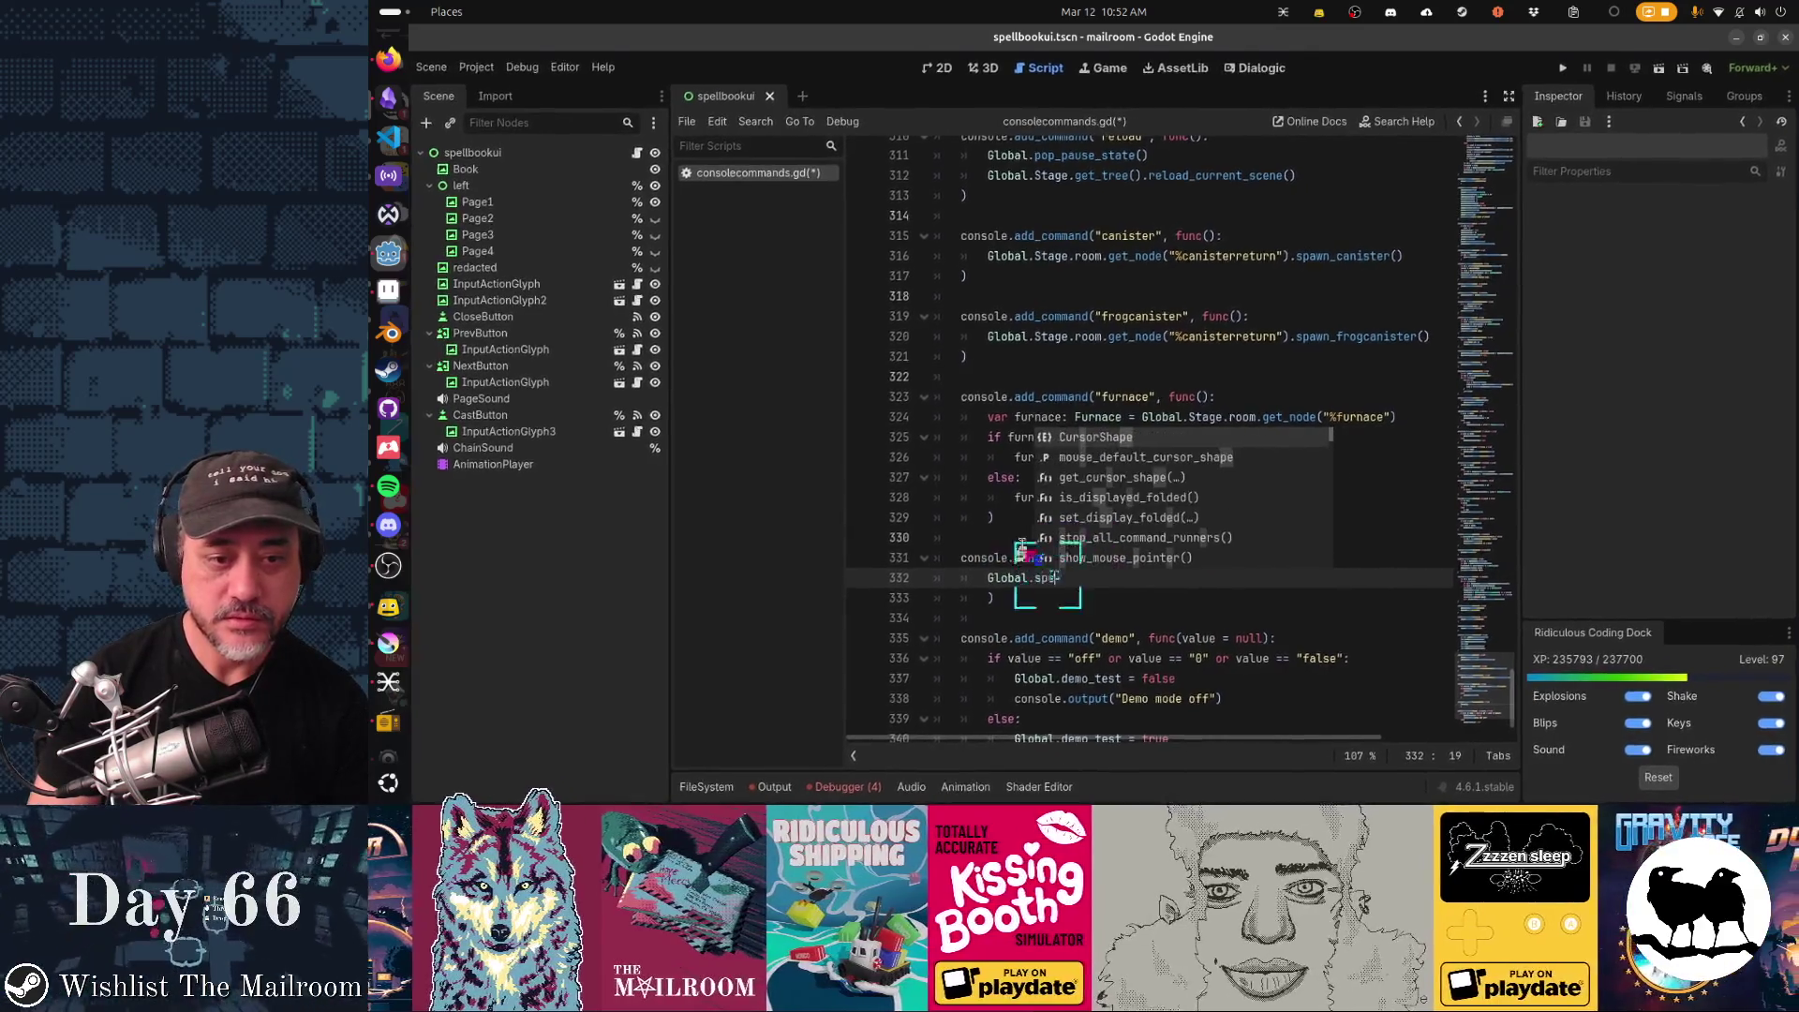
pyautogui.write('ll')
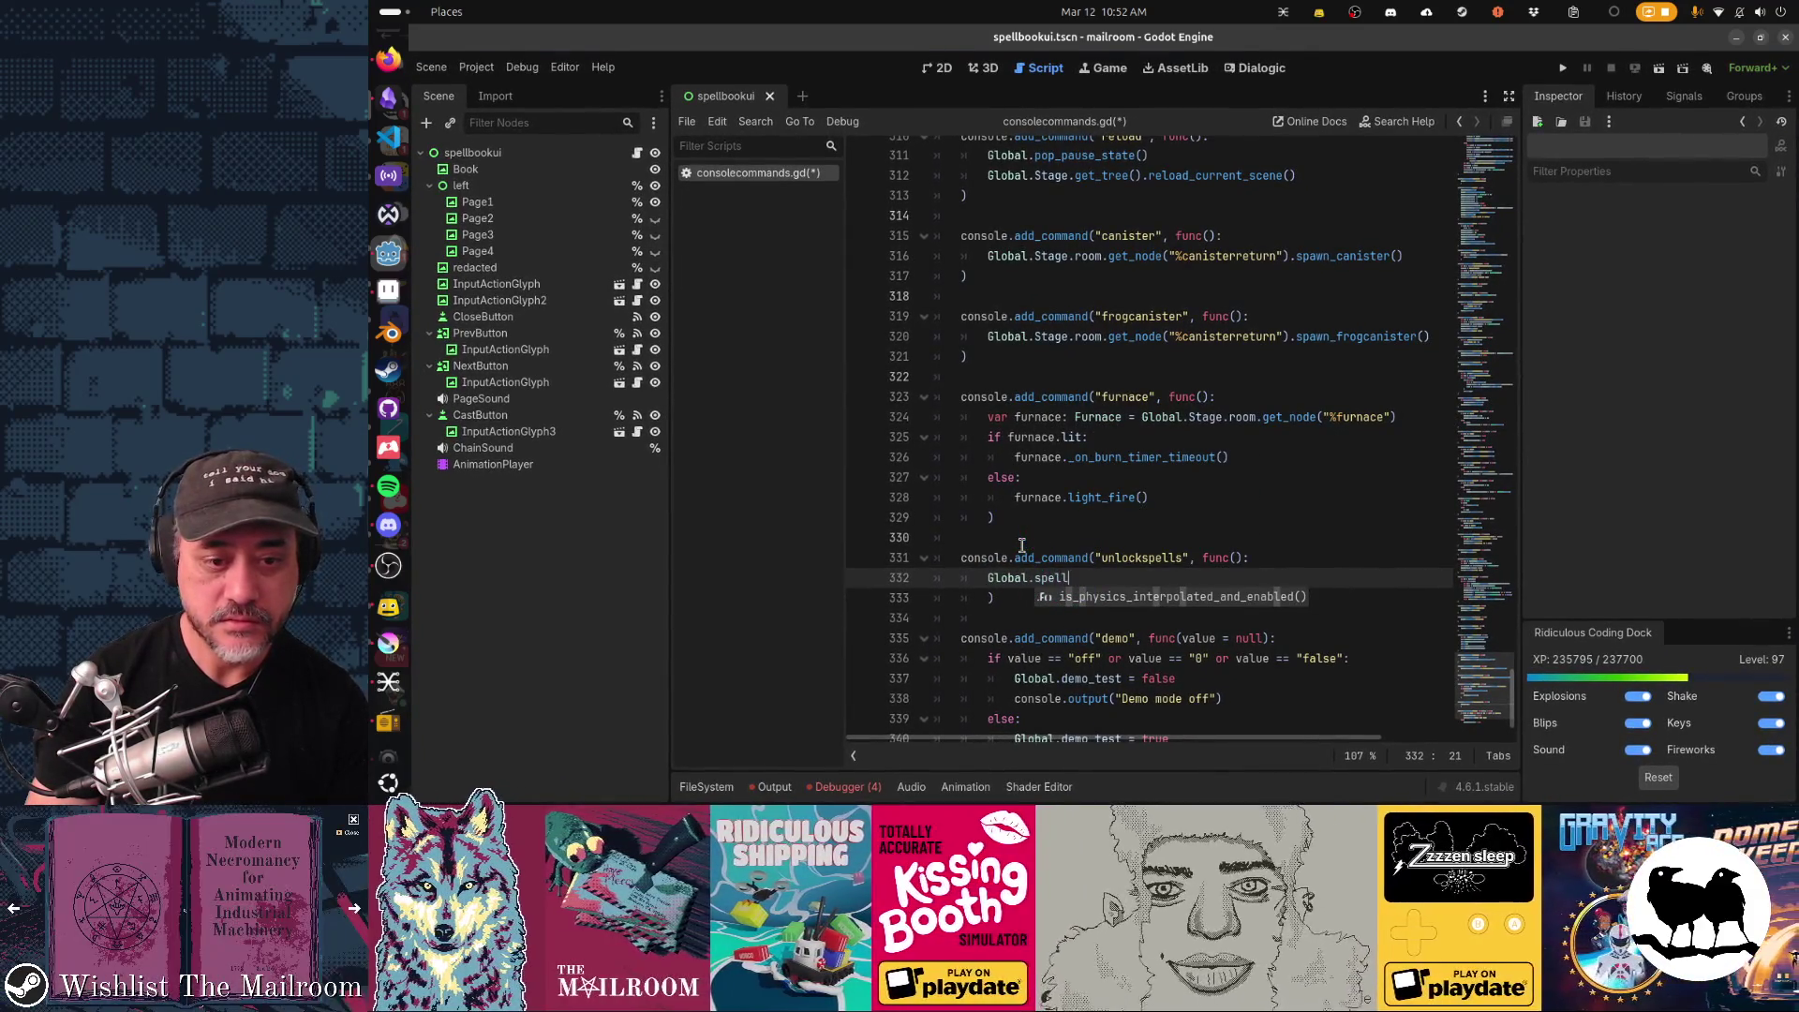
pyautogui.press('BackSpace')
pyautogui.press('BackSpace')
pyautogui.press('BackSpace')
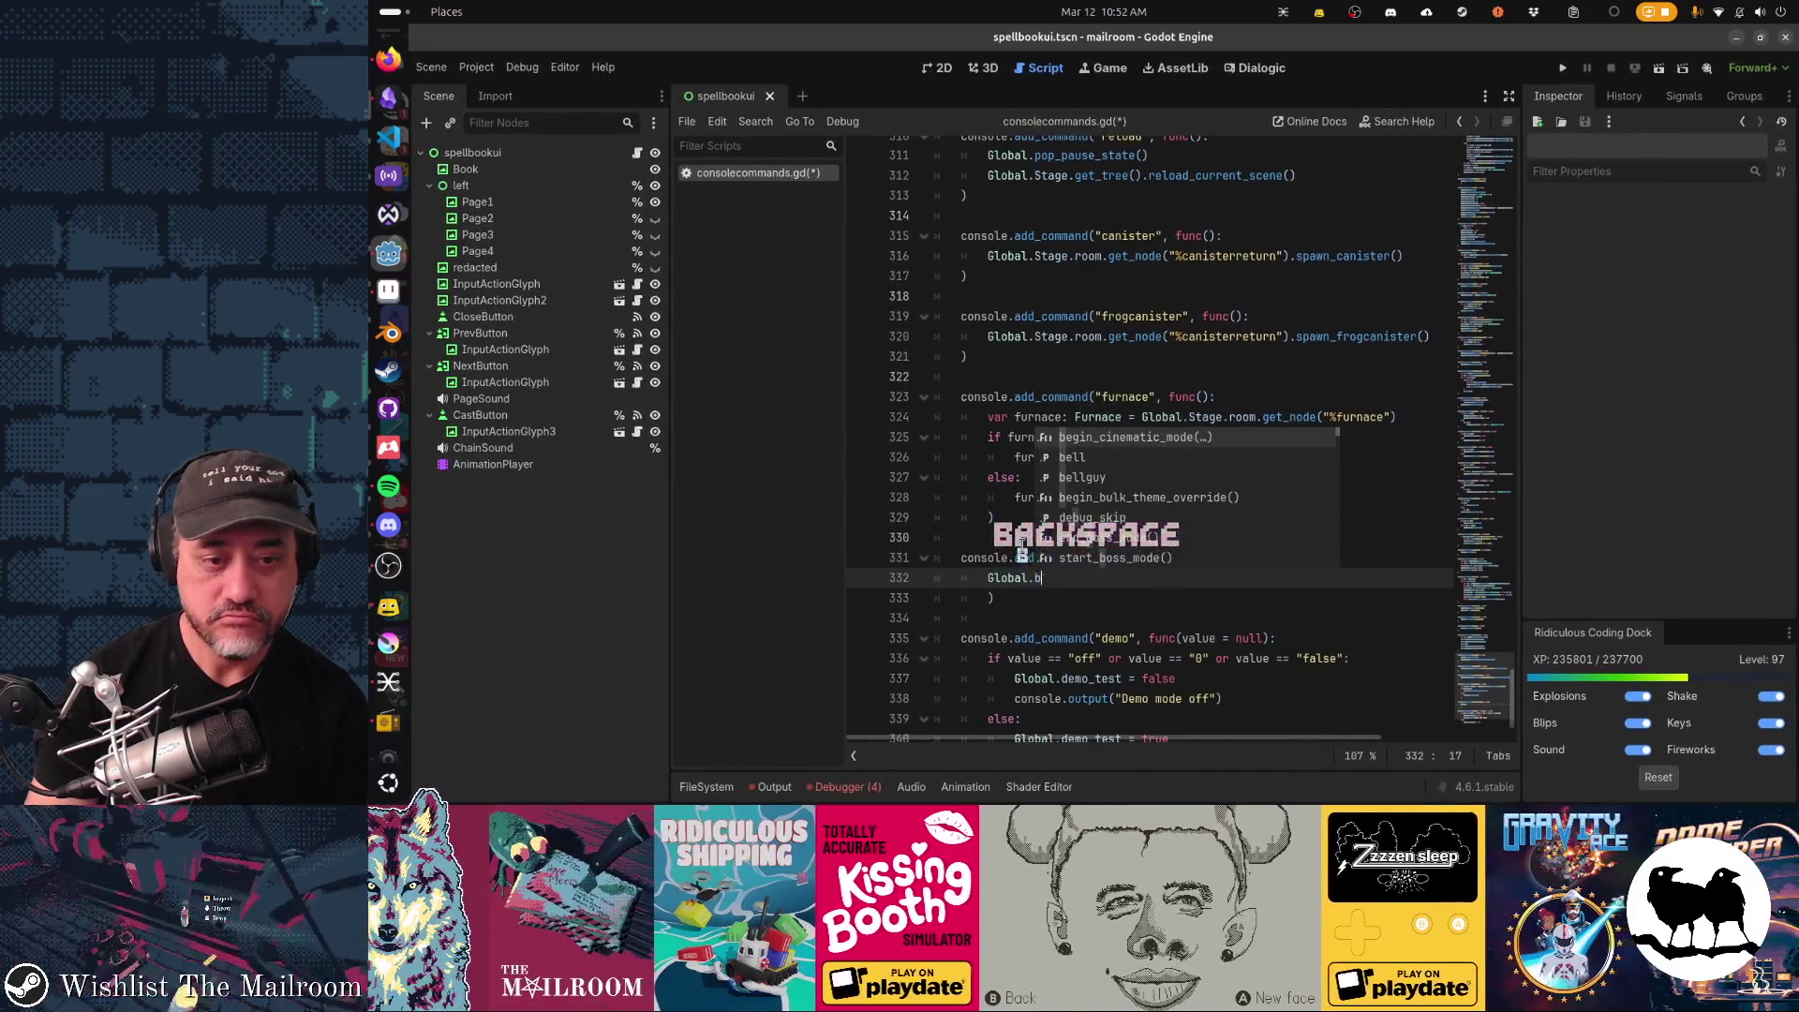
pyautogui.write('spell')
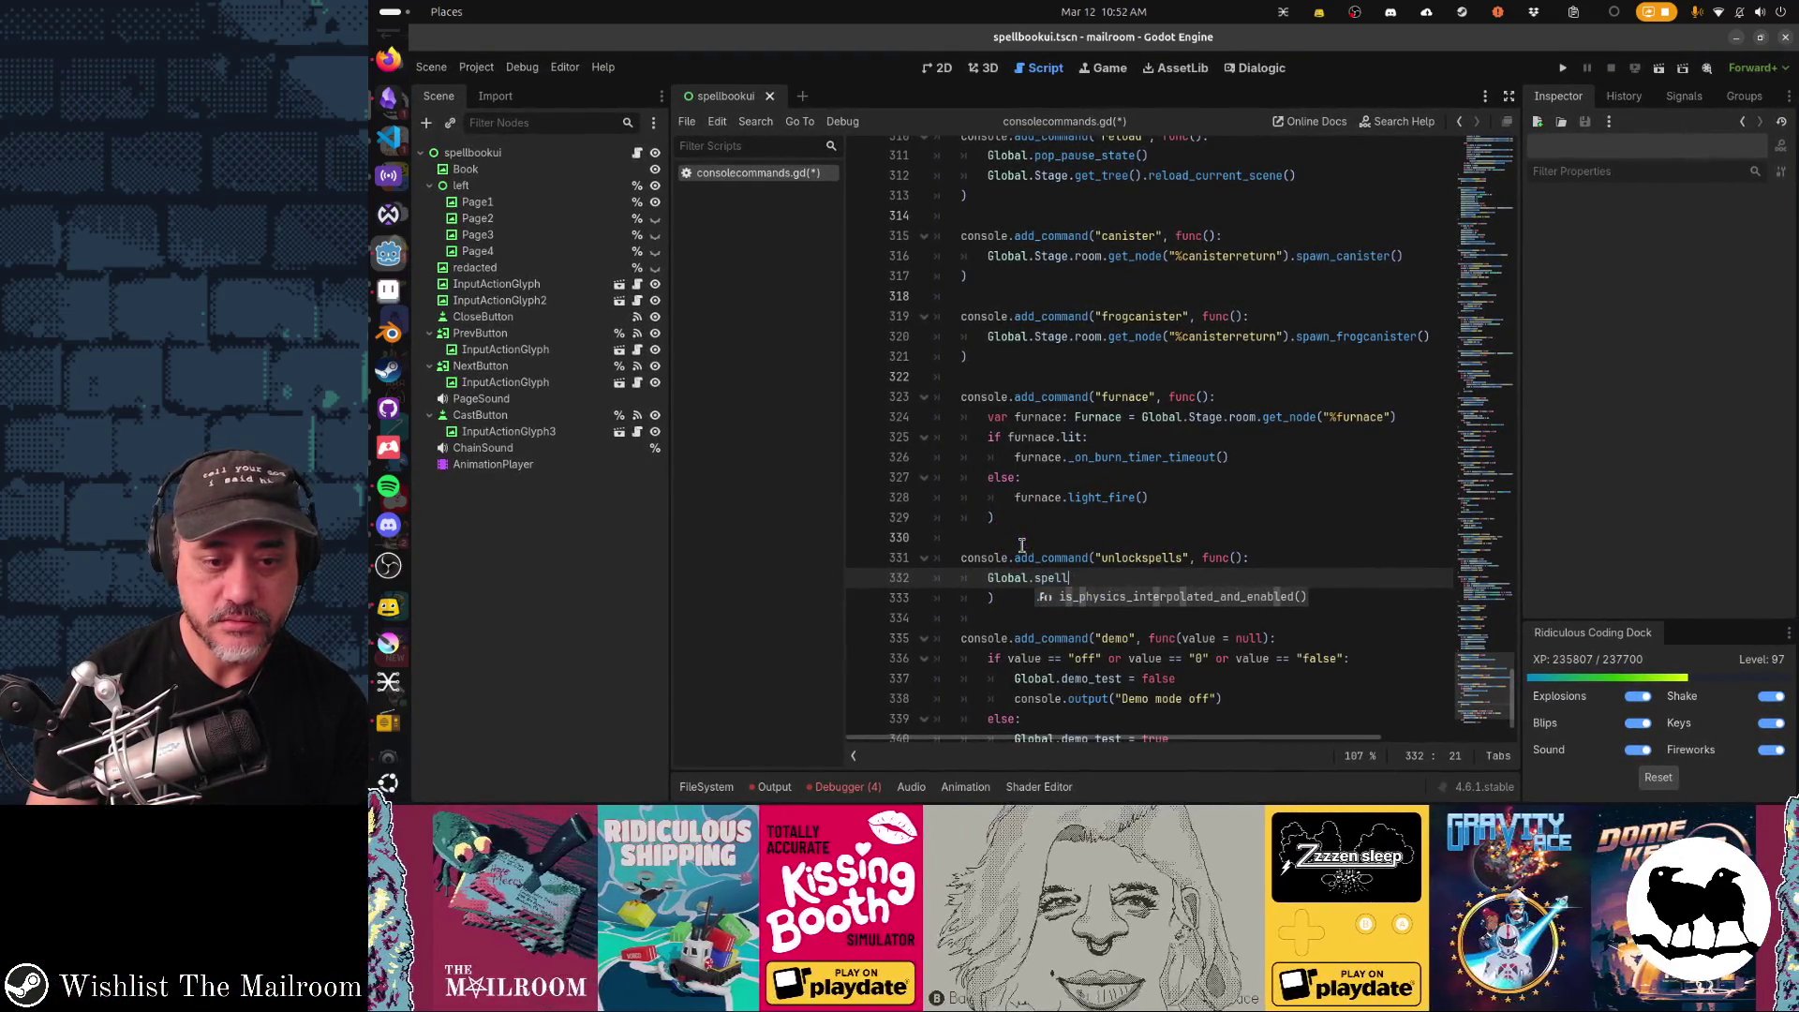
pyautogui.press('BackSpace')
pyautogui.press('BackSpace')
pyautogui.press('BackSpace')
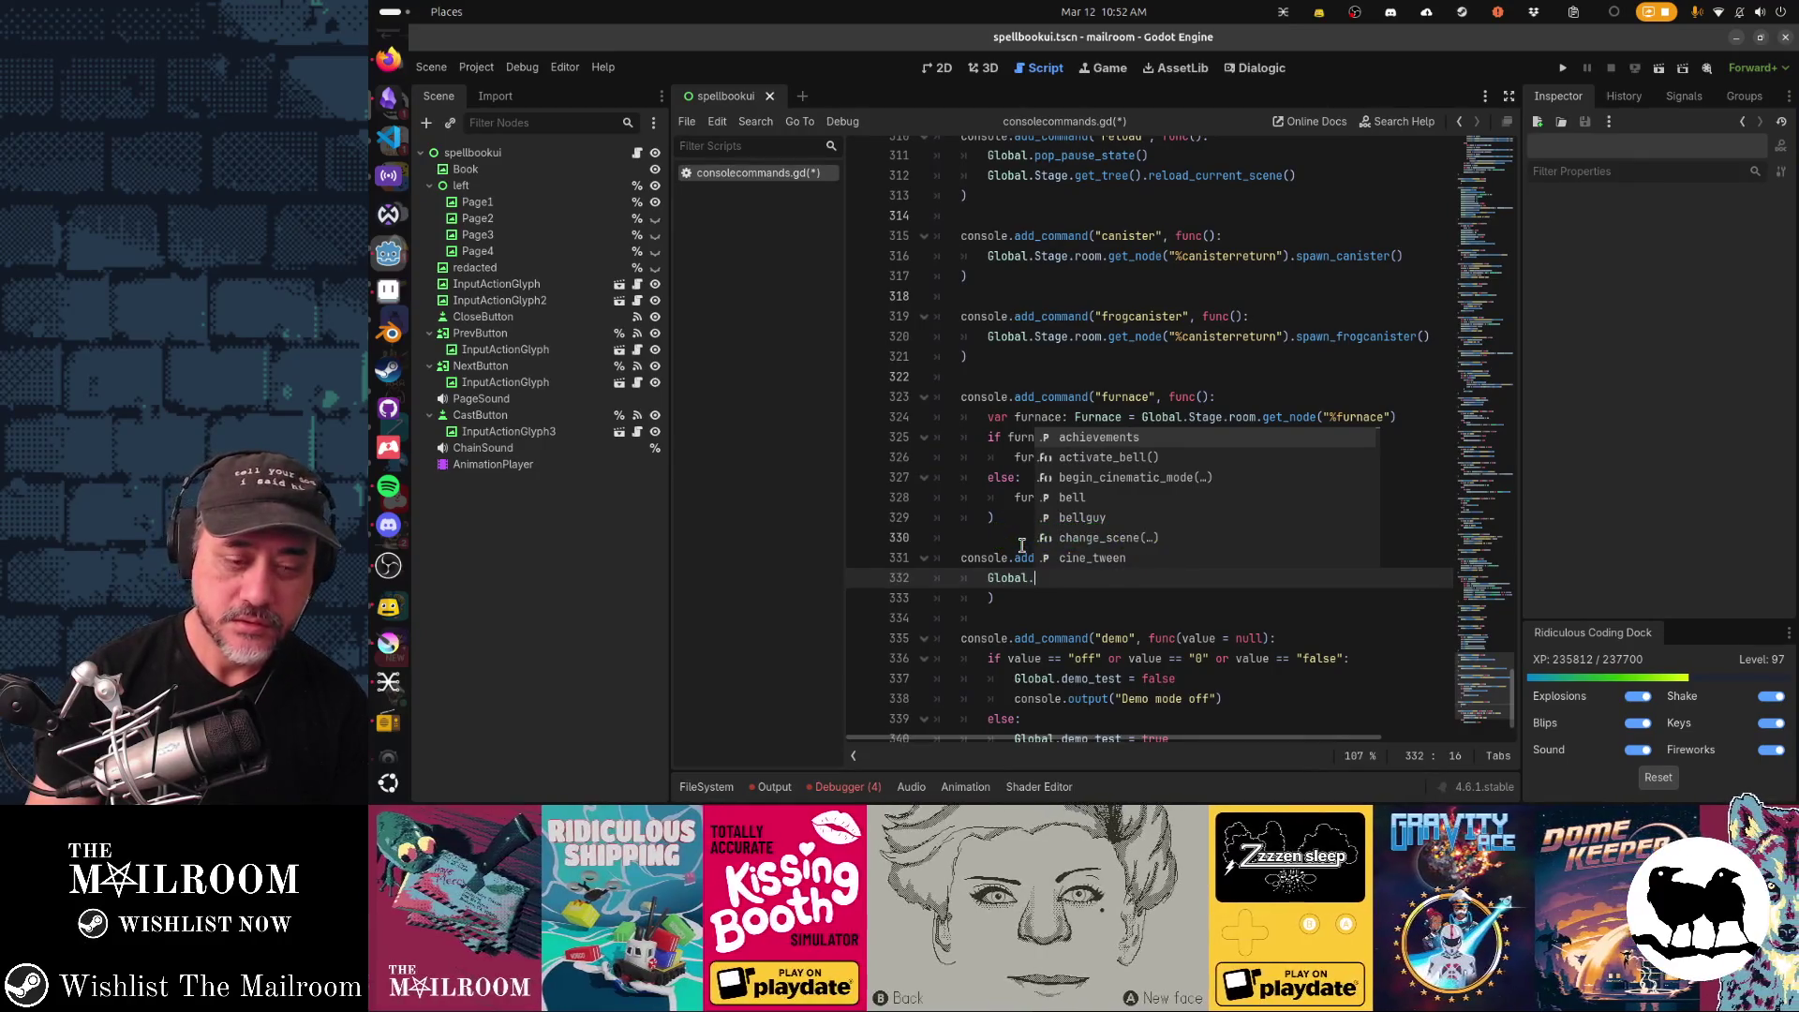
pyautogui.write('active')
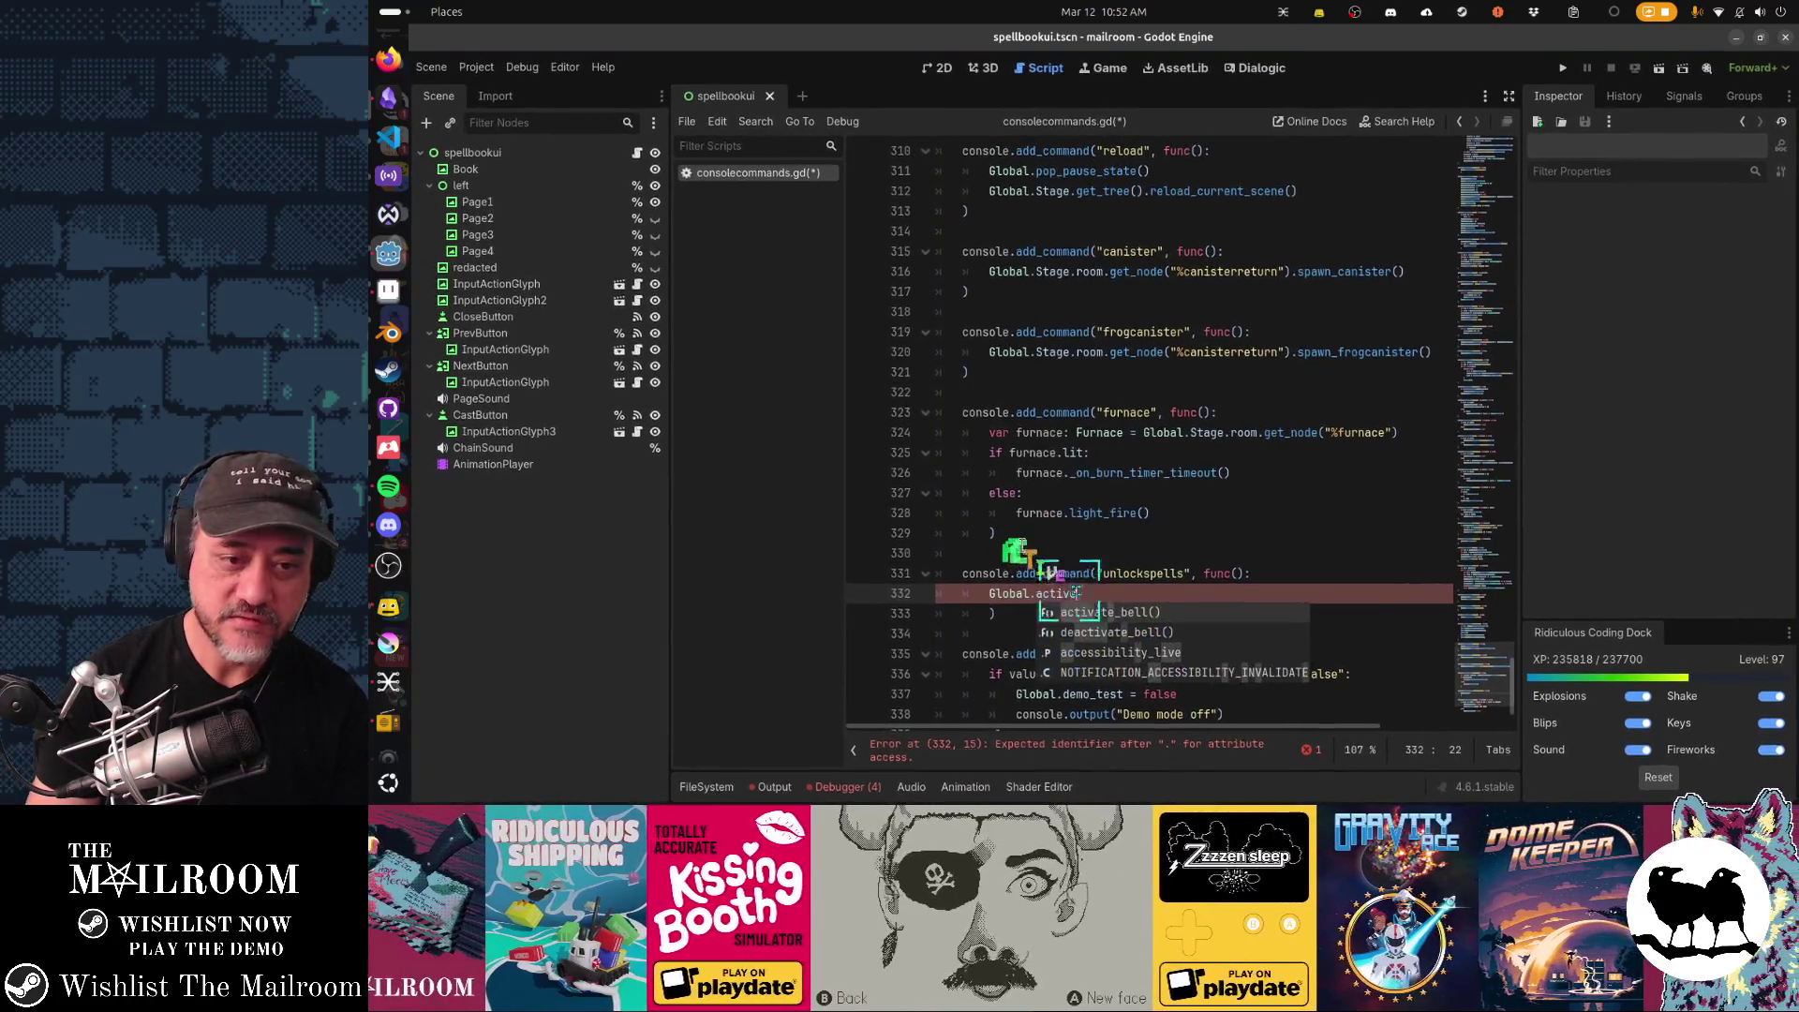
pyautogui.write('_')
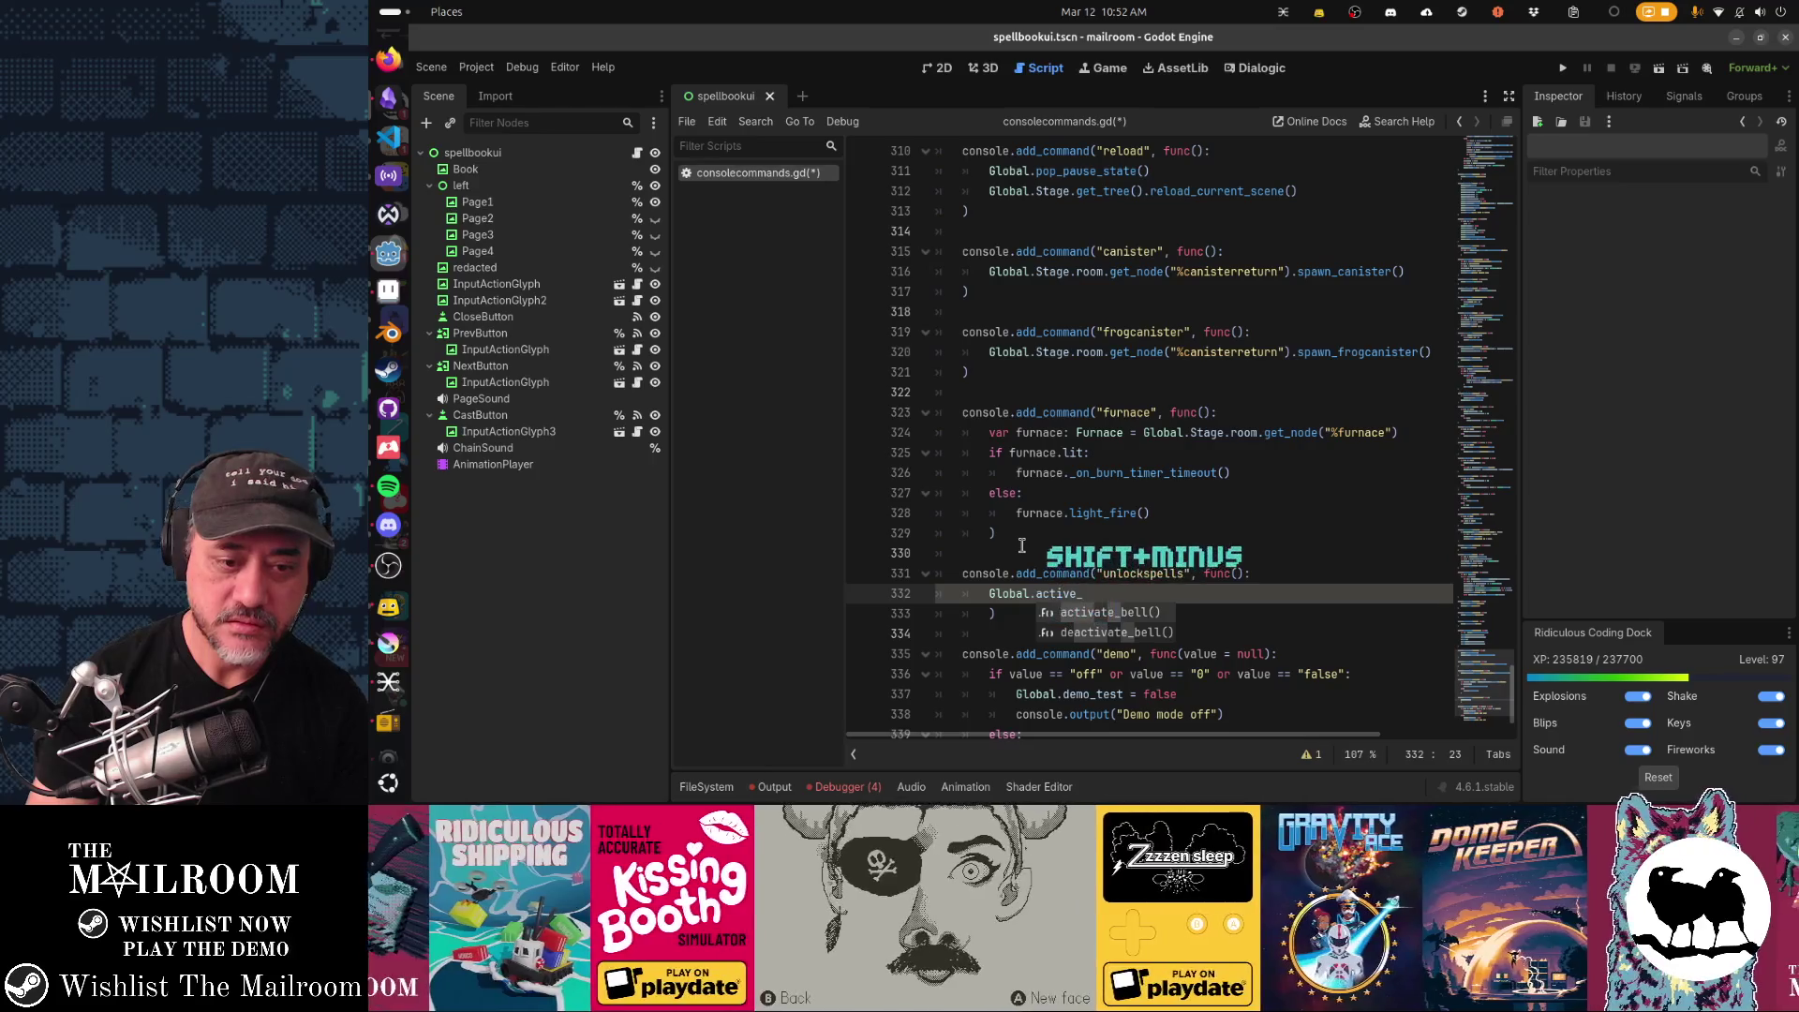
pyautogui.hotkey('shift', 'alt', 'o')
pyautogui.write('global')
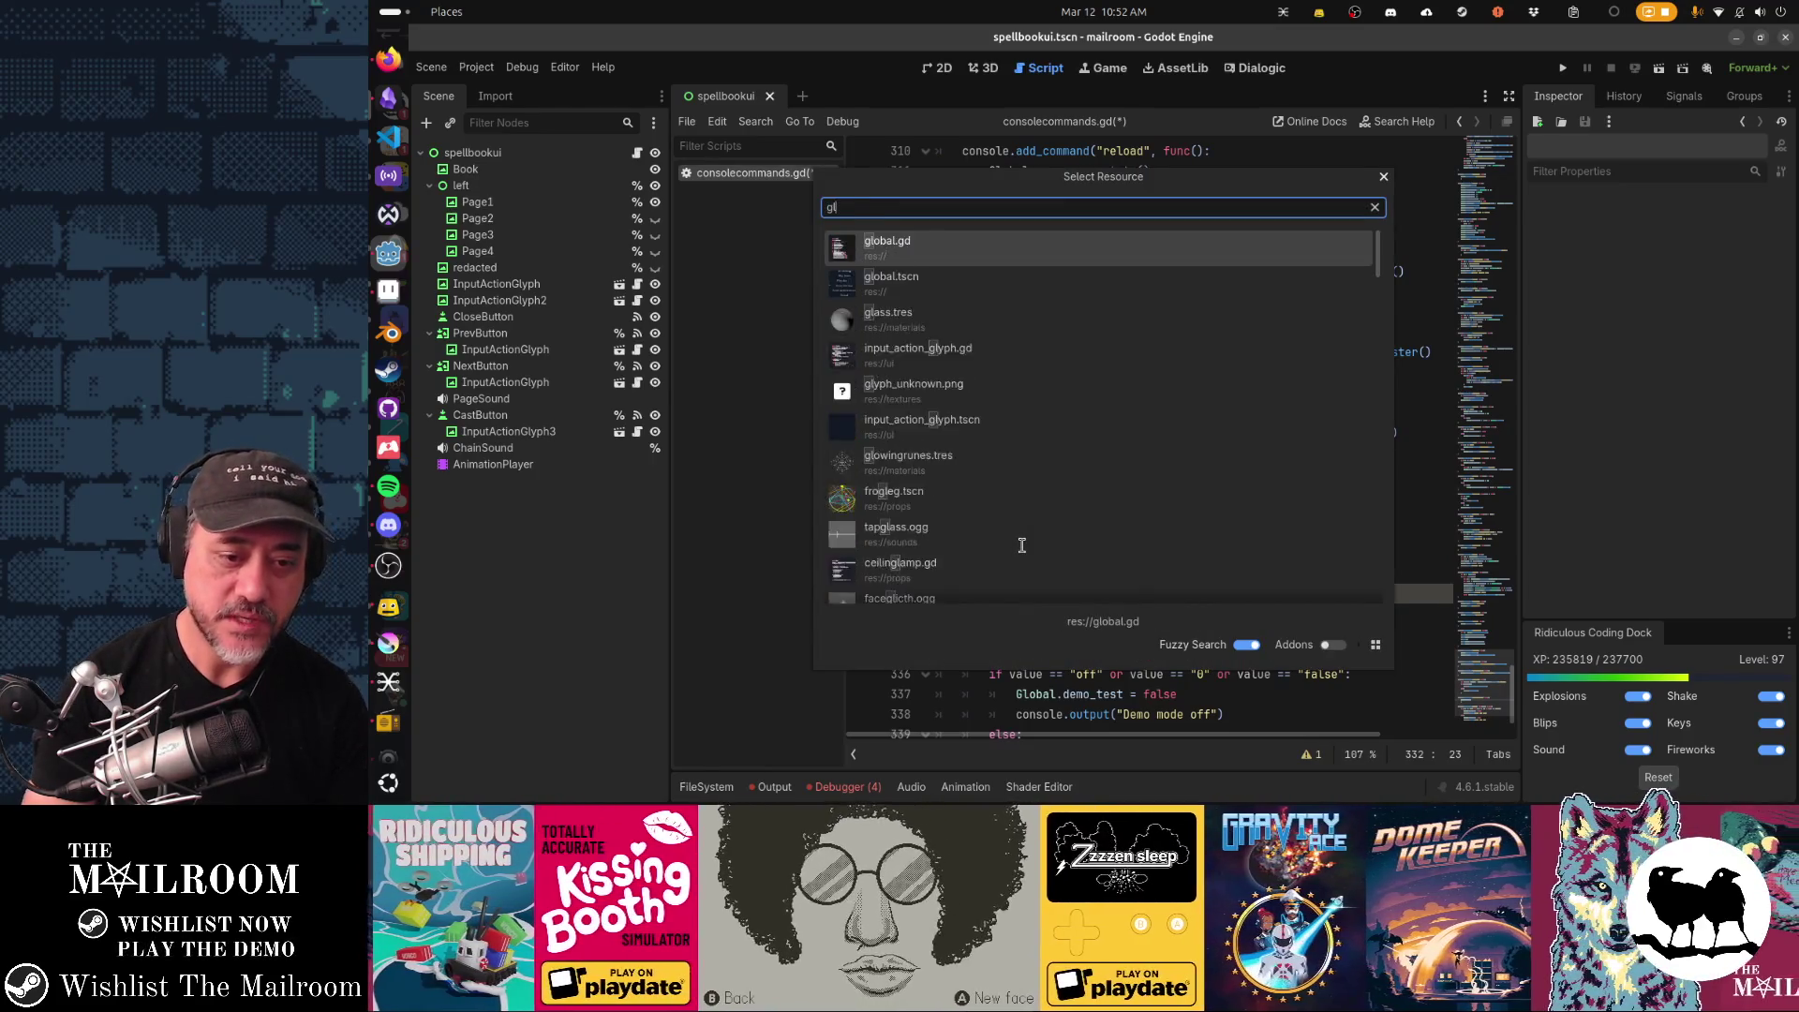
# Page through global.gd for the game state, then return to the unlockspells line.
pyautogui.press('Return')
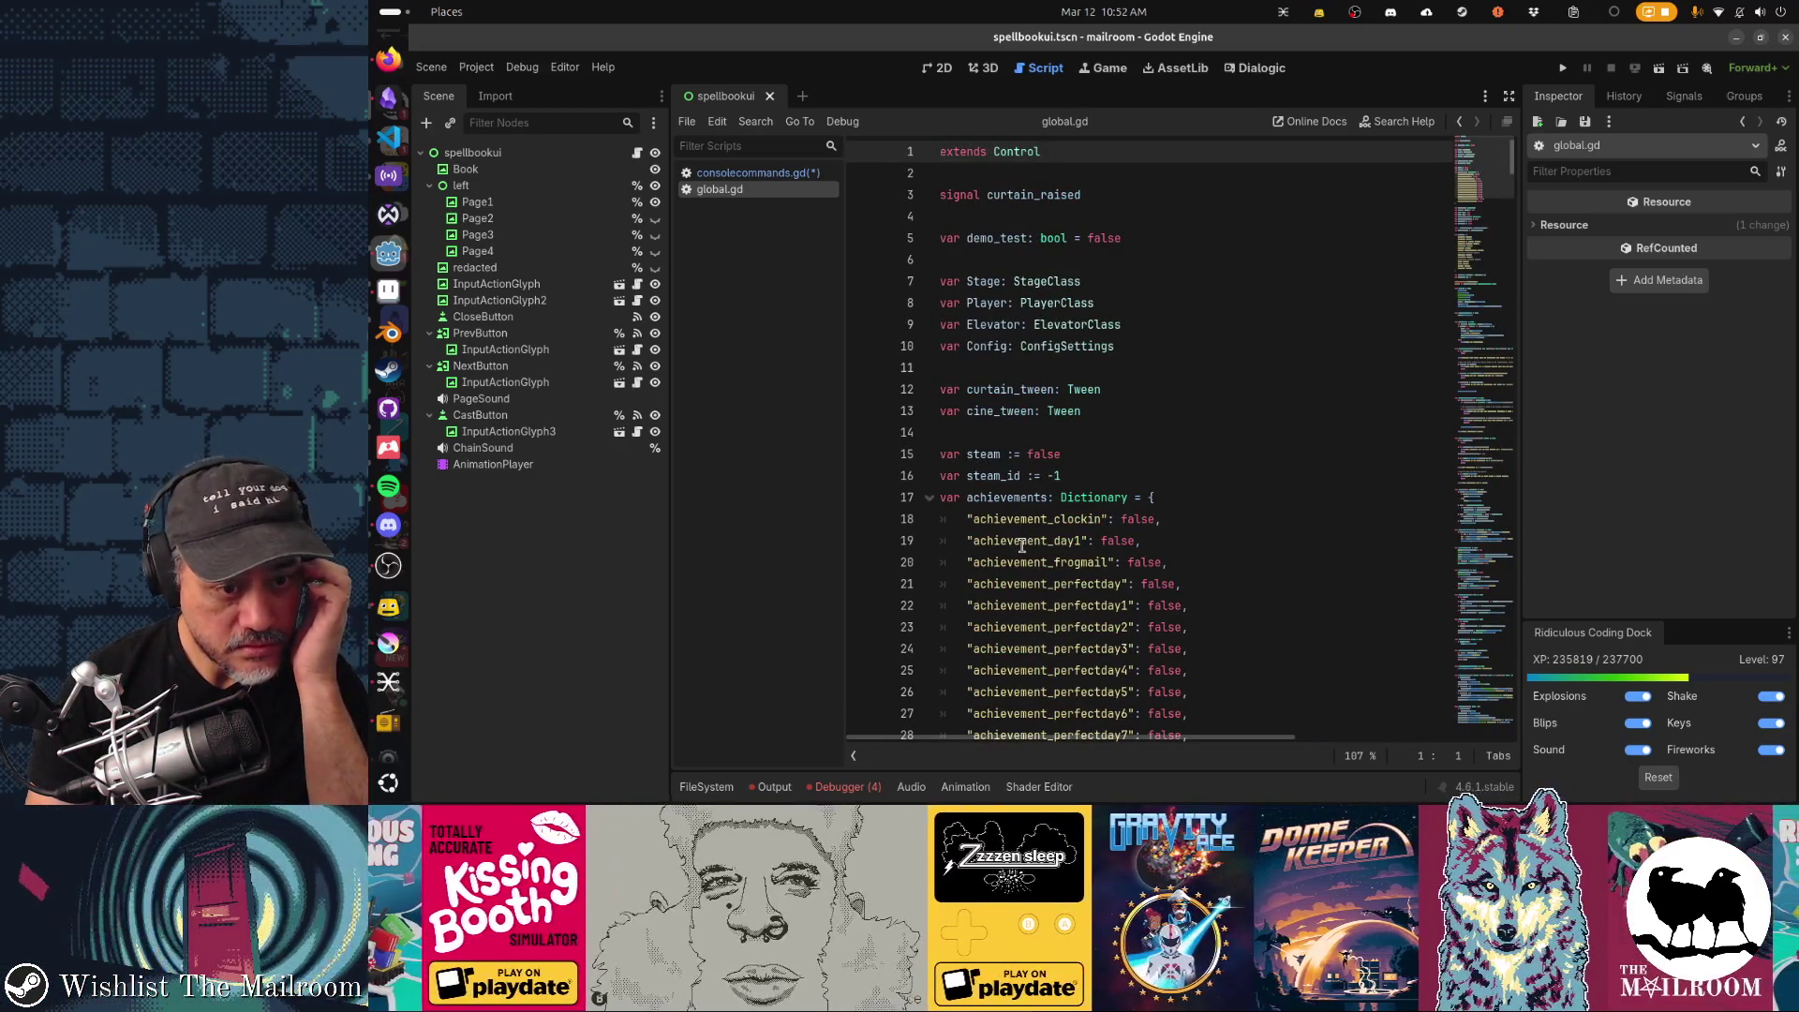
pyautogui.press('pagedown')
pyautogui.press('pagedown')
pyautogui.press('Up')
pyautogui.press('Up')
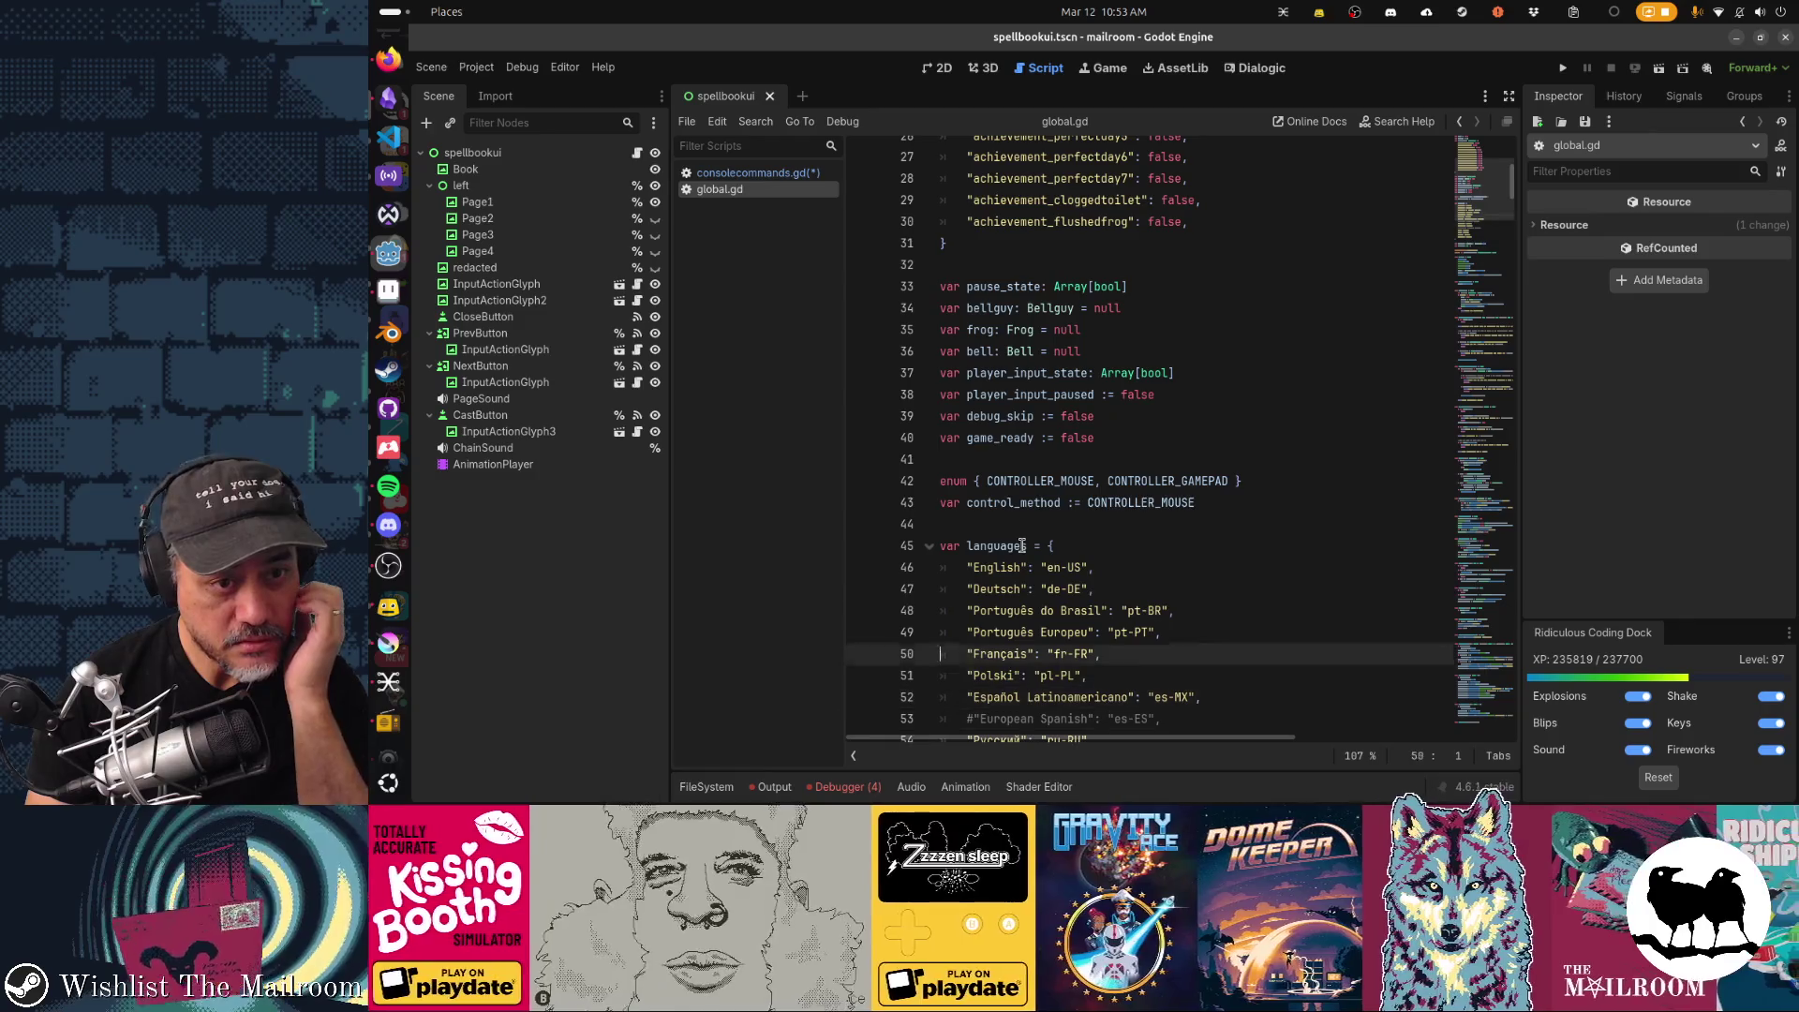
pyautogui.press('Up')
pyautogui.press('Up')
pyautogui.press('Up')
pyautogui.press('pagedown')
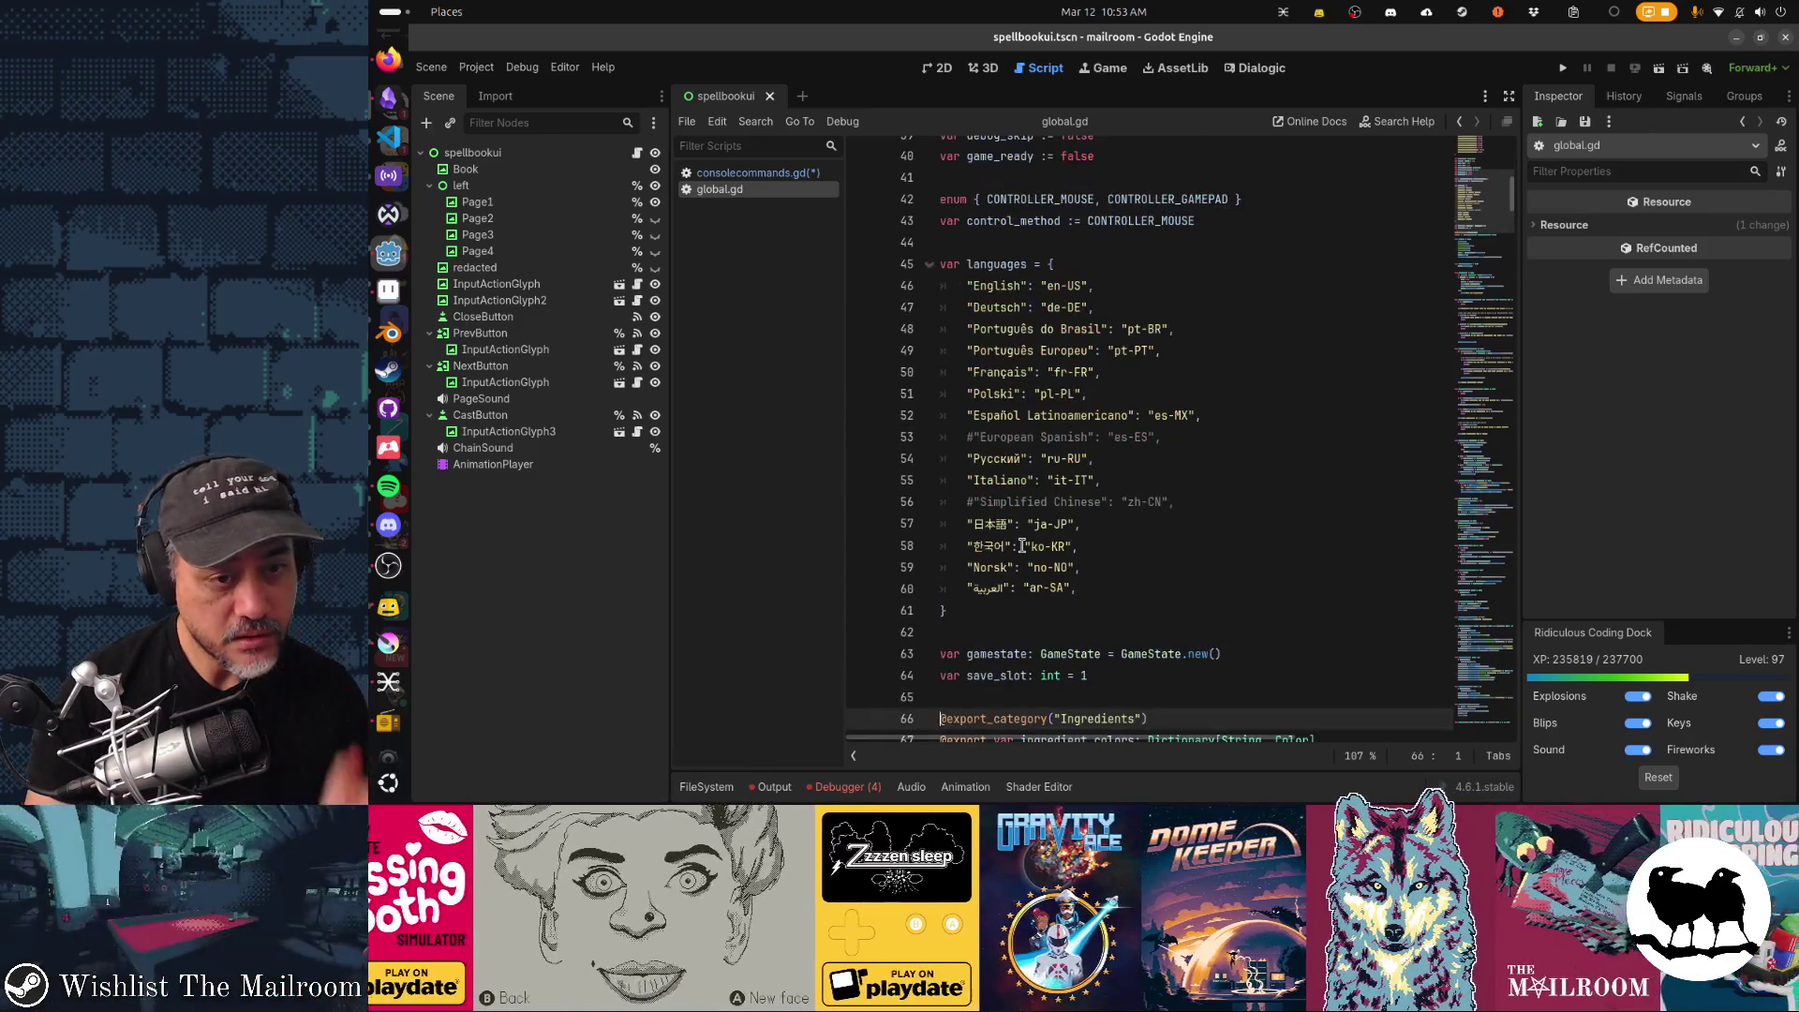
pyautogui.press('pagedown')
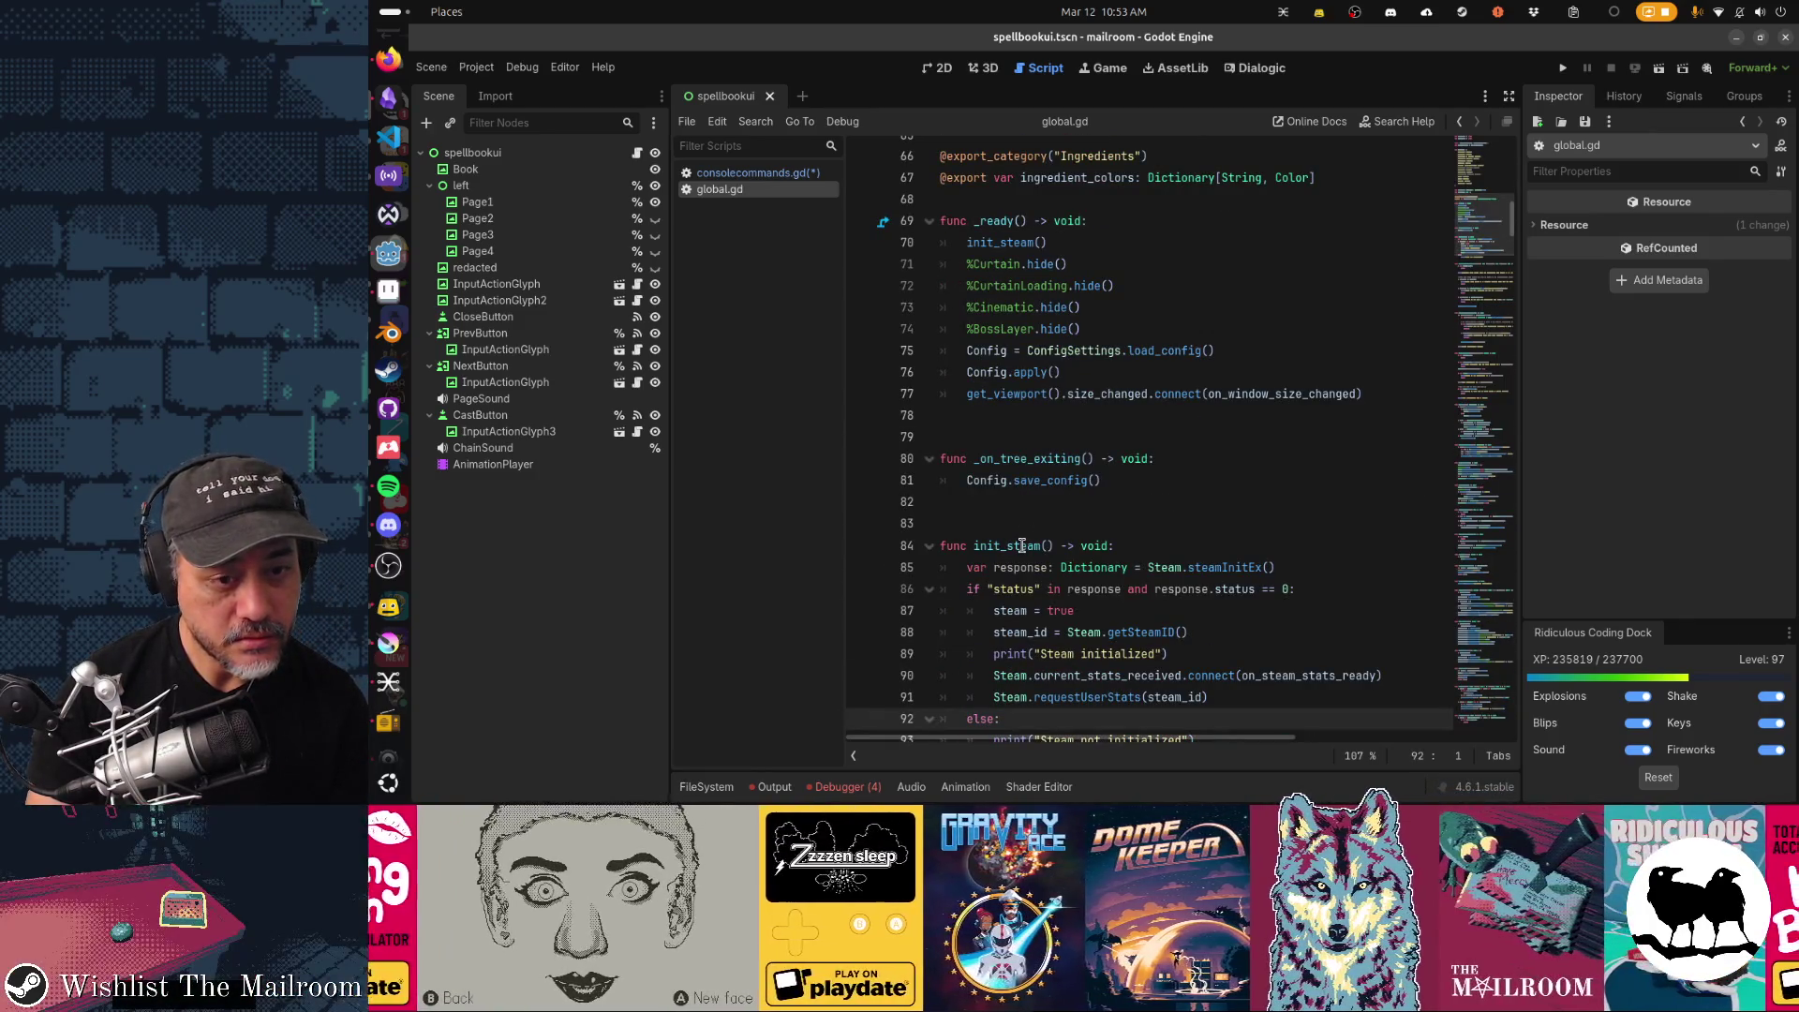
pyautogui.hotkey('alt', 'Left')
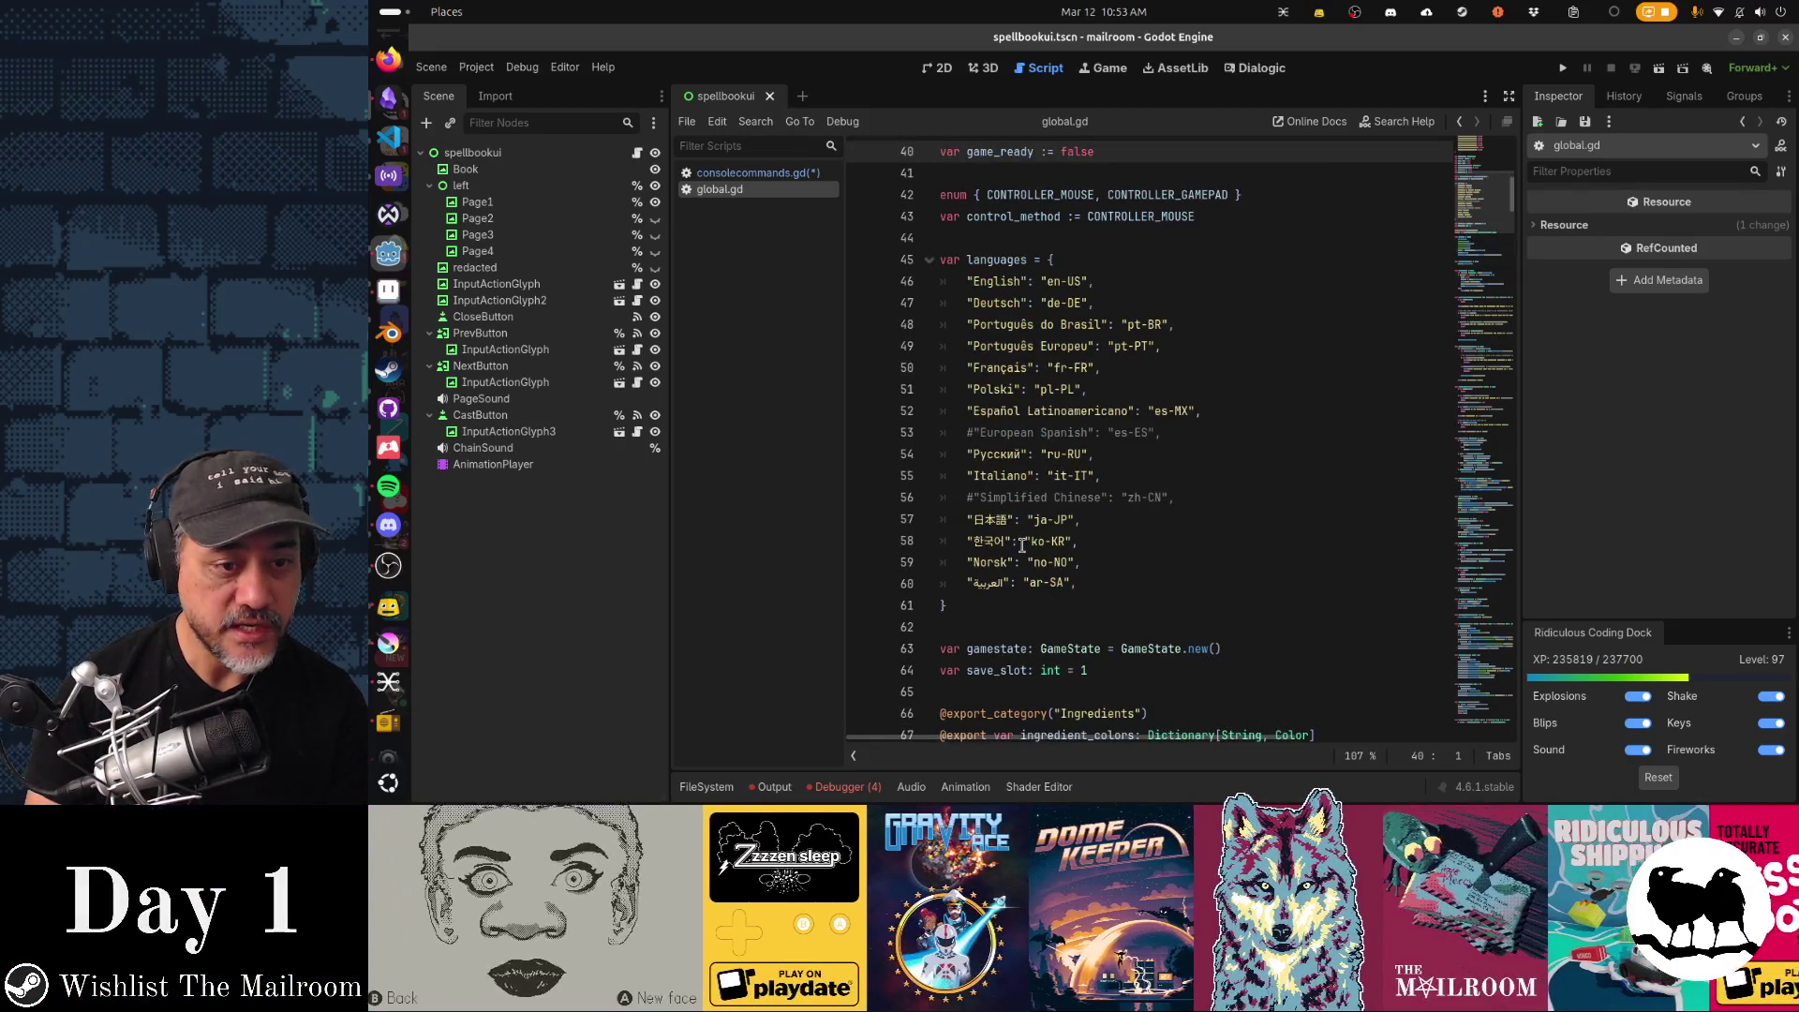
pyautogui.hotkey('alt', 'Left')
pyautogui.write('ta')
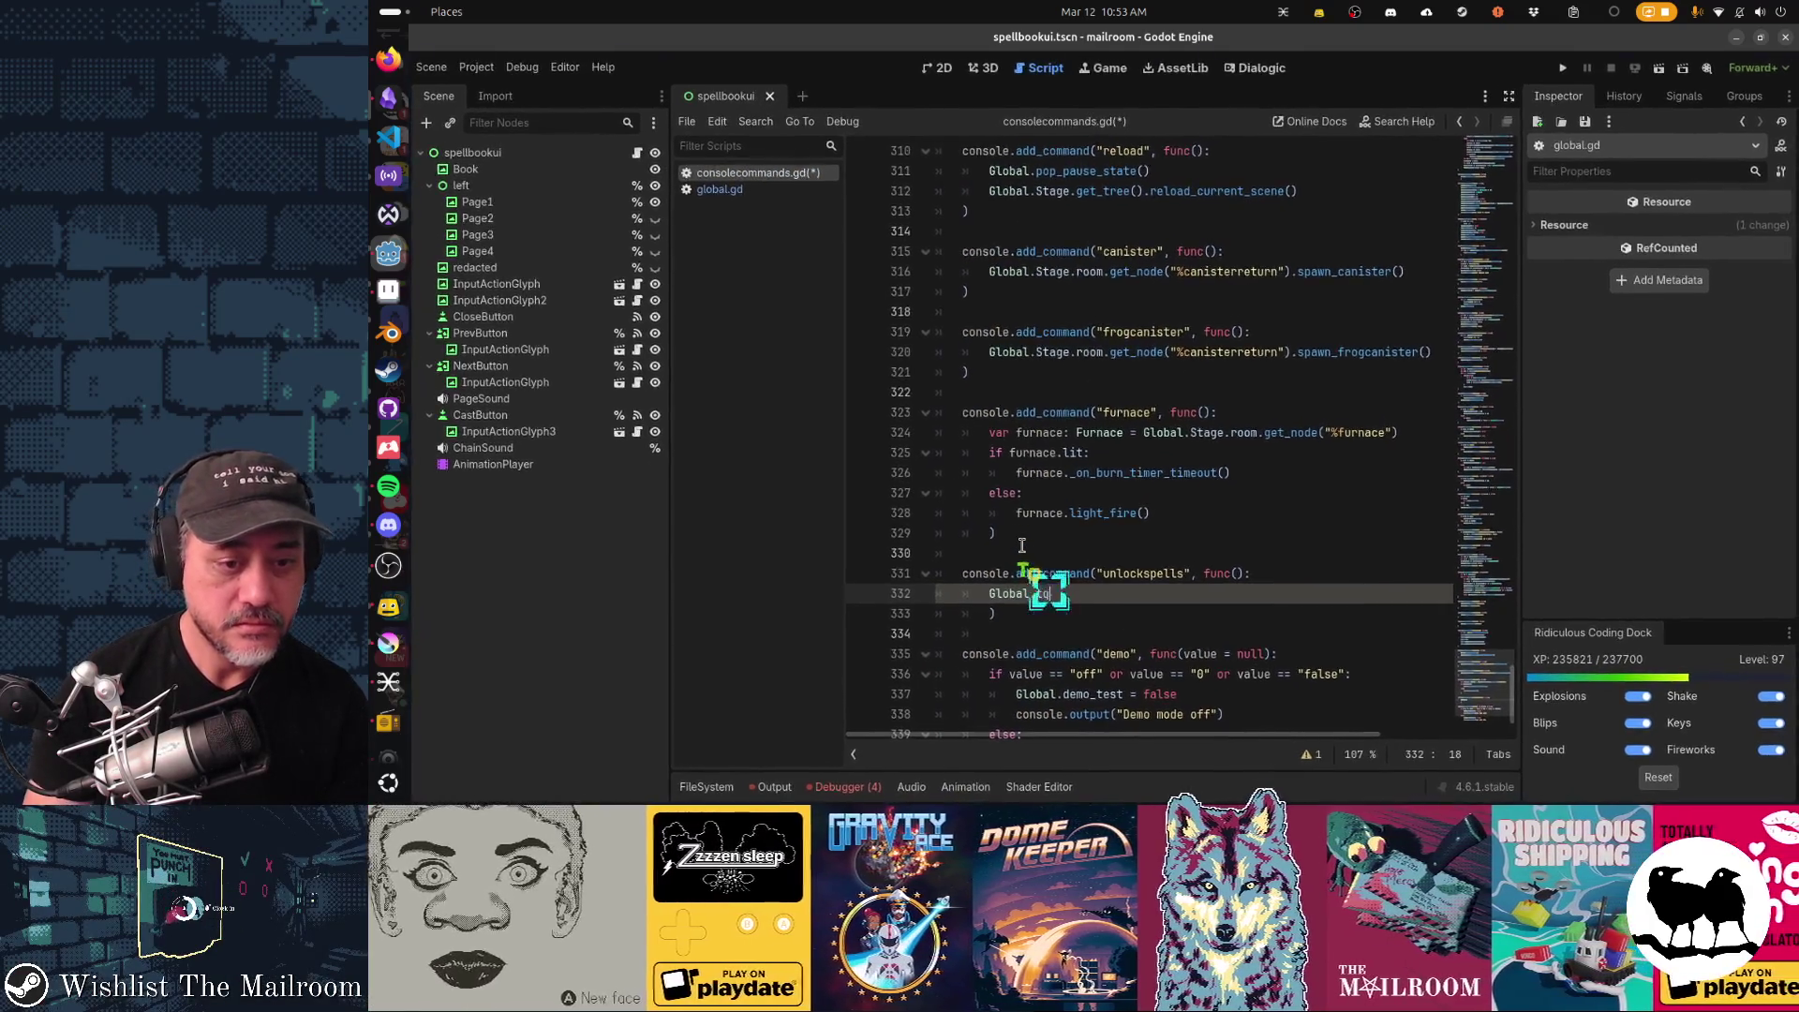
# Set Global.gamestate.active_spells = ["furnace", "gravity", "gem"], save, and open spellbookui.gd.
pyautogui.press('BackSpace')
pyautogui.press('BackSpace')
pyautogui.press('BackSpace')
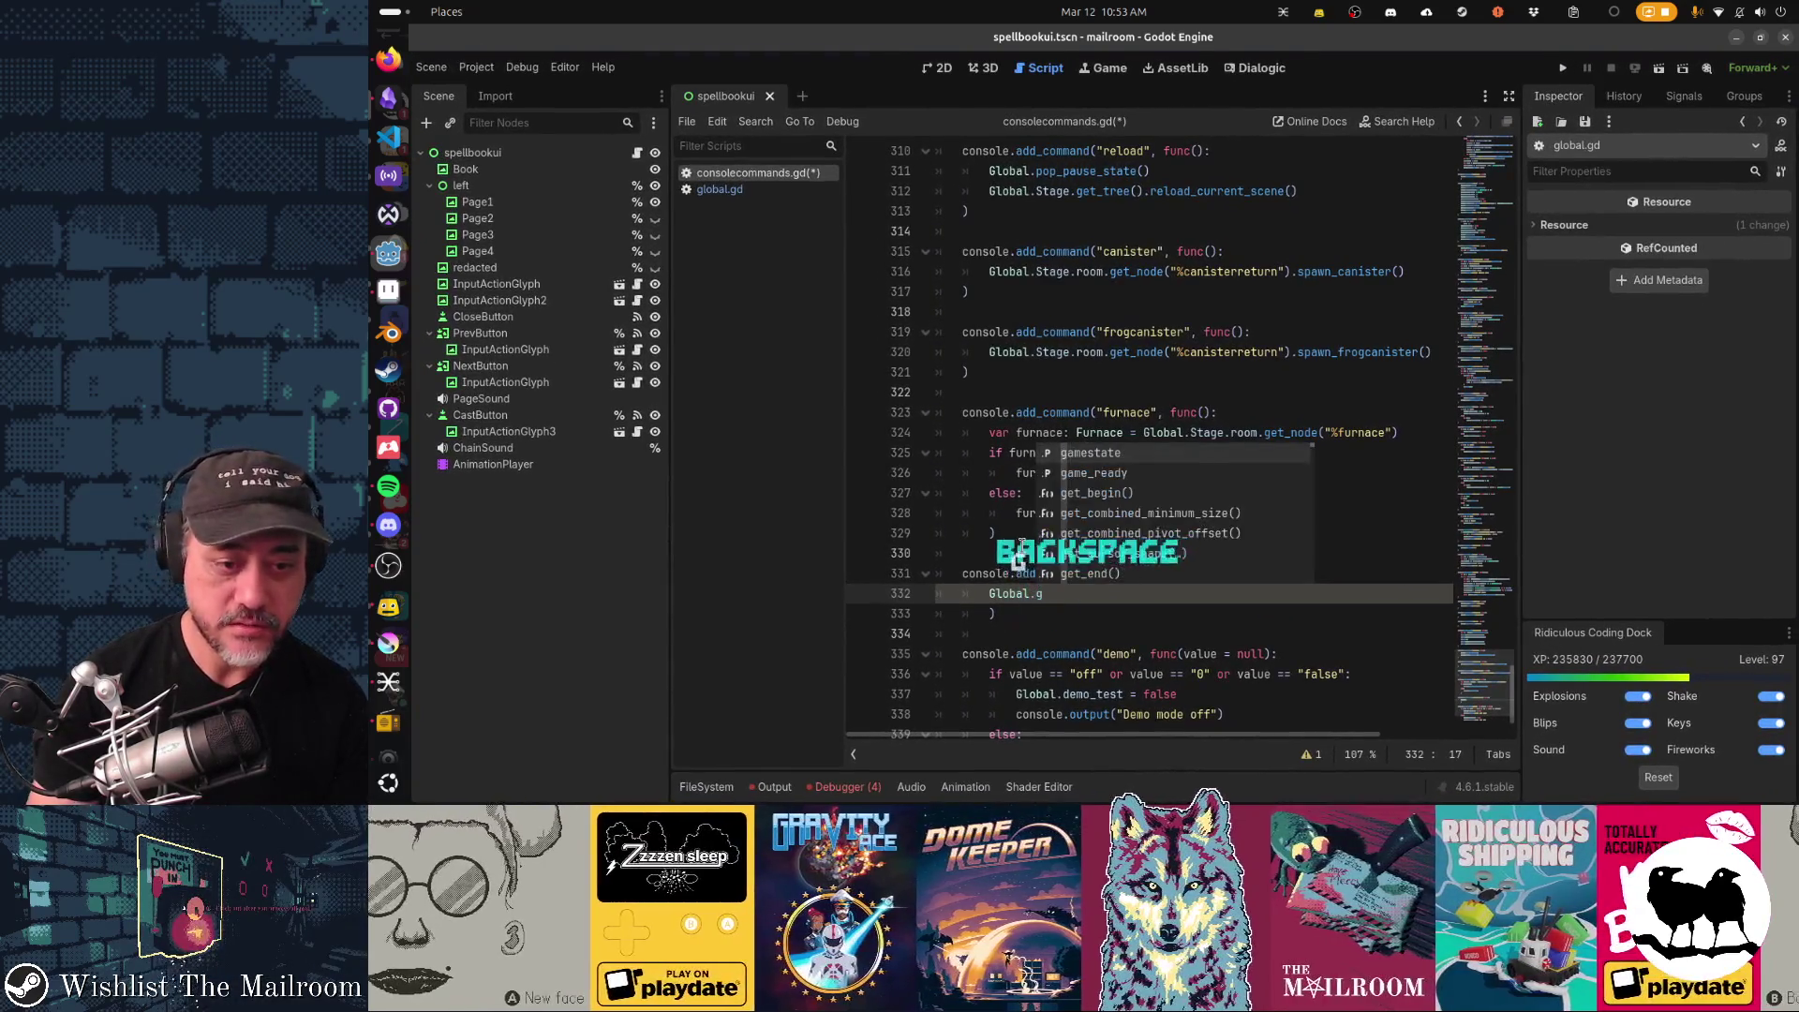
pyautogui.write('gamestate')
pyautogui.press('Return')
pyautogui.write('.ac')
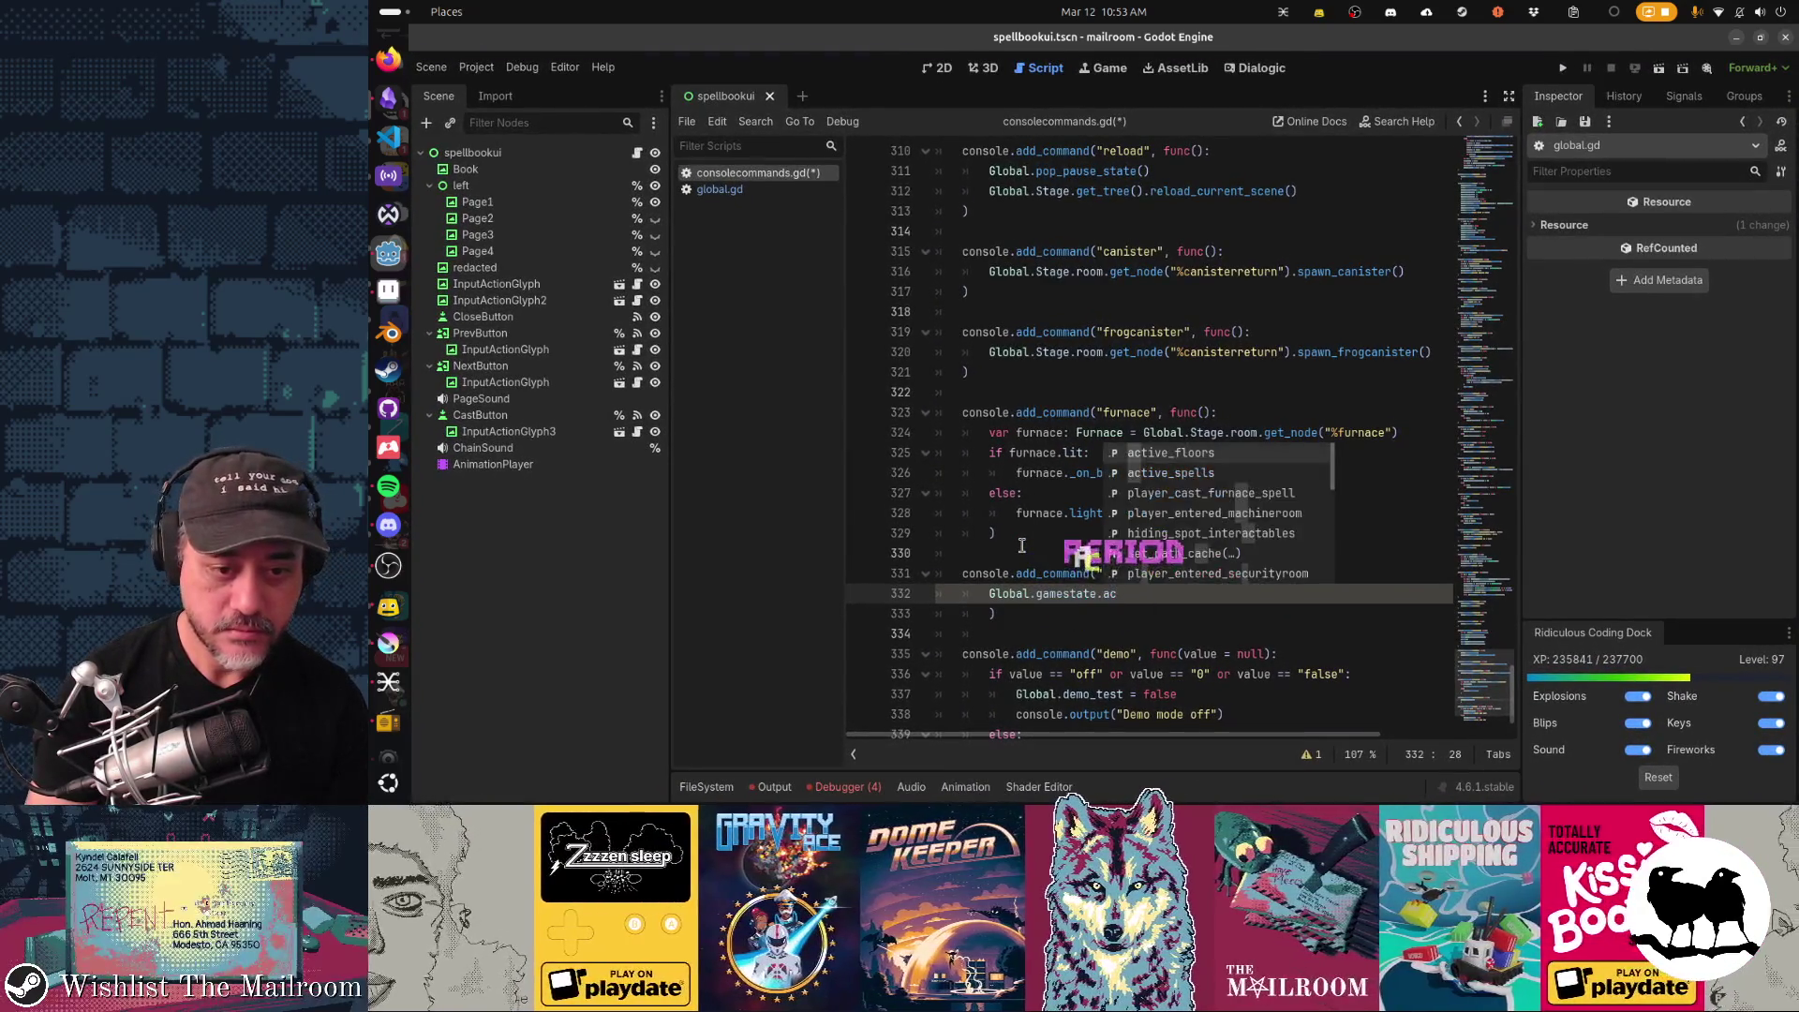
pyautogui.press('Return')
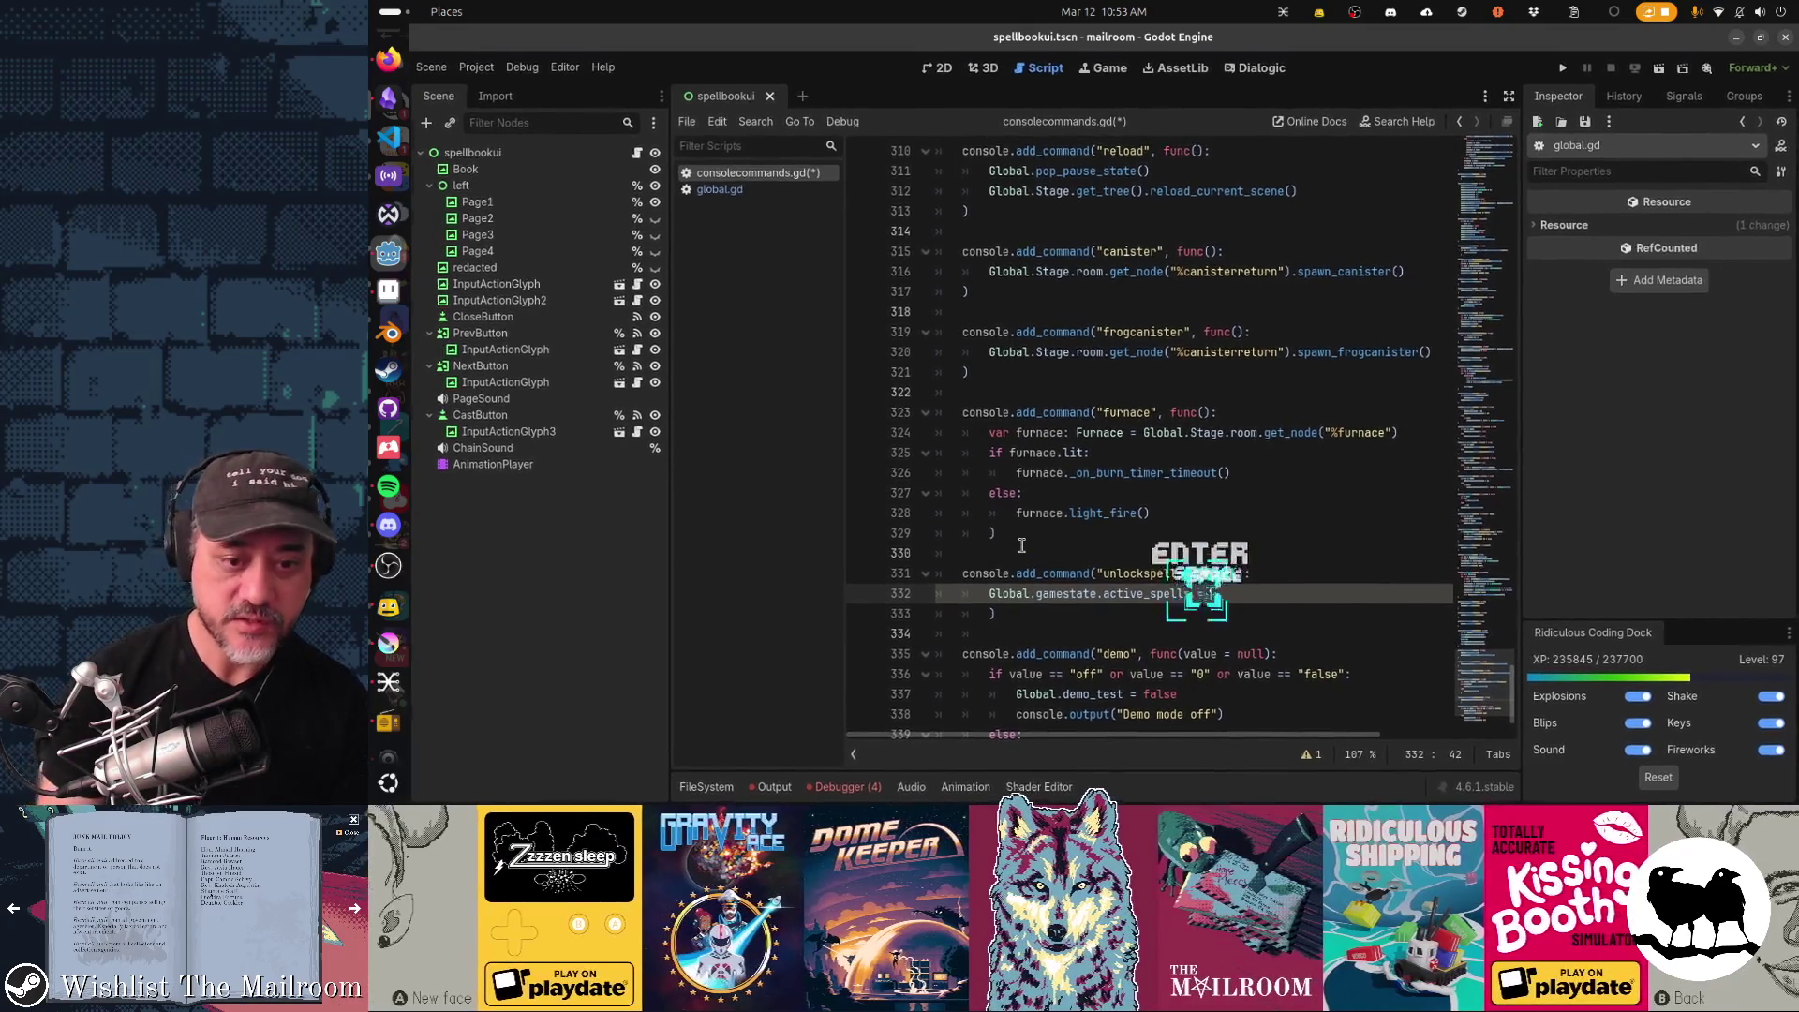
pyautogui.write('= ["furnace", "')
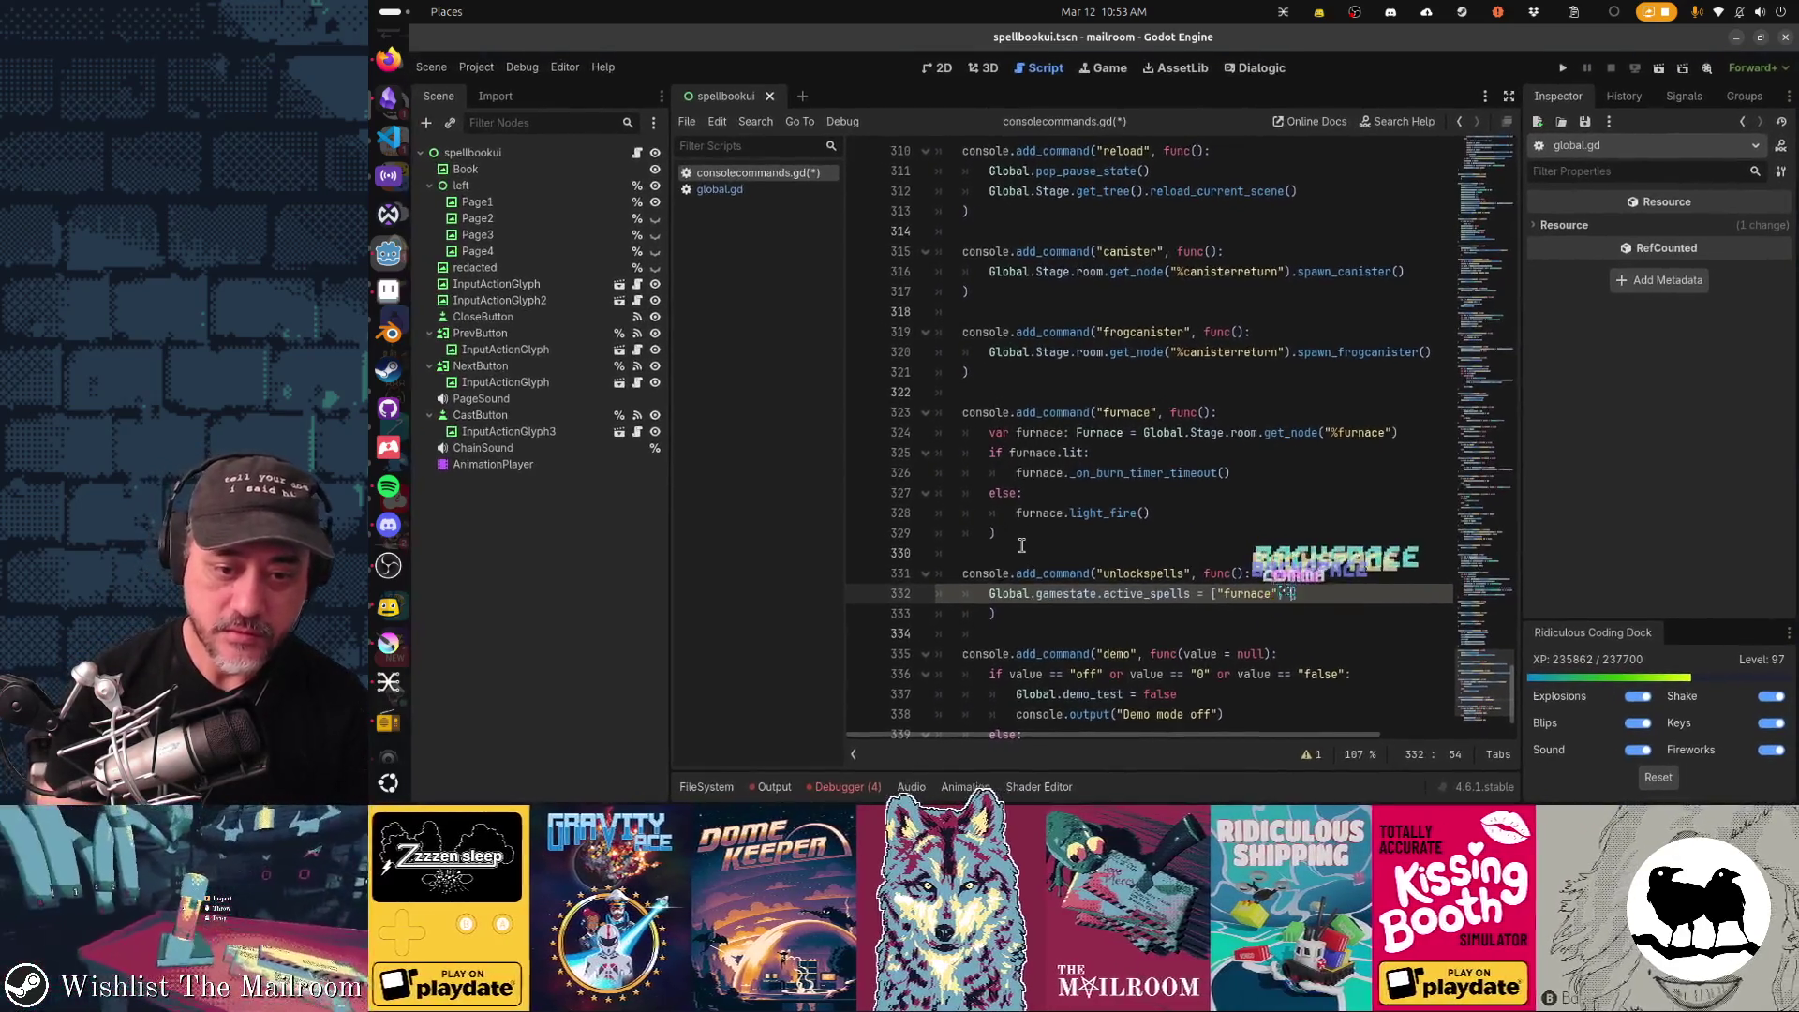
pyautogui.write('gravity"')
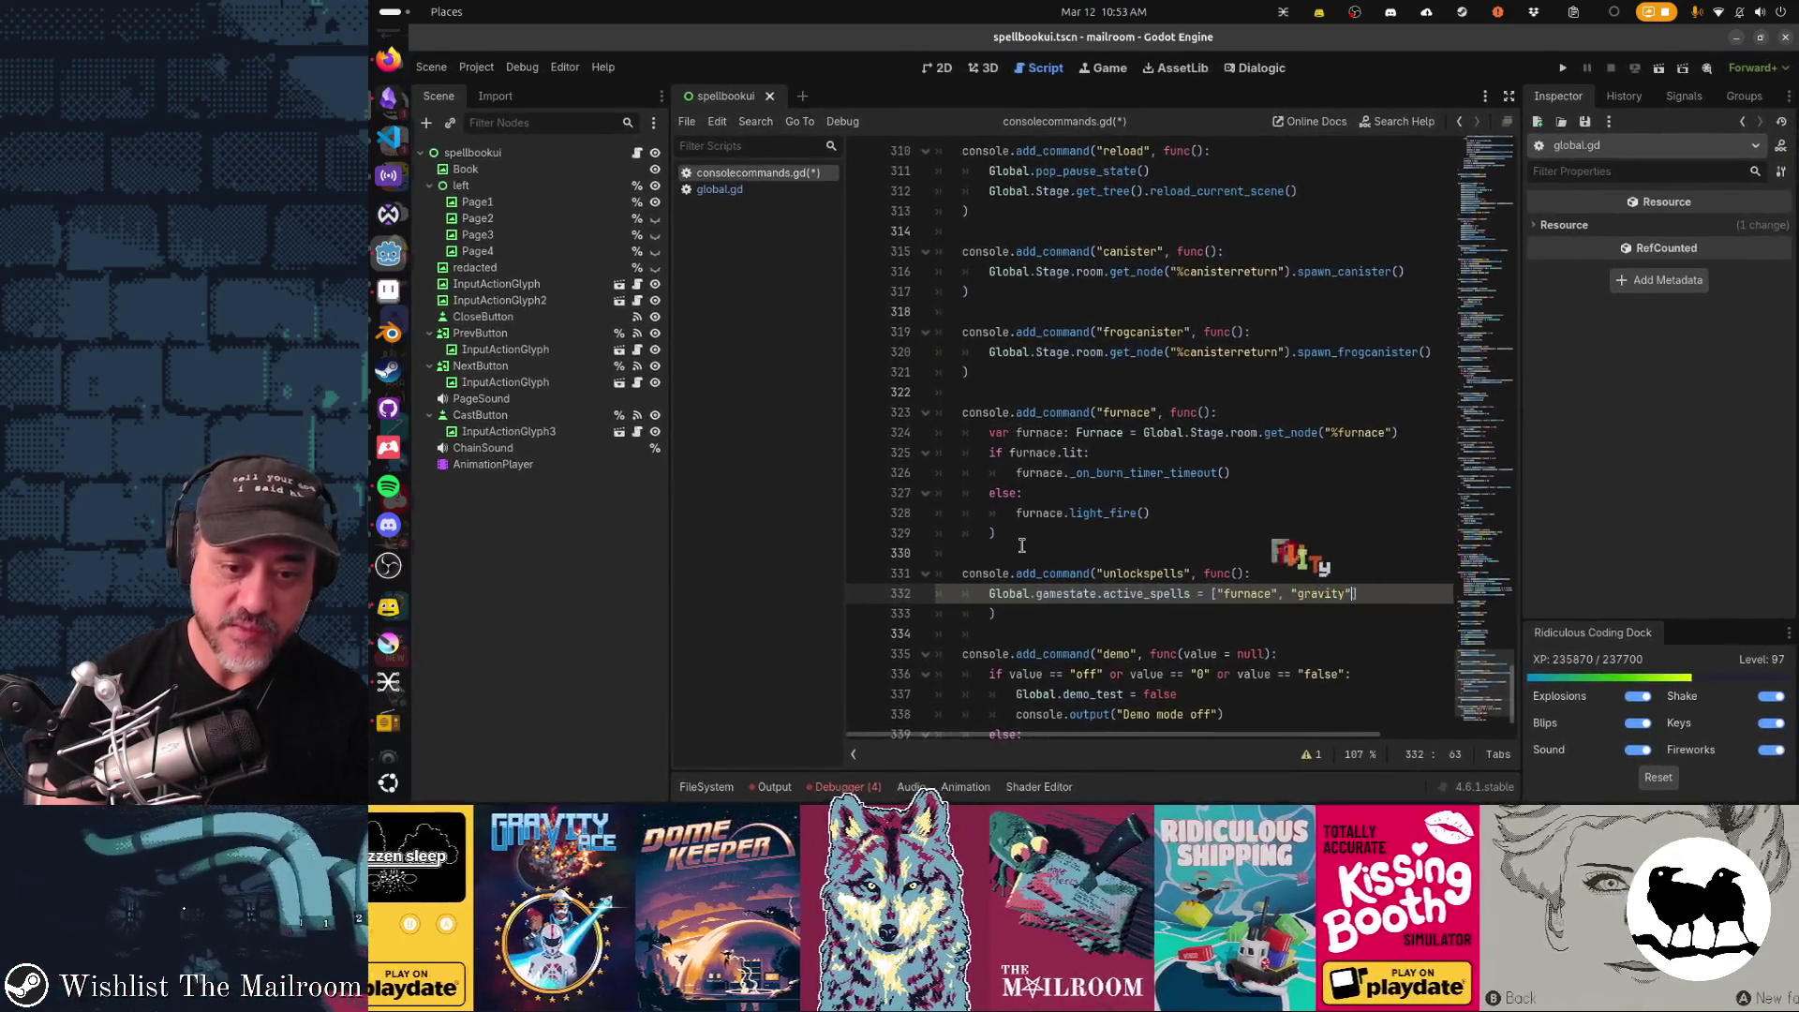
pyautogui.write(', "gem')
pyautogui.hotkey('ctrl', 's')
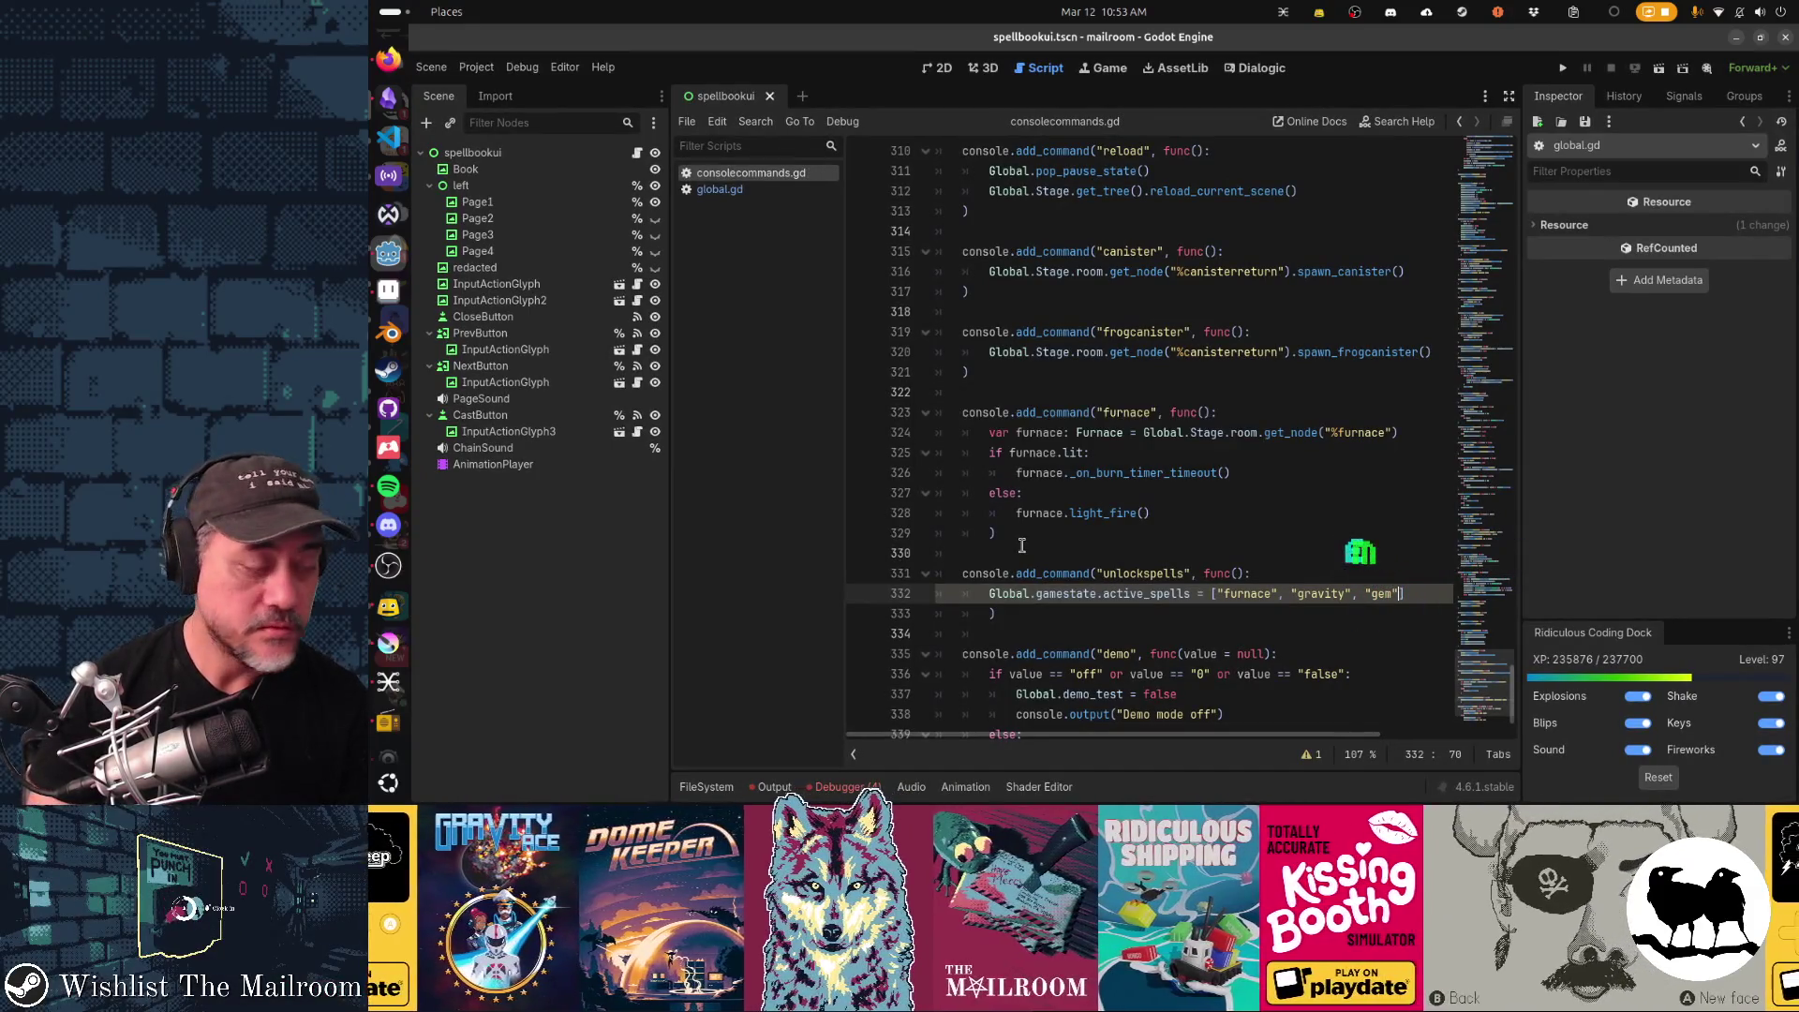
pyautogui.click(637, 154)
pyautogui.scroll(6, 1150, 362)
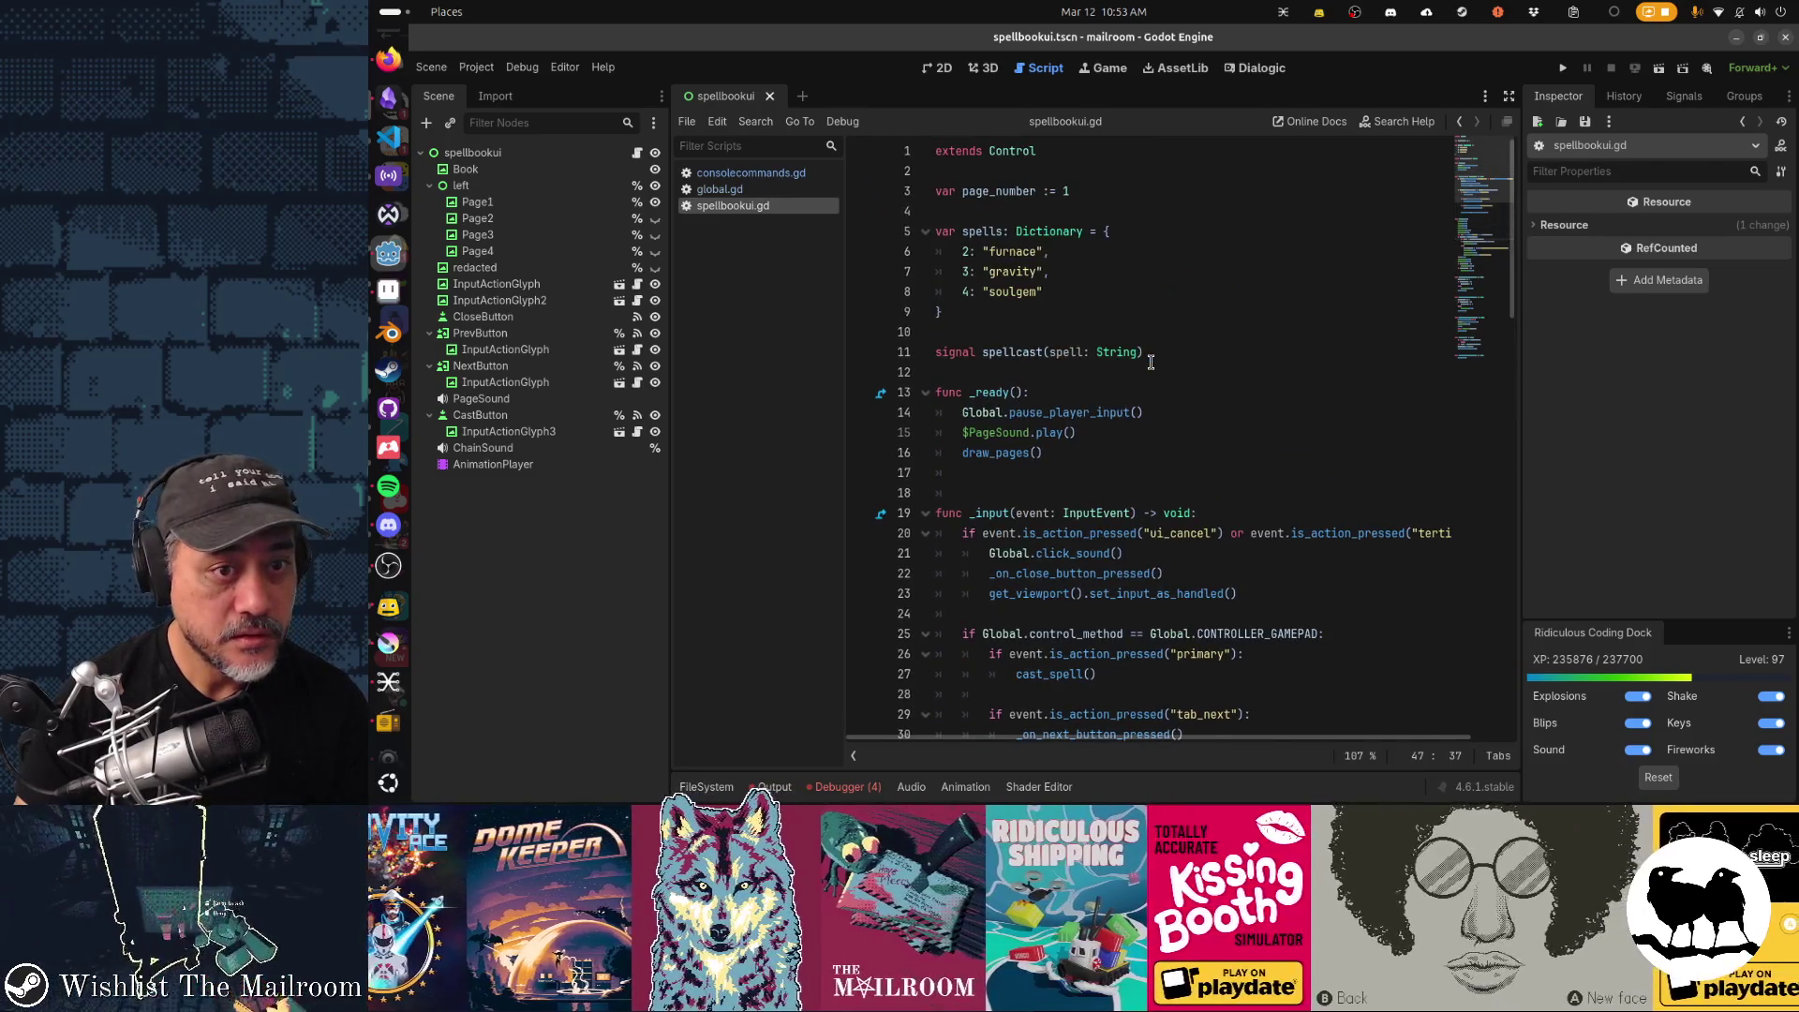
# Check the spells dictionary, return to consolecommands.gd and change the third spell to soulgem.
pyautogui.click(1020, 290)
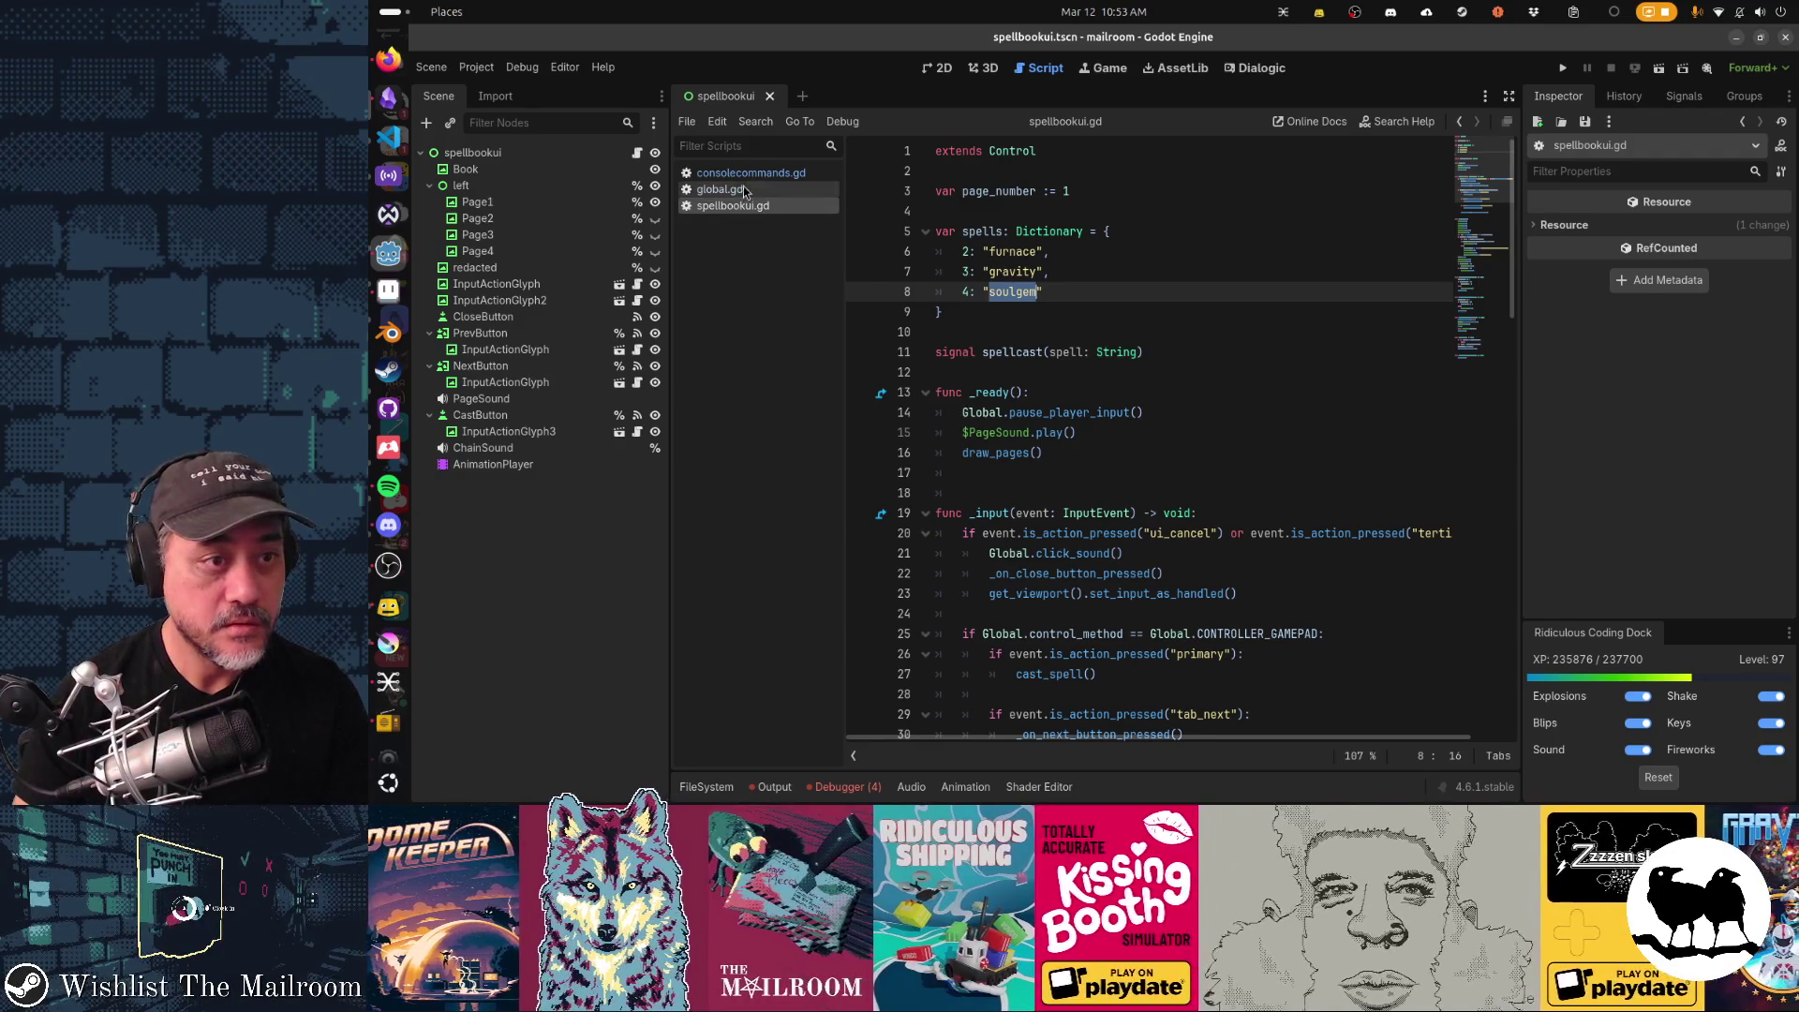
pyautogui.click(742, 189)
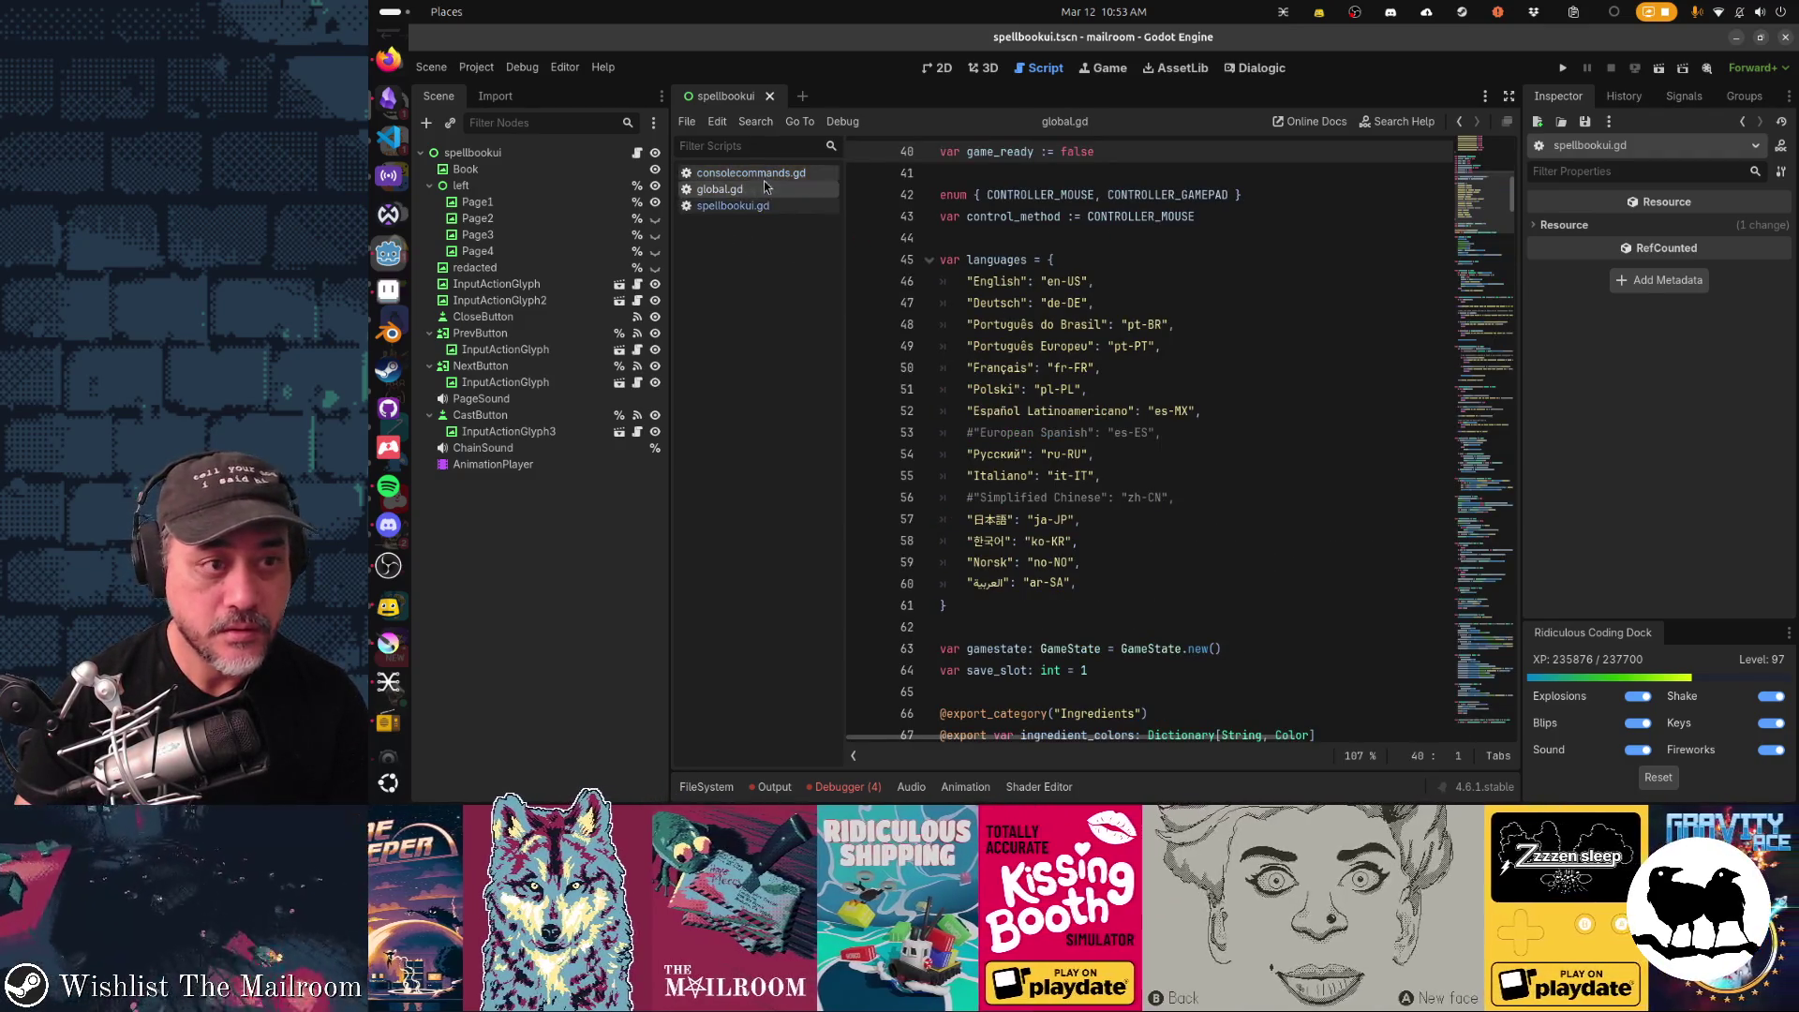
pyautogui.click(759, 173)
pyautogui.doubleClick(1380, 593)
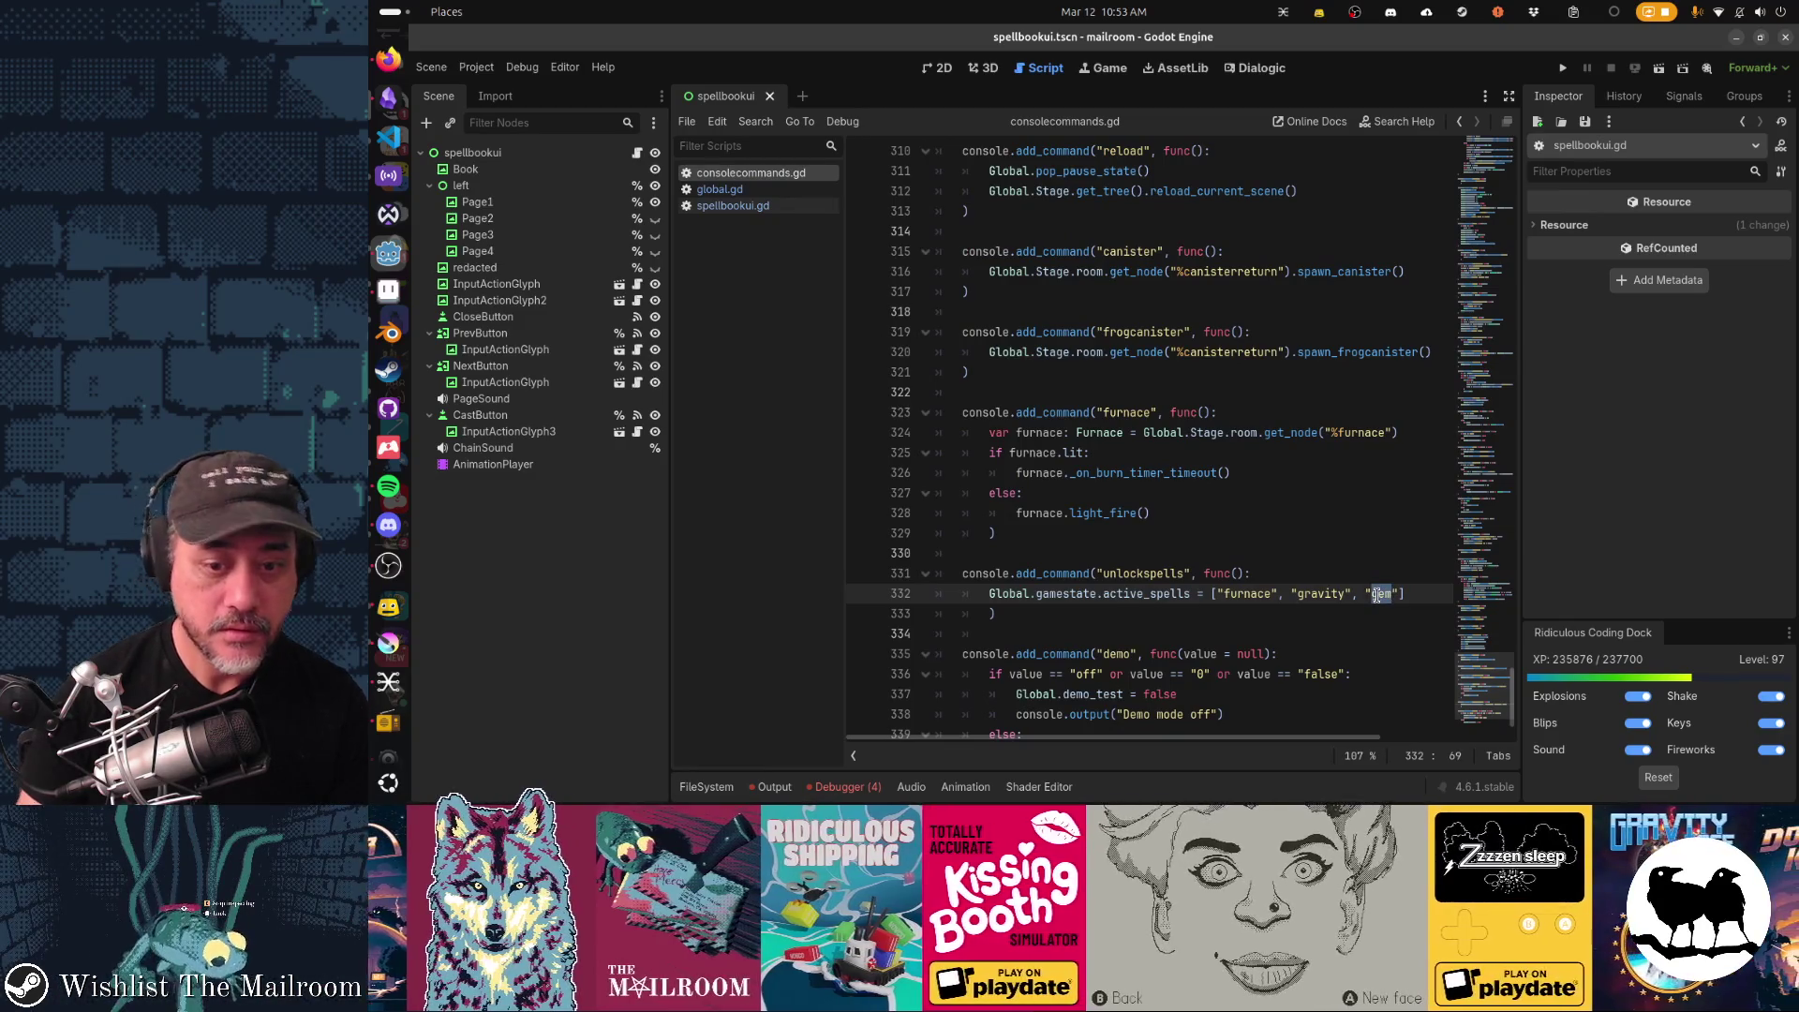
pyautogui.write('soulgem')
# Run the game to test unlockspells, then return to the unlockspells line in the editor.
pyautogui.press('F5')
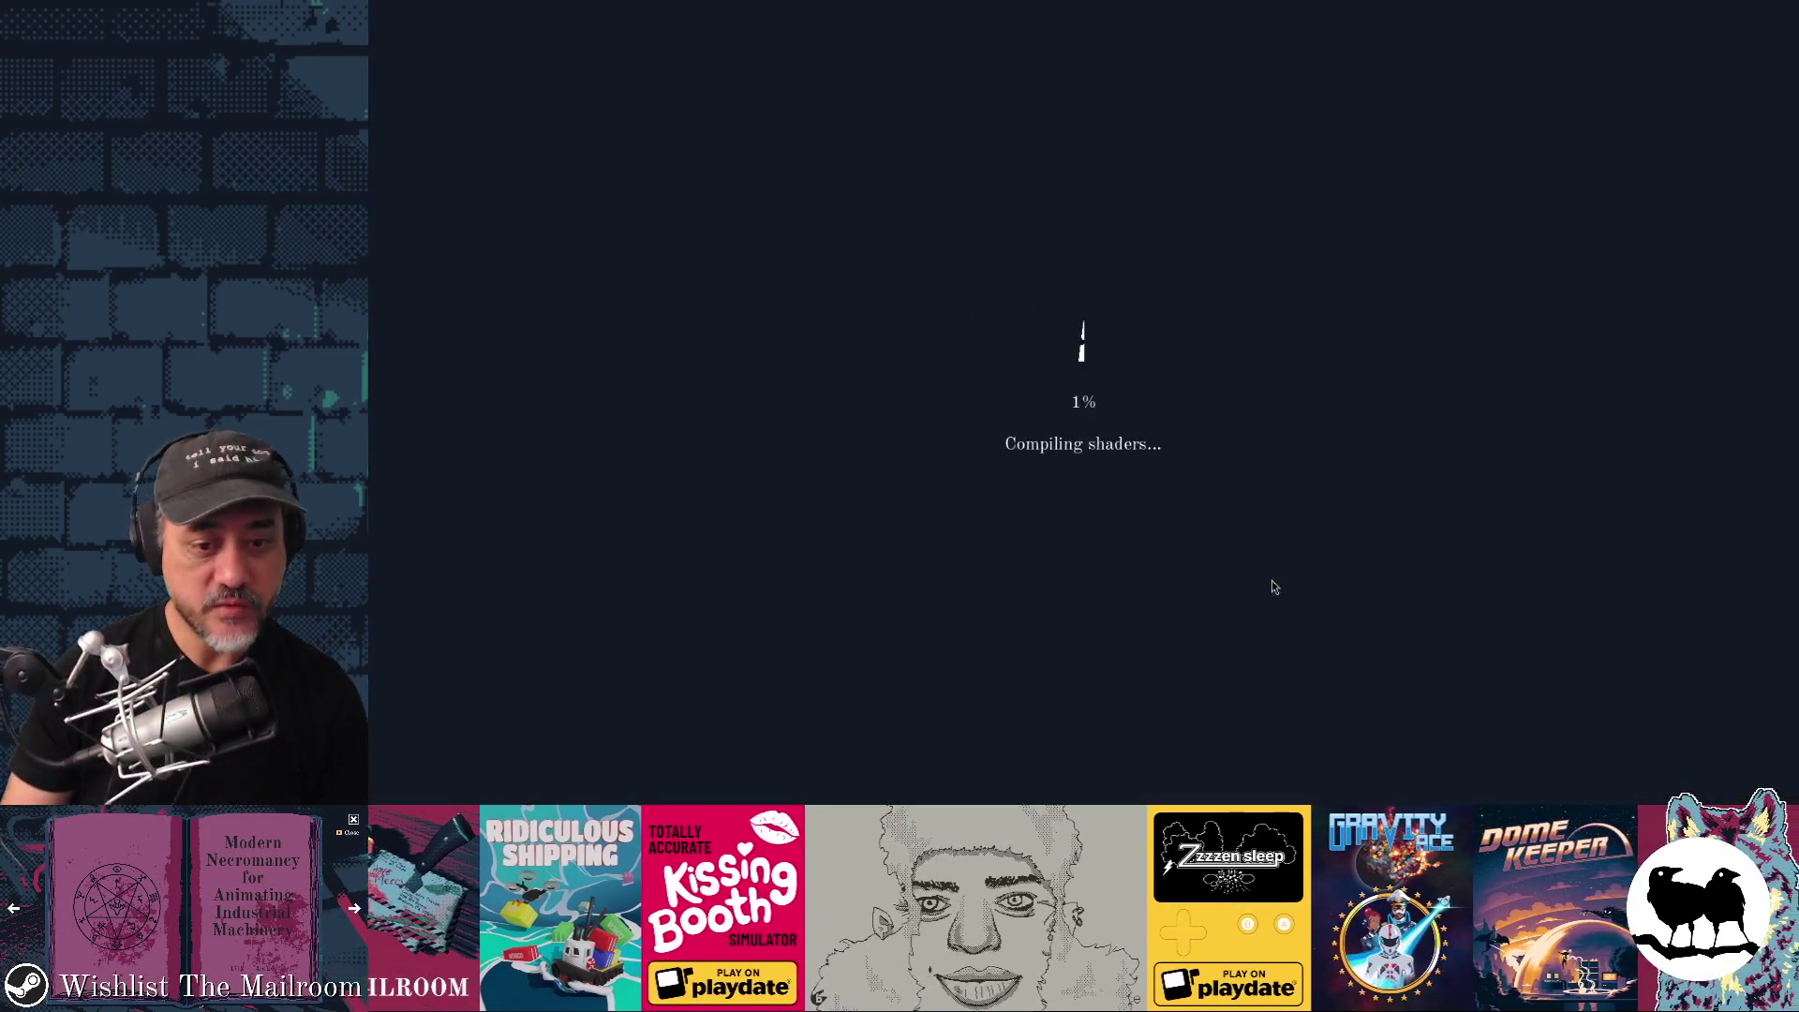
pyautogui.hotkey('alt', 'Tab')
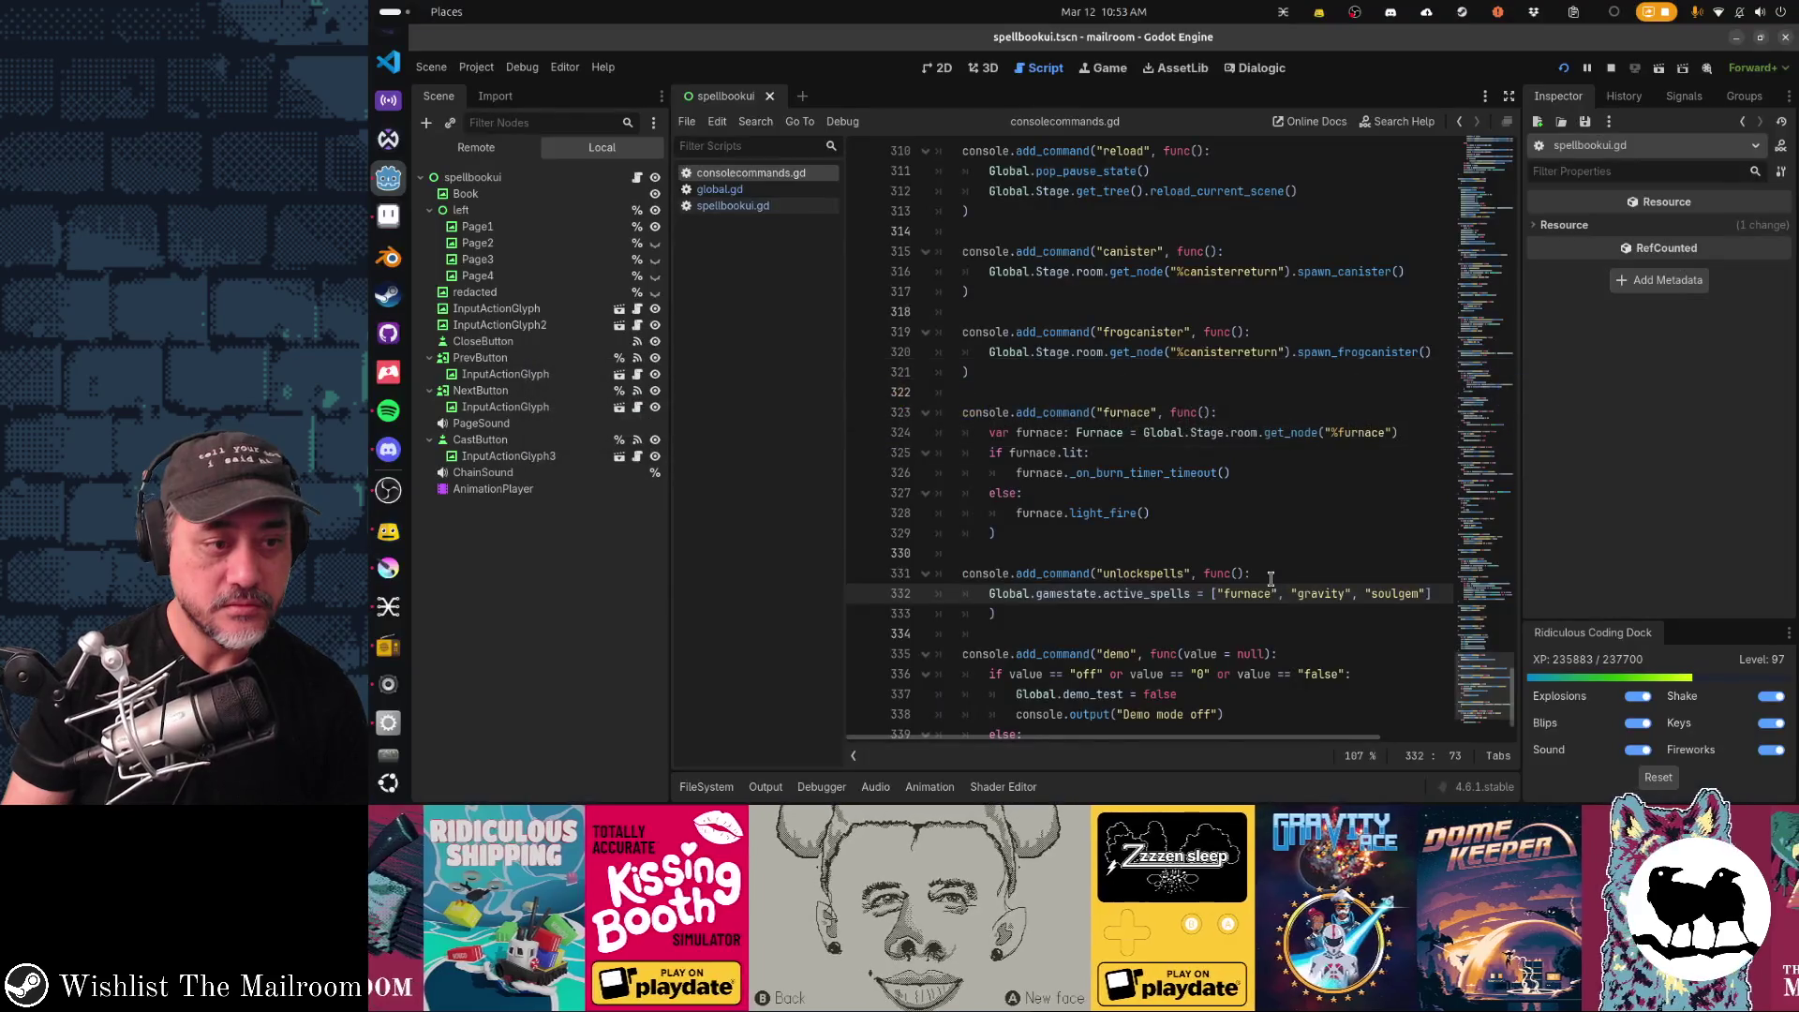
pyautogui.click(1267, 570)
# Duplicate the block as lockspells with an empty active_spells array and run the game.
pyautogui.hotkey('shift', 'Down')
pyautogui.hotkey('shift', 'Down')
pyautogui.hotkey('ctrl', 'c')
pyautogui.hotkey('ctrl', 'v')
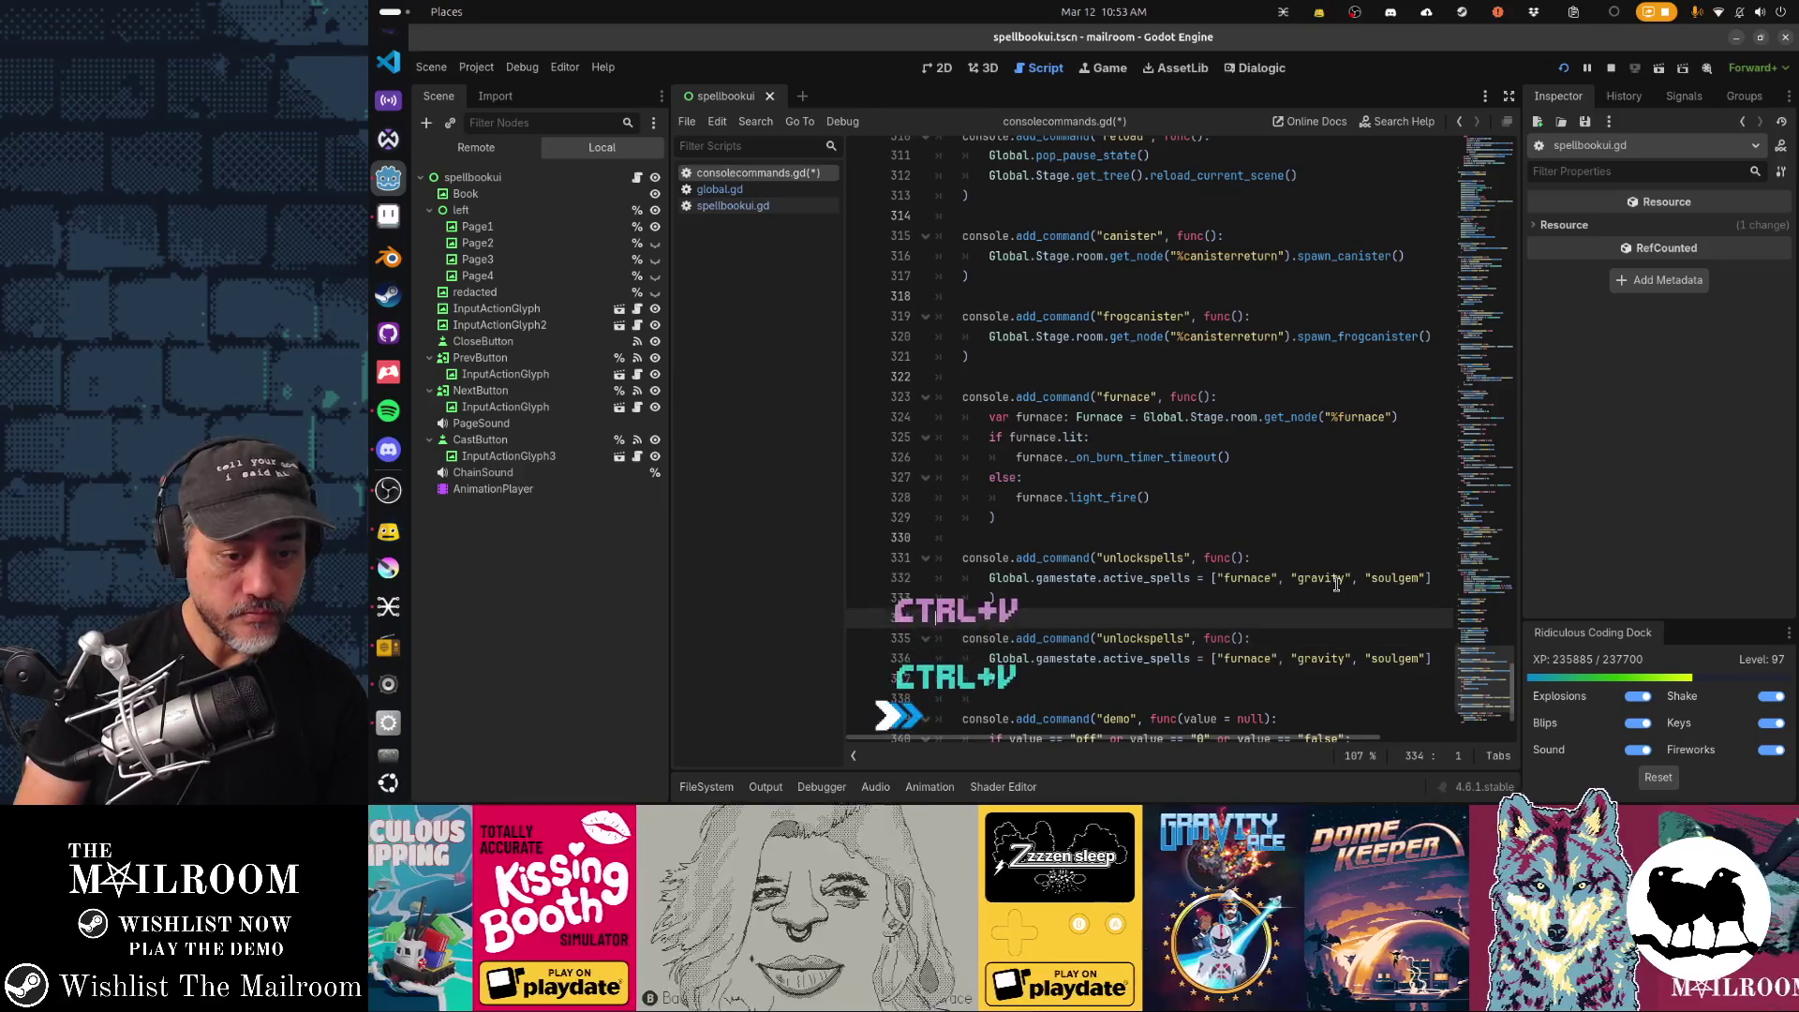
pyautogui.press('Down')
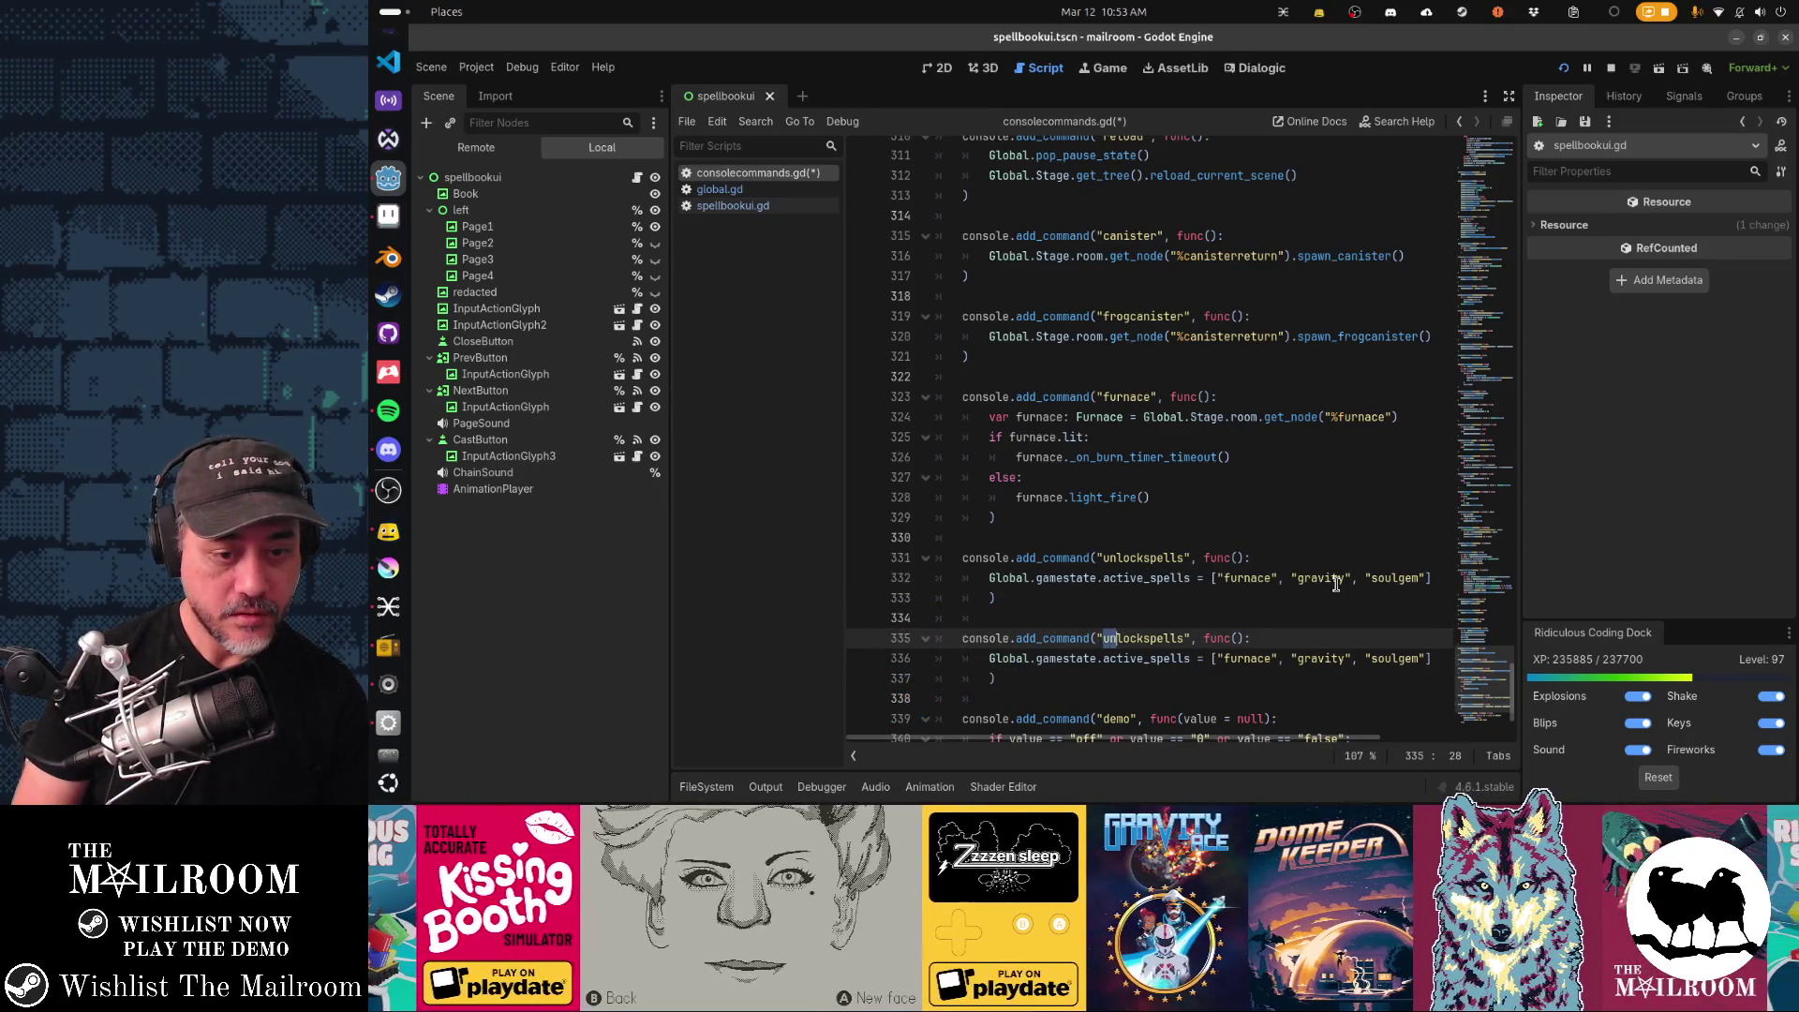
pyautogui.press('Delete')
pyautogui.press('Delete')
pyautogui.press('Down')
pyautogui.hotkey('shift', 'End')
pyautogui.press('Delete')
pyautogui.press('F5')
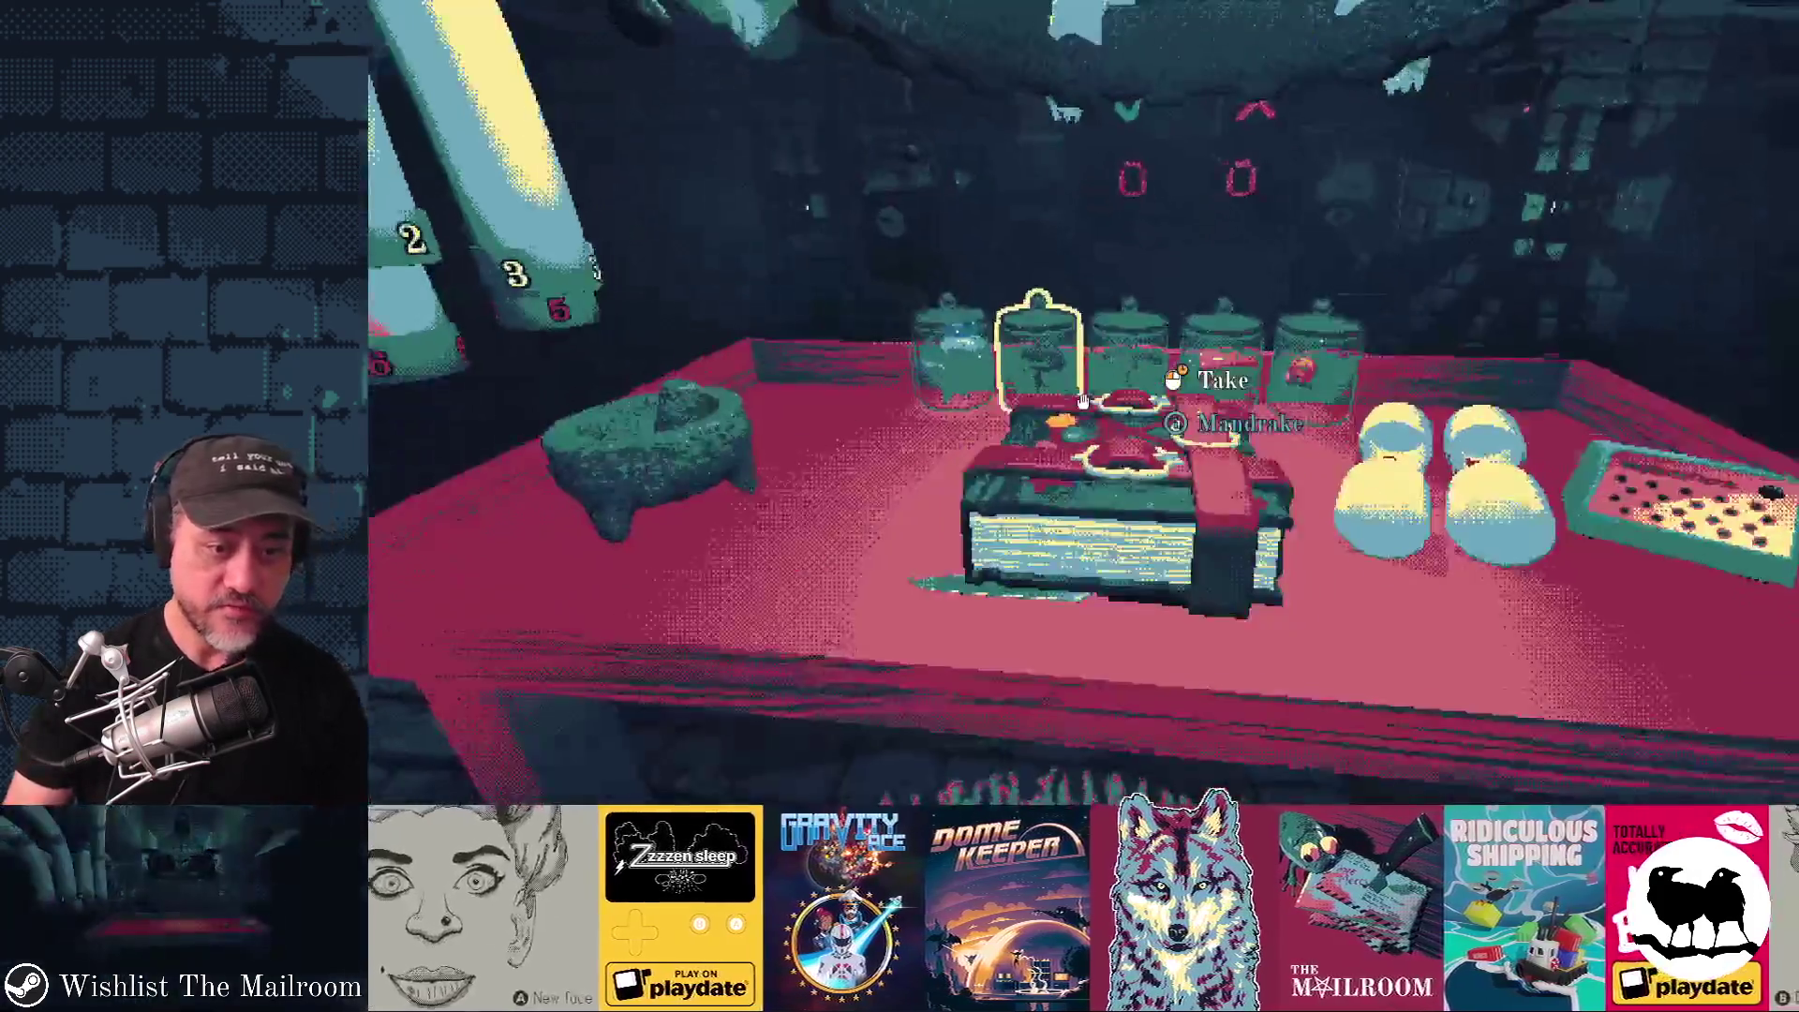
# Pick up the spellbook, flip through its still-locked pages and put it back on the table.
pyautogui.click(1083, 404)
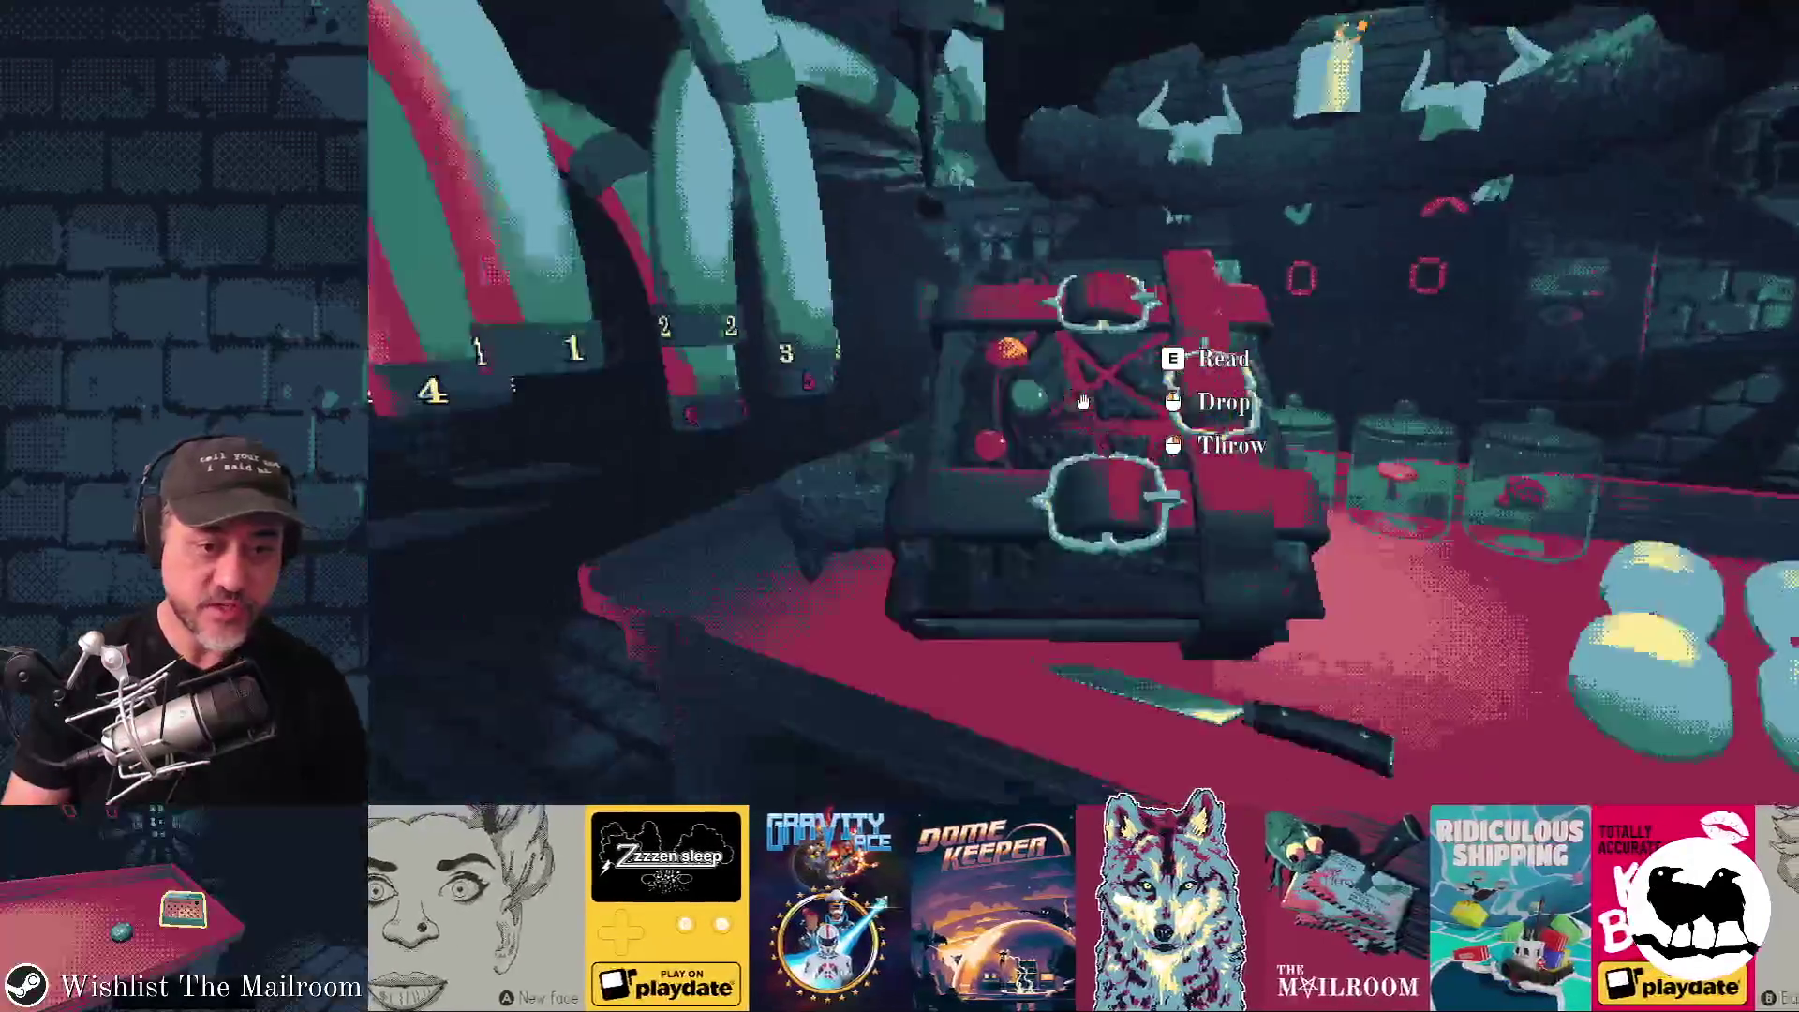
pyautogui.press('e')
pyautogui.press('d')
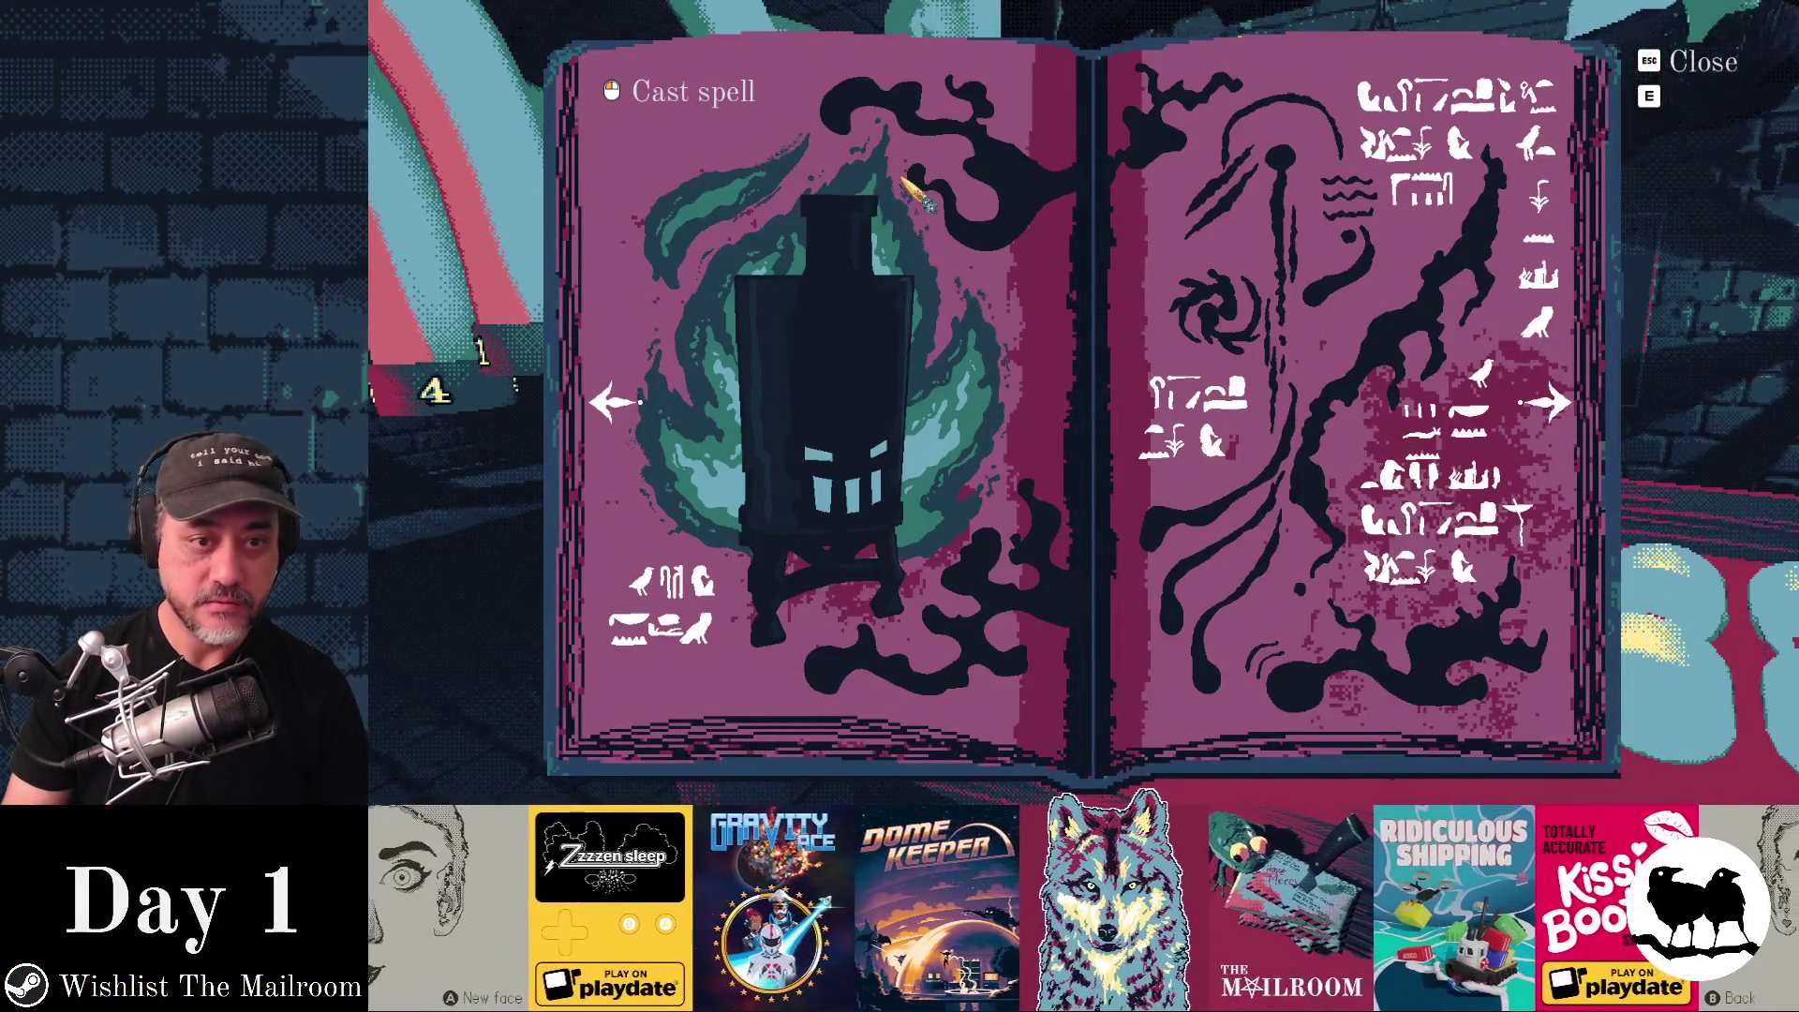
pyautogui.press('d')
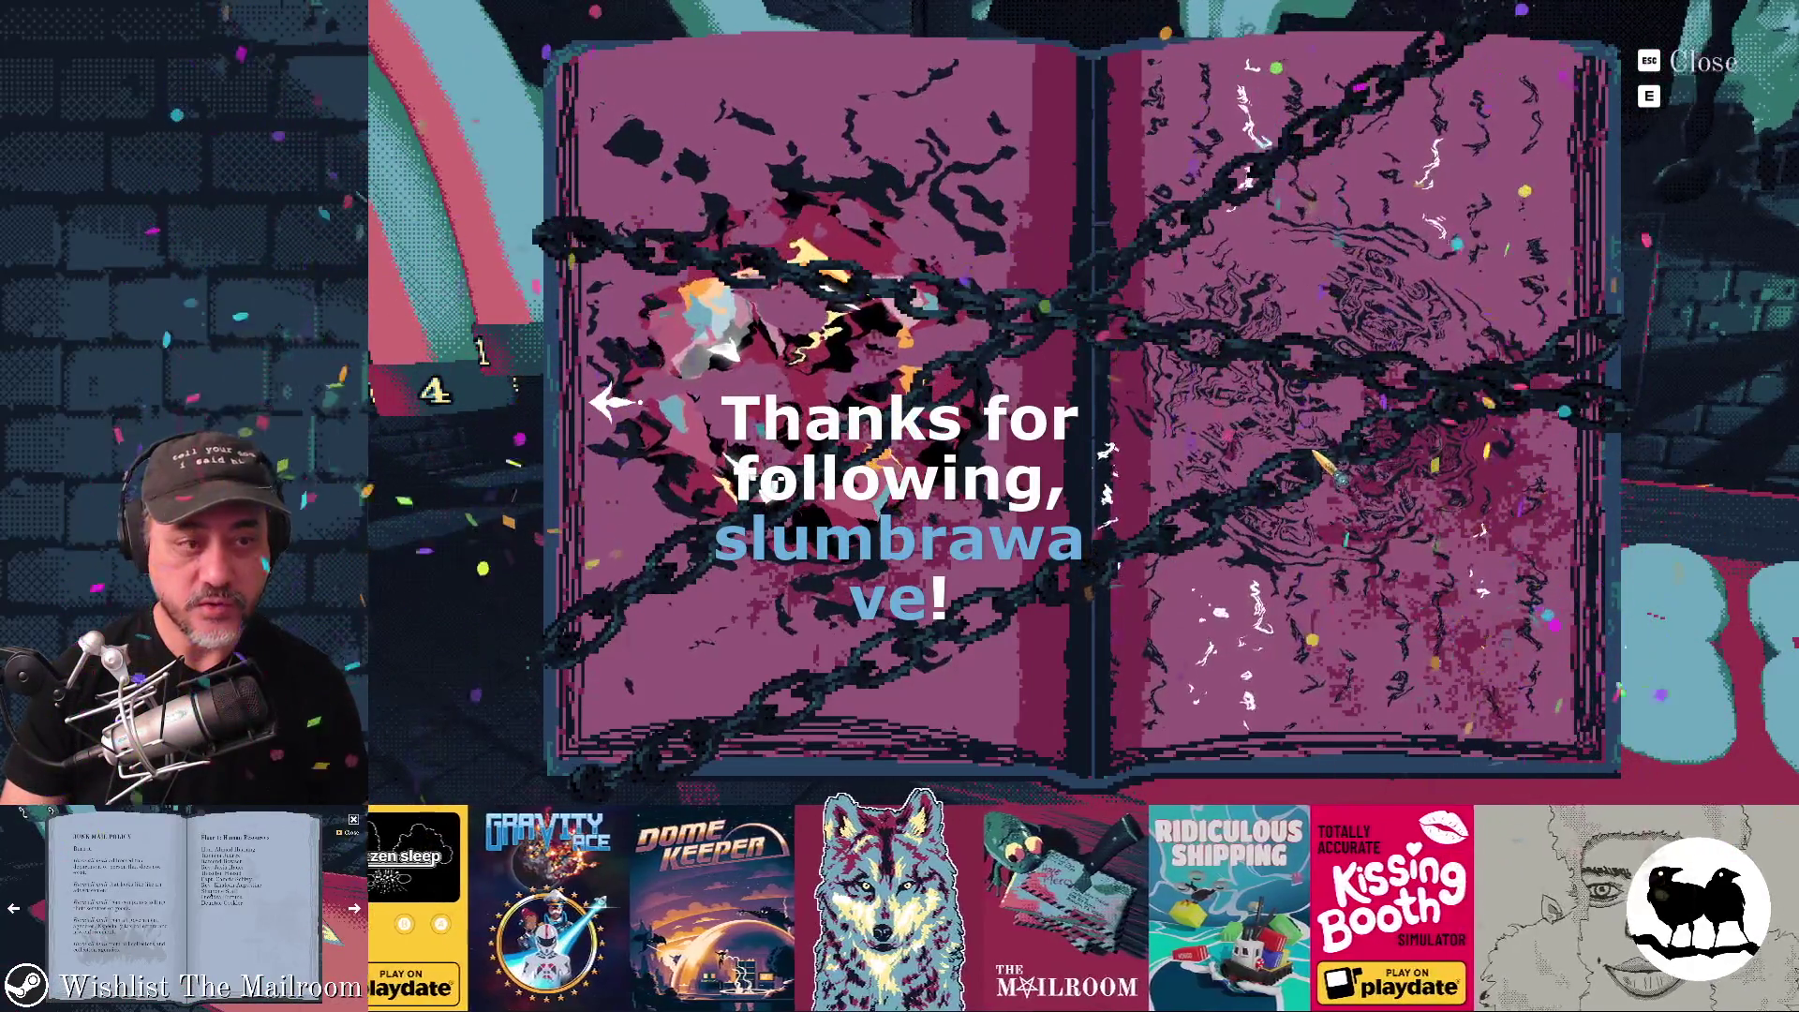
pyautogui.press('Escape')
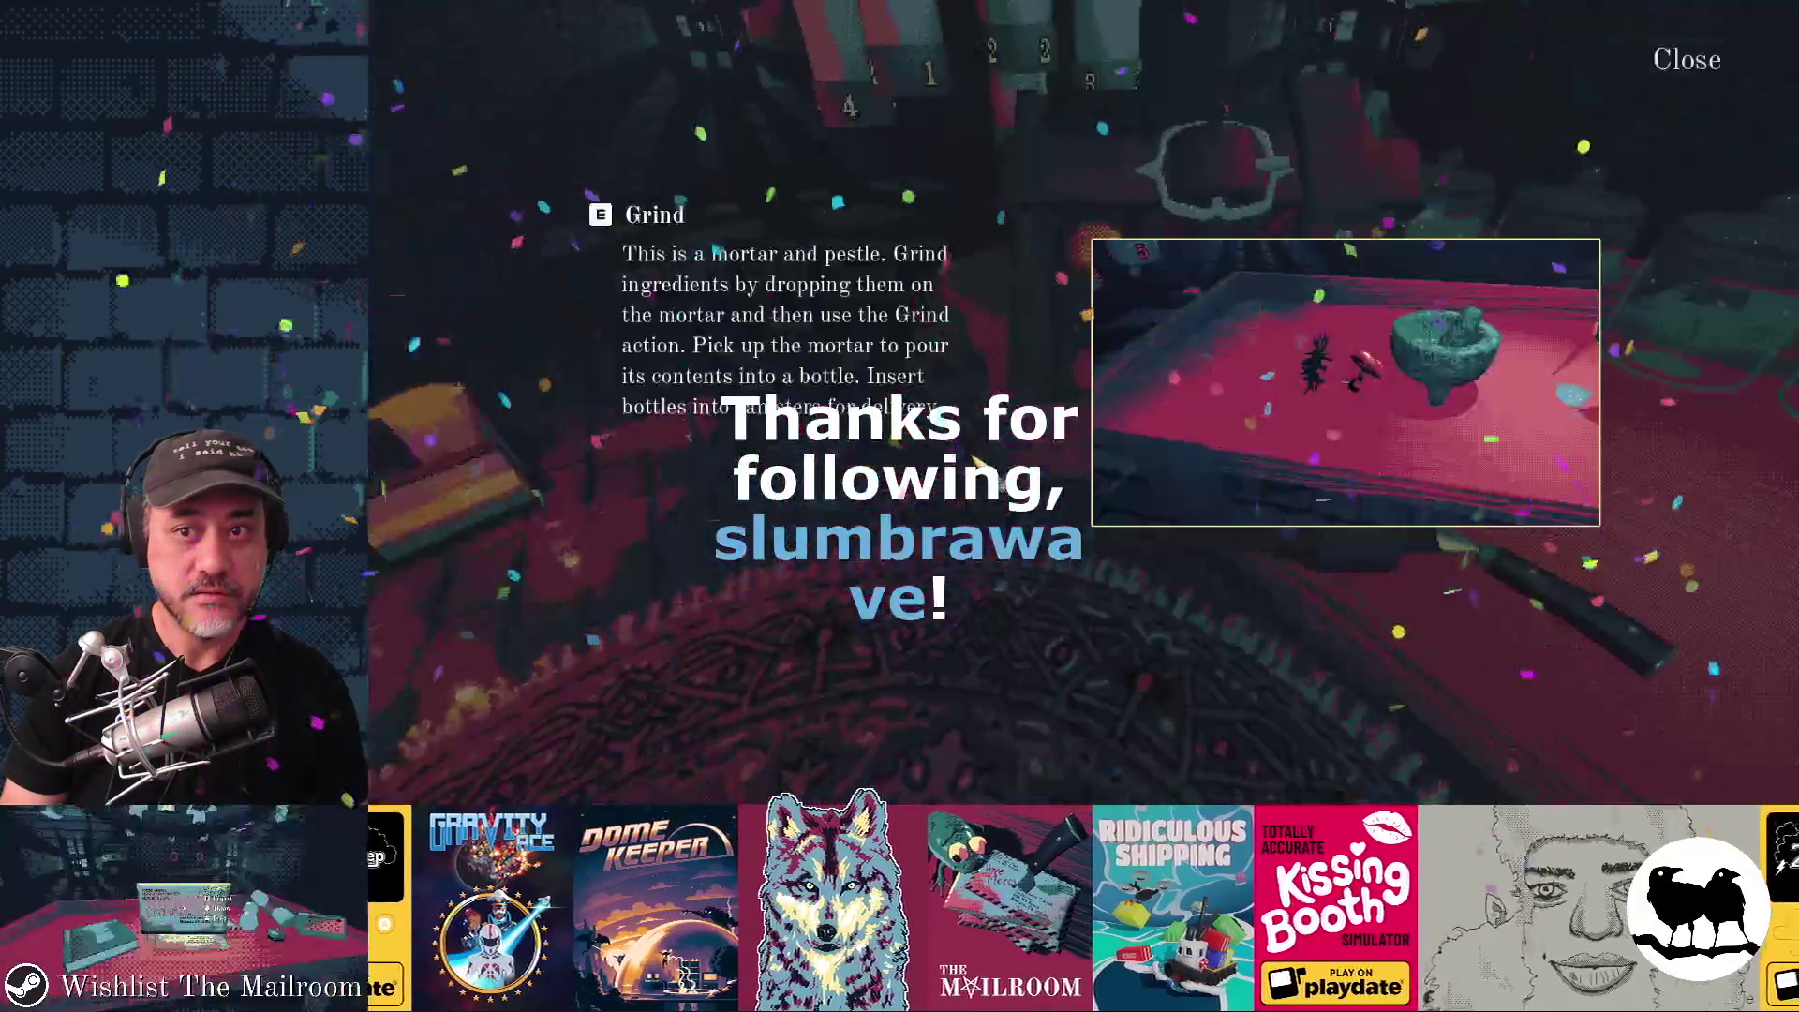
pyautogui.press('Escape')
pyautogui.click(1080, 404)
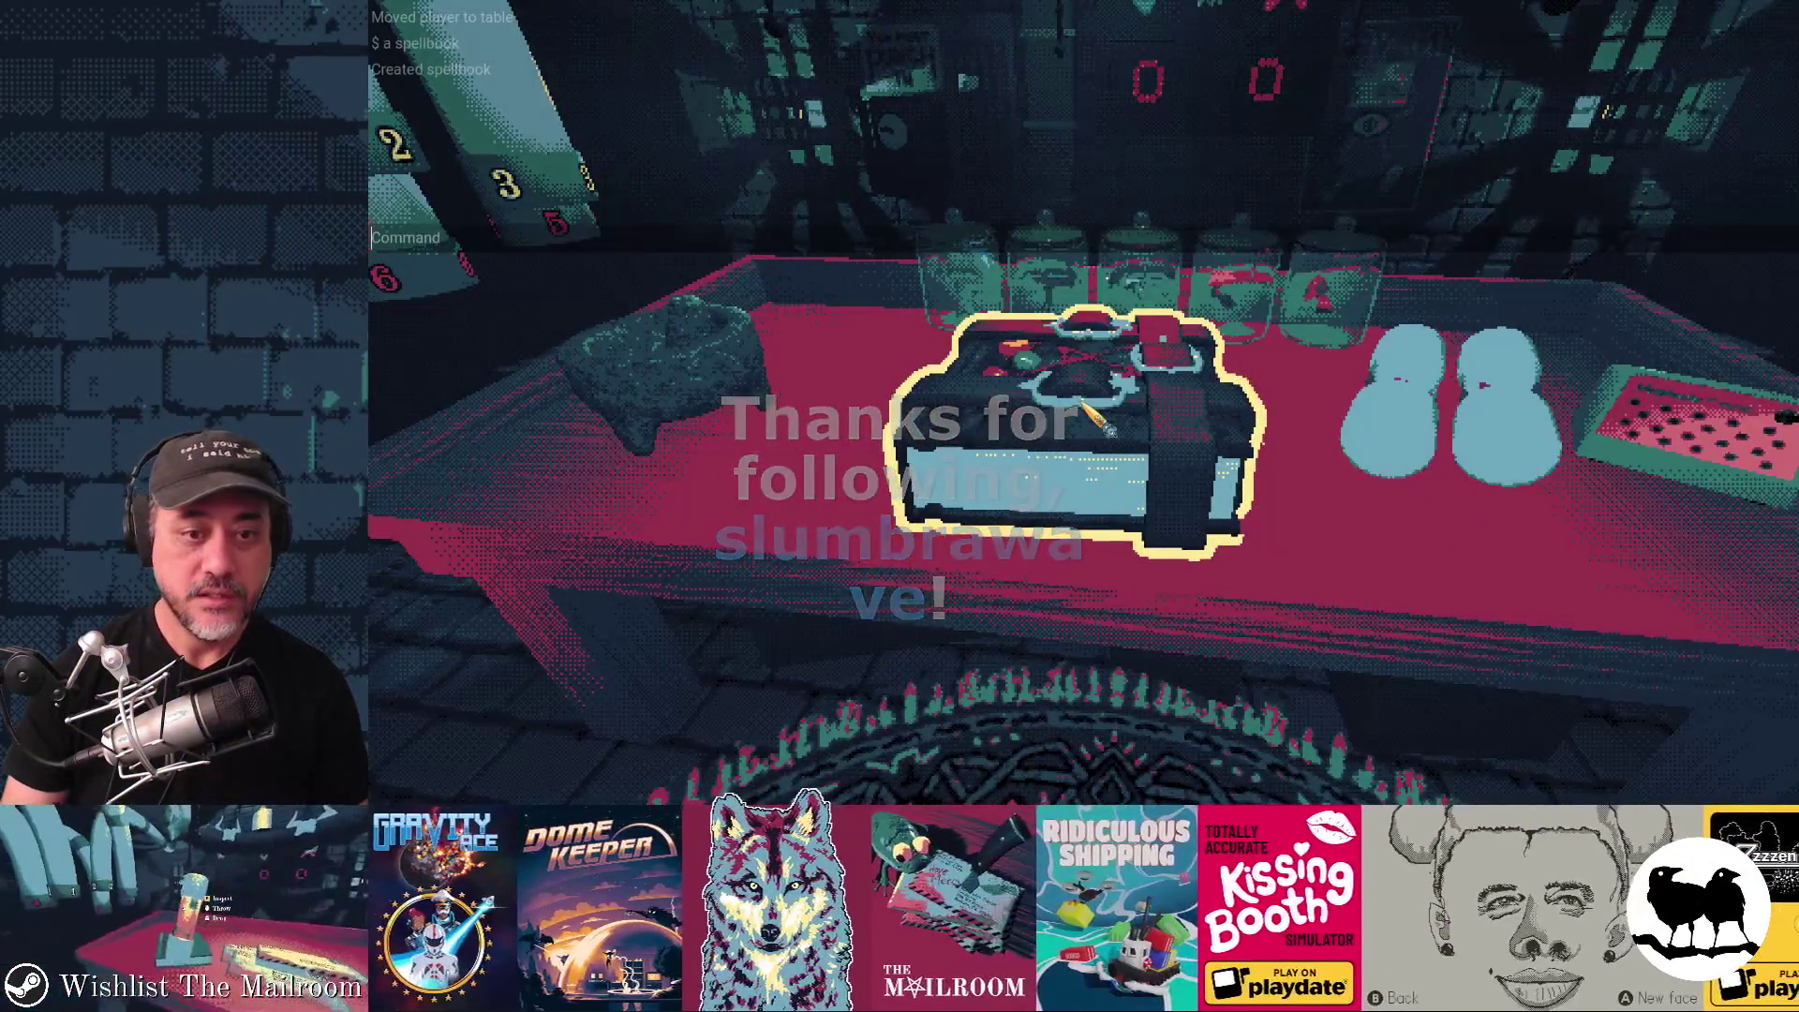
pyautogui.write('unlockspells')
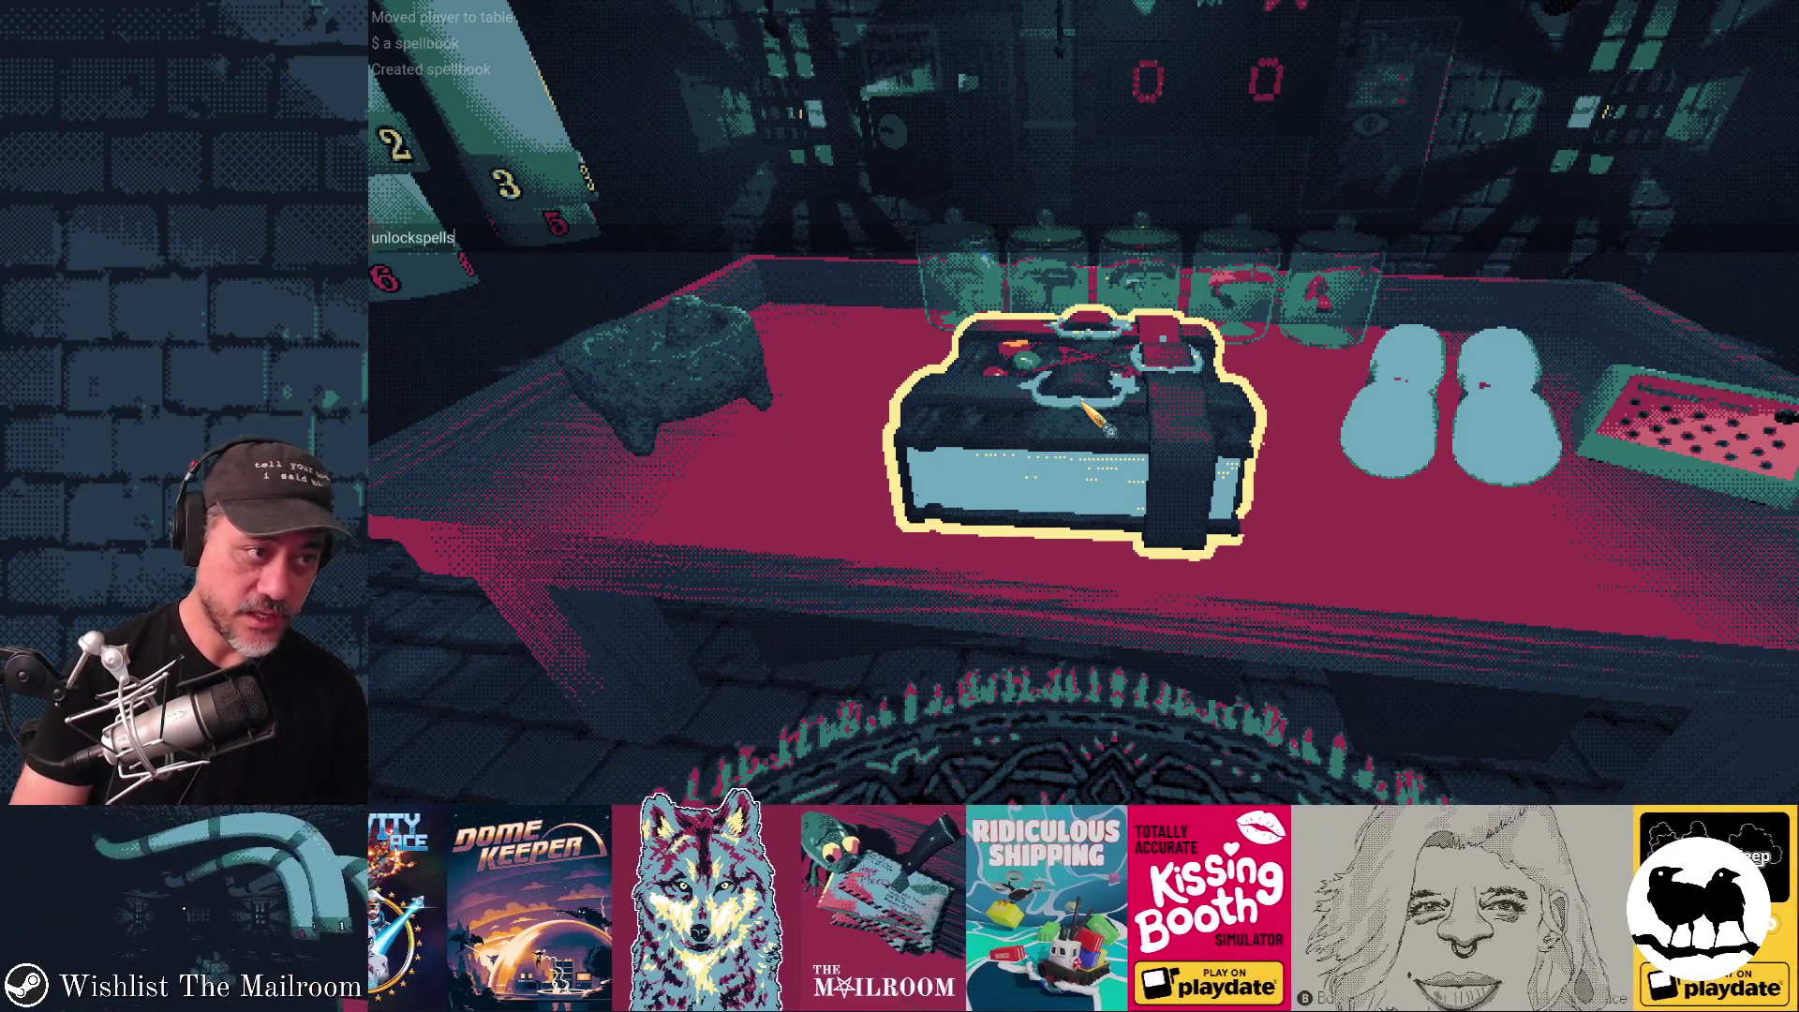
# Run unlockspells in the console and page through the now-unlocked spell pages.
pyautogui.press('Return')
pyautogui.click(1092, 416)
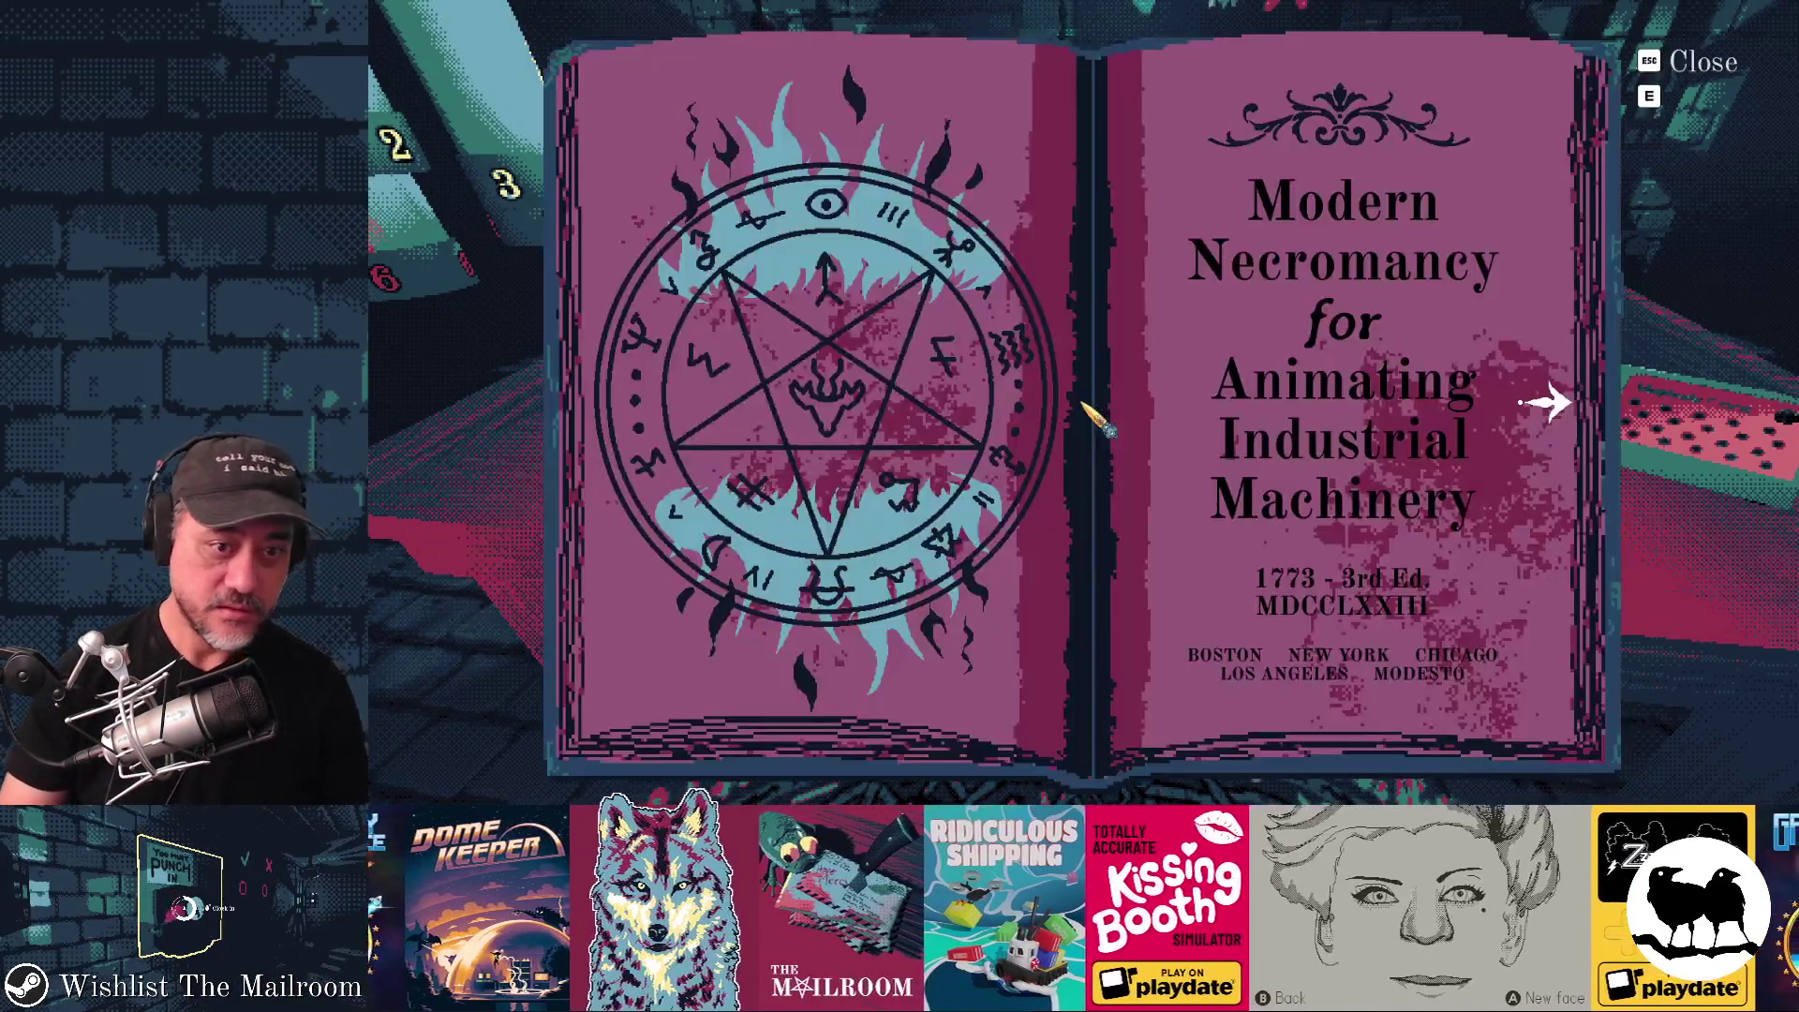
pyautogui.click(1547, 404)
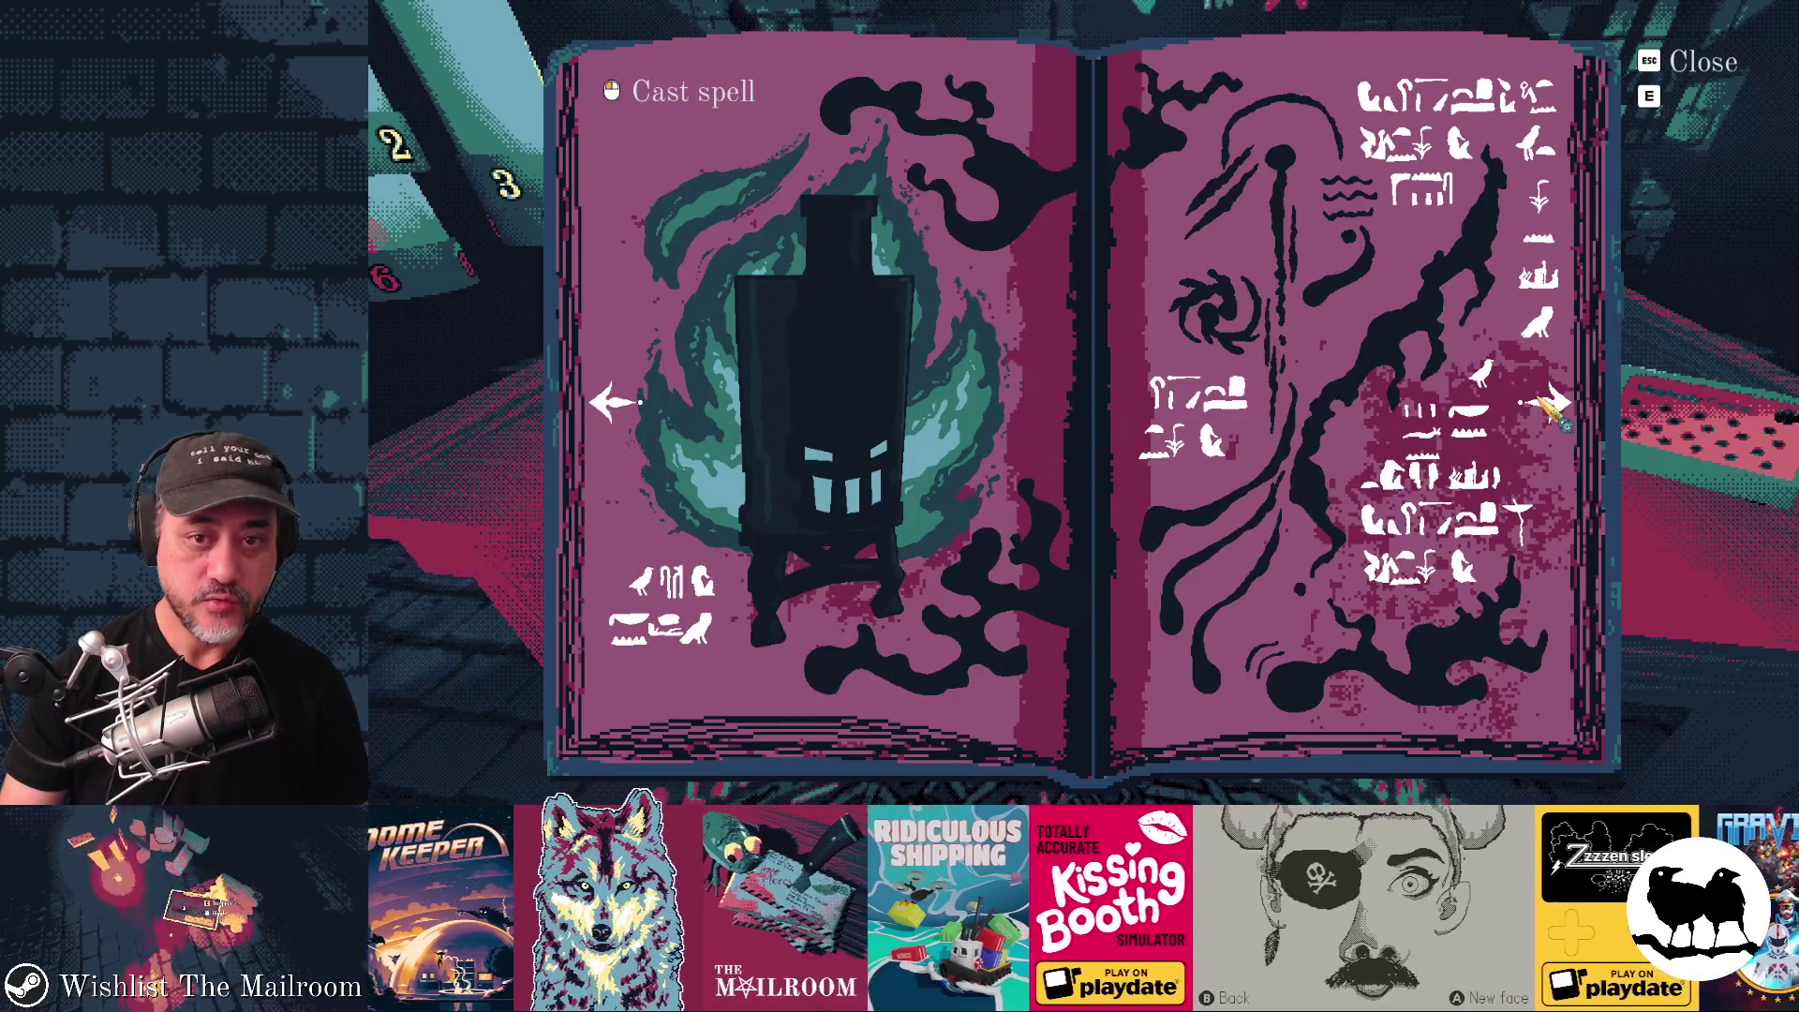
pyautogui.click(1546, 404)
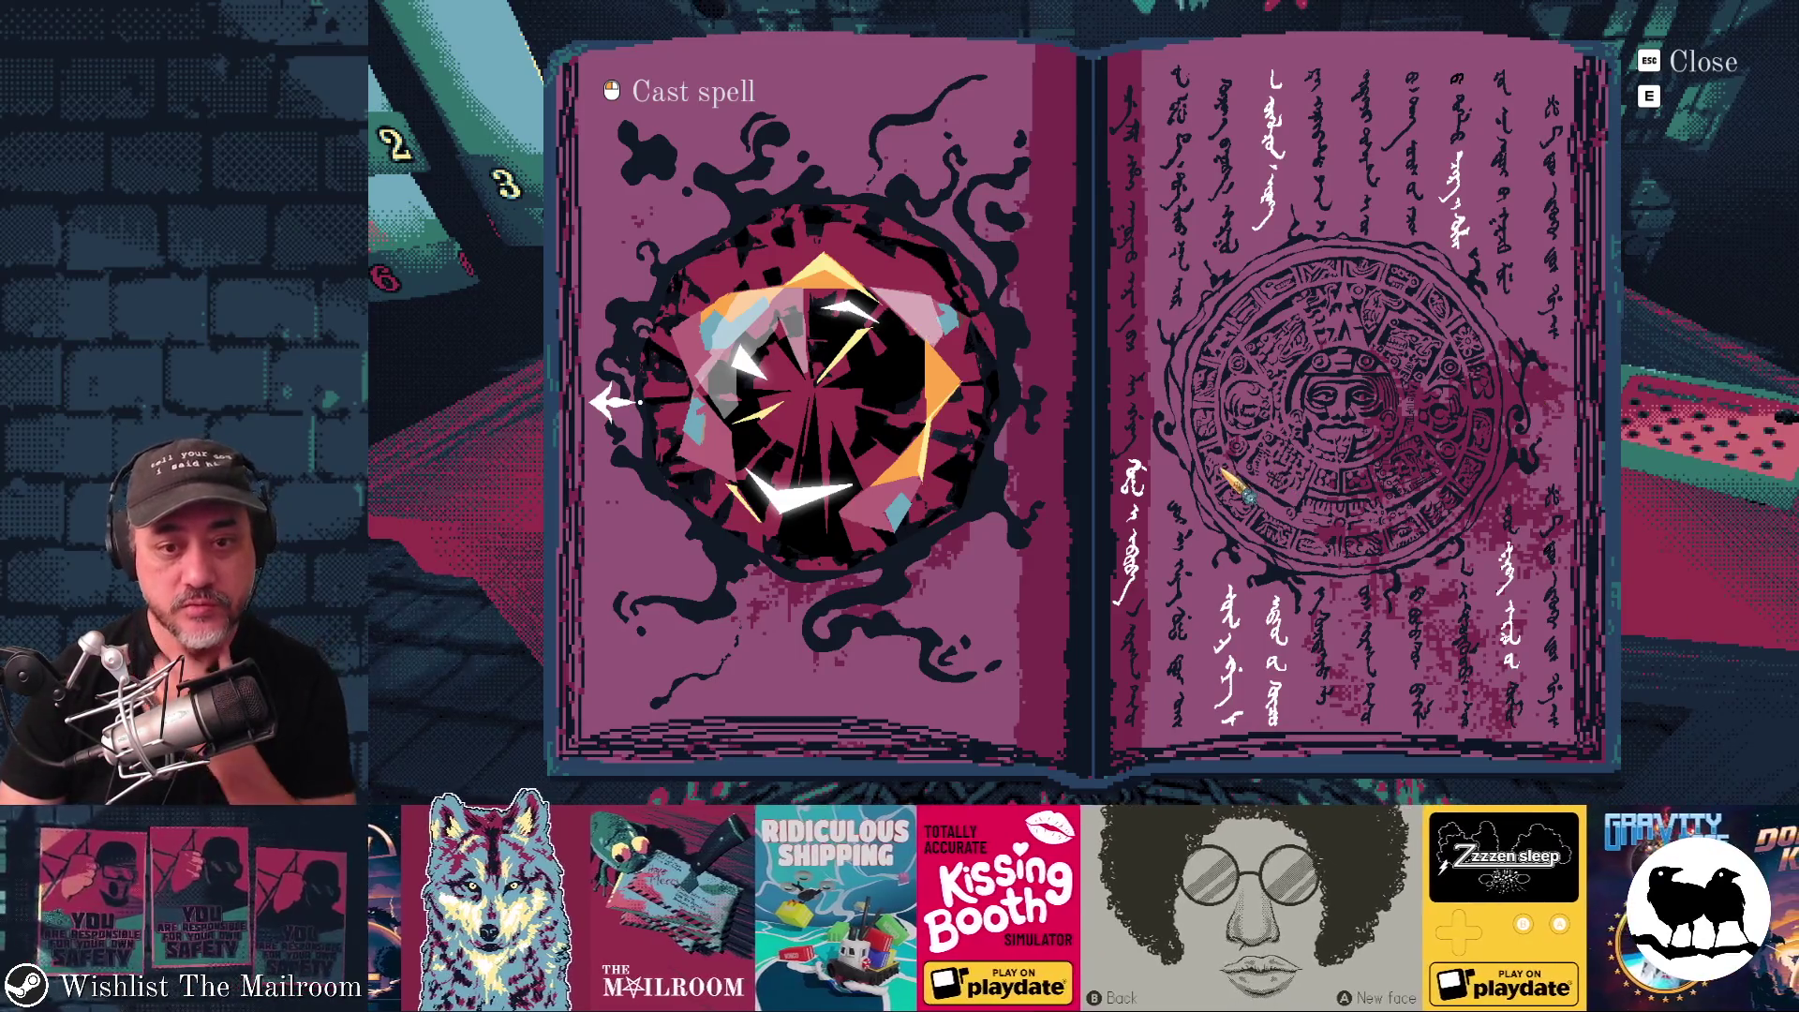
pyautogui.press('e')
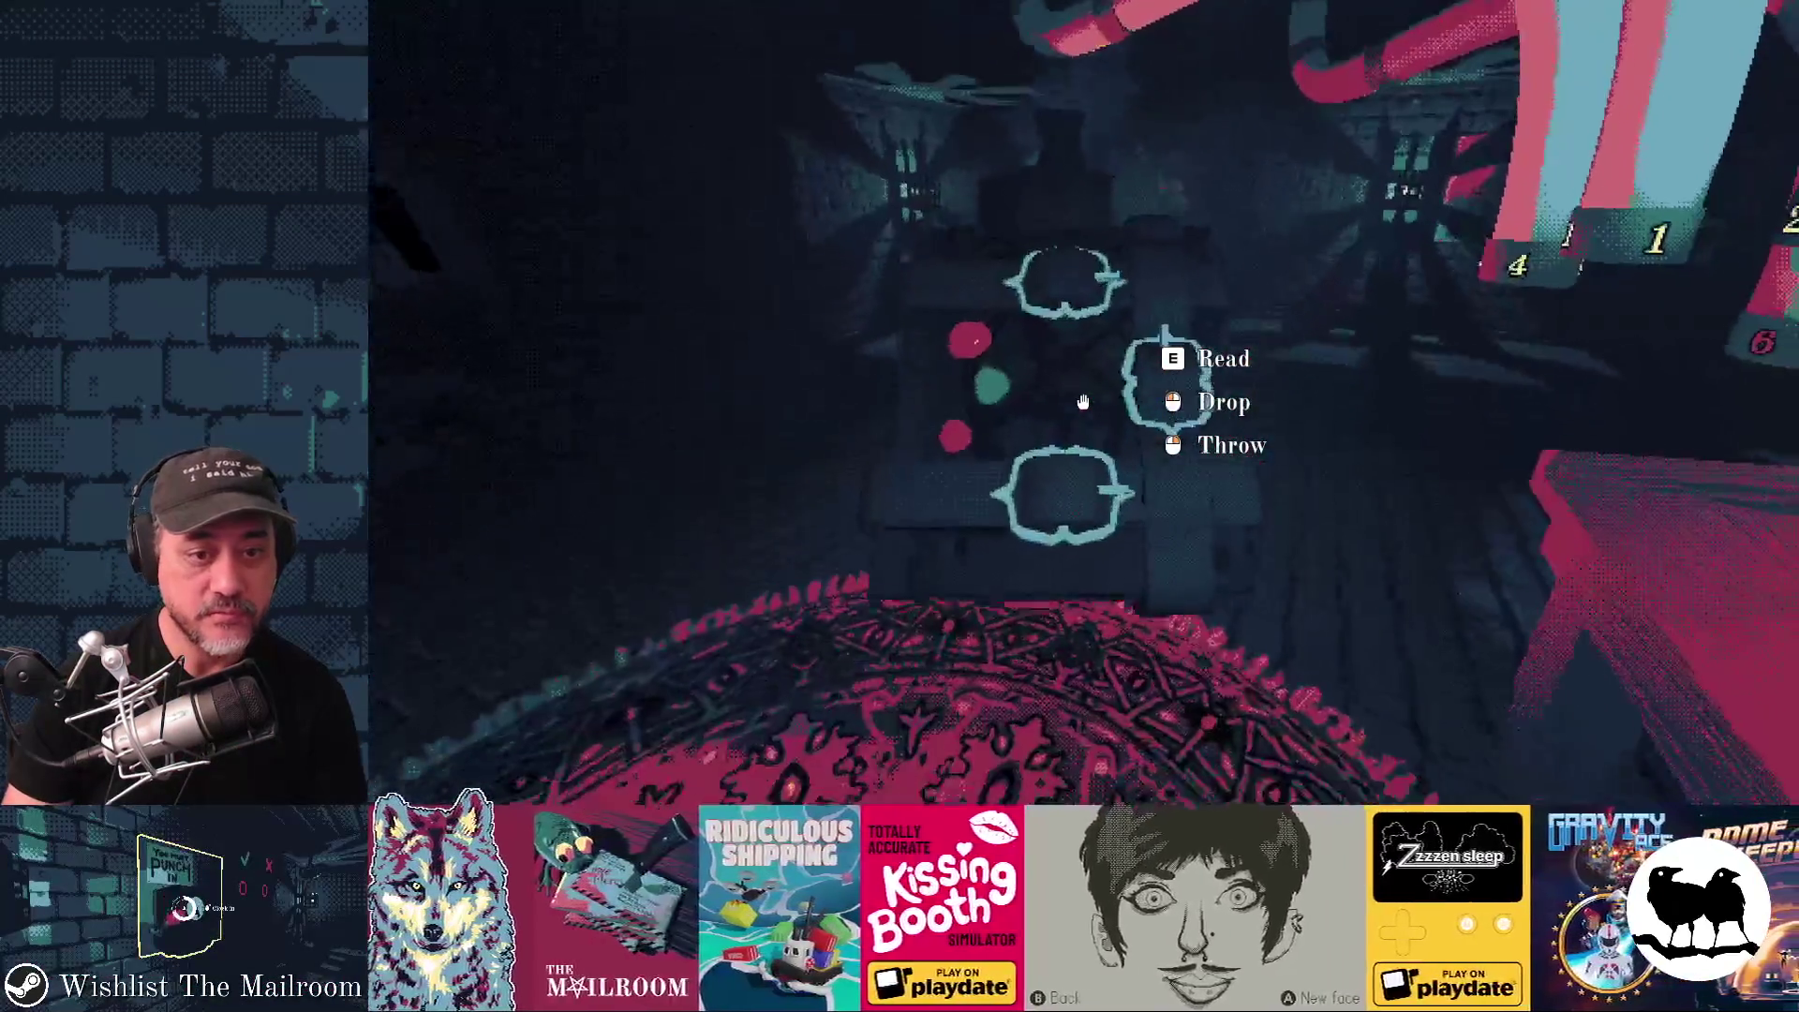
# Flip back and forth between the furnace, black-hole and crystal pages, then cast the furnace spell.
pyautogui.press('e')
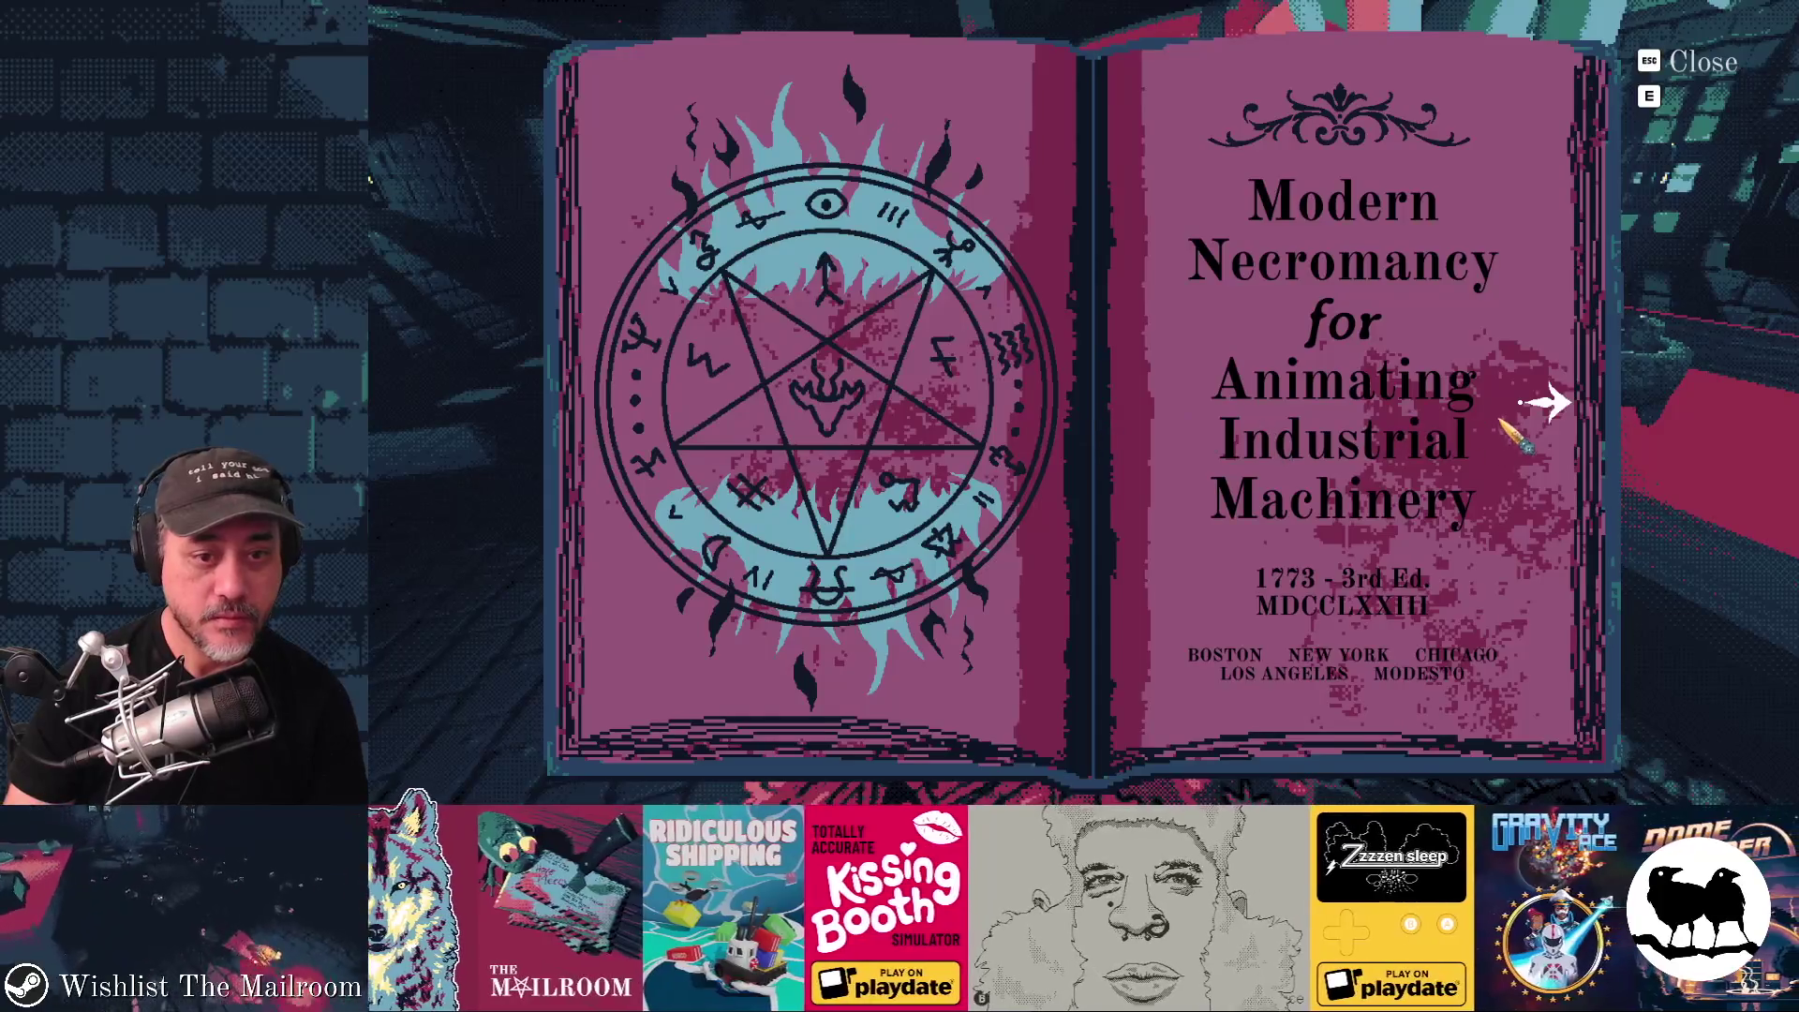
pyautogui.click(1546, 404)
pyautogui.click(1548, 407)
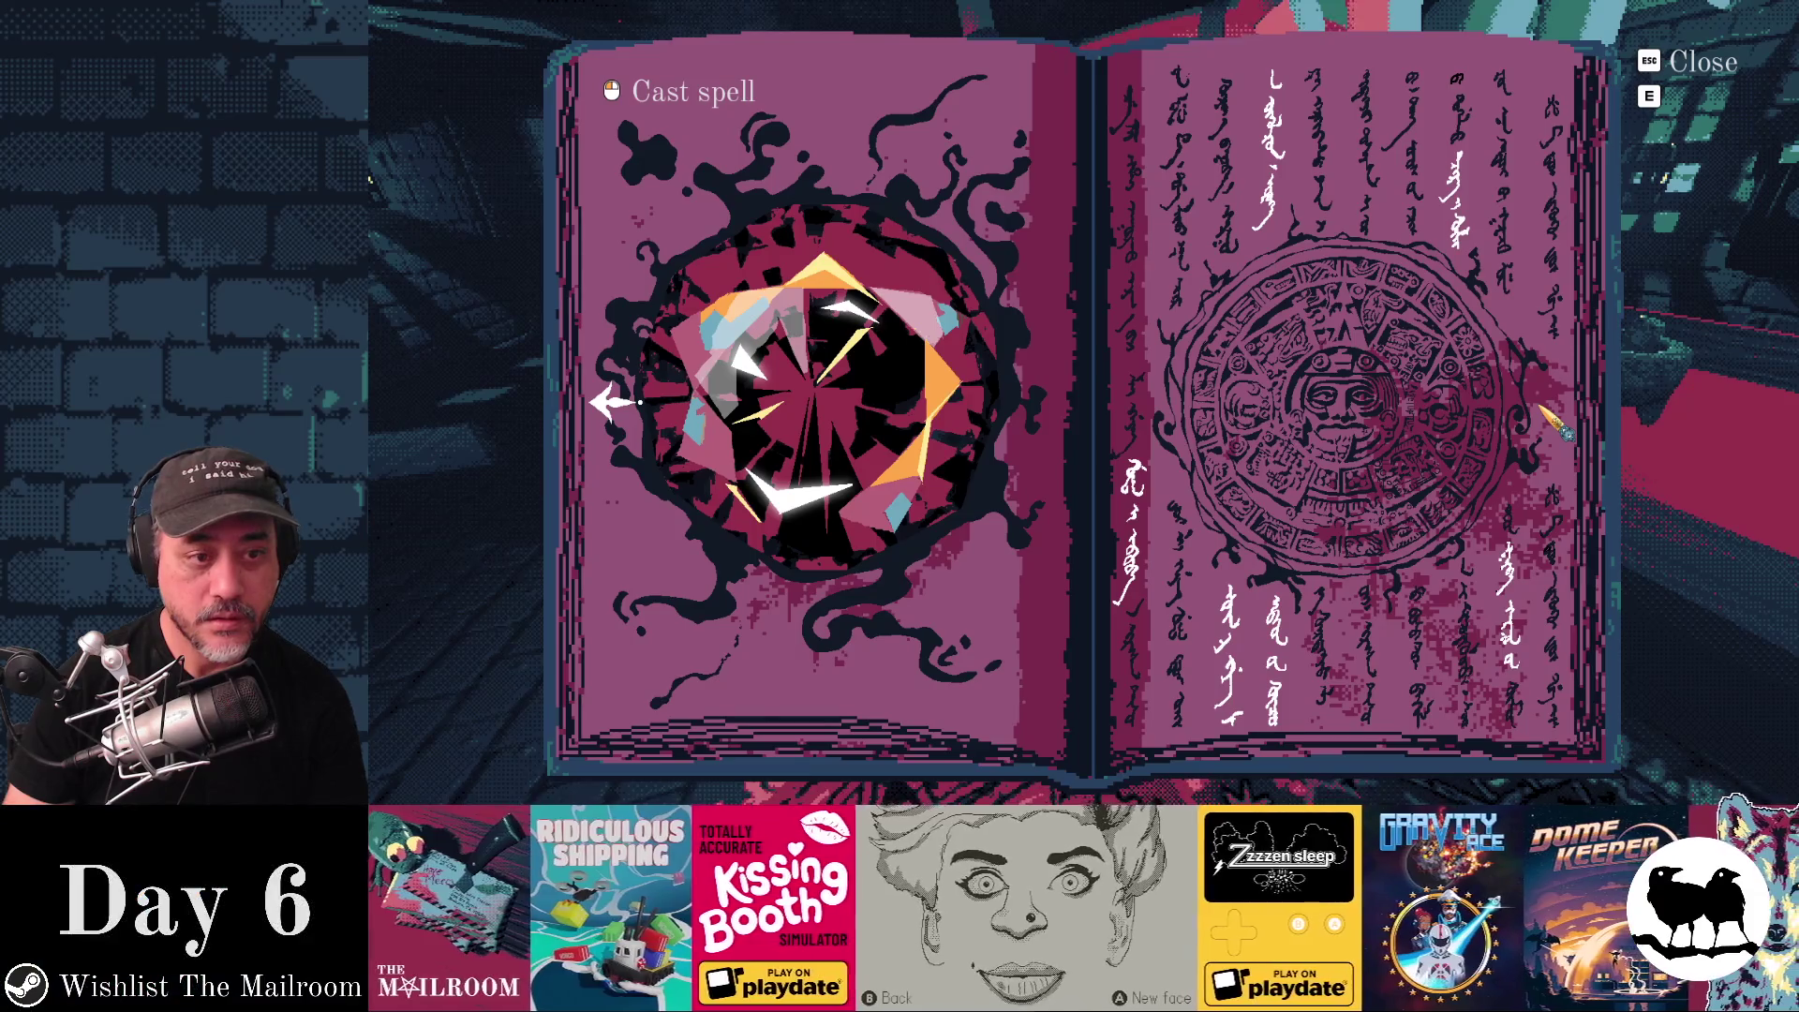
pyautogui.click(616, 404)
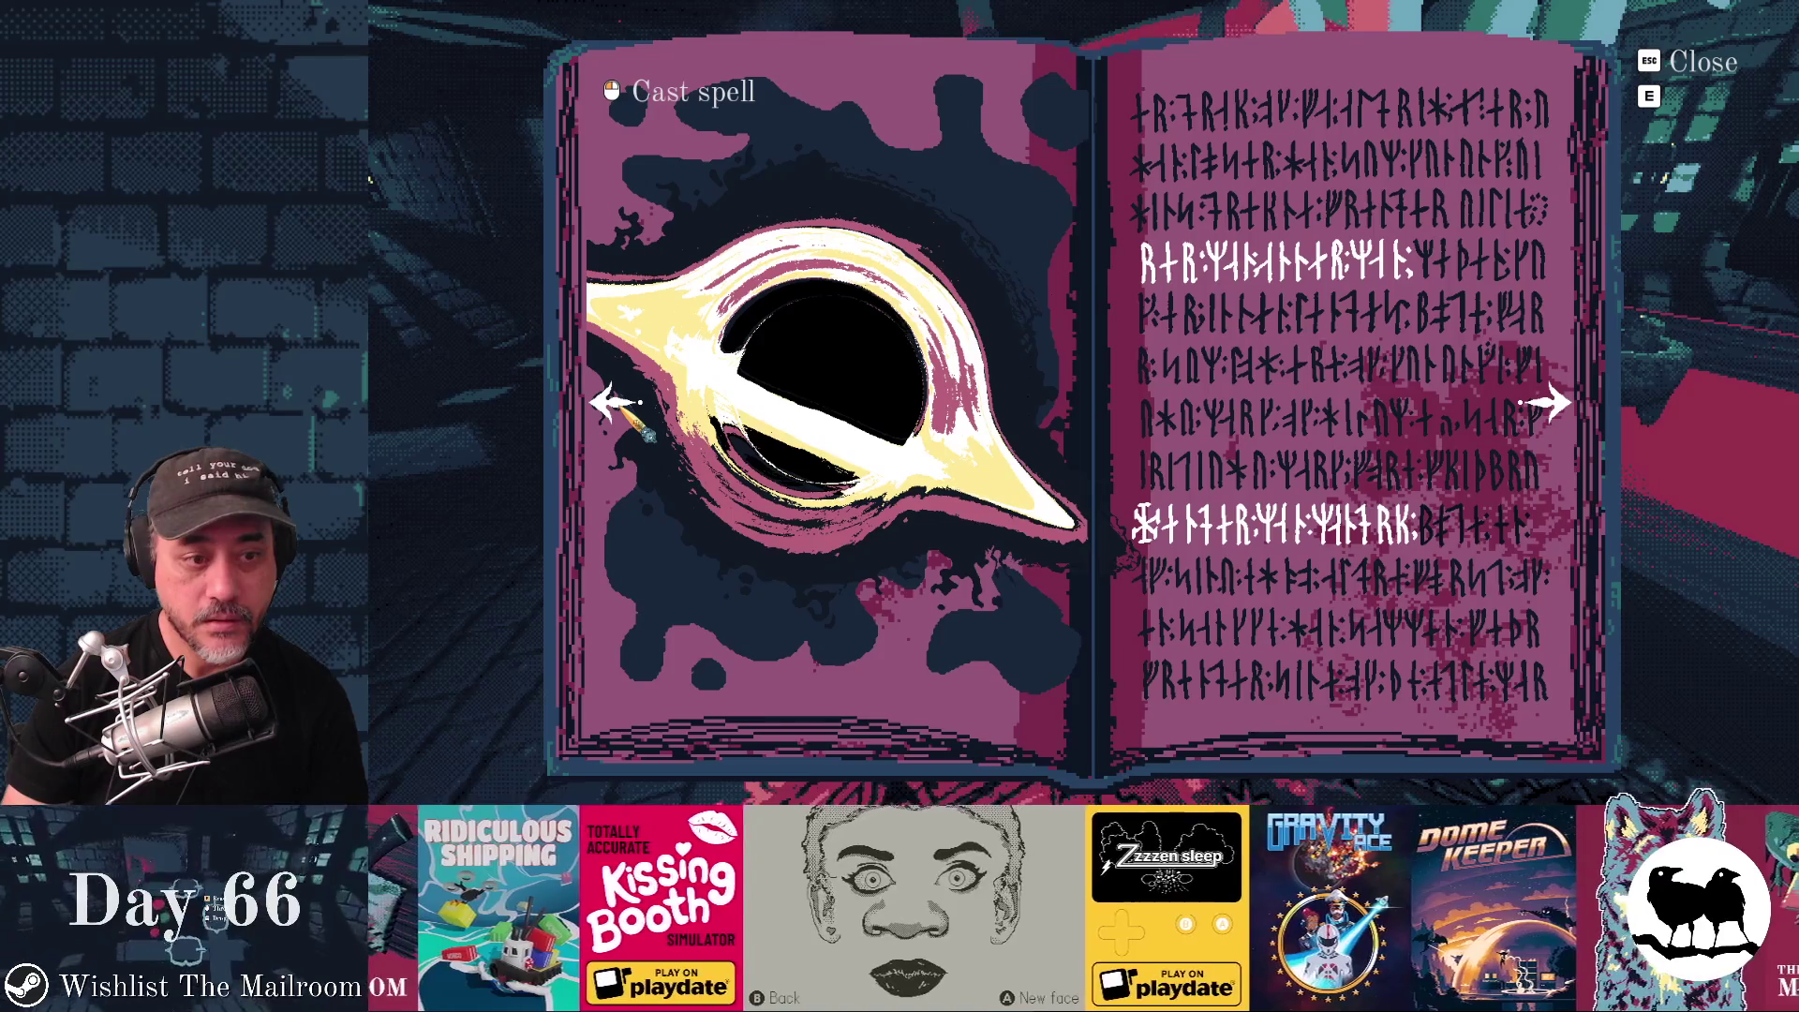
pyautogui.click(618, 401)
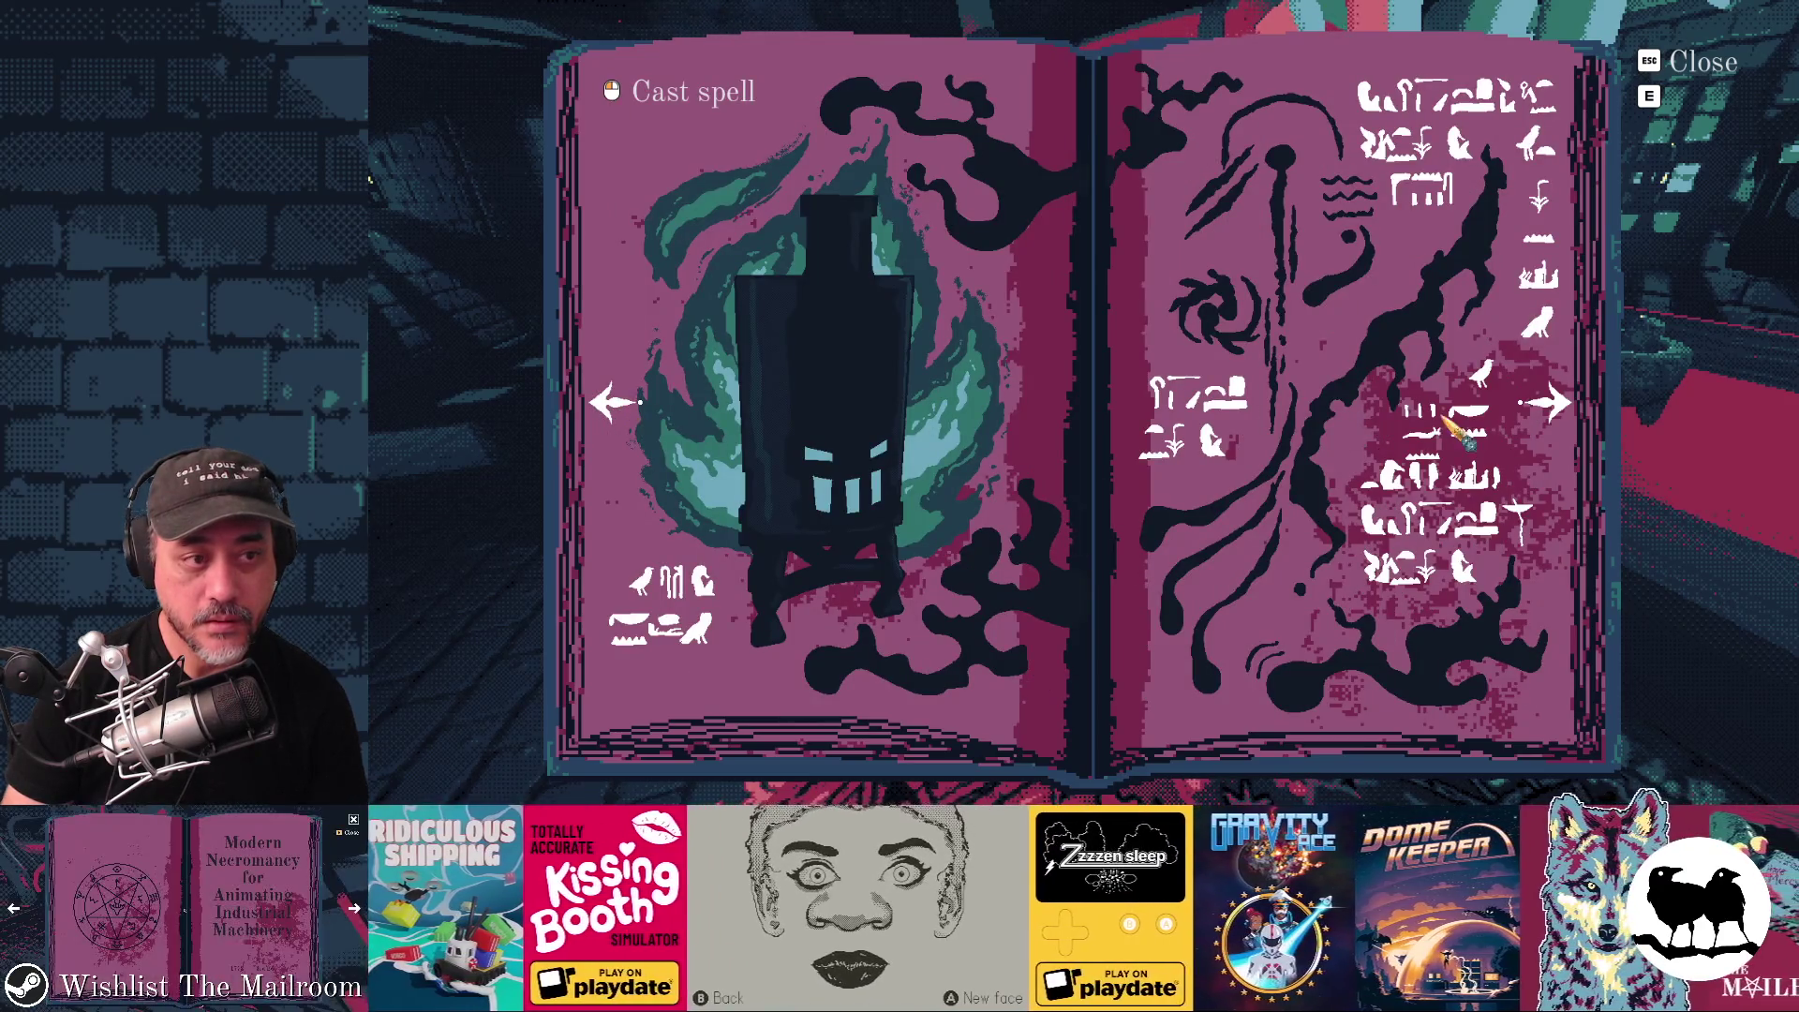
pyautogui.click(1546, 407)
pyautogui.press('e')
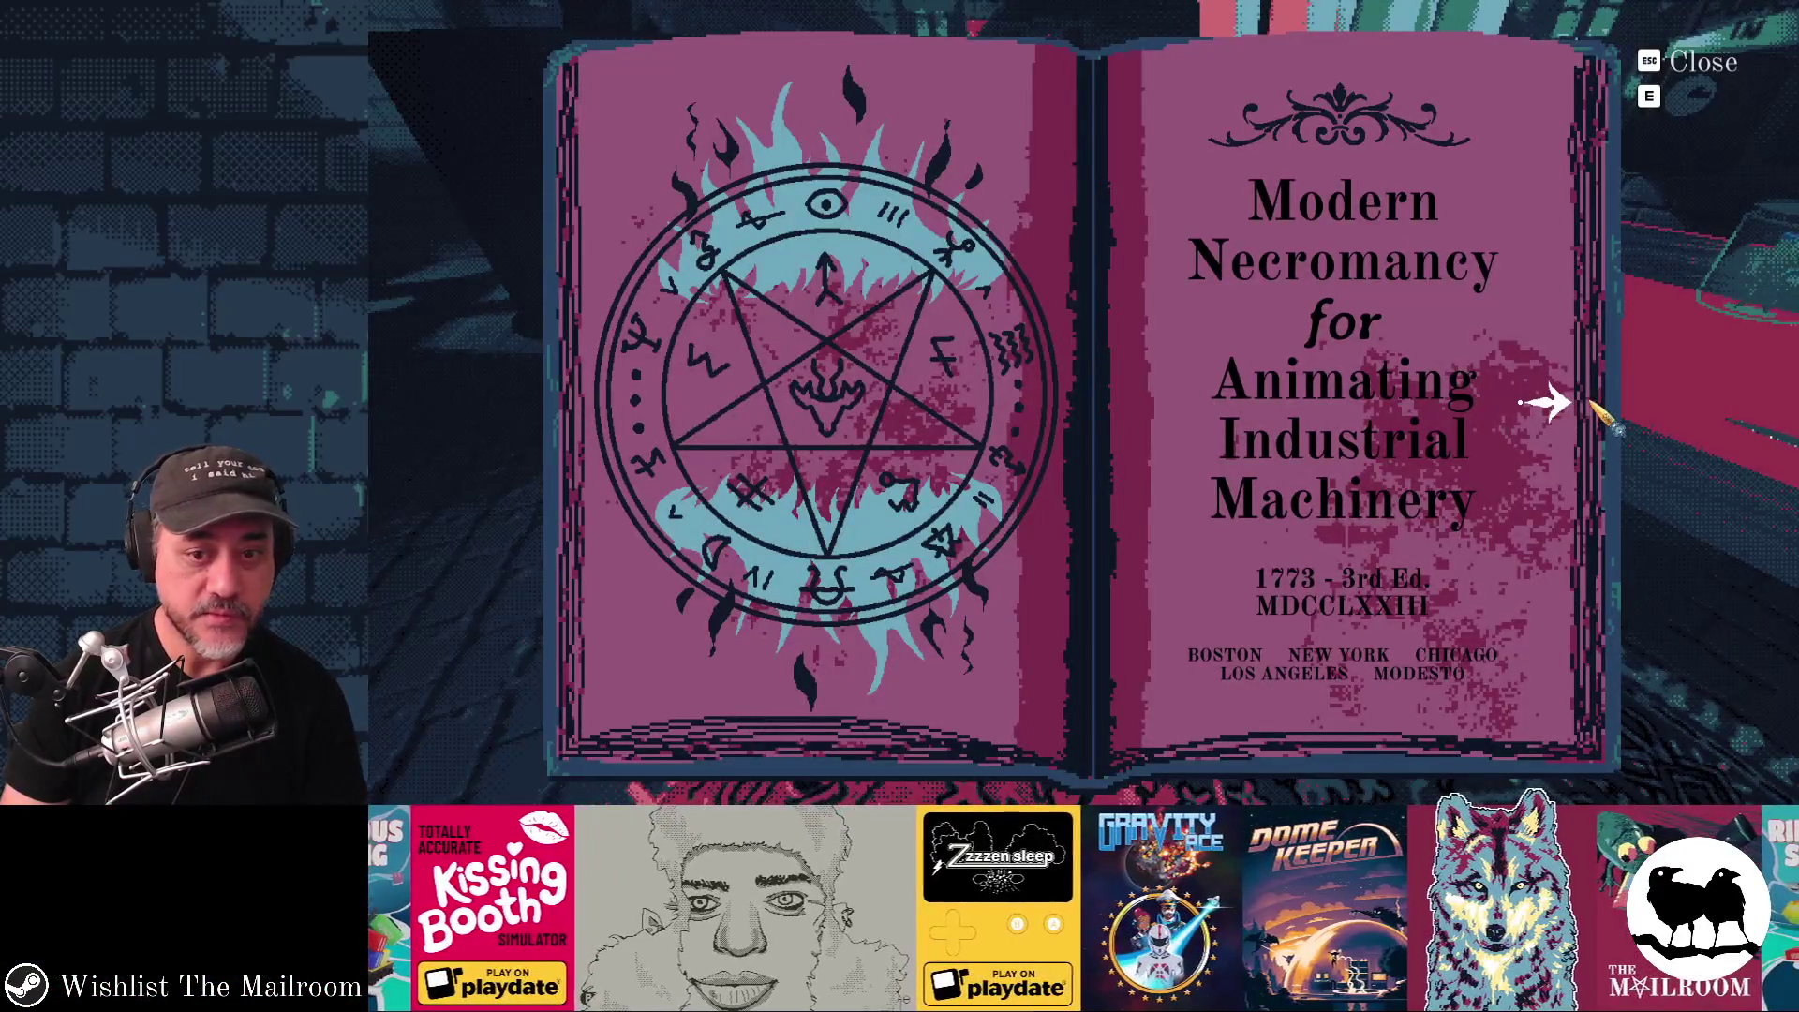
pyautogui.click(1554, 404)
pyautogui.click(703, 98)
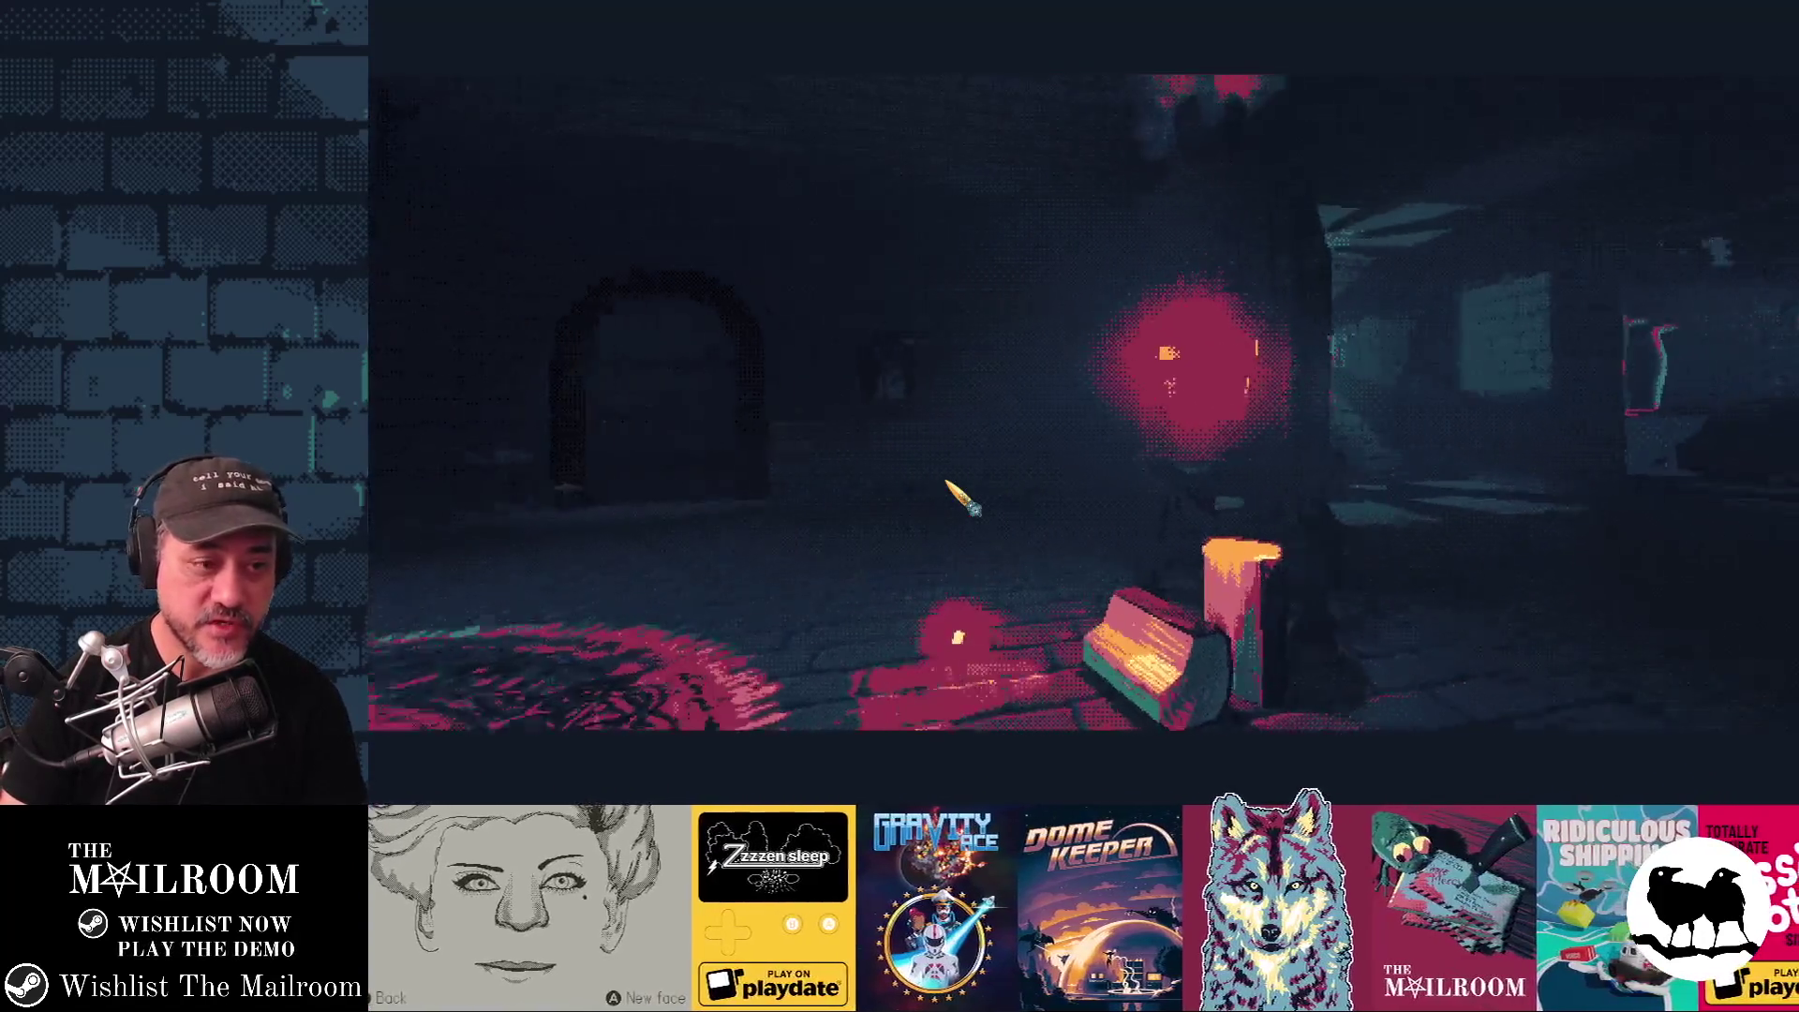
# Turn to the black-hole spell page and cast it twice in the room.
pyautogui.click(960, 498)
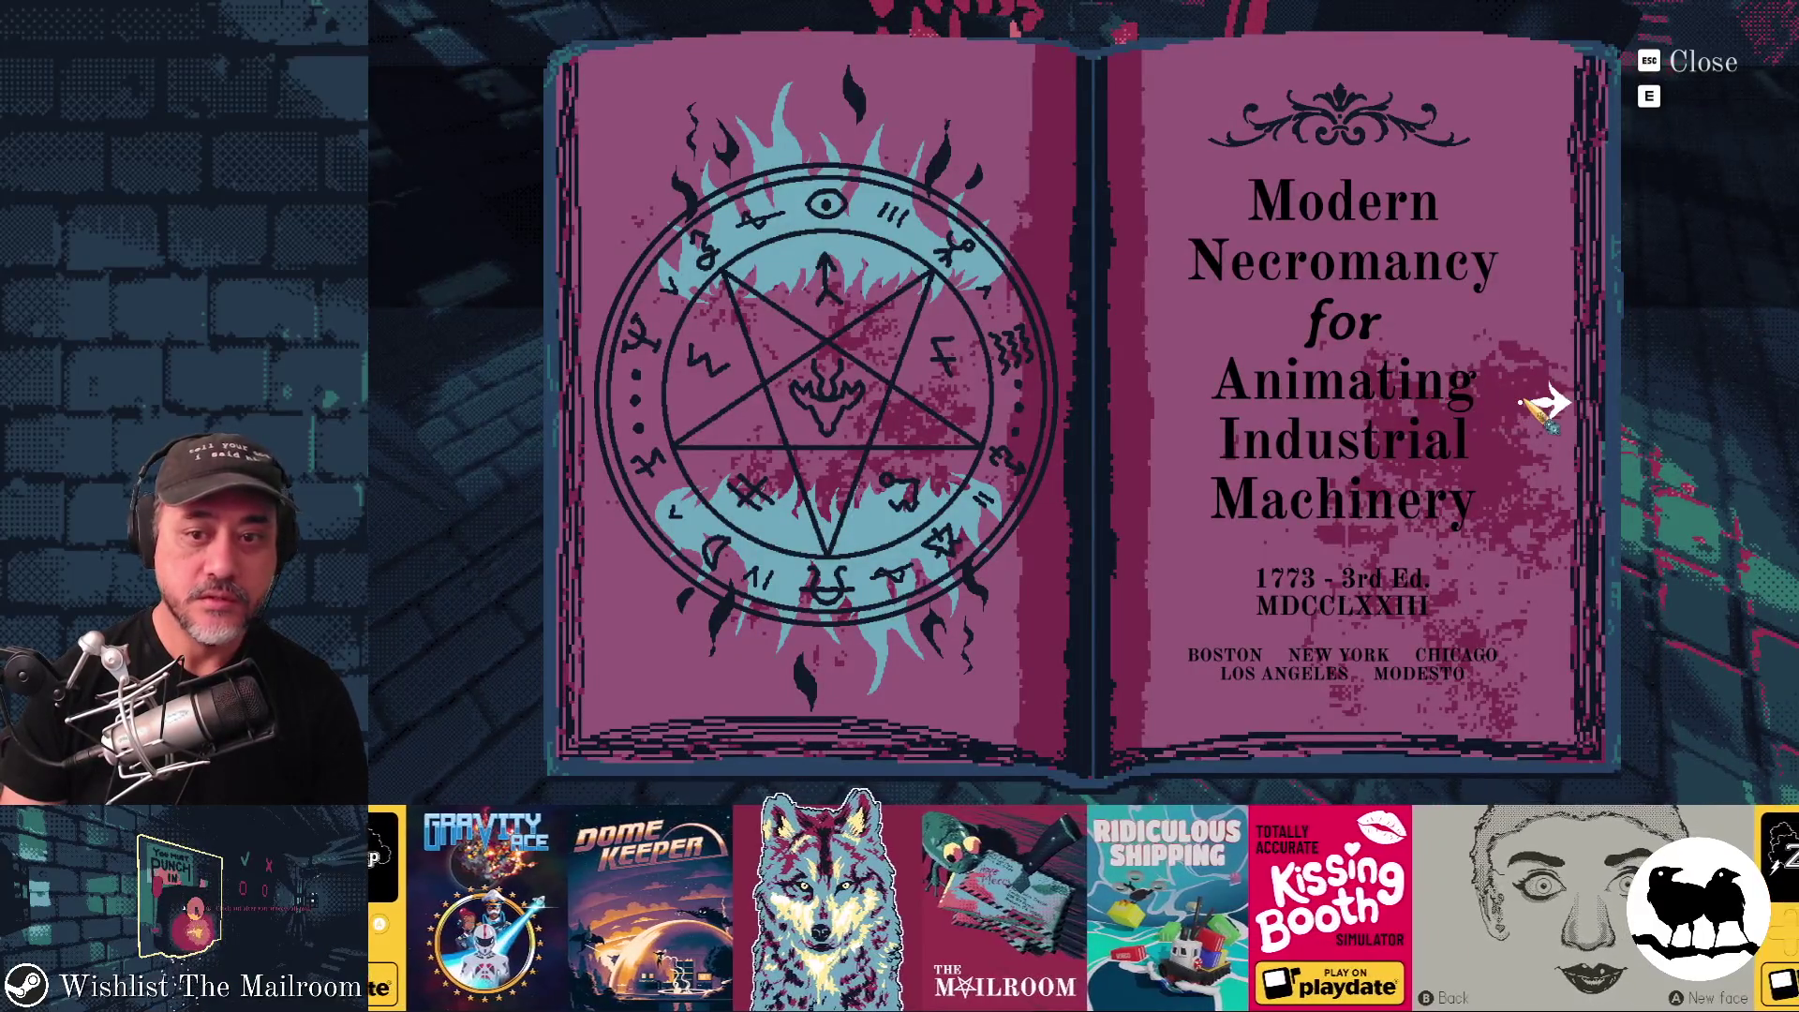
pyautogui.click(1546, 405)
pyautogui.click(640, 402)
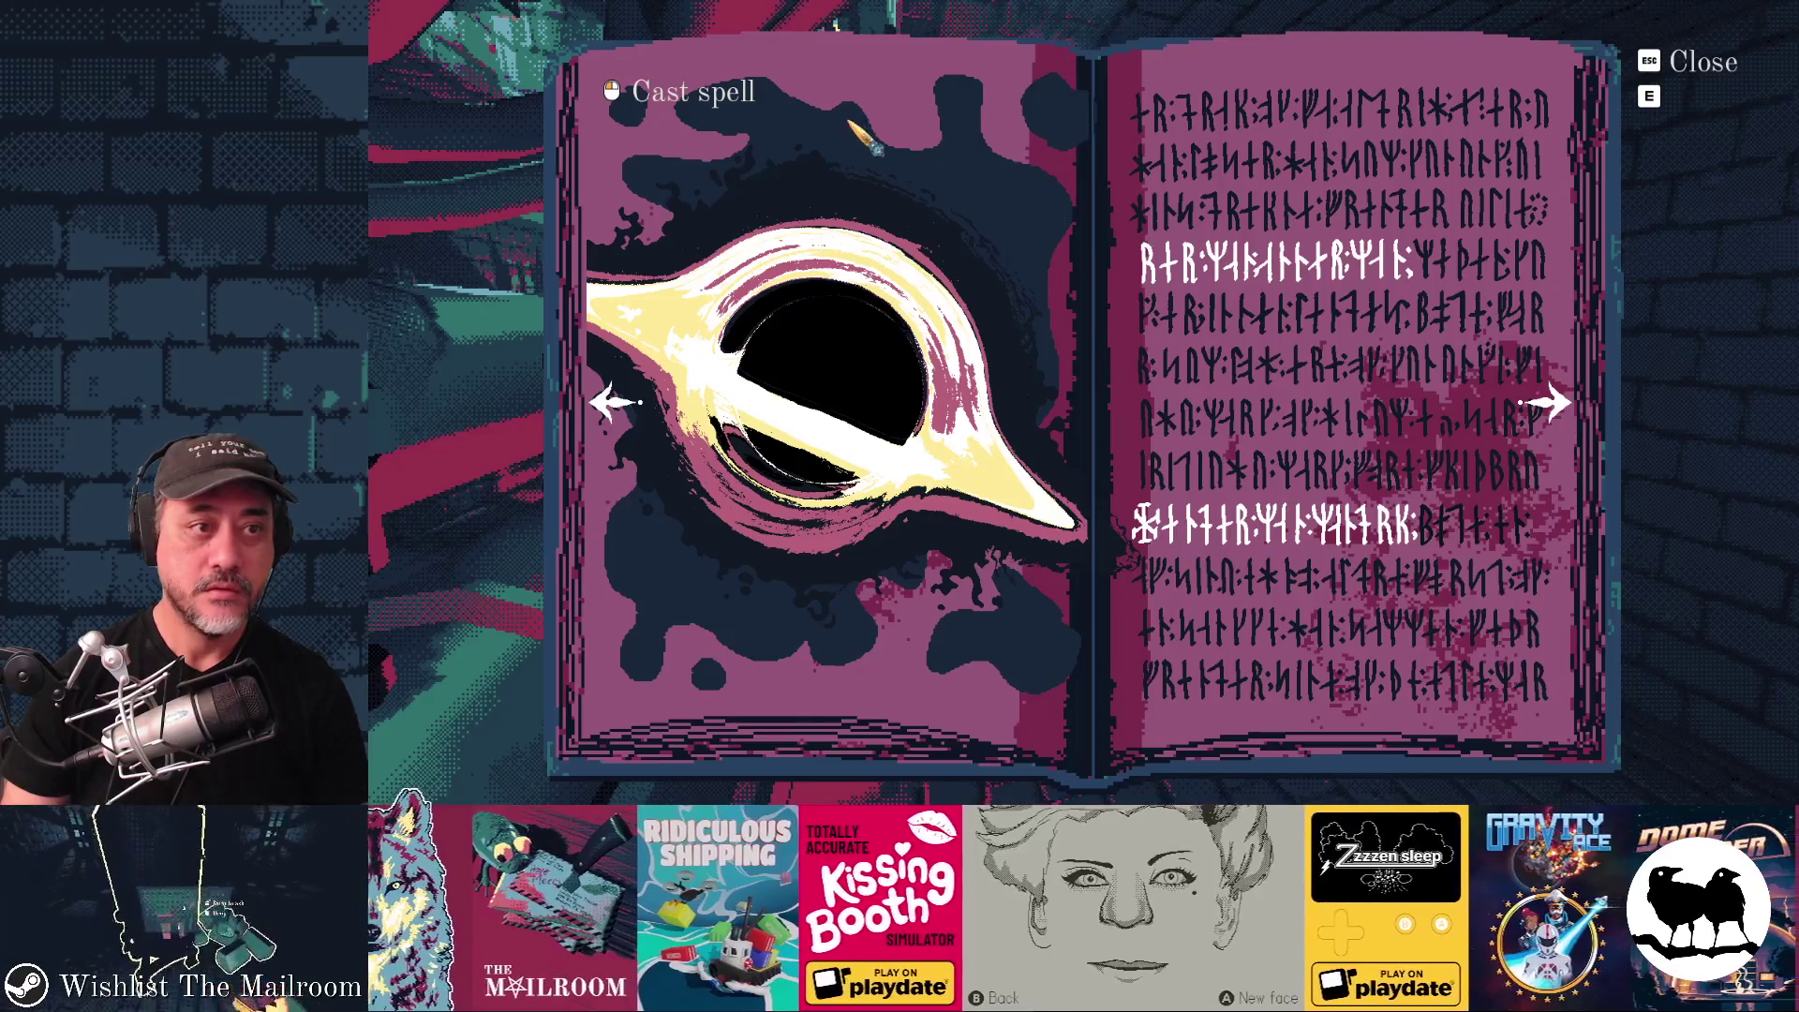
pyautogui.click(1082, 404)
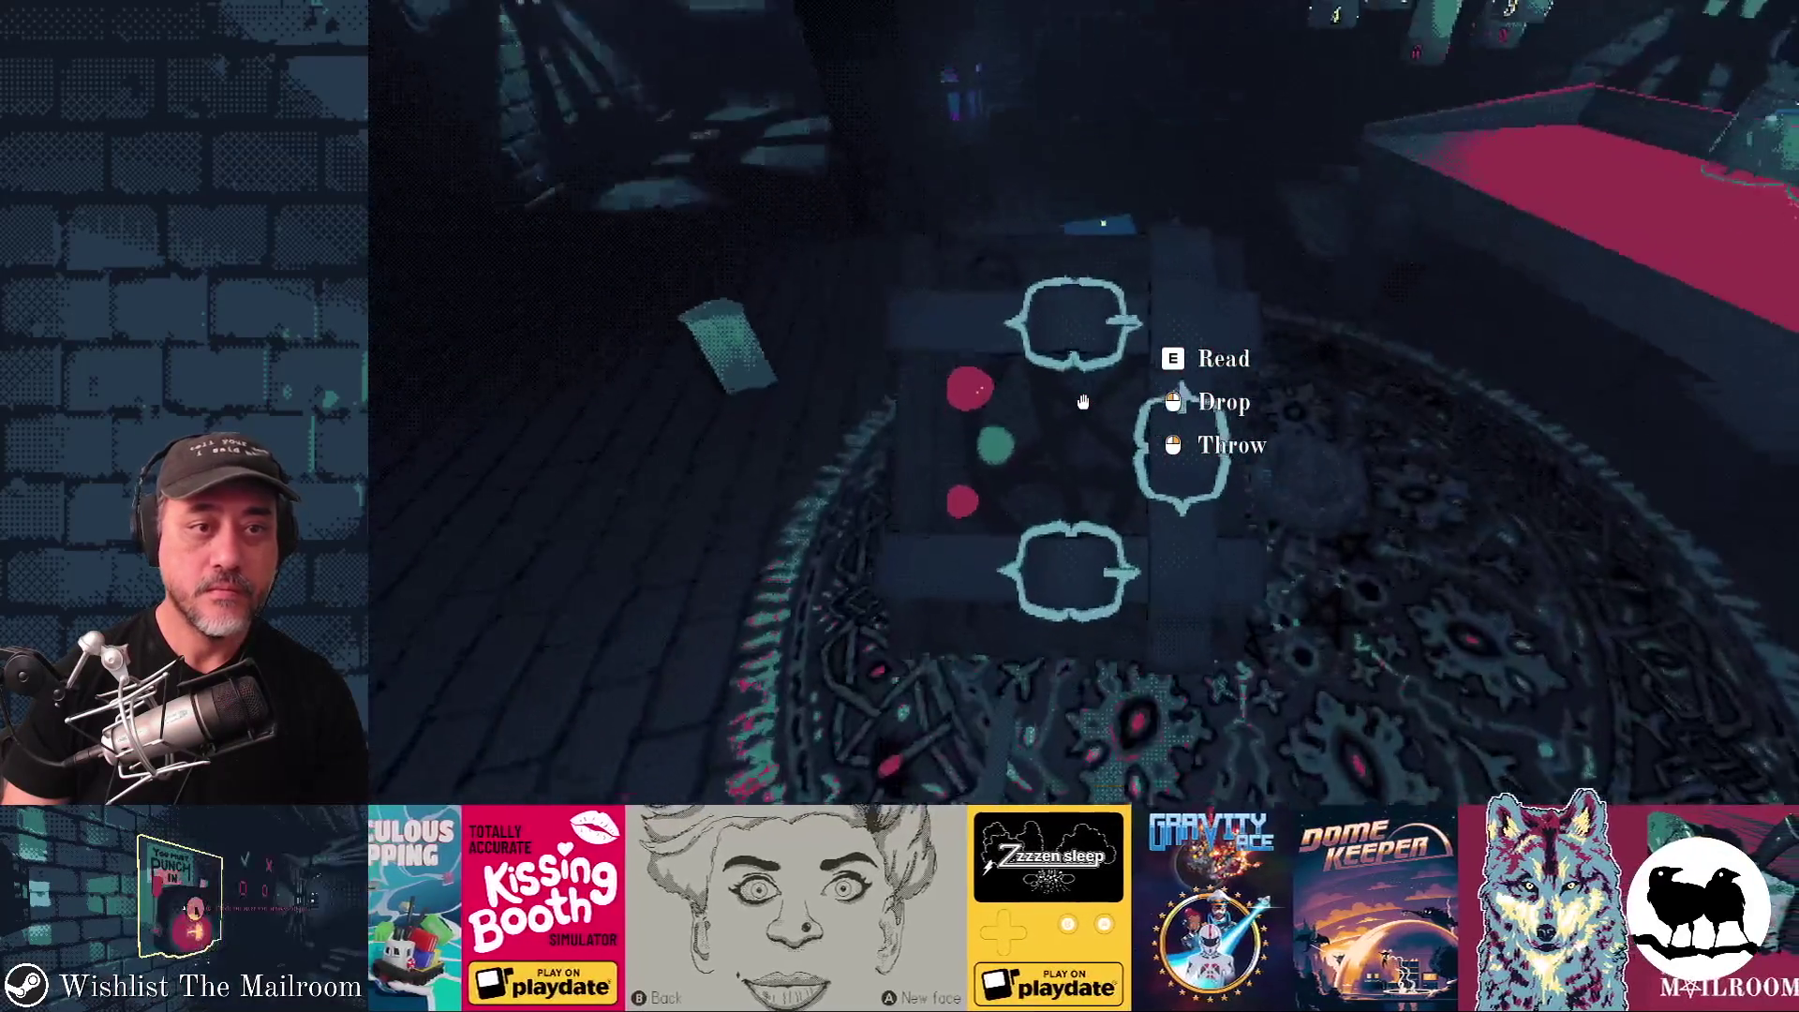
# Toggle the console, drop and retrieve the spellbook, then page forward to the gem spell.
pyautogui.press('`')
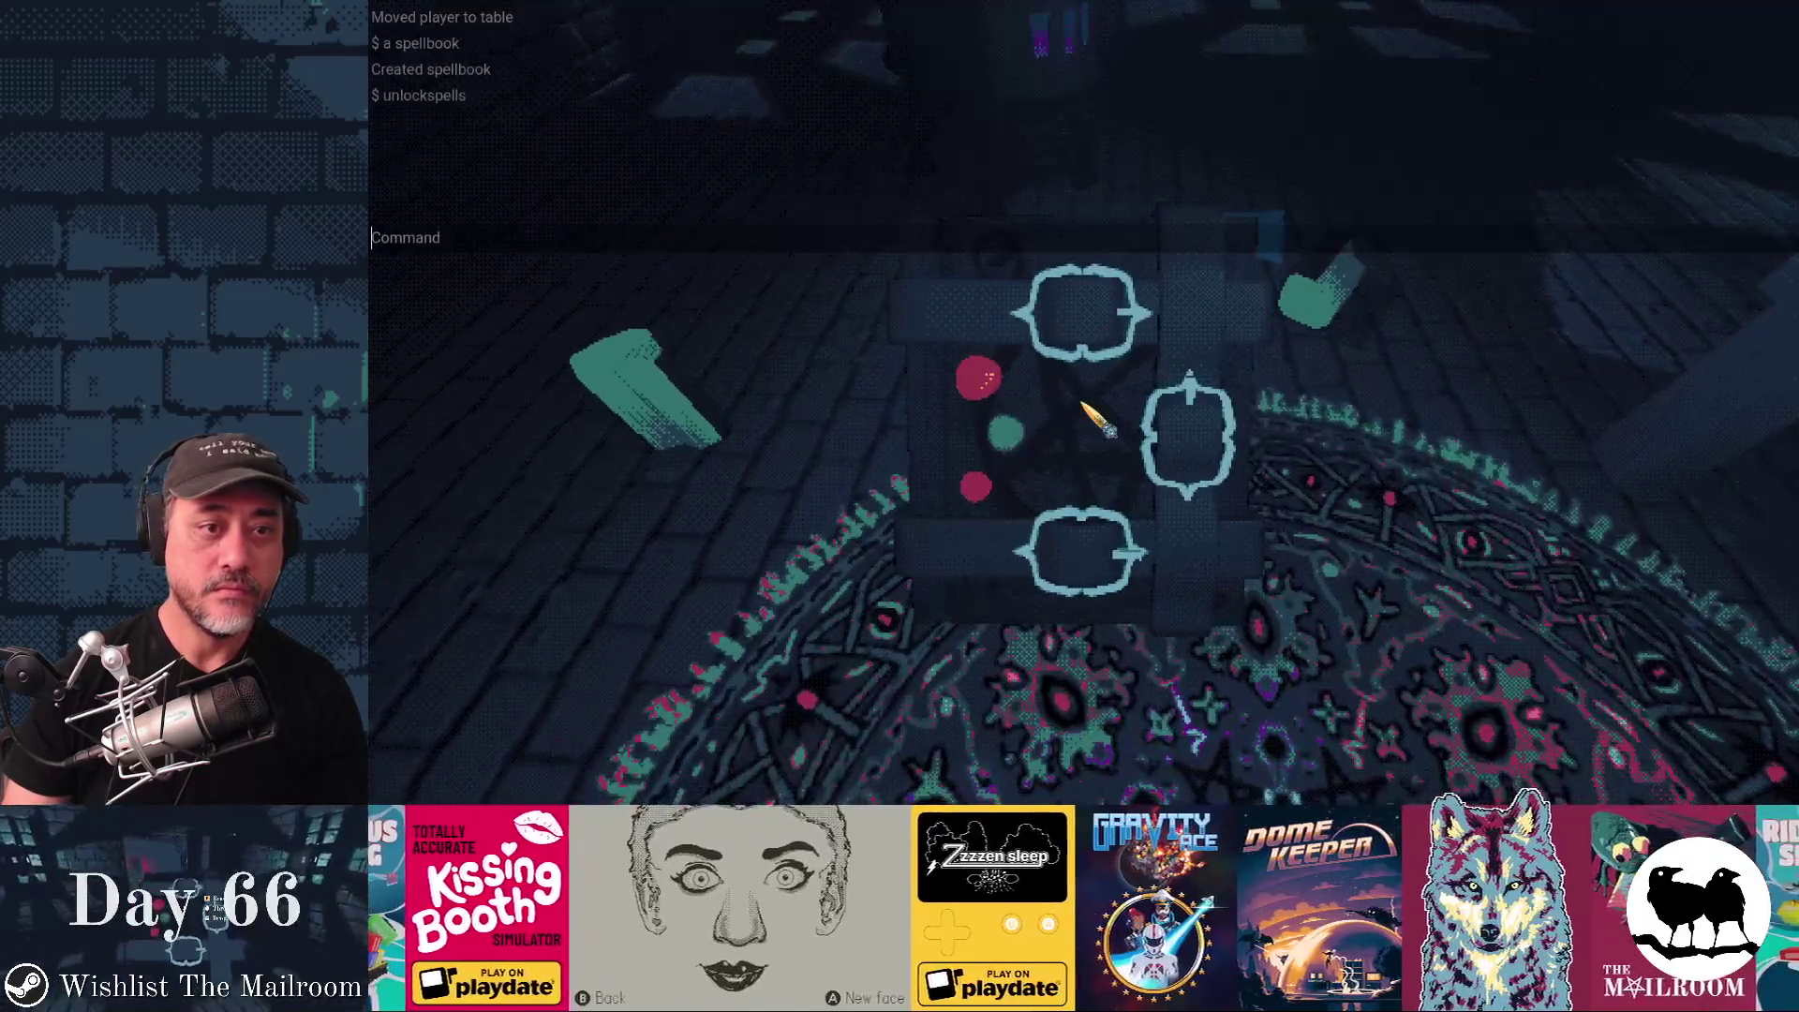
pyautogui.press('`')
pyautogui.press('e')
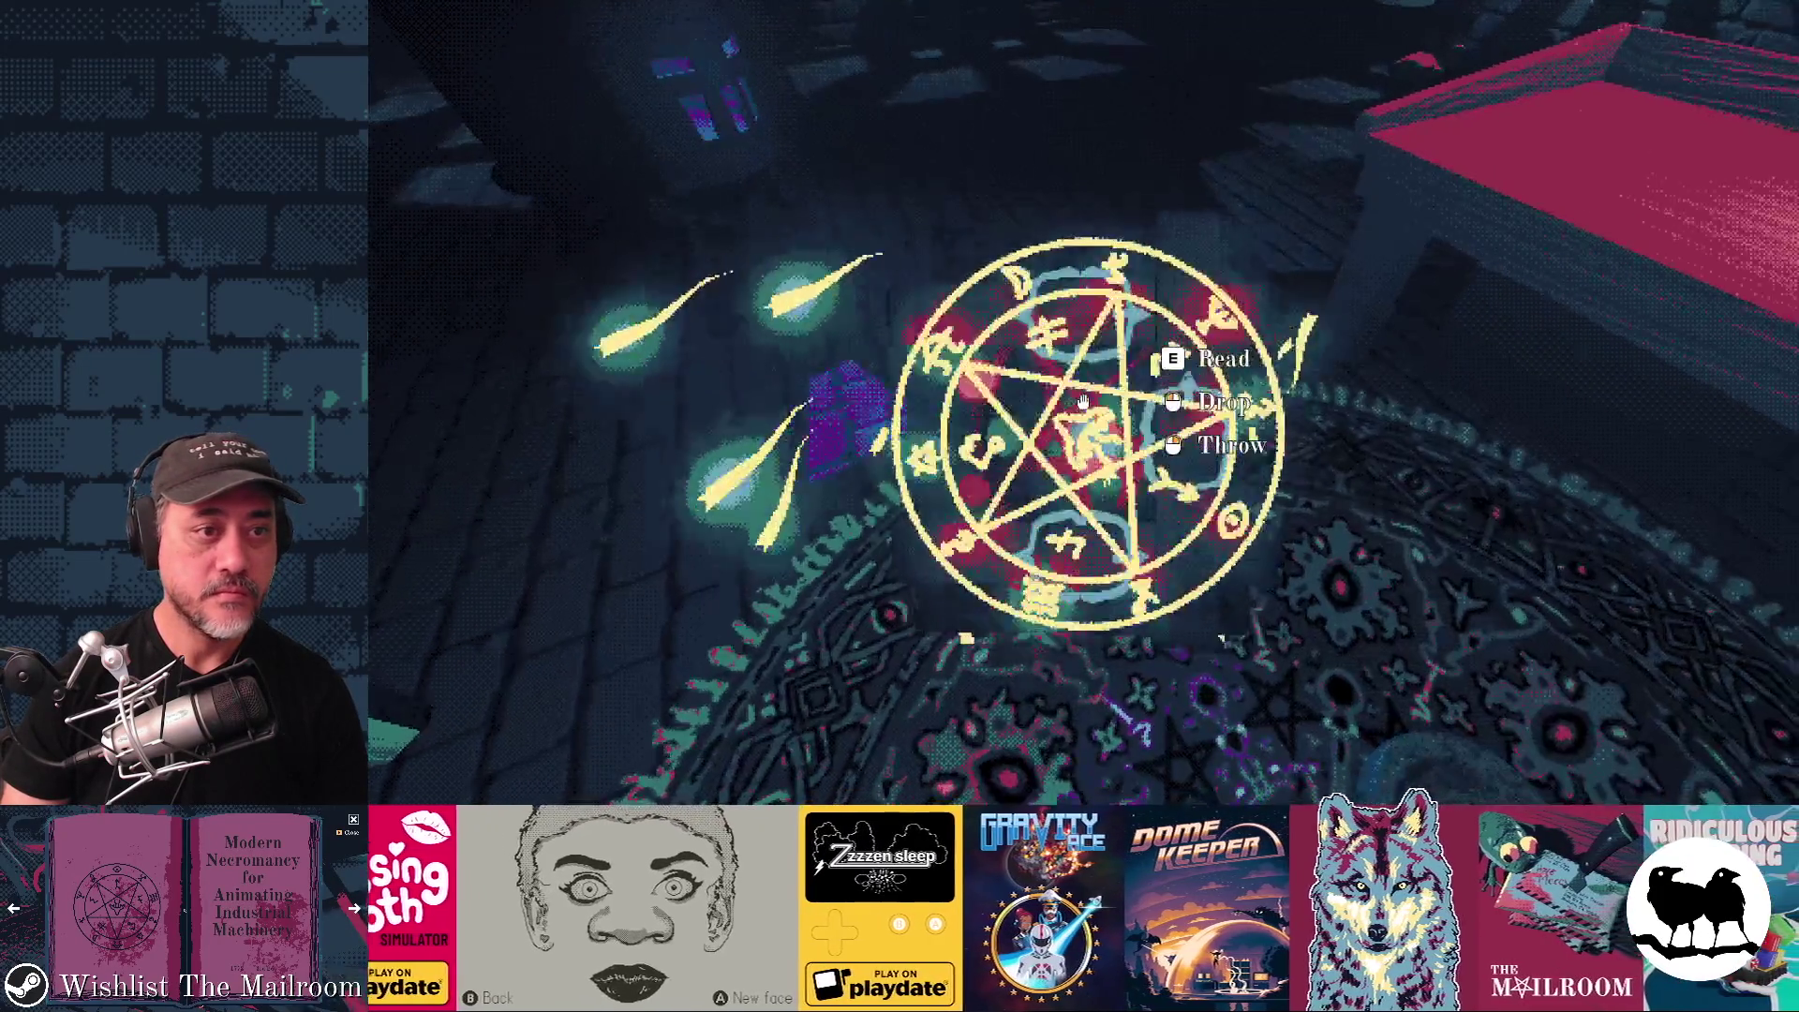
pyautogui.click(1082, 402)
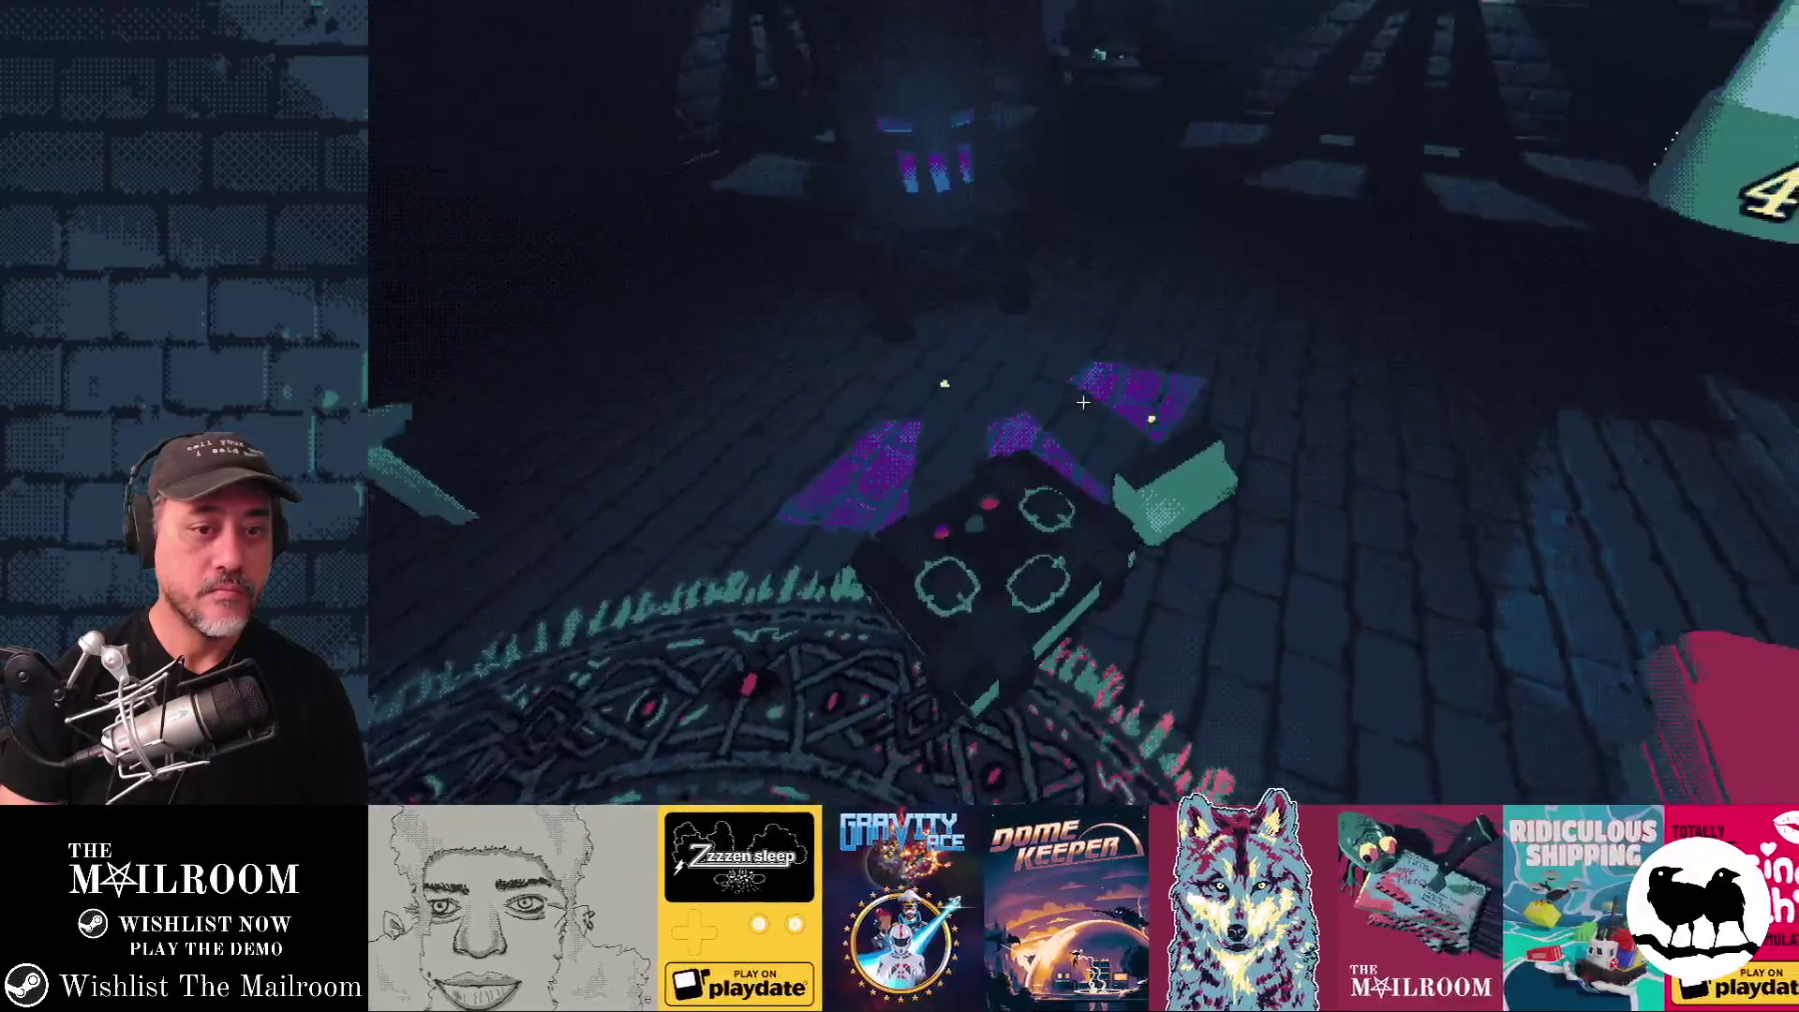
pyautogui.click(1082, 402)
pyautogui.press('e')
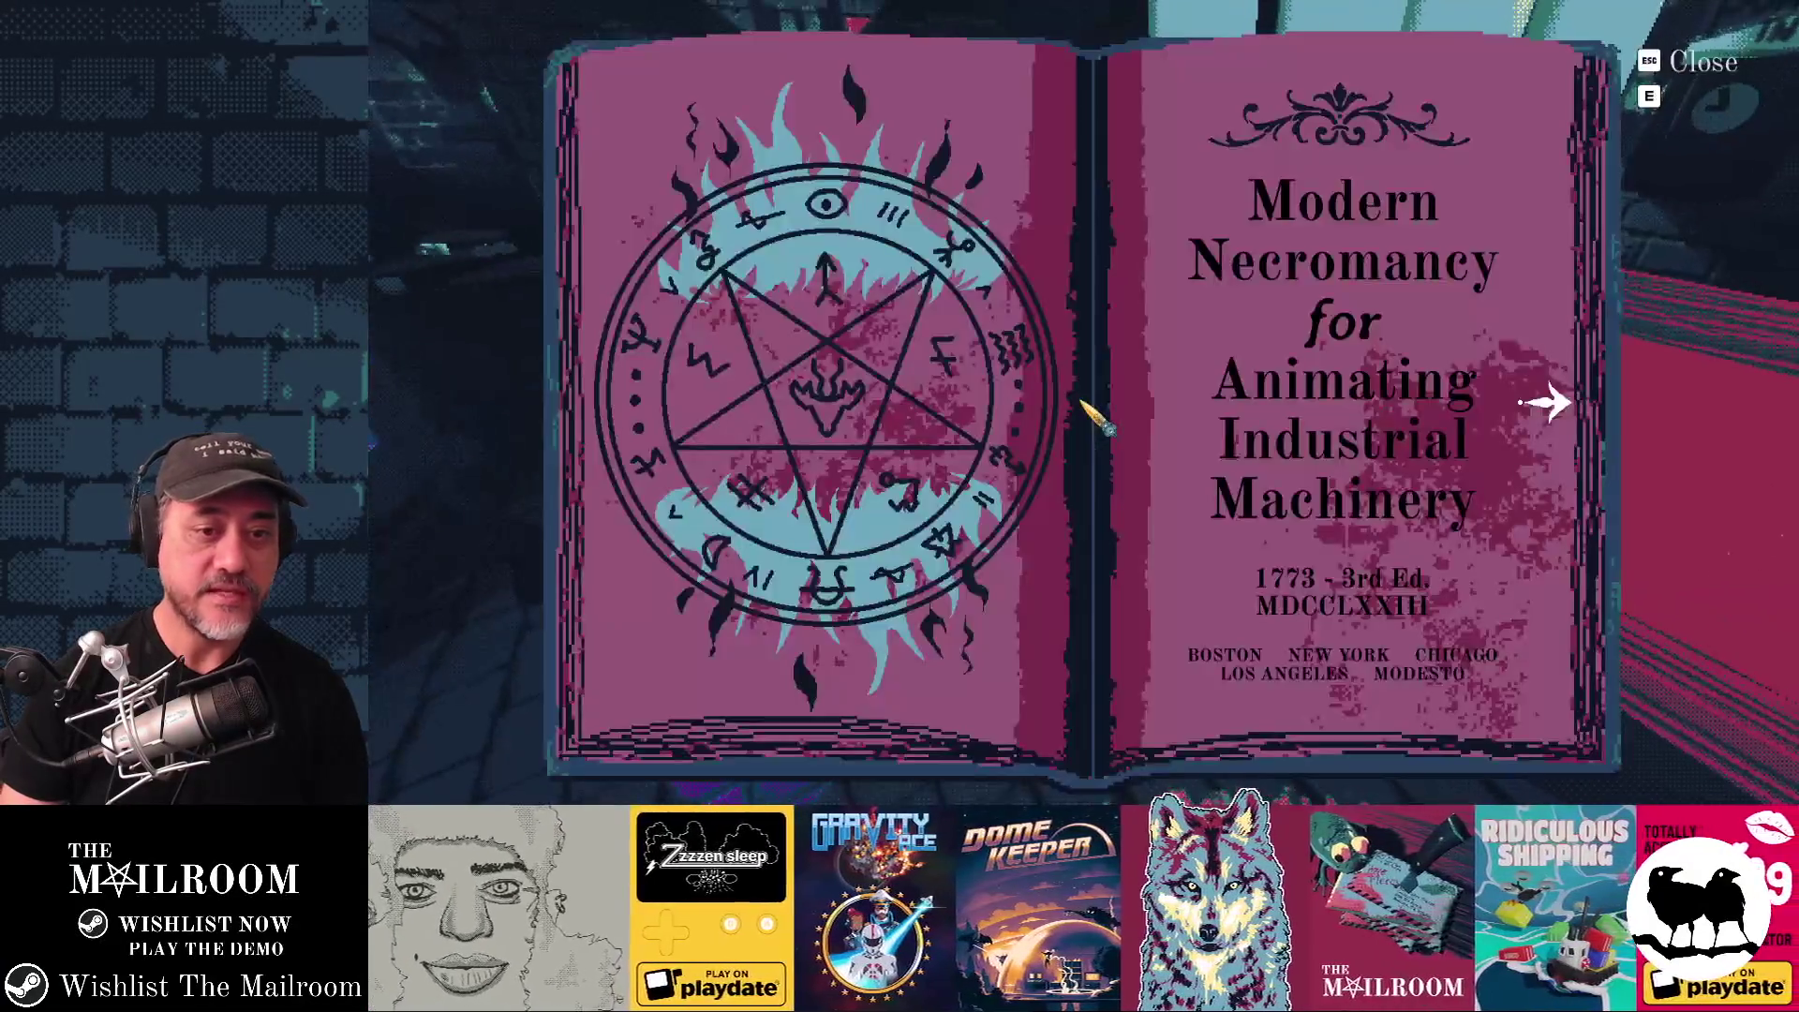
pyautogui.press('d')
pyautogui.press('d')
pyautogui.press('d')
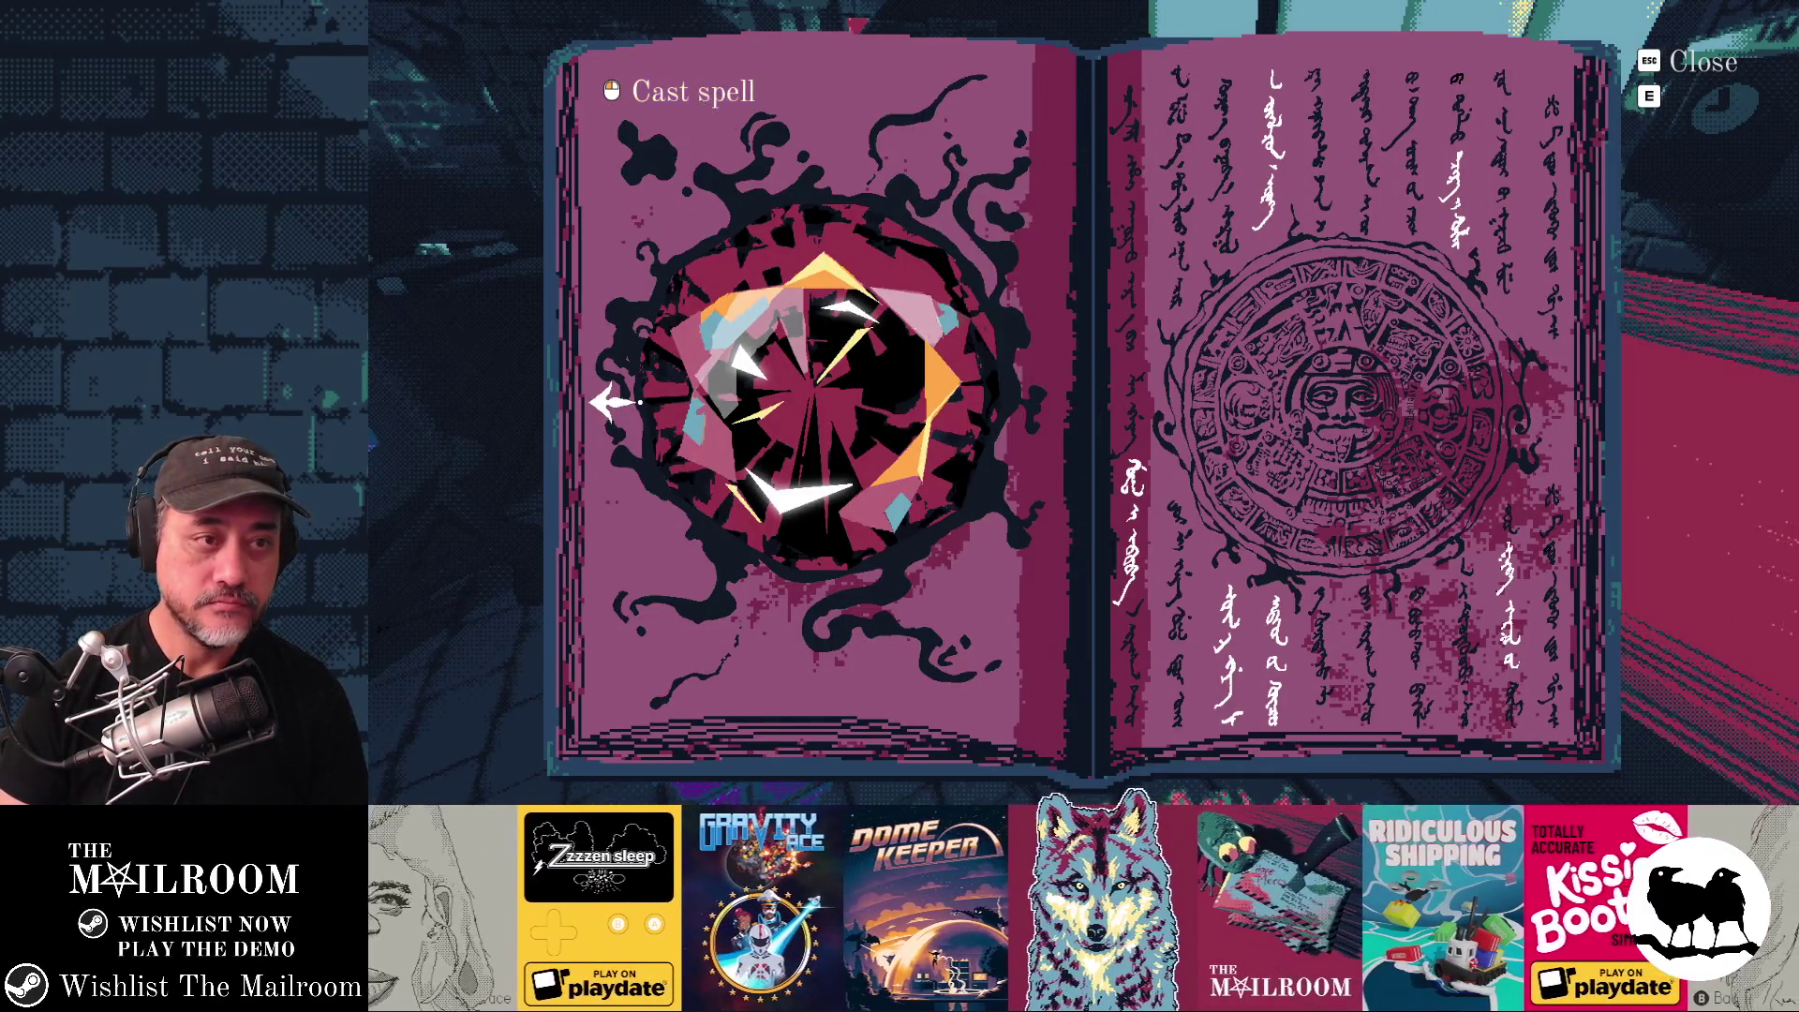
# Cast the gem spell, drop the book on the floor and switch back to Godot.
pyautogui.click(1083, 402)
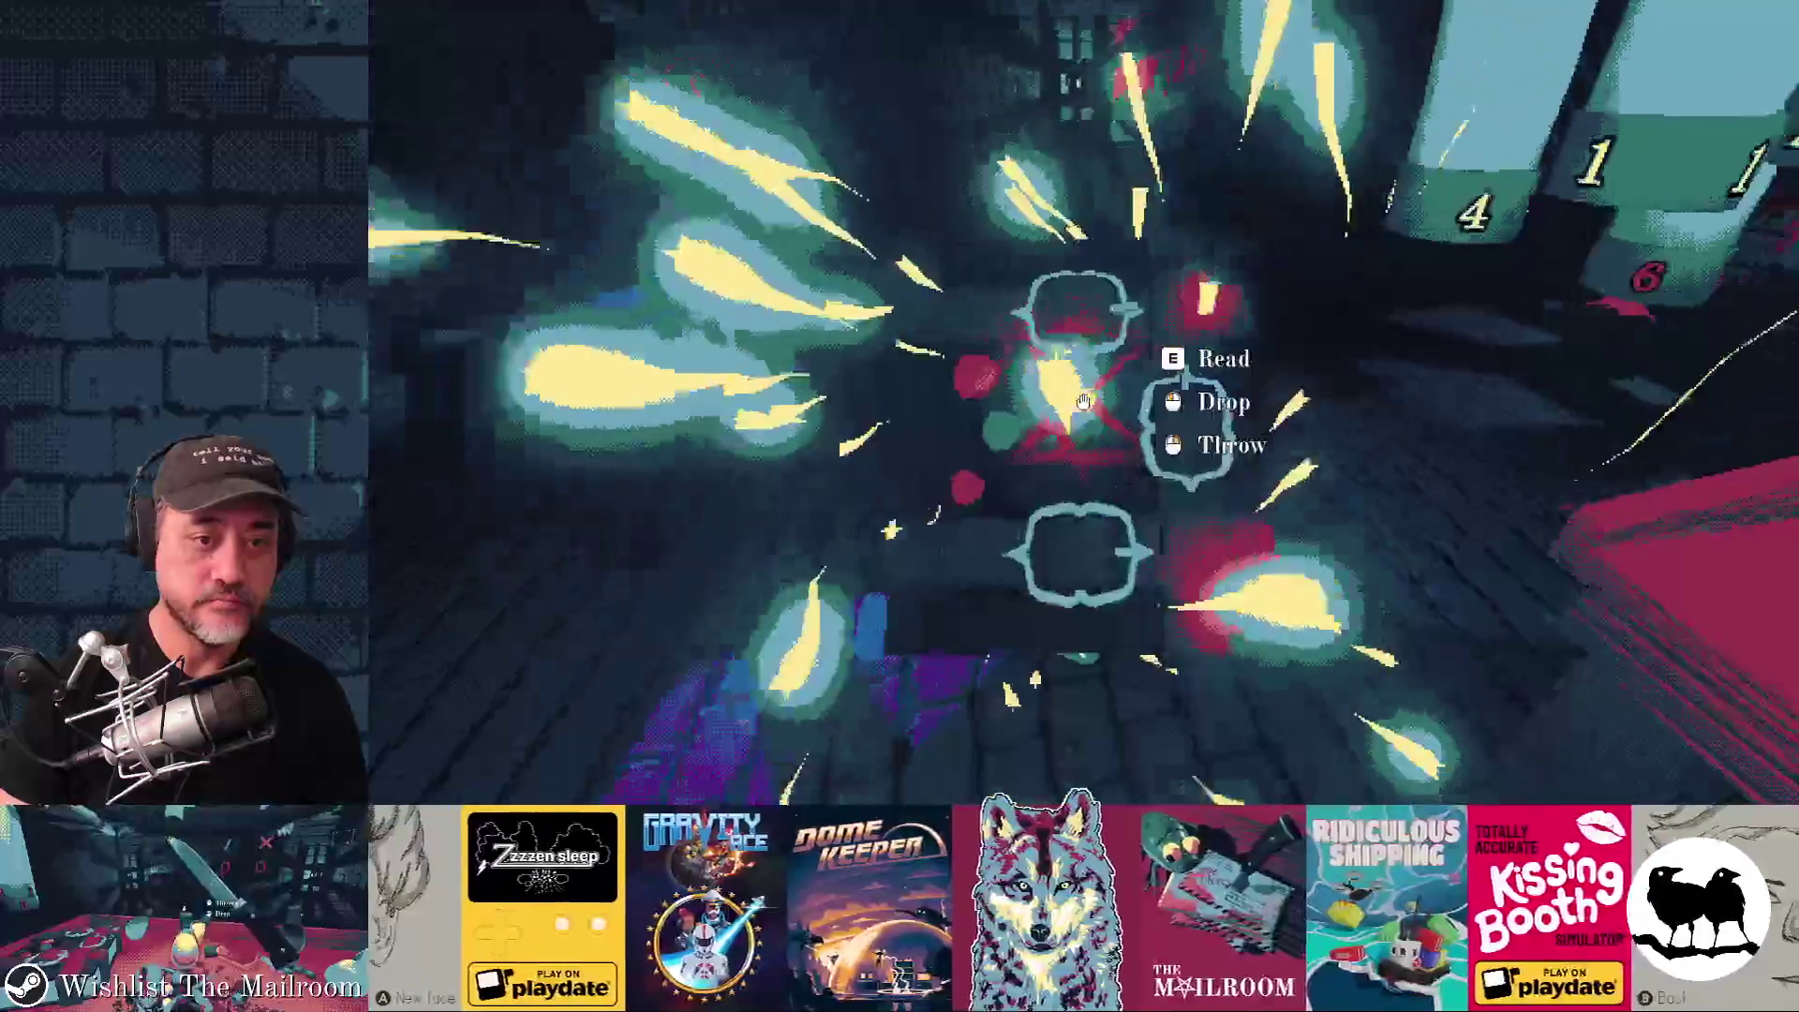
pyautogui.click(1083, 402)
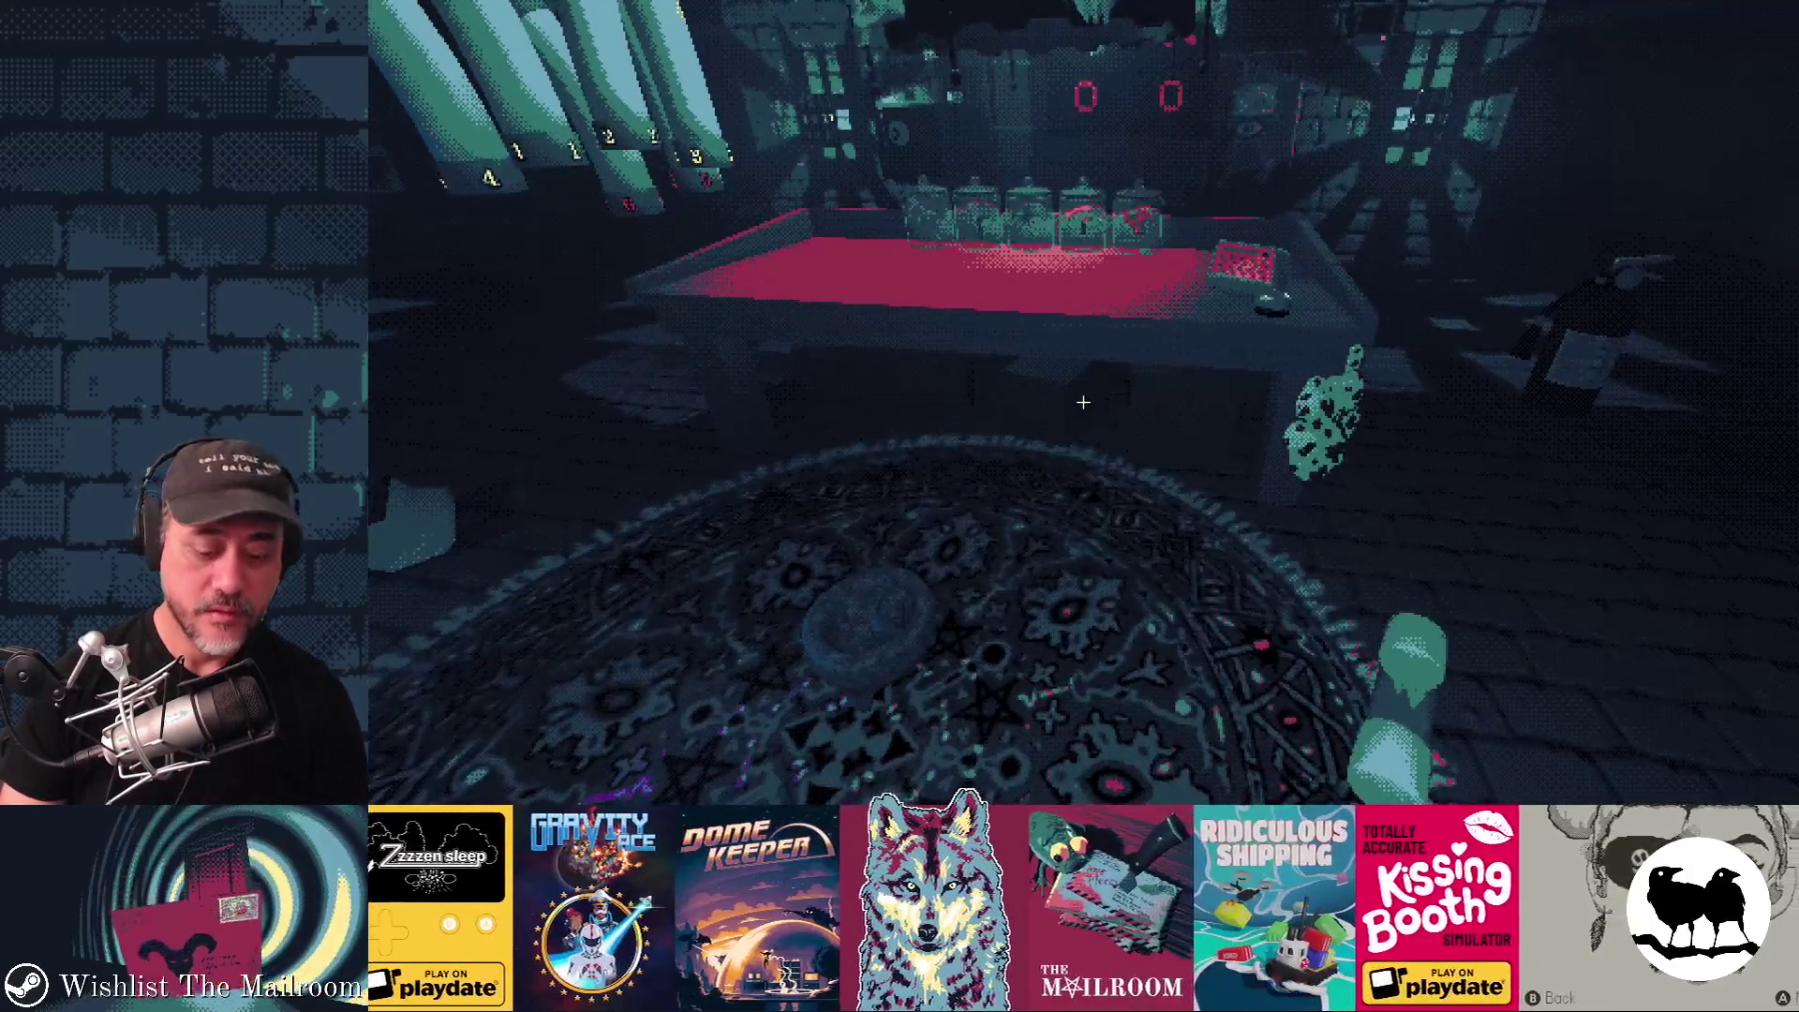
pyautogui.hotkey('alt', 'Tab')
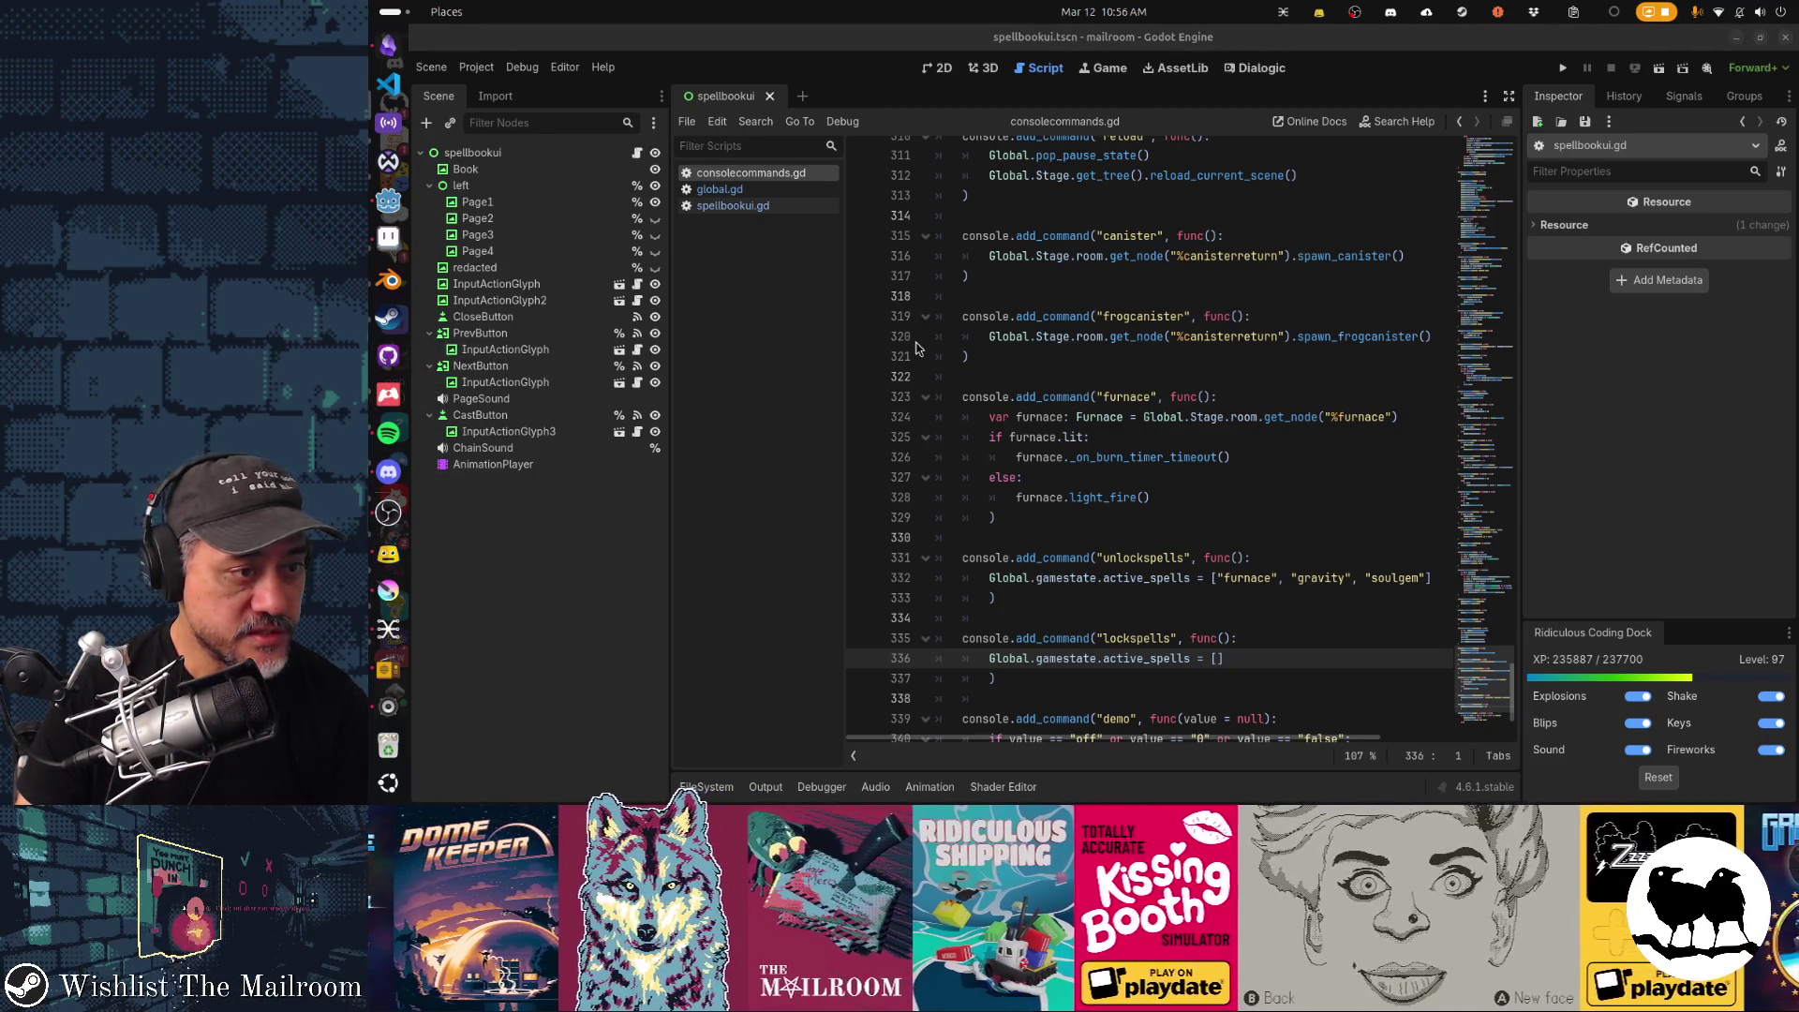
# Bring GitHub Desktop forward to list the changed project files.
pyautogui.hotkey('alt', 'Tab')
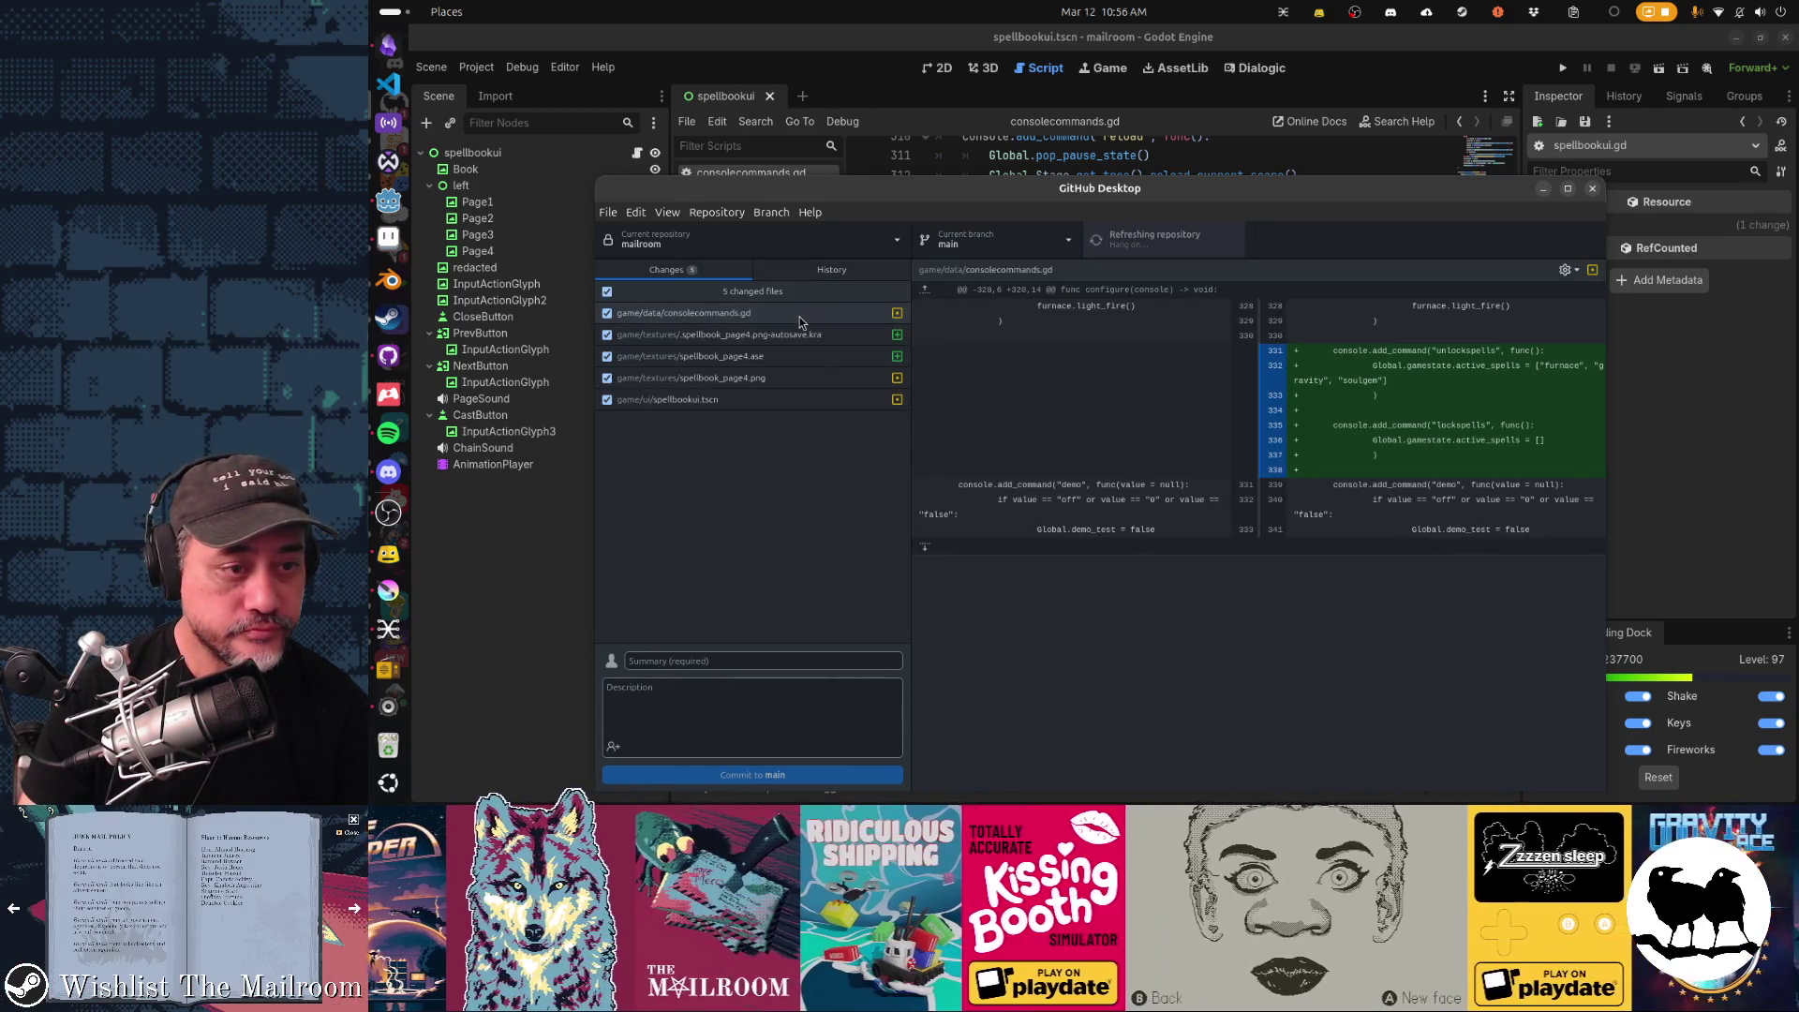
# View the consolecommands.gd diff, switch to the Gamedev TODO board, then bring up ruby image results.
pyautogui.click(800, 316)
pyautogui.hotkey('alt', 'Tab')
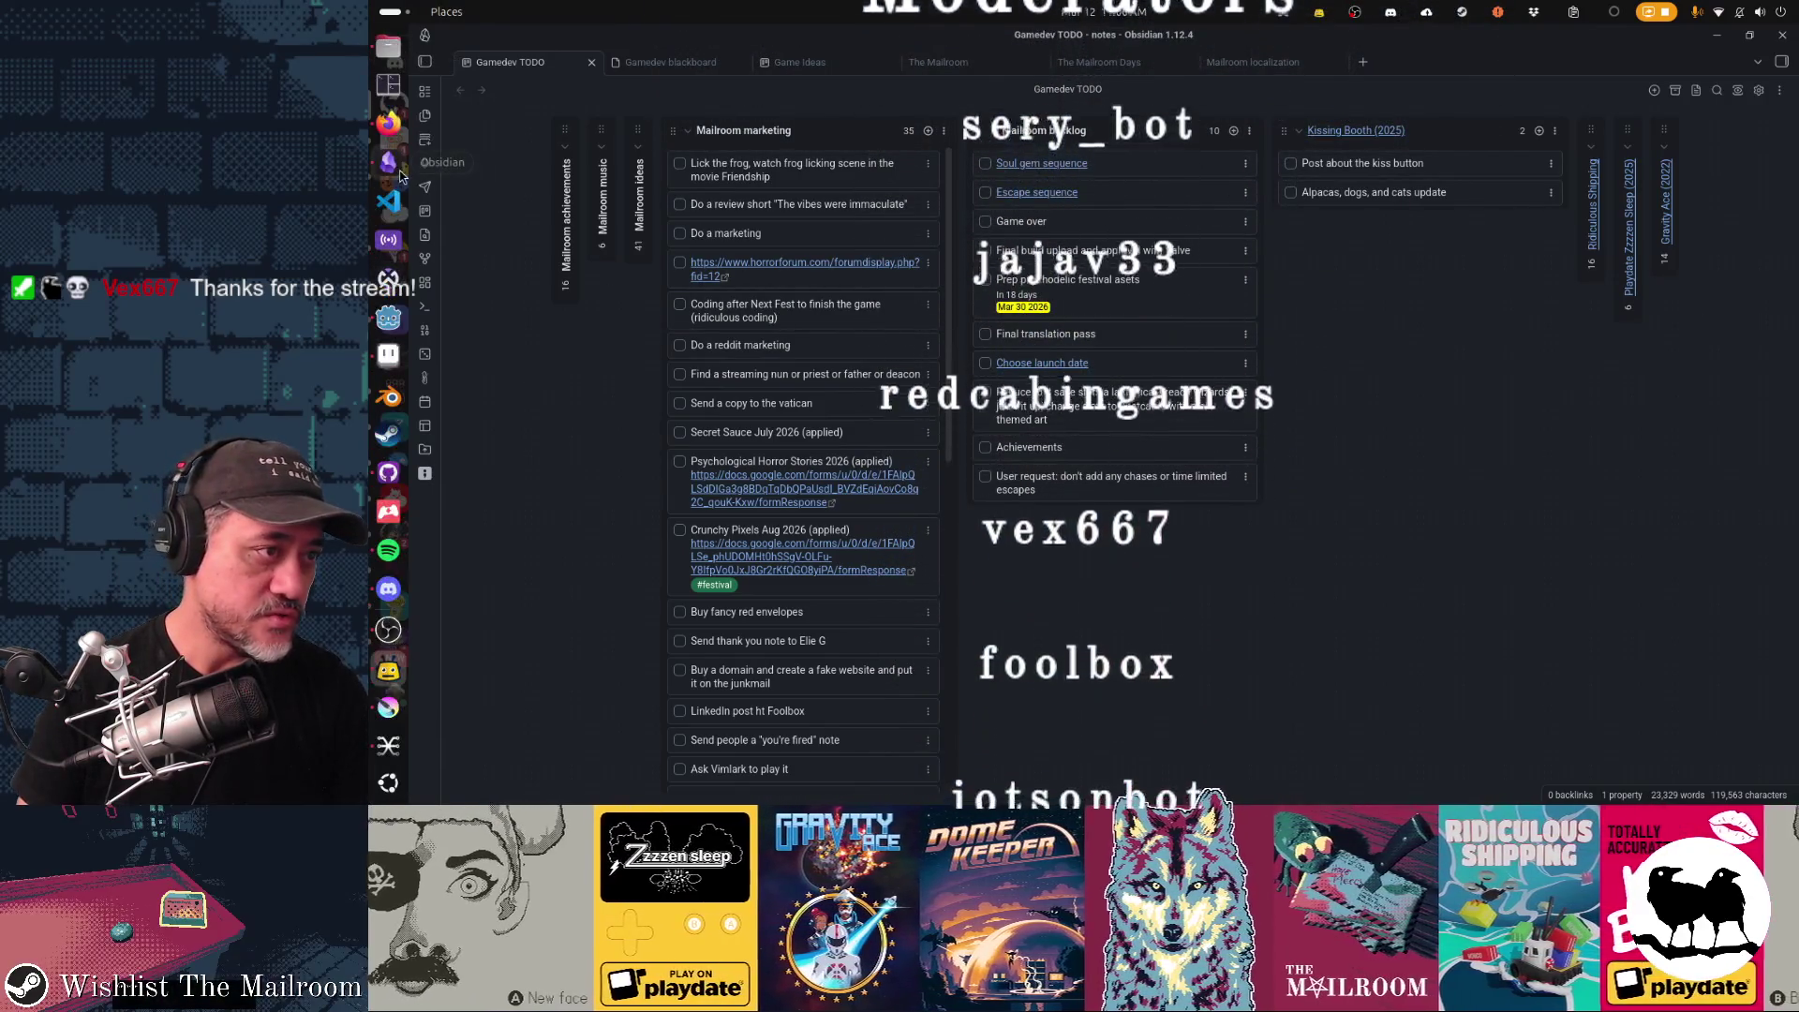
pyautogui.click(389, 126)
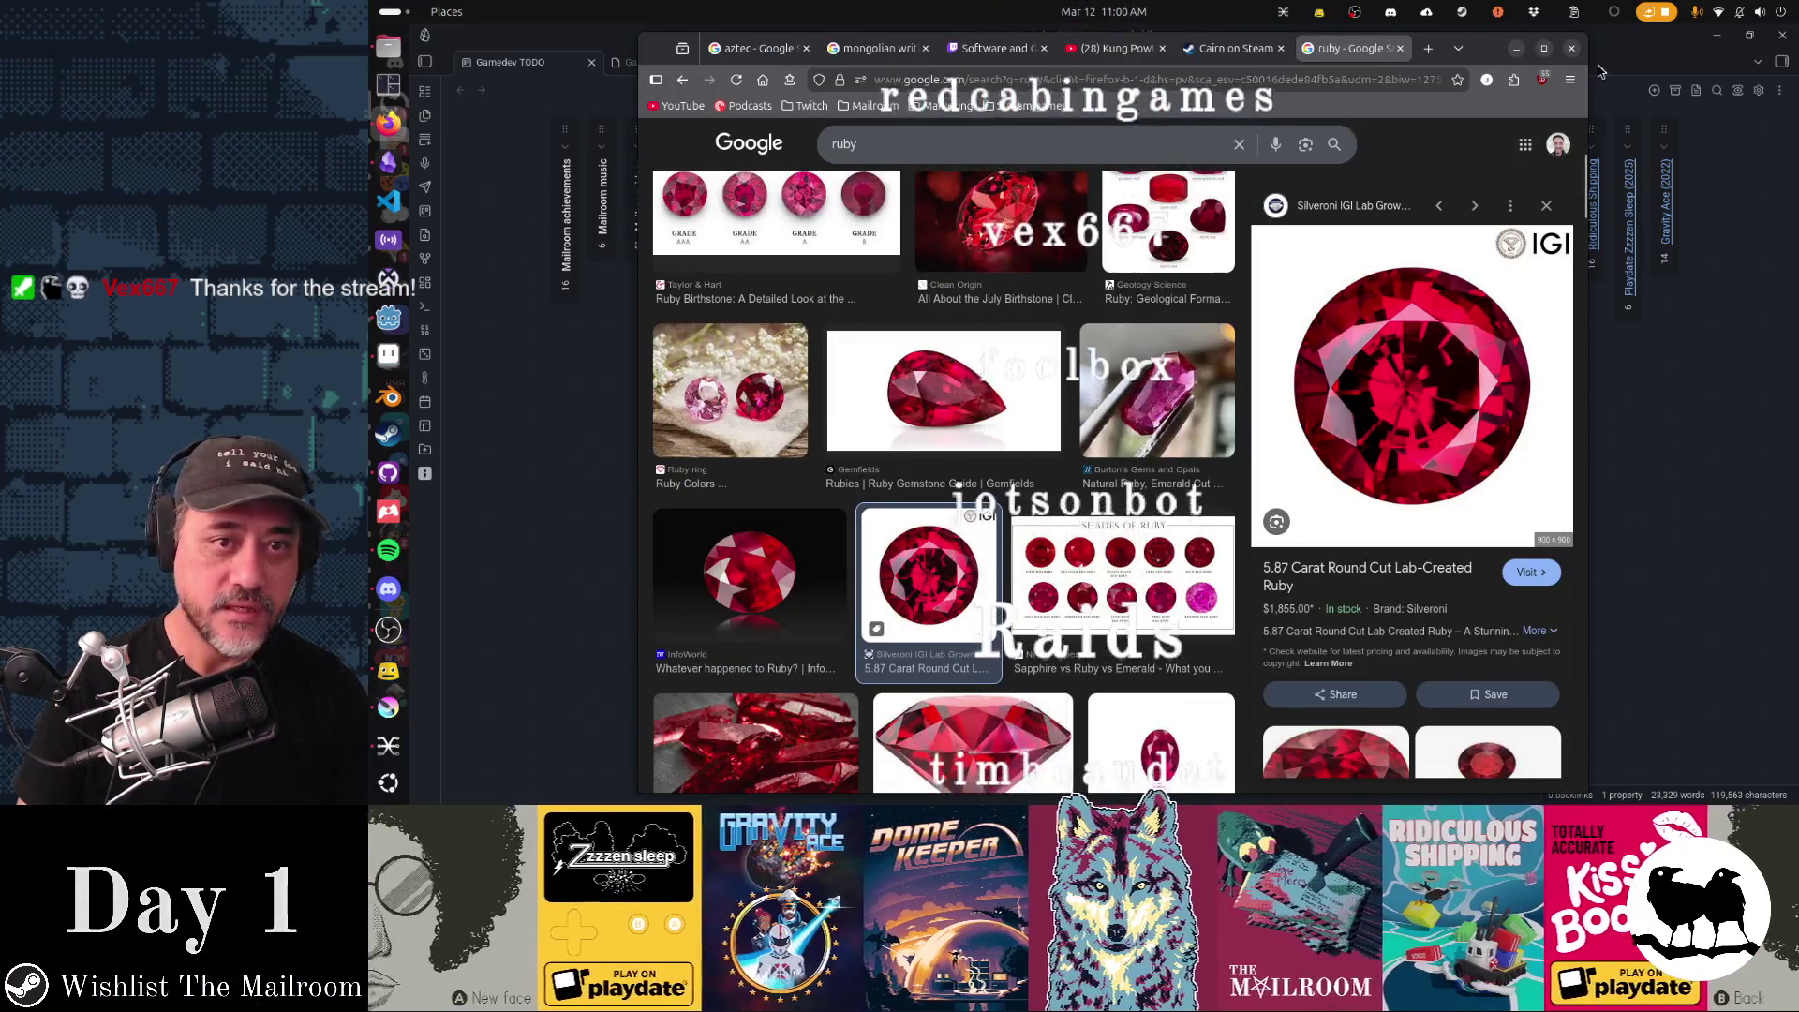